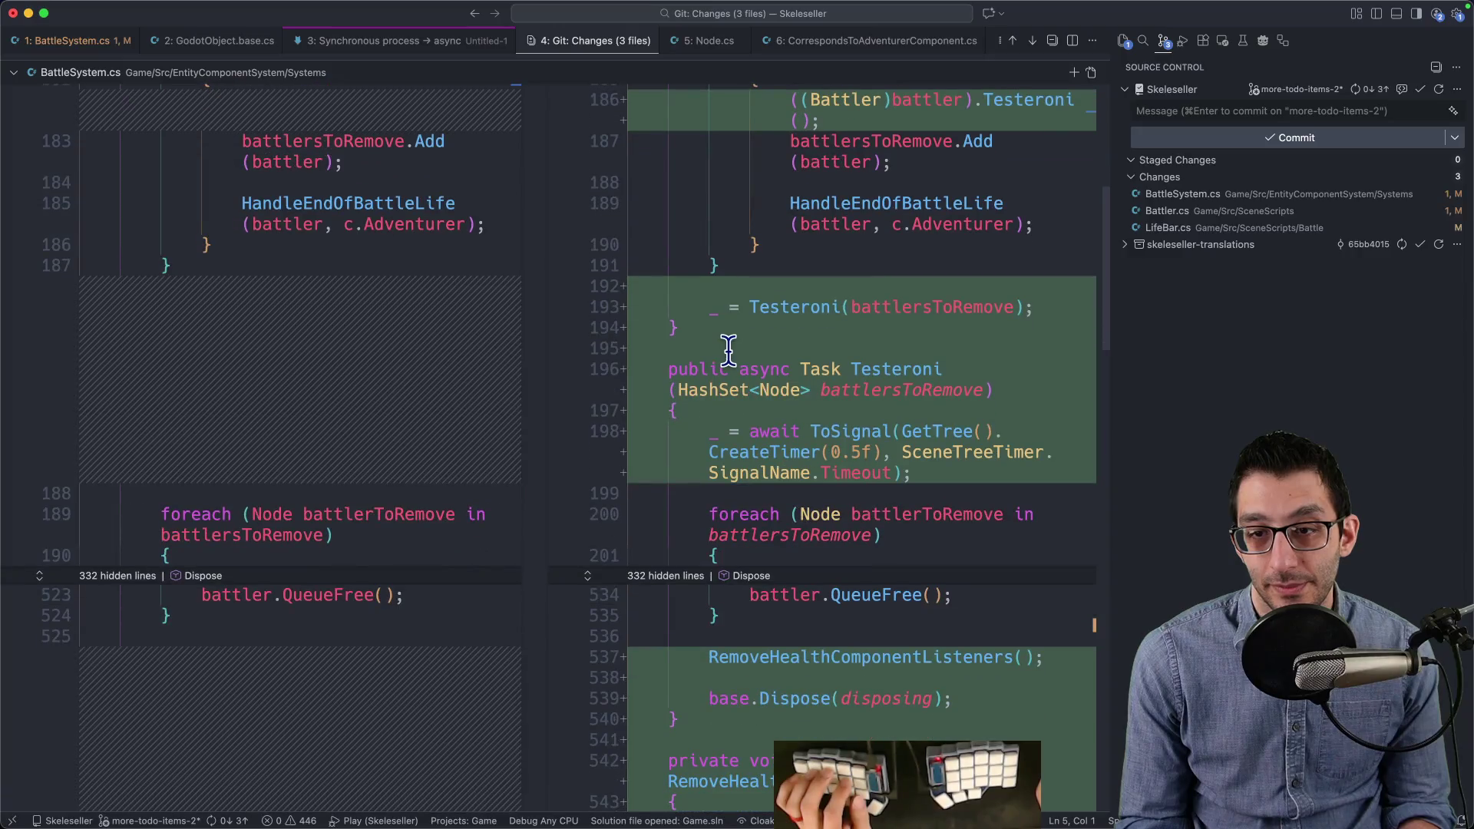
Step: Open BattleSystem.cs as a normal editor and find its Testeroni symbol
key(F2)
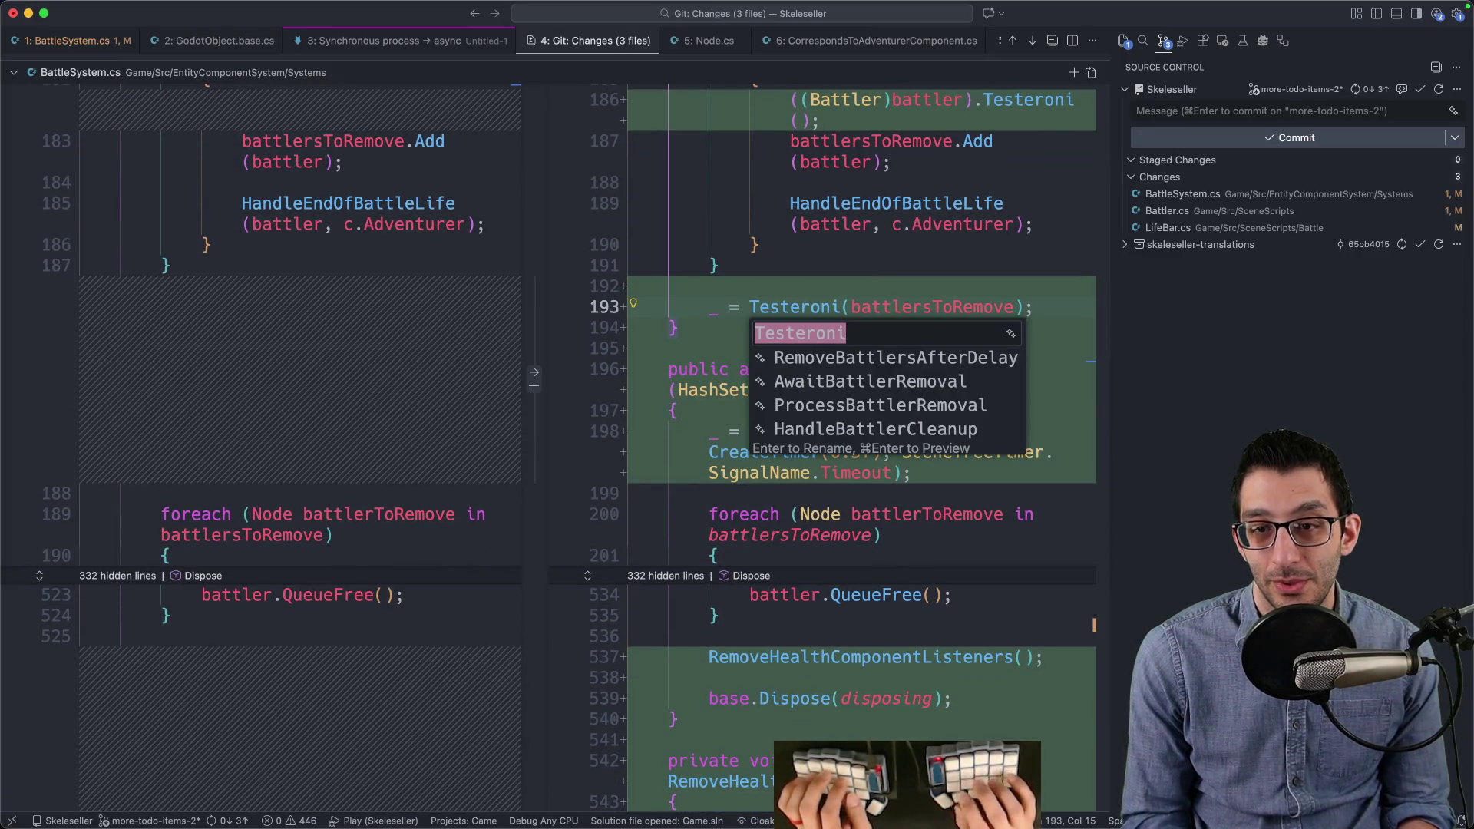
drag(801, 223, 881, 224)
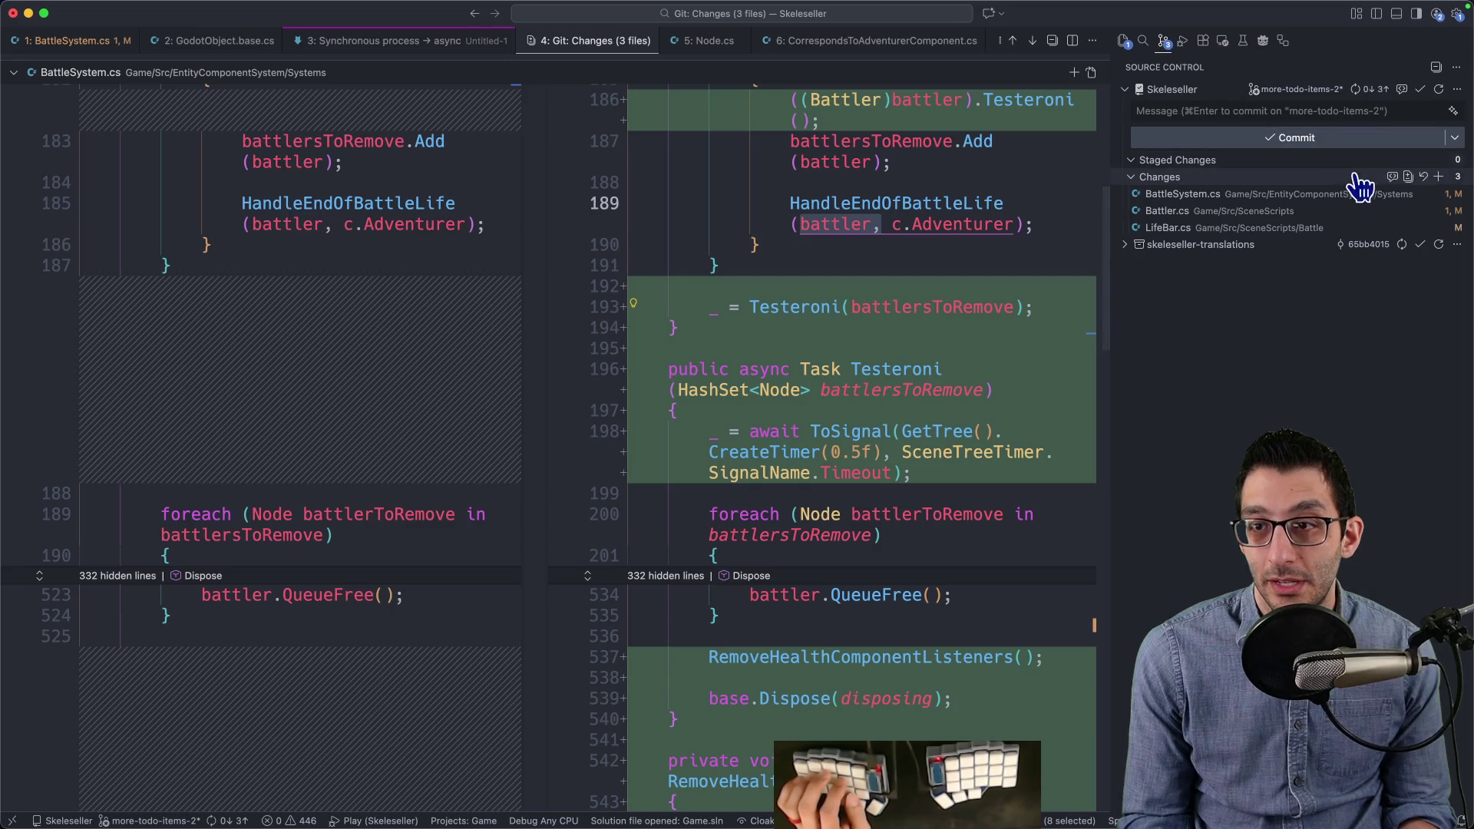
click(1401, 193)
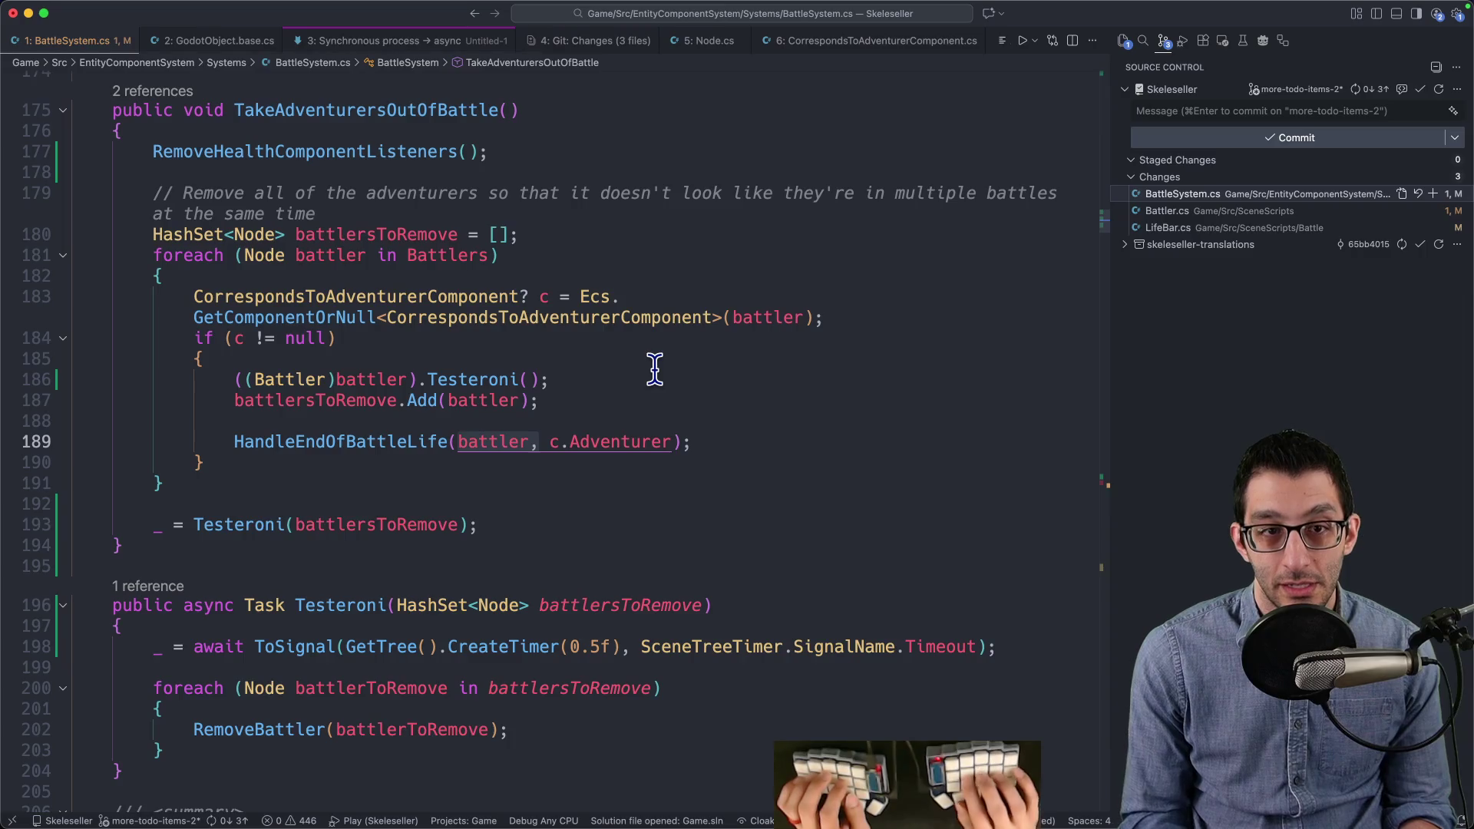
key(super+shift+o)
text(testeonri)
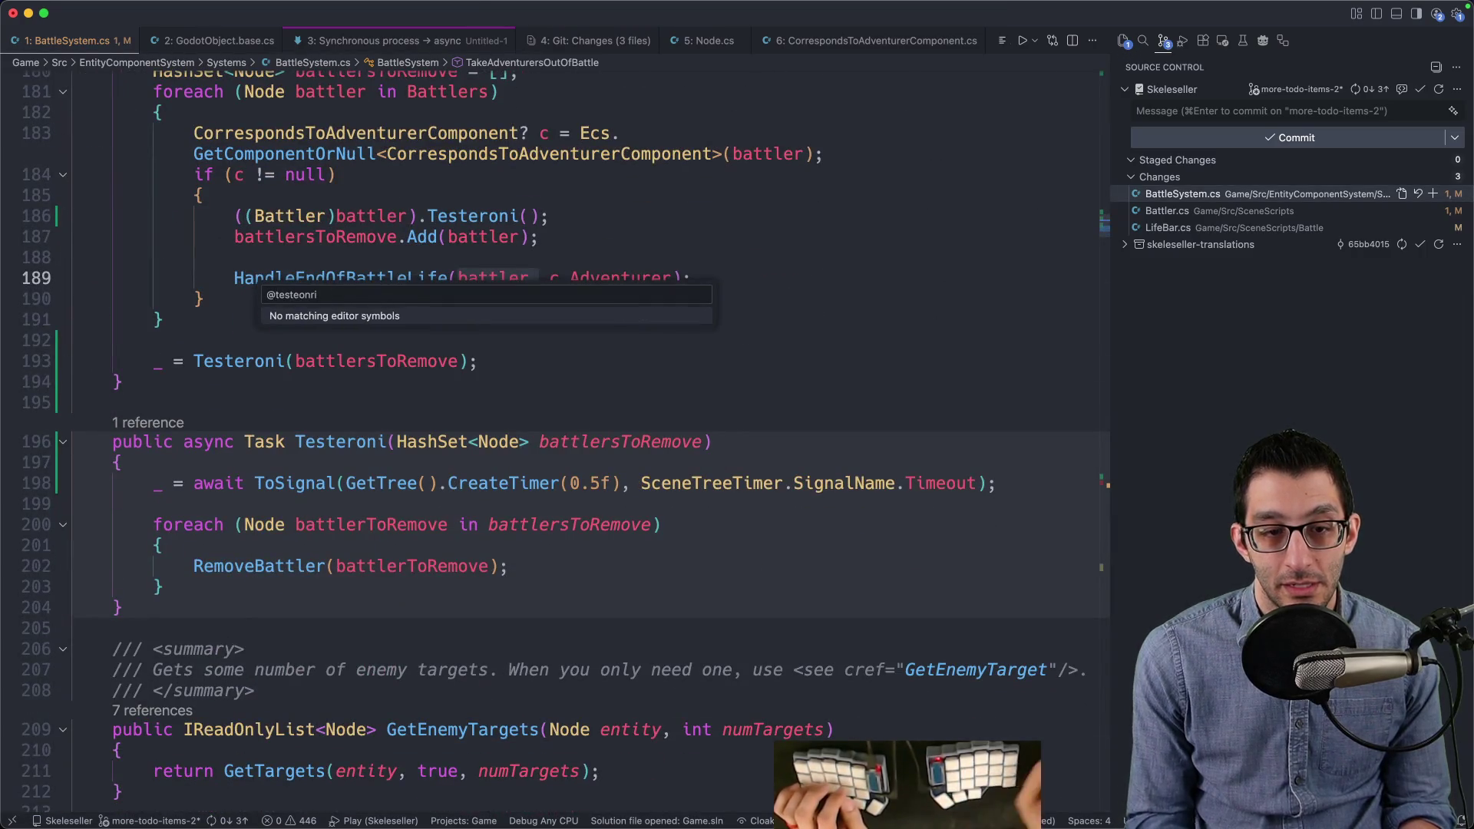
drag(499, 482, 211, 464)
Step: Rename Testeroni to RemoveAdventurersAfterDelay and return to the pending changes diff
click(342, 440)
key(F2)
text(Rome)
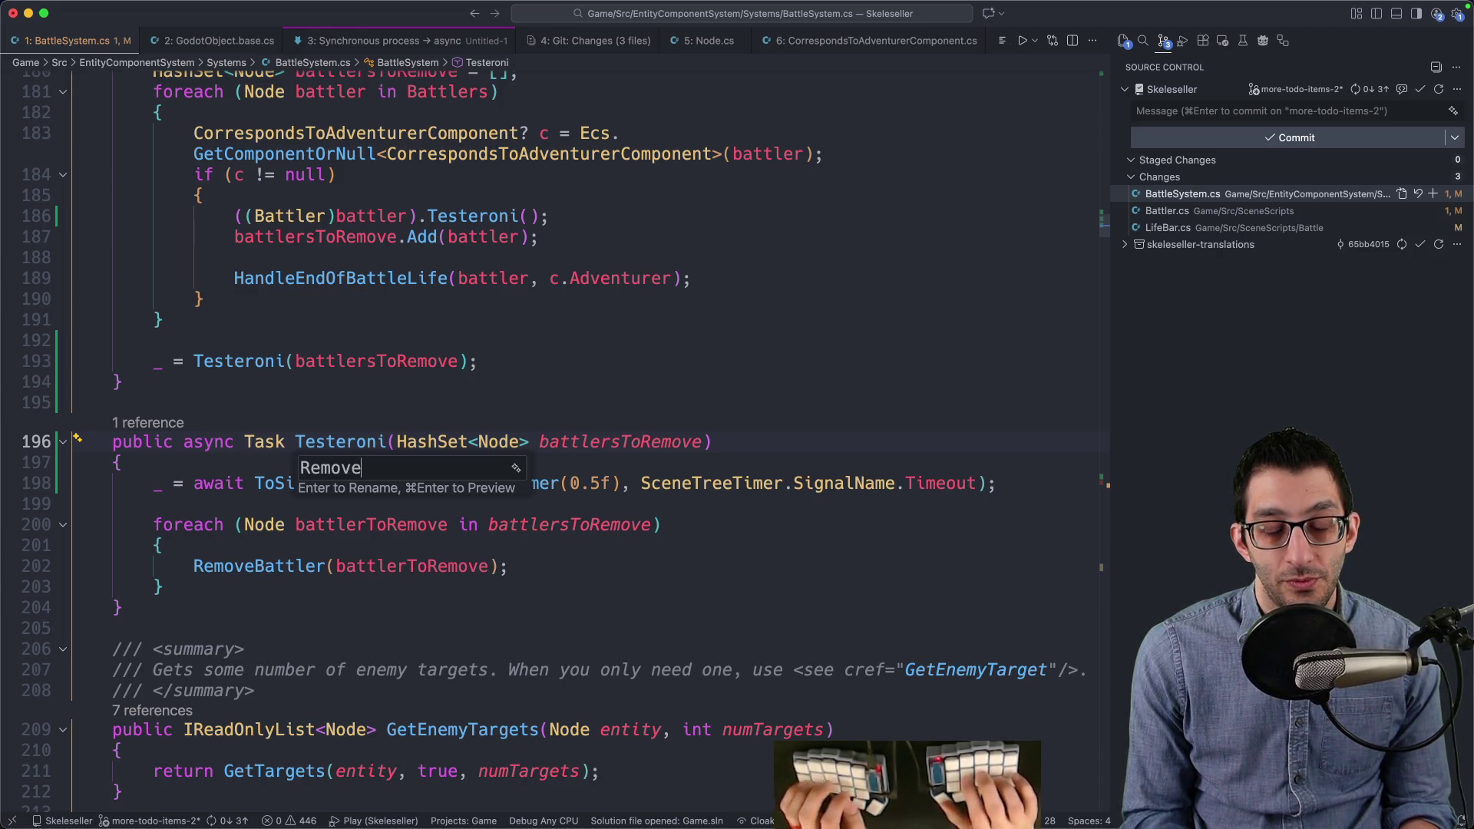
text(AfterDelay)
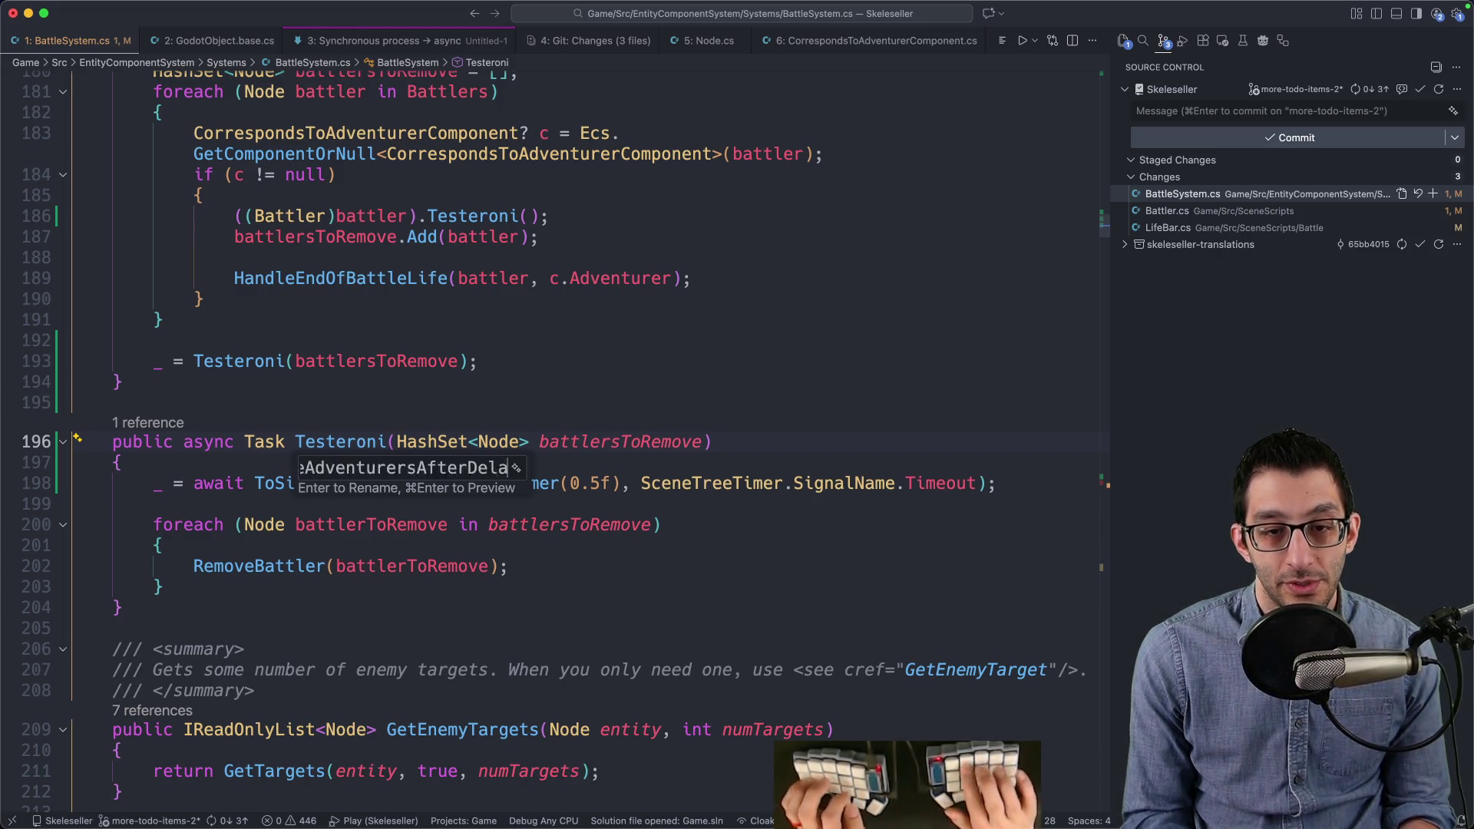
key(Return)
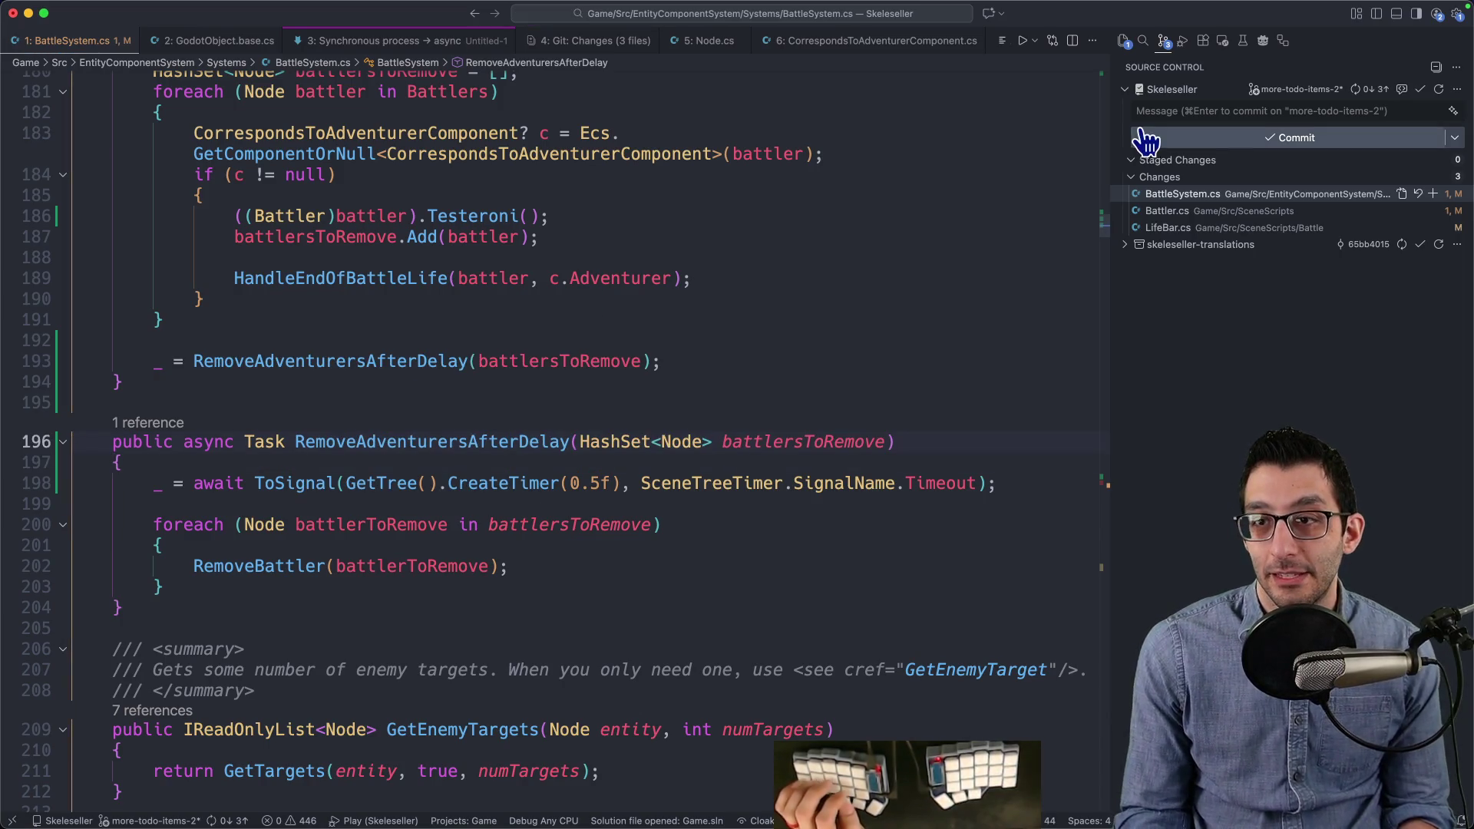
click(1304, 194)
Step: Scroll the Git changes diff and open Battler.cs at its Testeroni method
scroll(856, 347, down, 15)
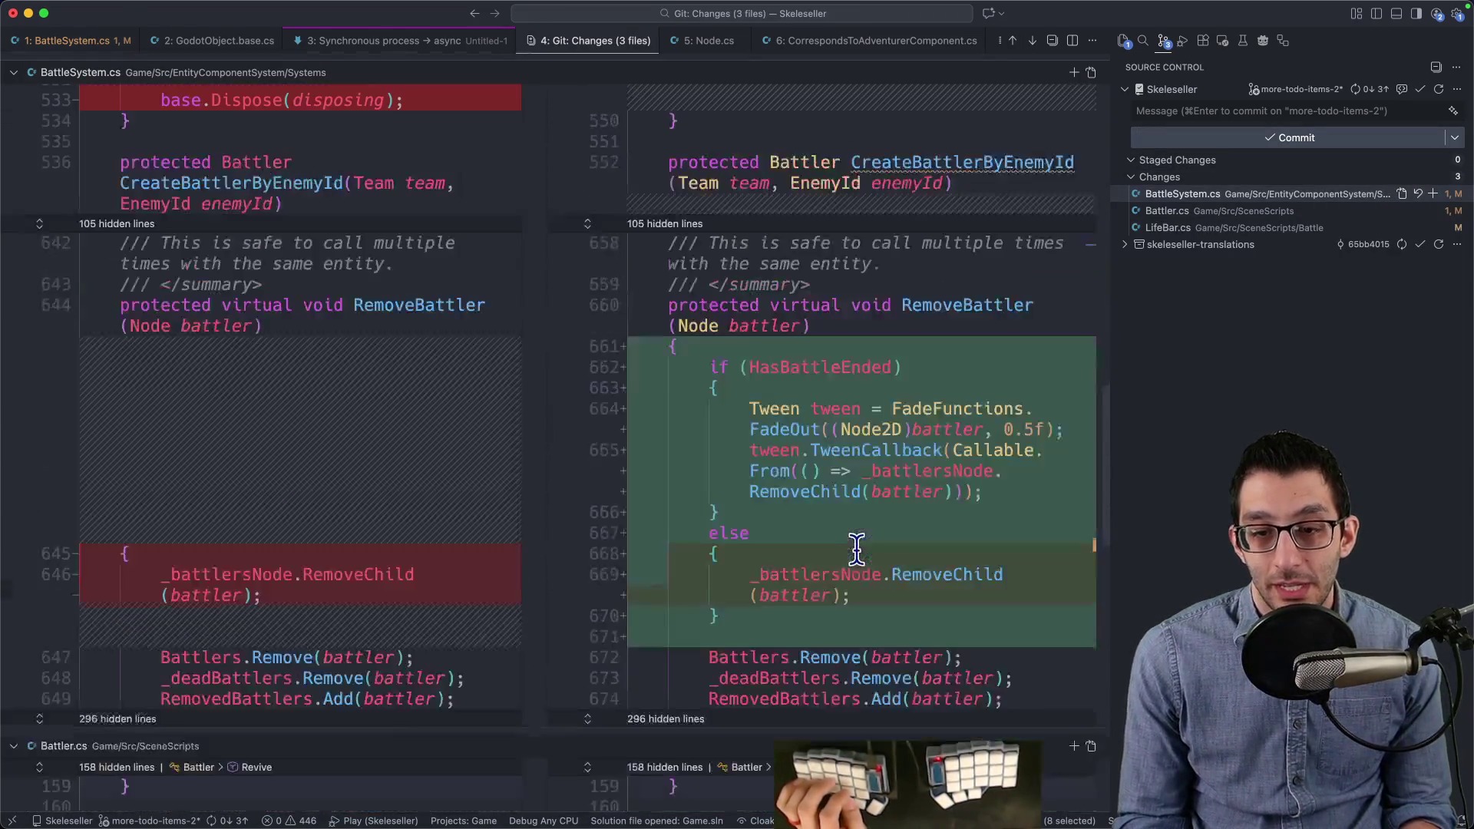
scroll(856, 542, down, 15)
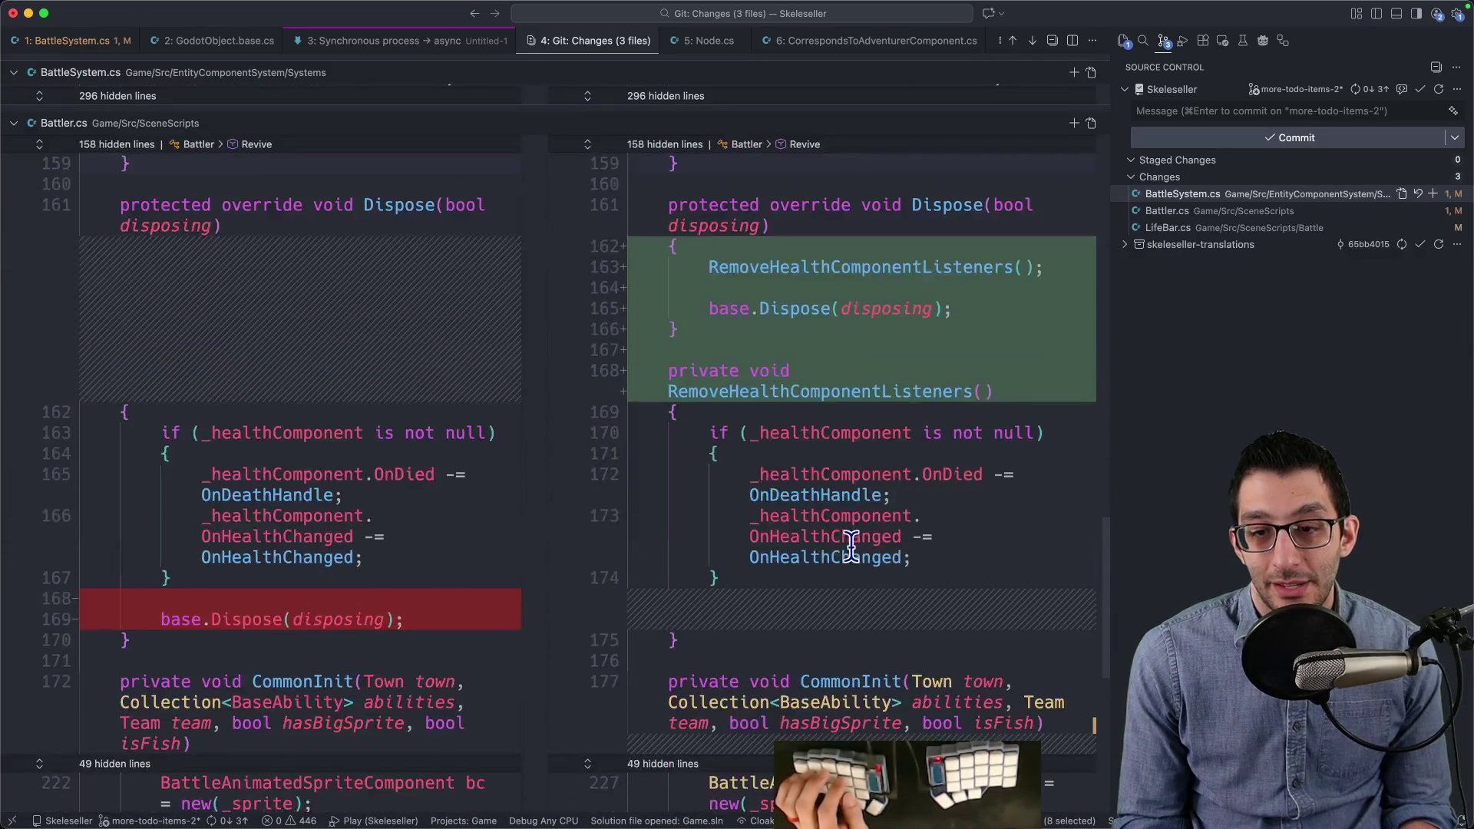
scroll(839, 553, down, 5)
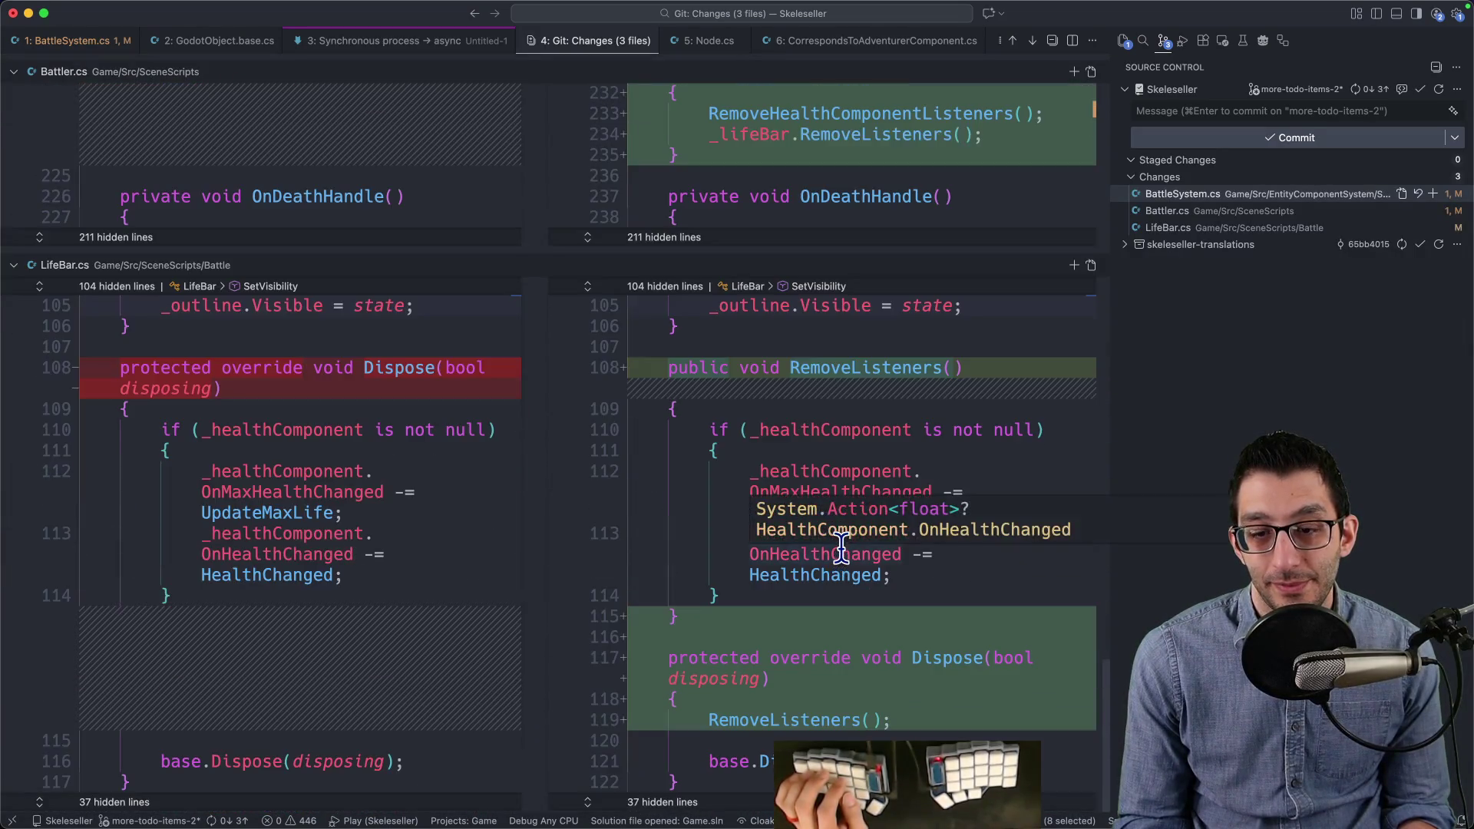
scroll(839, 543, up, 5)
click(846, 419)
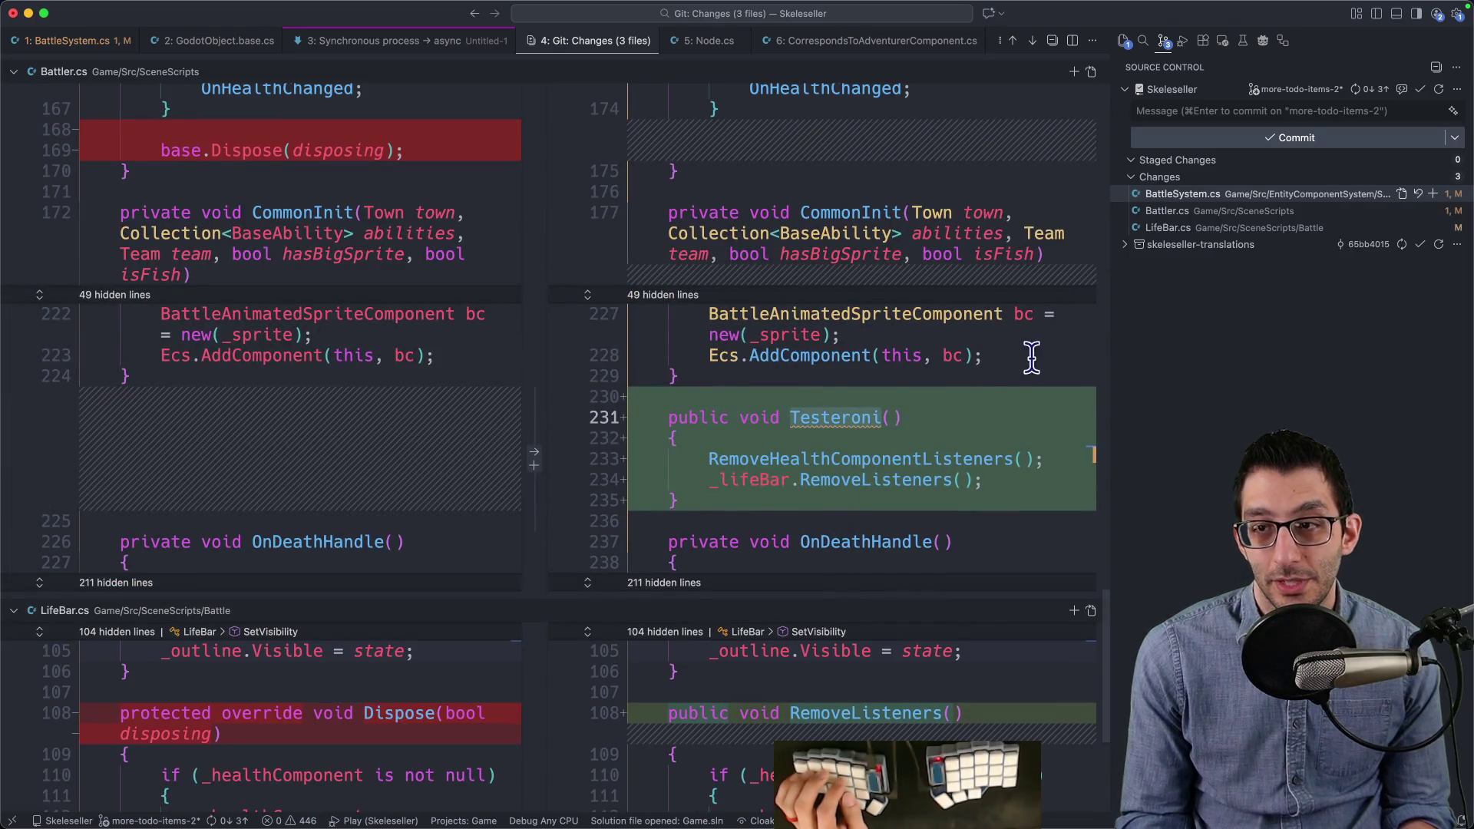
click(1091, 71)
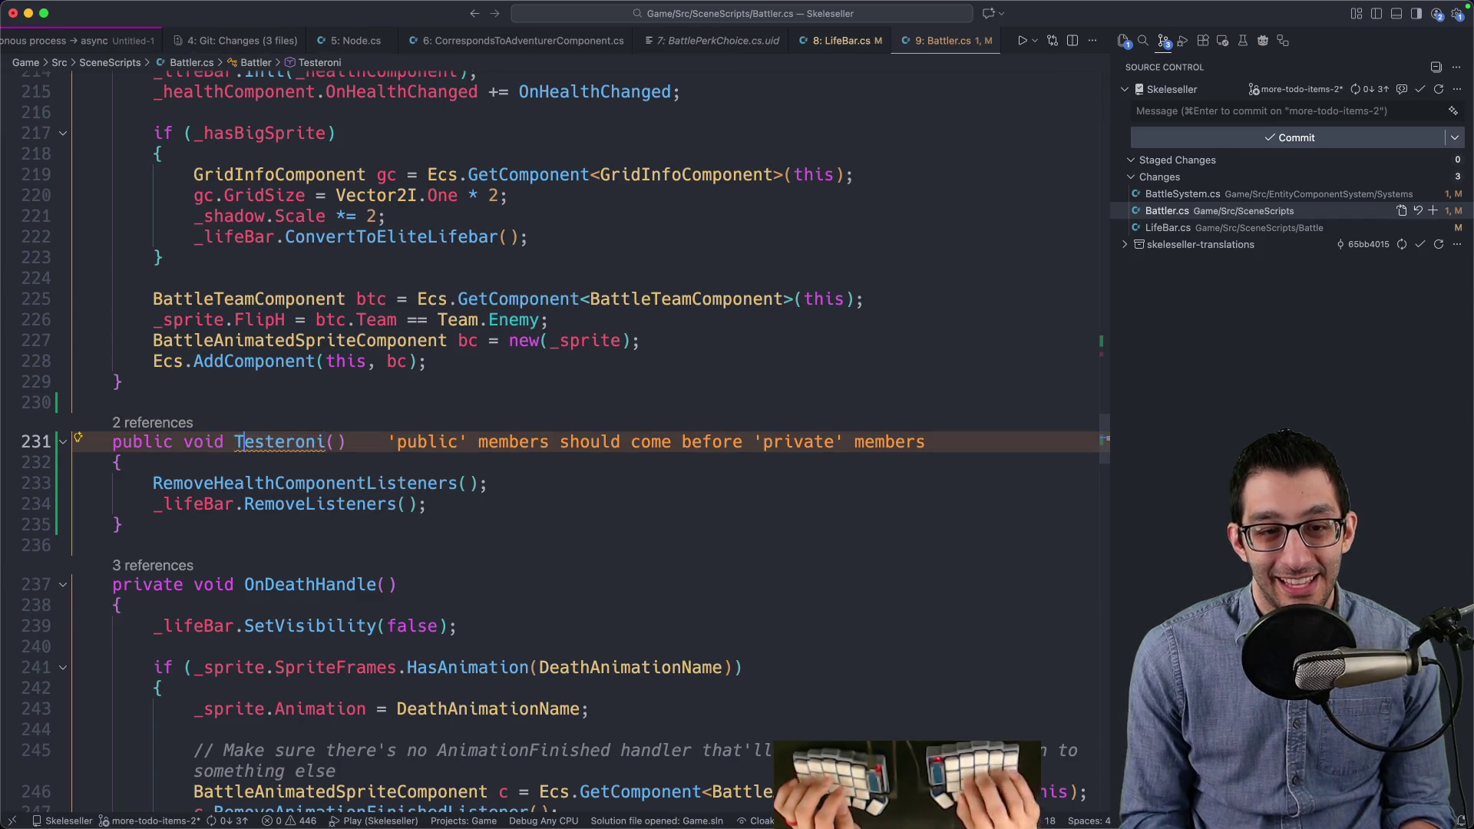
Step: Rename Battler's Testeroni to RemoveHealthBarListeners and begin a git stash command in the terminal
key(F2)
text(RemoveHealthBarList)
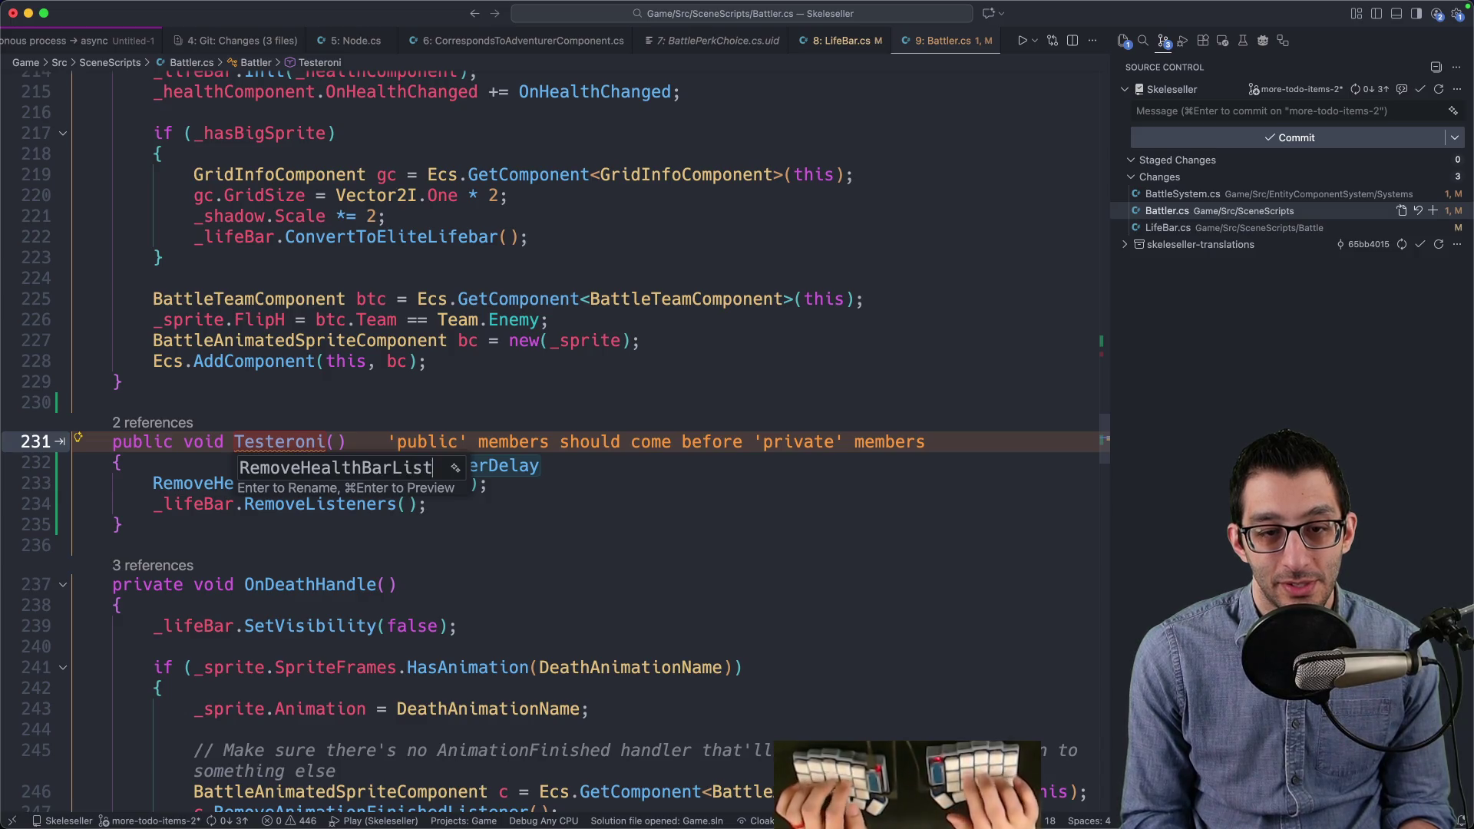
key(Escape)
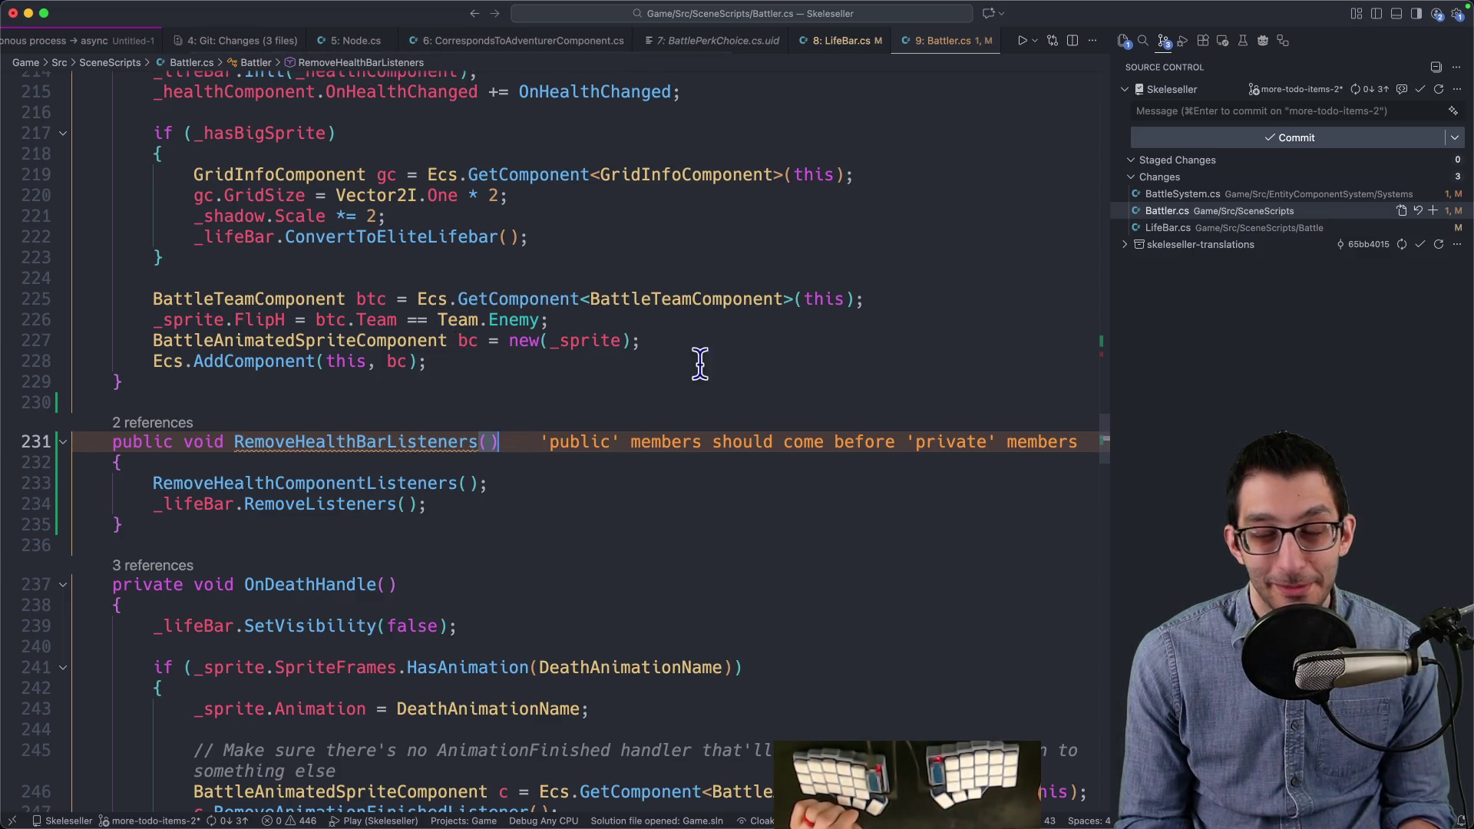
key(super+Tab)
text(git stash -)
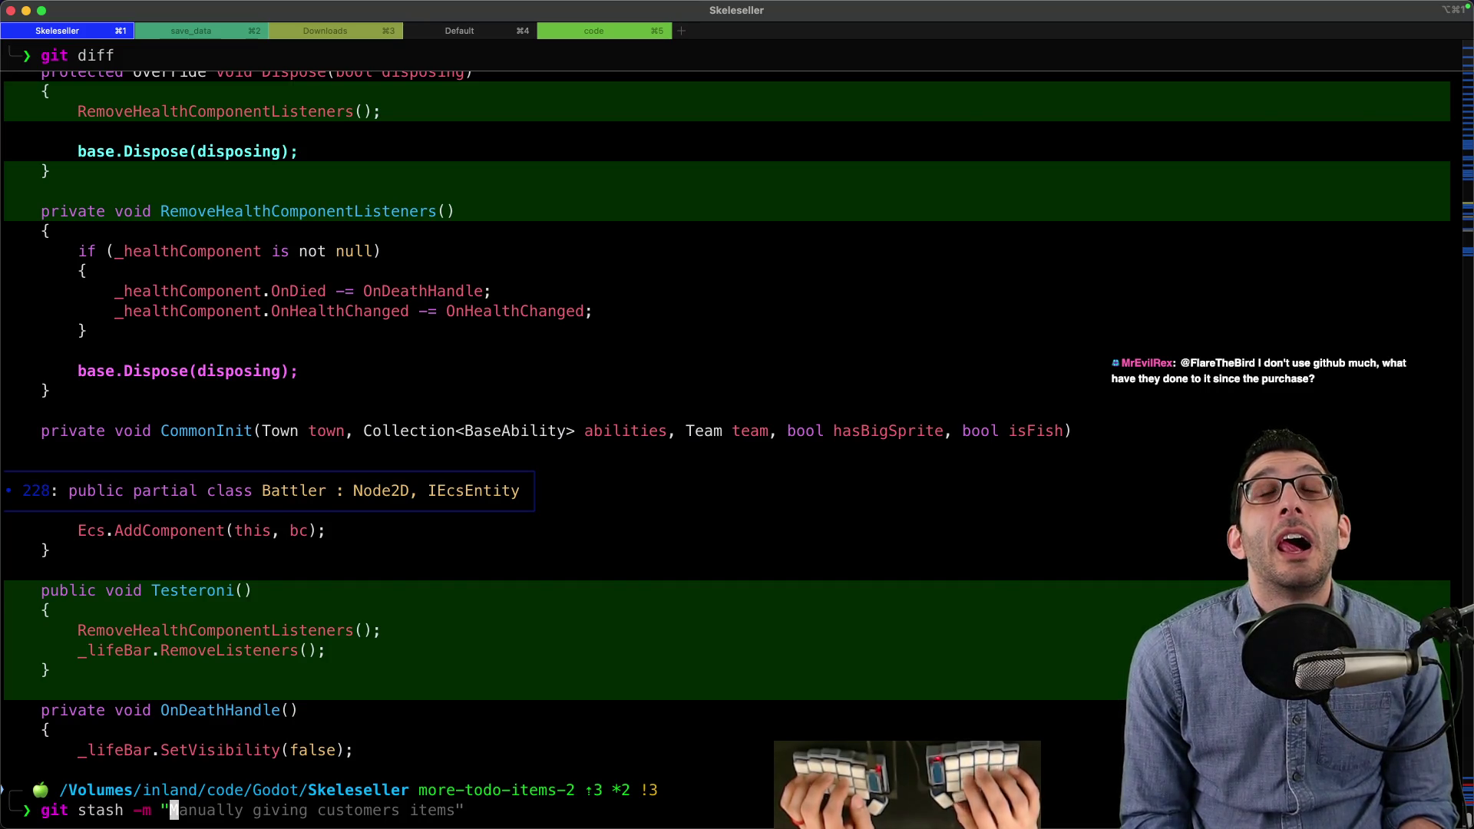
Step: Check the issue number on GitHub, then run git stash with the message 'issue-485'
key(super+Tab)
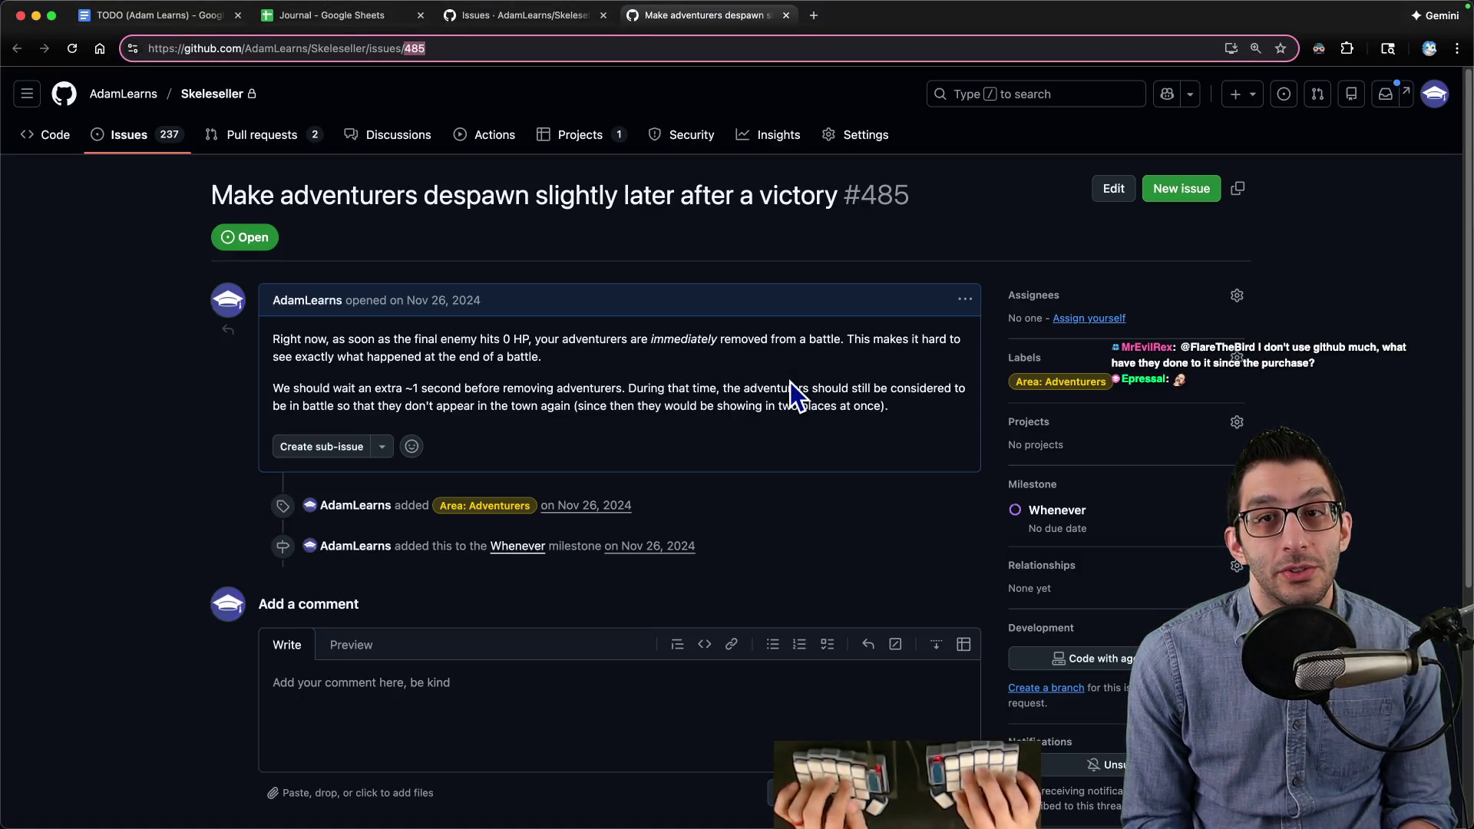
key(super+Tab)
text(m "i)
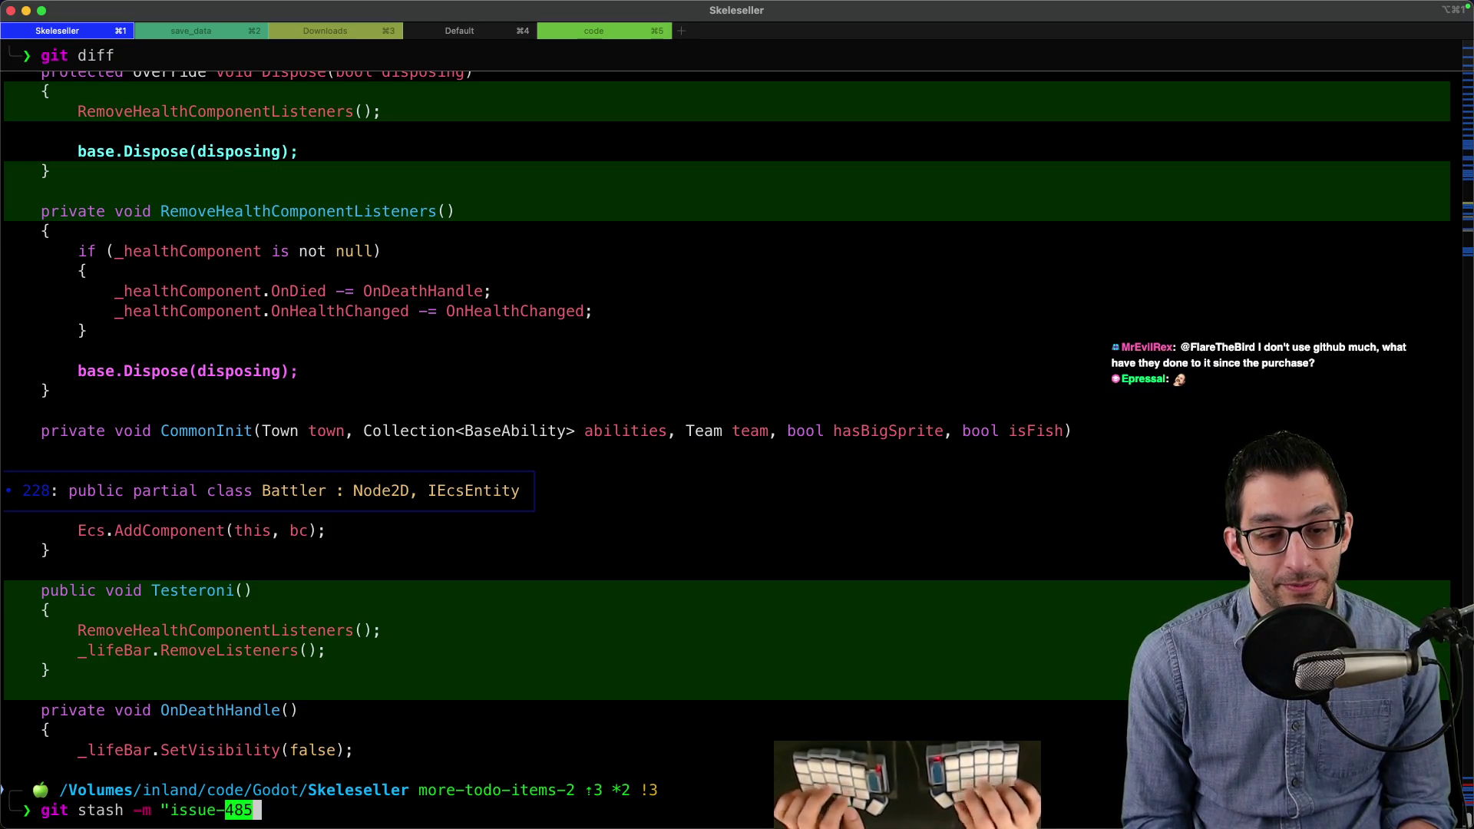
key(Return)
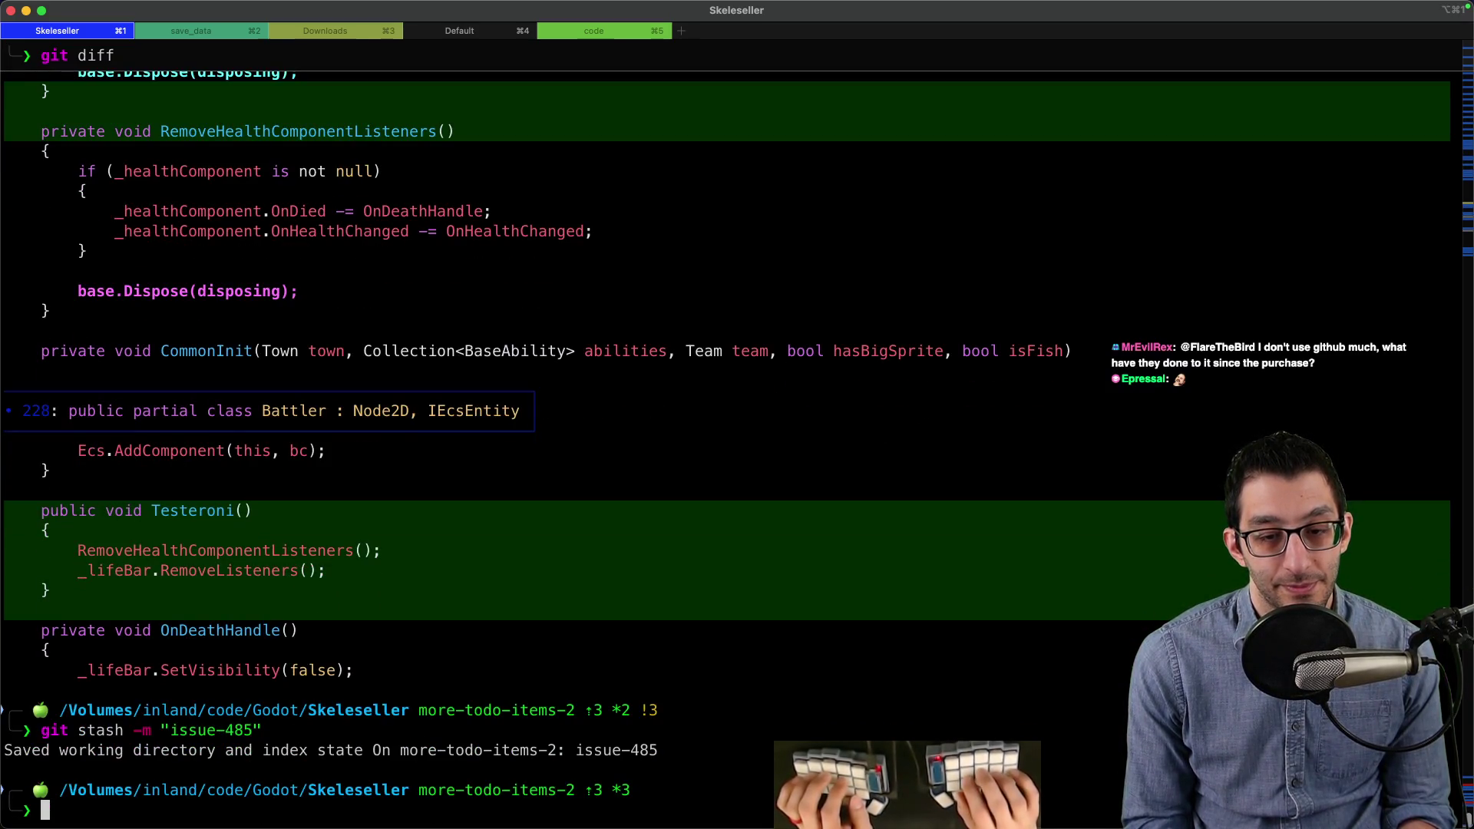
key(super+Tab)
Step: Post a comment on issue #485 saying the work is stashed as issue-485
click(421, 680)
text(I started working on this, but I r)
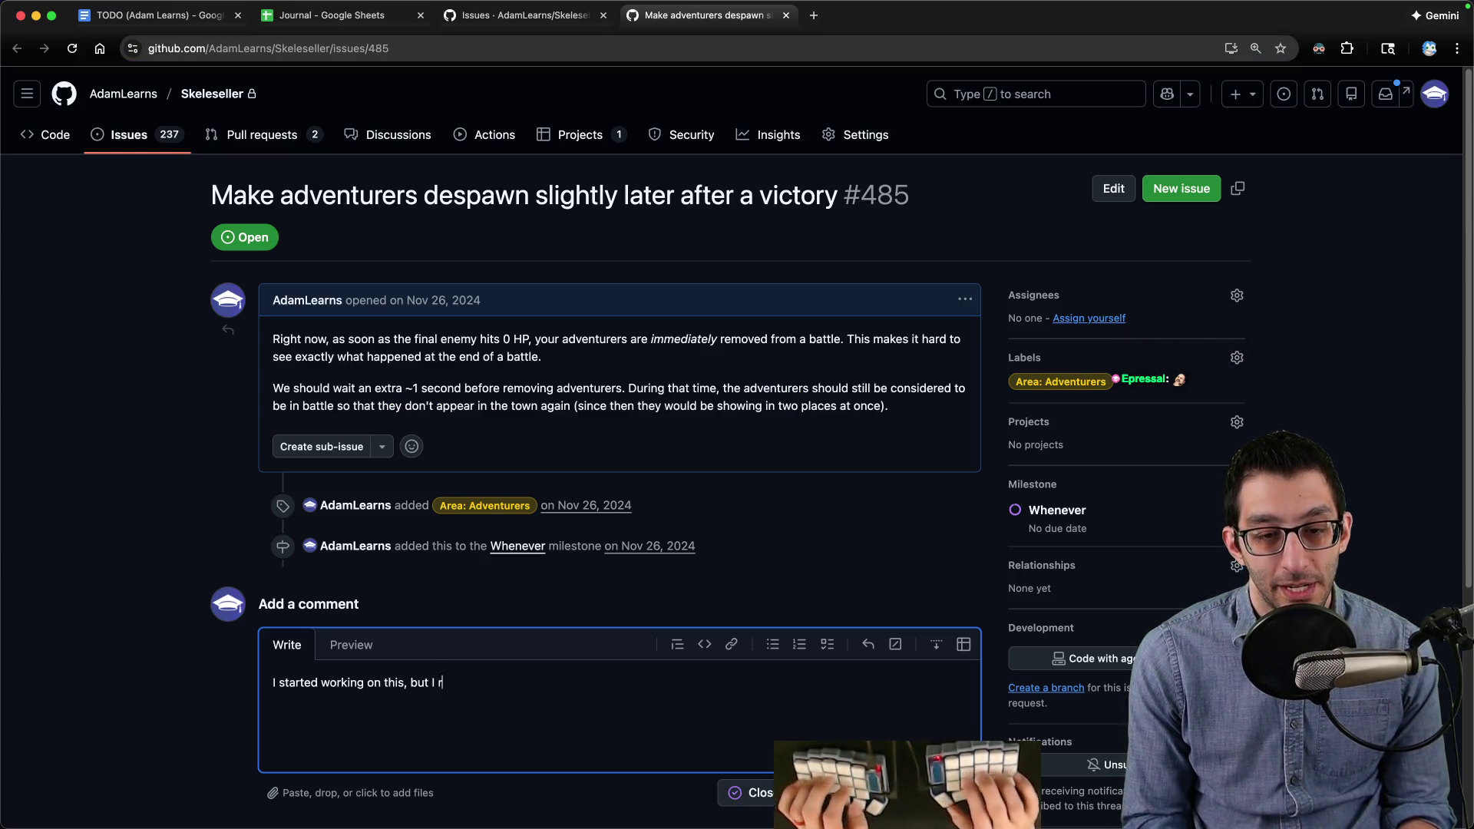
text(ouble-dispose issues that I don't feel I have the mental capacity to solve rig)
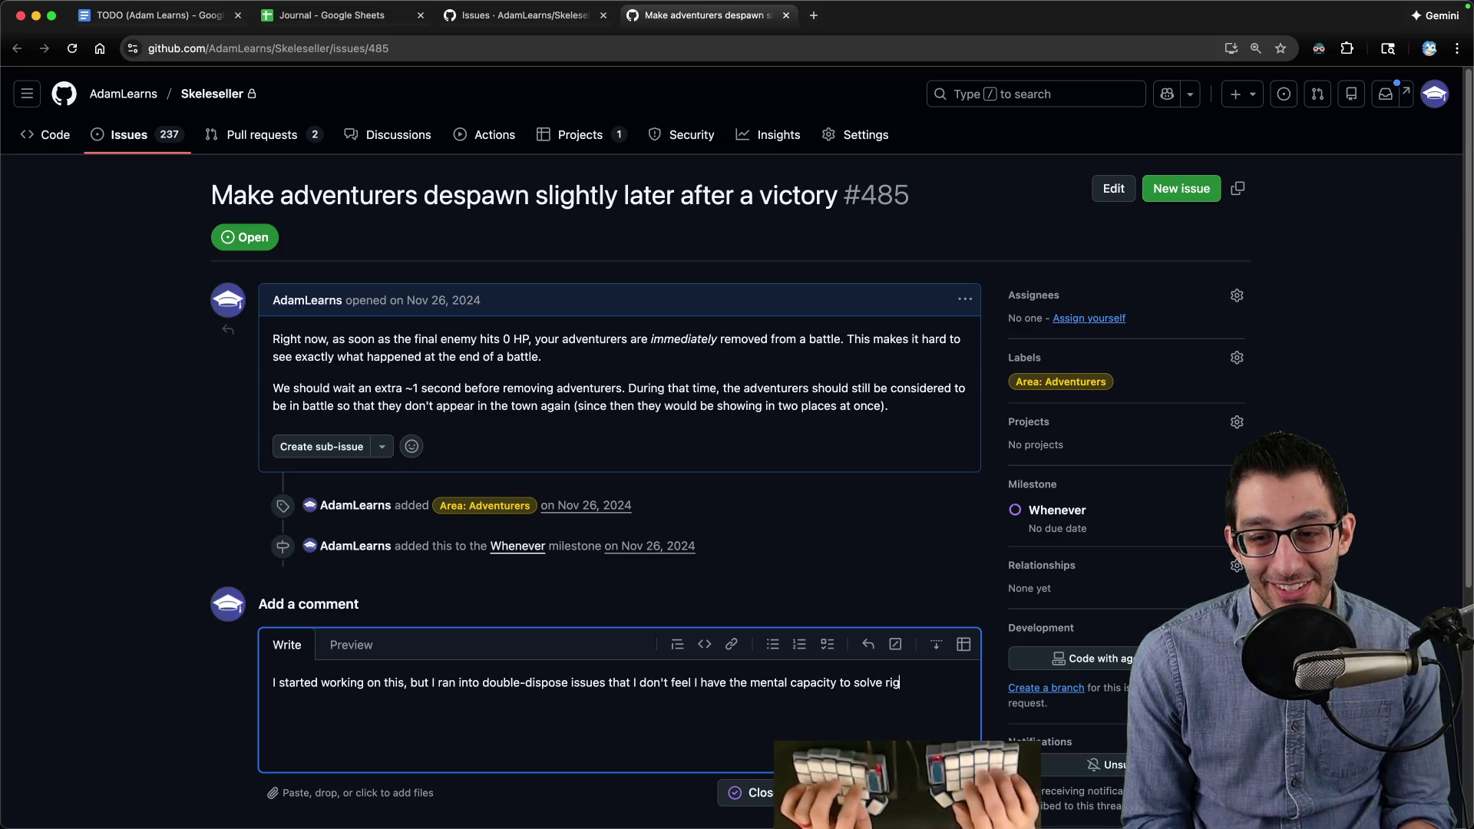
text(ht now. I stashed this on my own machine)
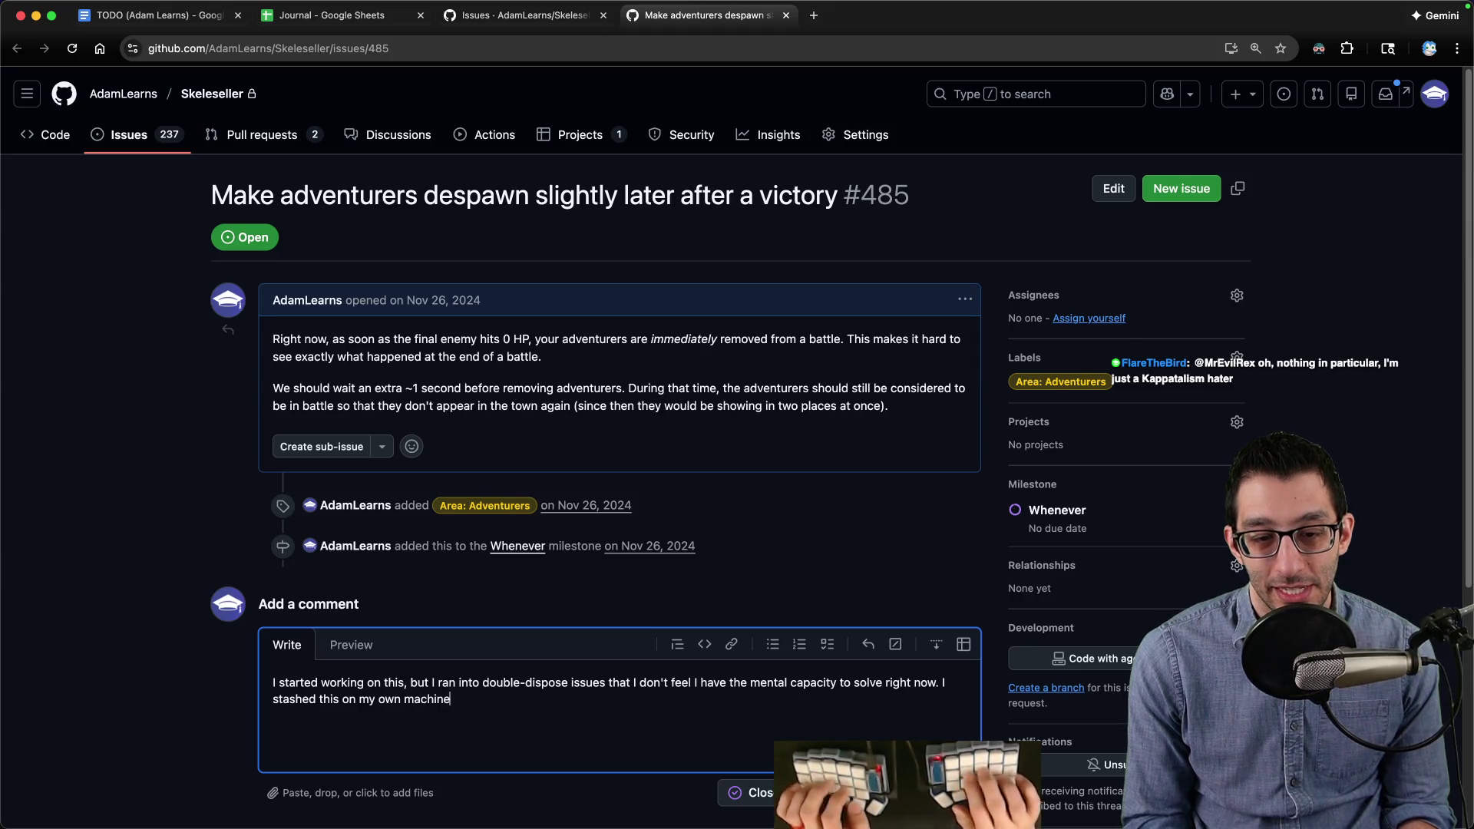
text( as `is485)
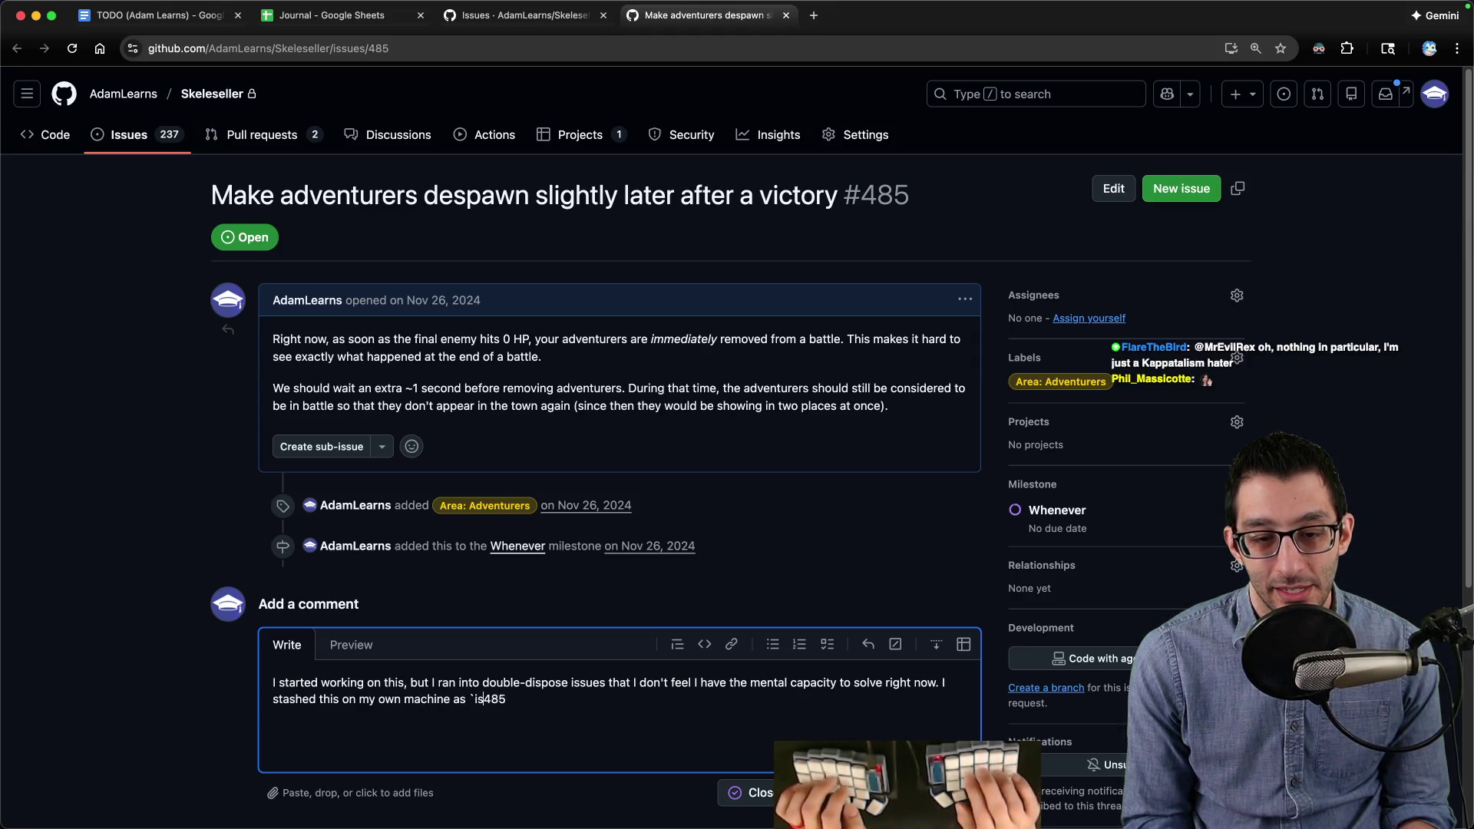
text(`.)
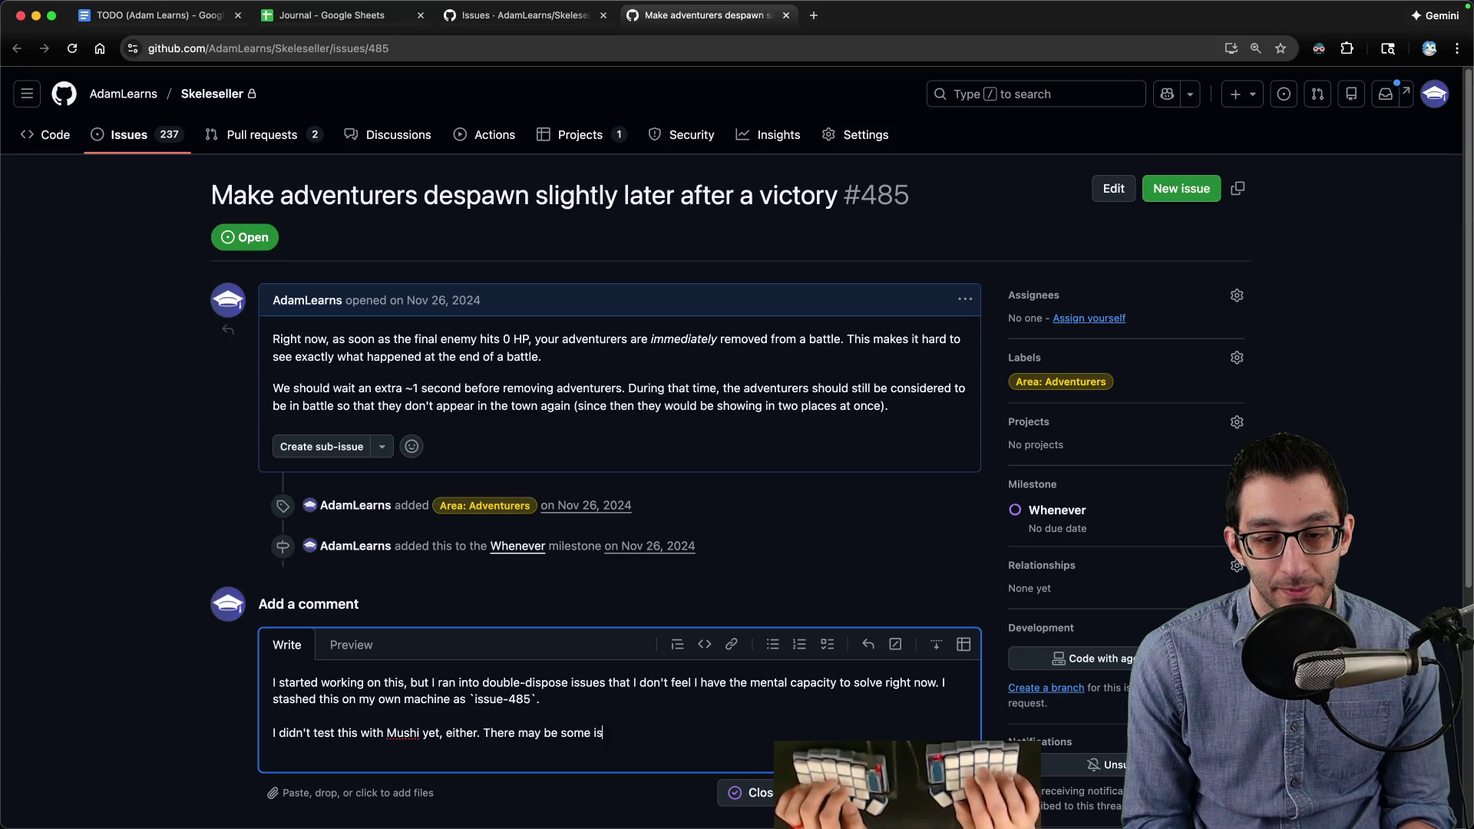
text(ere.)
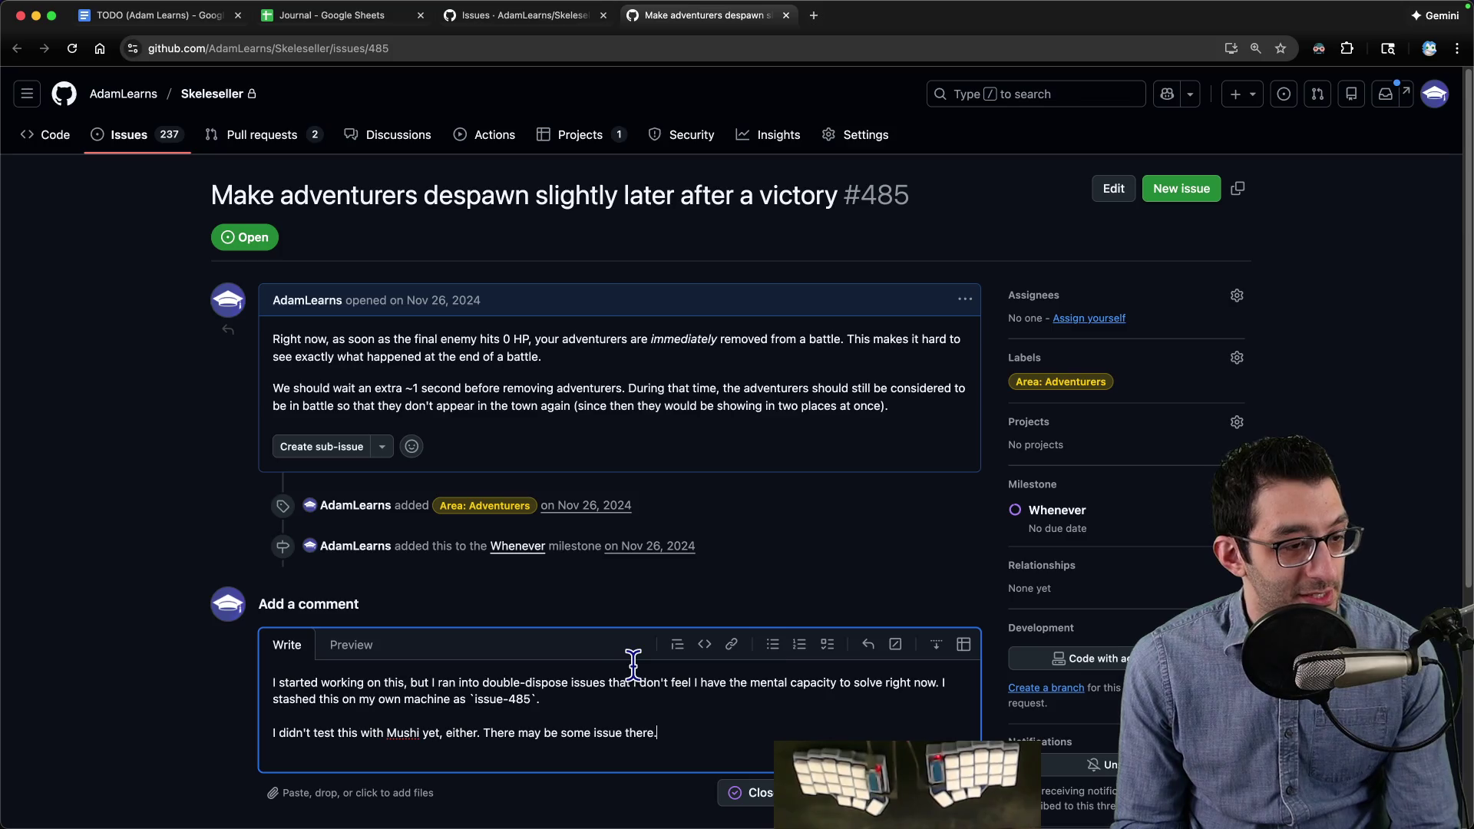
key(super+Return)
Step: Delete the issue #485 bullet and its sub-bullets from the TODO document
click(154, 15)
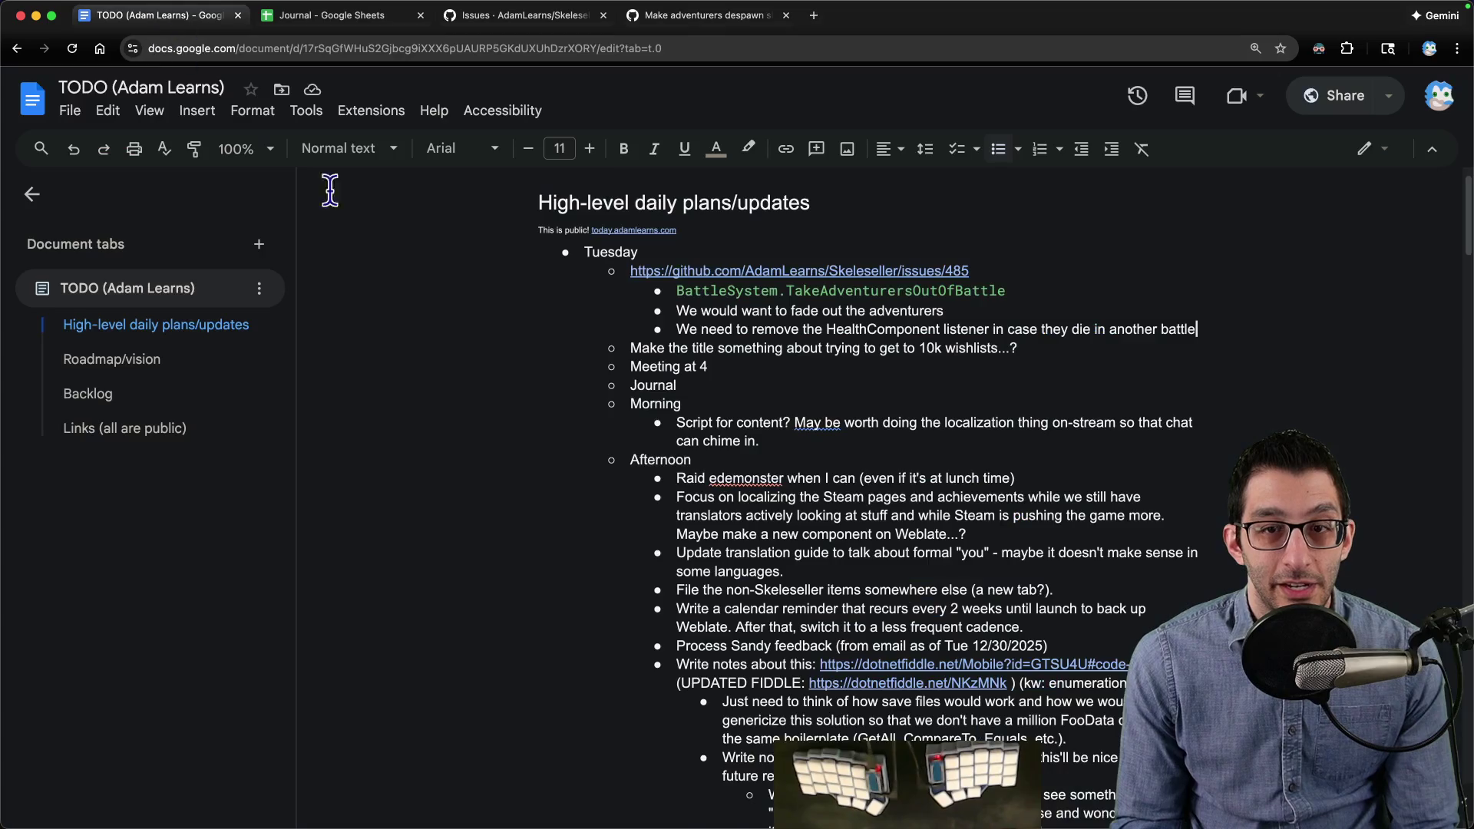
mouse_move(1180, 330)
mouse_down()
mouse_move(492, 240)
mouse_move(435, 272)
mouse_up()
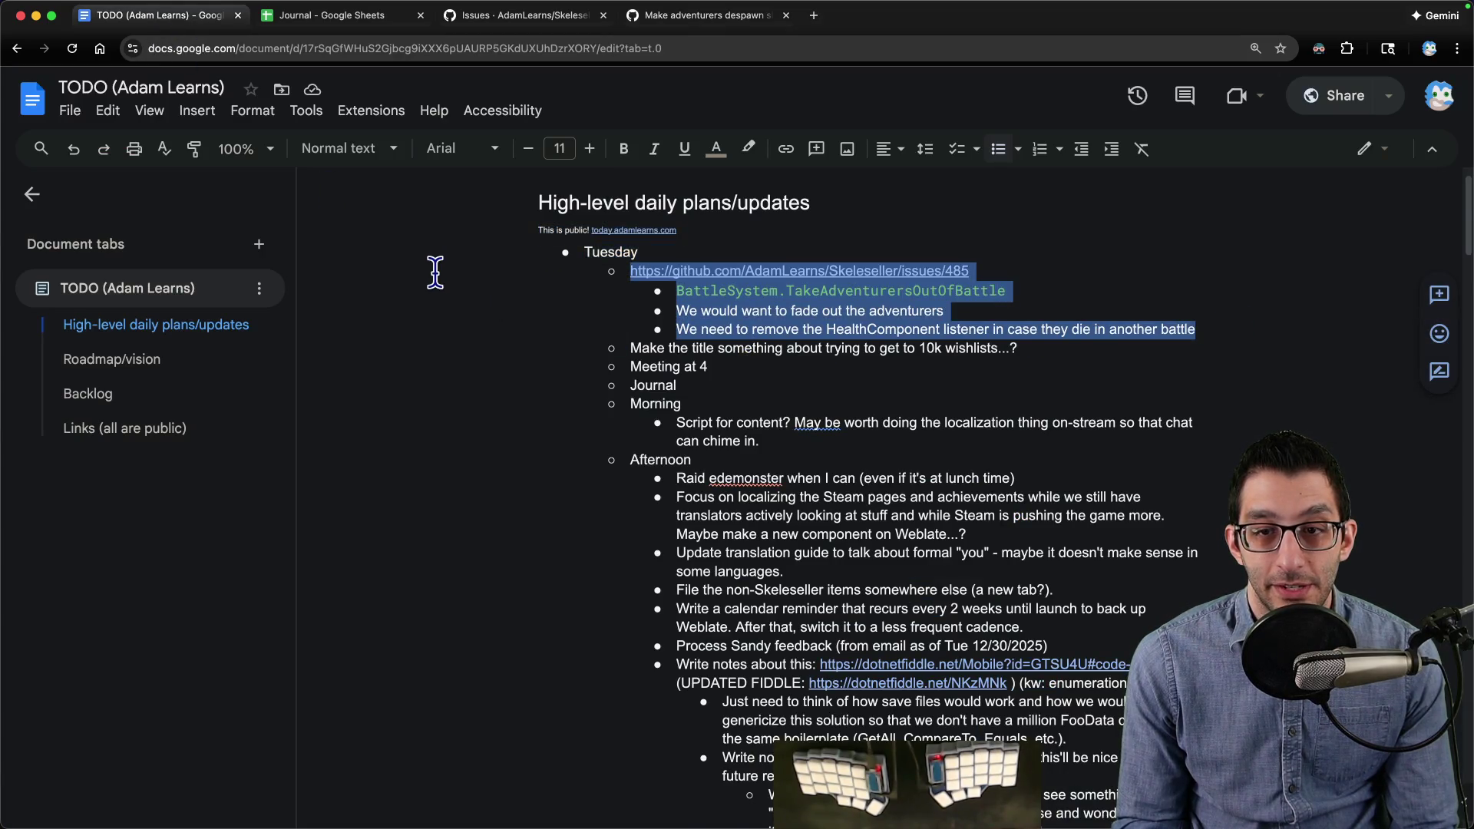
key(Delete)
key(Delete)
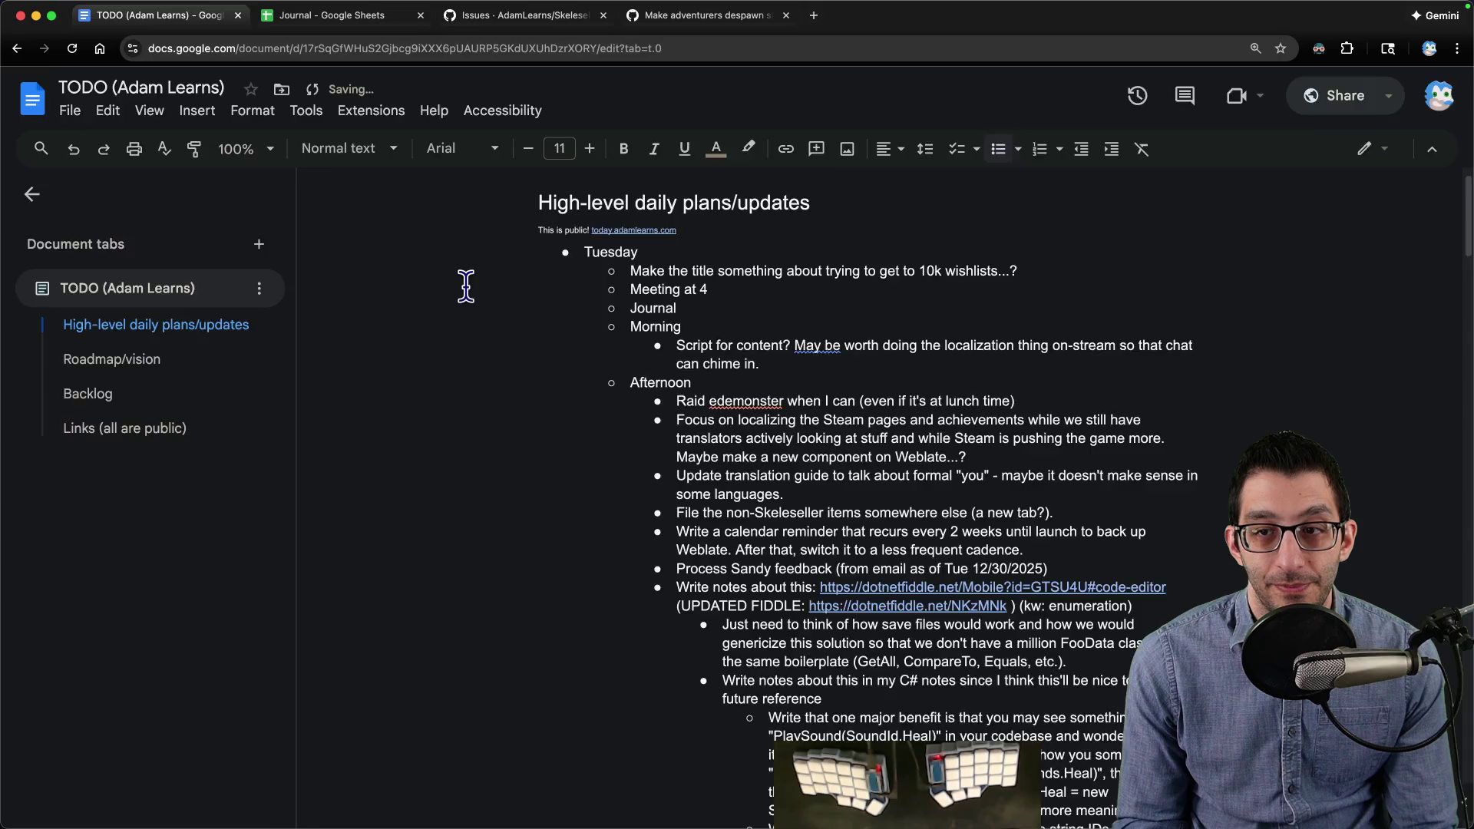
key(super+3)
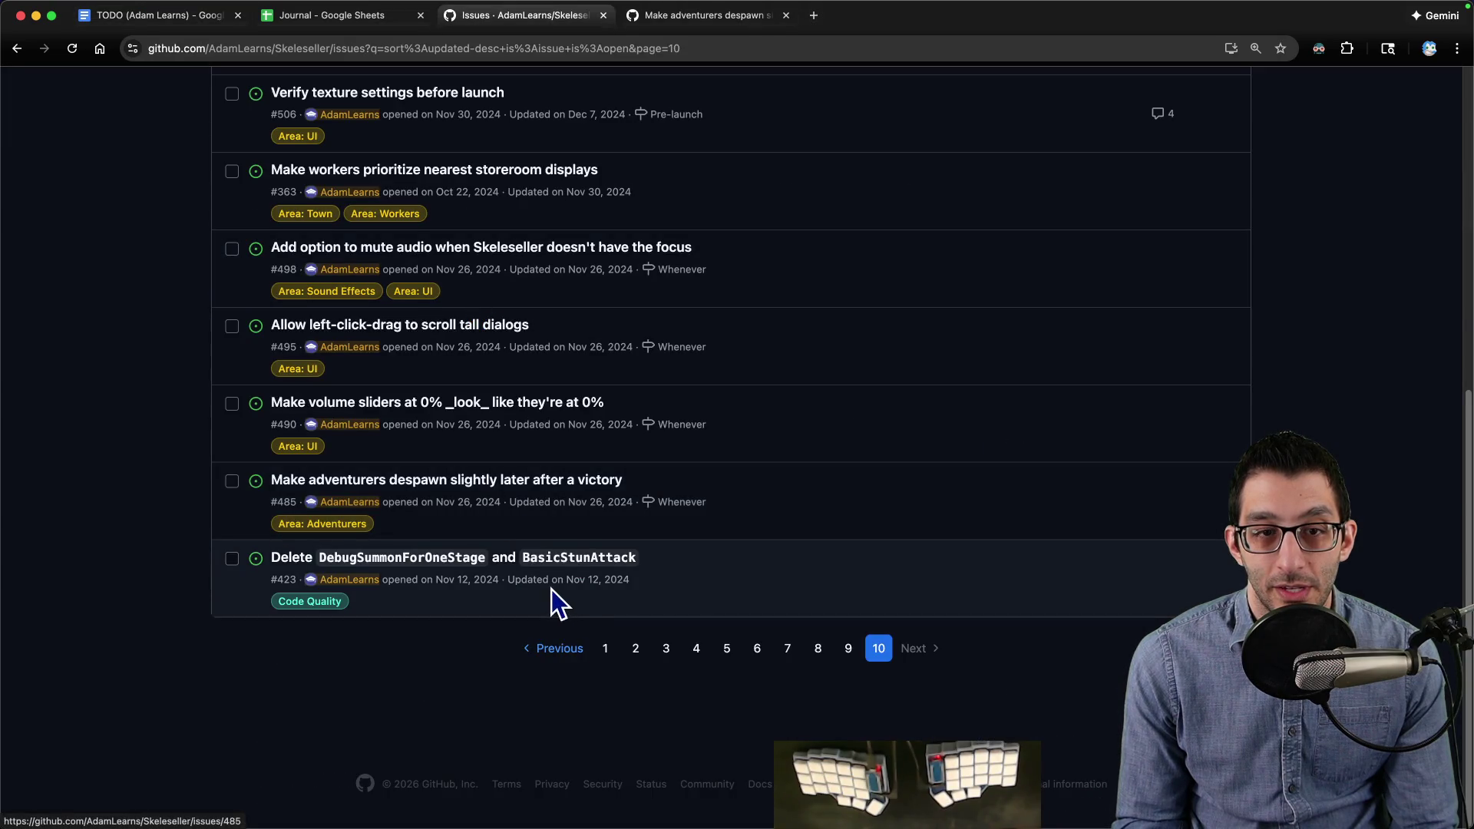
Step: Open issue #490 about 0% volume sliders and close the adventurer-despawn issue tab
super+click(586, 393)
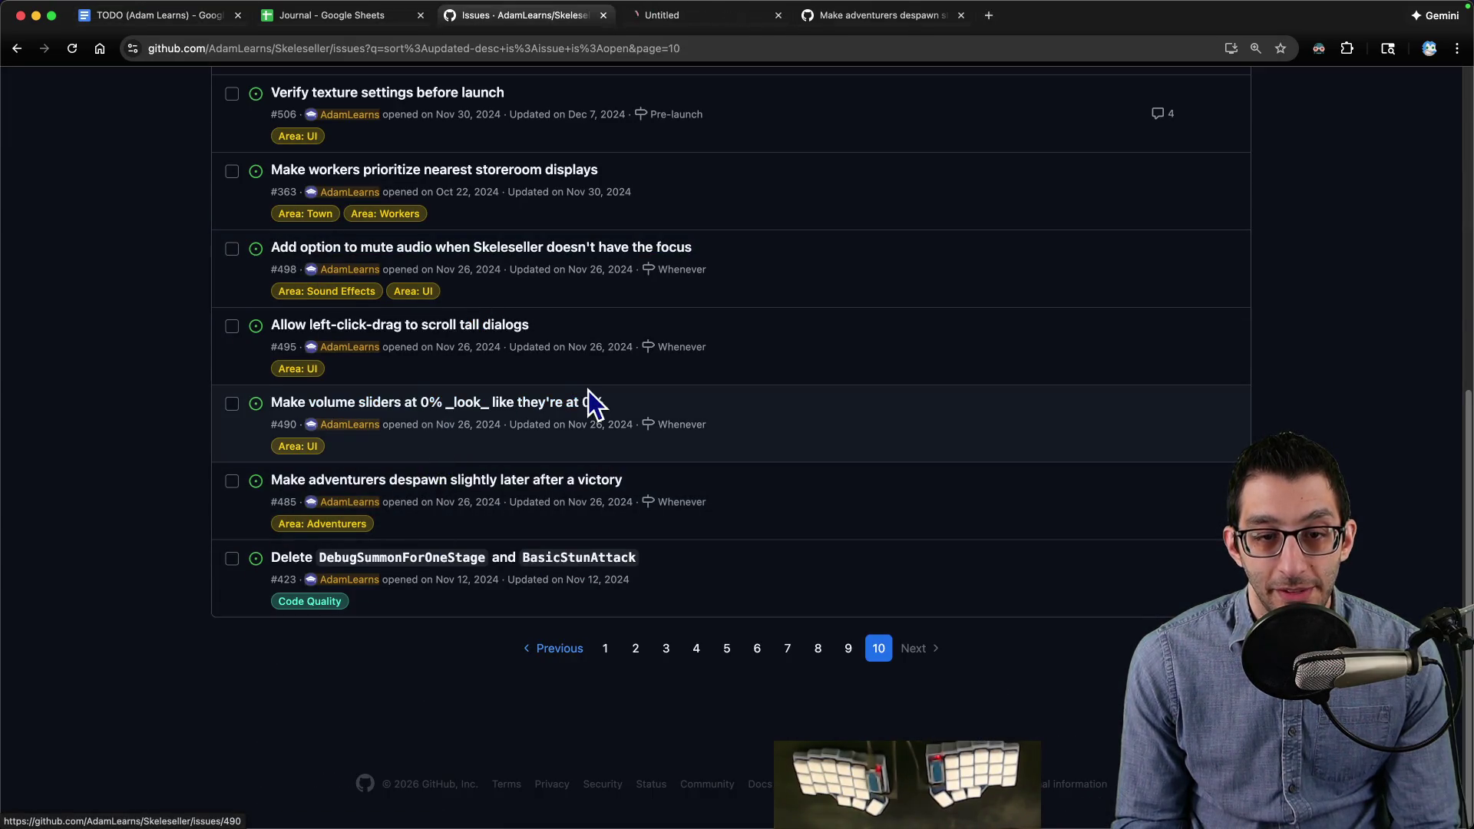
click(959, 16)
click(753, 19)
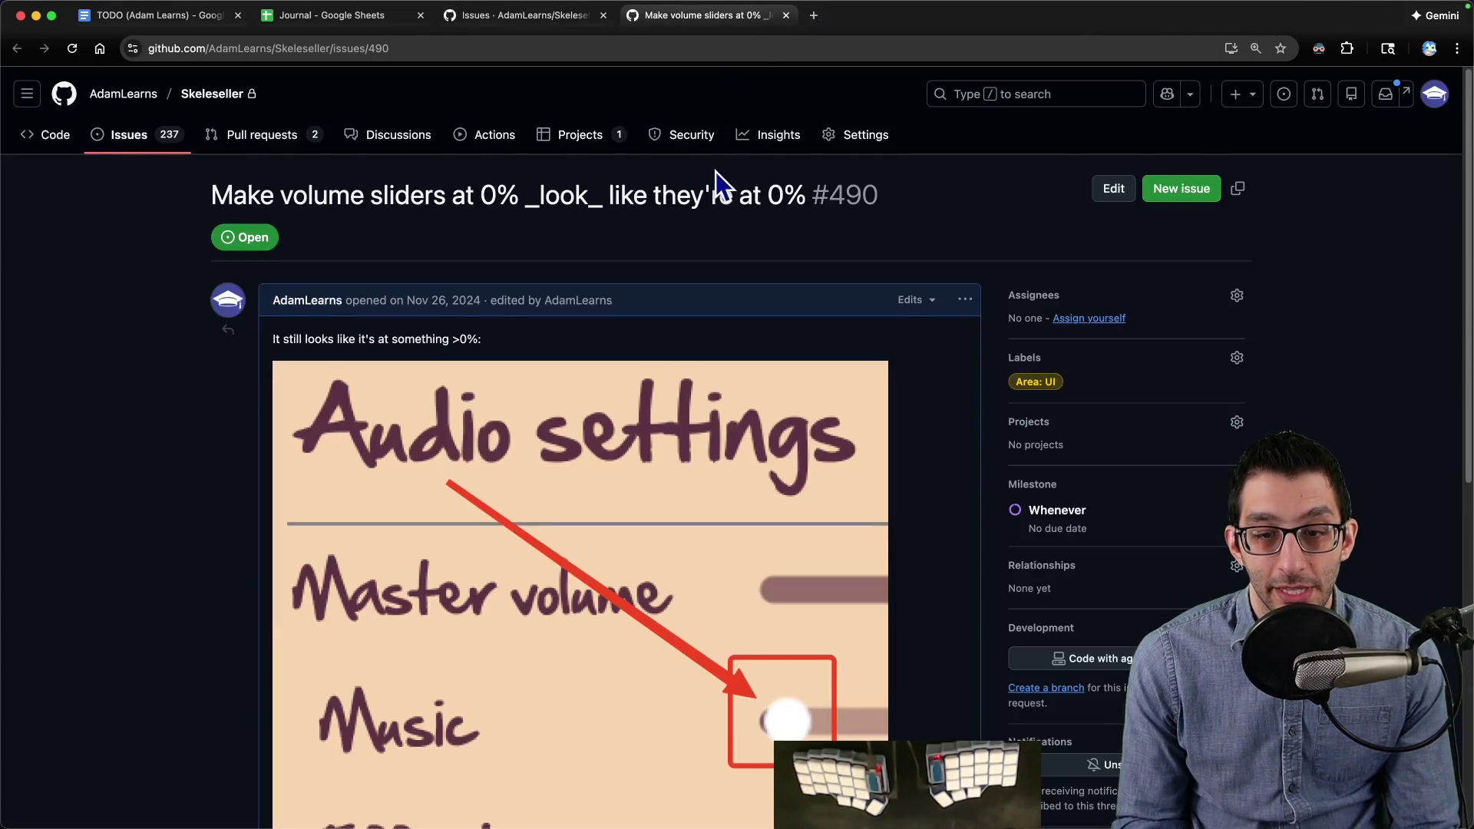
scroll(718, 184, down, 4)
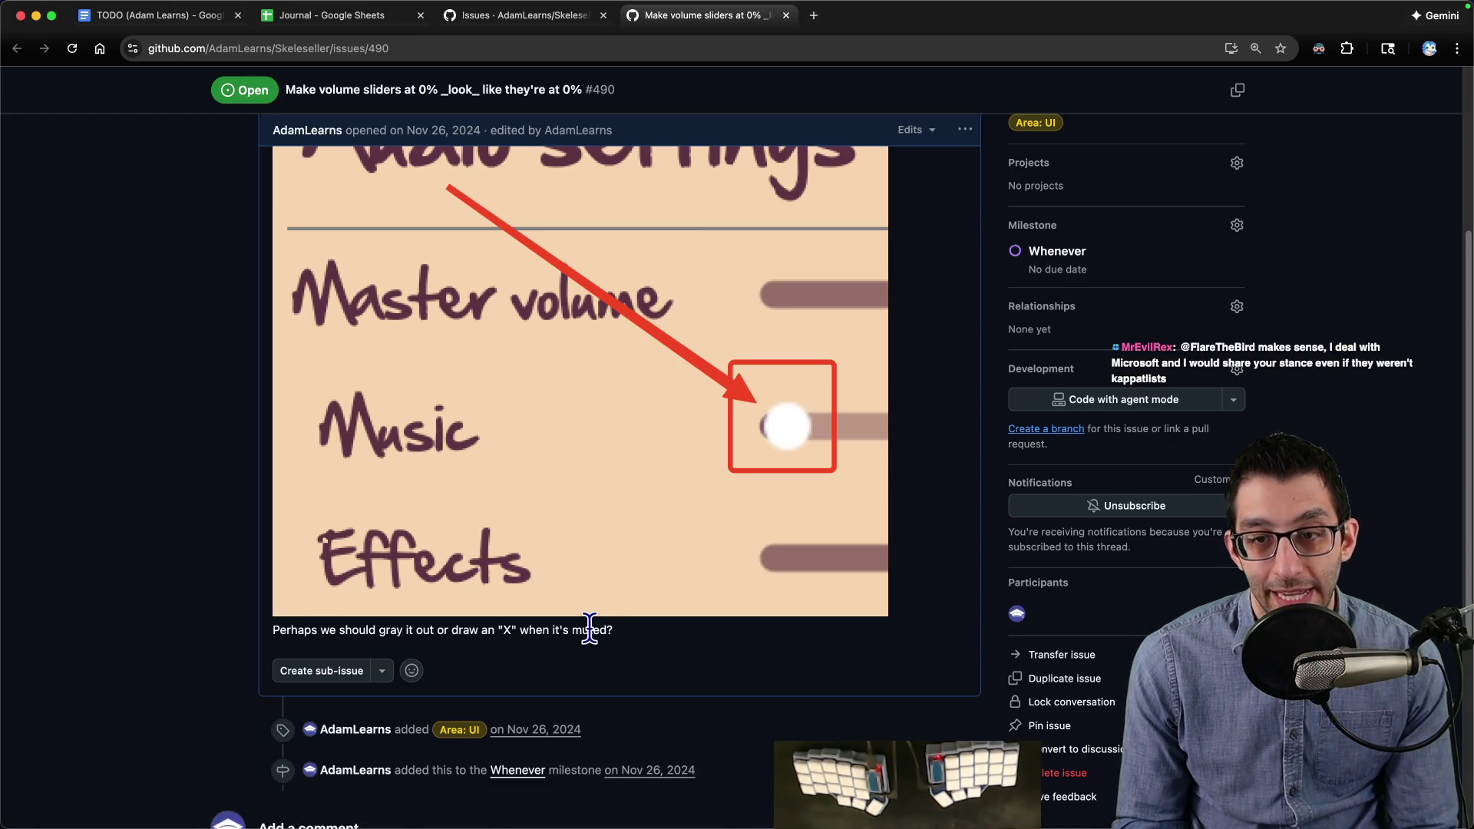
Step: Switch to the Godot editor, dismiss its quick scene search, then bring VS Code forward
mouse_move(900, 802)
click(972, 798)
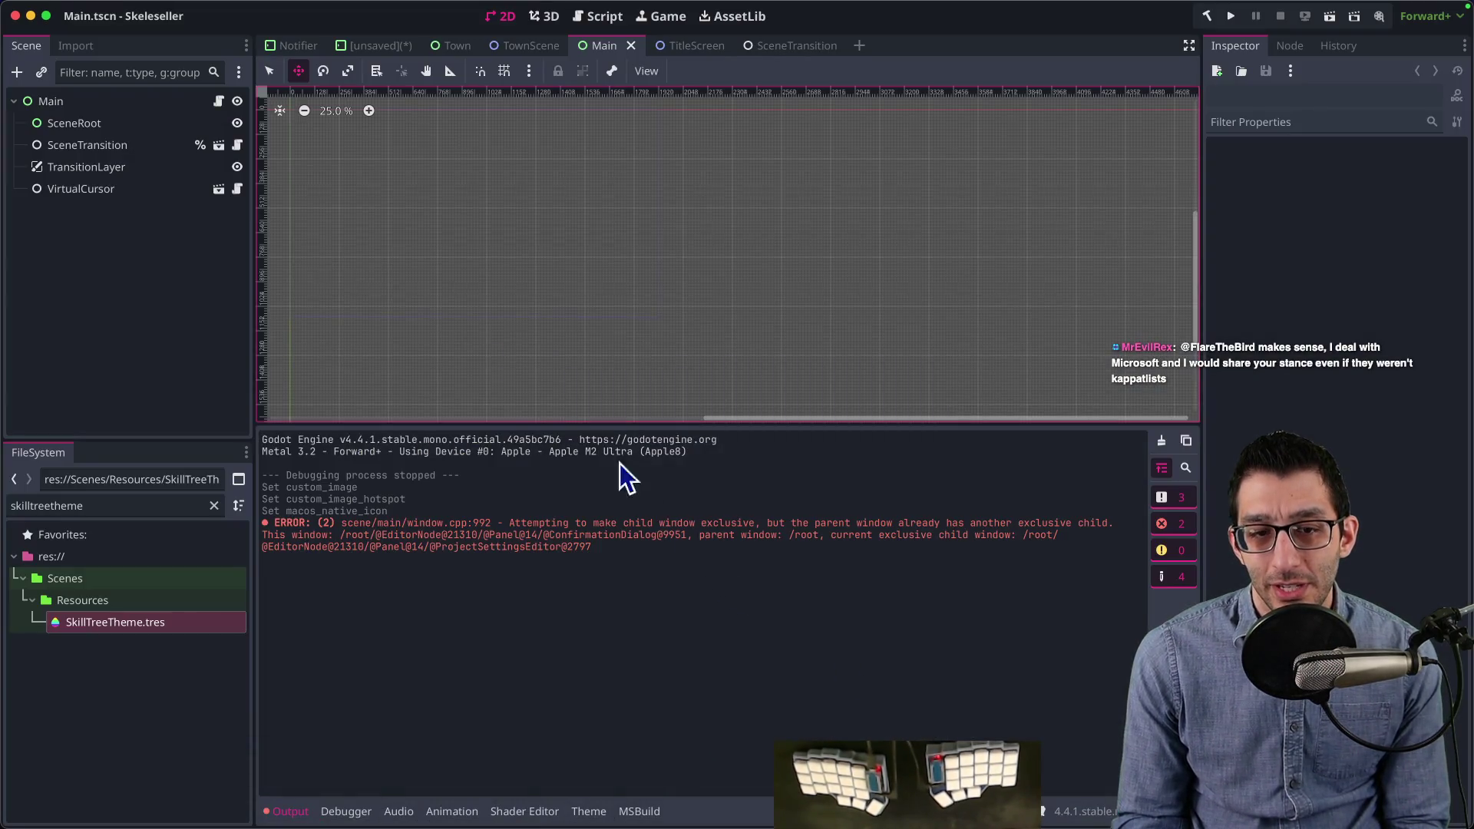
key(super+shift+o)
key(Escape)
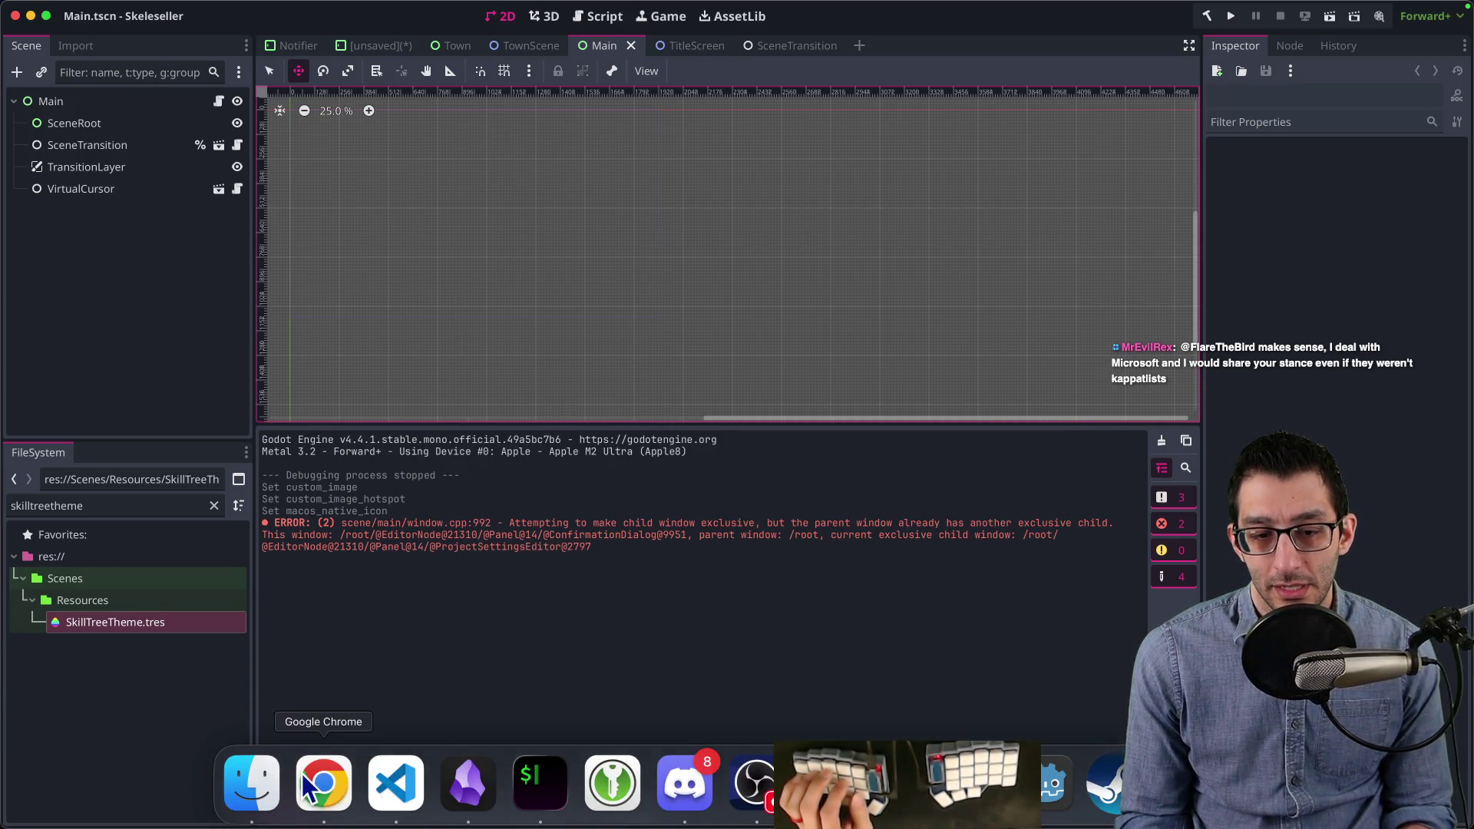
click(395, 790)
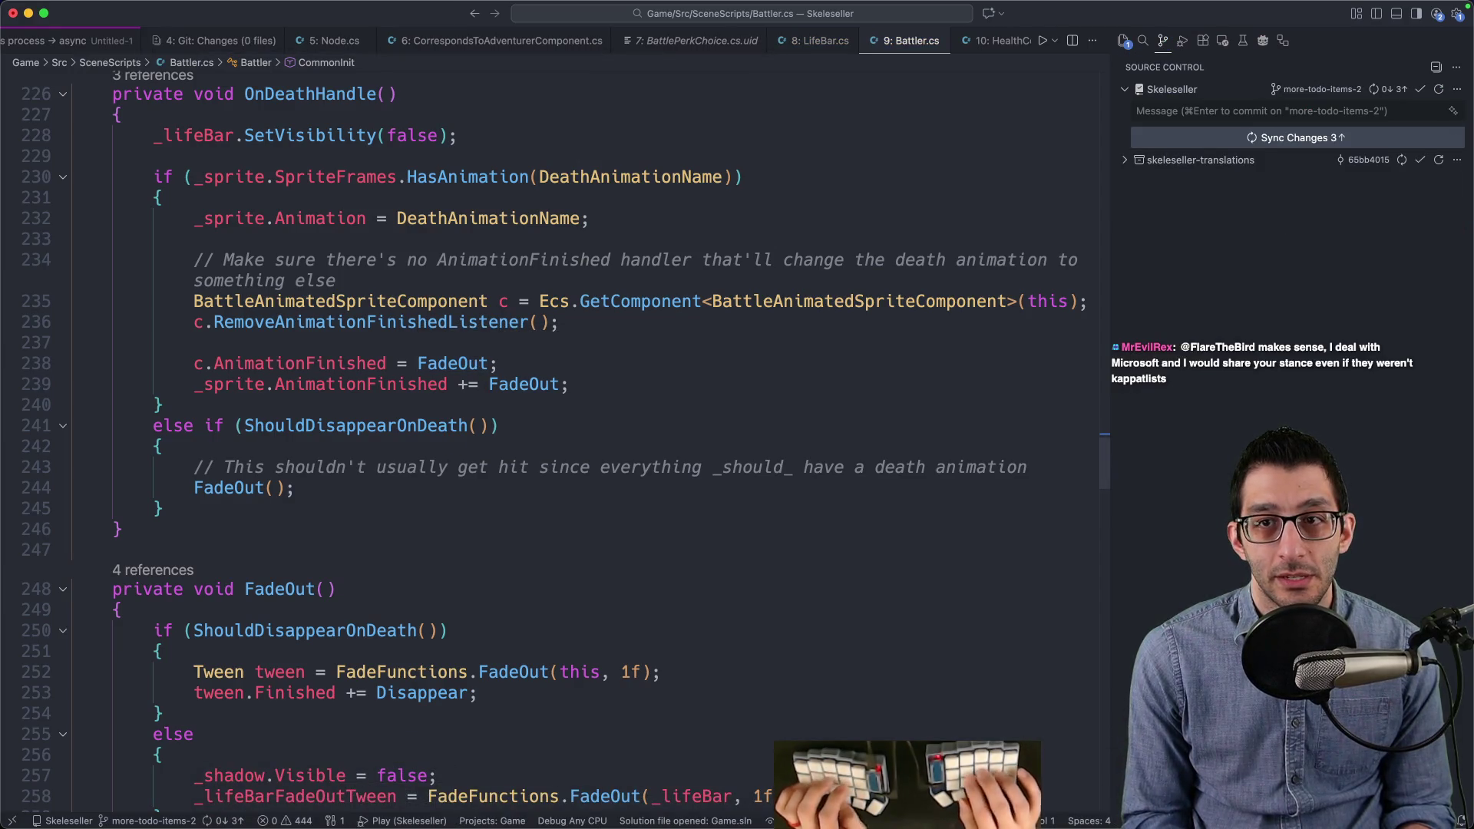
Step: Close all VS Code editor tabs choosing Don't Save, then launch Skeleseller in debug mode
key(ctrl+3)
key(super+w)
key(super+d)
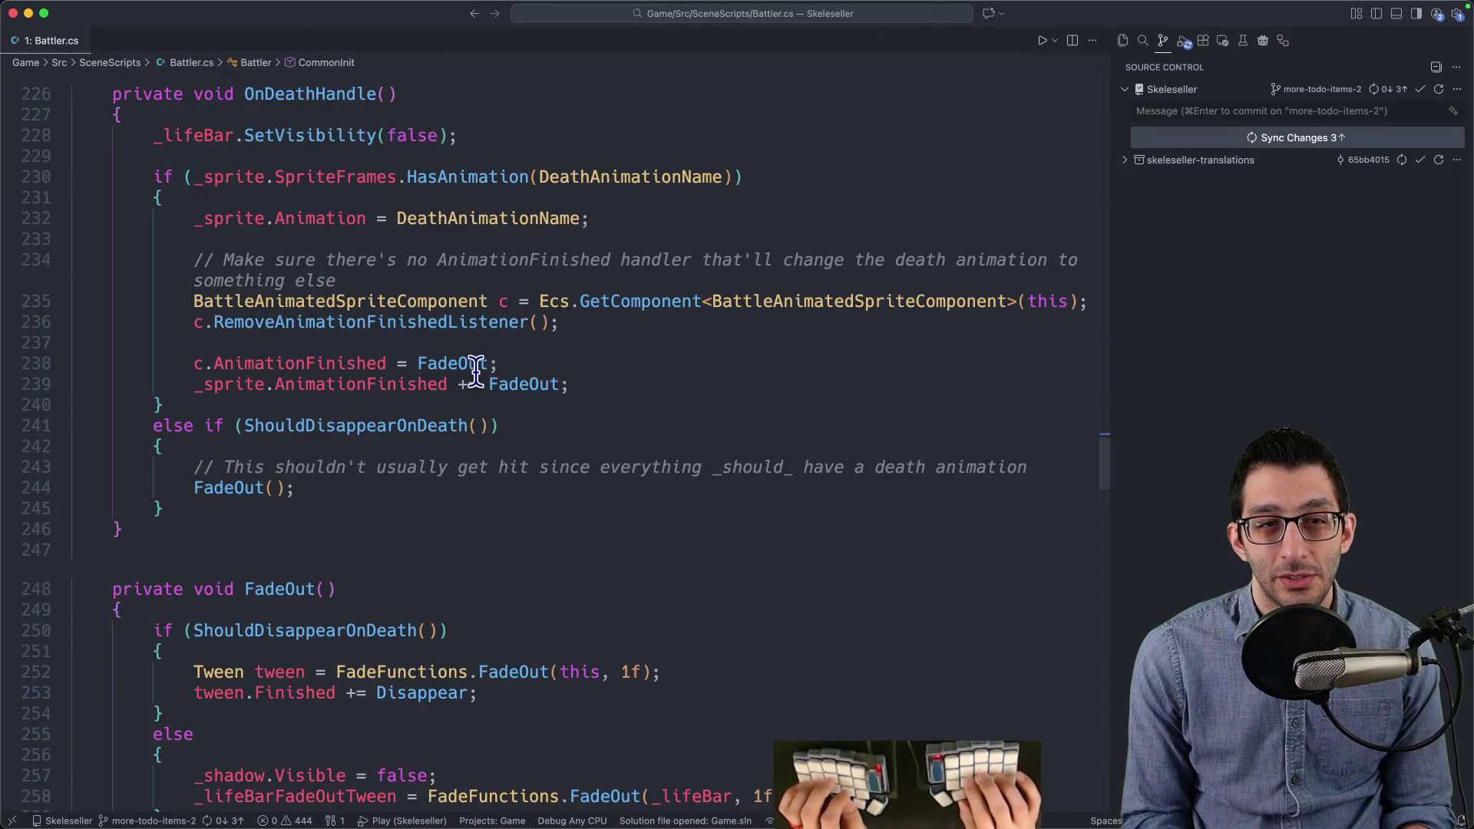
key(super+k)
key(super+w)
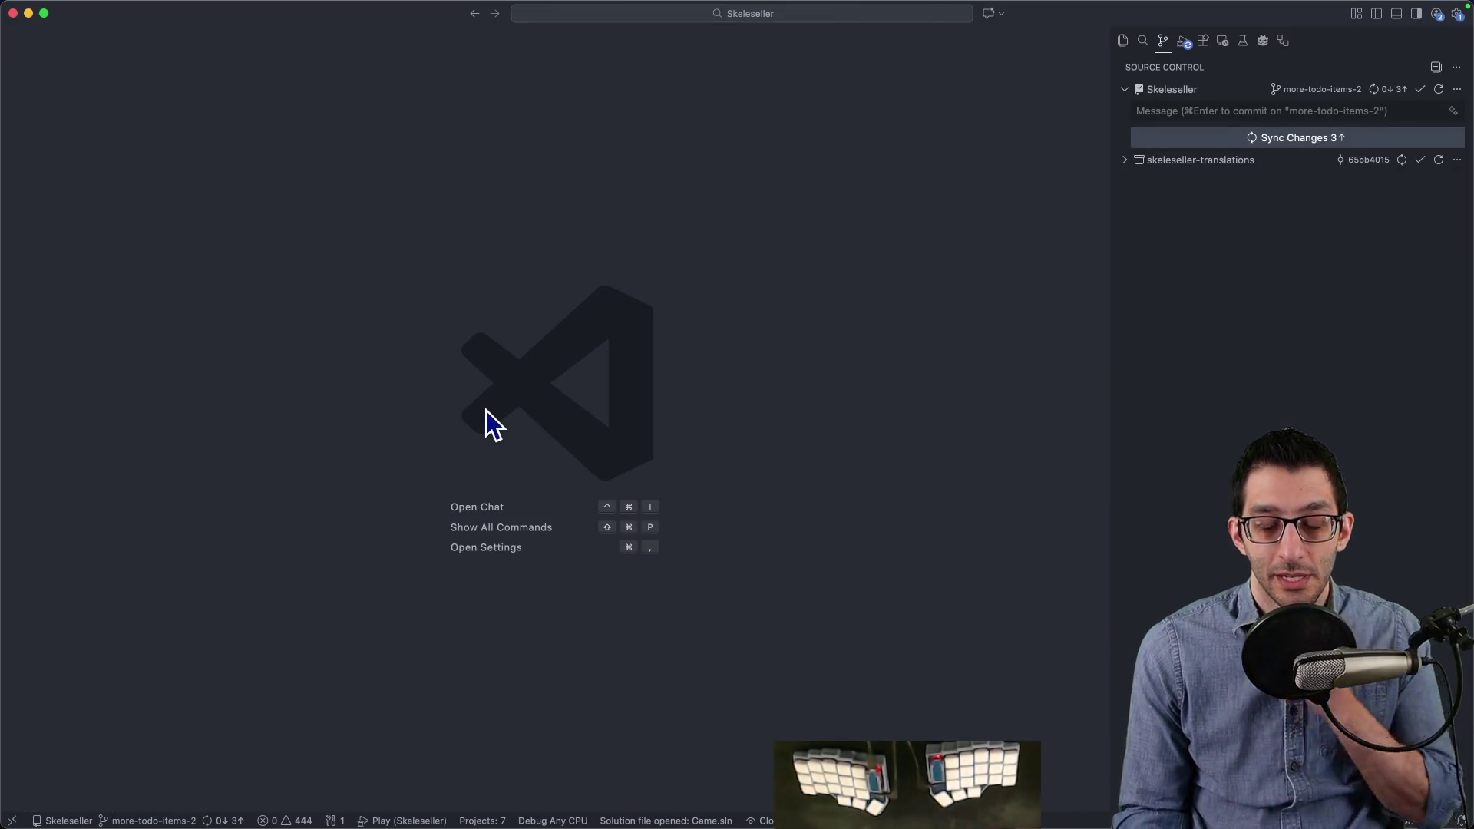
key(F5)
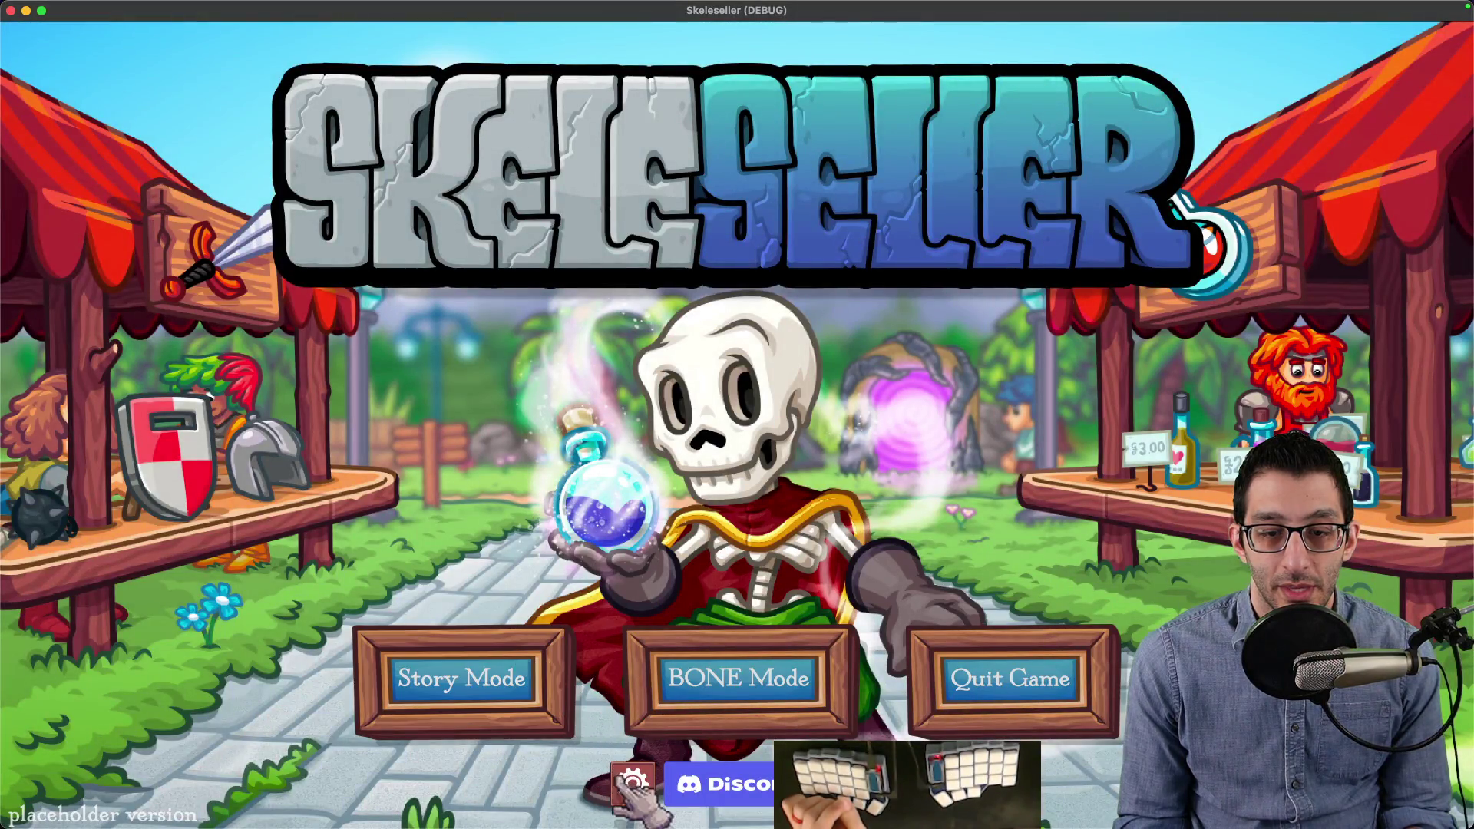
Step: Open the game settings panel and drag Master volume down to zero
click(632, 784)
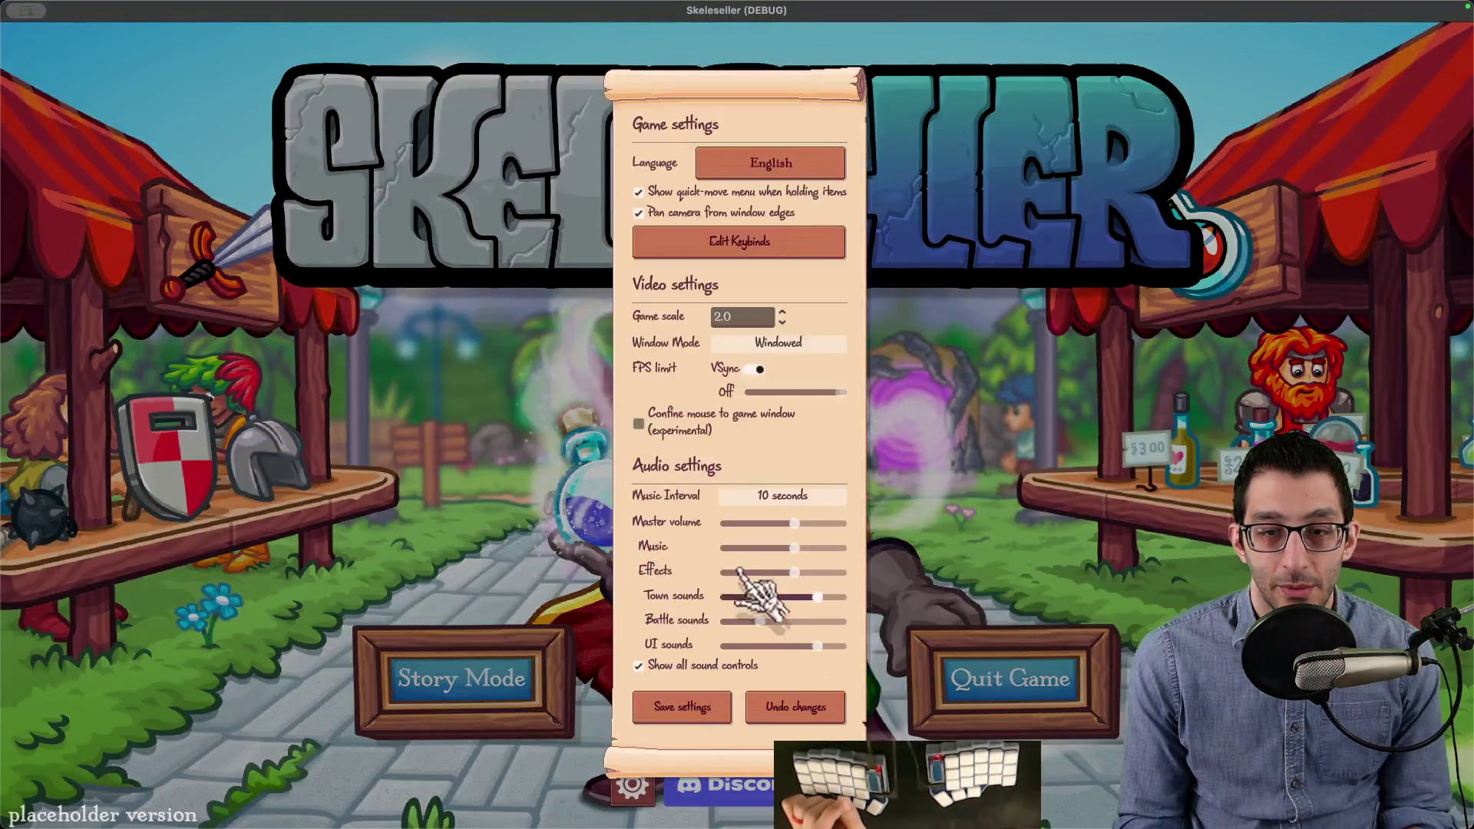
click(788, 522)
drag(788, 523, 725, 531)
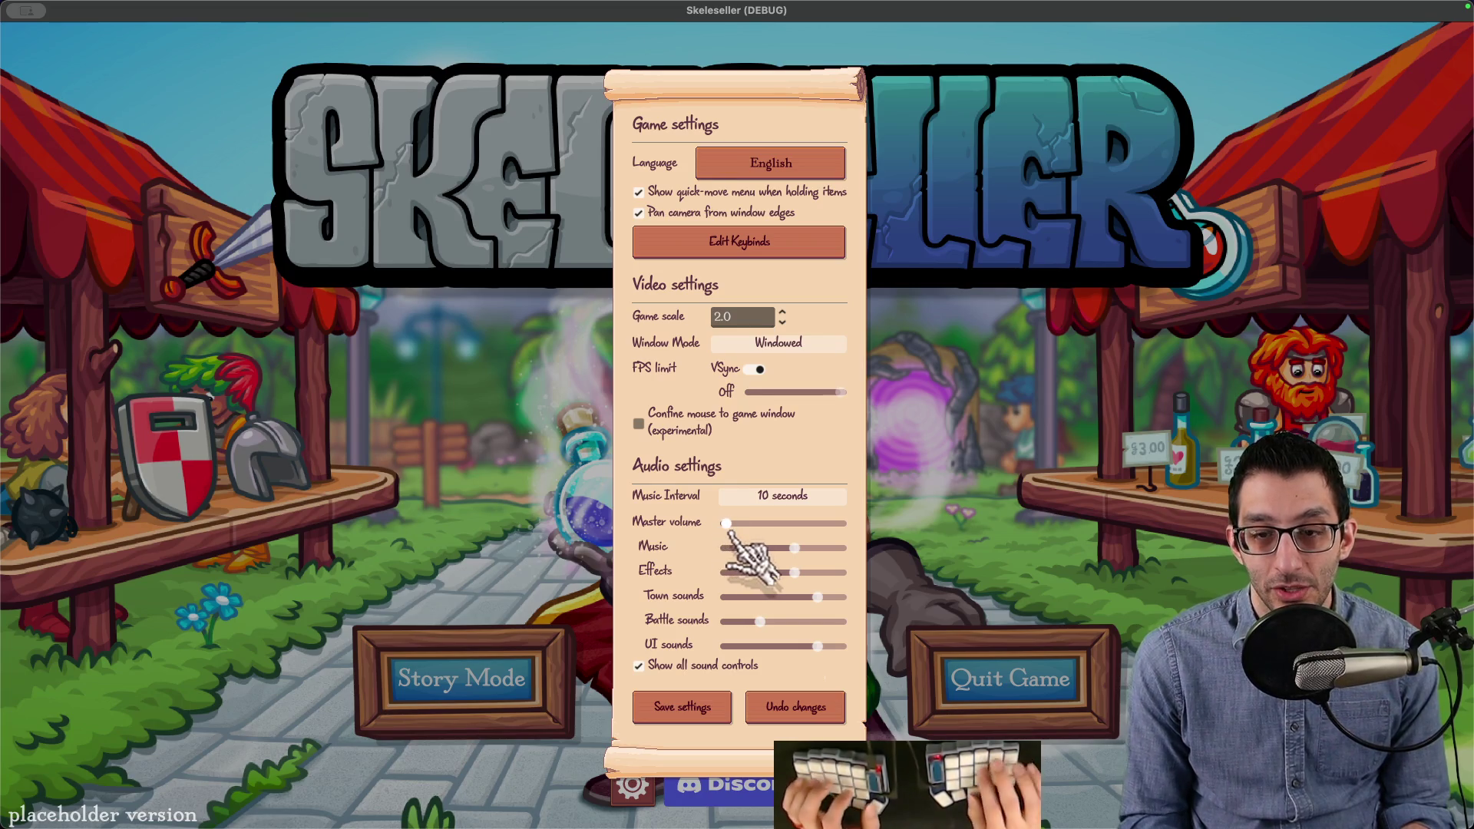
Step: Screenshot the Master volume knob, zoom in and crop-measure the bar sliver left of it
key(super+shift+4)
drag(699, 508, 741, 547)
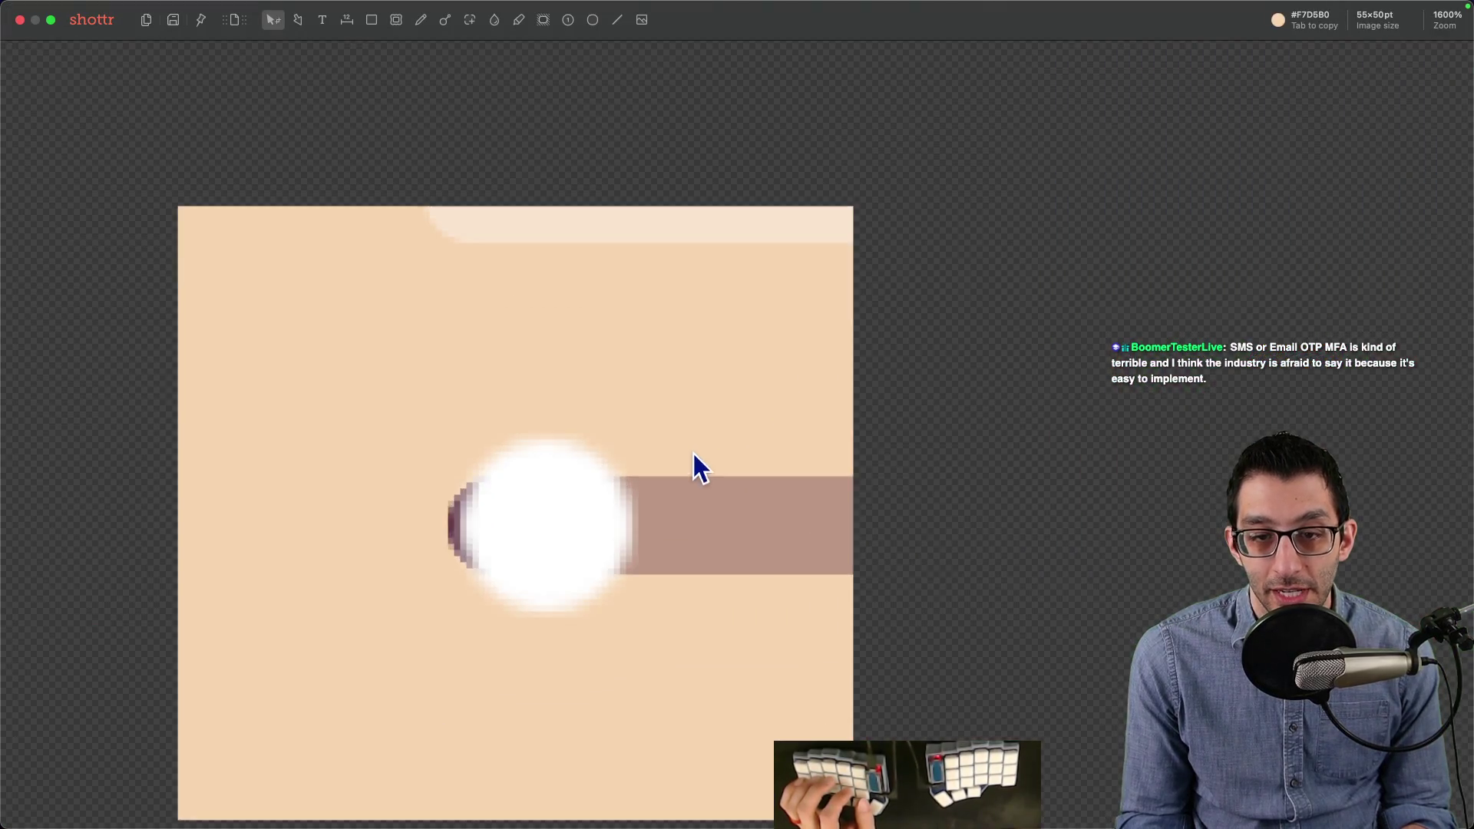
scroll(652, 453, up, 3)
key(c)
drag(483, 352, 444, 487)
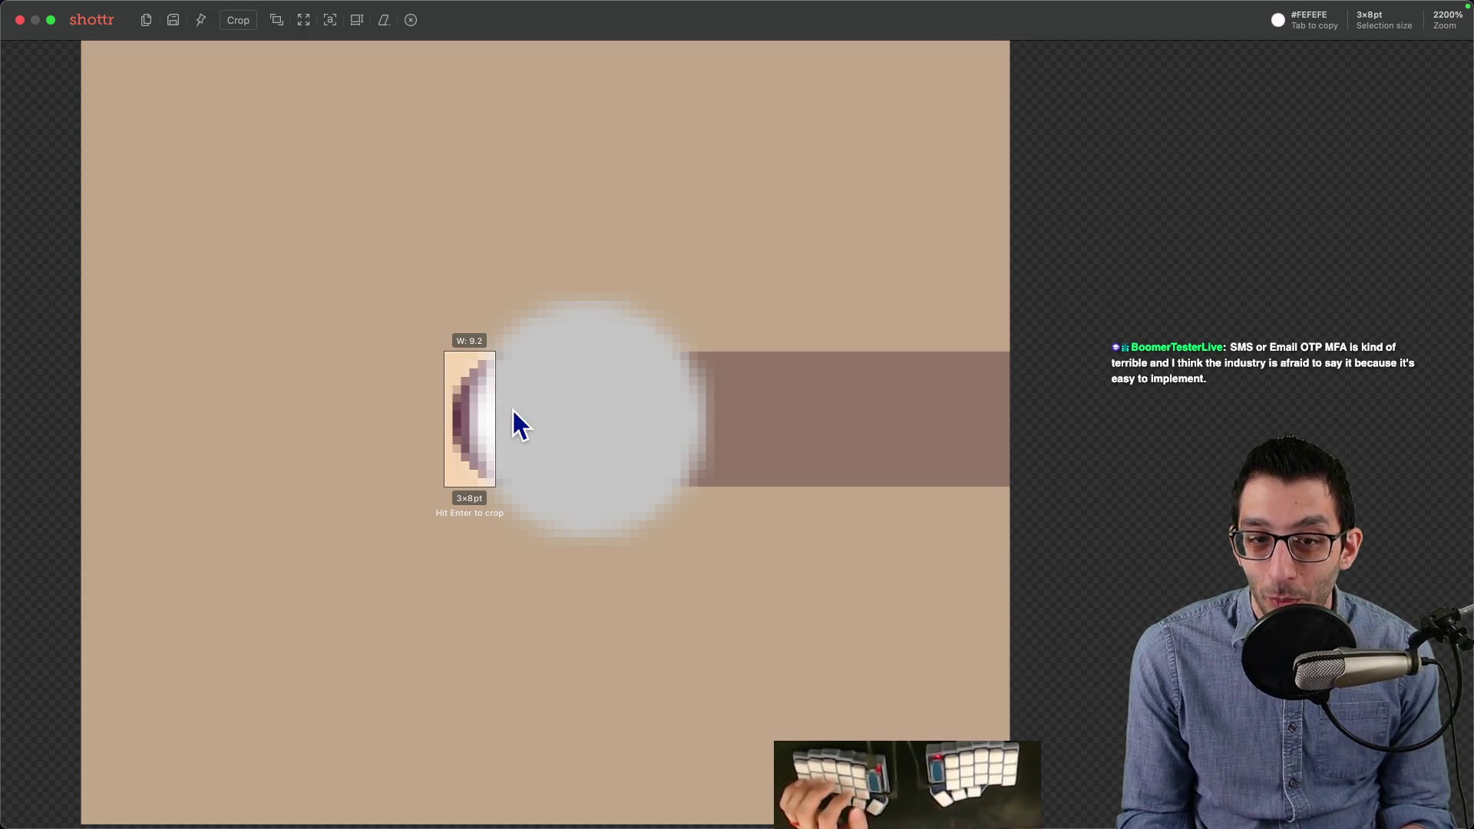
key(Escape)
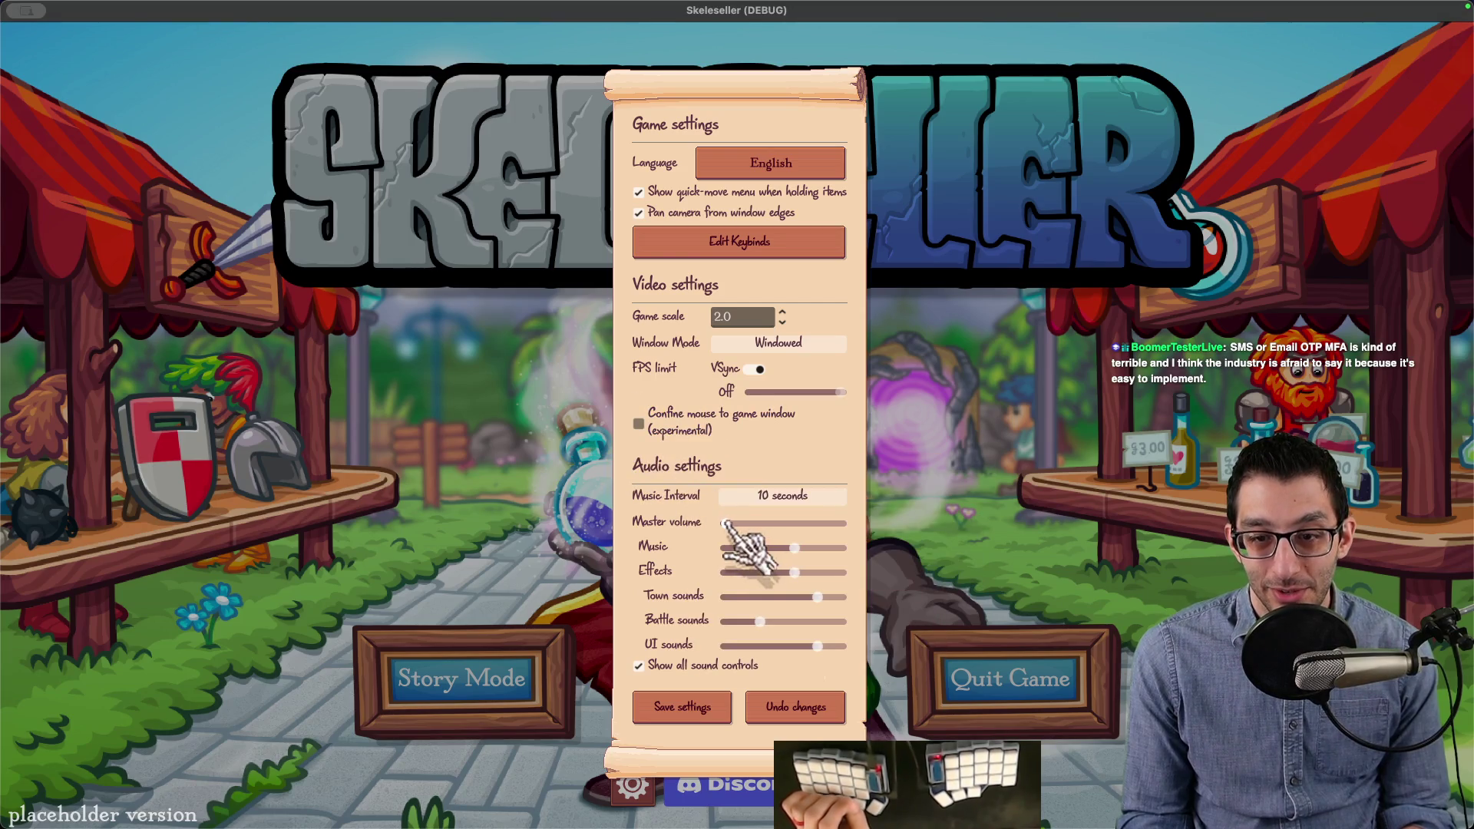
Step: Nudge Master volume just above zero, then type a forgot-password/OTP flow note in VS Code
mouse_move(737, 524)
mouse_down()
mouse_move(856, 526)
mouse_move(717, 536)
mouse_up()
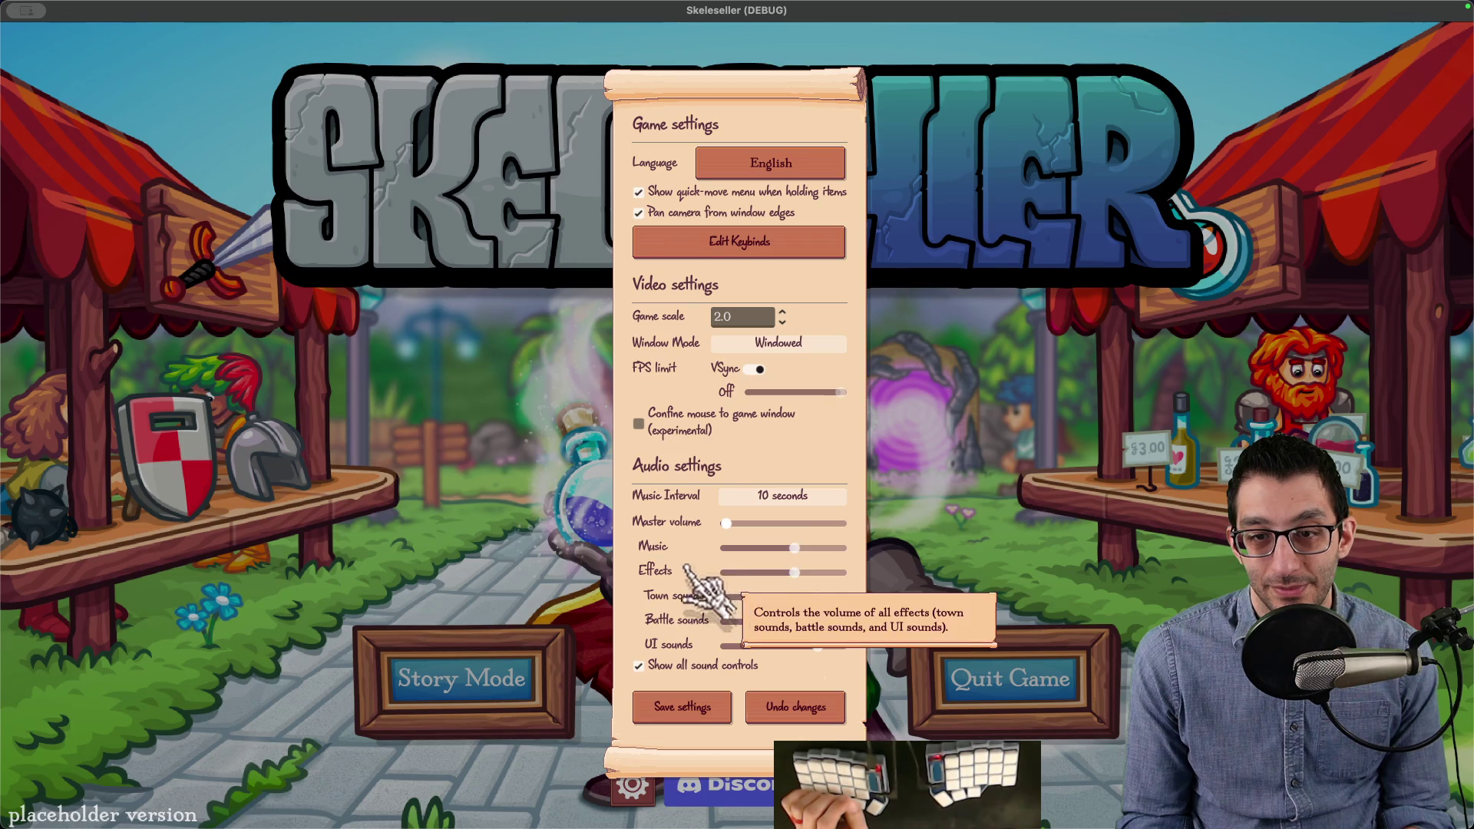
mouse_move(728, 524)
mouse_down()
mouse_move(762, 525)
mouse_move(730, 523)
mouse_up()
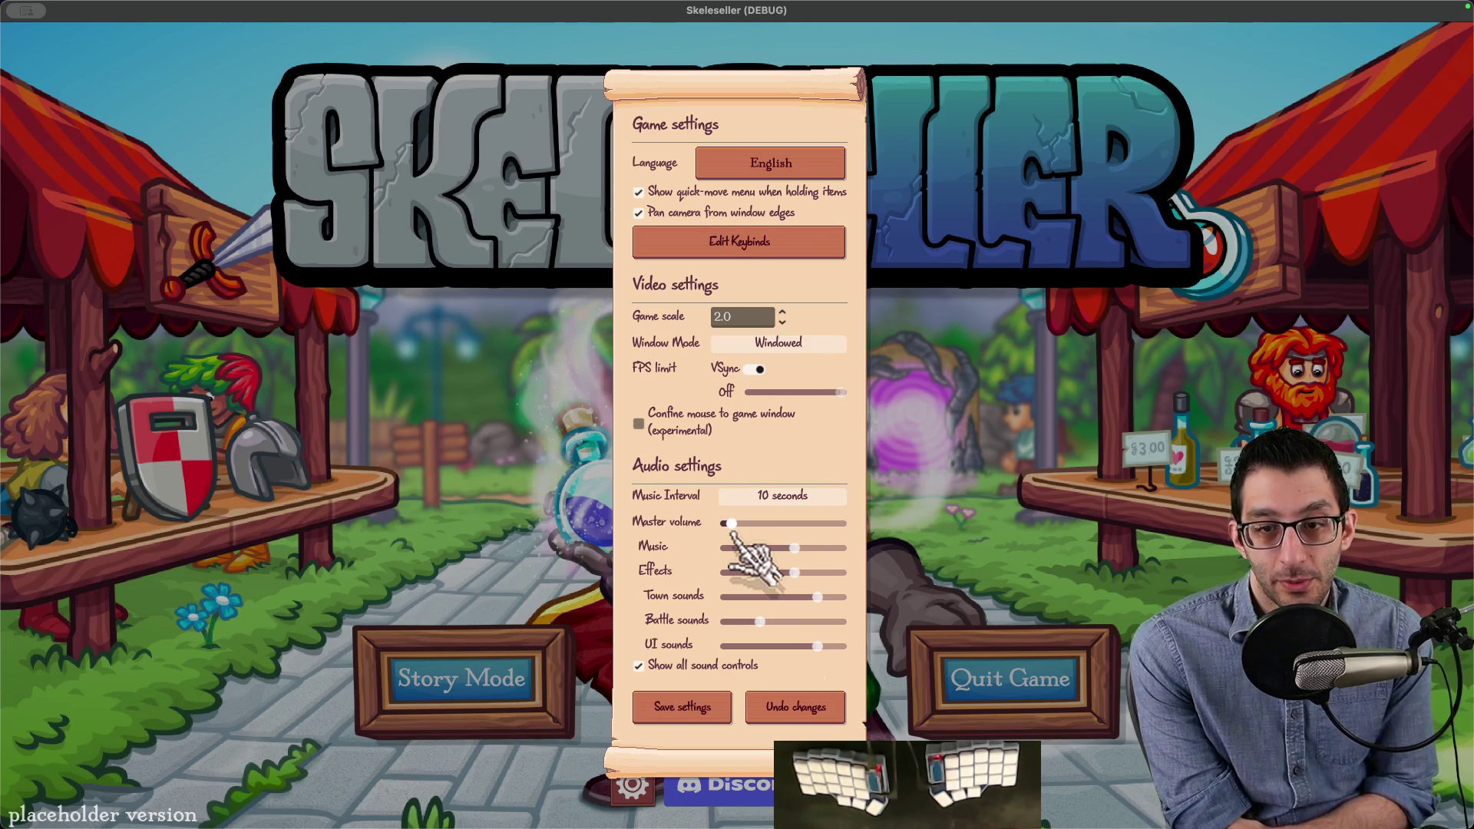
key(super+Tab)
text(rgot )
text(-password)
text( flow essentially)
text( IS the OT)
text(flor)
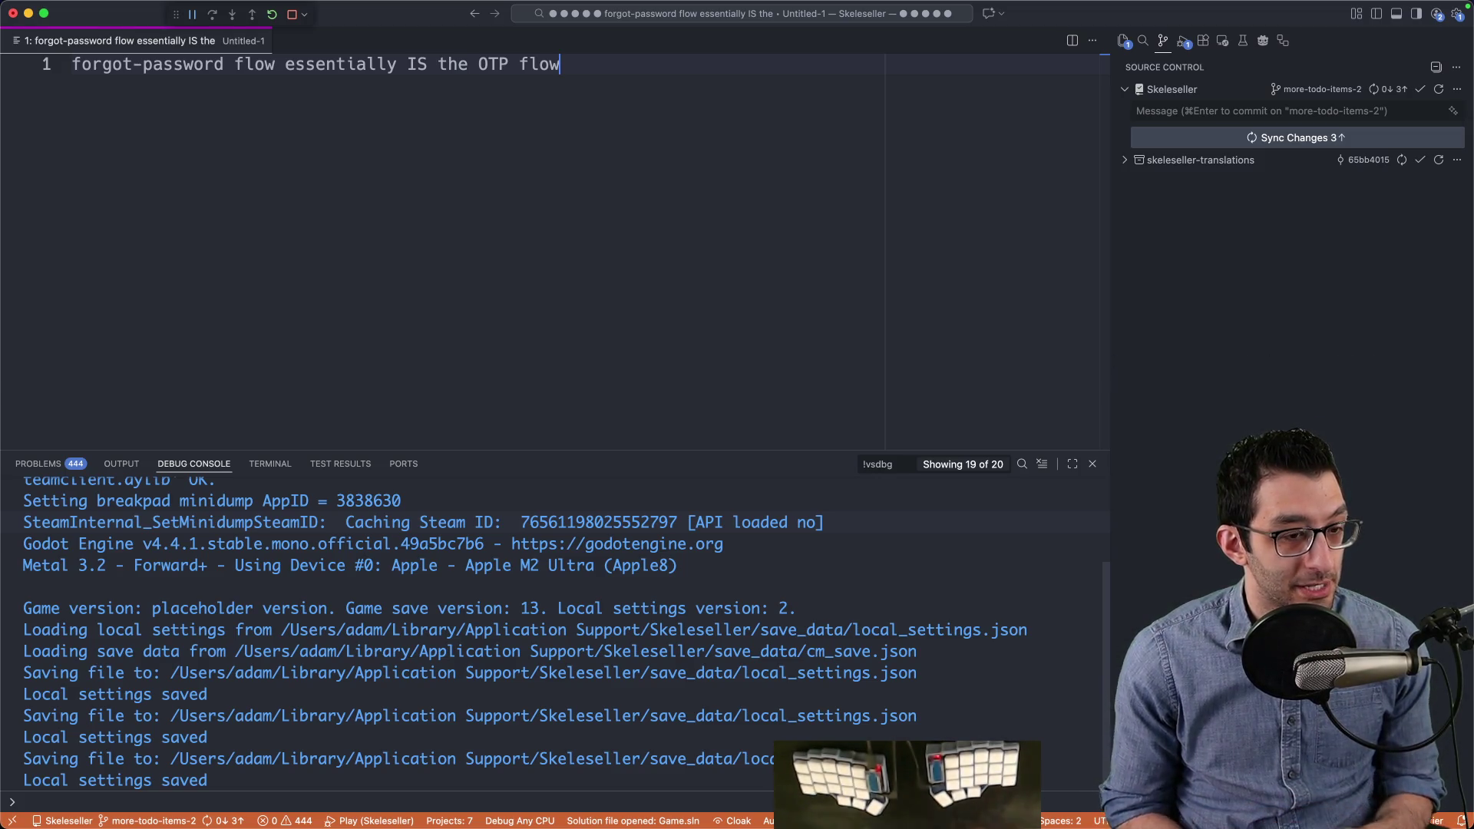
Step: Switch from VS Code back to the Godot editor showing Main.tscn
click(931, 802)
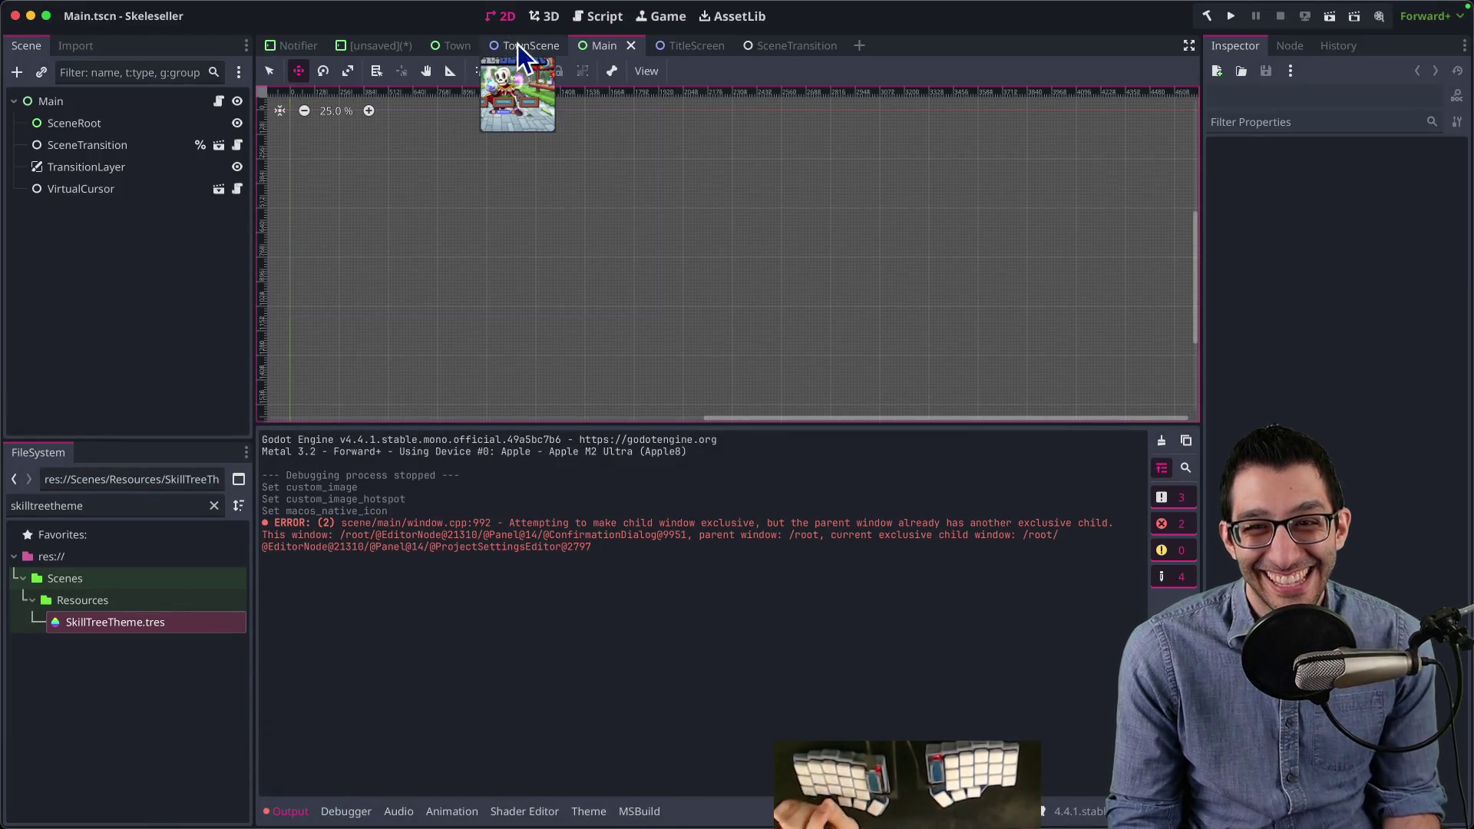
Step: Open GameSettingsMenu.tscn and select its MasterVolume slider
key(super+shift+o)
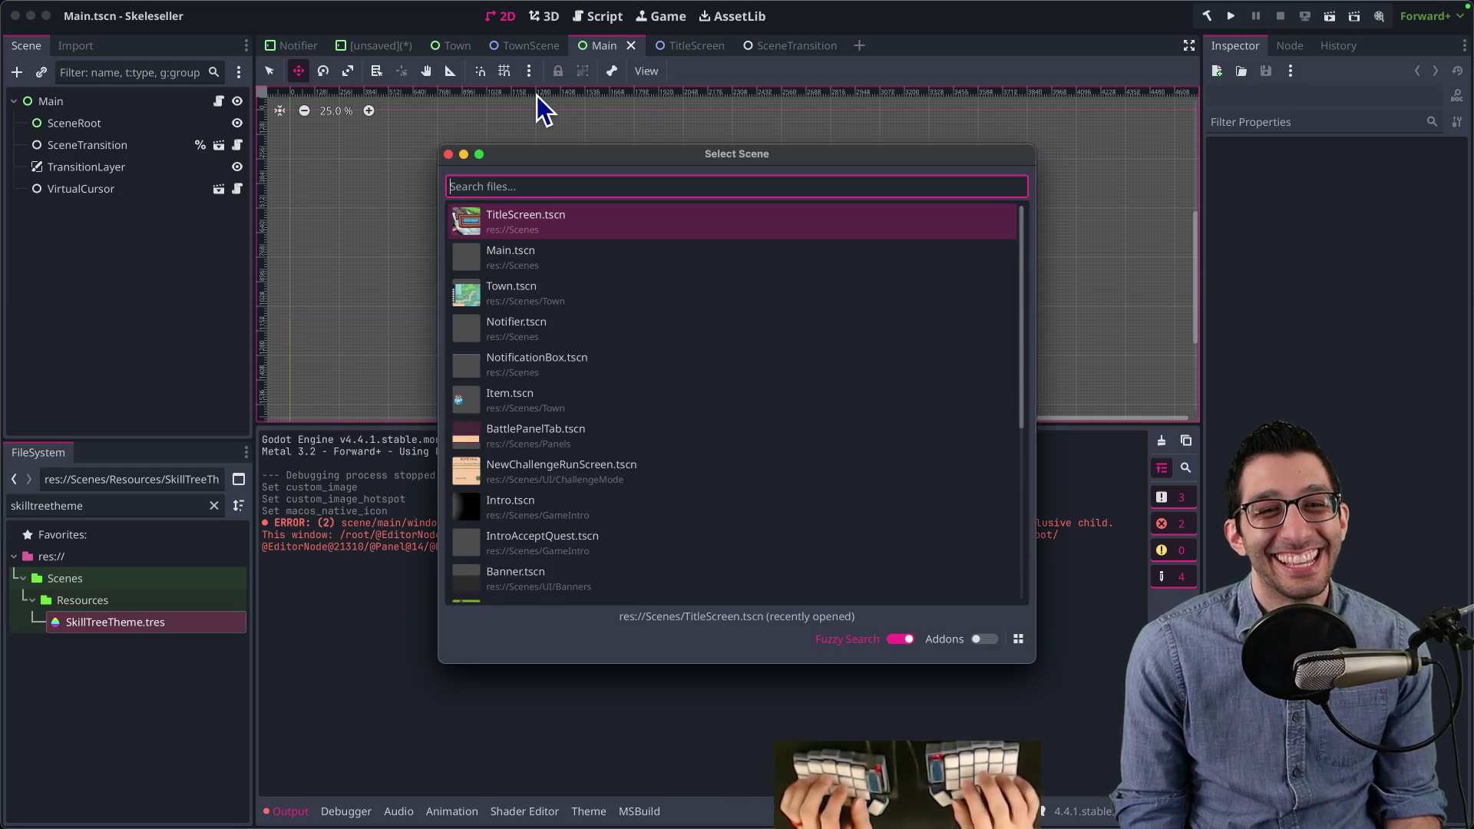
text(settingme)
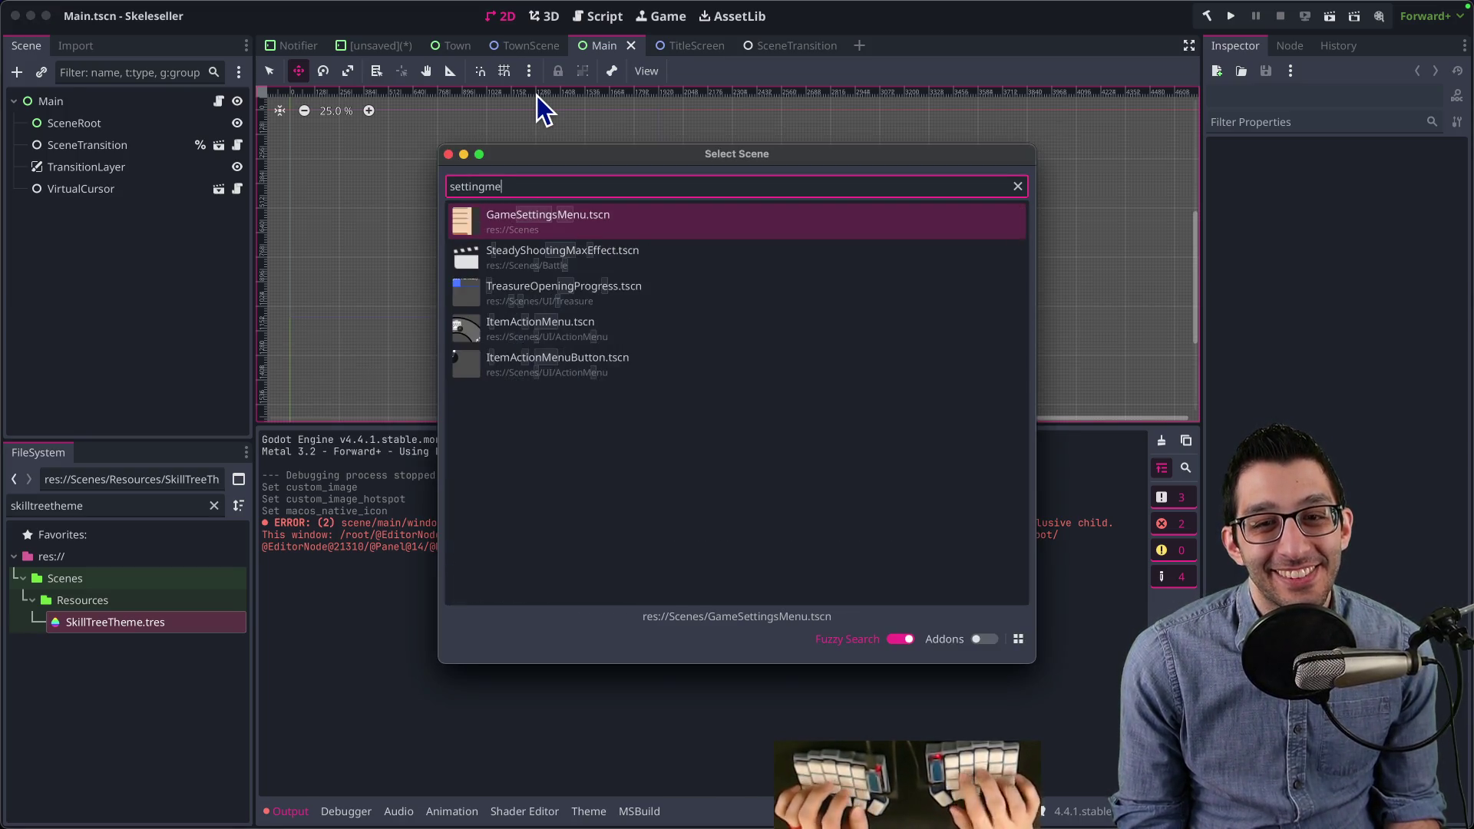
key(Return)
scroll(652, 223, up, 5)
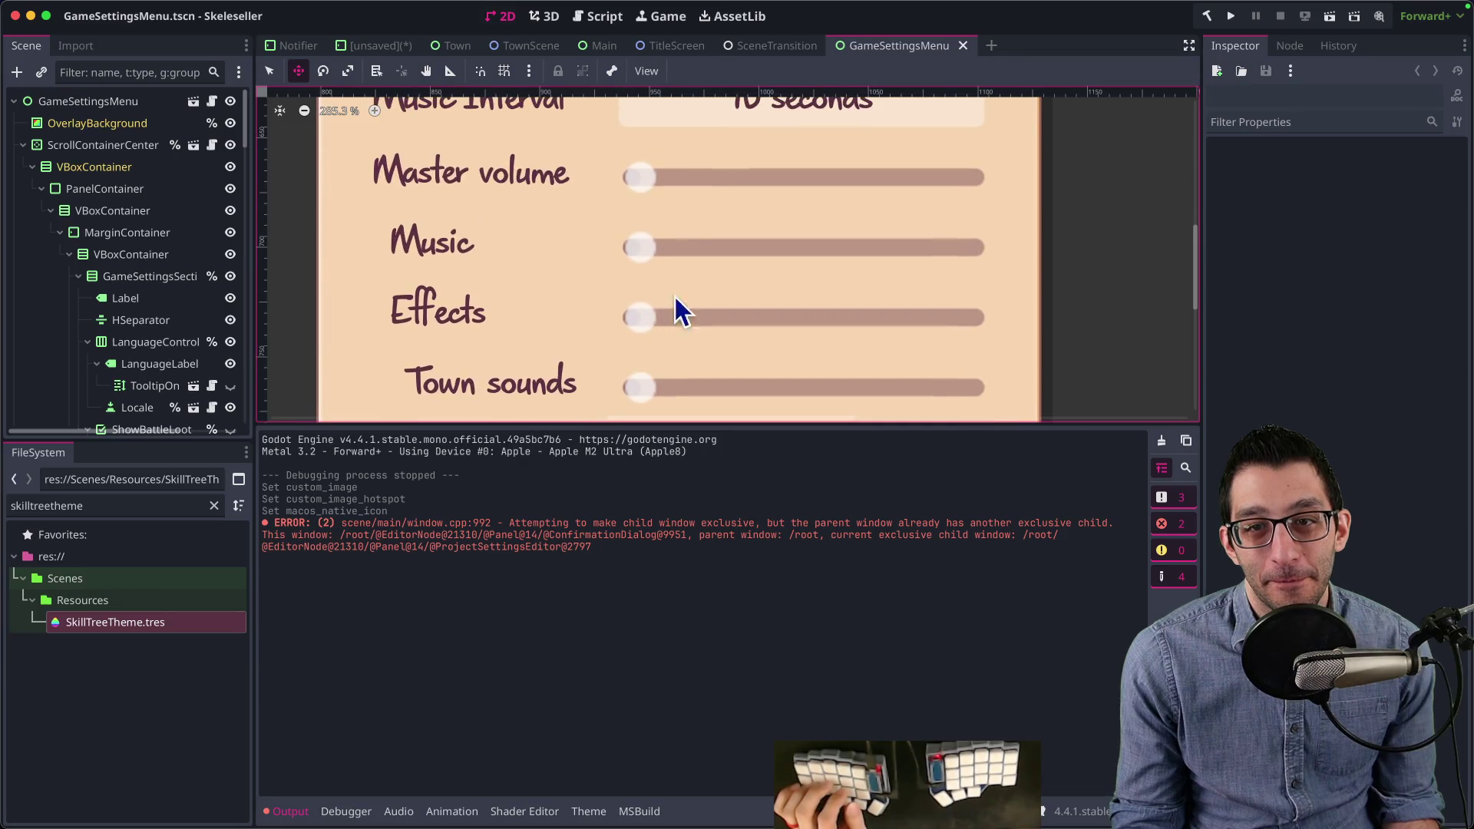
click(640, 182)
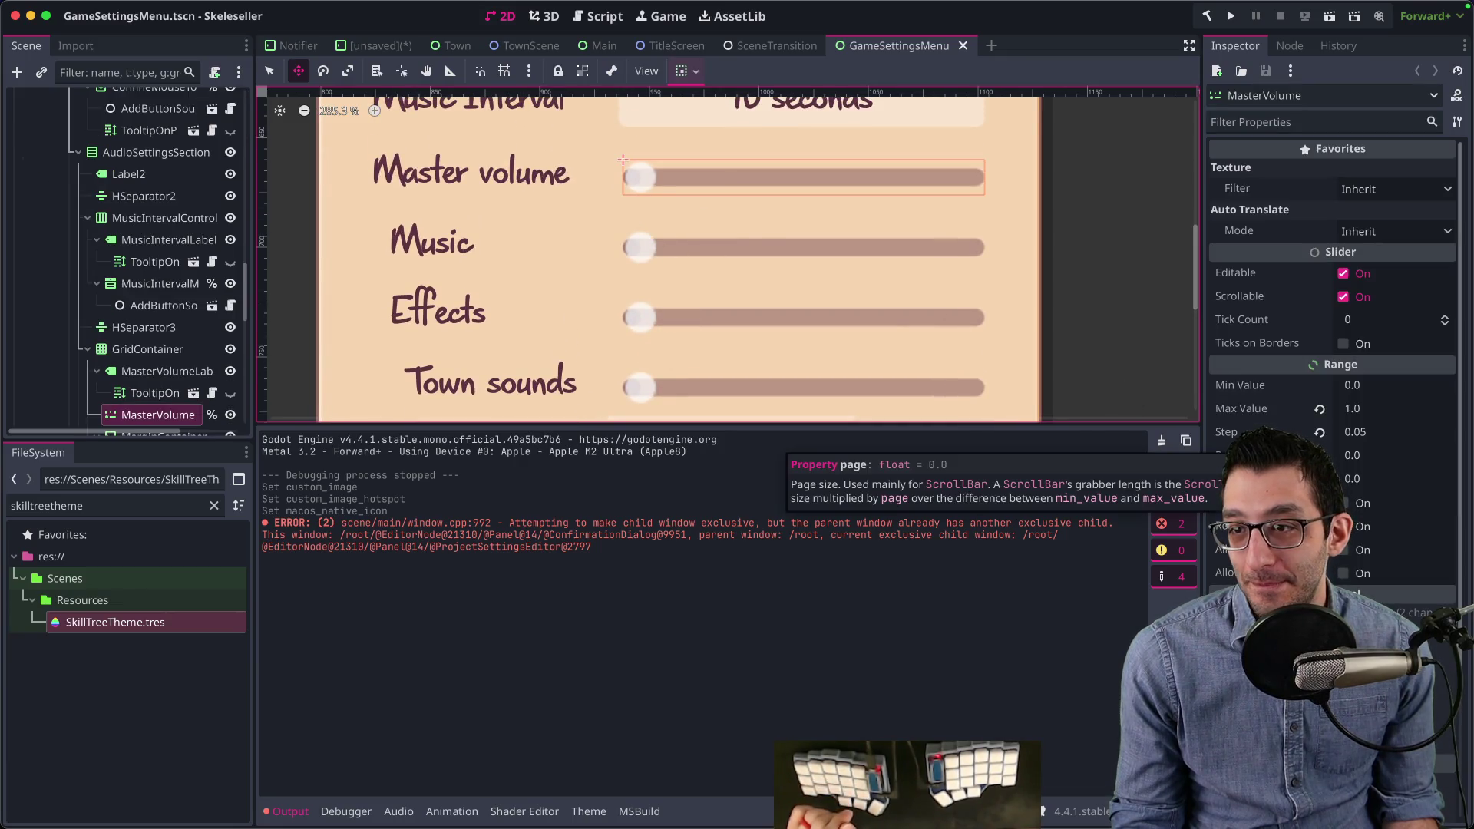
Step: Set the MasterVolume center_grabber constant override to 1, save the scene and run the game
scroll(1332, 430, down, 5)
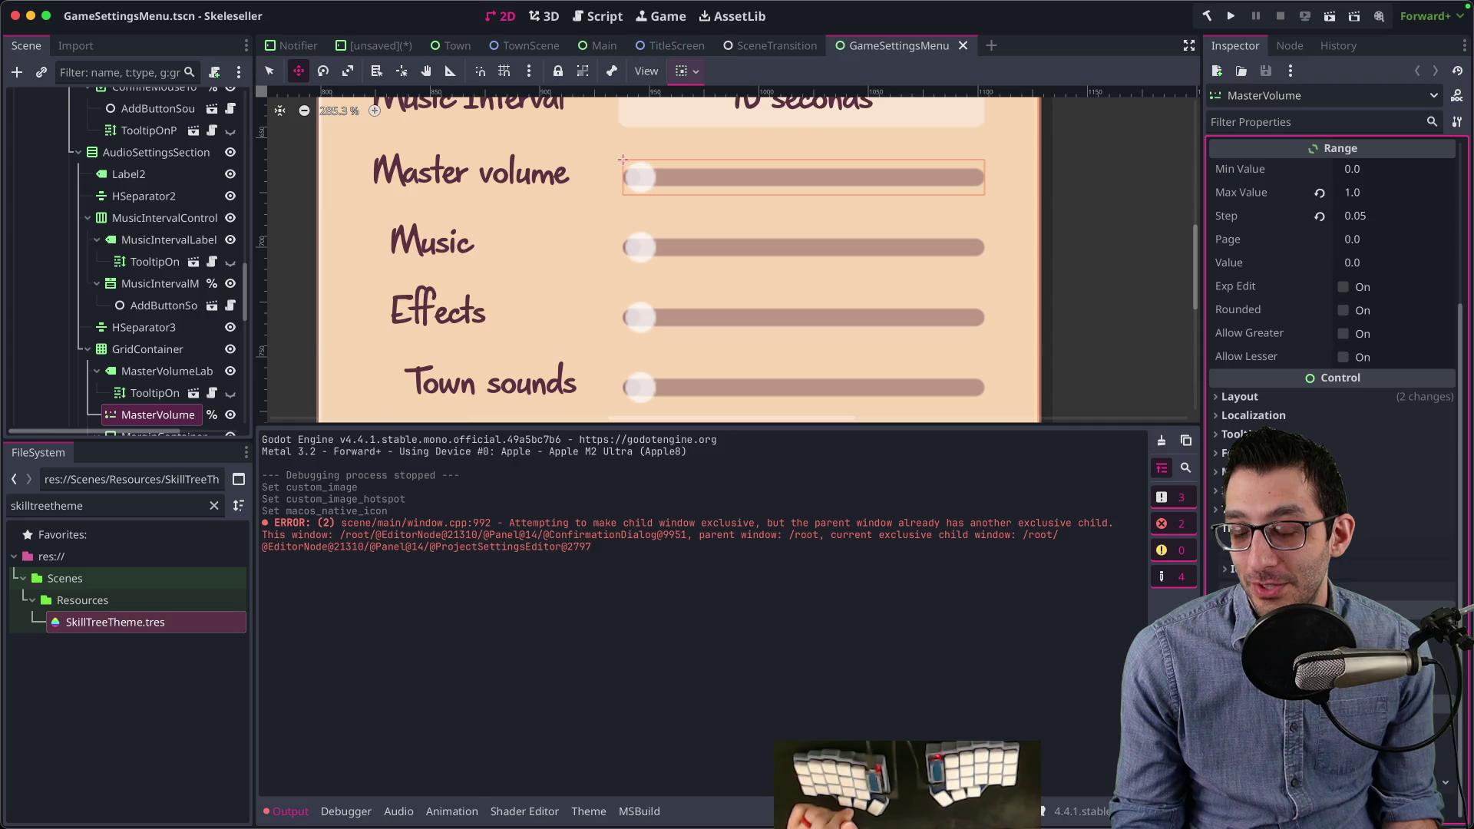
scroll(1331, 429, down, 2)
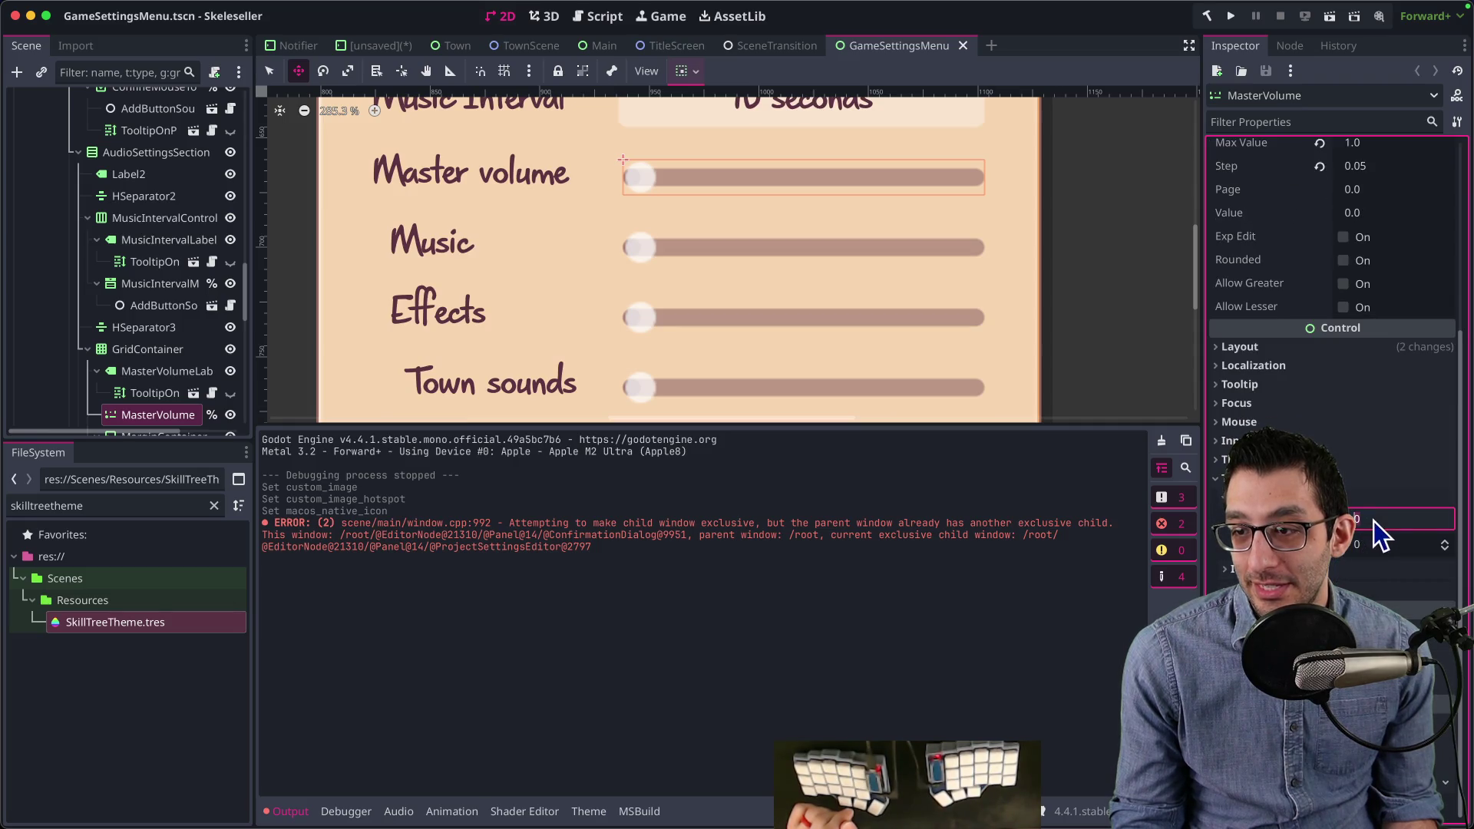
text(1)
key(Return)
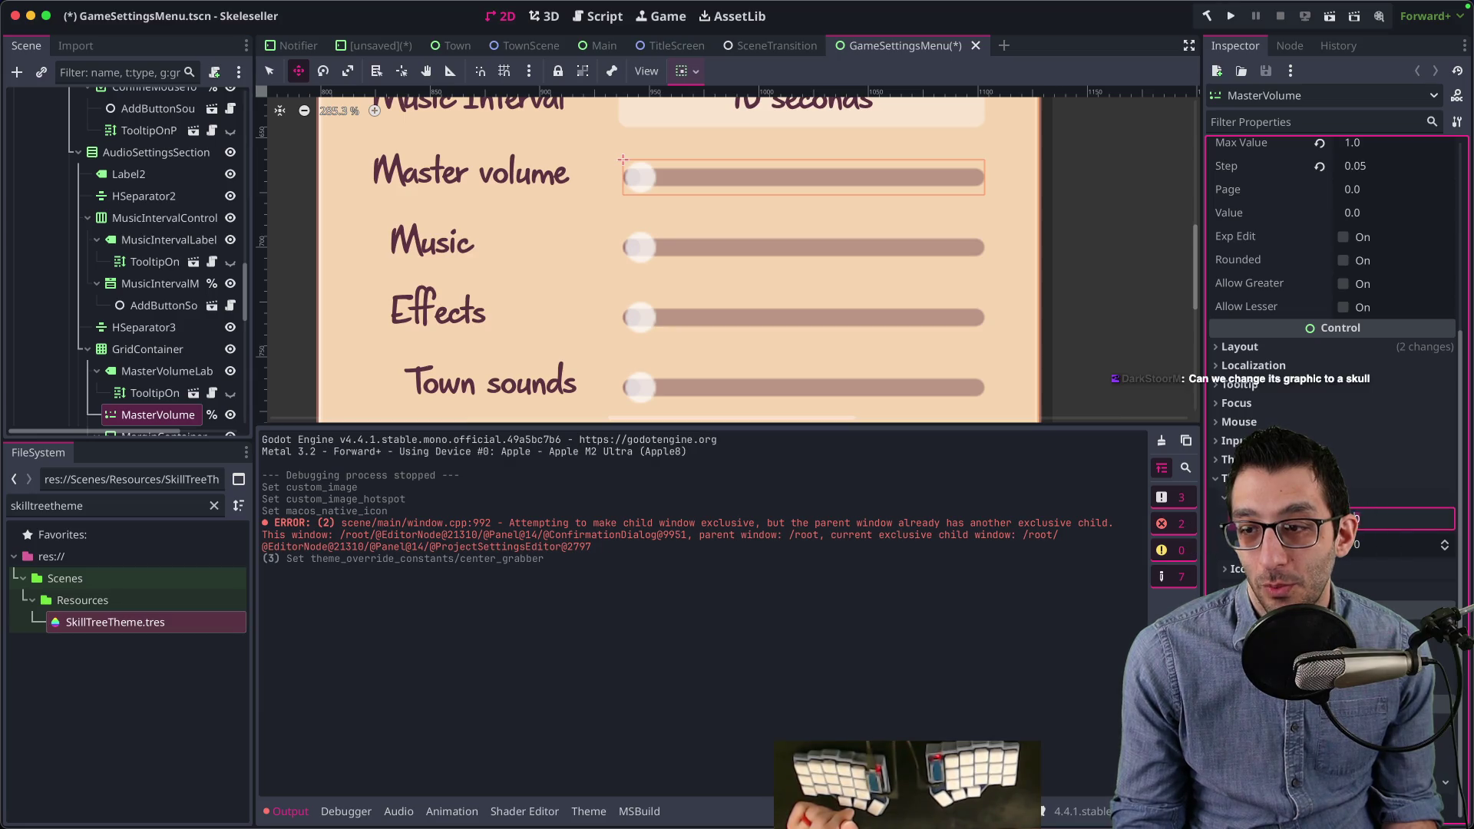
mouse_move(1267, 519)
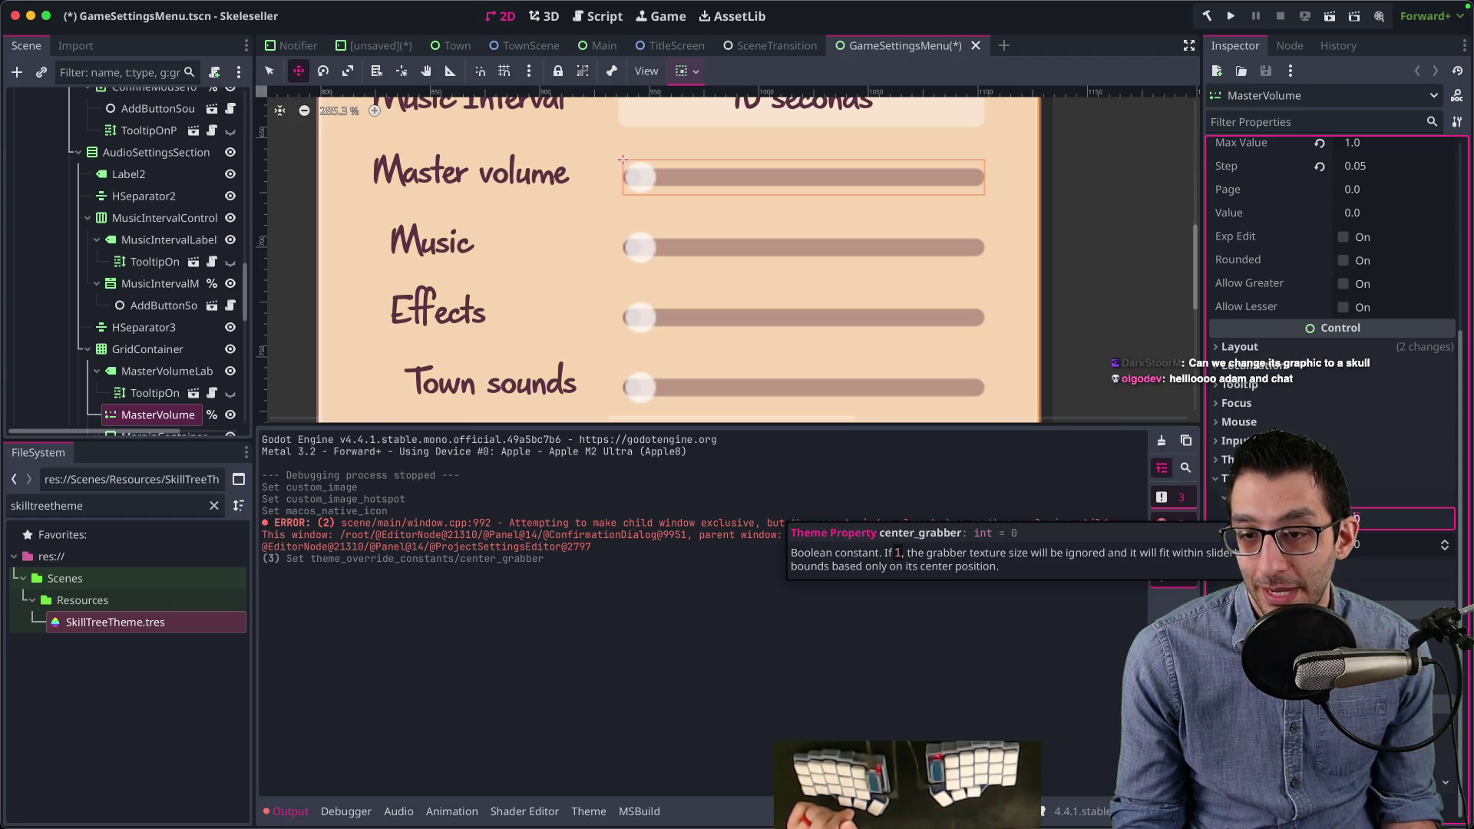
text(1)
key(Return)
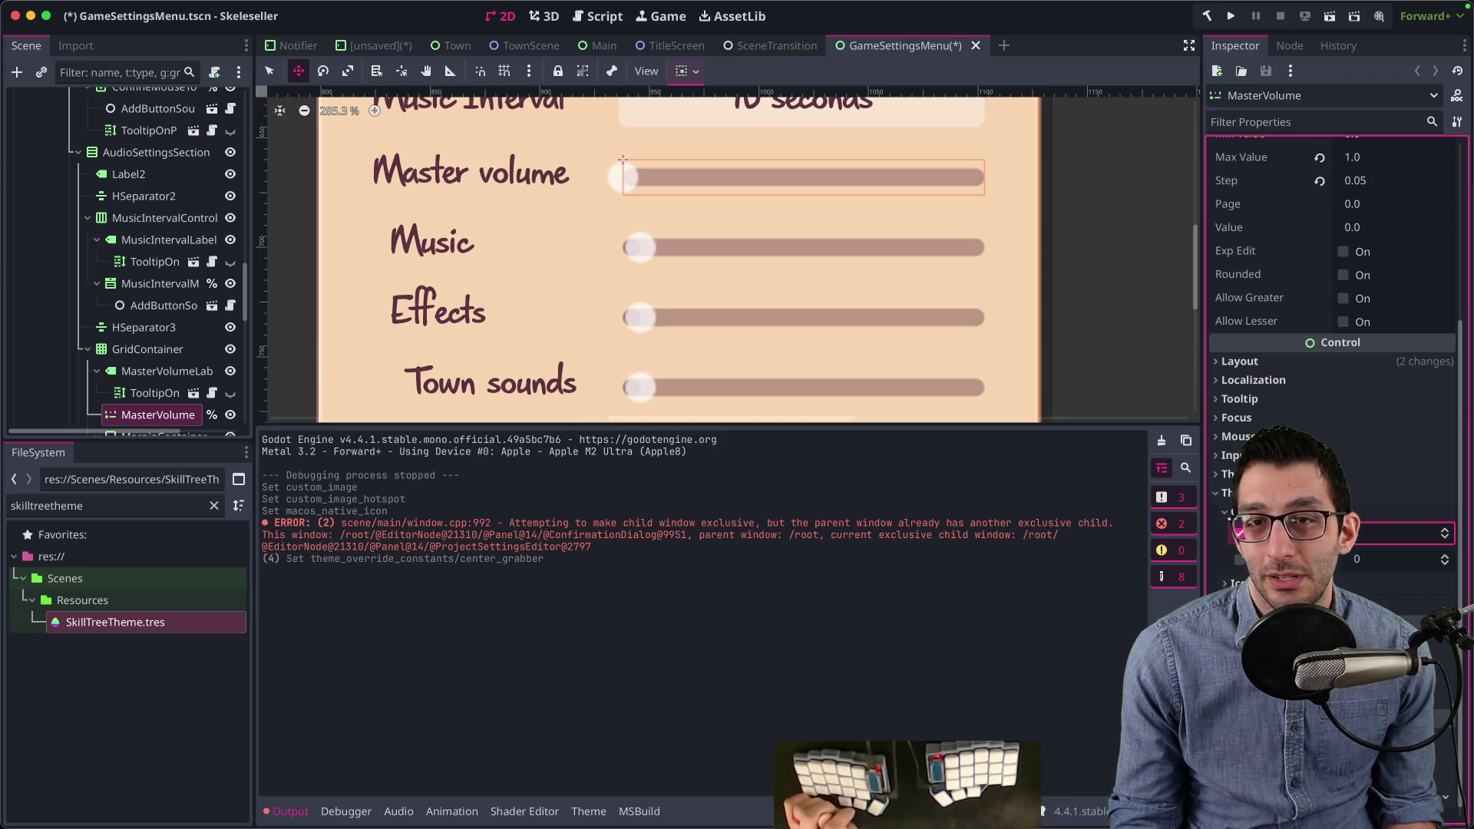
click(1229, 16)
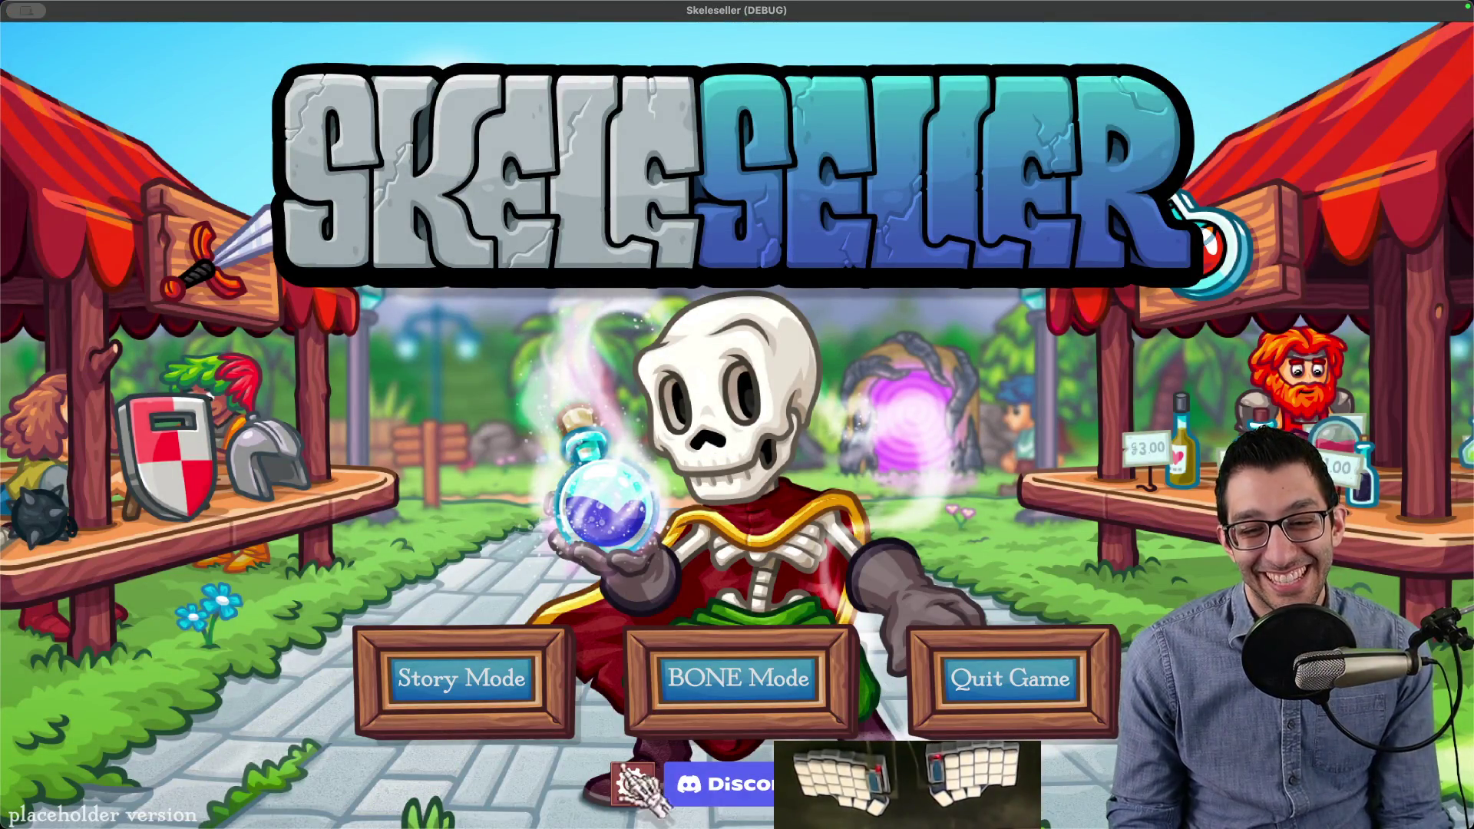
Step: Open the game's Settings, check the Master volume knob at zero, then quit the game
click(632, 783)
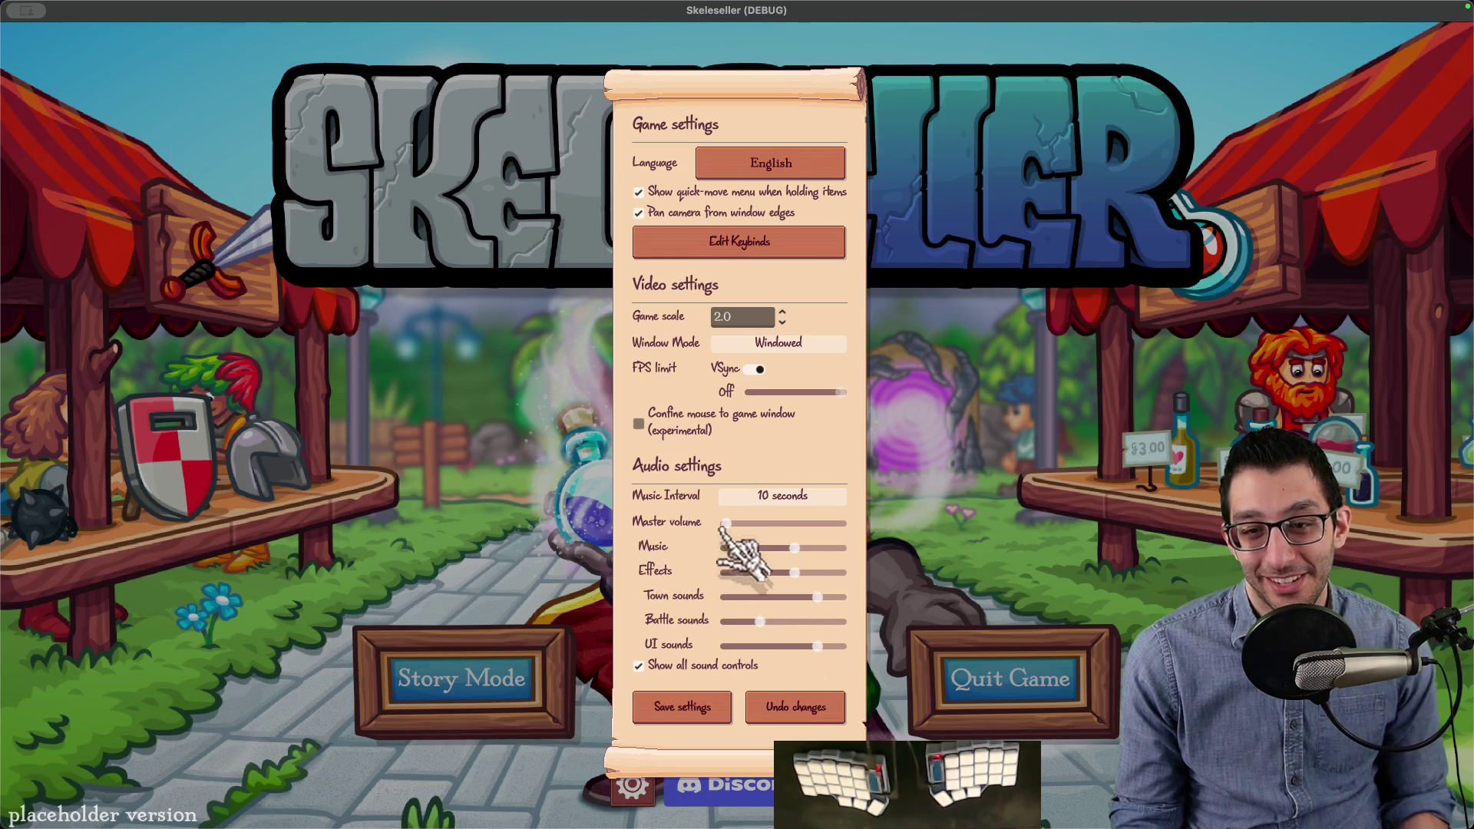
mouse_move(623, 522)
key(super+q)
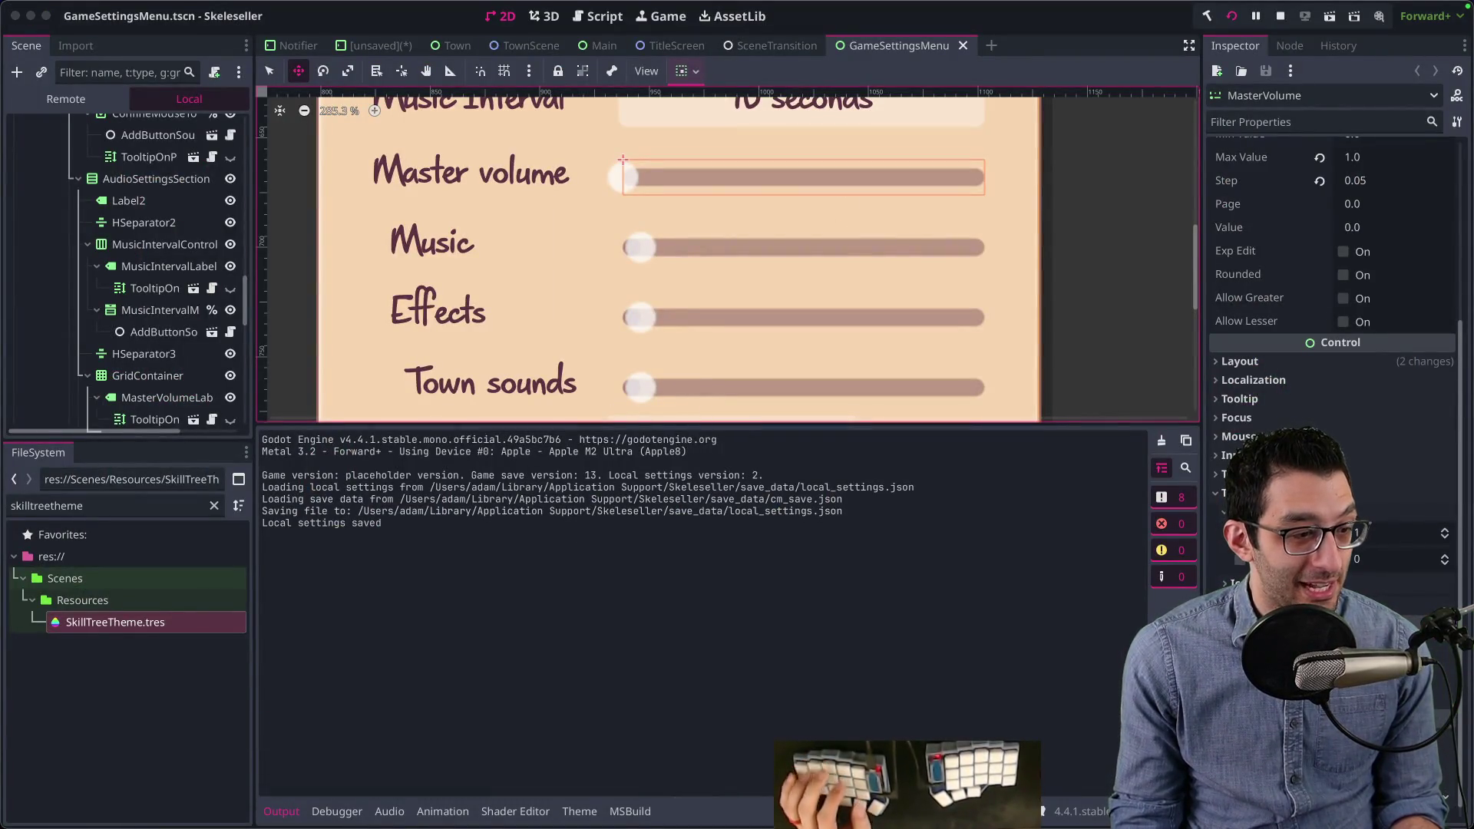
Step: Paste the cartoonish-skull suggestion as a new bullet in the TODO document
key(super+Tab)
key(super+1)
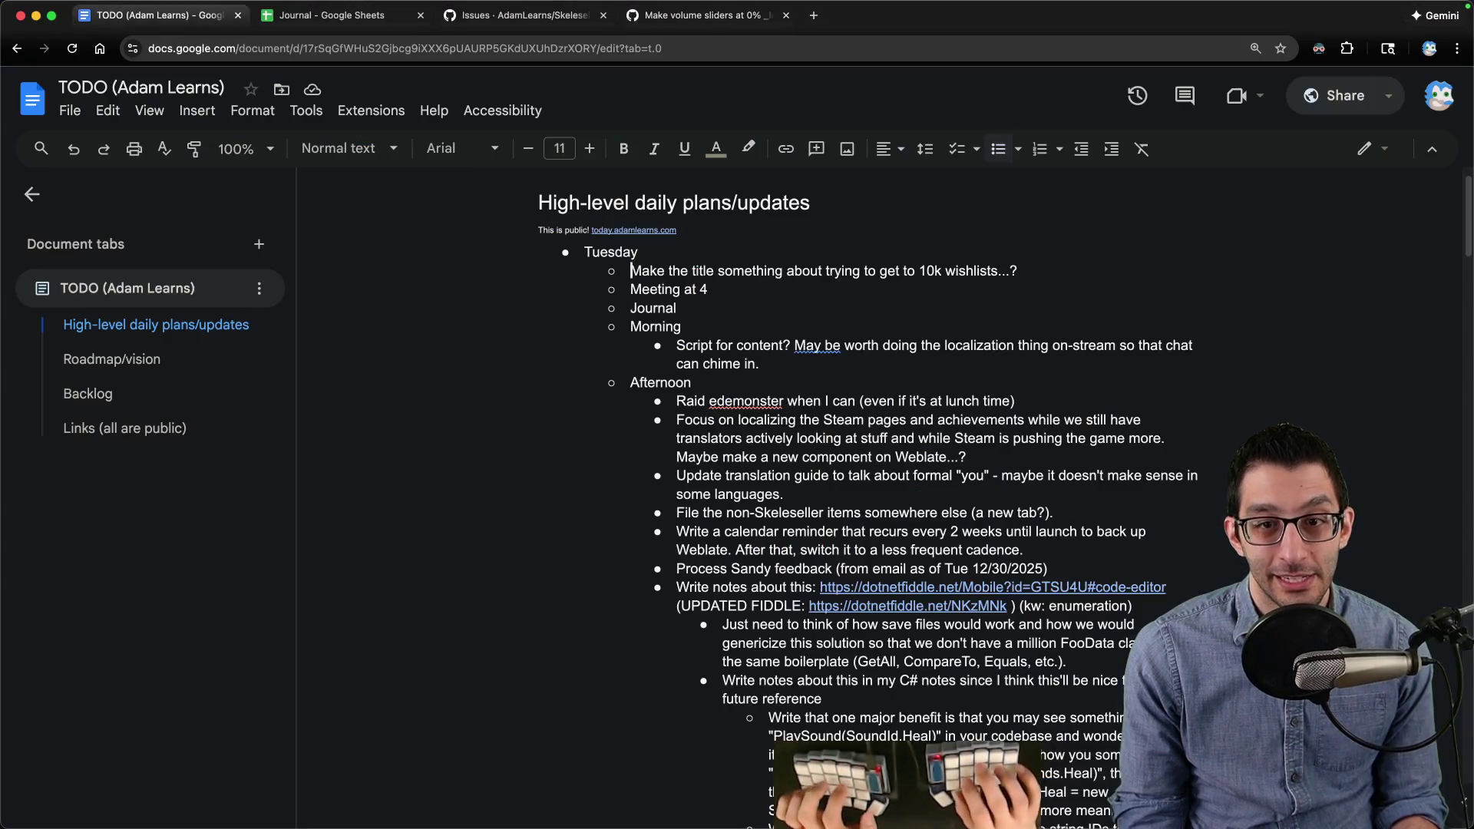
key(Return)
key(ctrl+v)
Step: Replace the bullet's leading timestamp with 'RE: volume sliders - ', then return to the running game
key(shift+Right)
key(shift+Right)
key(shift+Right)
key(Delete)
text(RE: v)
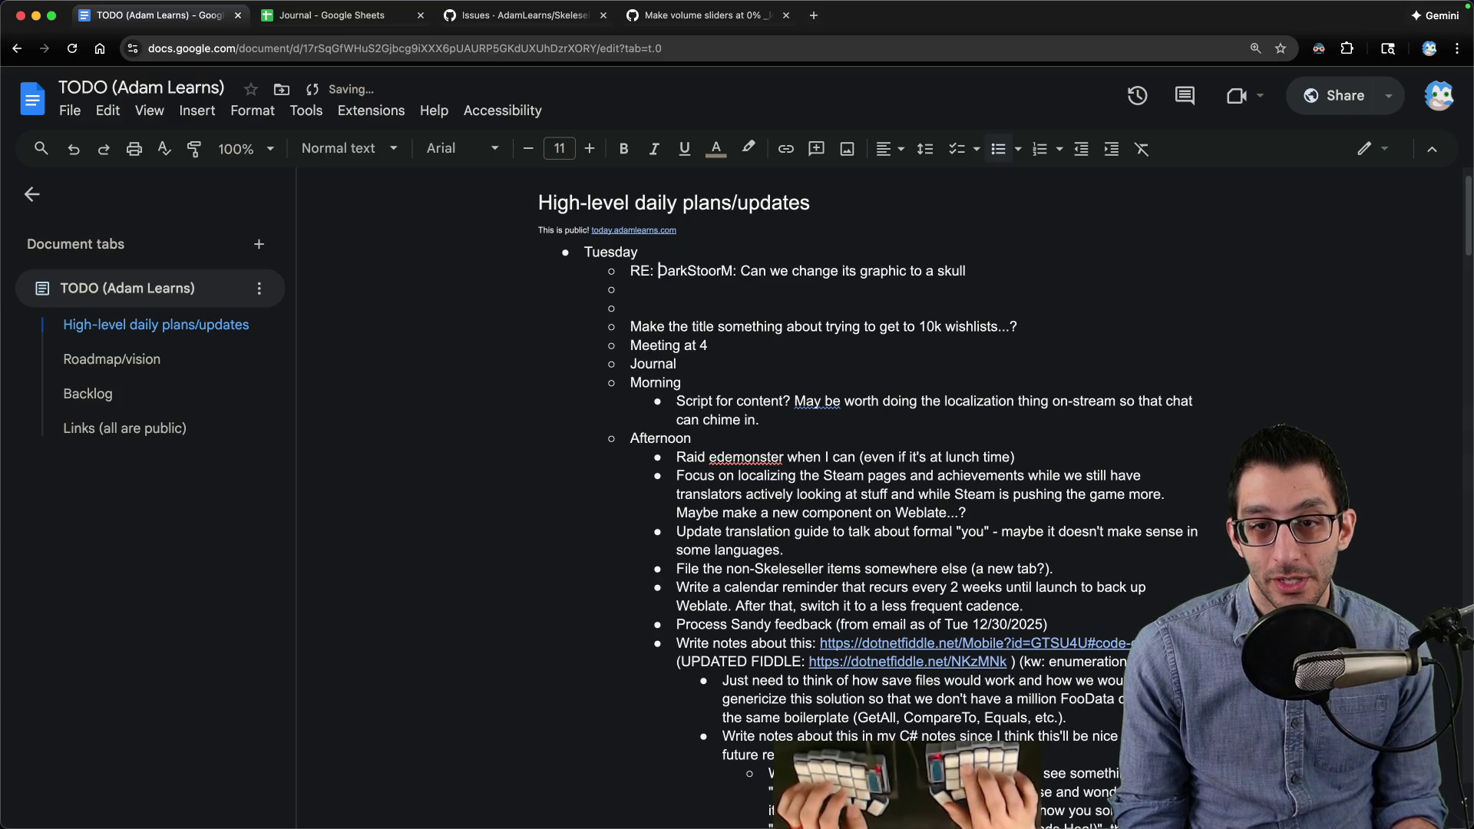
text(olume slides)
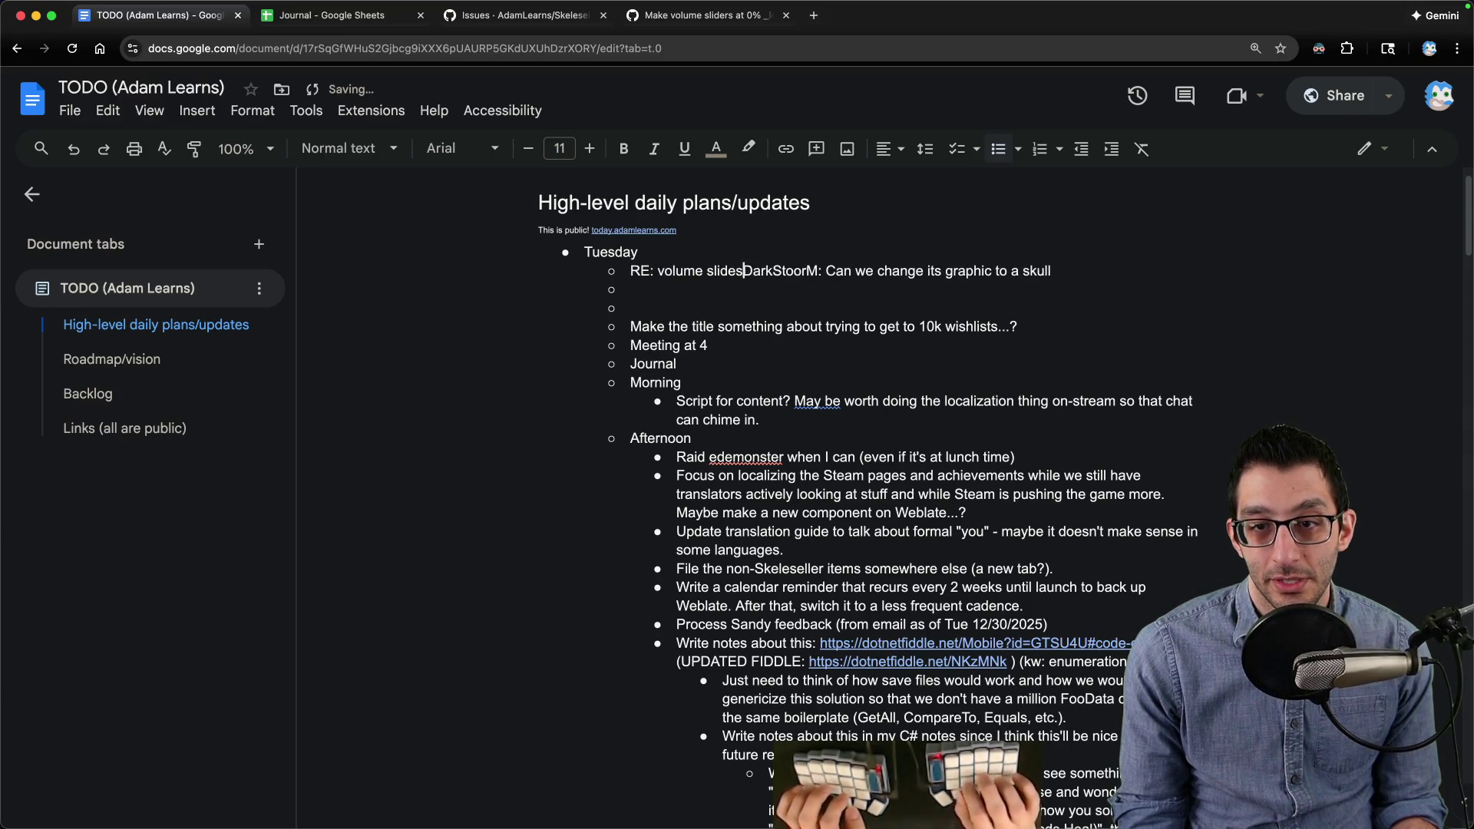
key(BackSpace)
text(rs -)
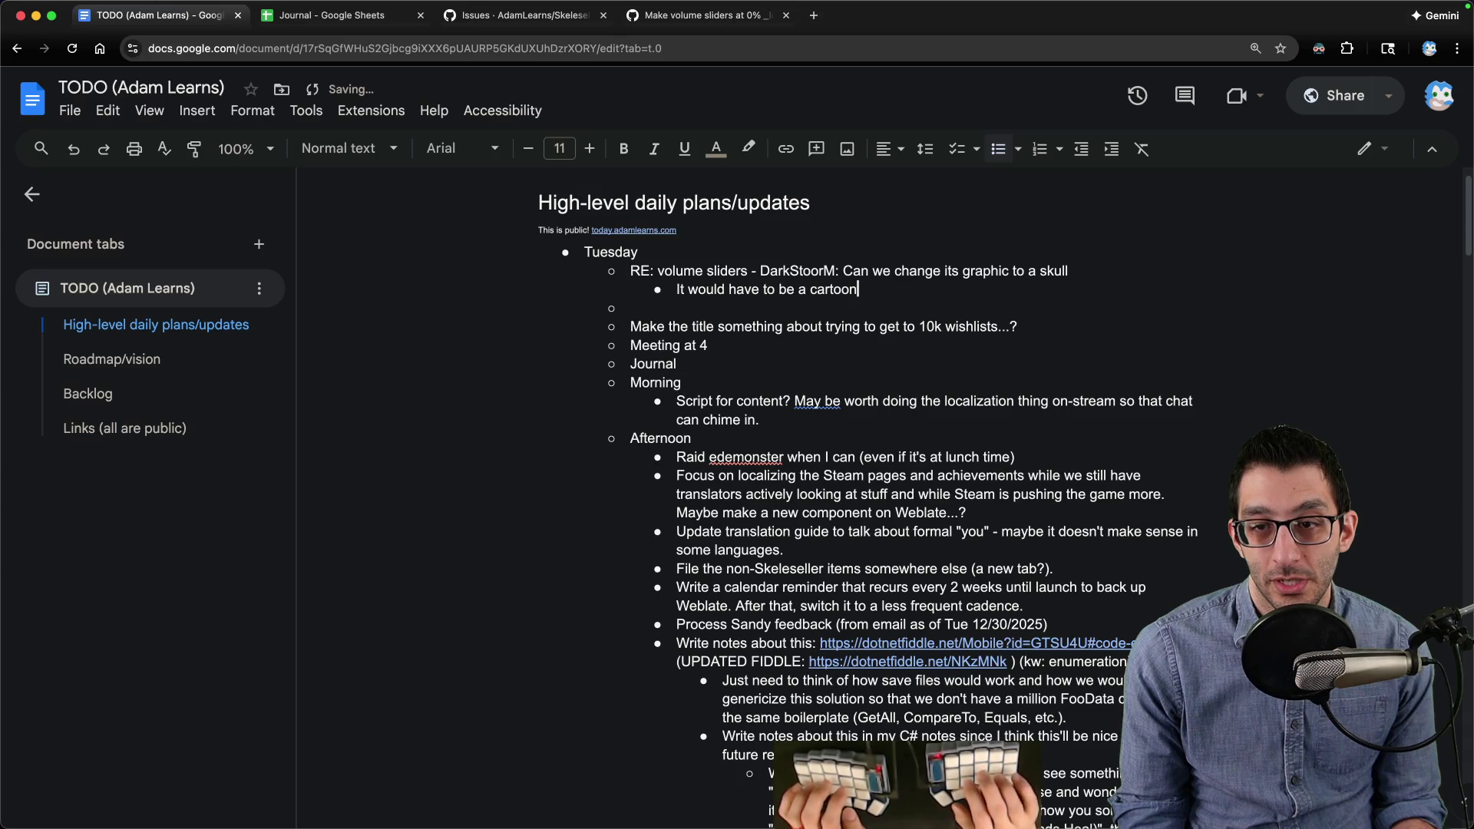
key(super+Tab)
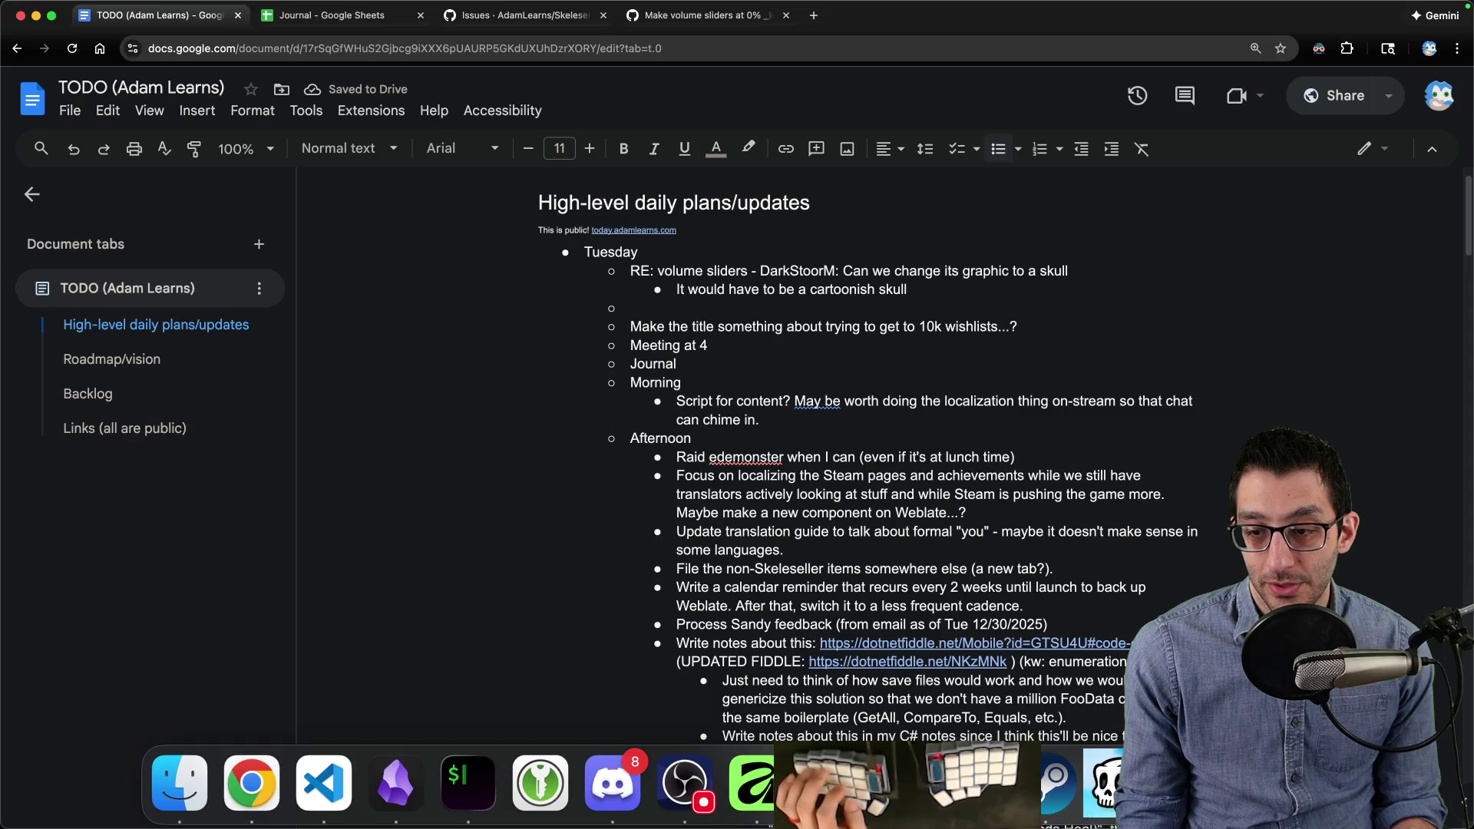
click(1099, 813)
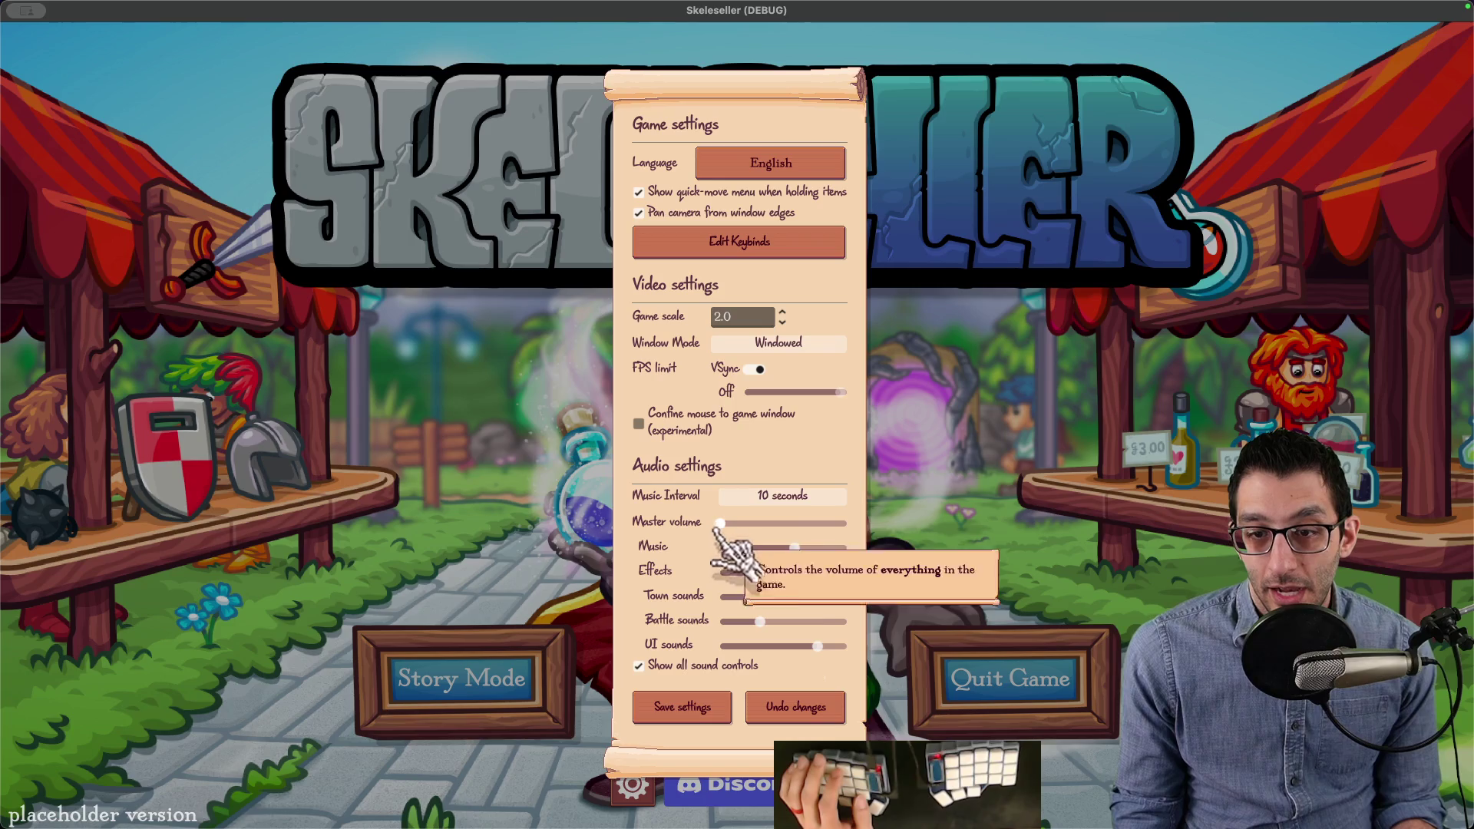
Step: Drag the Master volume knob to and just above its minimum, then go back to Godot
drag(726, 525, 703, 534)
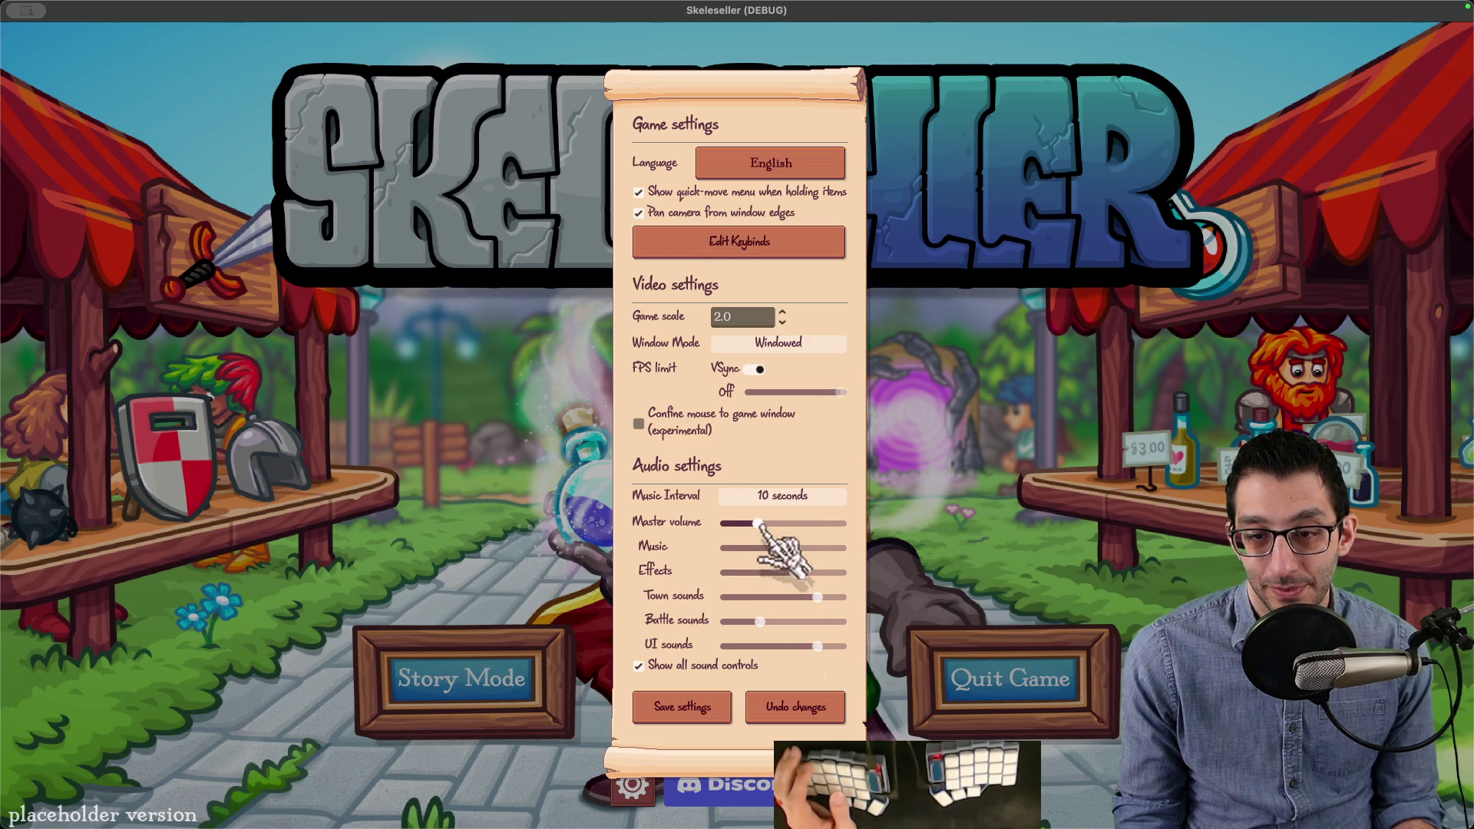
click(722, 523)
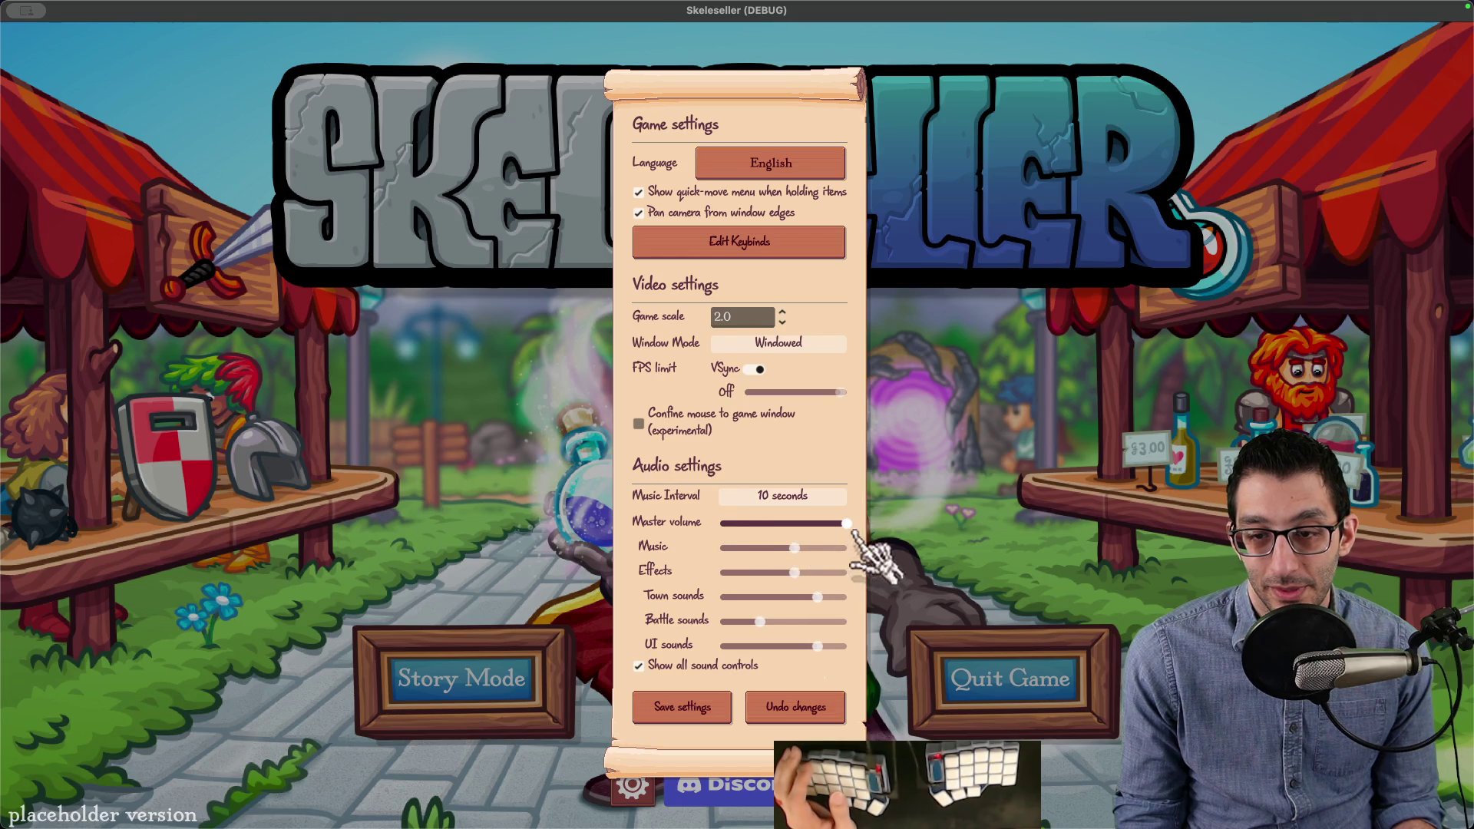
drag(770, 526, 664, 543)
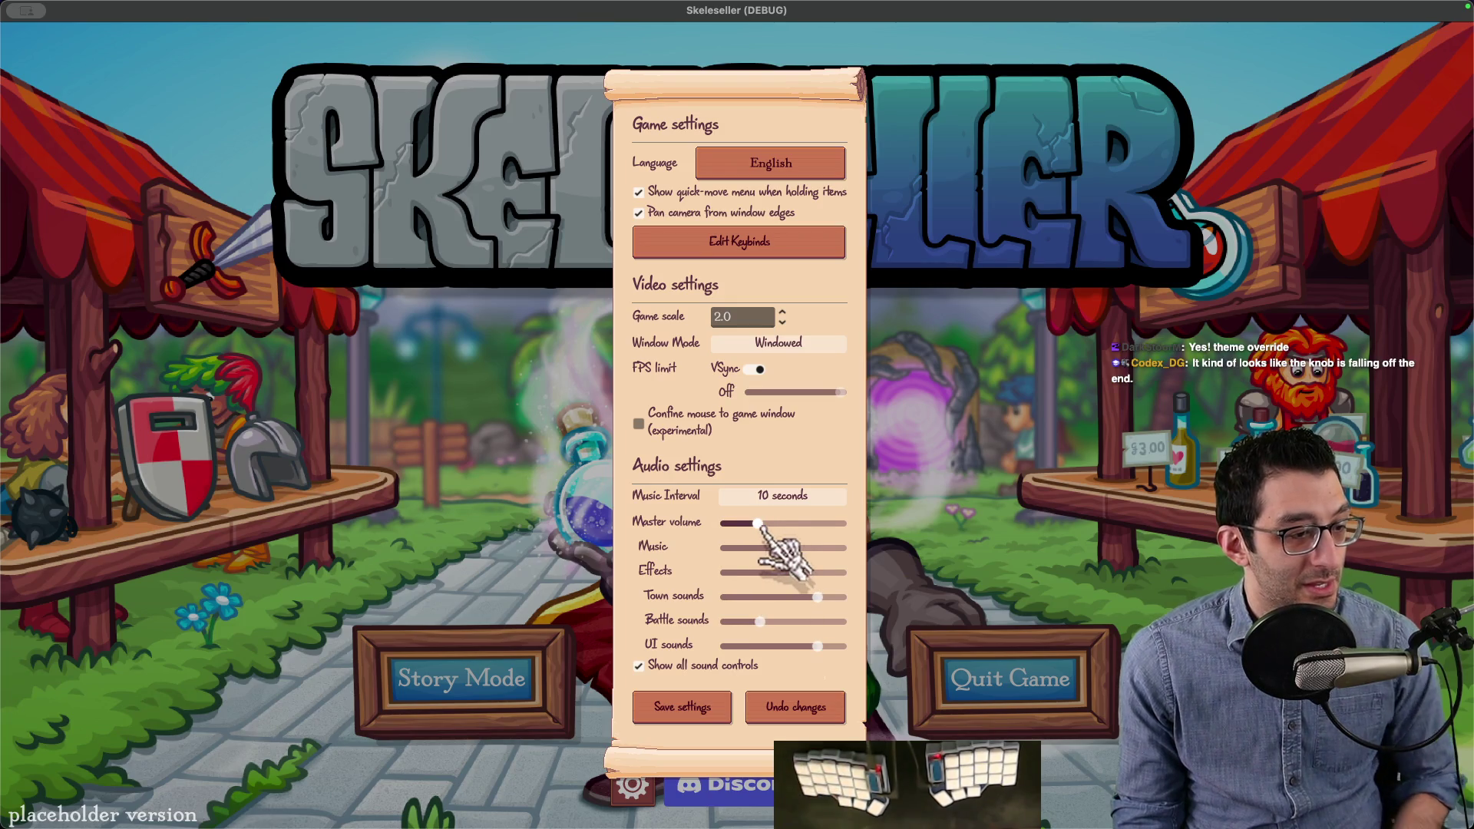
mouse_move(759, 525)
mouse_down()
mouse_move(732, 525)
mouse_move(752, 524)
mouse_up()
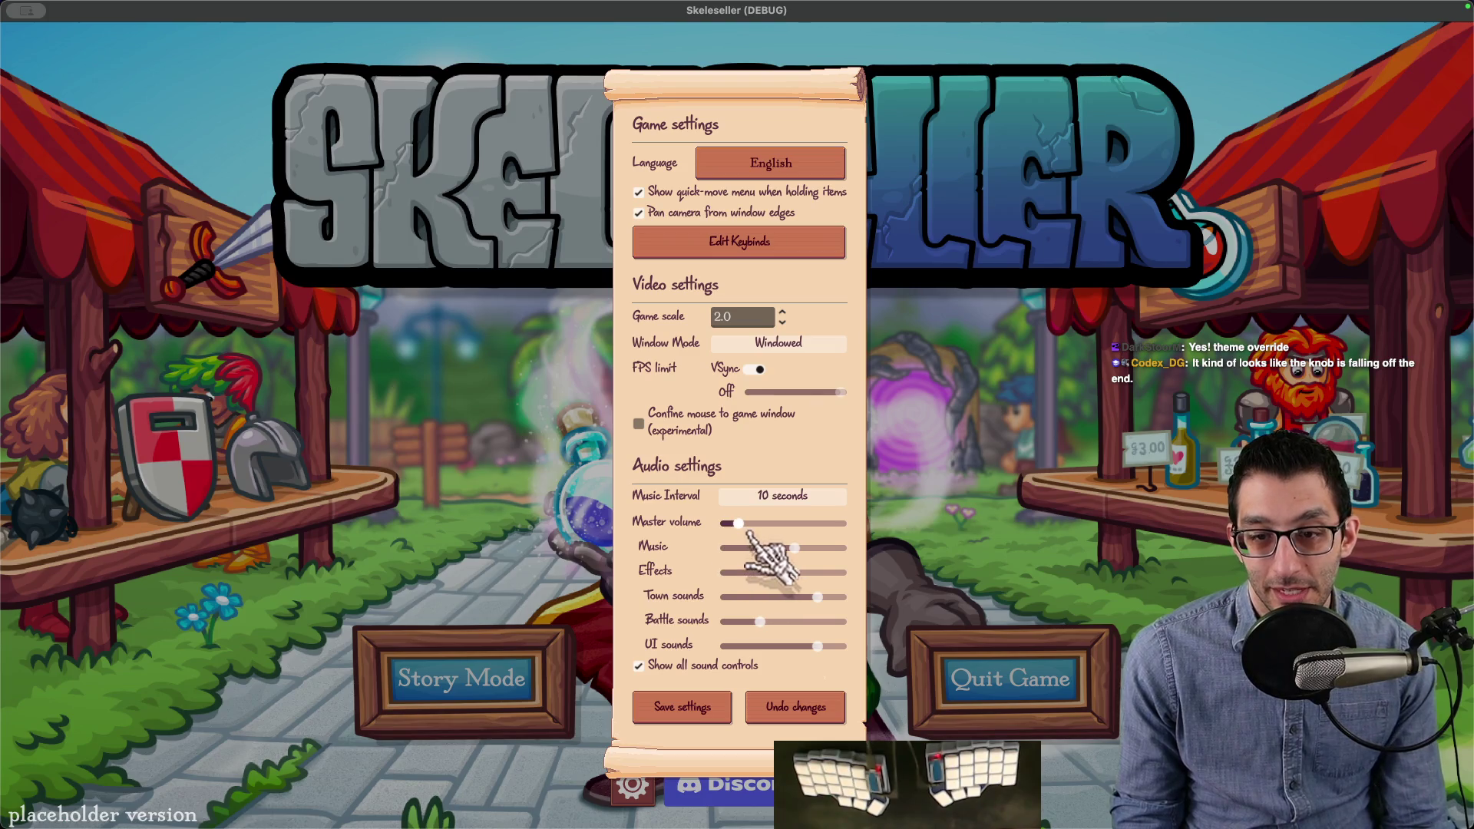
click(972, 779)
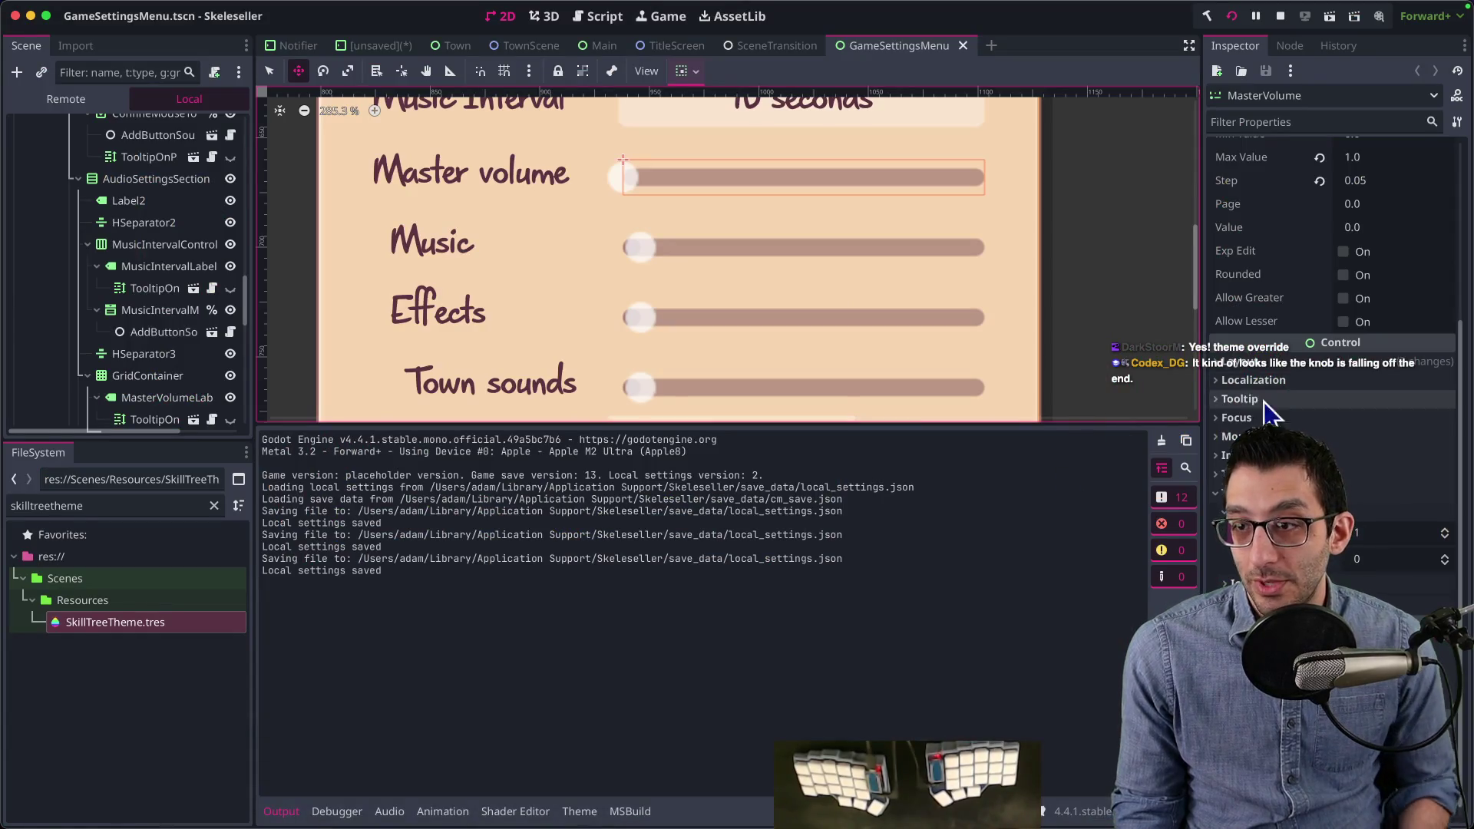
Step: Set the MasterVolume slider's Step to 0.005 in the Inspector
scroll(1362, 438, up, 5)
click(1359, 430)
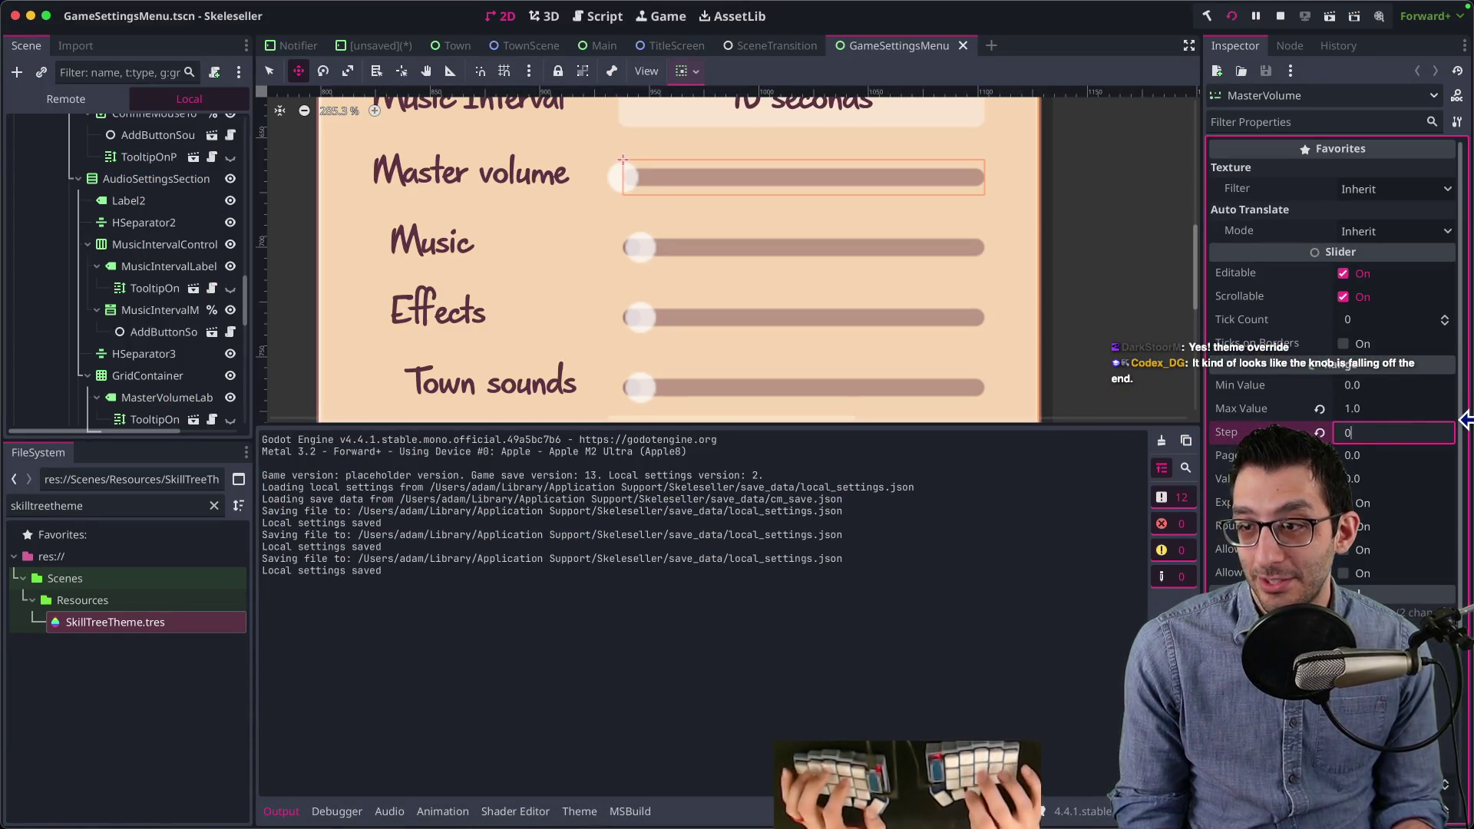
text(.01)
click(1005, 798)
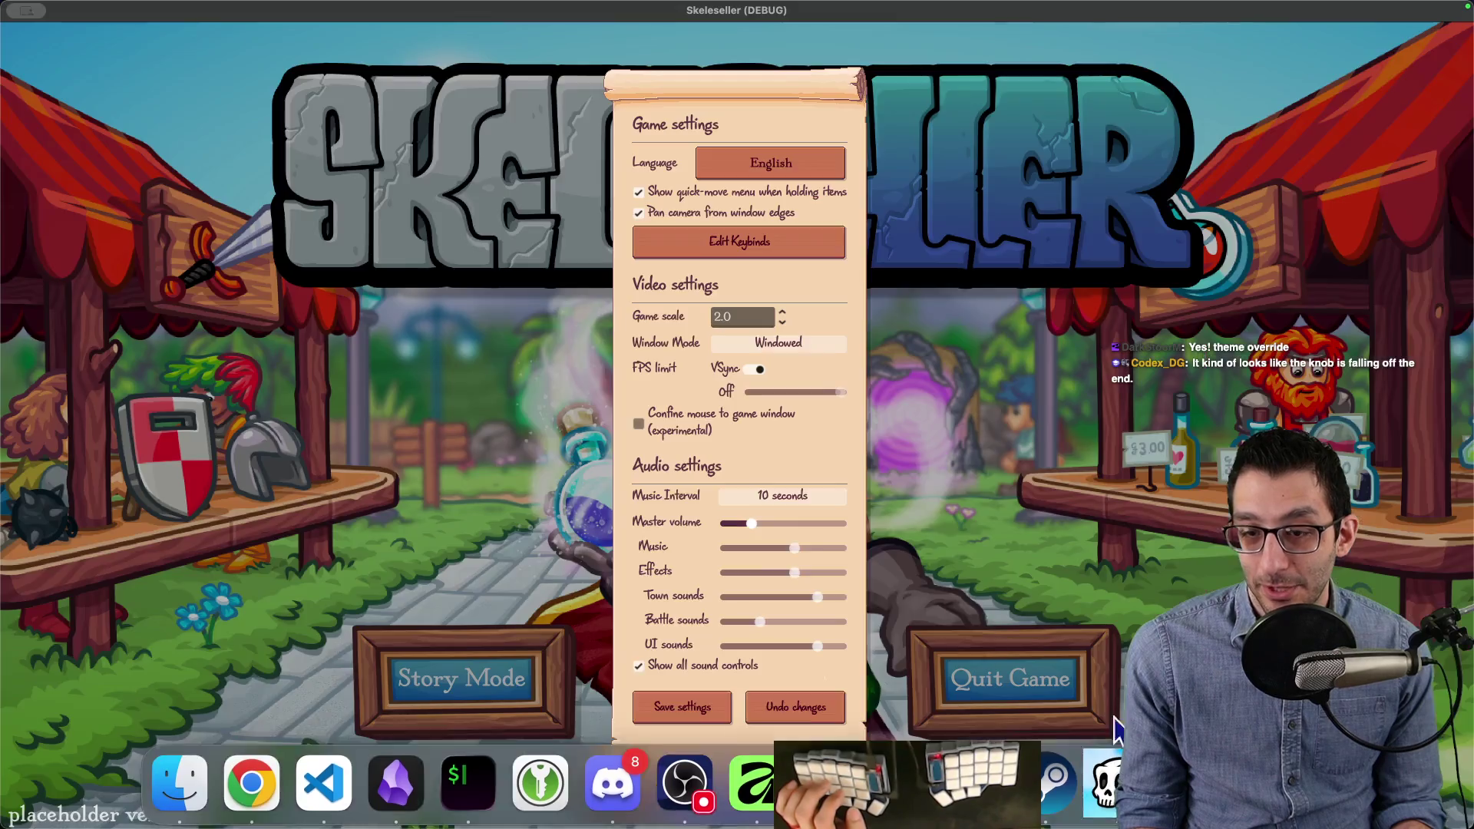
mouse_move(752, 524)
mouse_down()
mouse_move(720, 524)
mouse_move(839, 525)
mouse_move(720, 524)
mouse_move(726, 538)
mouse_up()
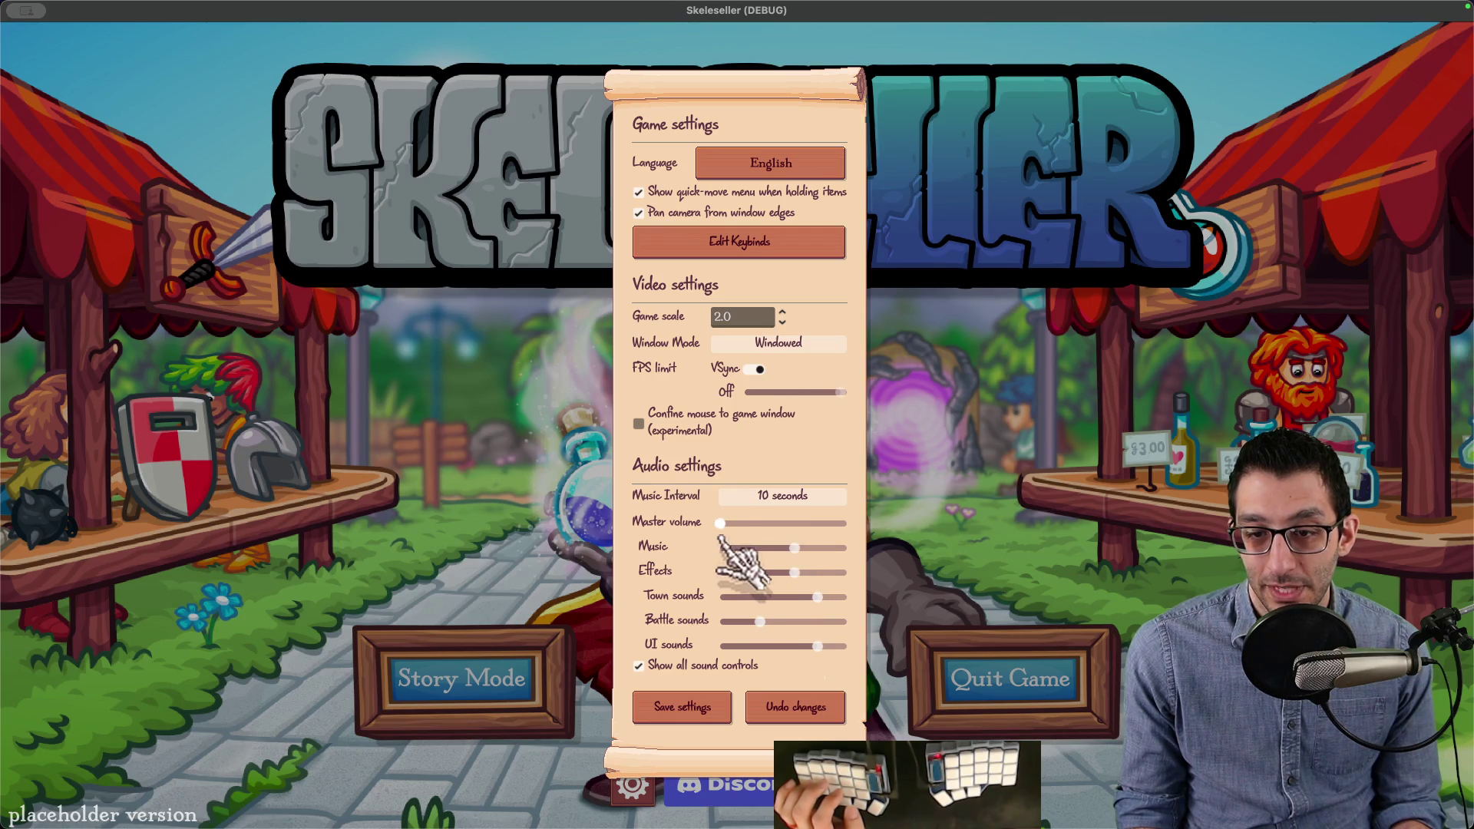
key(super+Tab)
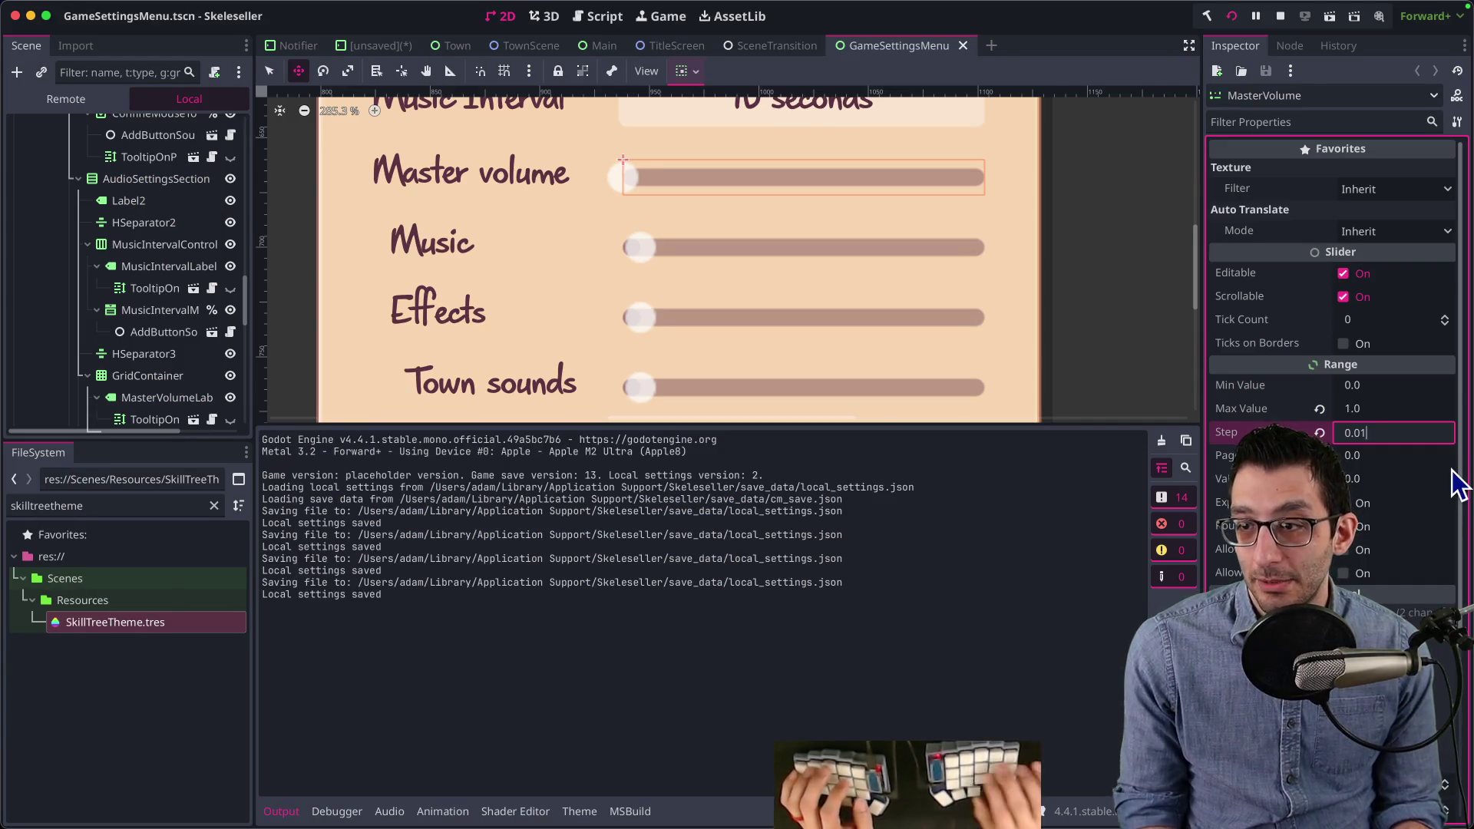
text(05)
key(Delete)
key(Return)
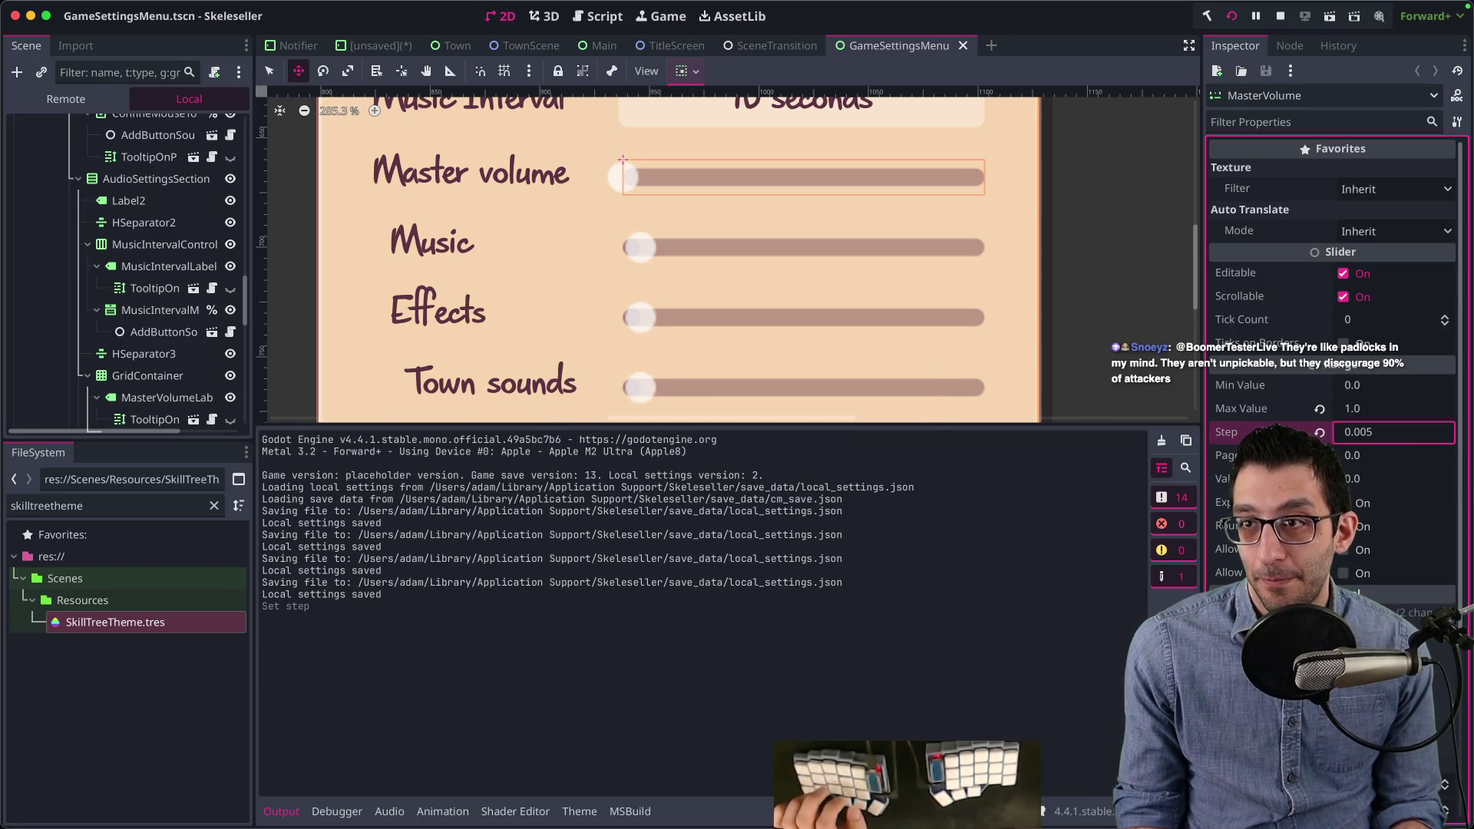
Step: Test finer Master volume adjustment in game, undo the changes, close Settings, and quit
click(760, 798)
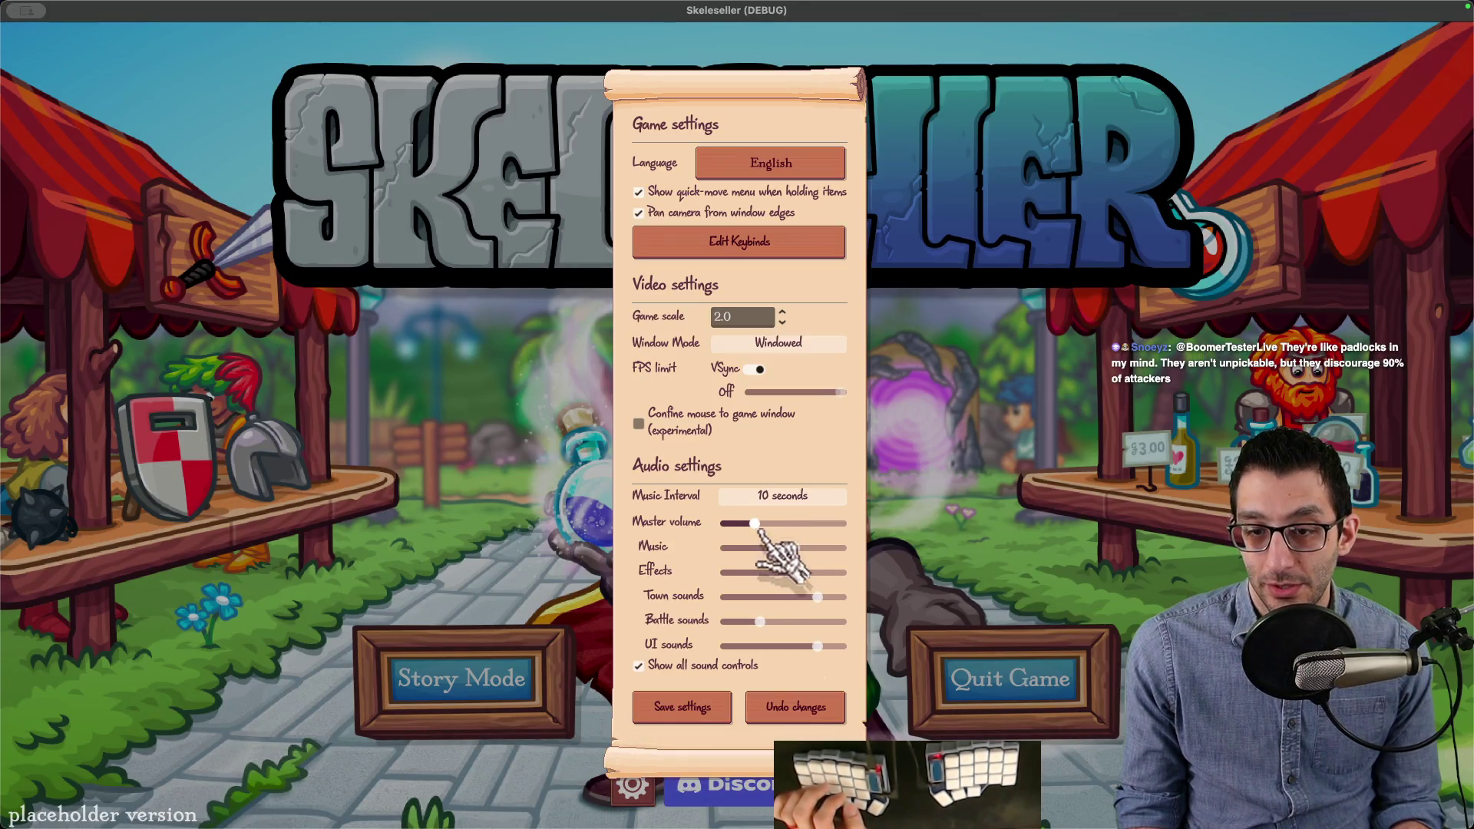
mouse_move(784, 537)
mouse_down()
mouse_move(853, 541)
mouse_move(729, 545)
mouse_move(852, 549)
mouse_move(693, 547)
mouse_move(859, 544)
mouse_move(714, 547)
mouse_move(776, 525)
mouse_move(862, 543)
mouse_move(719, 526)
mouse_up()
click(791, 708)
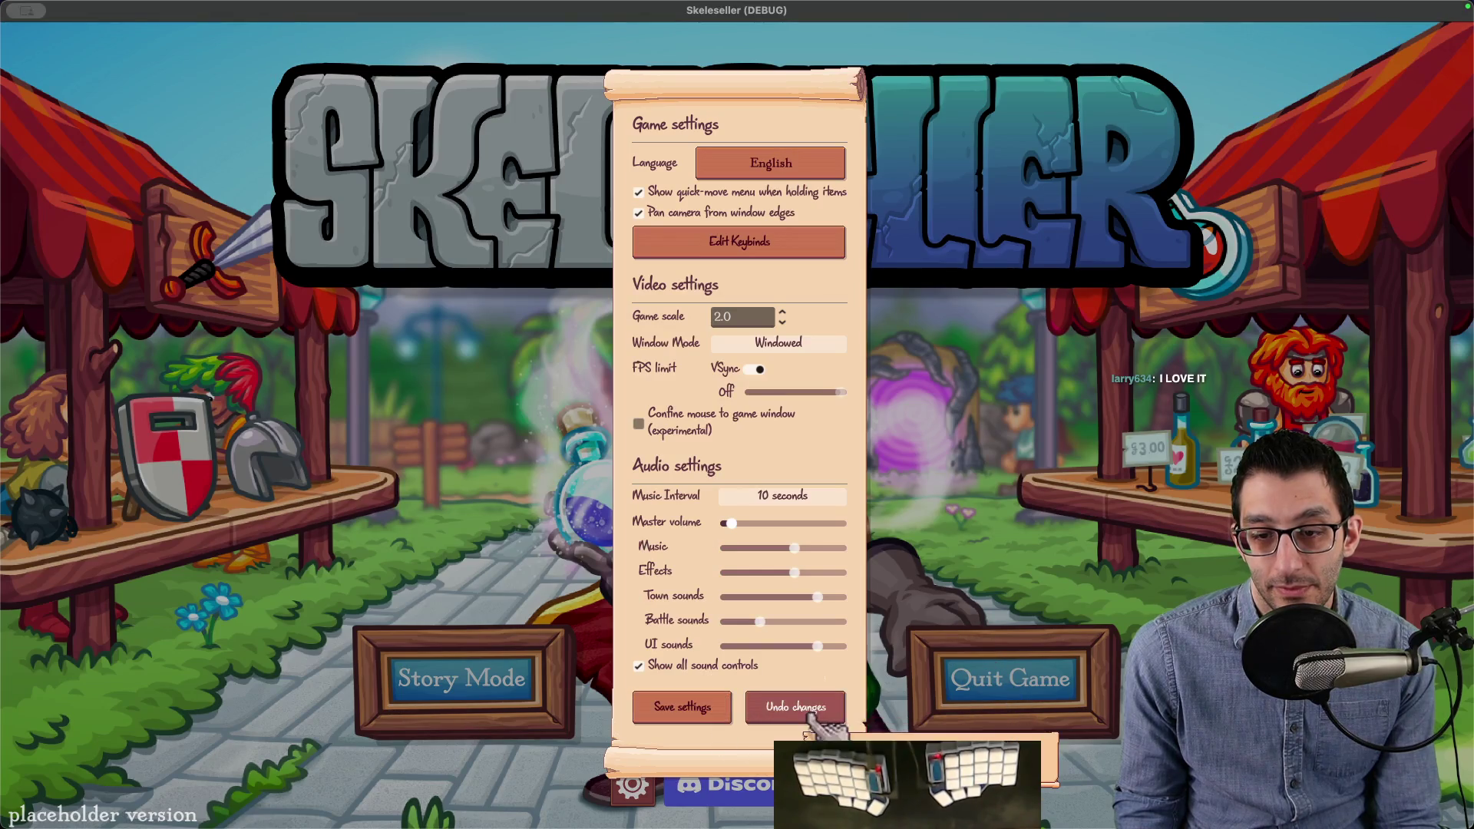
click(913, 695)
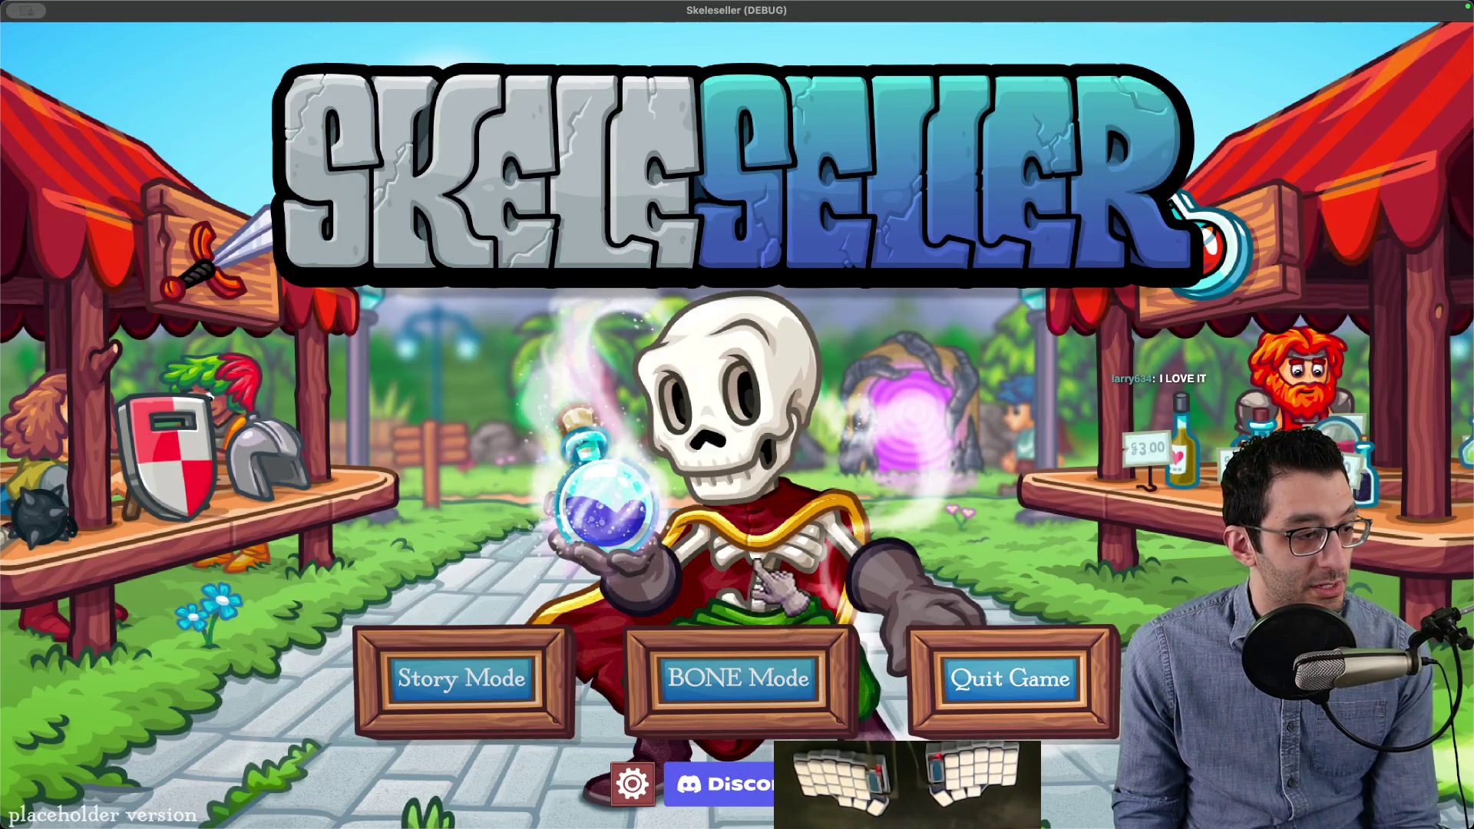
key(super+q)
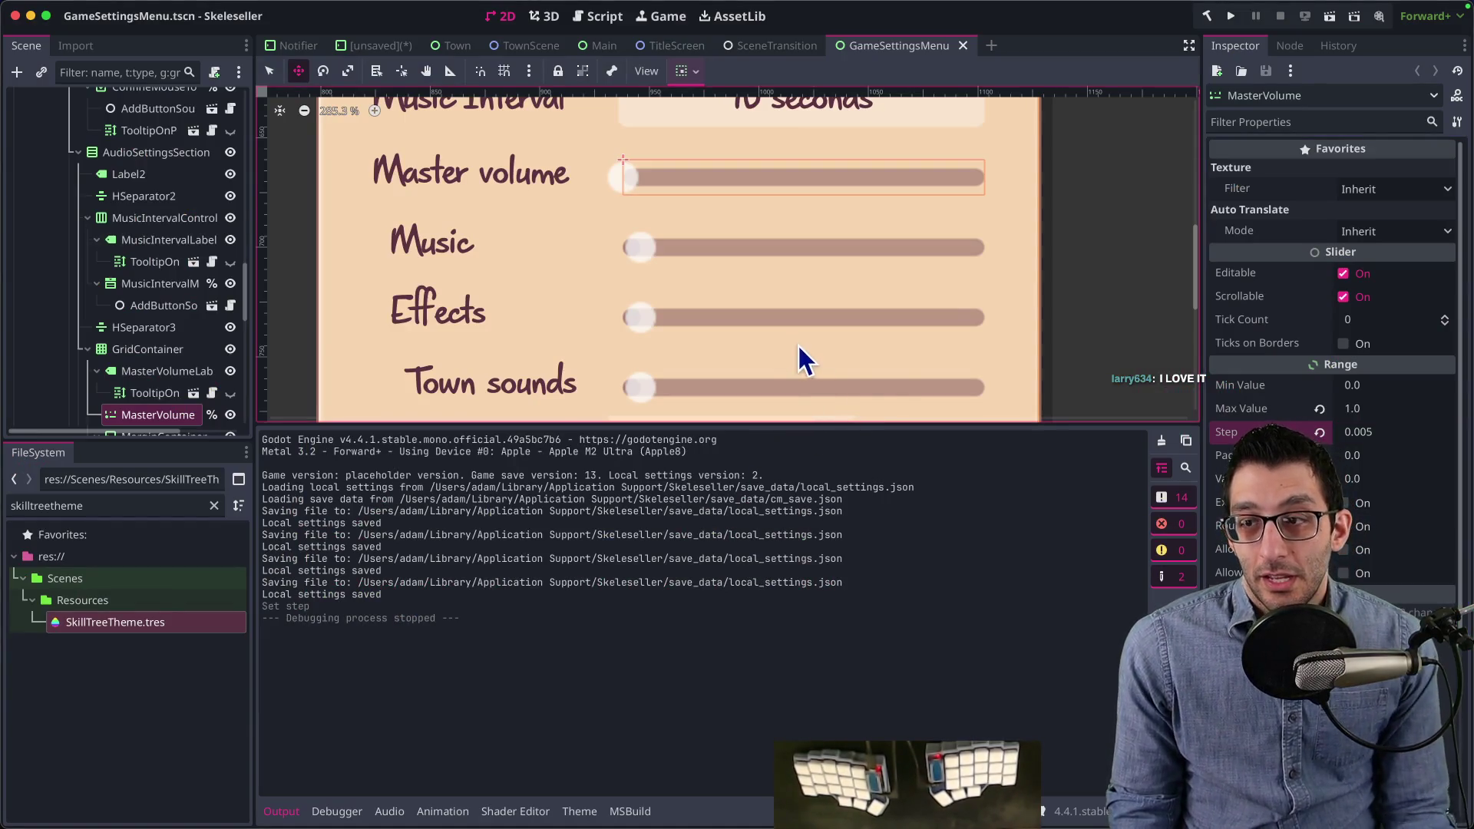
Step: Add the MusicVolume, EffectsVolume, TownVolume, BattleVolume and UIVolume sliders to the selection
scroll(150, 284, down, 5)
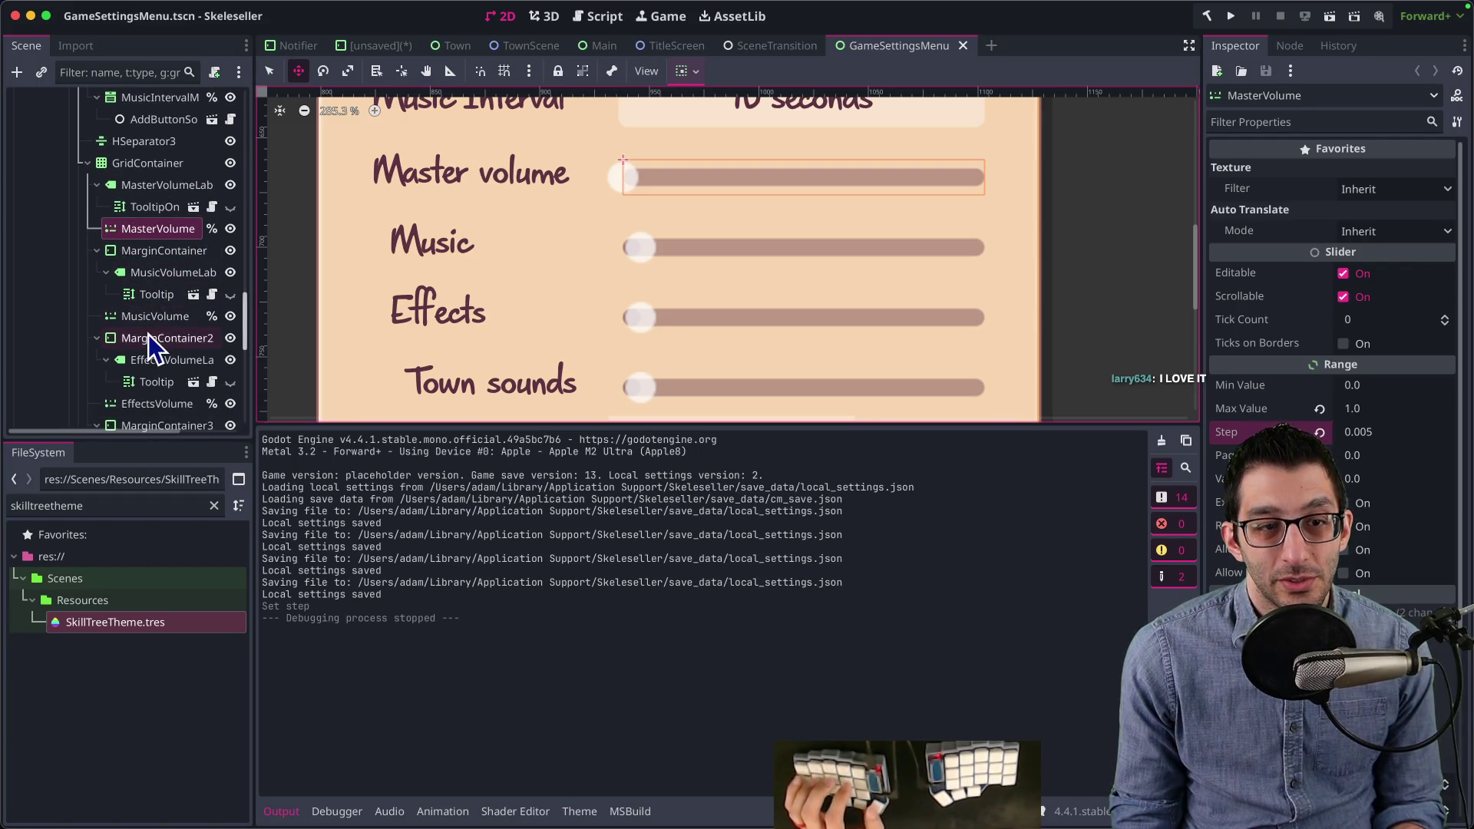
super+click(149, 321)
scroll(155, 316, down, 3)
super+click(157, 290)
scroll(154, 322, down, 2)
super+click(150, 359)
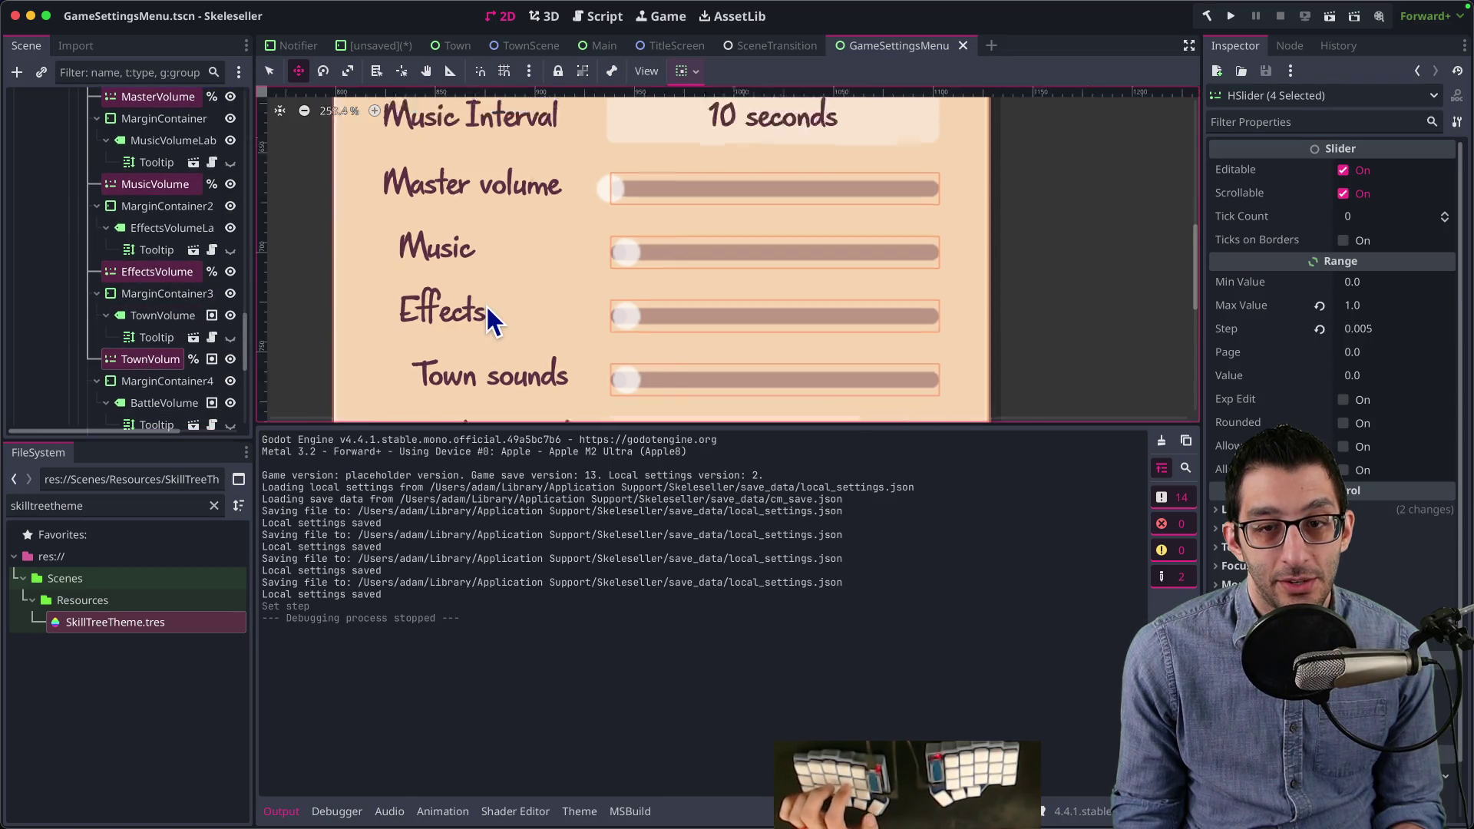
scroll(487, 319, down, 4)
scroll(153, 338, down, 5)
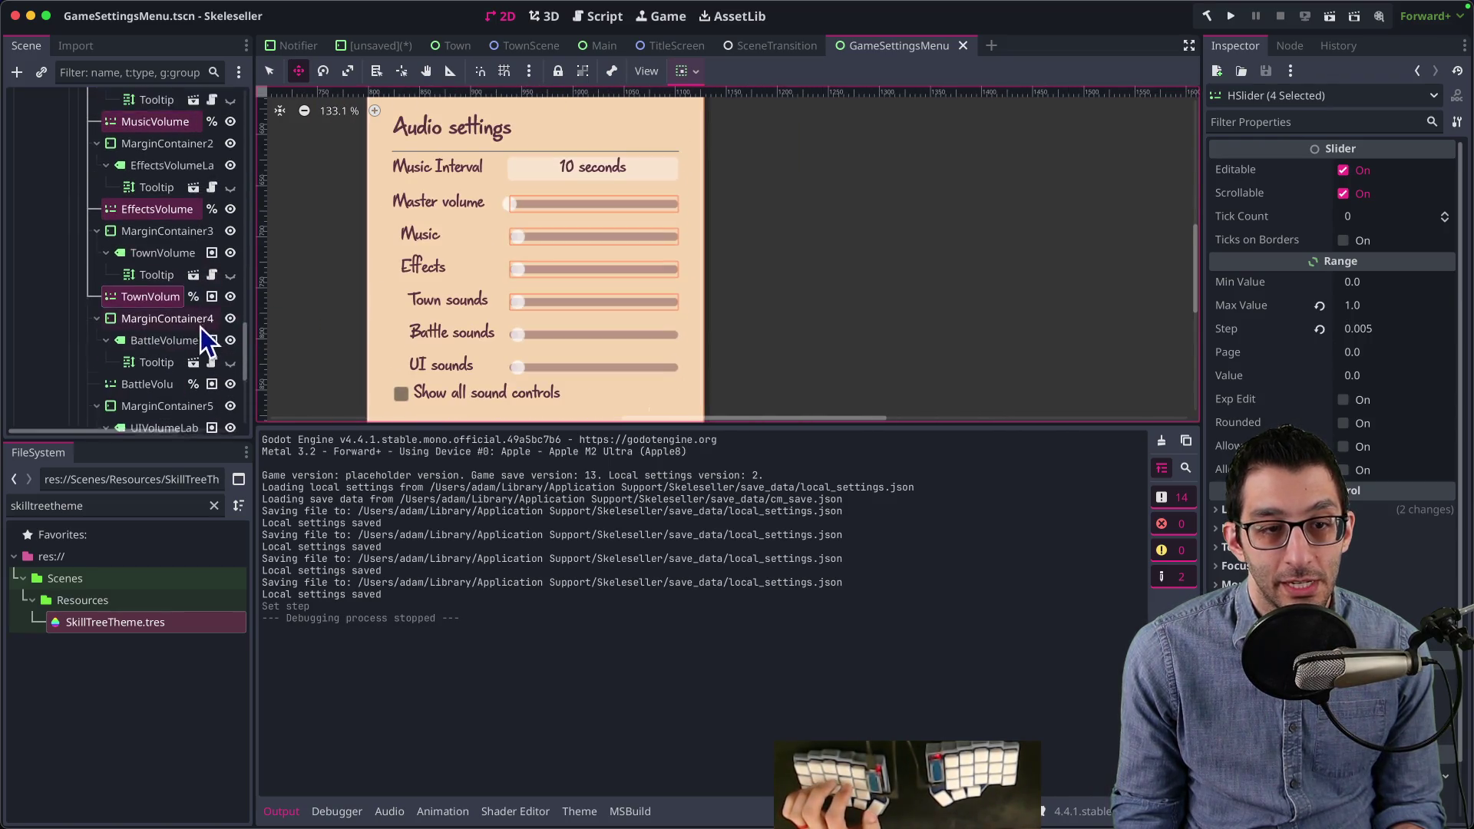
super+click(147, 258)
super+click(146, 345)
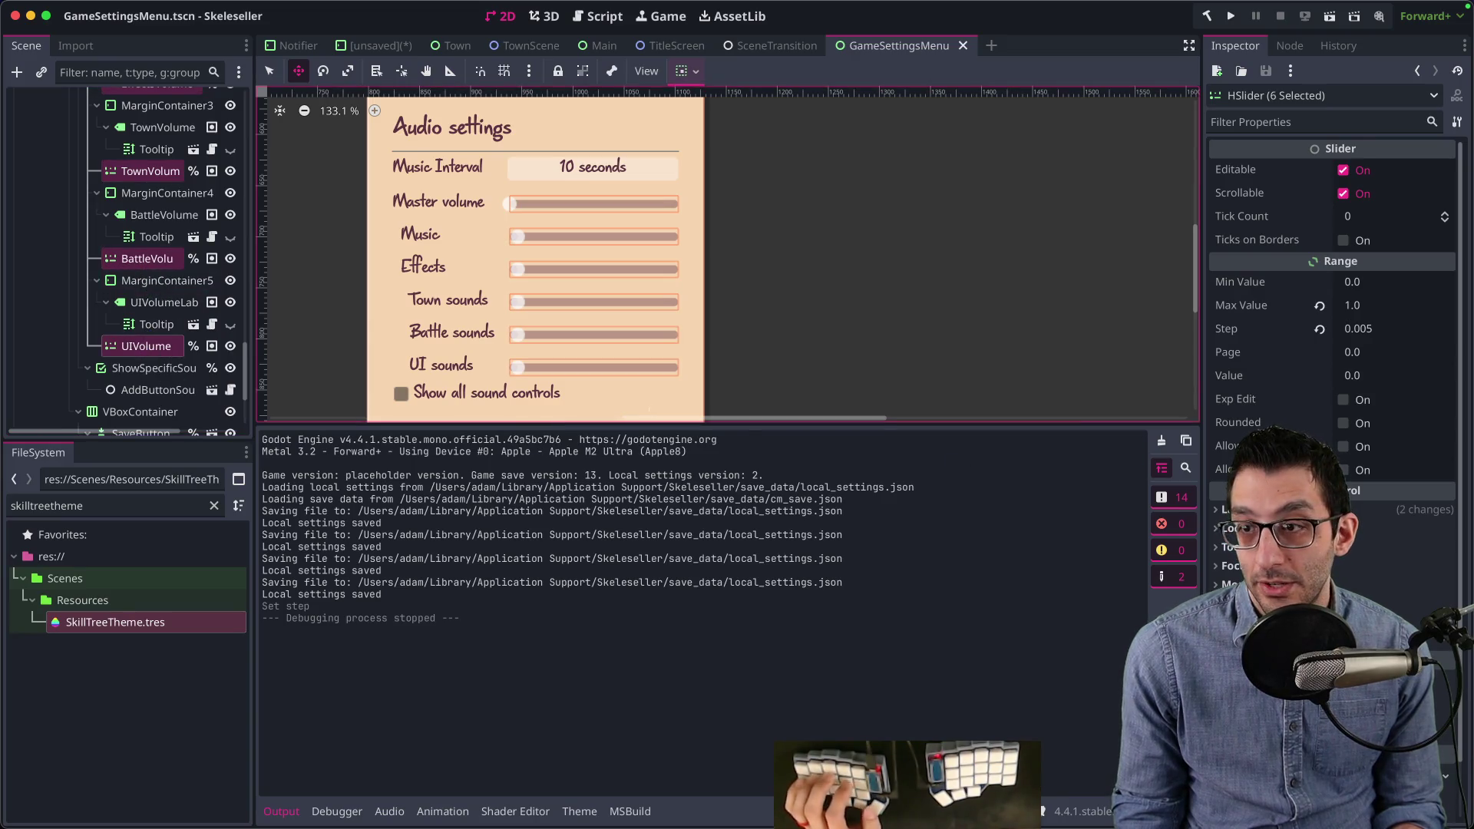
Step: Give all six sliders a grabber offset of 1 and a Step of 0.01
click(1382, 328)
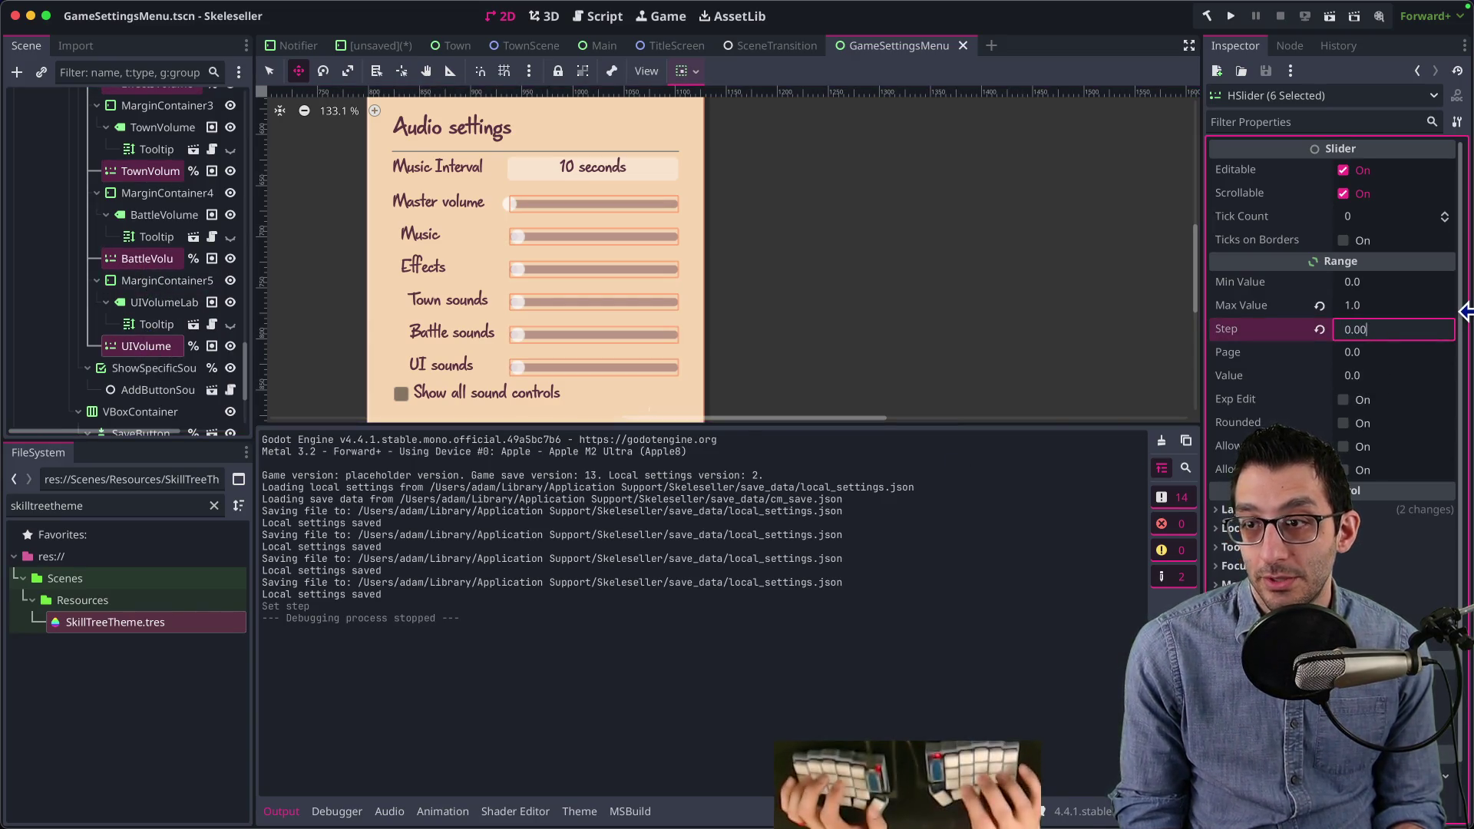
text(5)
key(Return)
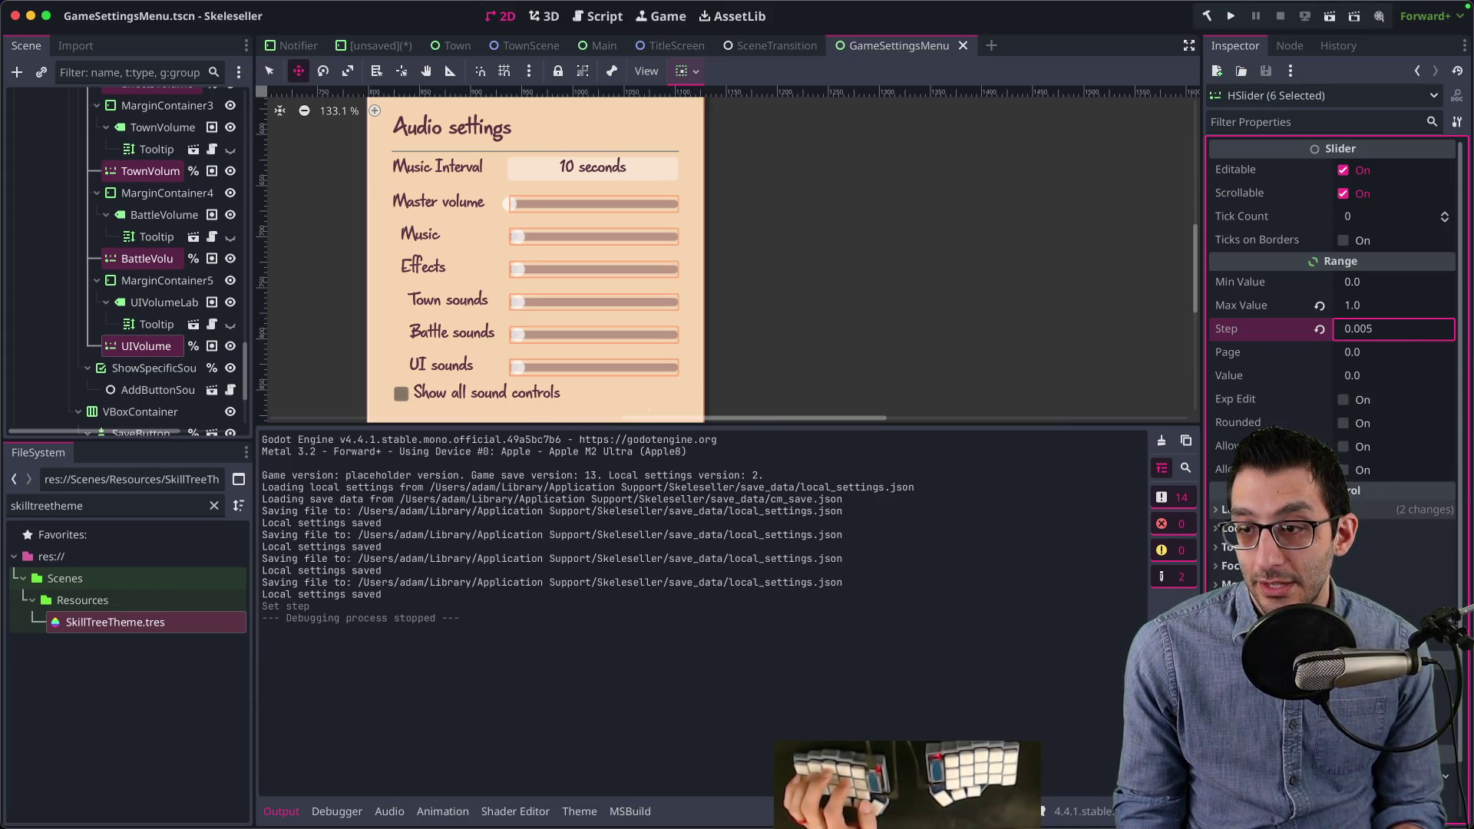
scroll(1332, 345, down, 2)
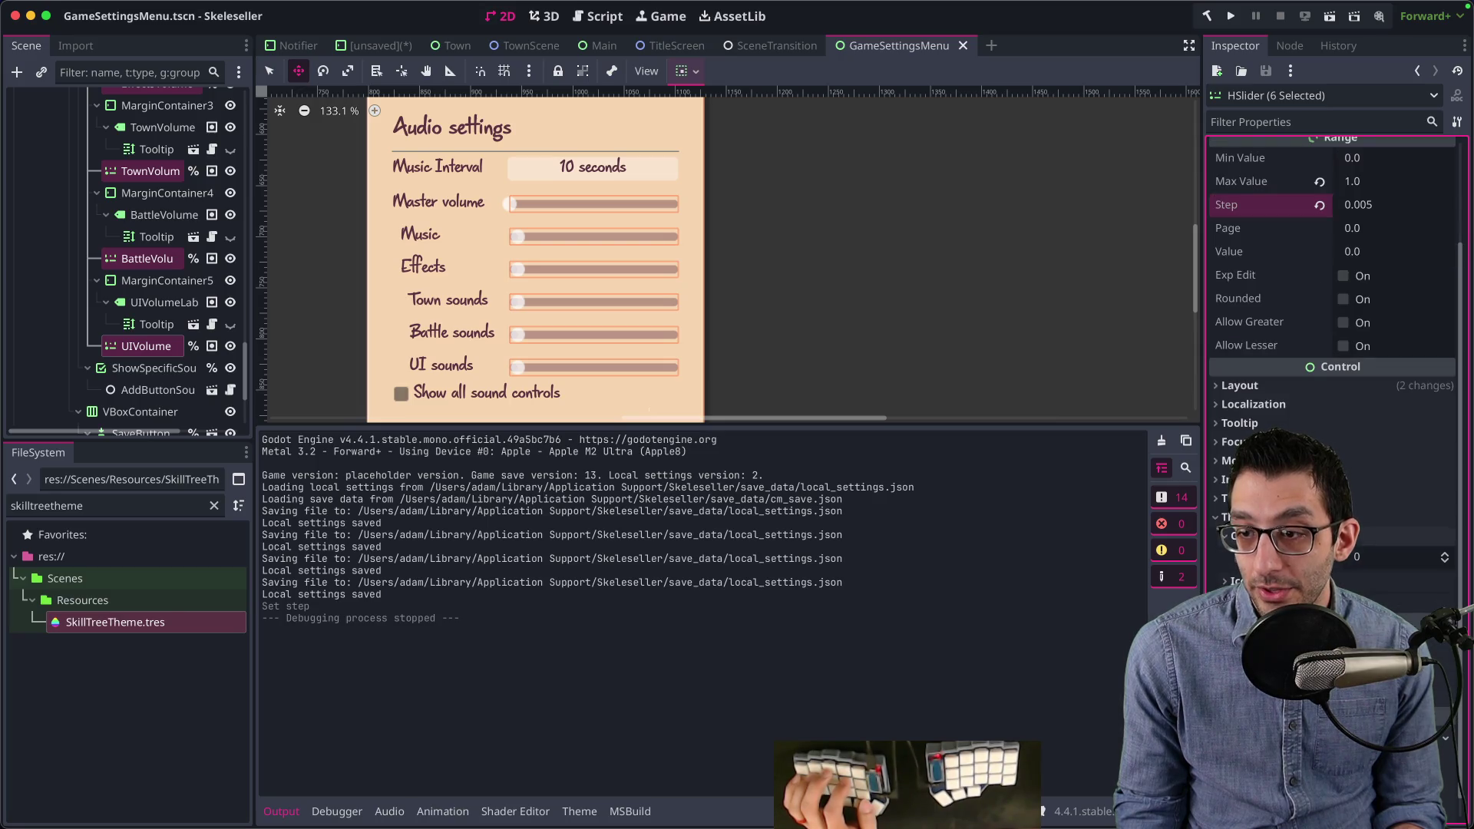
click(1444, 553)
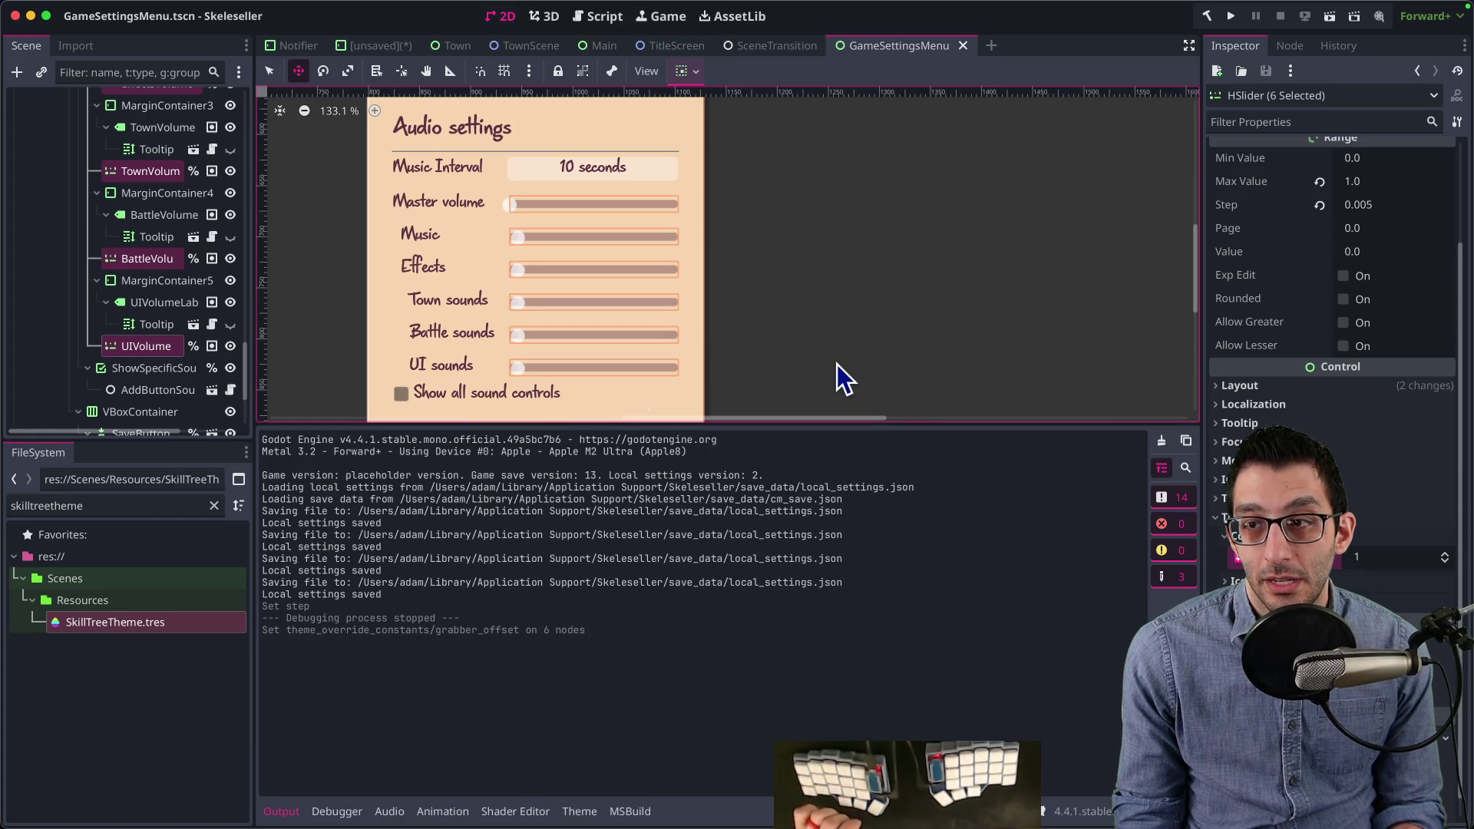
click(1433, 203)
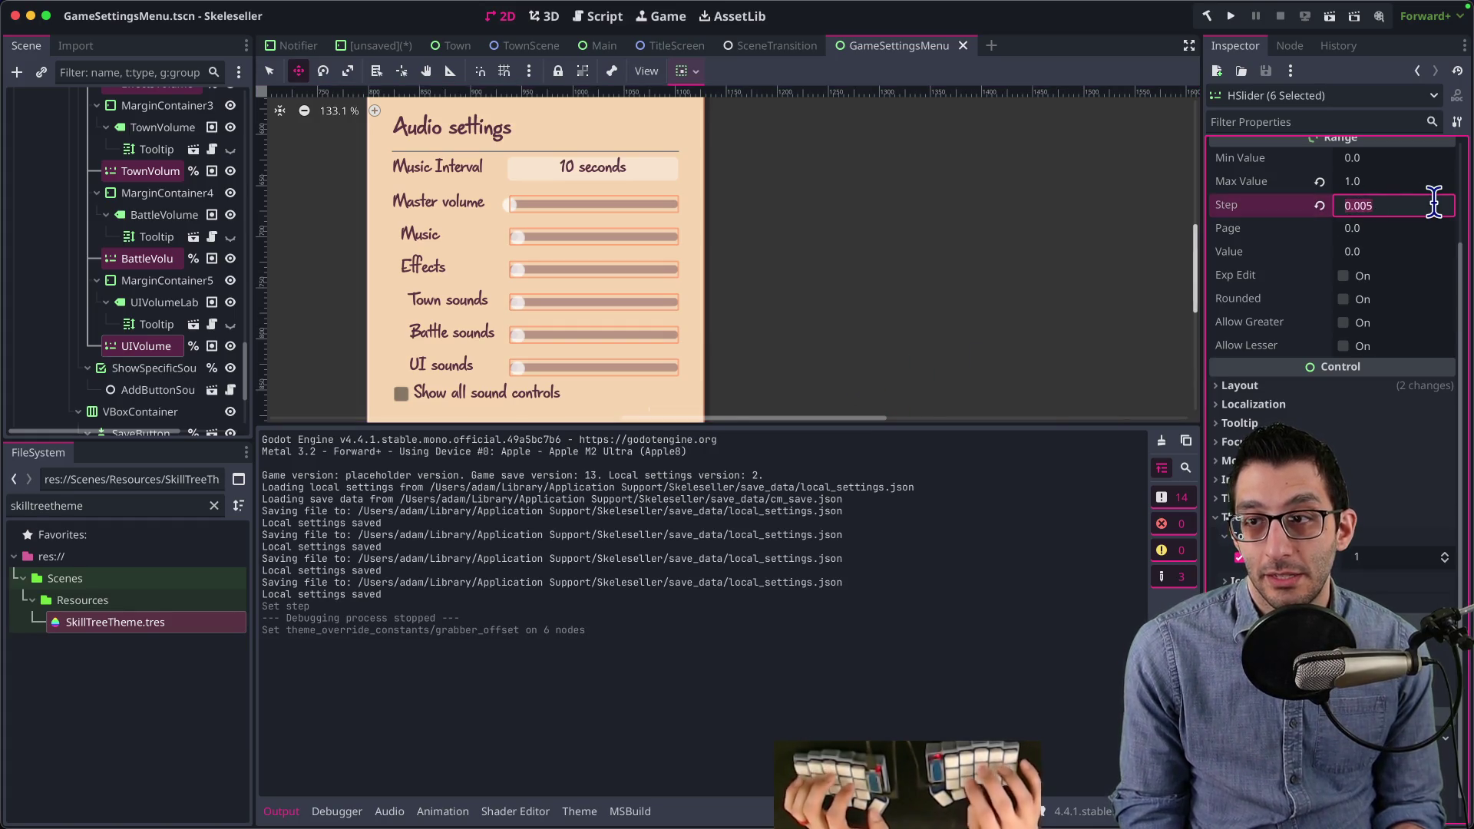
text(01)
key(Return)
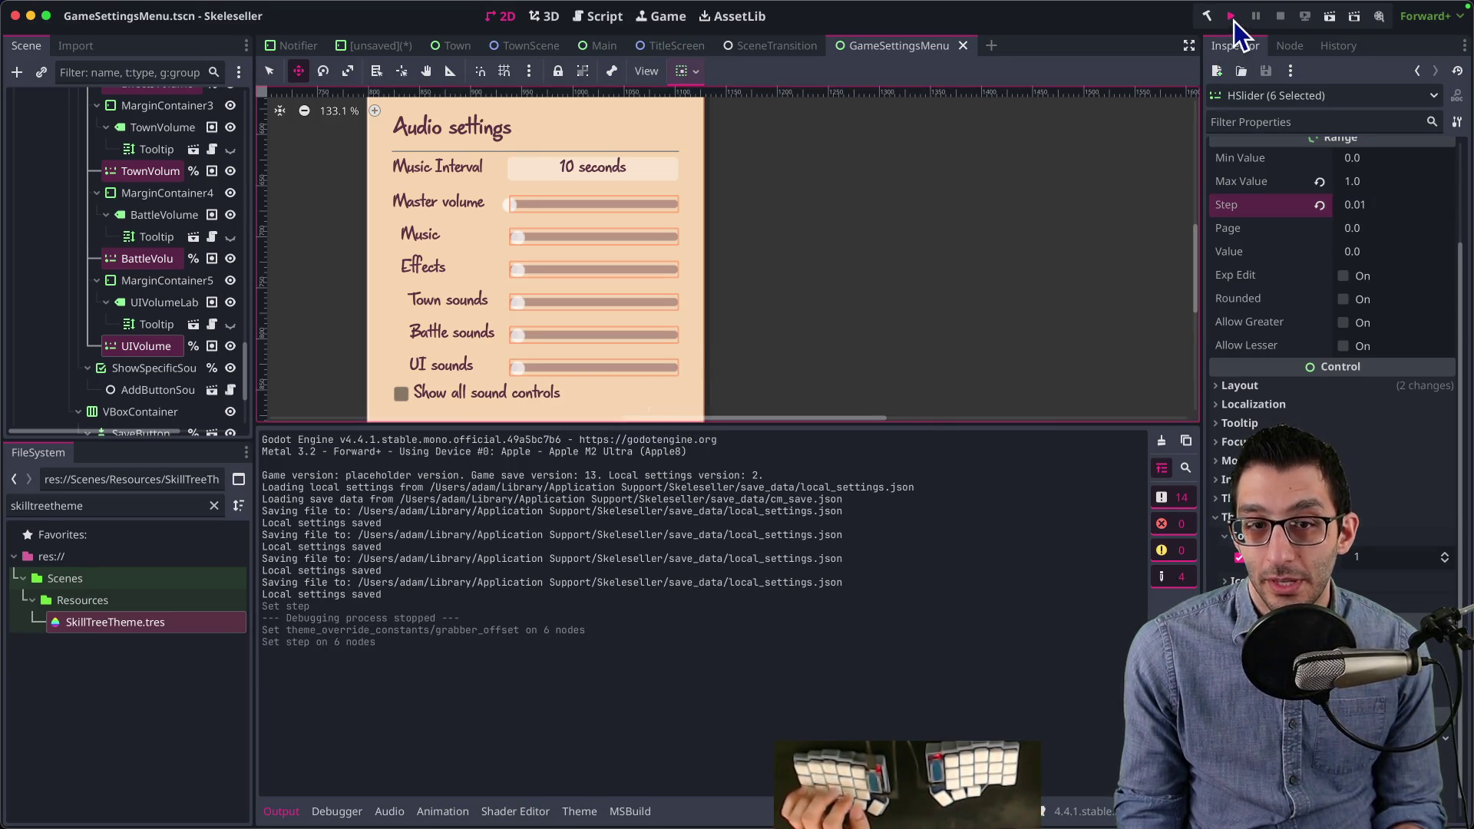
Step: Run the game, turn Master volume down to near zero, save settings, and quit
click(1232, 18)
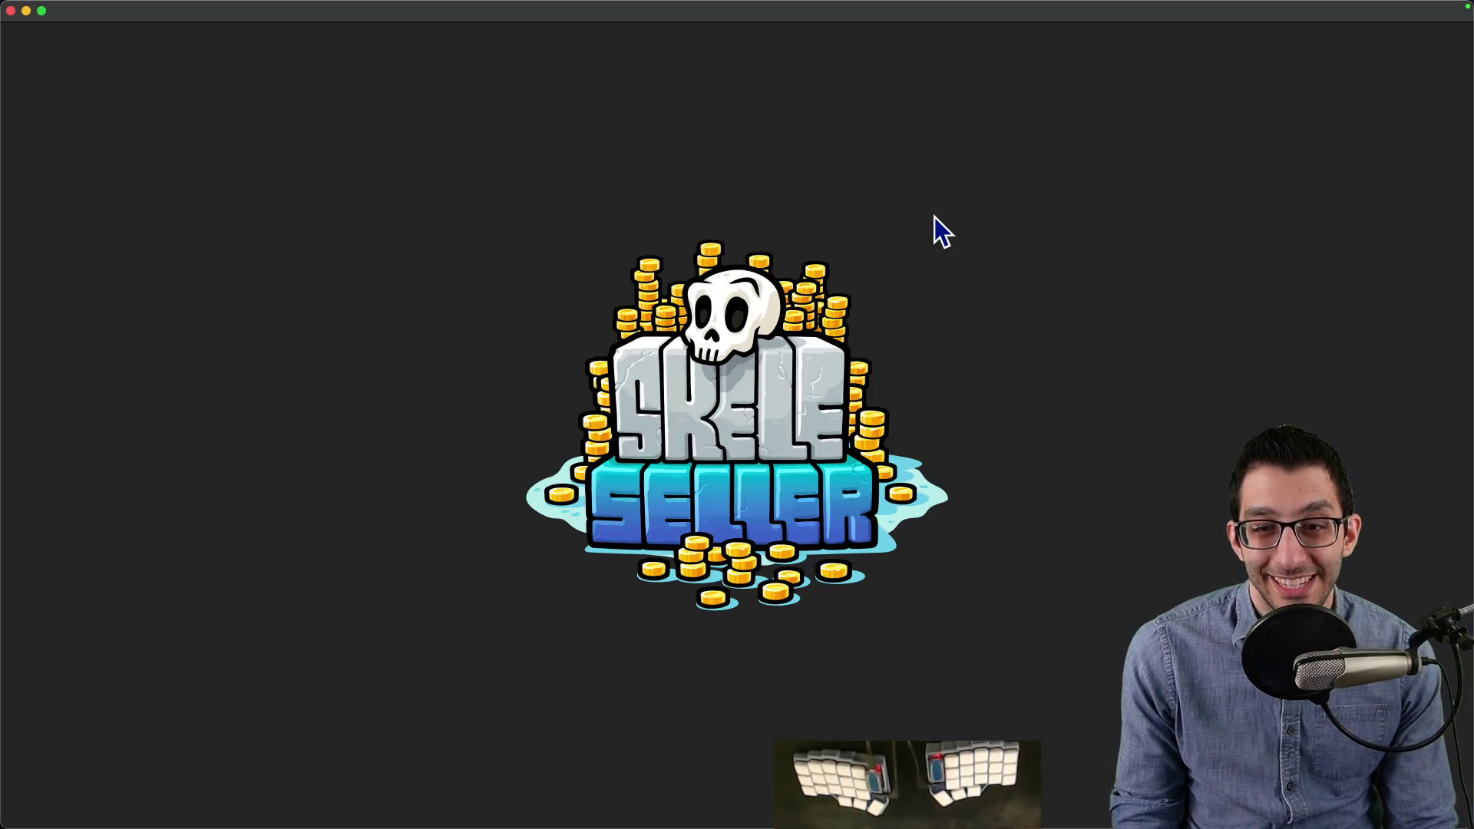
key(Escape)
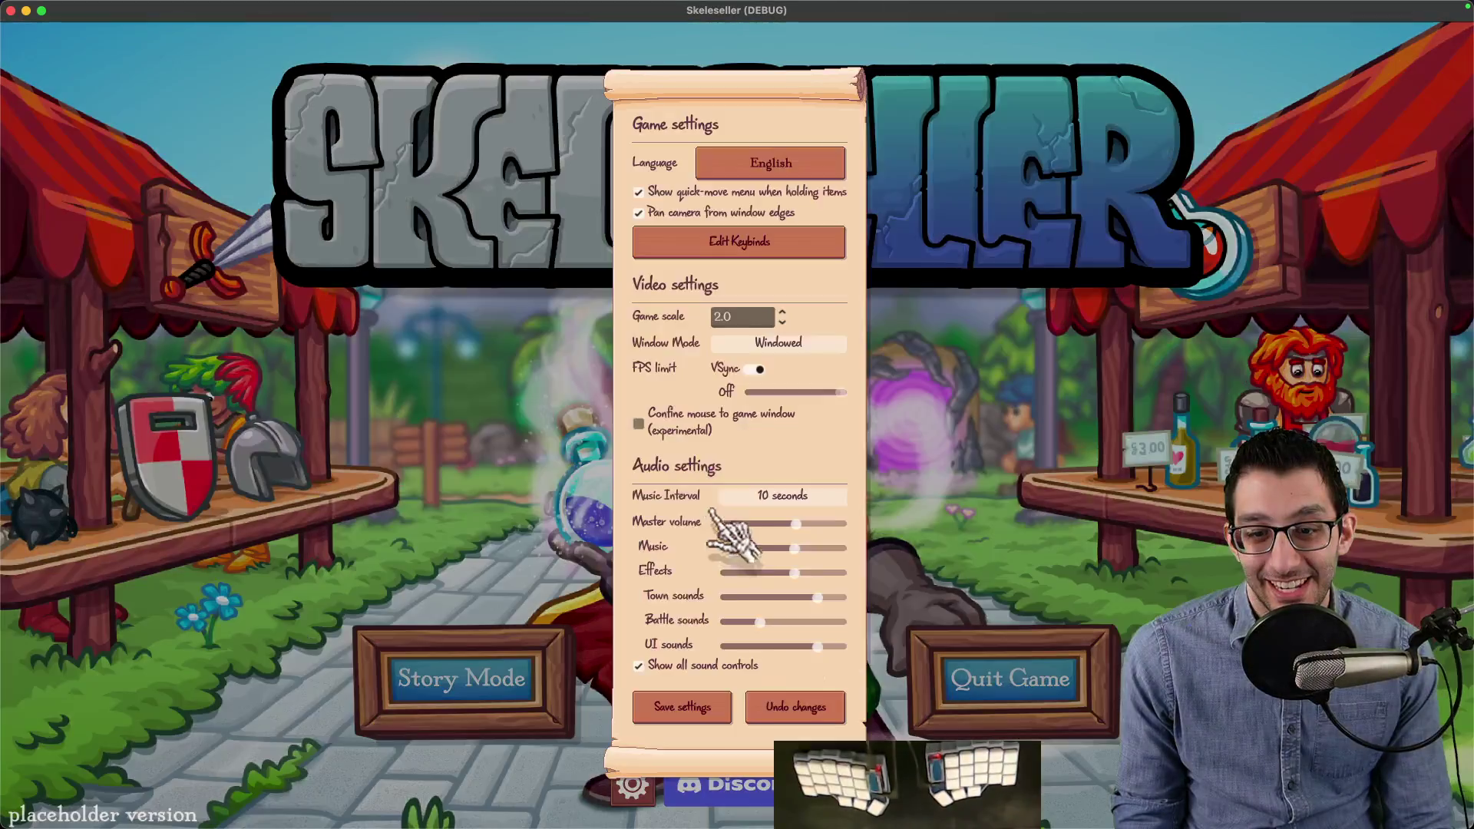
mouse_move(749, 530)
mouse_down()
mouse_move(817, 530)
mouse_move(717, 538)
mouse_move(841, 528)
mouse_move(718, 537)
mouse_up()
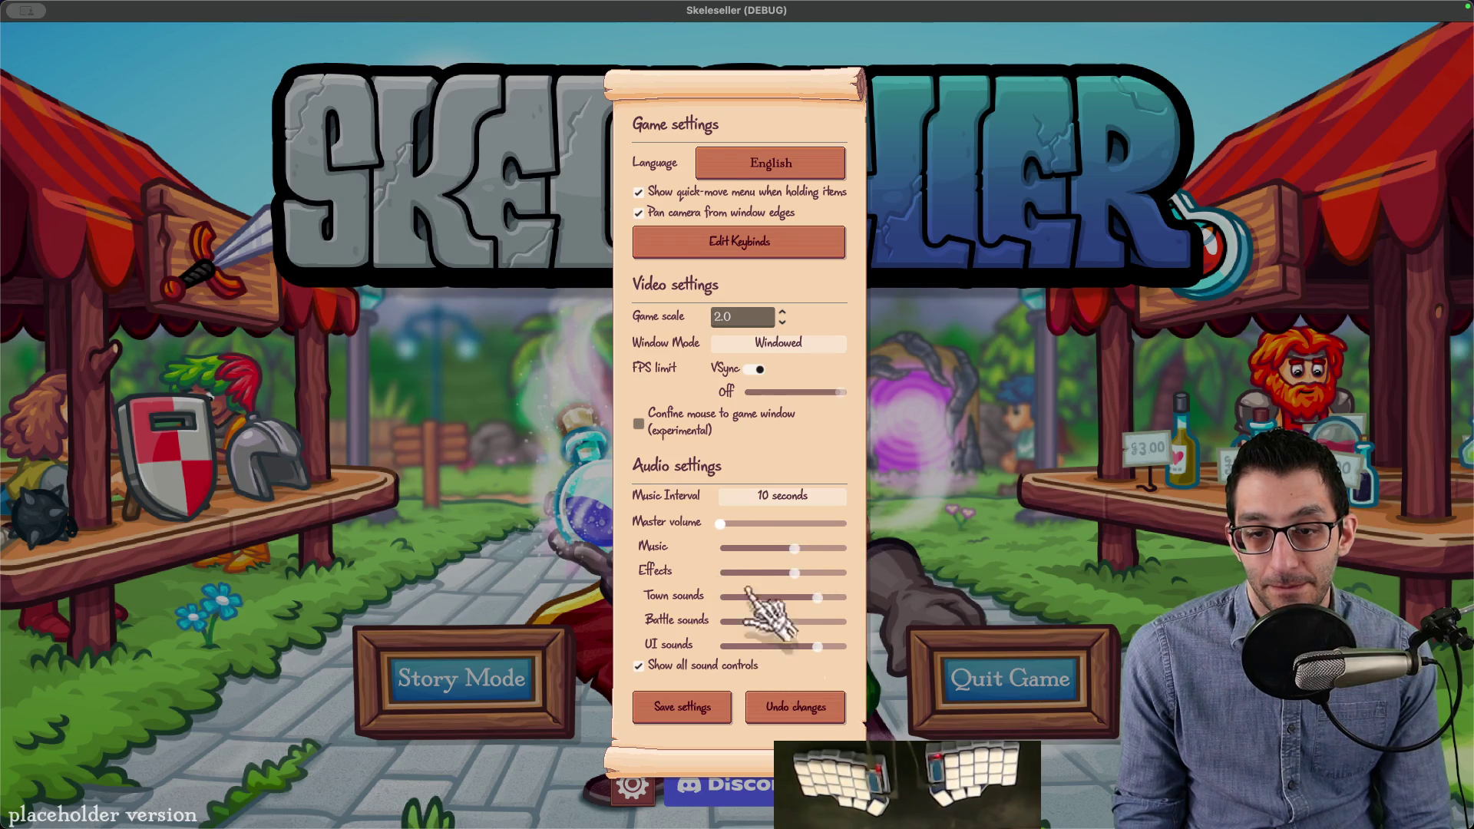
drag(850, 528, 737, 525)
click(775, 525)
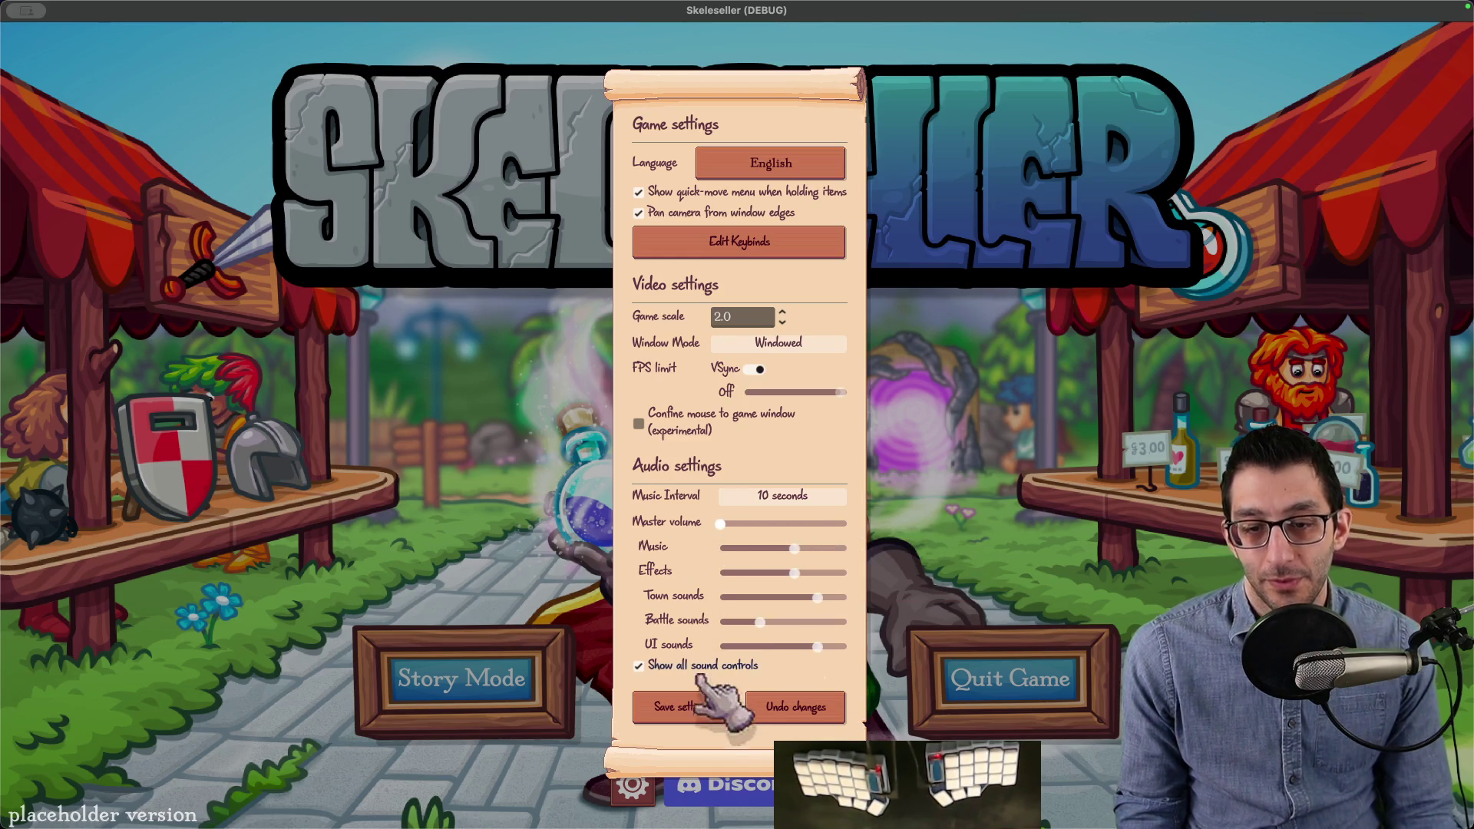
click(691, 710)
key(super+q)
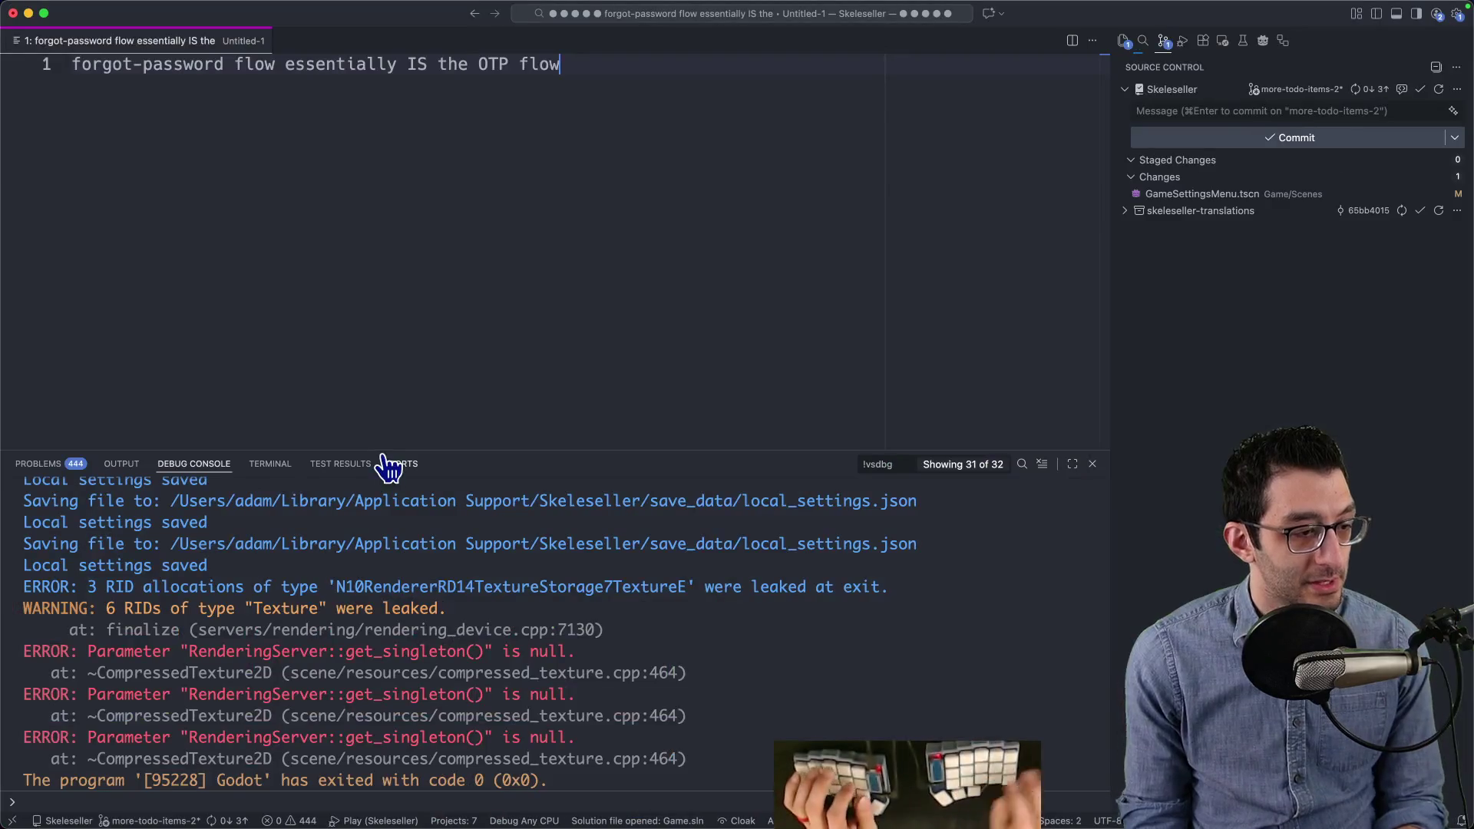
Step: Close the scratch note without saving and bring up GitHub issue #490
key(super+w)
key(Escape)
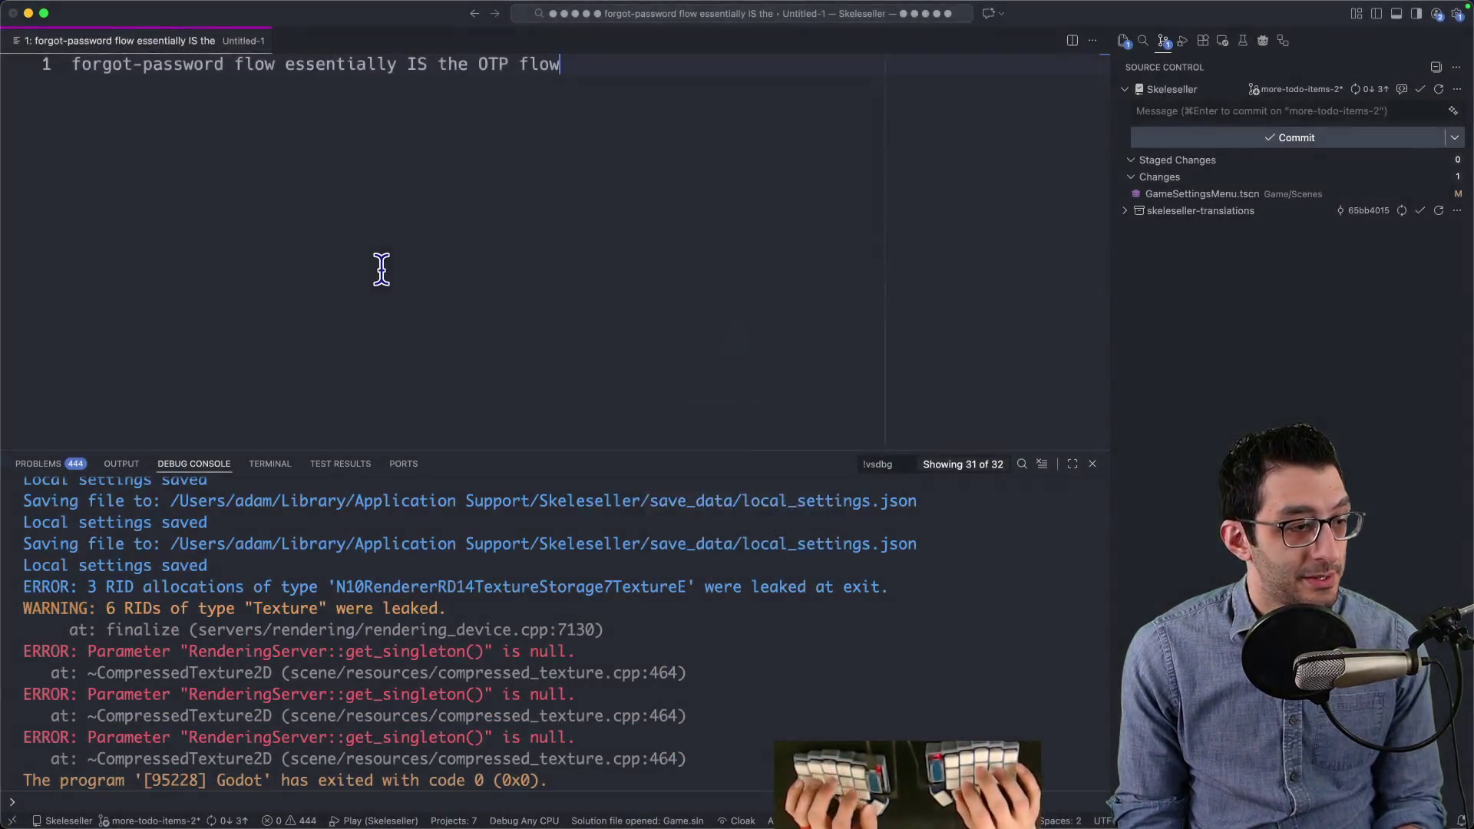
key(super+Tab)
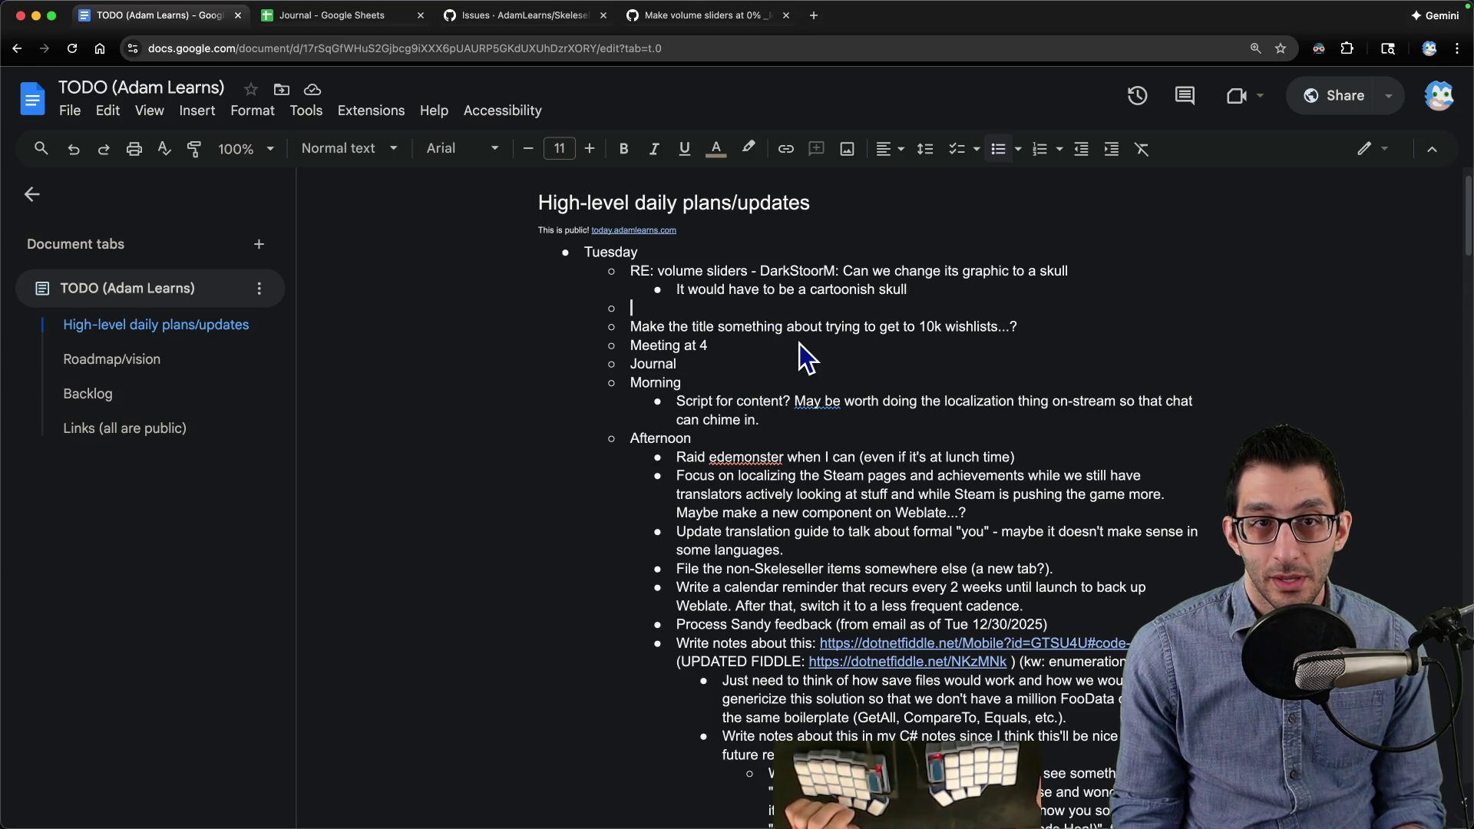
key(super+3)
key(super+4)
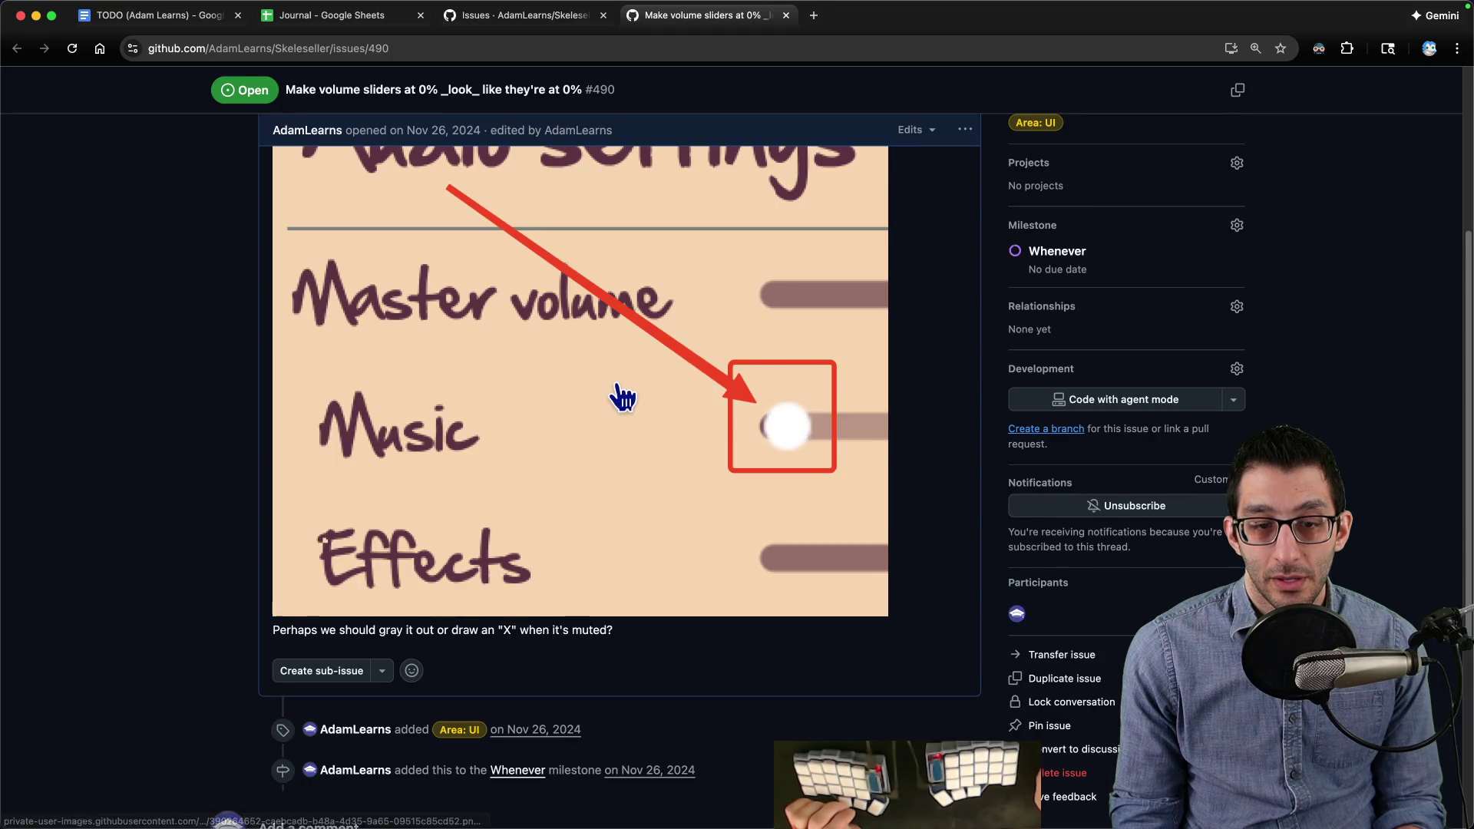
scroll(623, 395, down, 5)
Step: Start a comment on issue #490, then clear it and return to VS Code
click(485, 597)
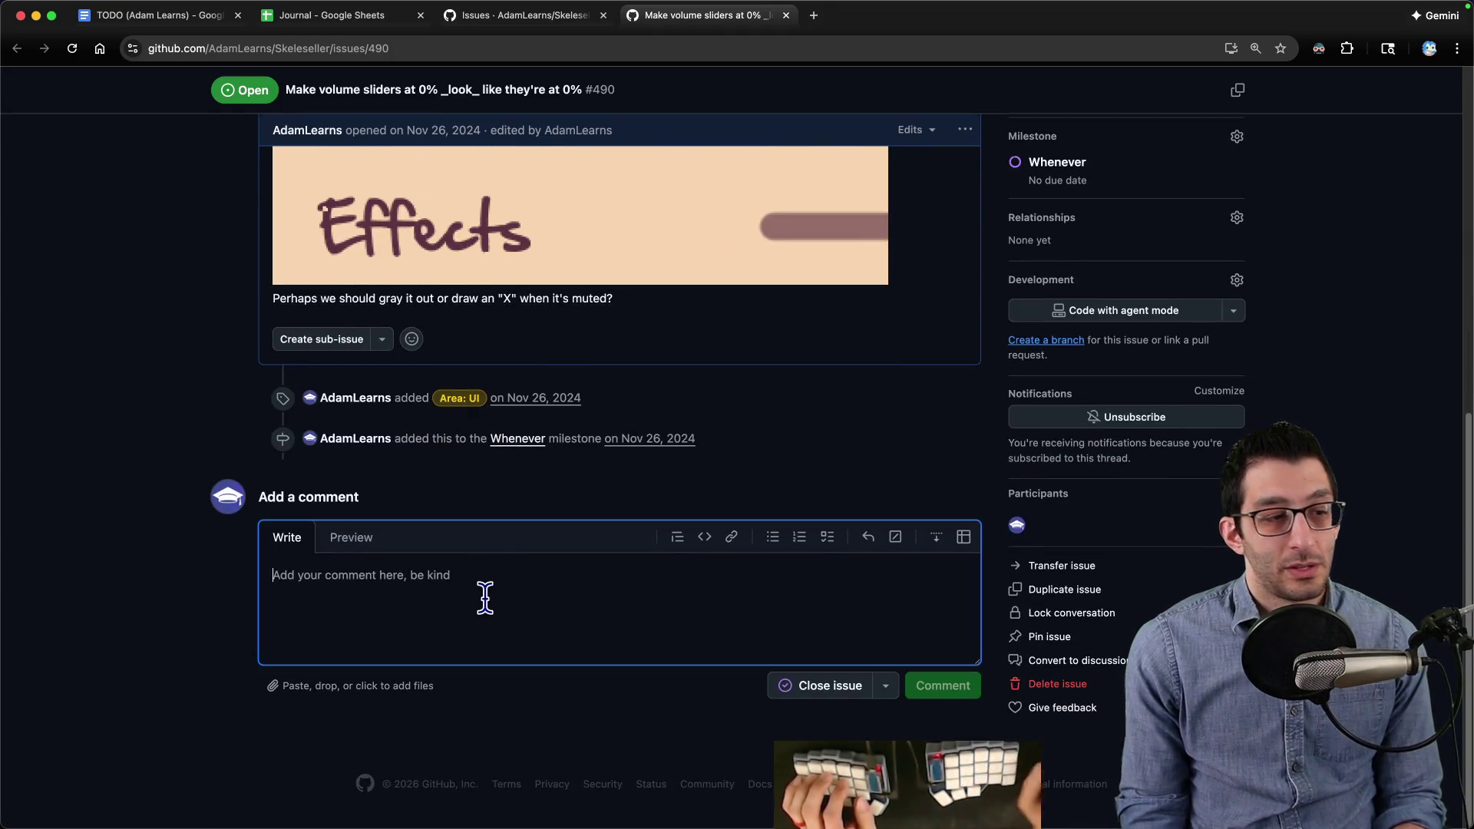
text(I ended up just)
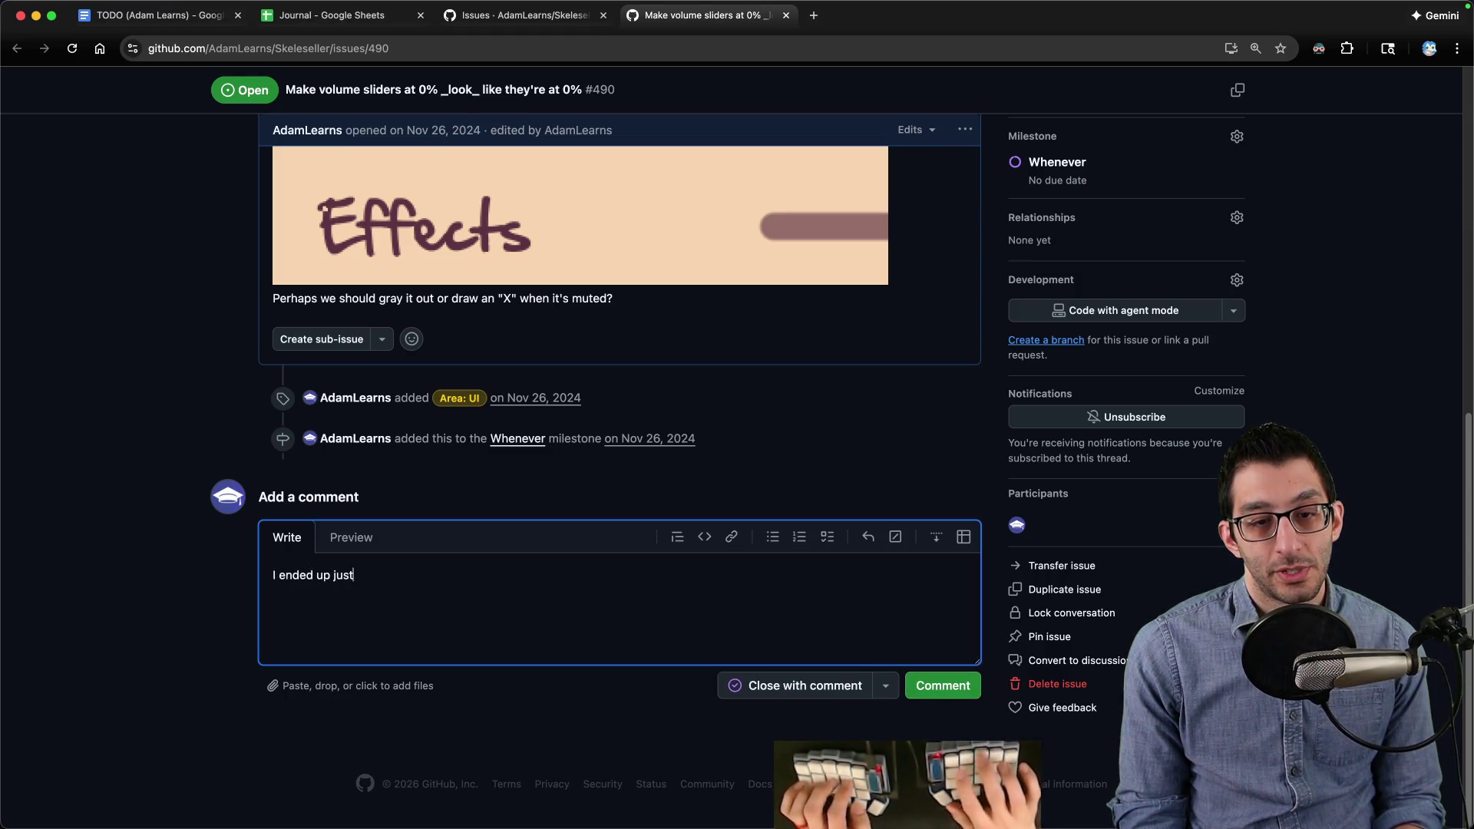
key(super+a)
key(BackSpace)
scroll(288, 420, up, 10)
key(super+Tab)
key(super+Tab)
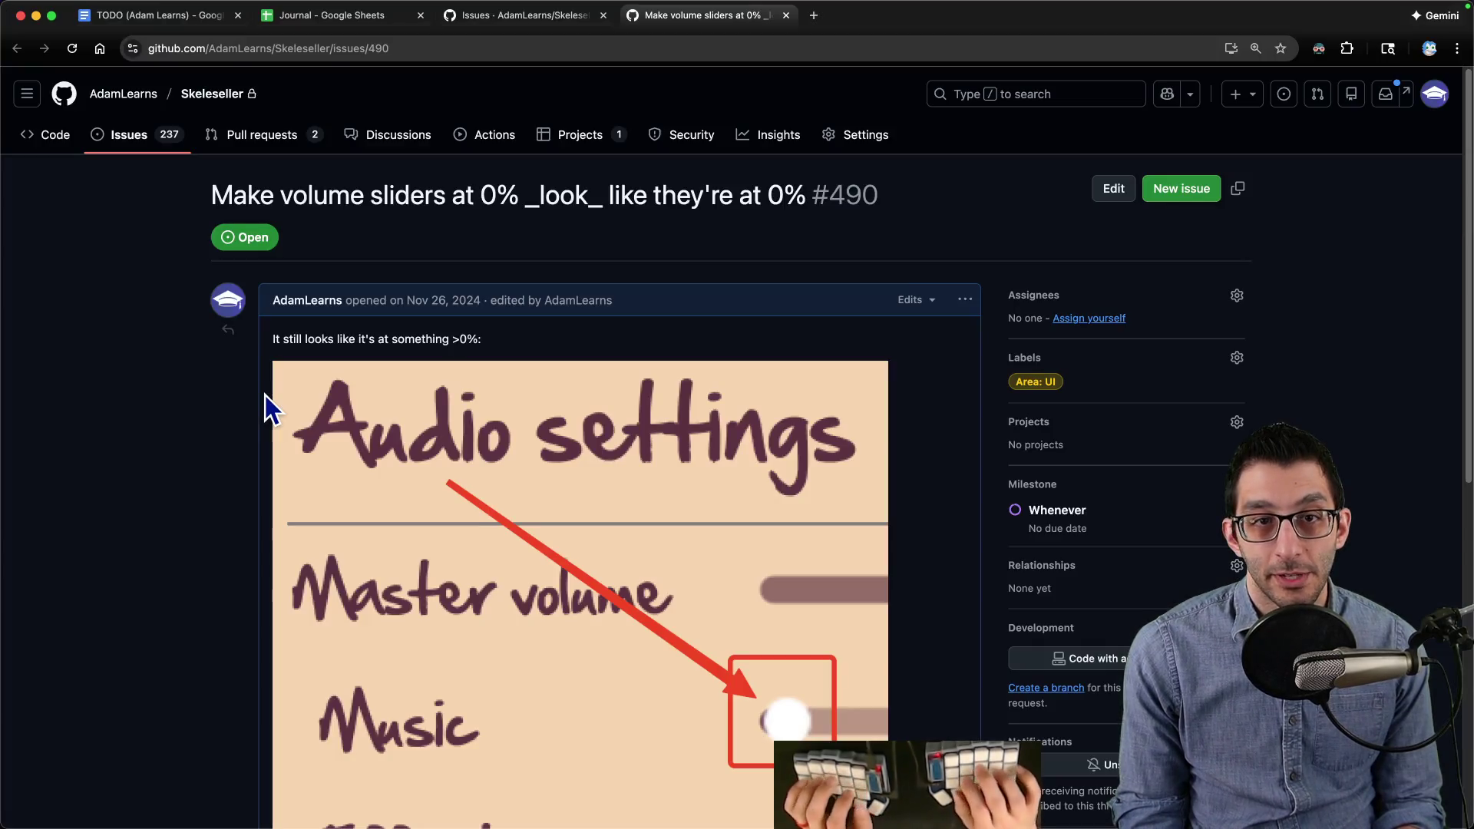
key(super+Tab)
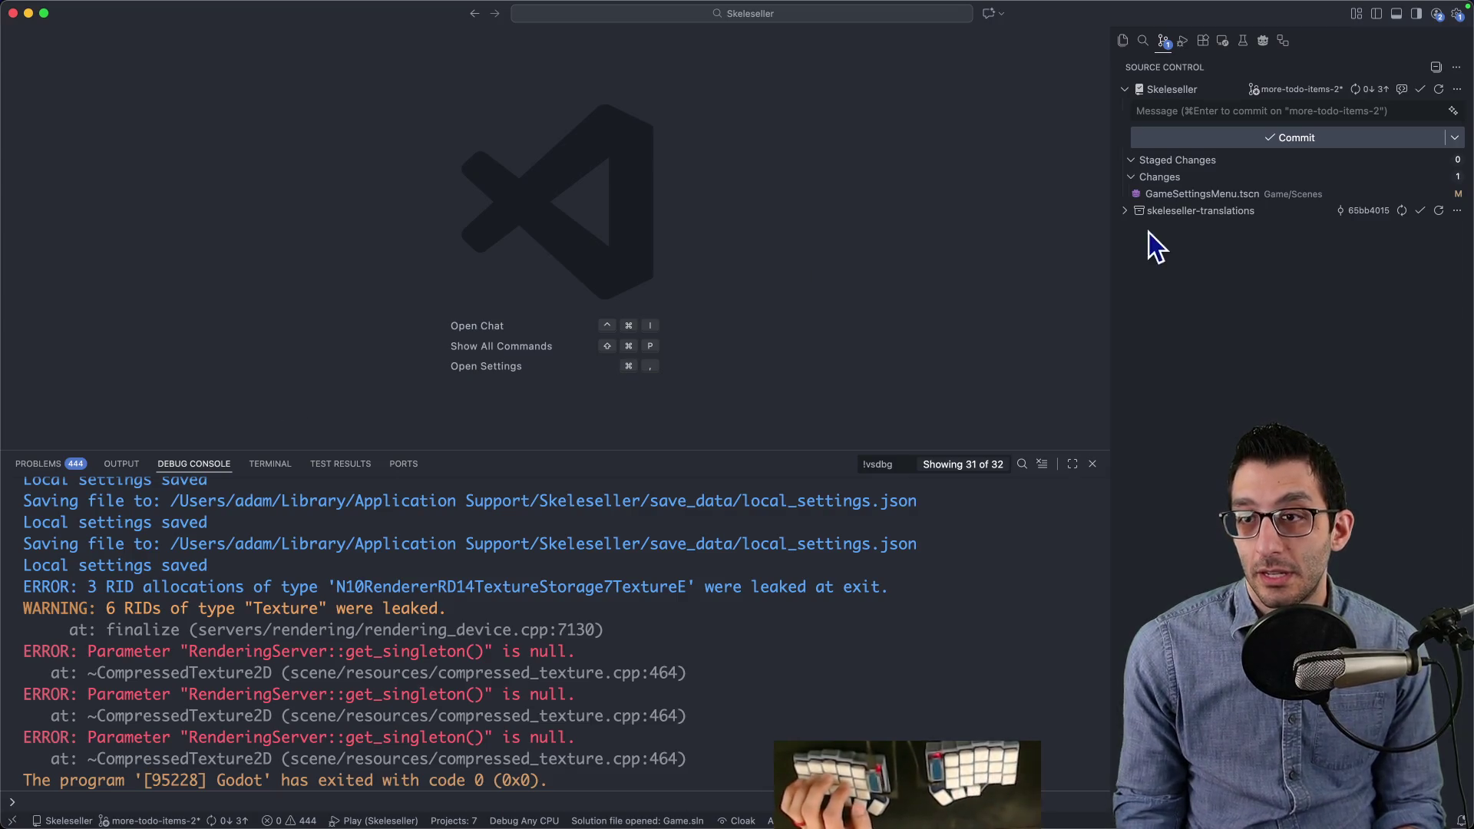
Step: Write the 'Make sliders look better' summary and paste the grabber_offset property path into the body
text(Ma)
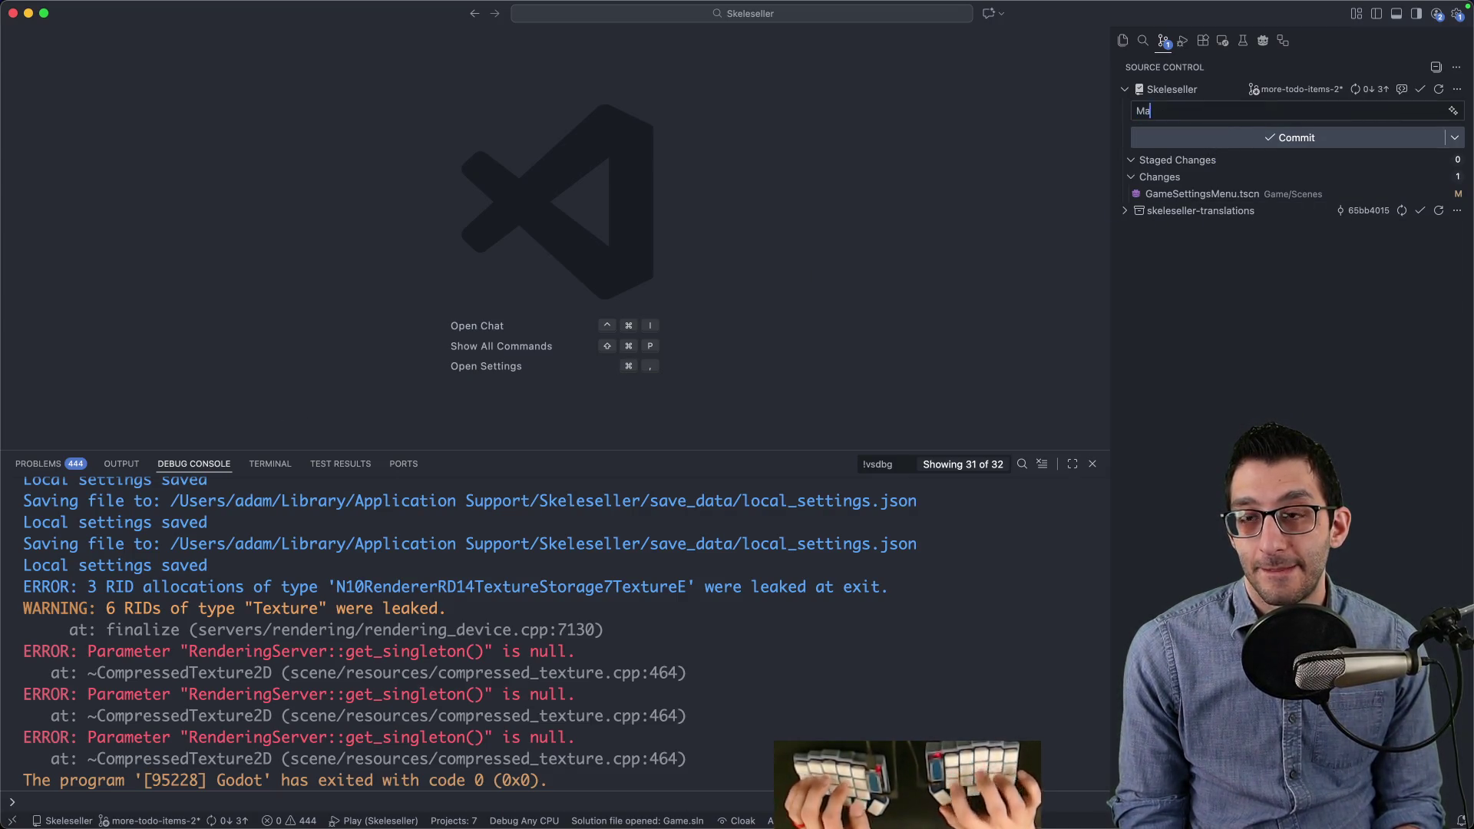
text(ke sliders lo)
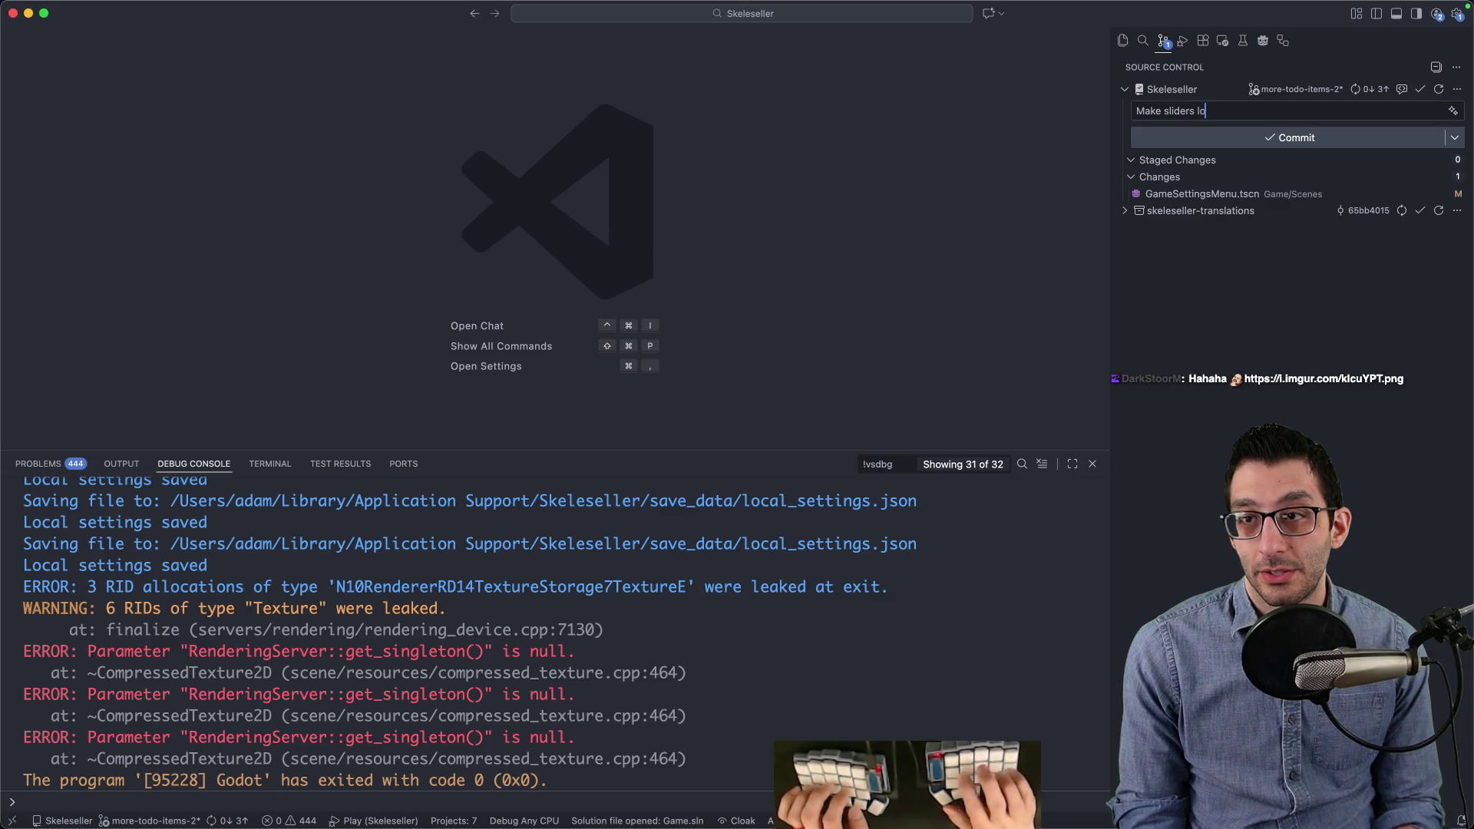
key(Return)
key(Return)
text(Fixes #490. I ended up changing the)
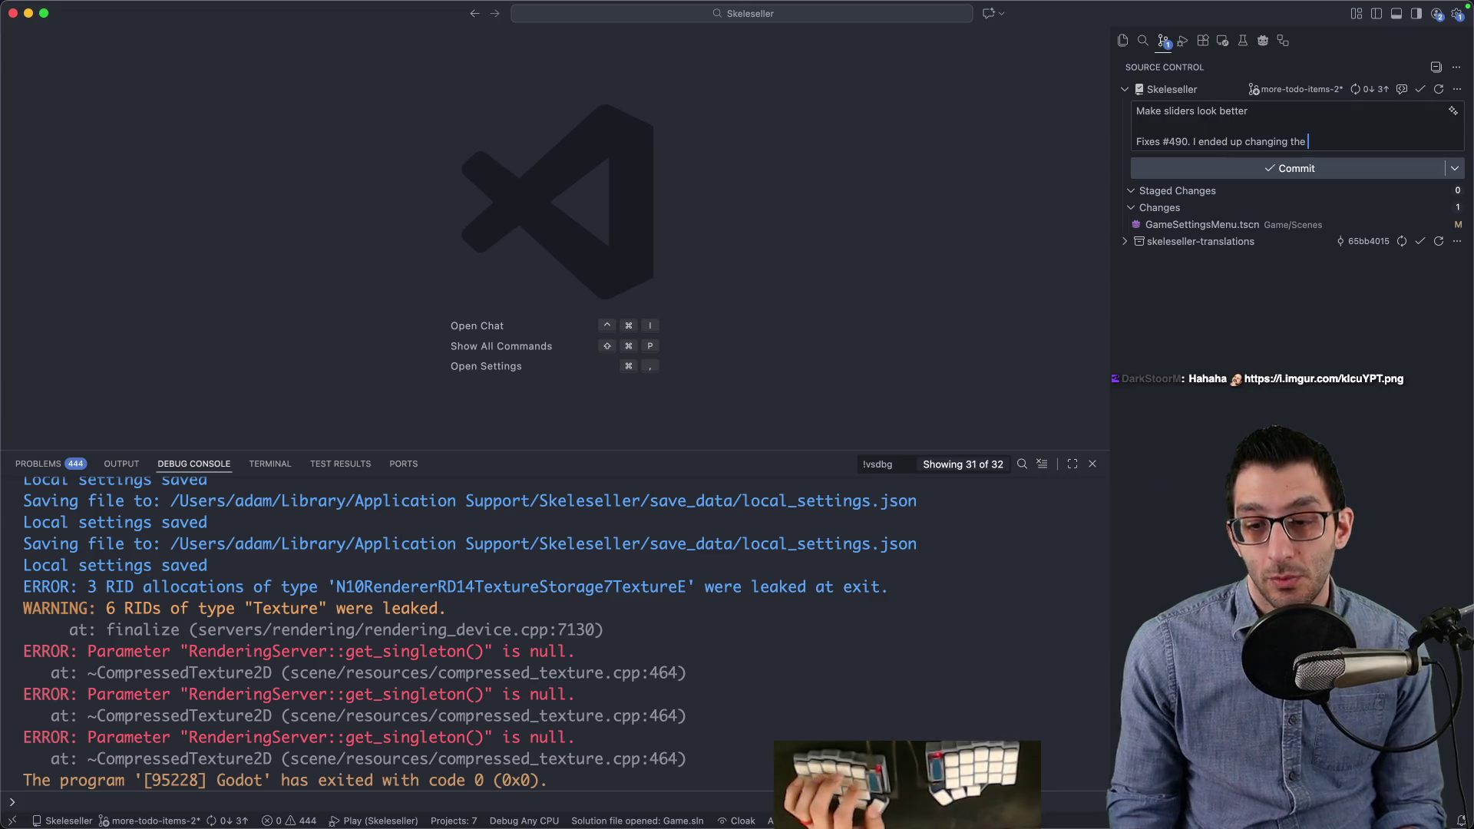
click(928, 798)
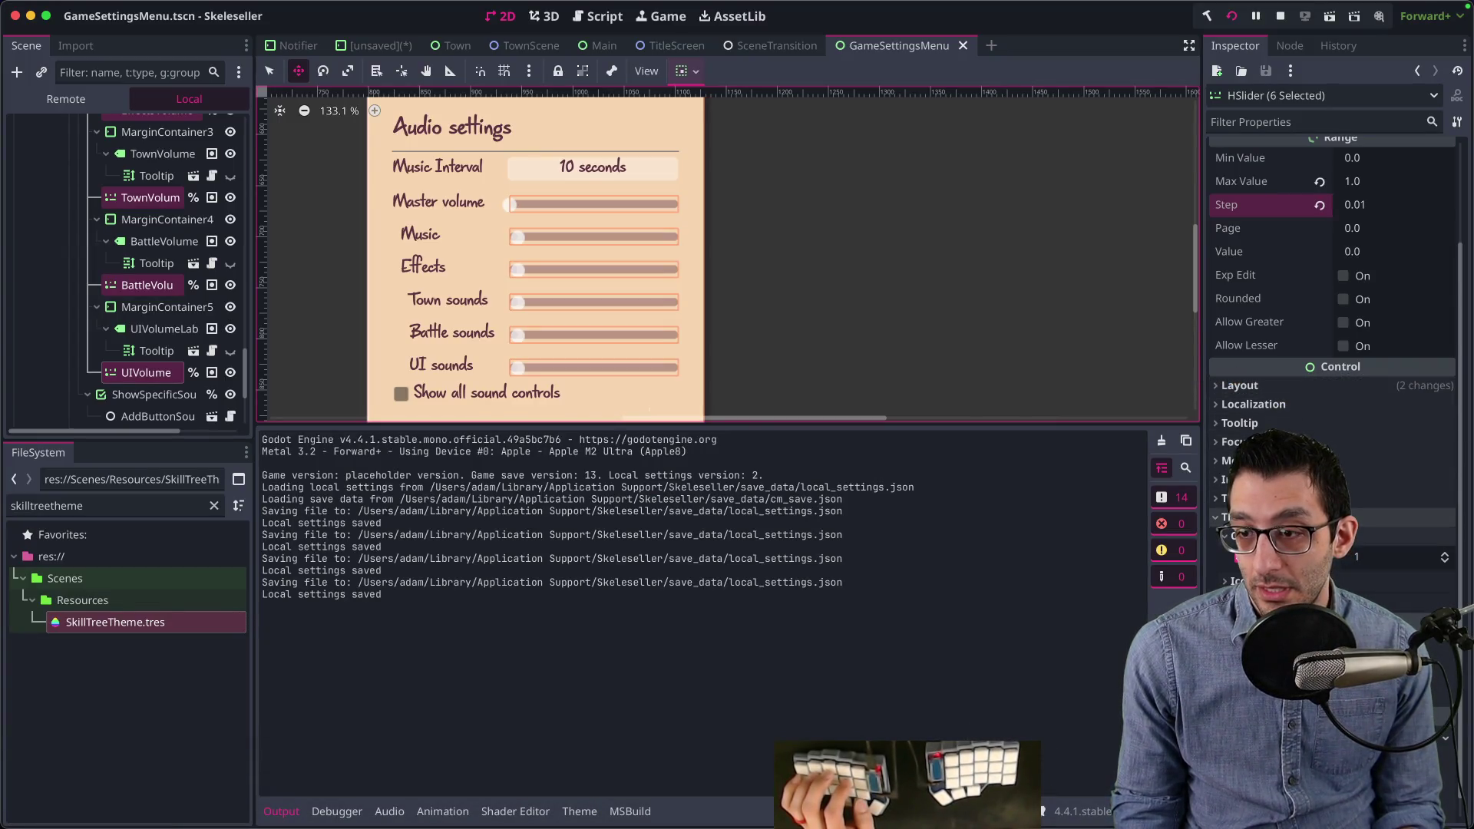
right_click(1374, 558)
click(1381, 570)
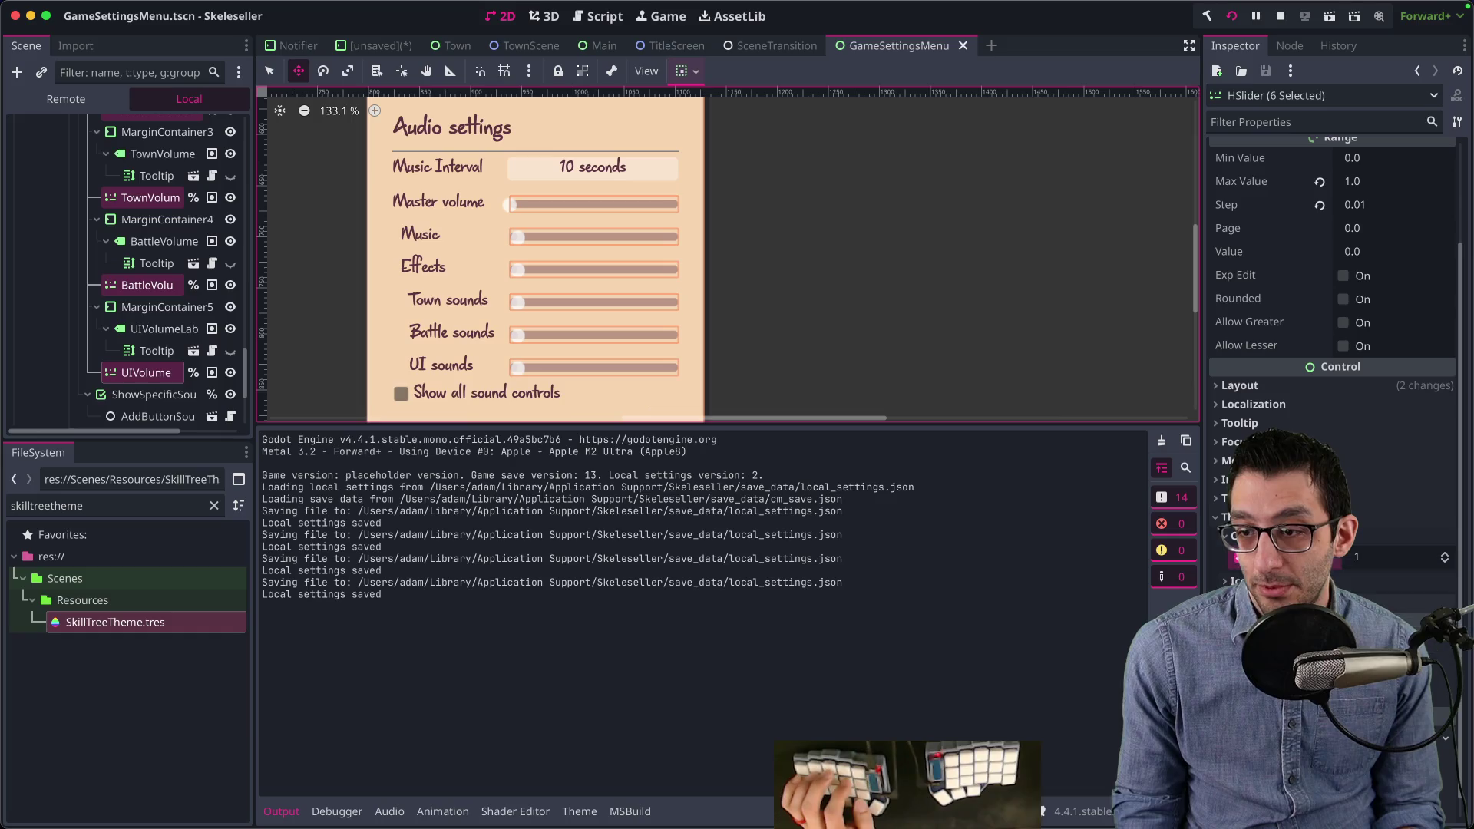
key(super+Tab)
text(theme_override_constants/grabber_offset)
text(`)
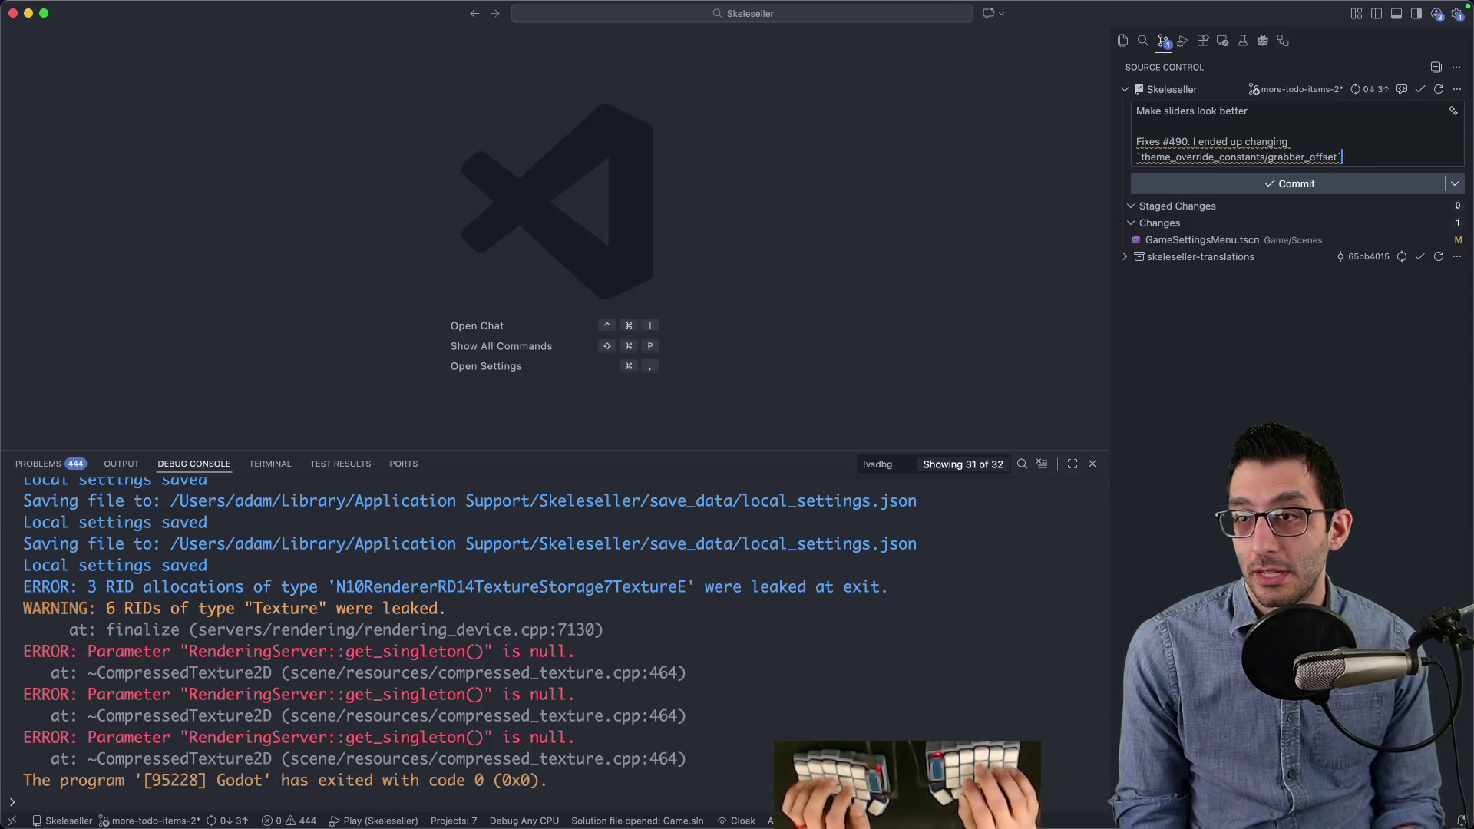
text( so that the slider)
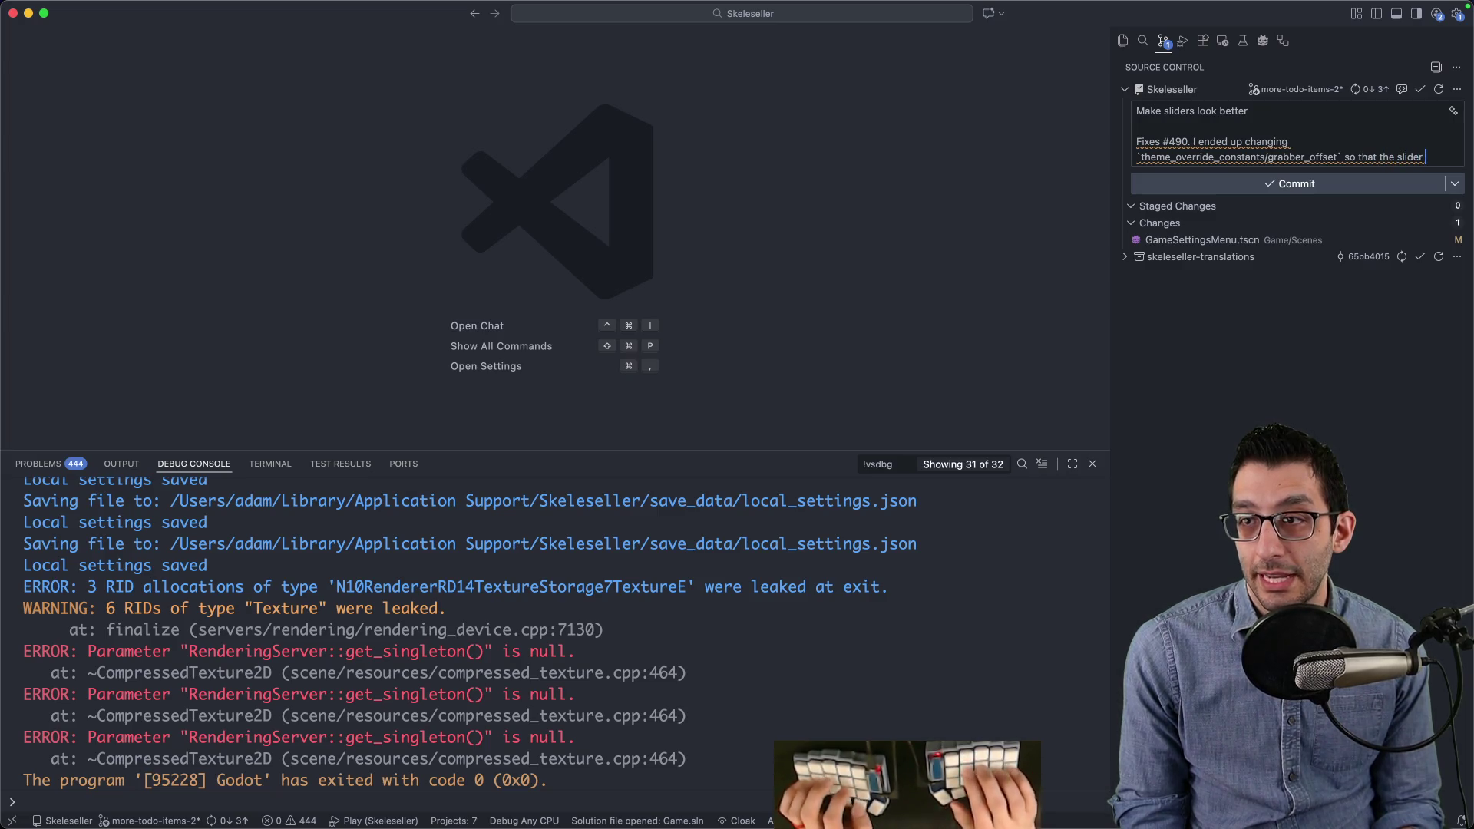
text(goes aaaall the way to the ends)
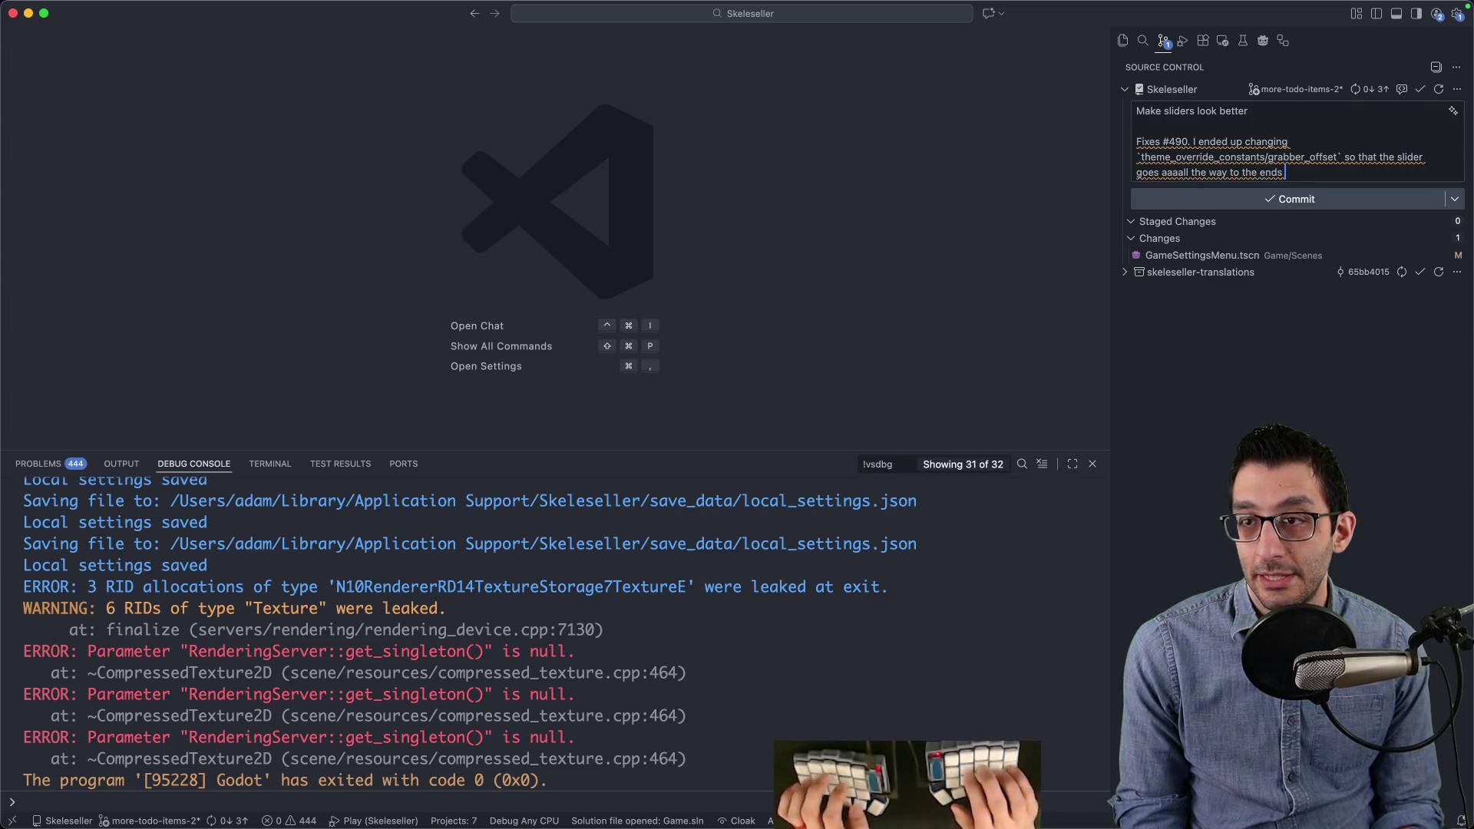
text(ar.)
Step: Add a paragraph about the 1% step increments and rewrap the commit message
key(Return)
key(Return)
text(I also changed the st)
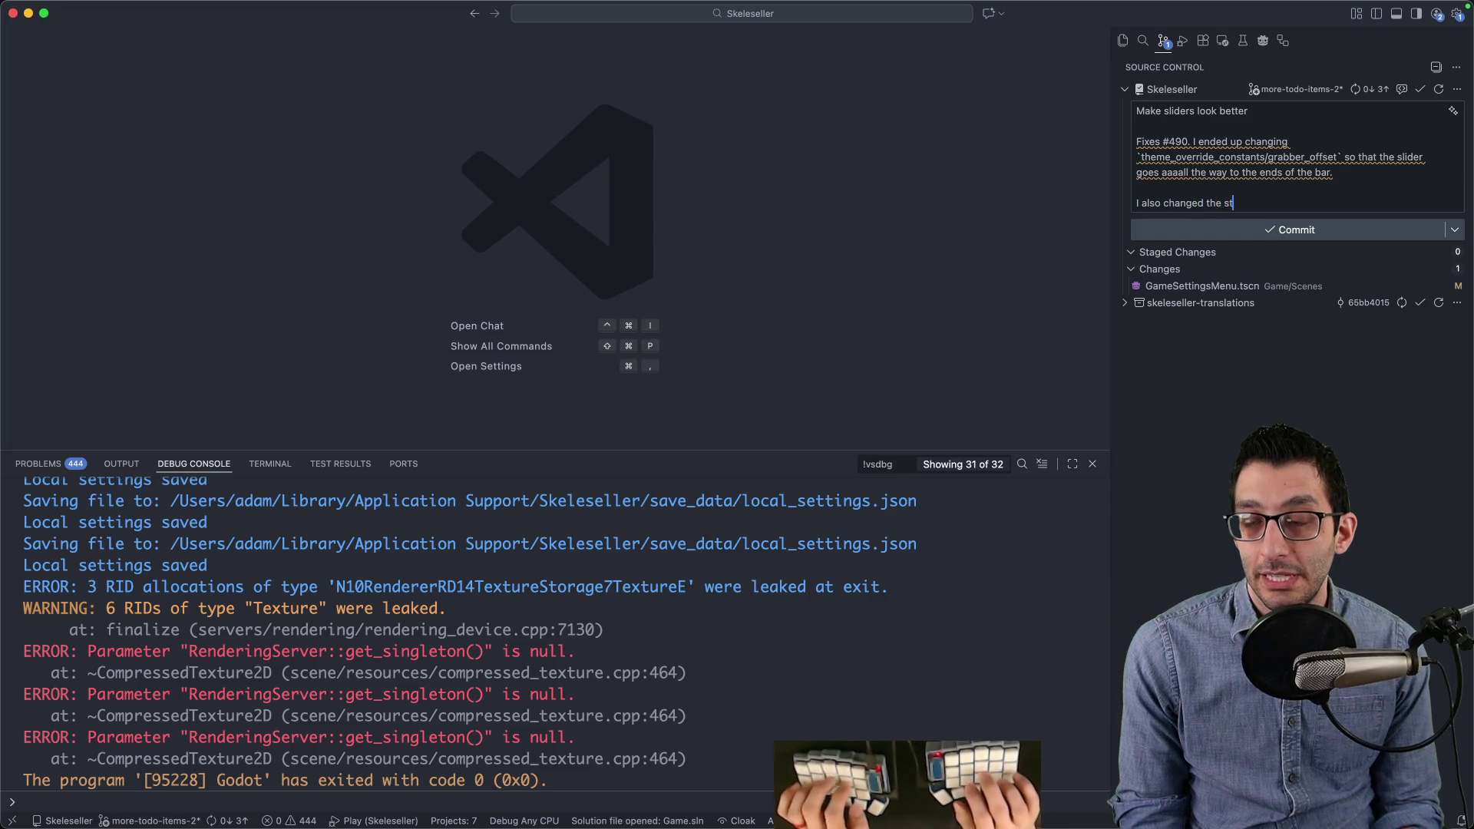
key(super+Tab)
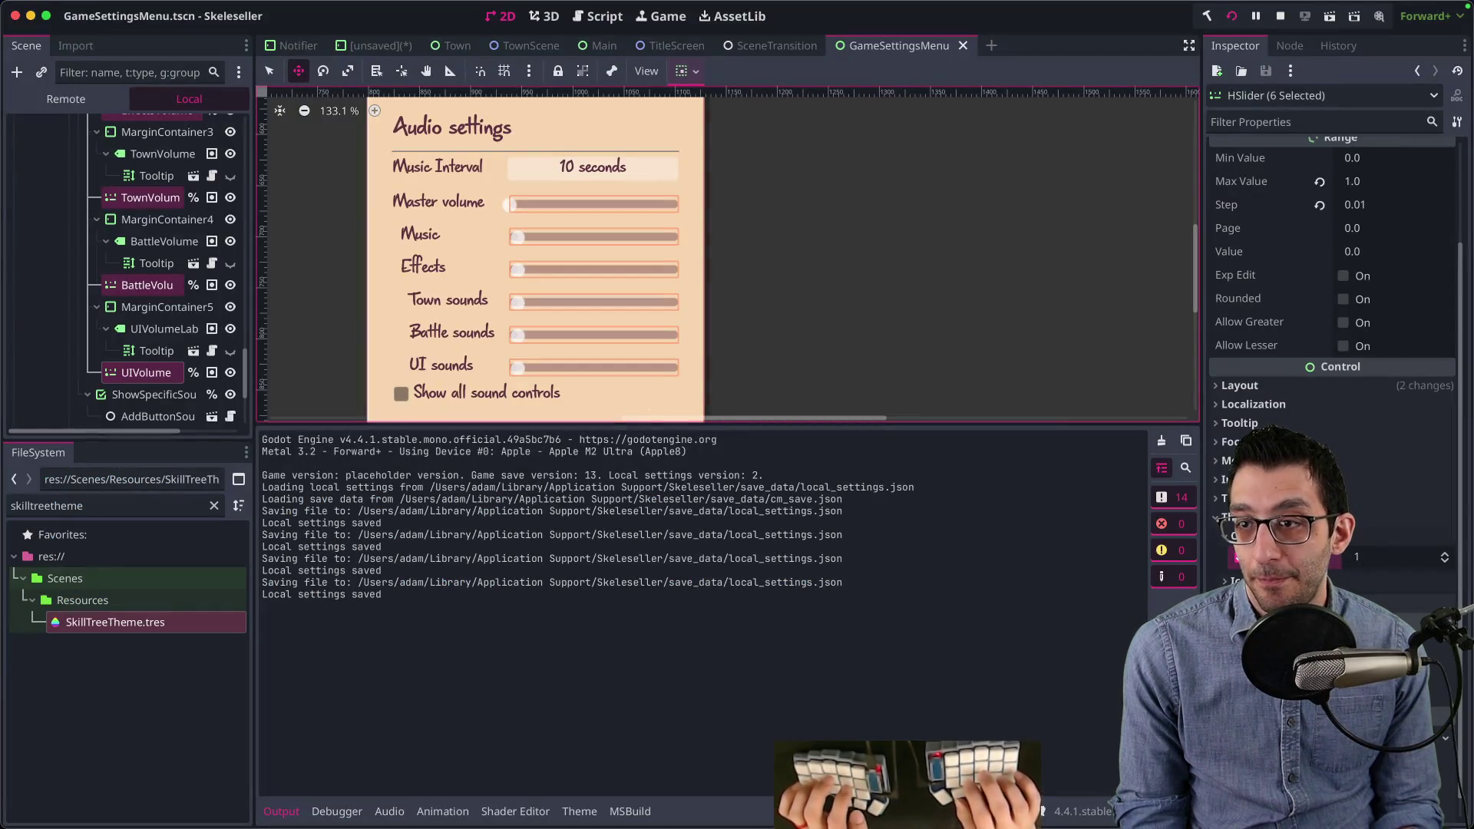
key(super+Tab)
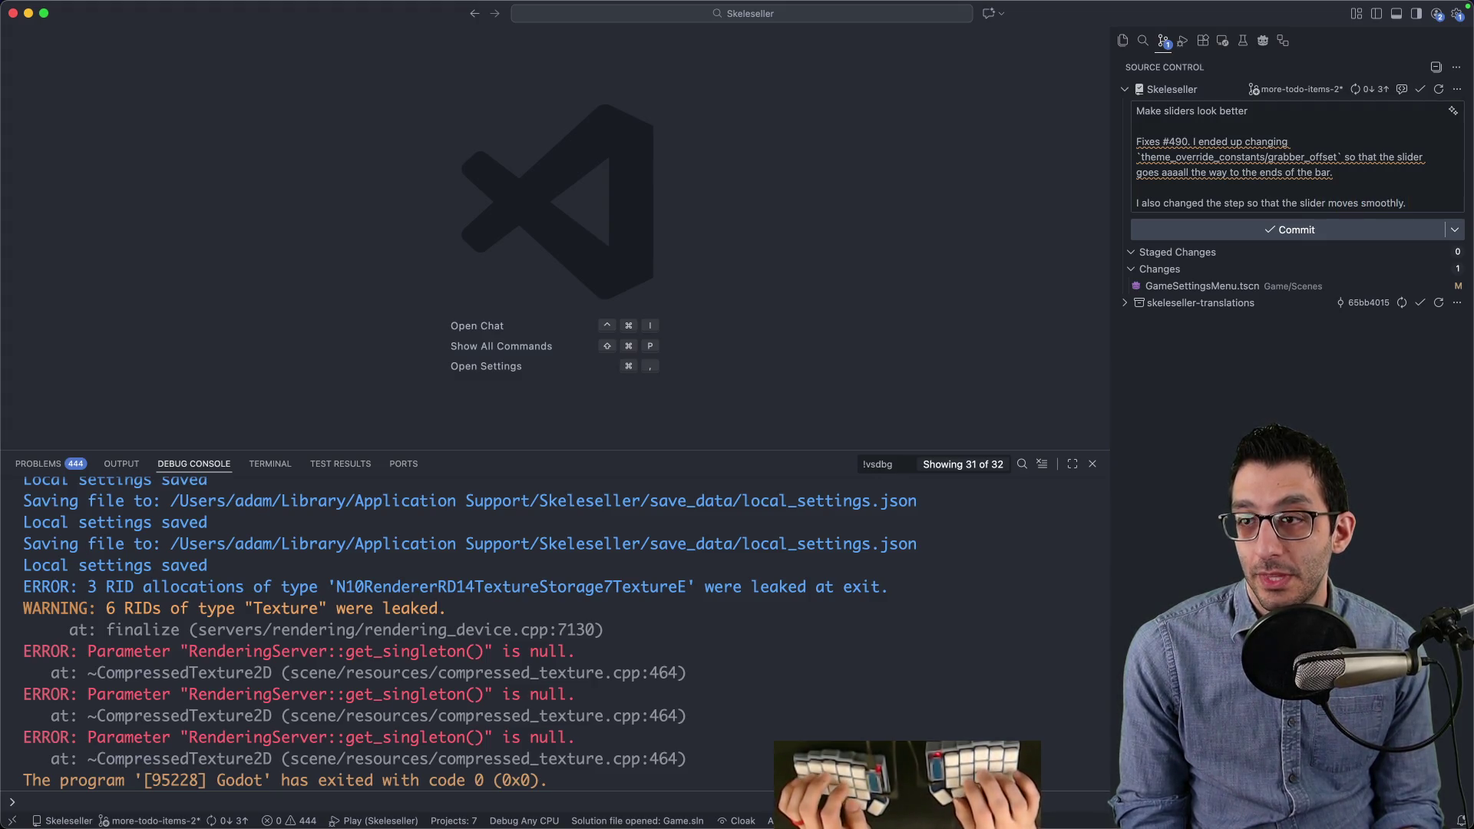
text(in)
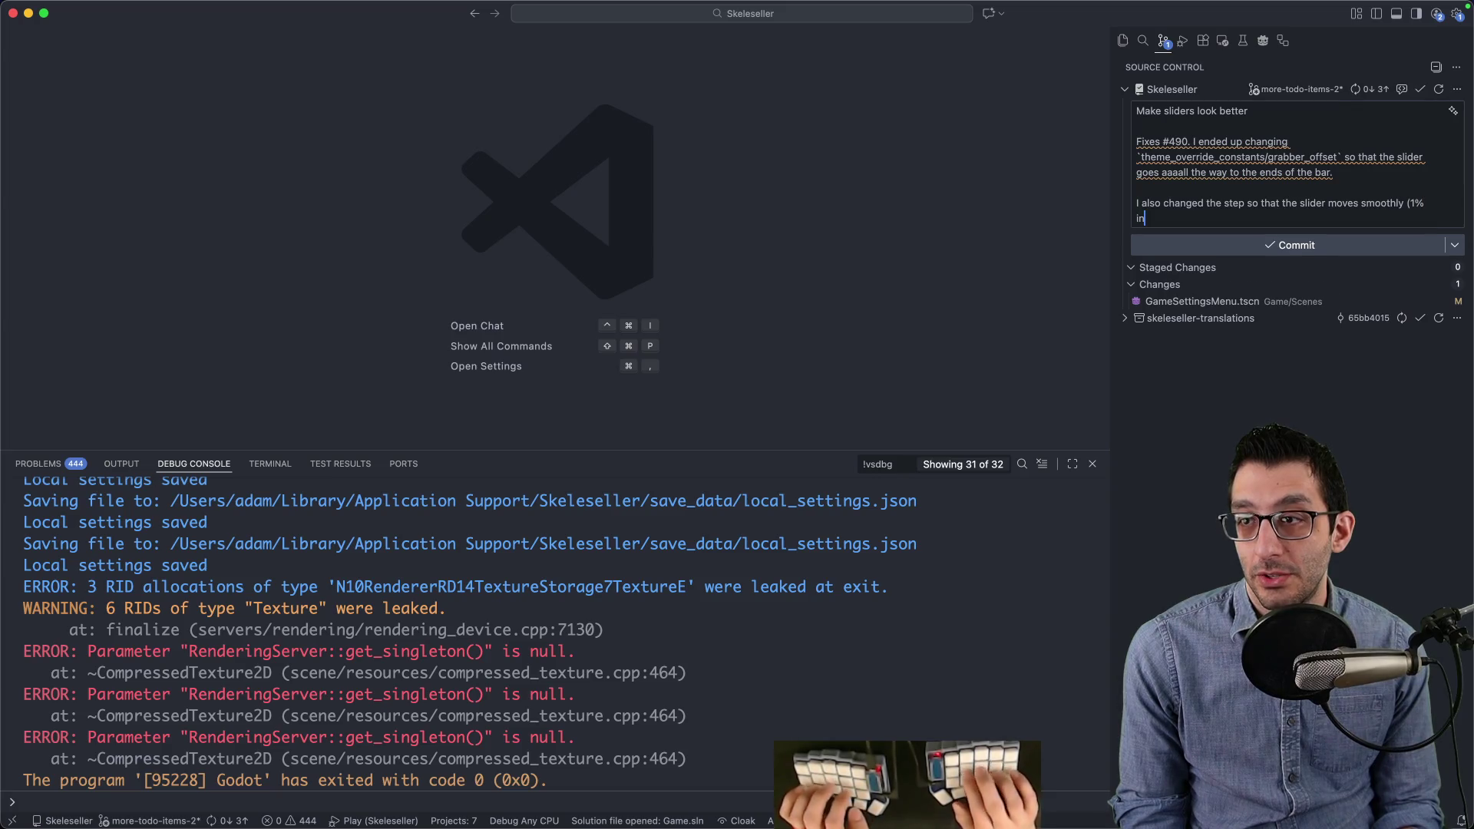
text(crements instae)
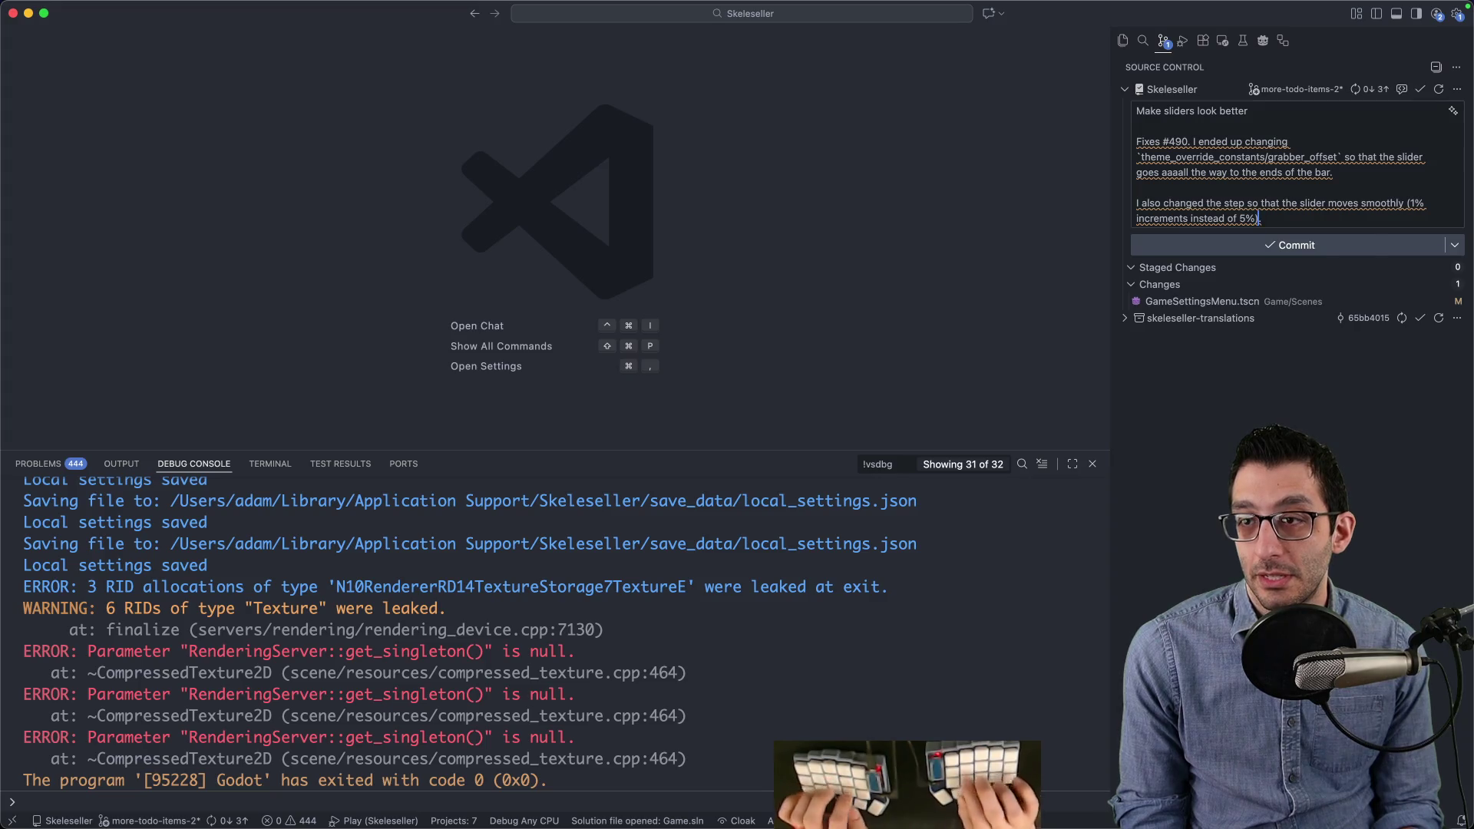
key(alt+q)
Step: Check the GitHub issue, Godot editor and running game, then bring VS Code back
key(super+Tab)
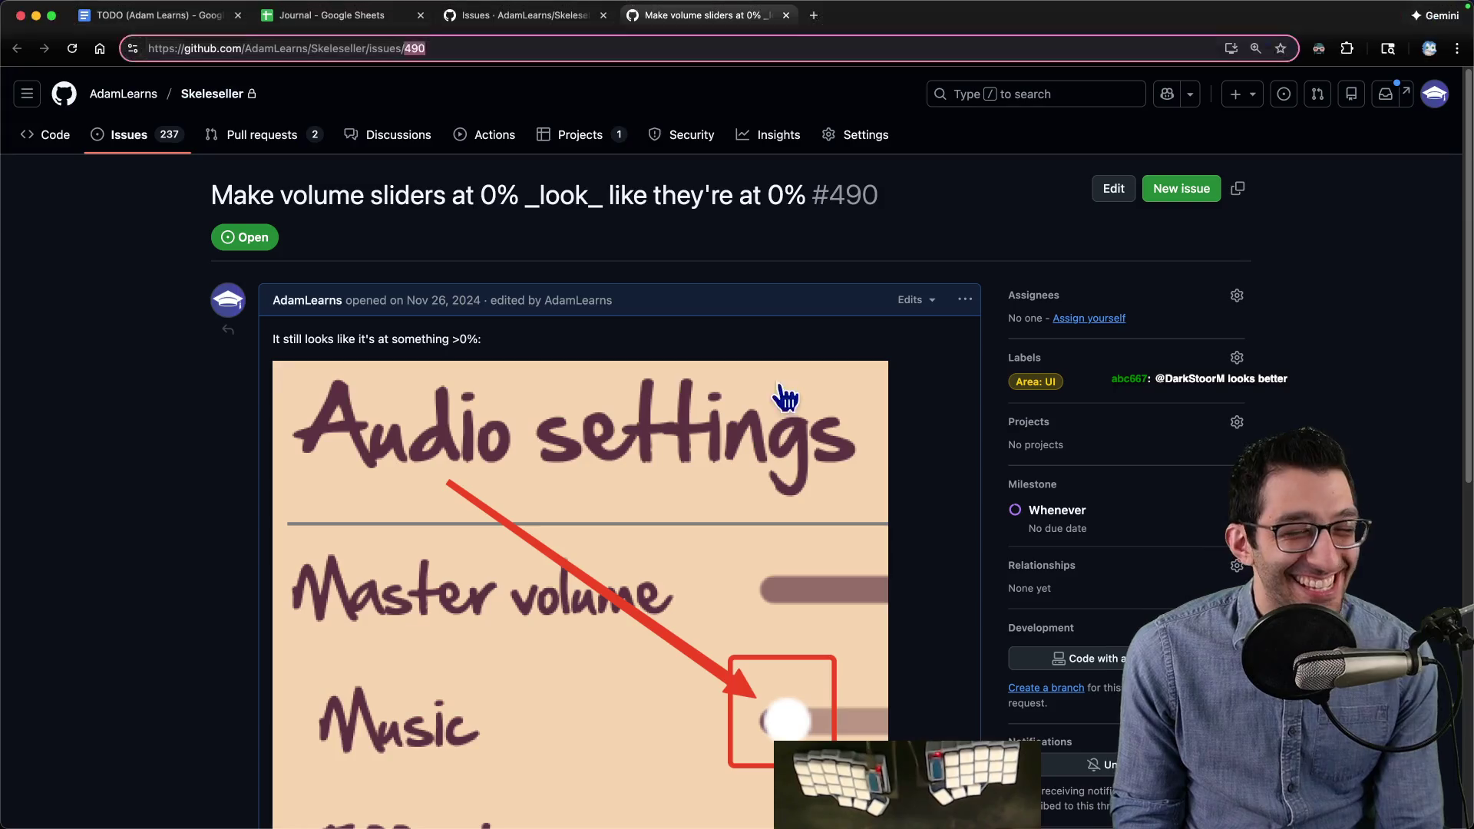
key(super+w)
click(936, 783)
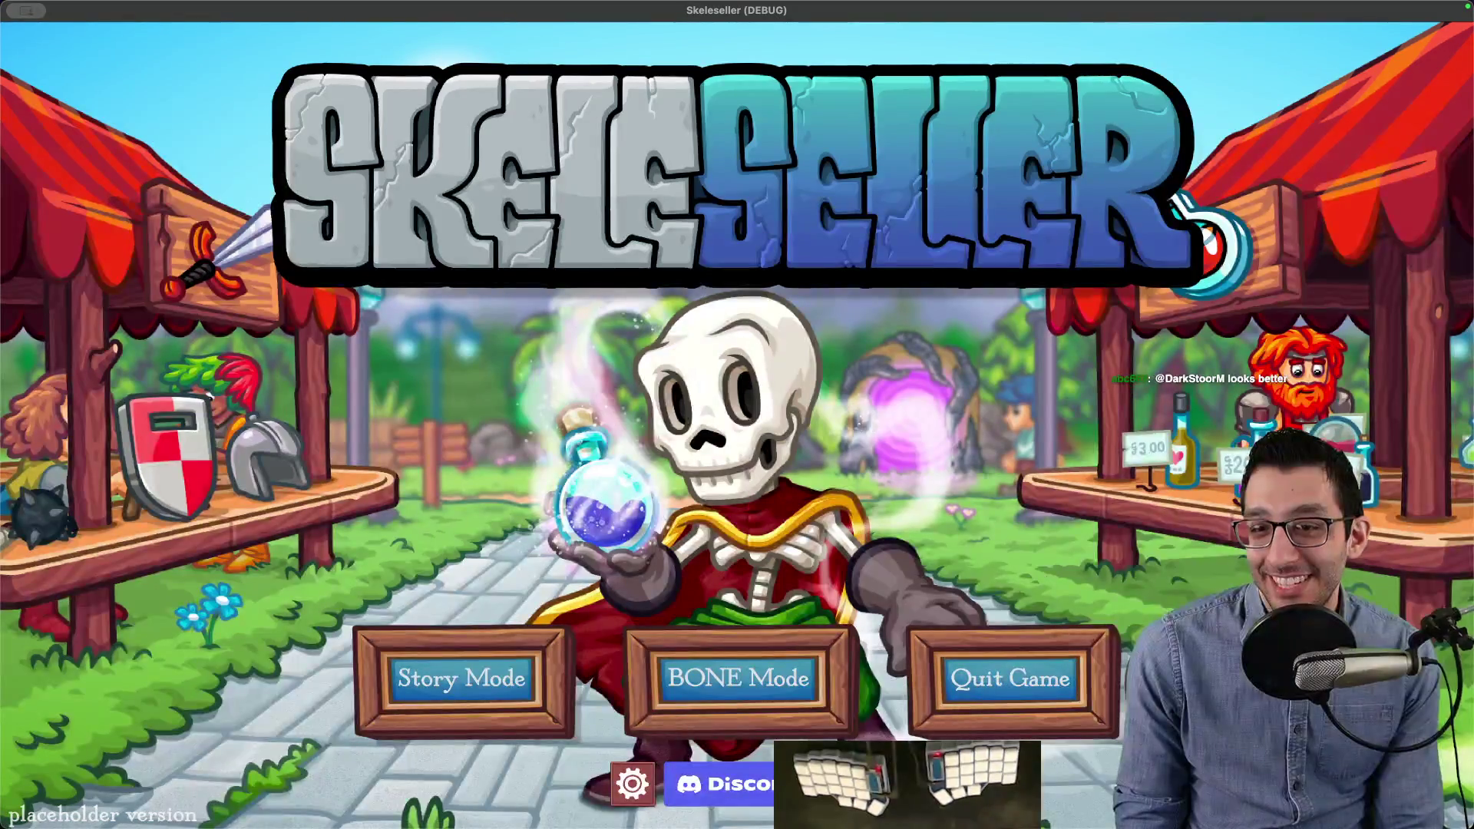
click(1008, 783)
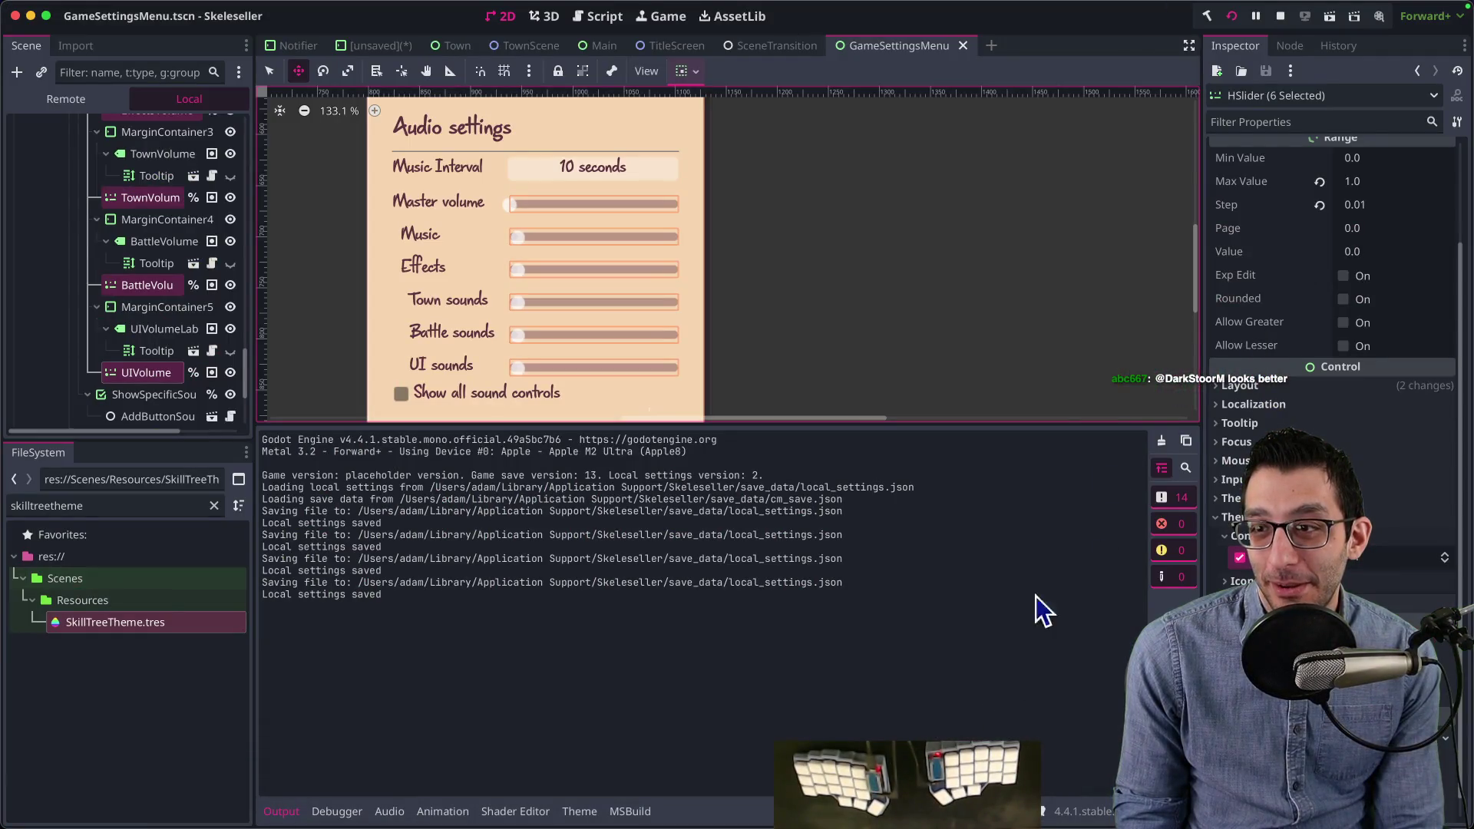
click(439, 783)
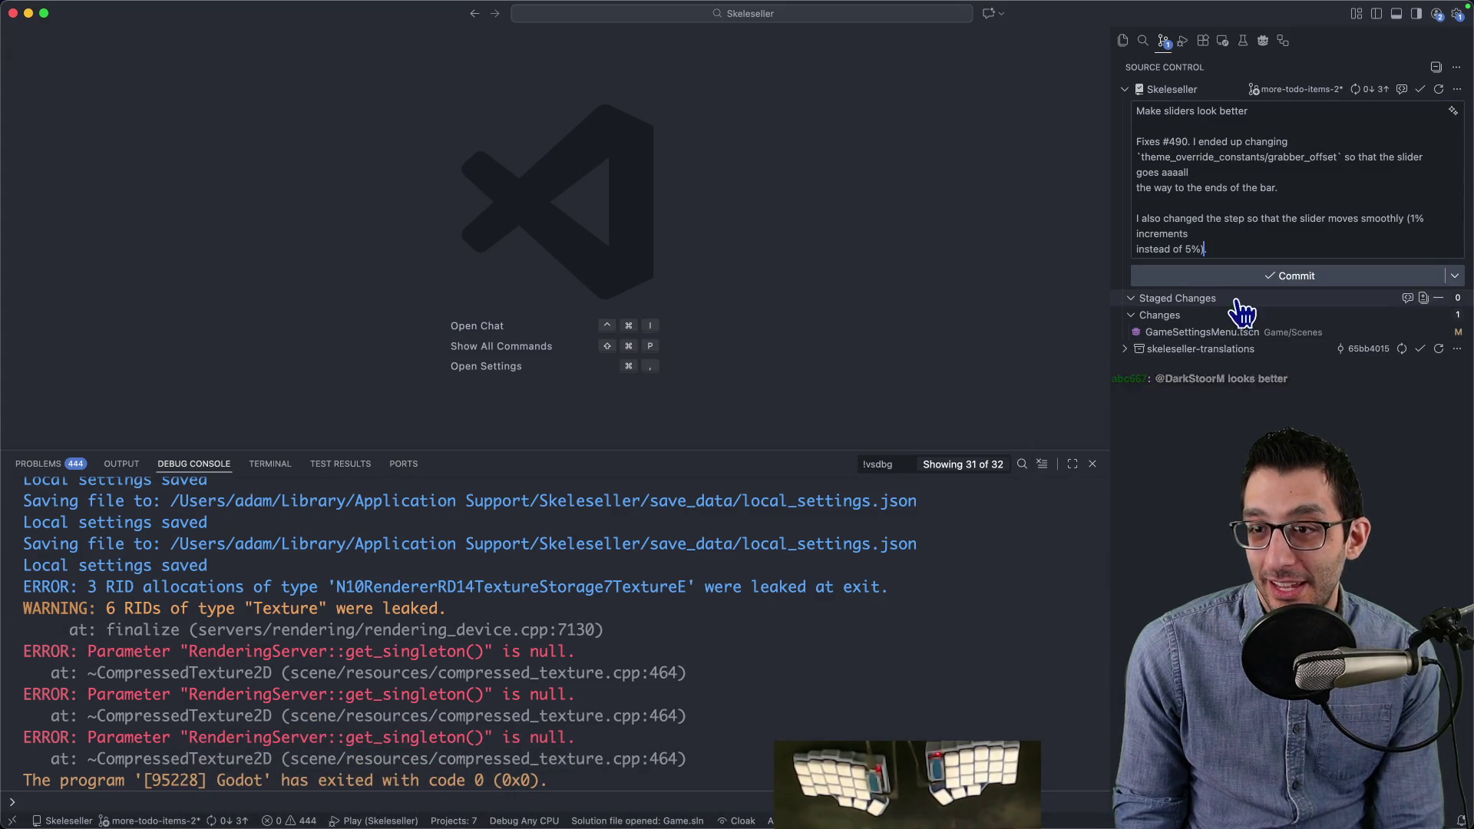
Step: Review the GameSettingsMenu.tscn diff and select the added center_grabber override line
click(1245, 332)
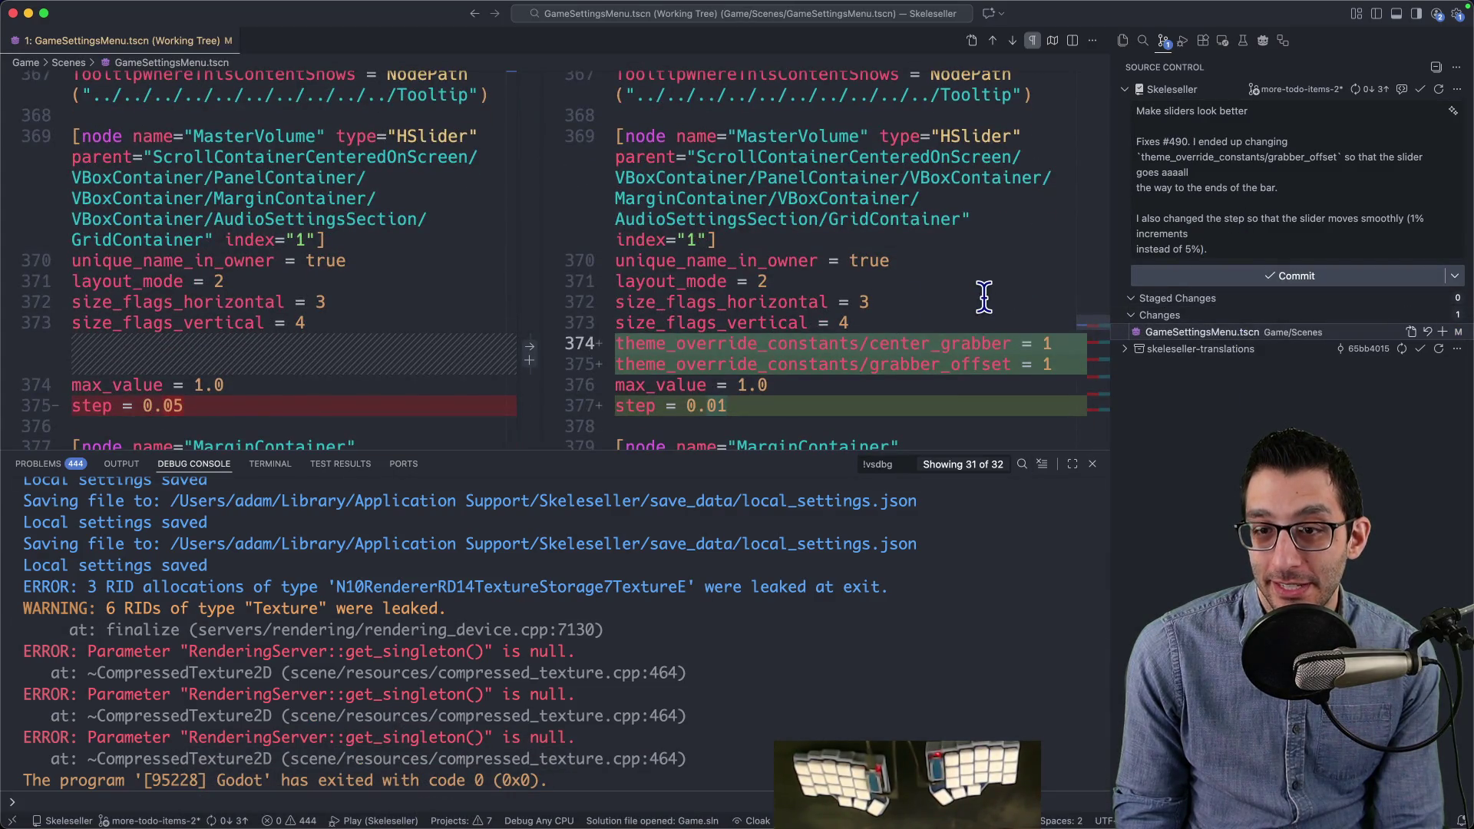
double_click(945, 342)
scroll(945, 342, down, 4)
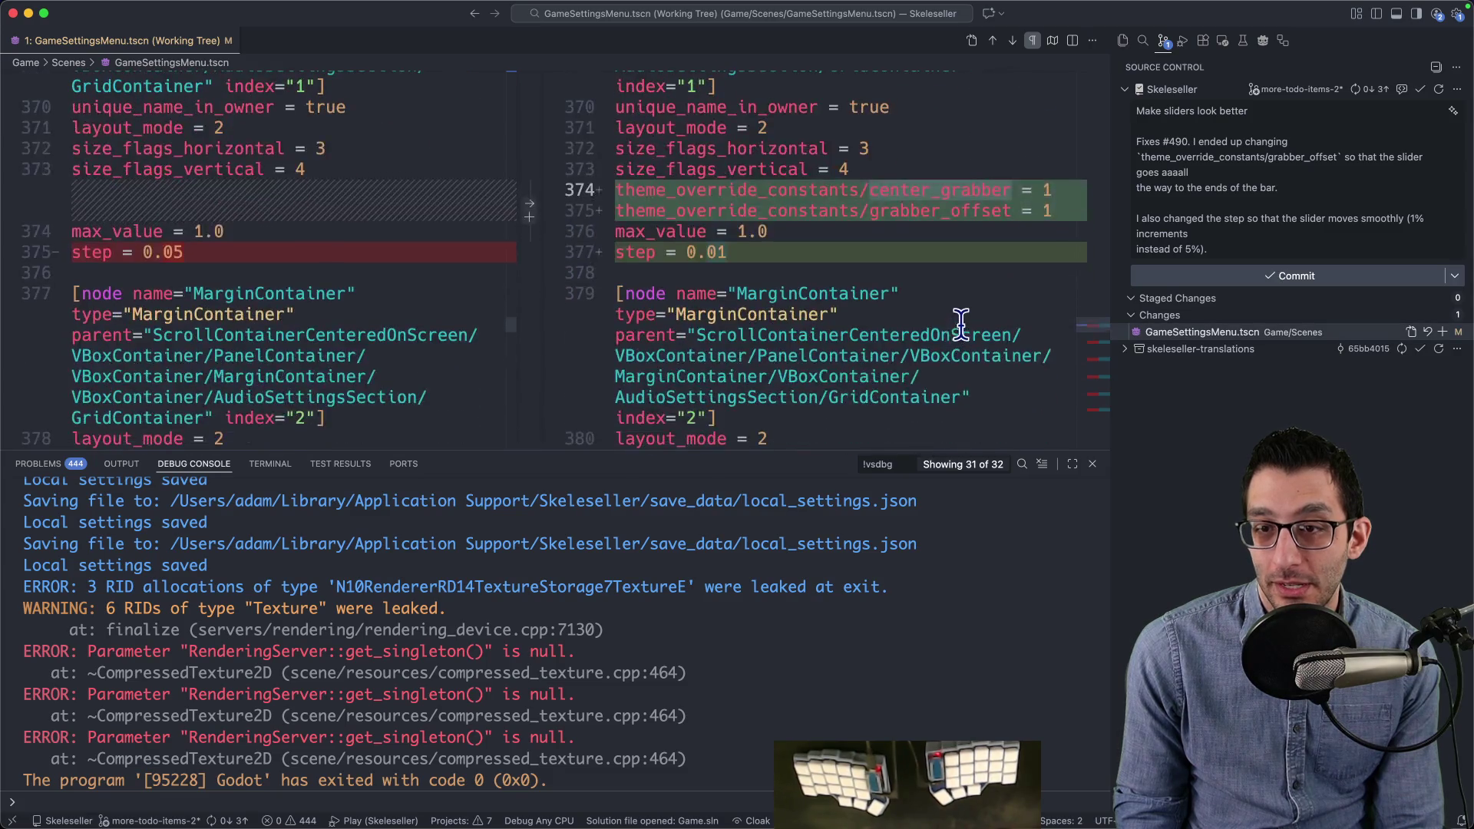
mouse_move(1042, 819)
click(1013, 798)
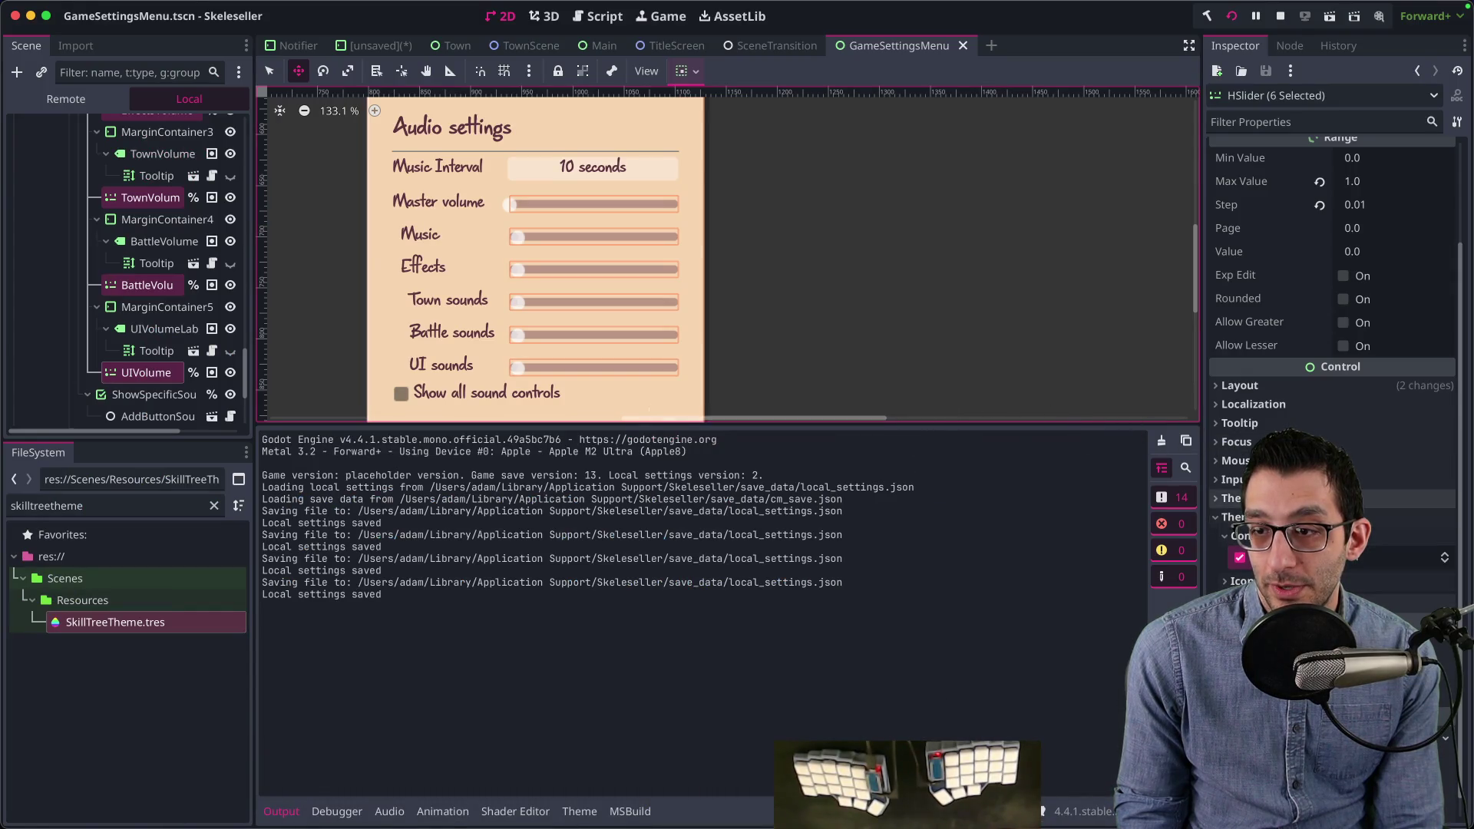
click(1445, 581)
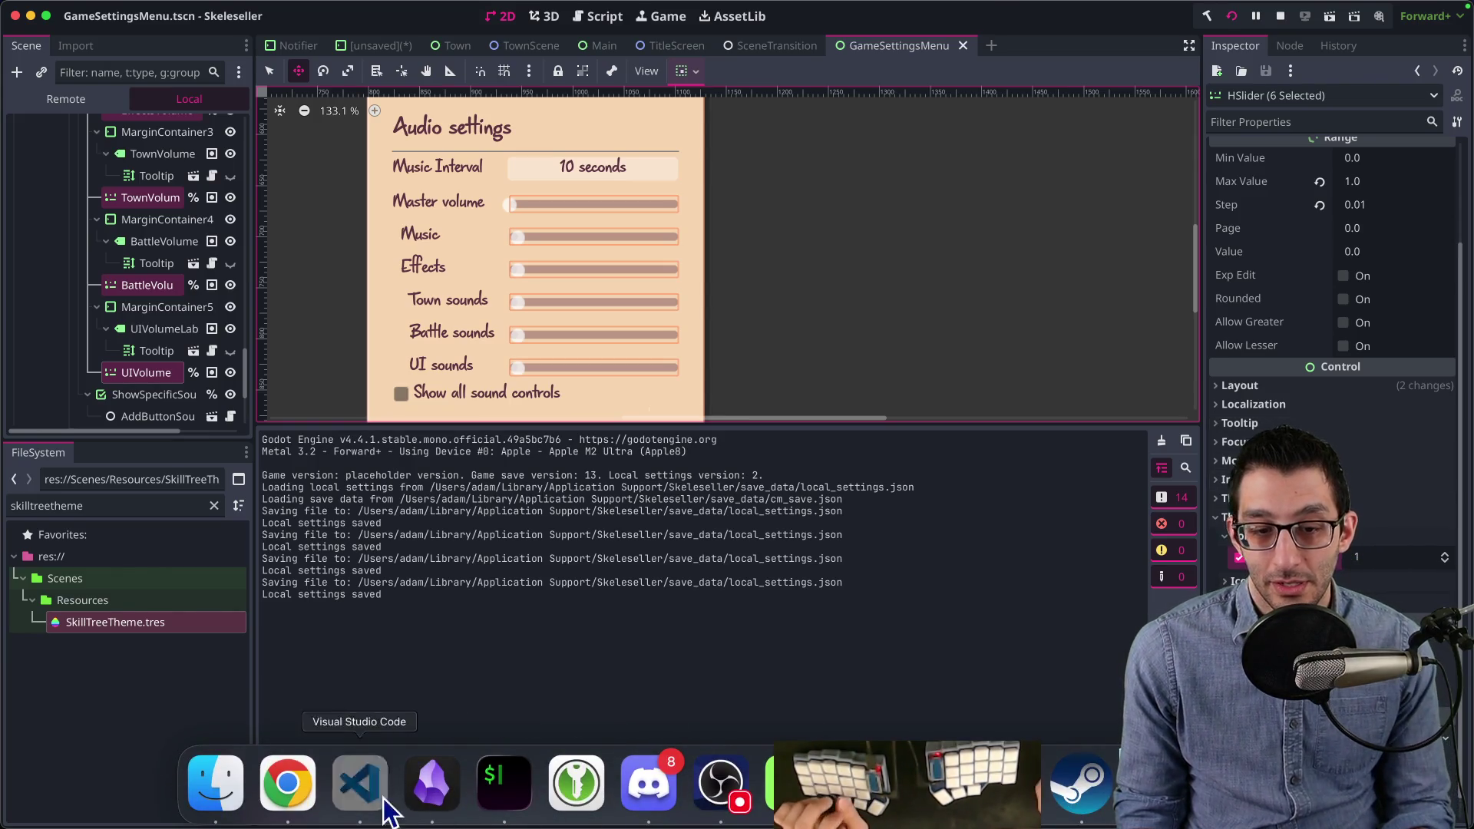
click(361, 783)
scroll(821, 360, down, 10)
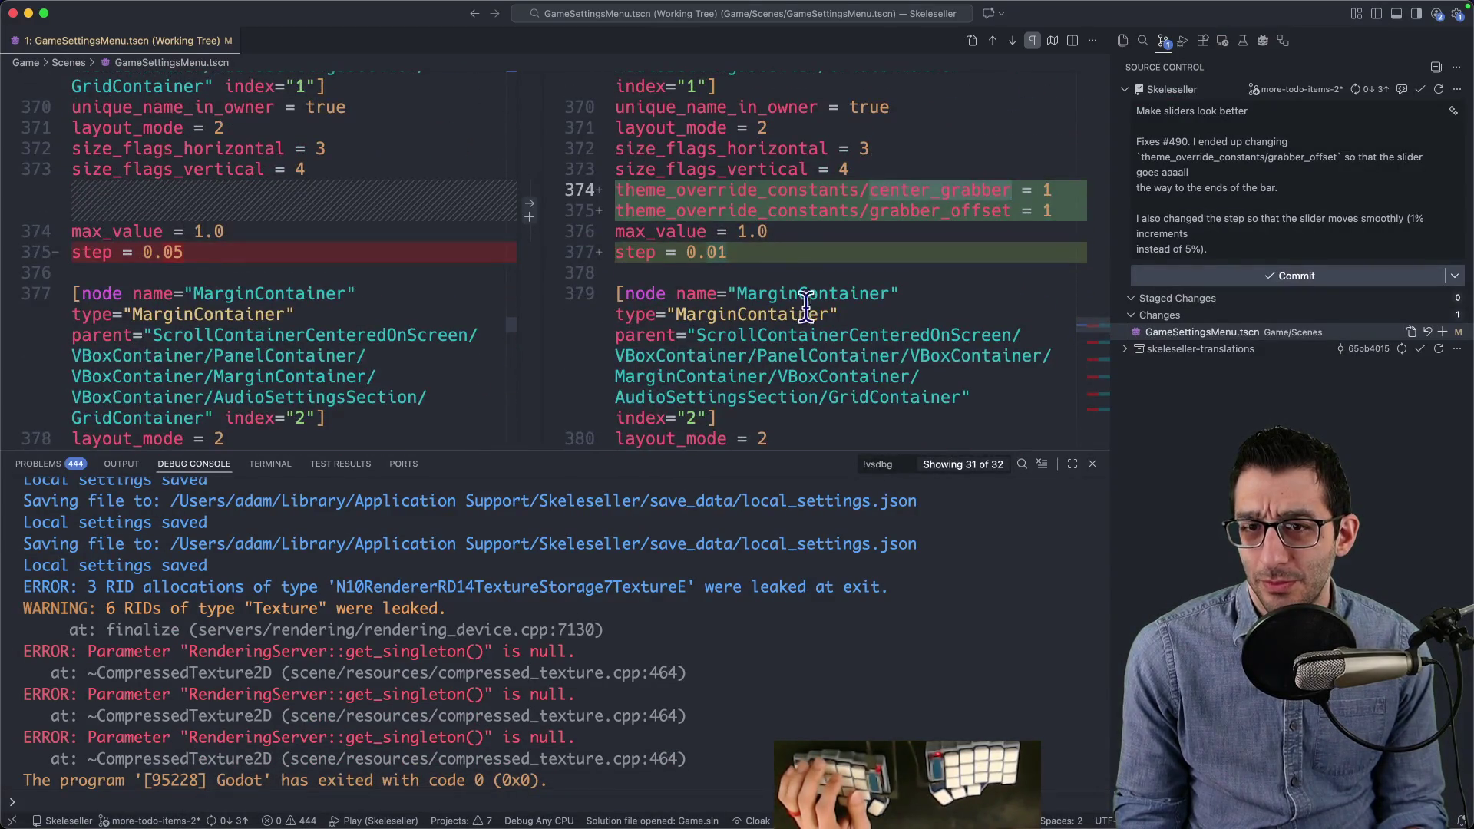
triple_click(779, 189)
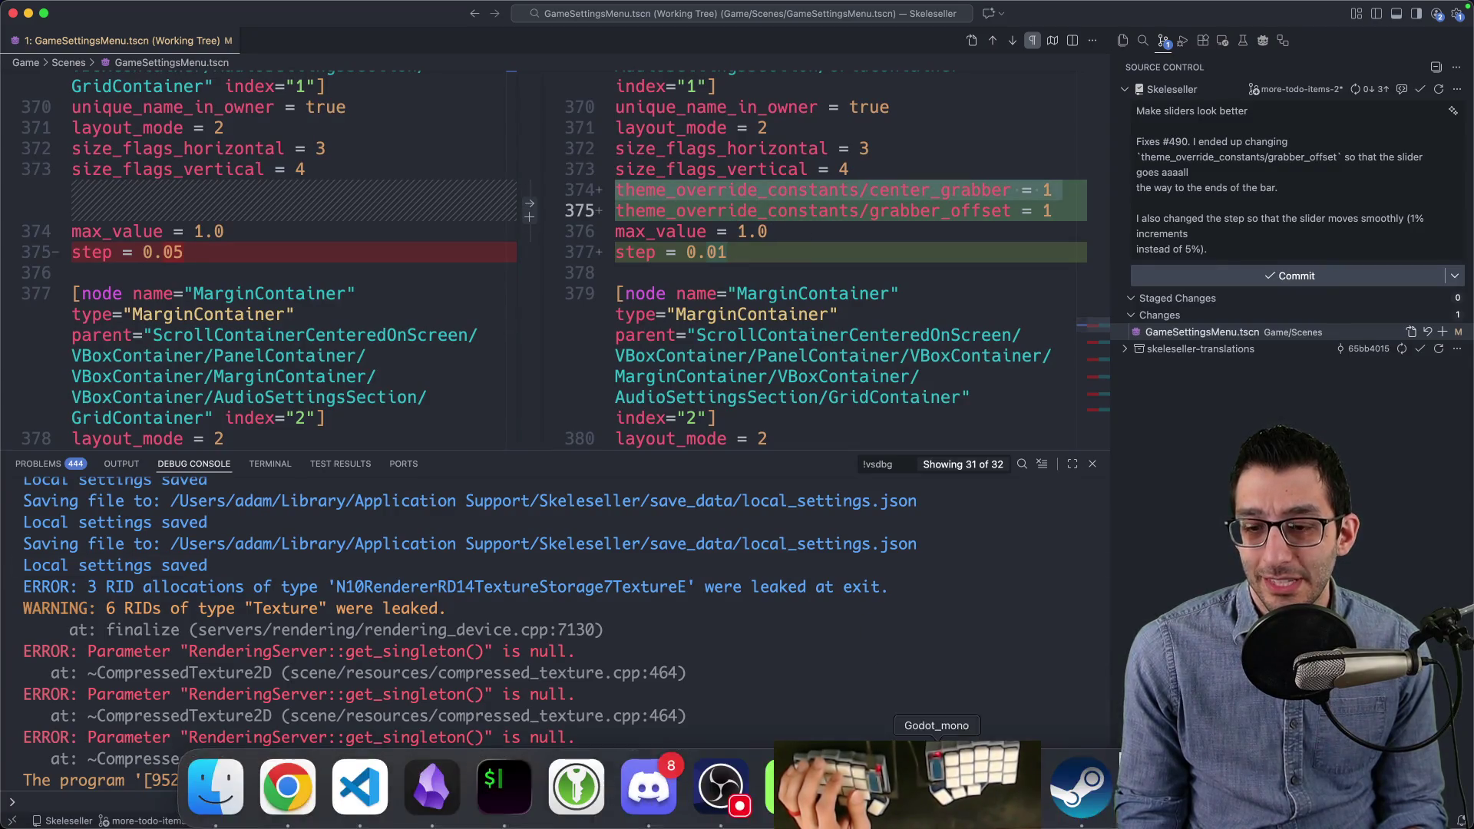
Step: Filter the Inspector for center and grabber properties, then clear the filter
click(937, 790)
click(1312, 121)
text(center)
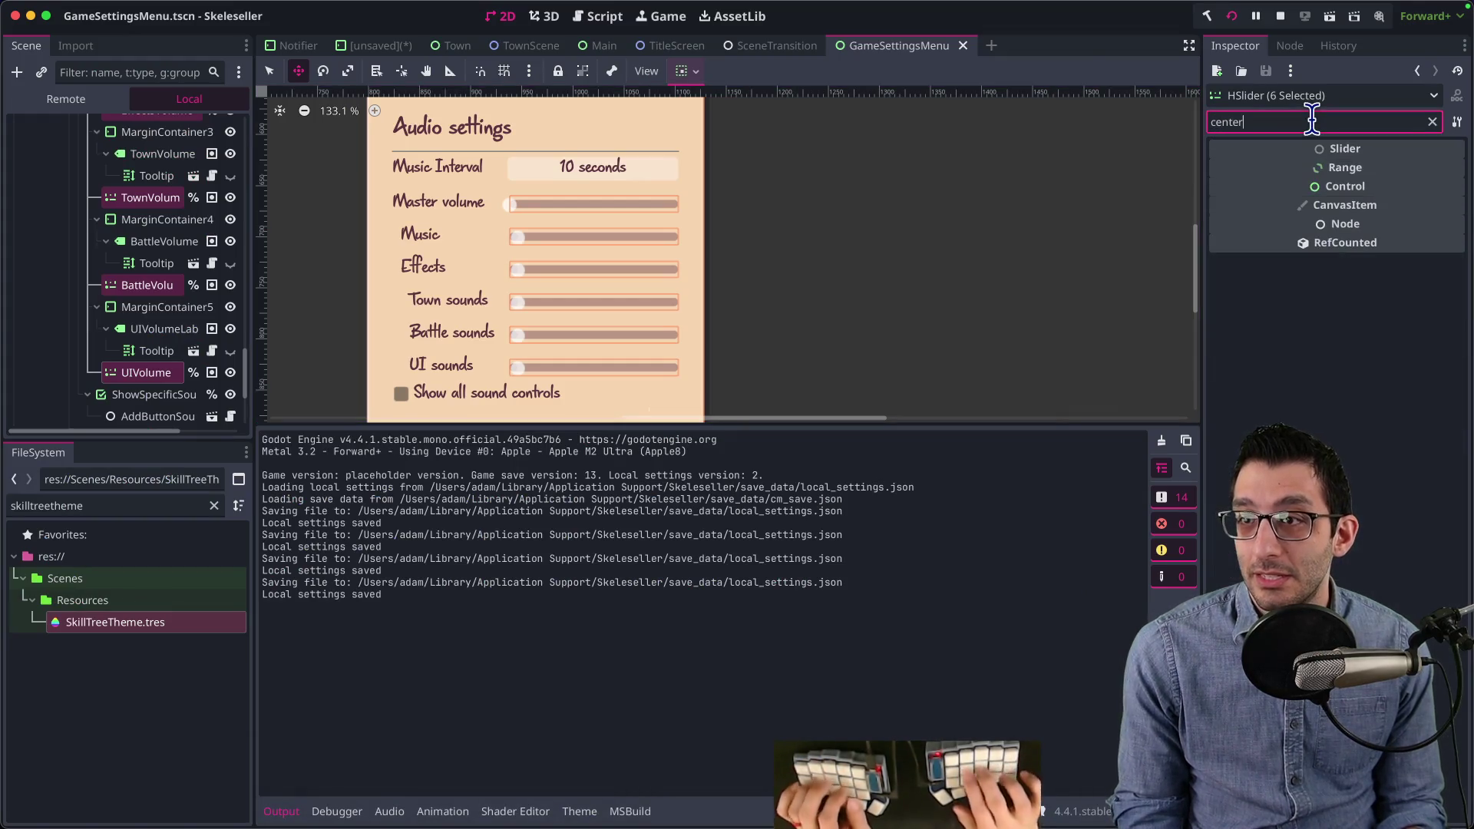
key(BackSpace)
key(BackSpace)
key(BackSpace)
text(grqab)
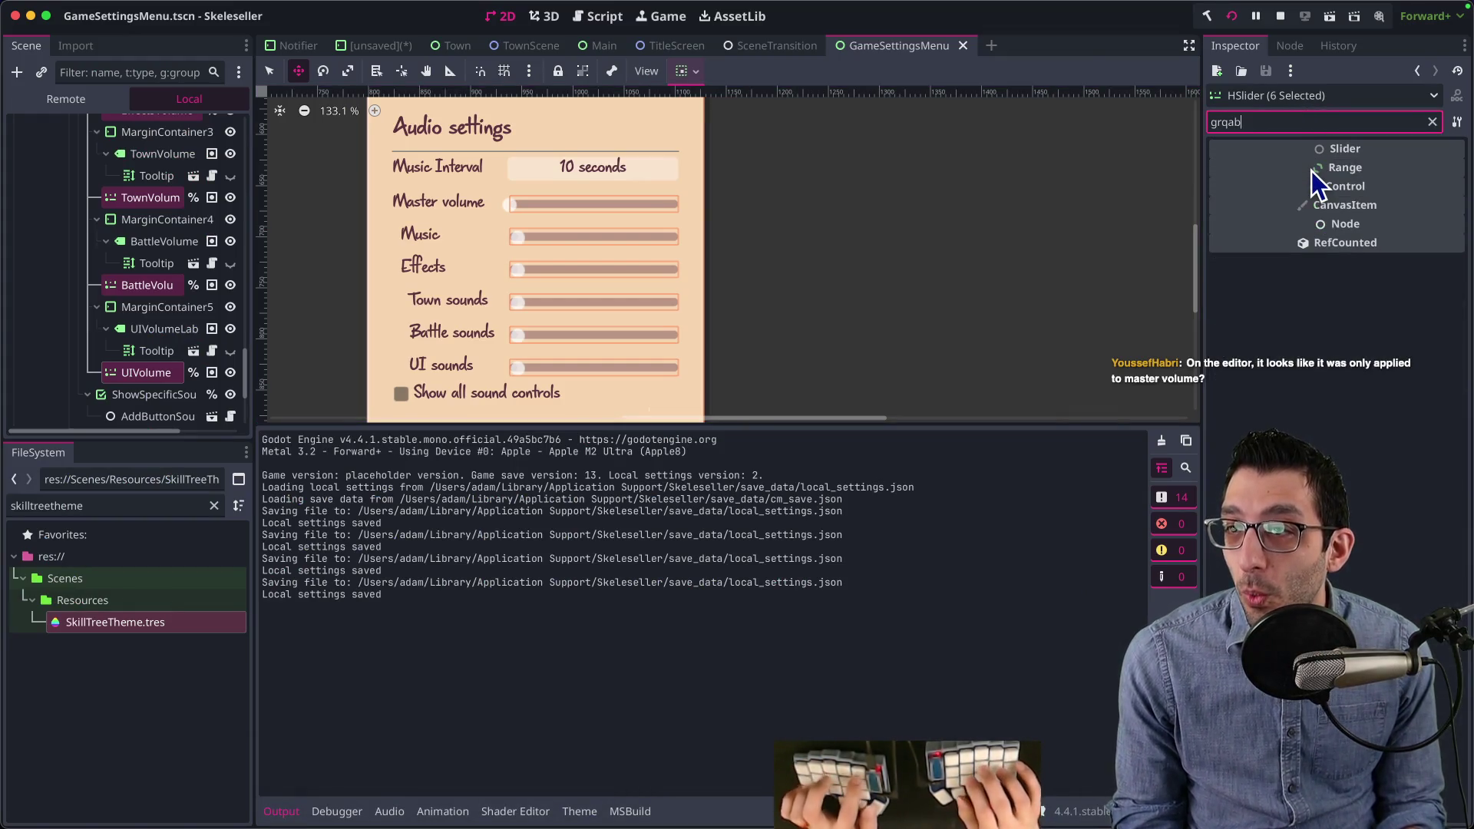
key(BackSpace)
key(BackSpace)
key(BackSpace)
text(ab)
key(BackSpace)
key(BackSpace)
key(BackSpace)
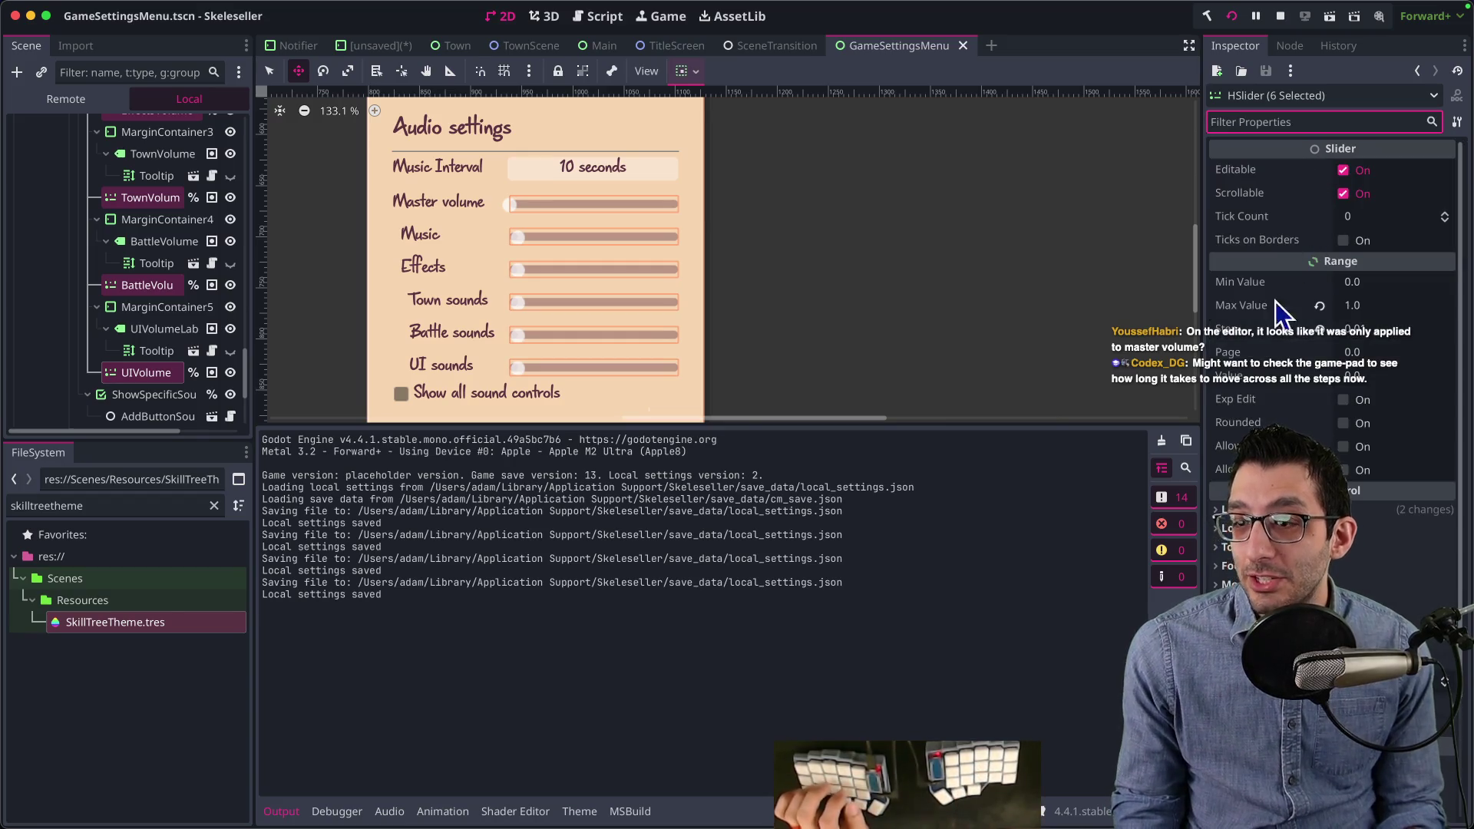
scroll(1280, 304, down, 5)
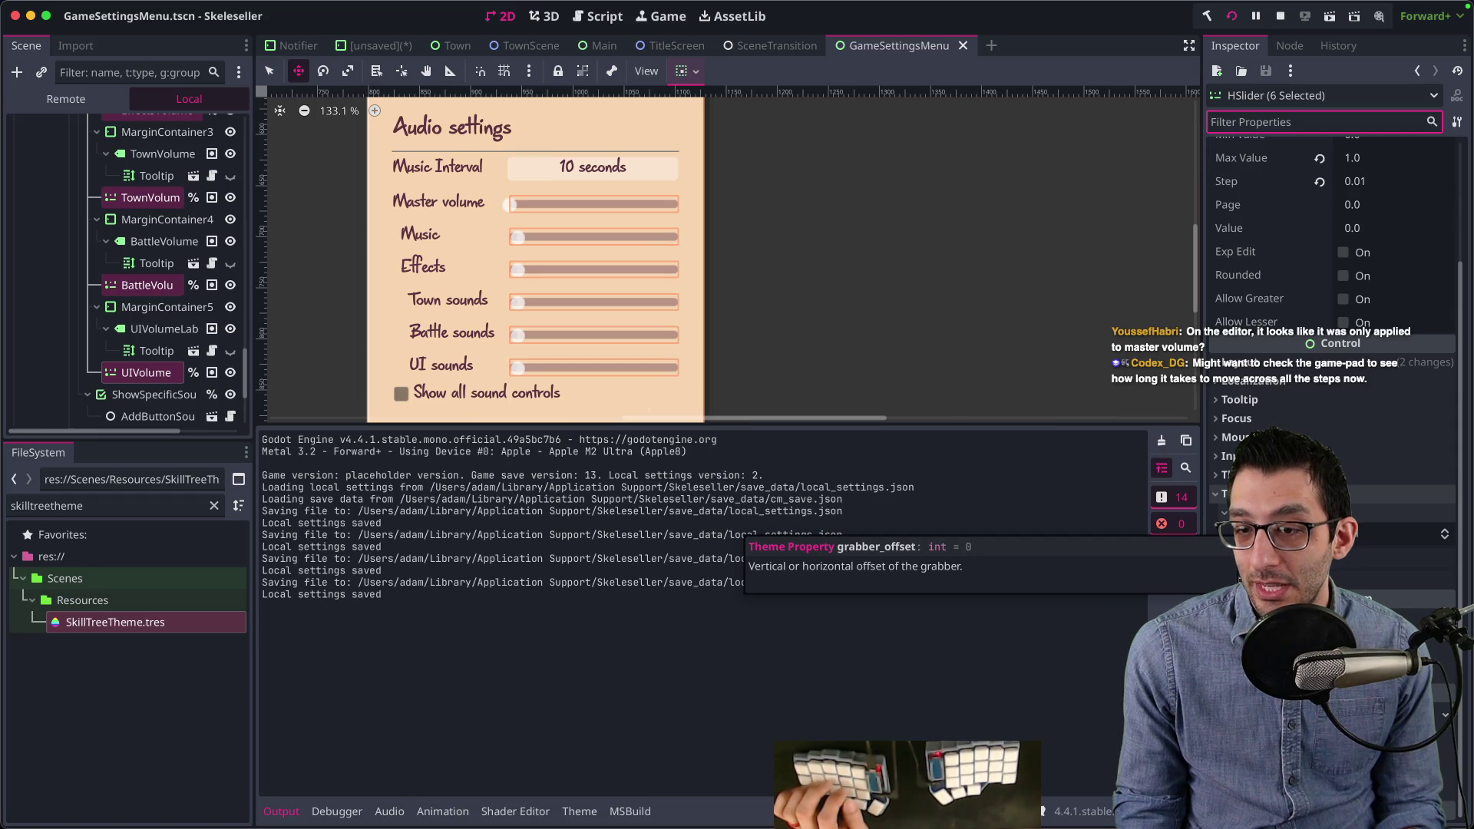
Step: Enable a grabber_offset override of 1 on all six sliders and save the scene
click(1228, 533)
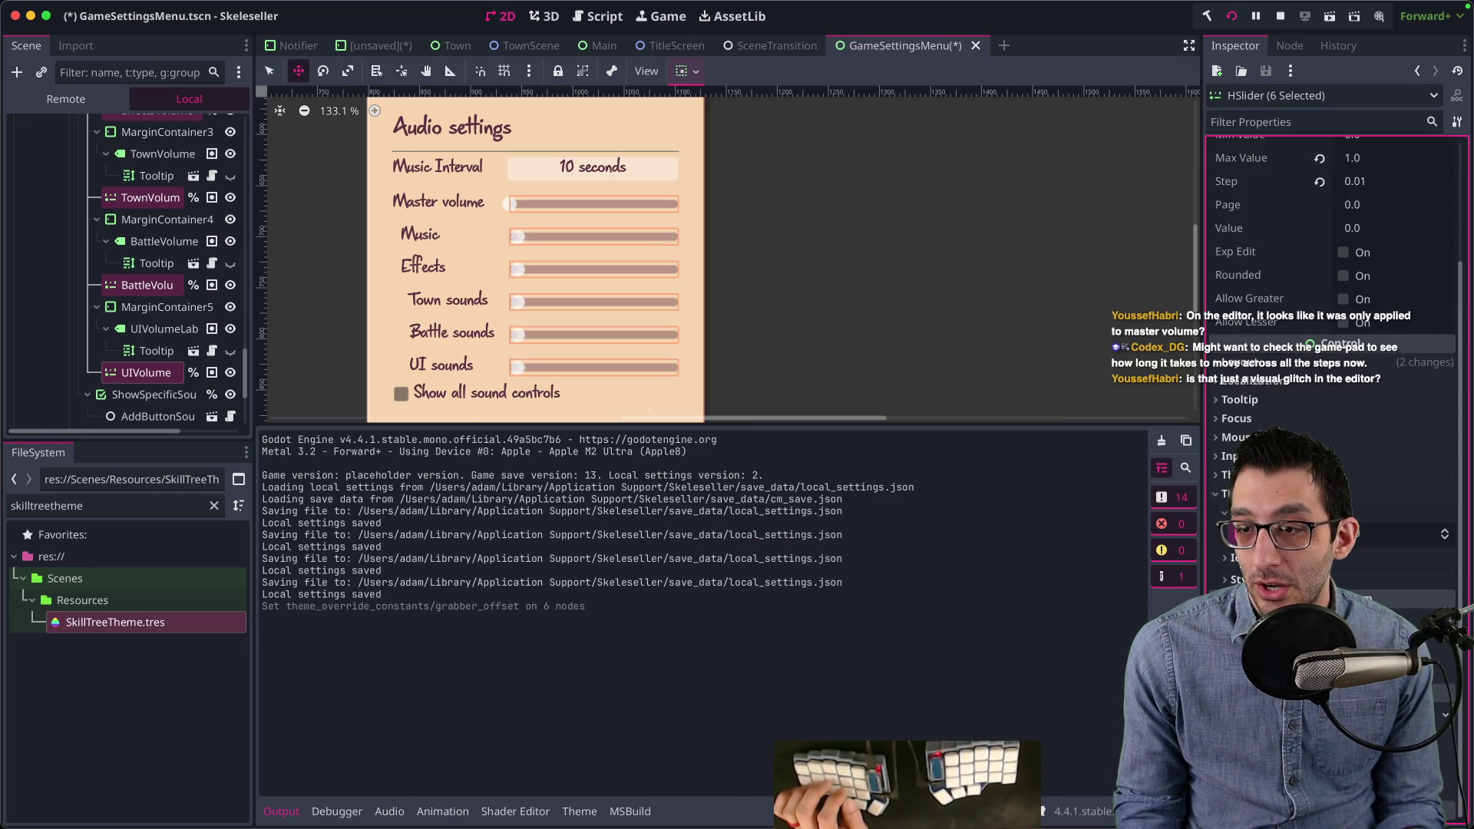
click(1237, 537)
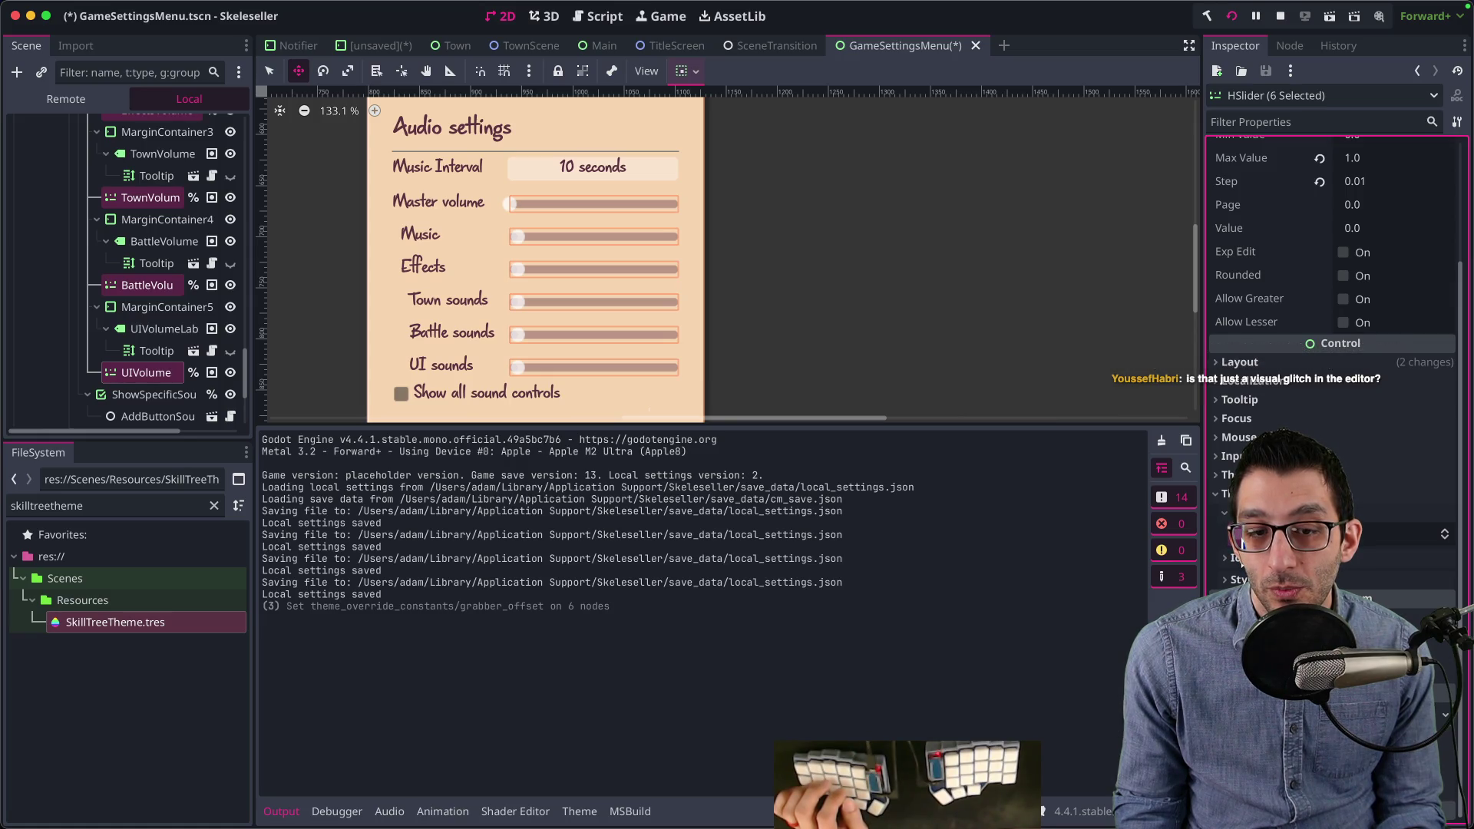
click(1238, 535)
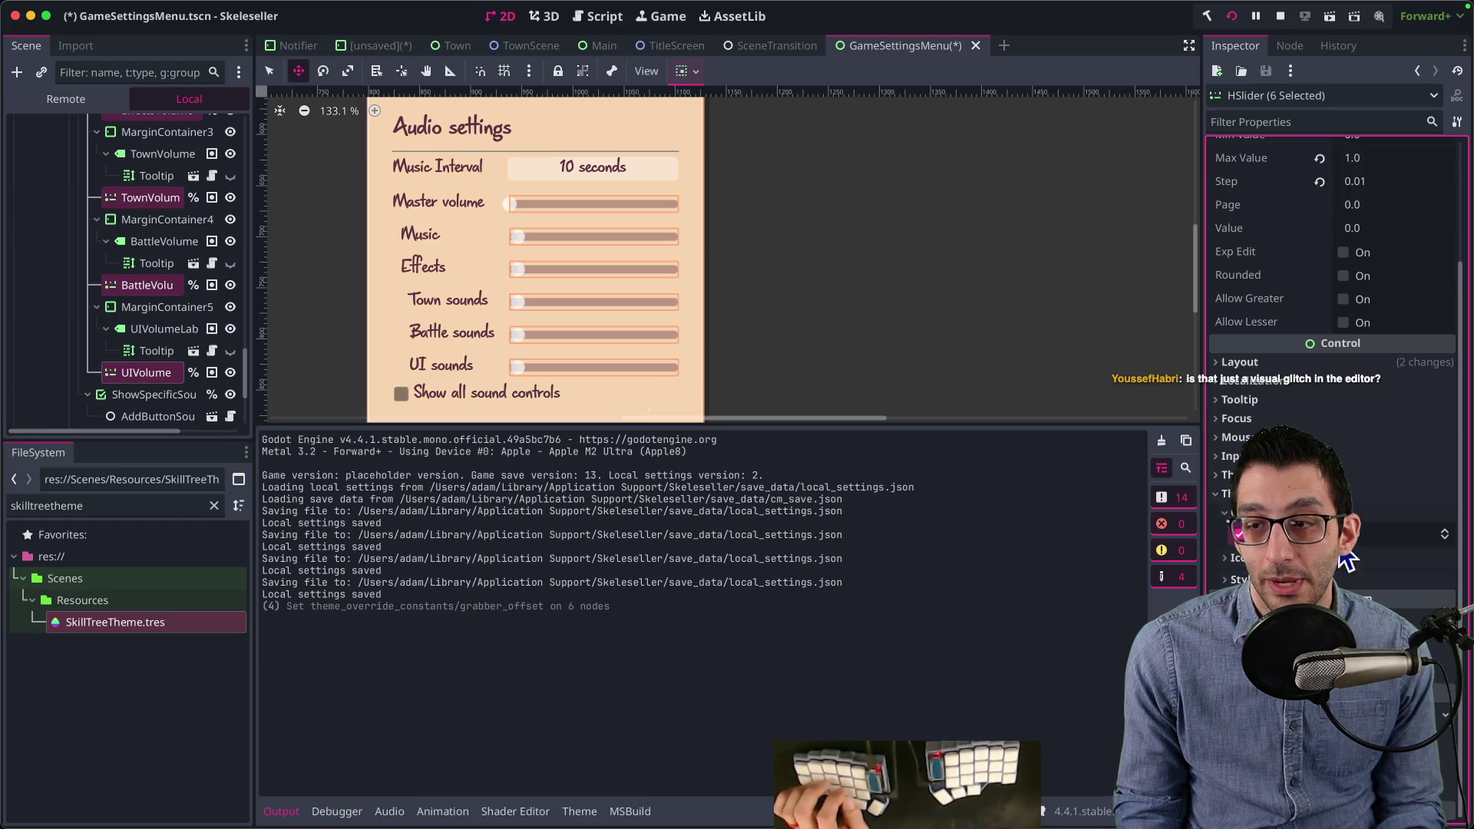
click(1389, 530)
text(1)
key(Return)
key(ctrl+s)
key(super+Tab)
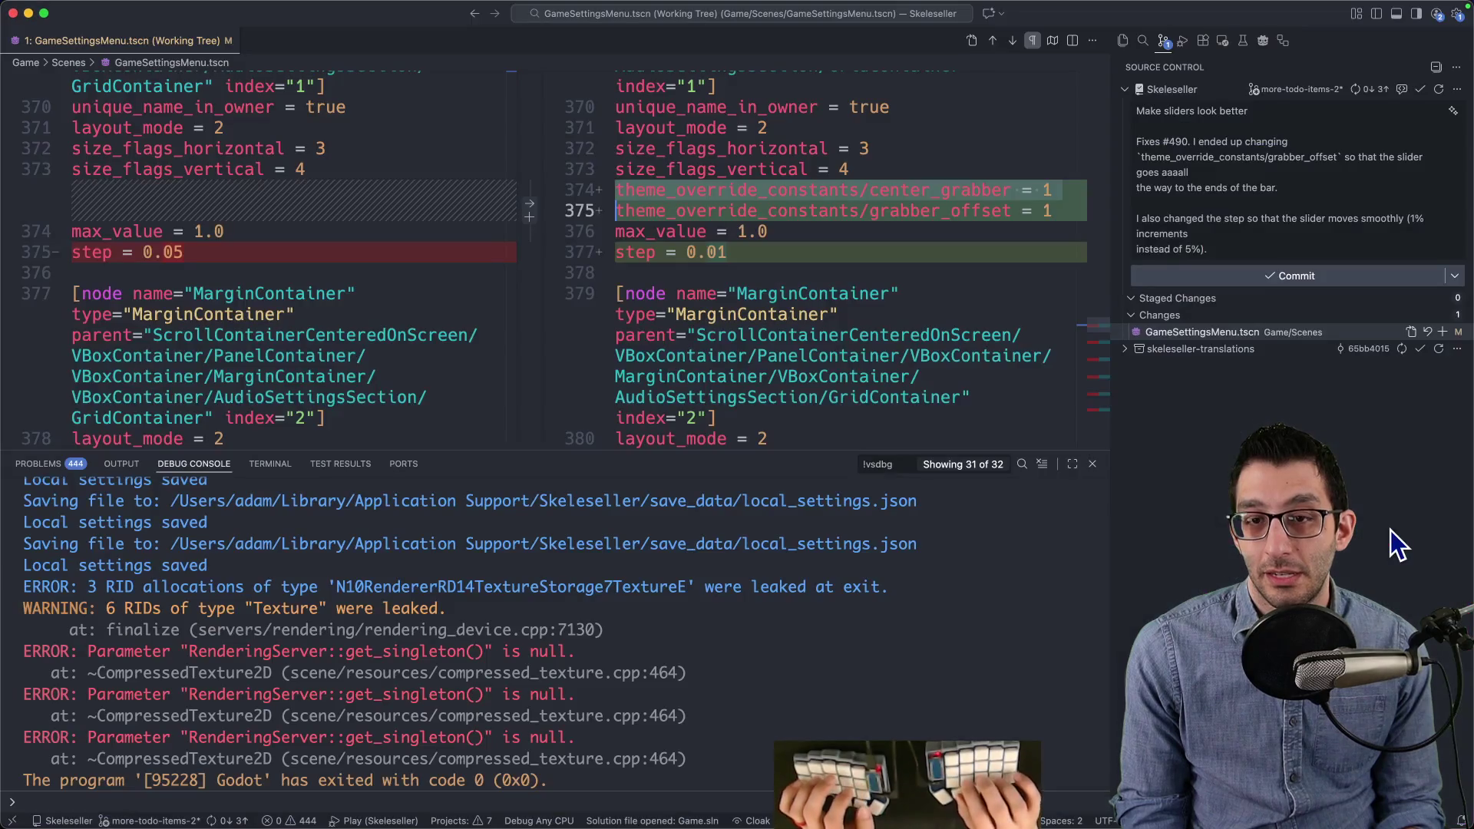
Step: Scroll through the MasterVolume slider's diff, then switch to the browser and open a new tab
scroll(1099, 344, down, 1)
scroll(1010, 330, up, 6)
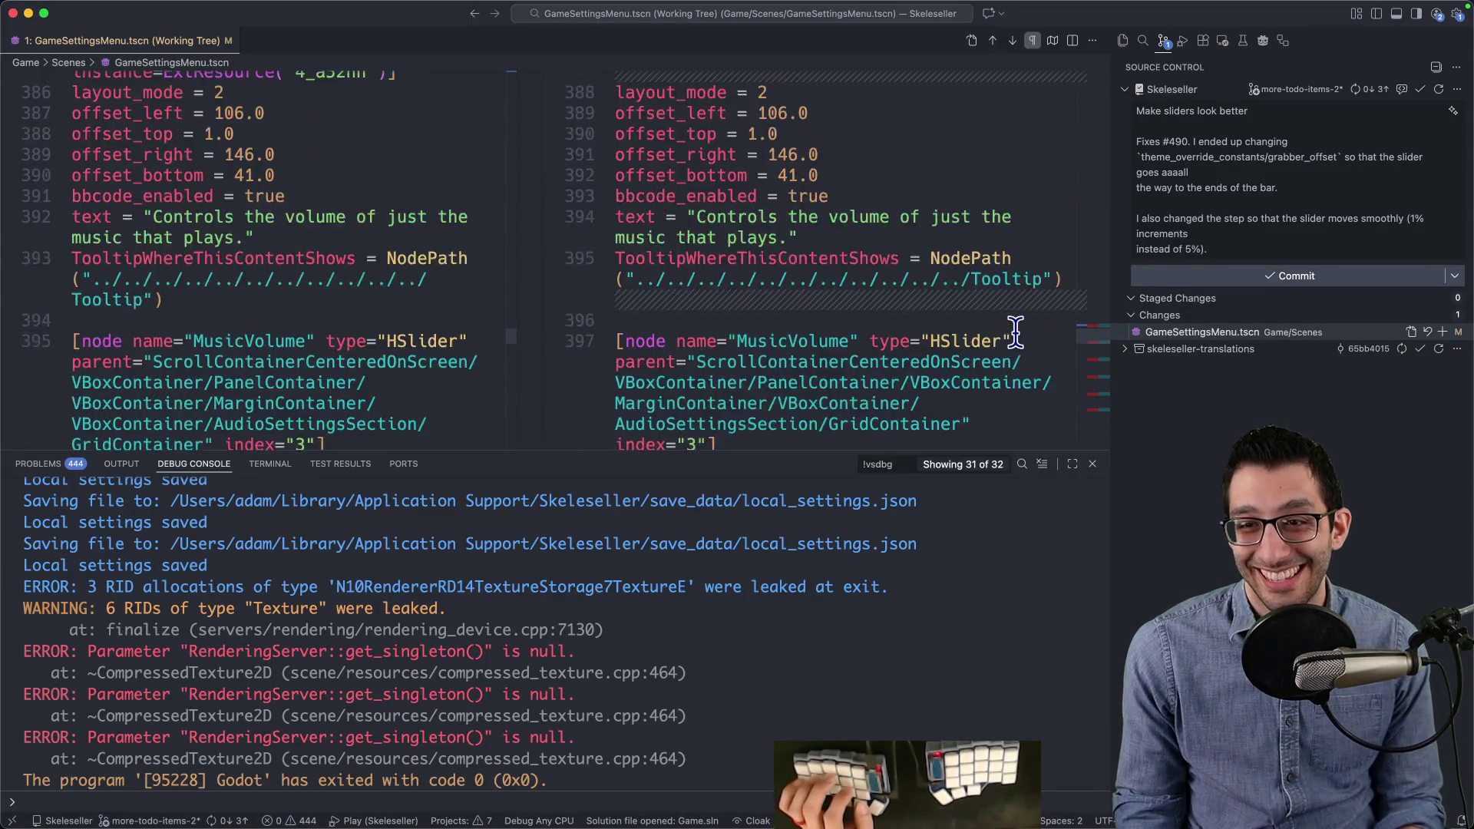
scroll(850, 332, down, 5)
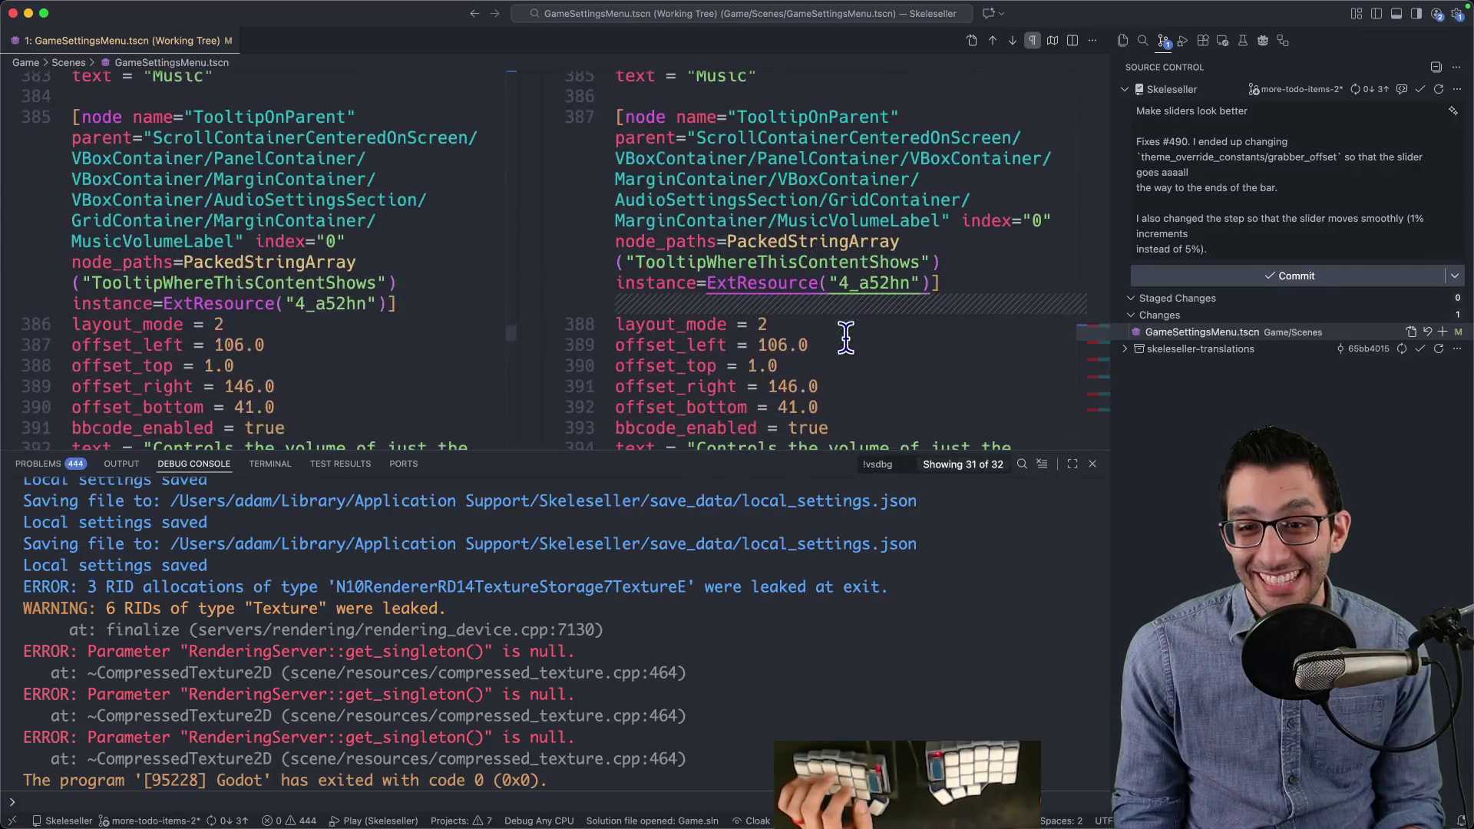
scroll(840, 333, up, 8)
scroll(836, 336, down, 2)
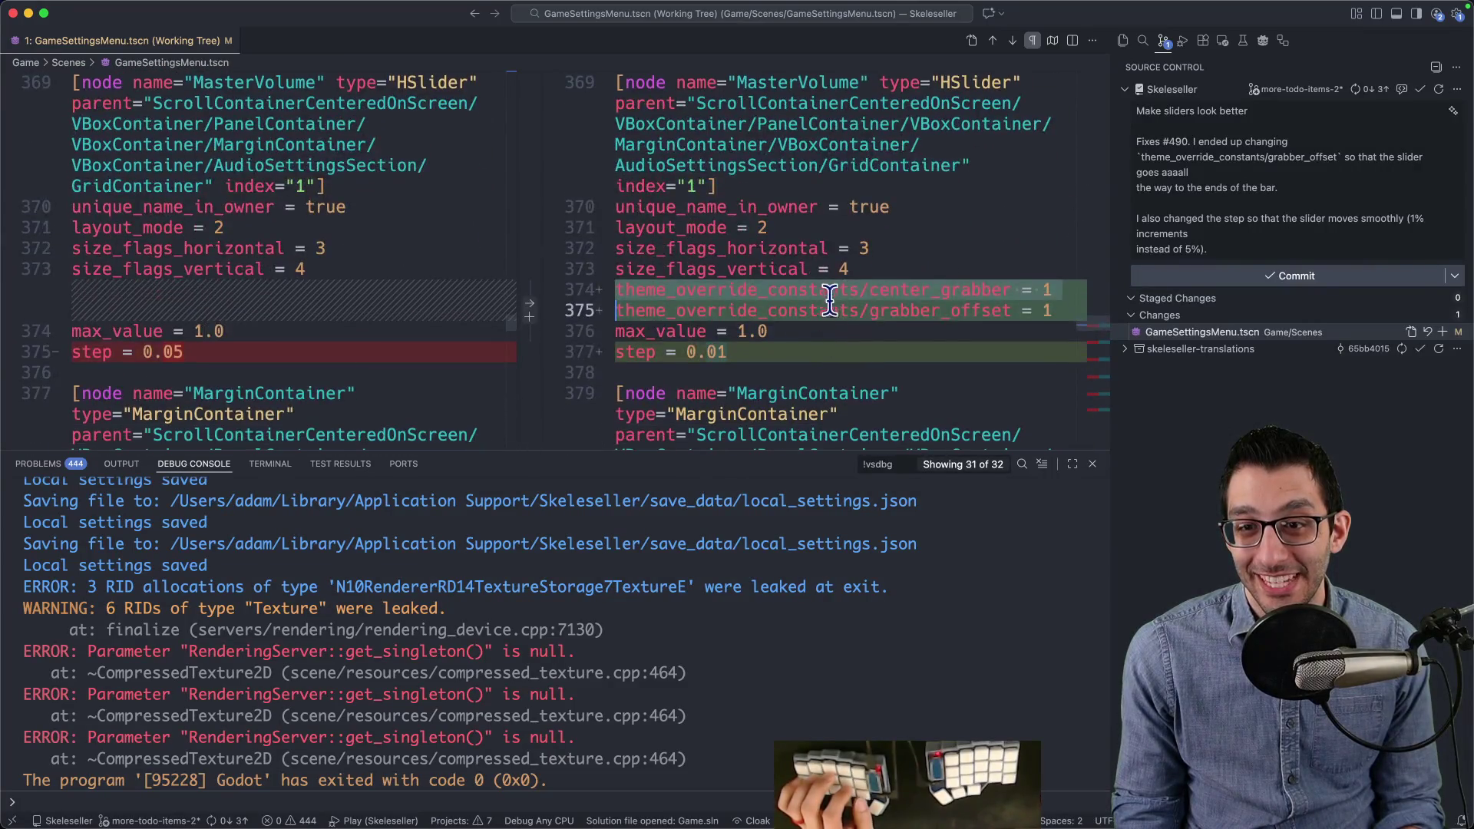
key(super+Tab)
key(ctrl+t)
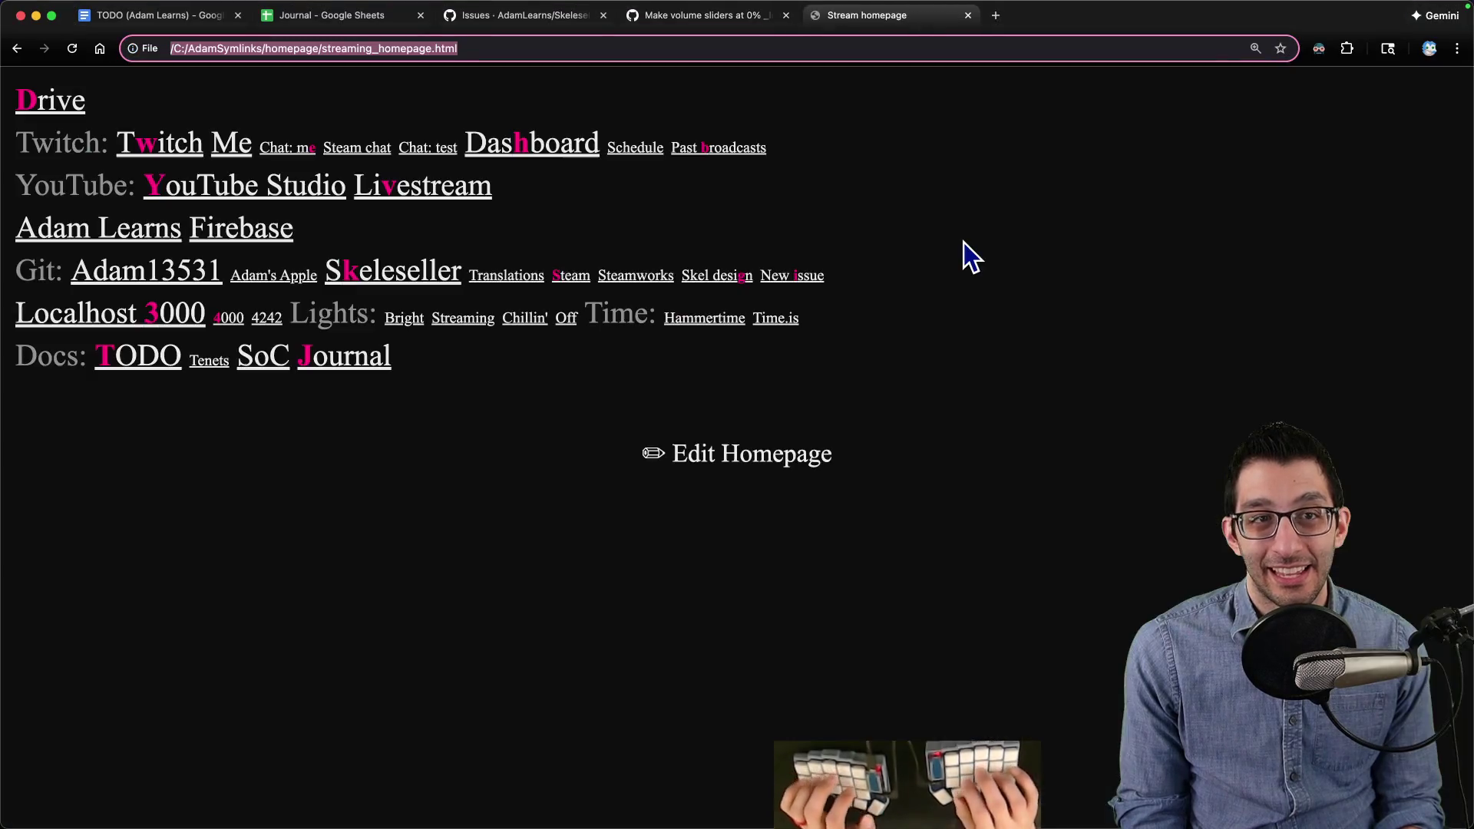
Step: Search the web for 'godot center_grabber' after dropping the theme_override_constants prefix
text(godot theme_override_constants/center_grabber)
key(Return)
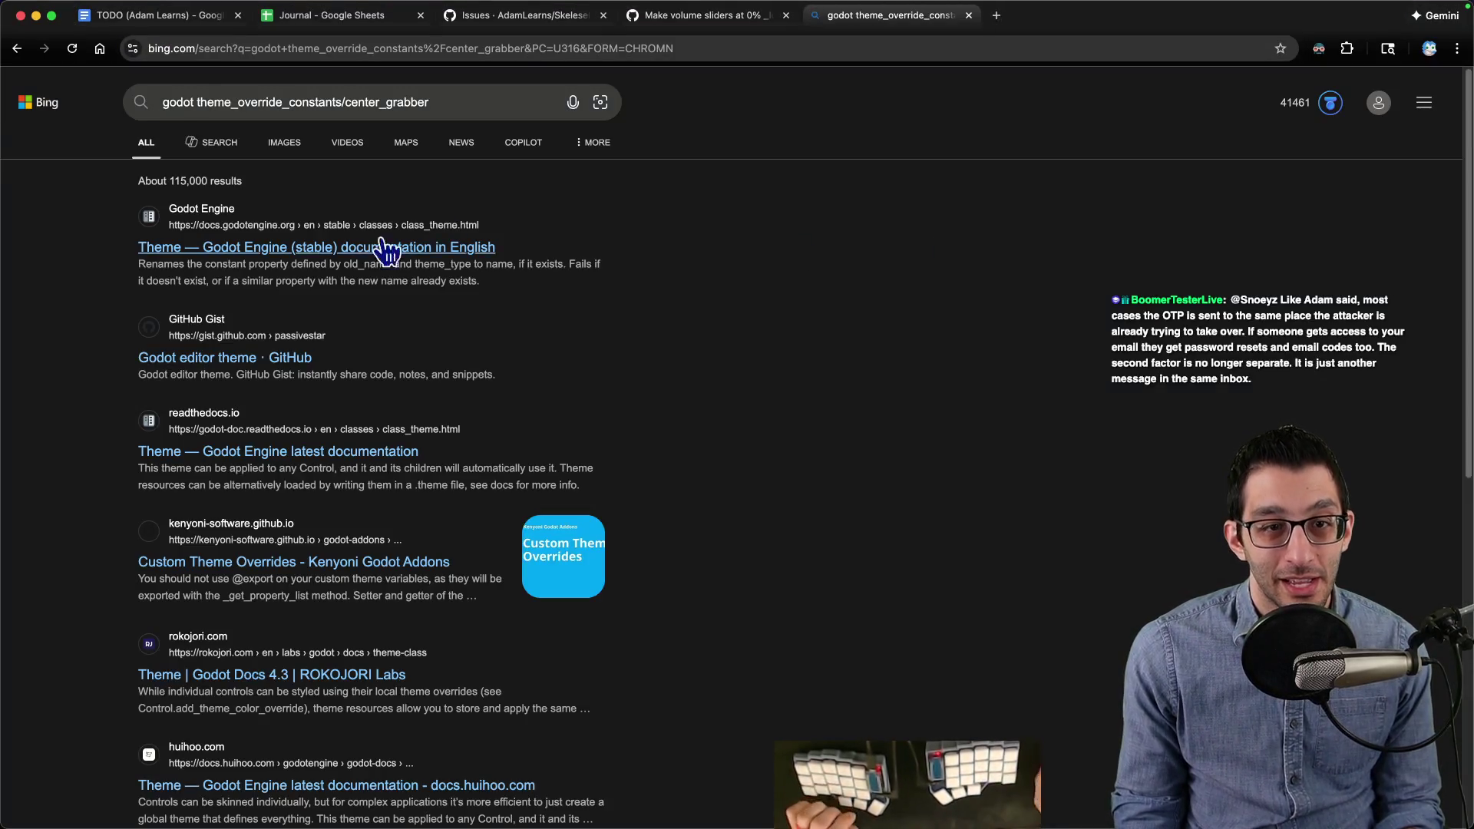
double_click(274, 102)
key(BackSpace)
key(BackSpace)
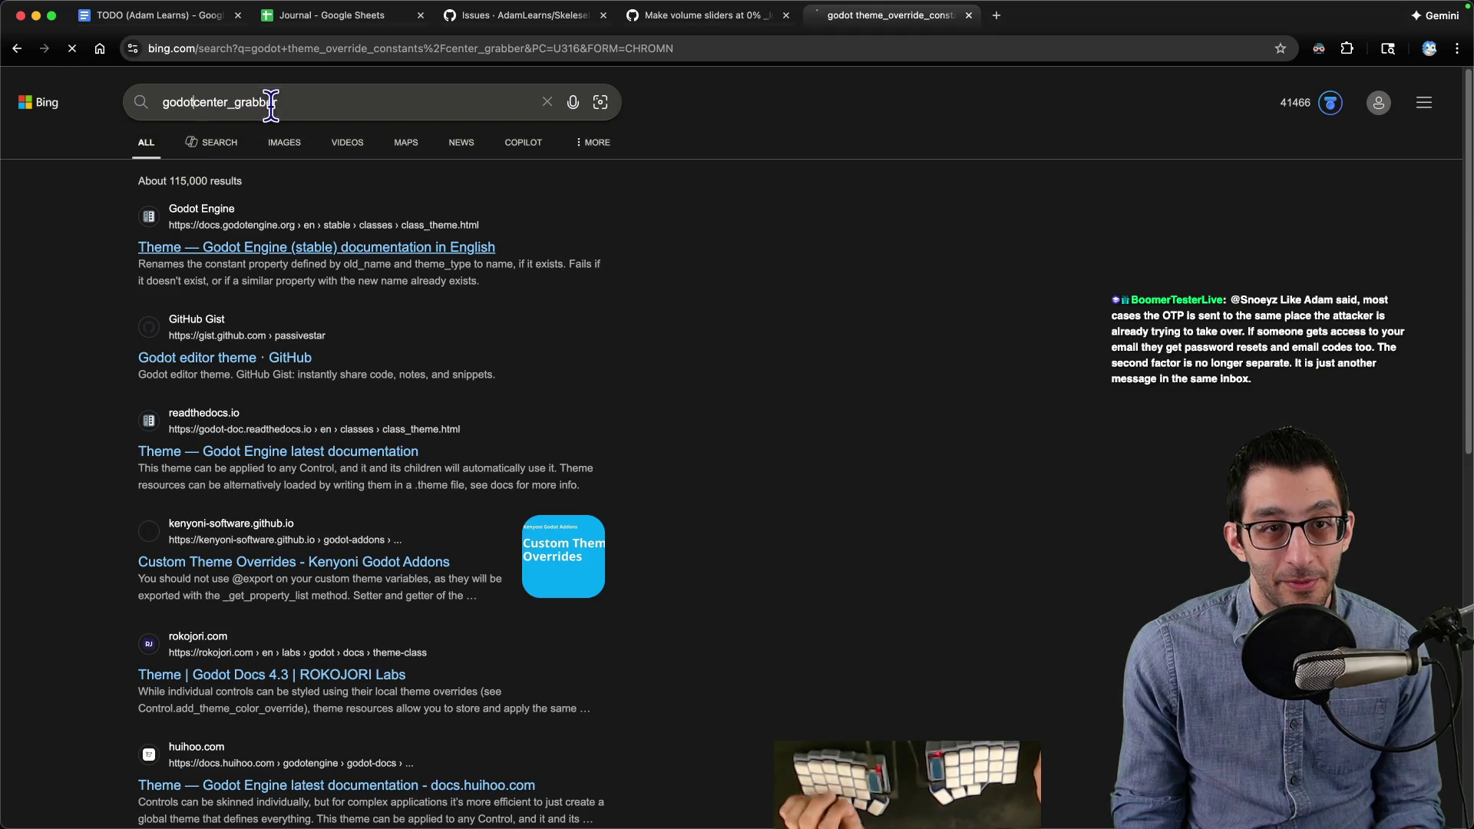
key(Return)
key(Return)
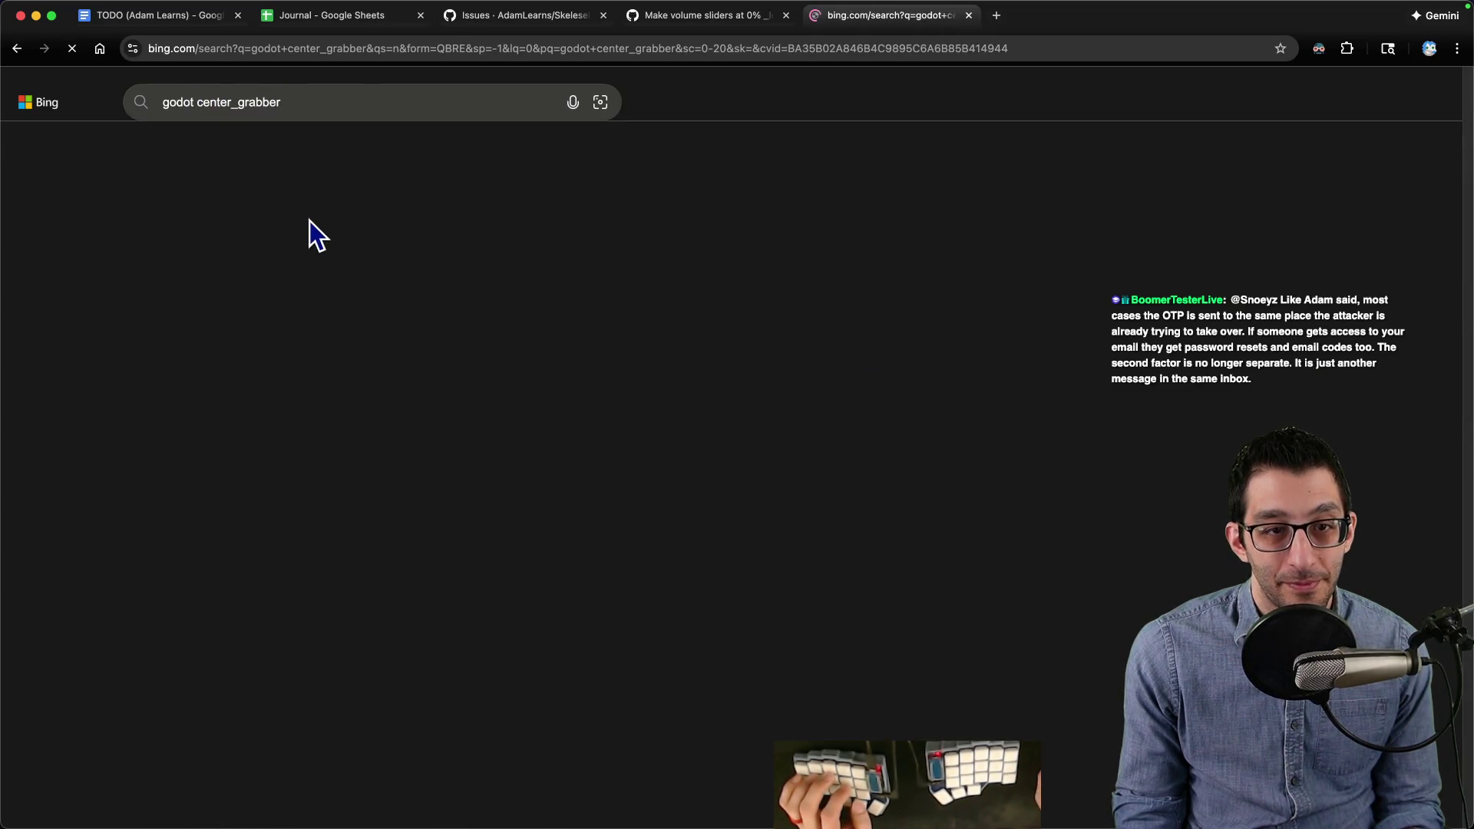
scroll(311, 629, down, 4)
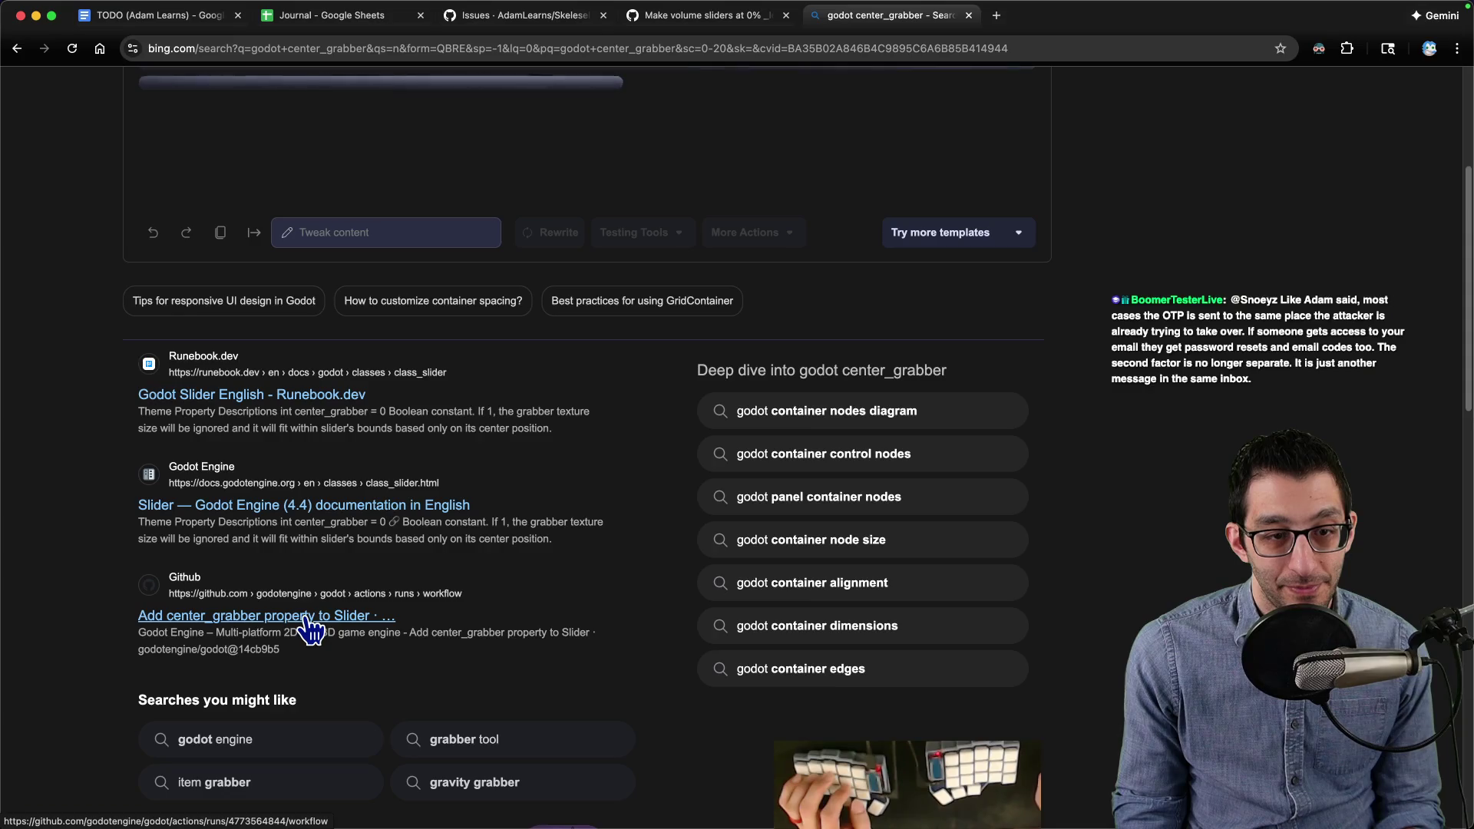
Step: Open the Slider docs page and find and highlight the center_grabber description
click(346, 506)
key(super+f)
text(center)
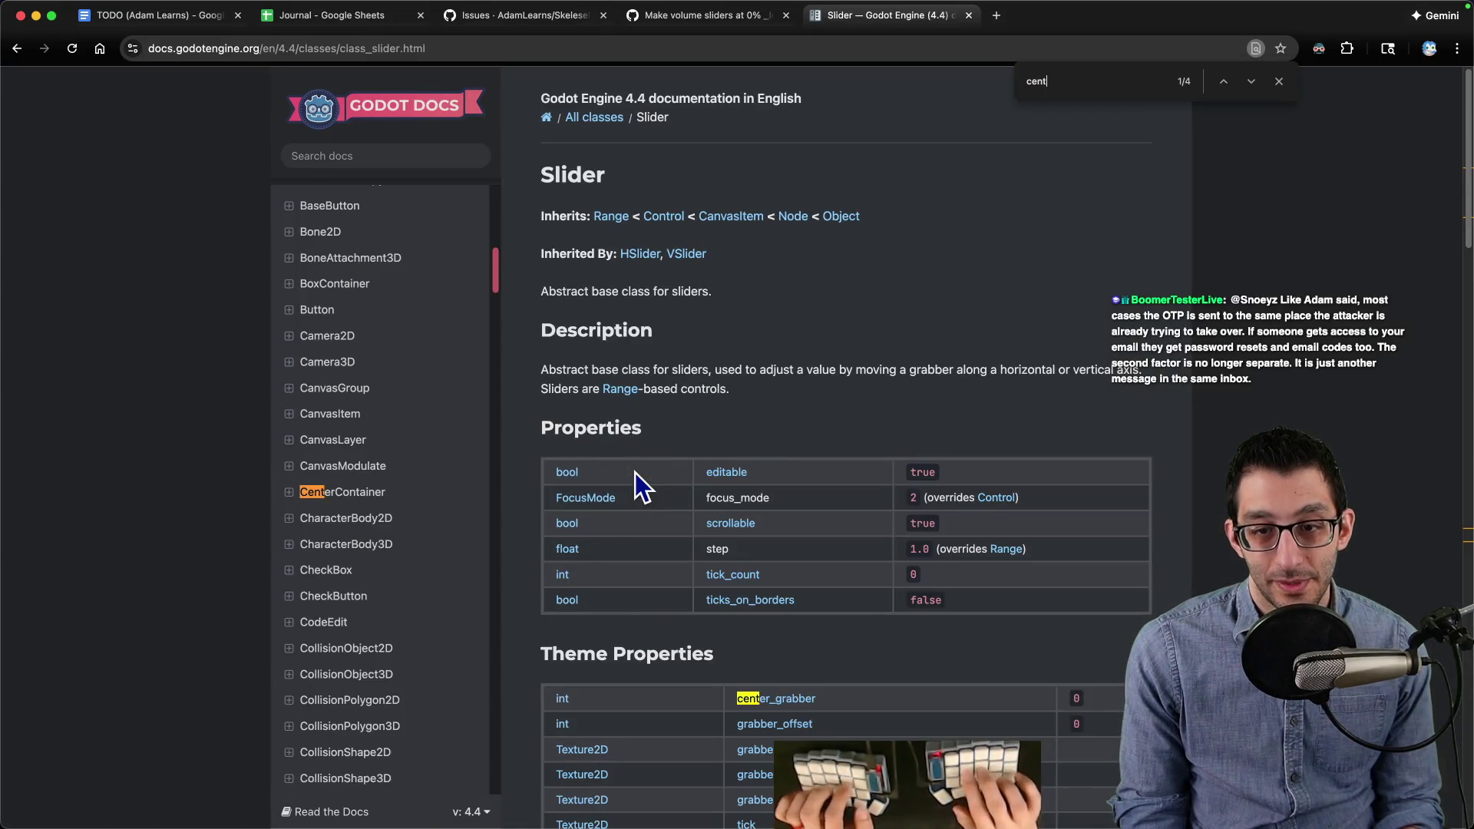
key(Escape)
key(Return)
key(super+bracketleft)
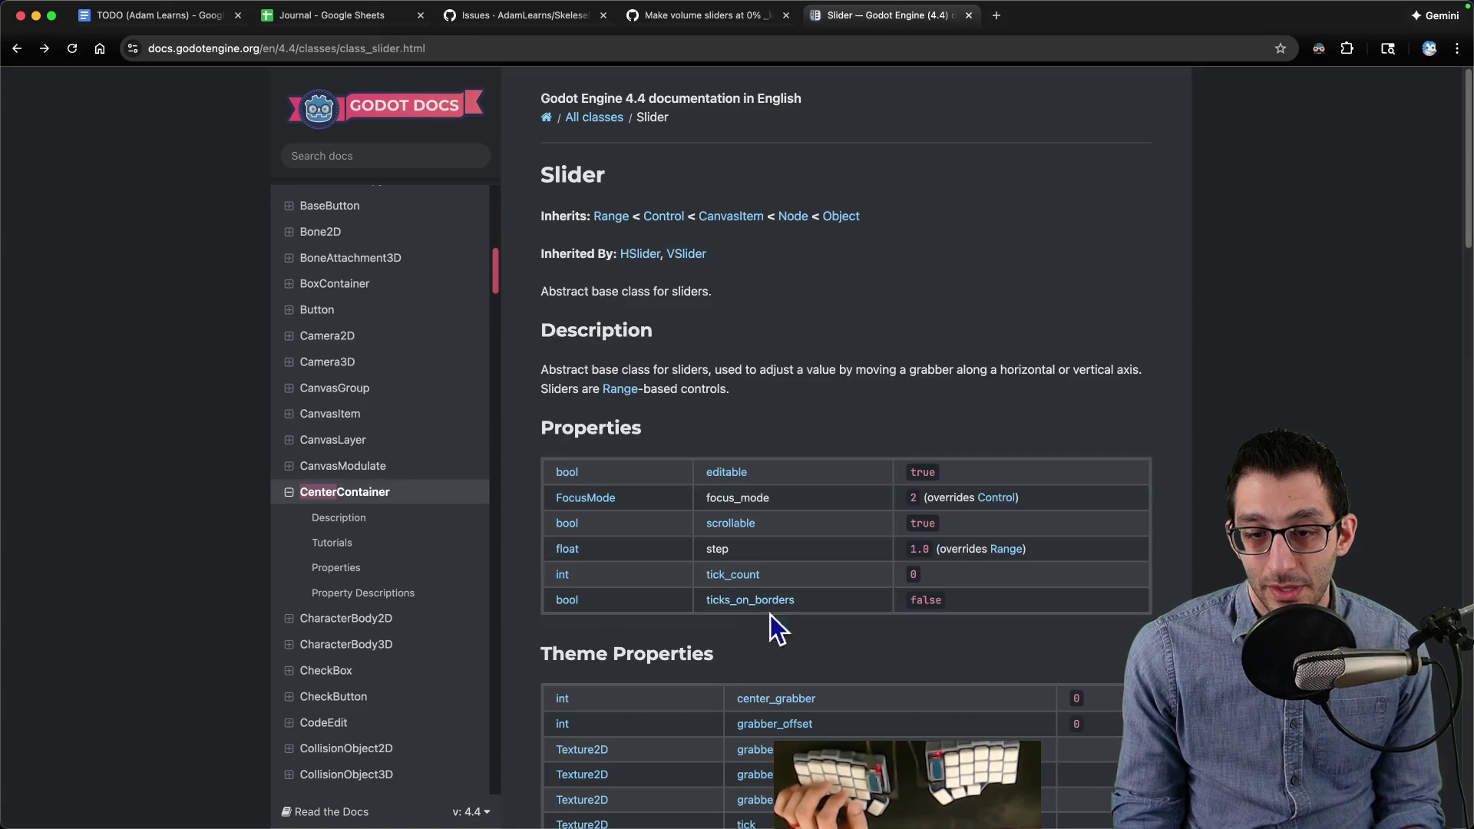
drag(620, 93, 780, 110)
Step: On MasterVolume, try the center_grabber override, save, and change grabber_offset to 4
click(937, 798)
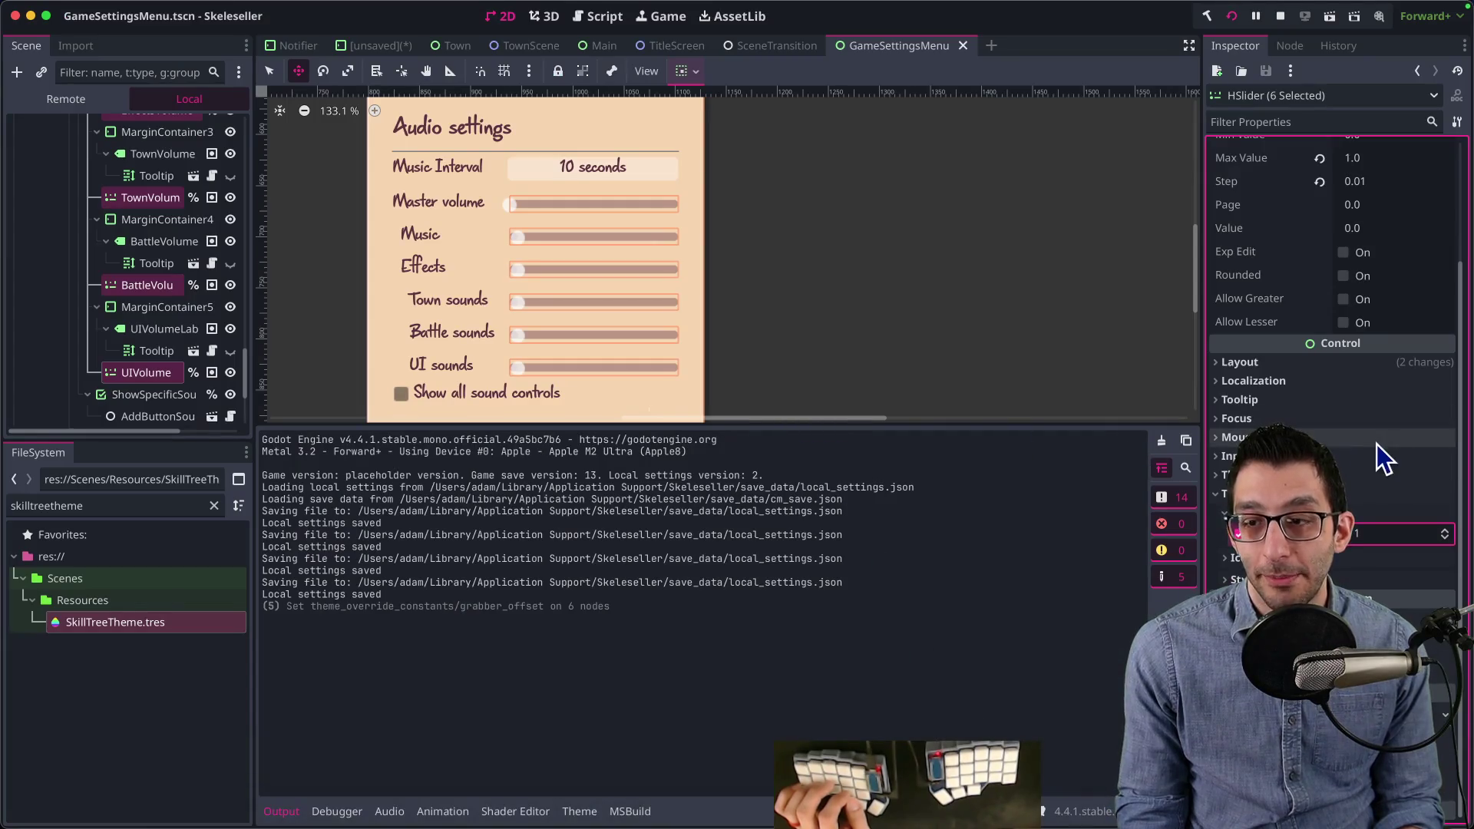
scroll(122, 261, up, 8)
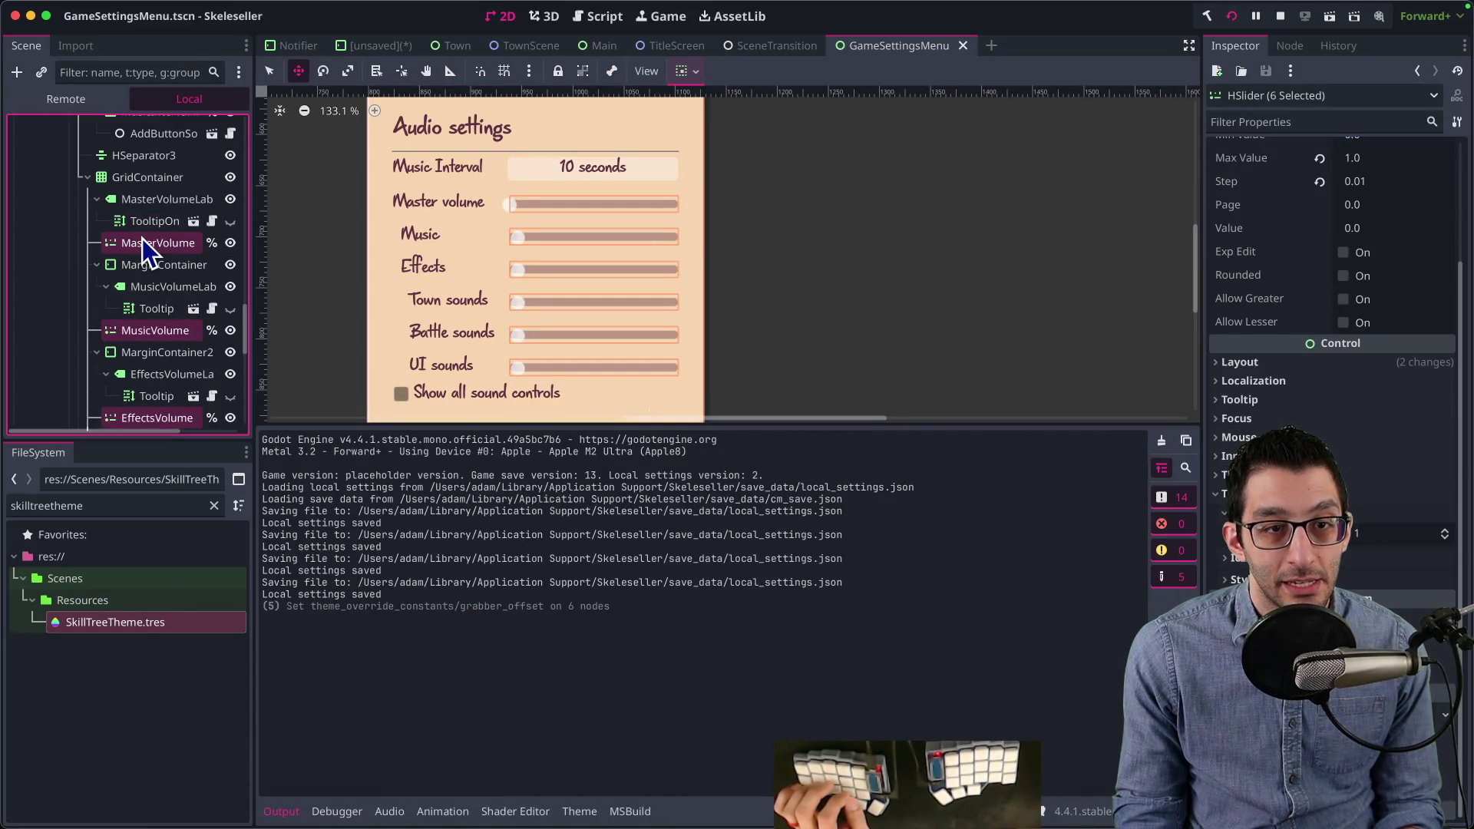
click(144, 246)
scroll(1362, 457, down, 5)
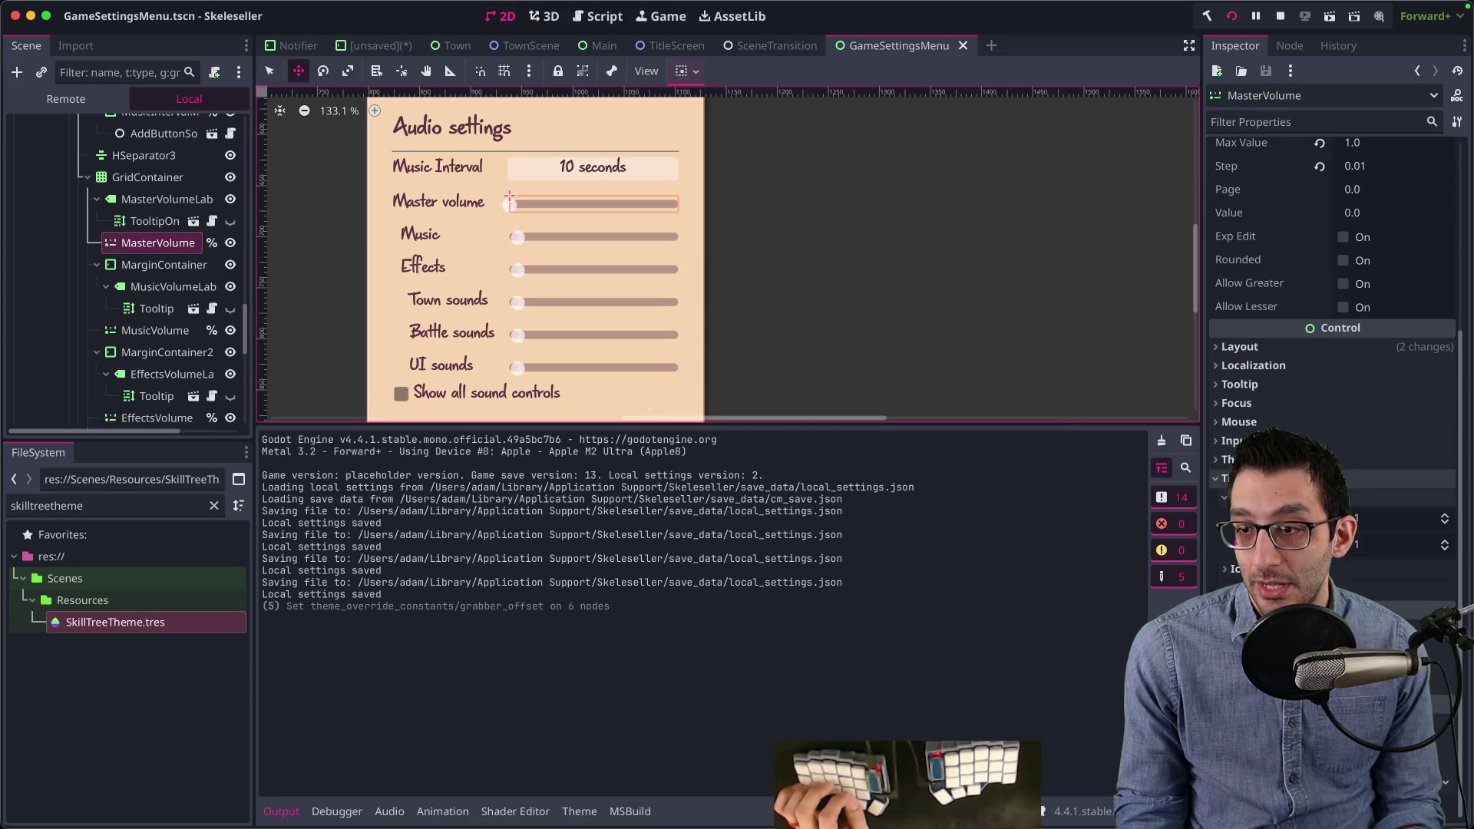
mouse_move(1259, 518)
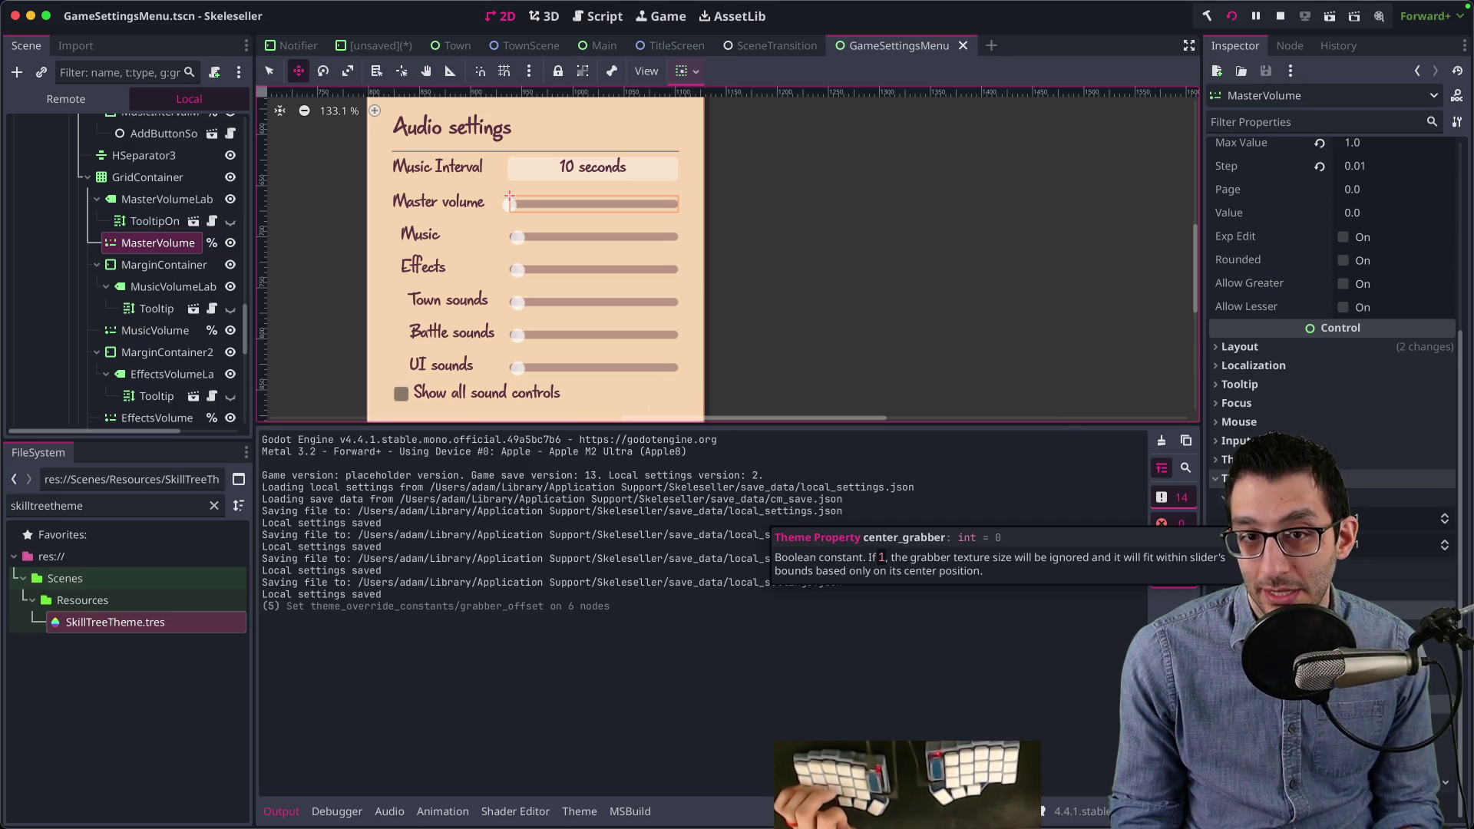
click(1237, 545)
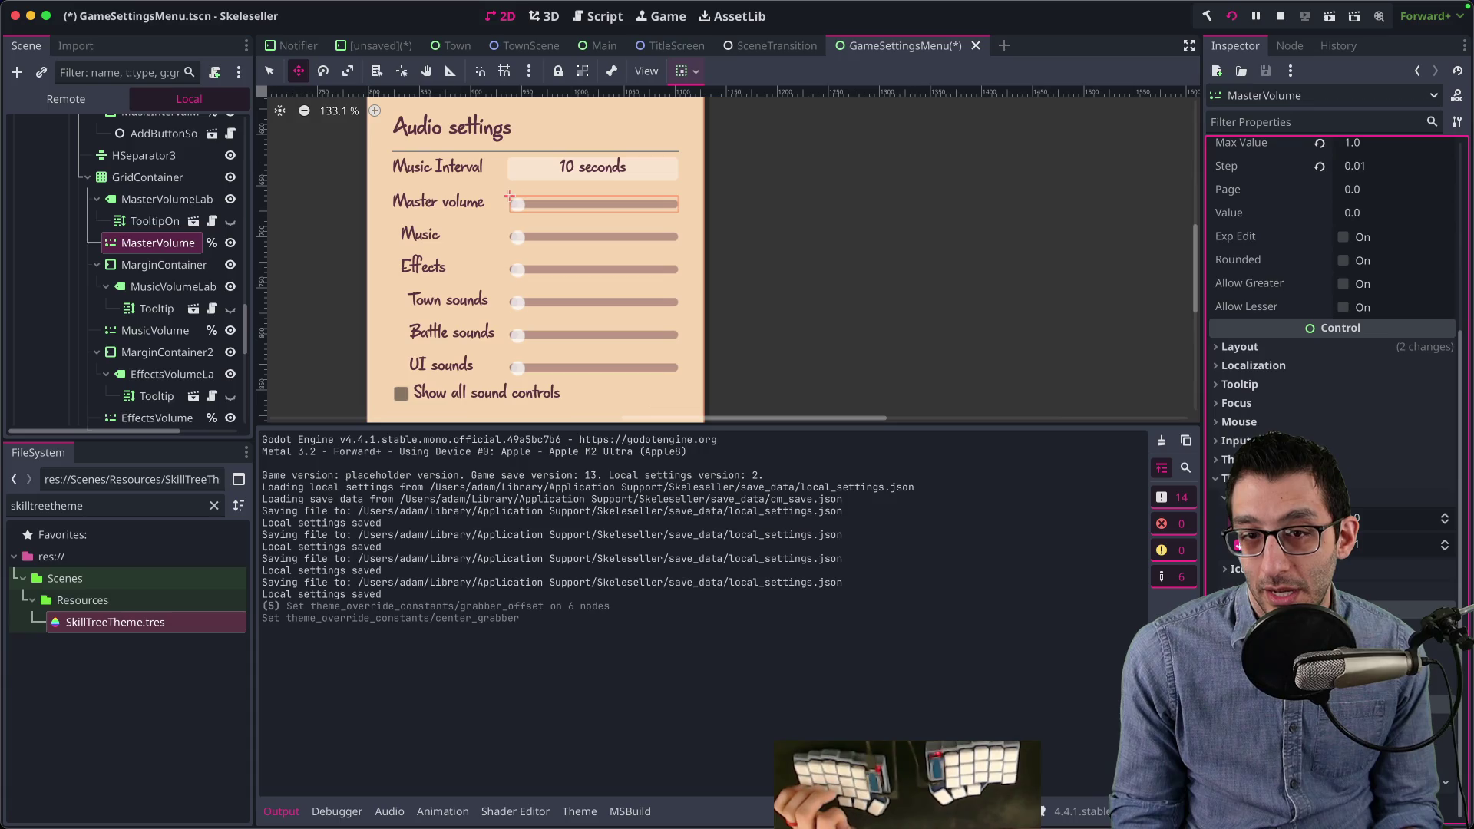
key(ctrl+s)
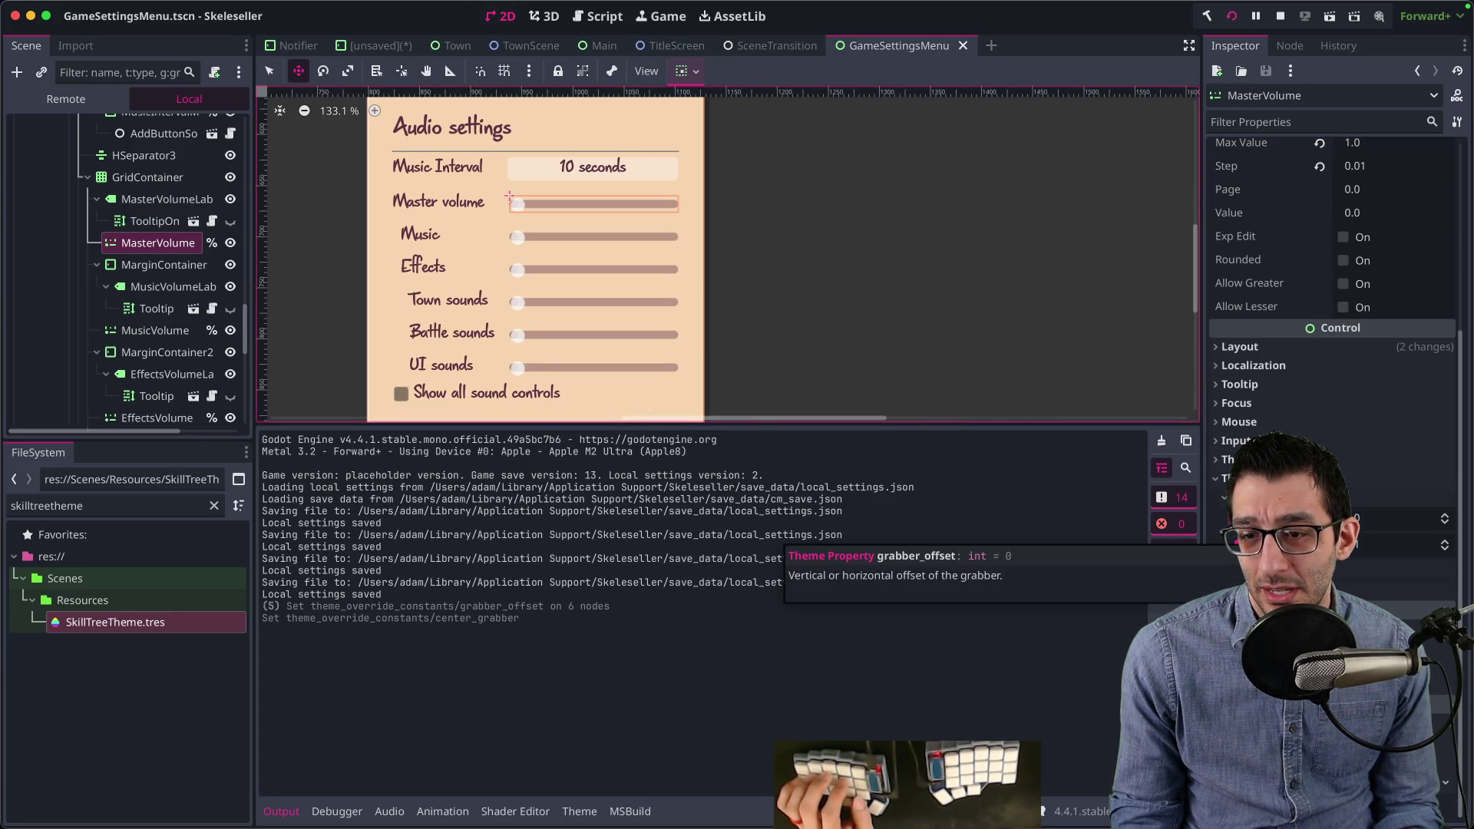
click(1382, 545)
text(4)
key(Return)
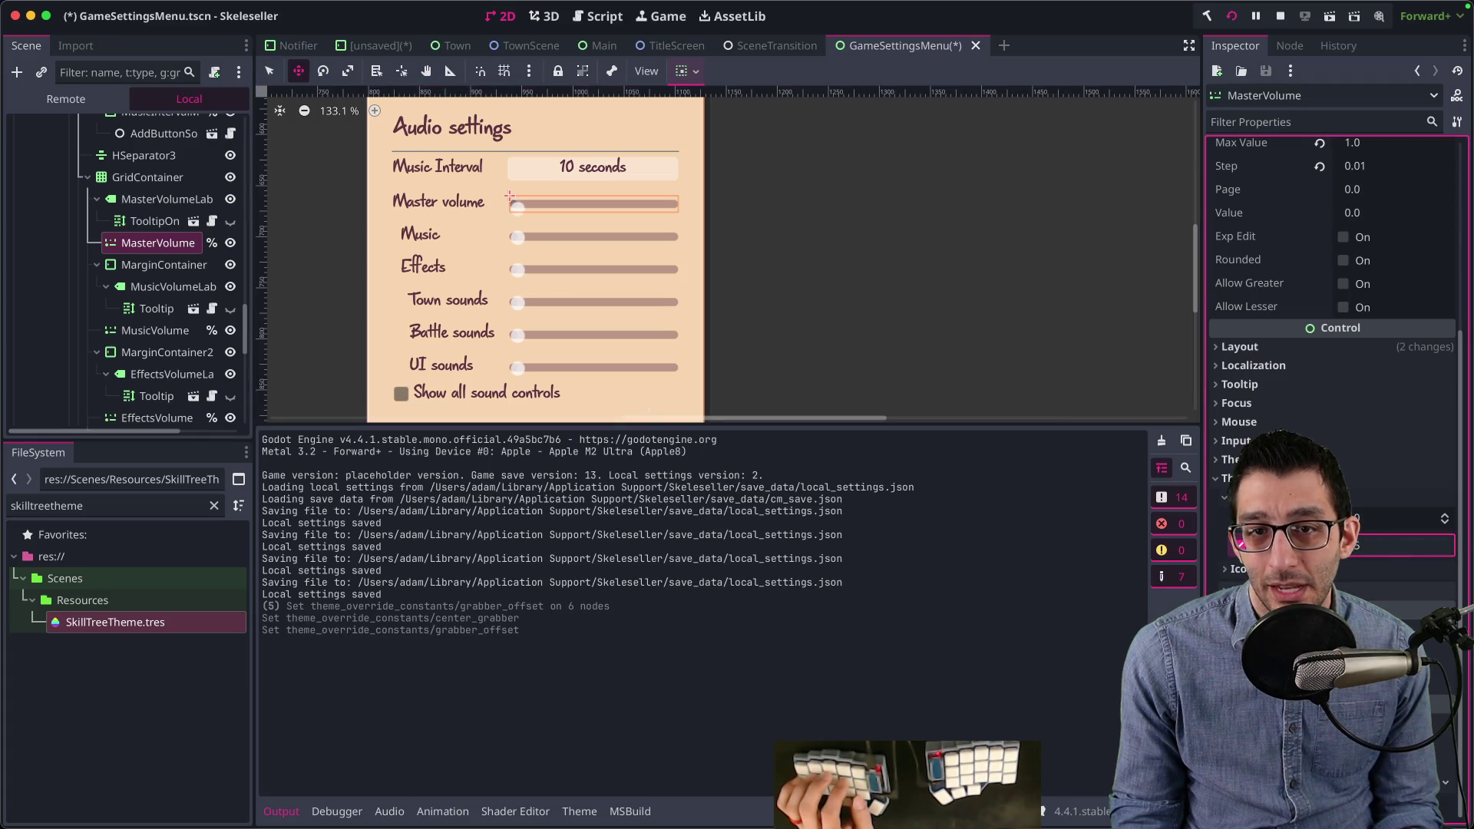
key(Return)
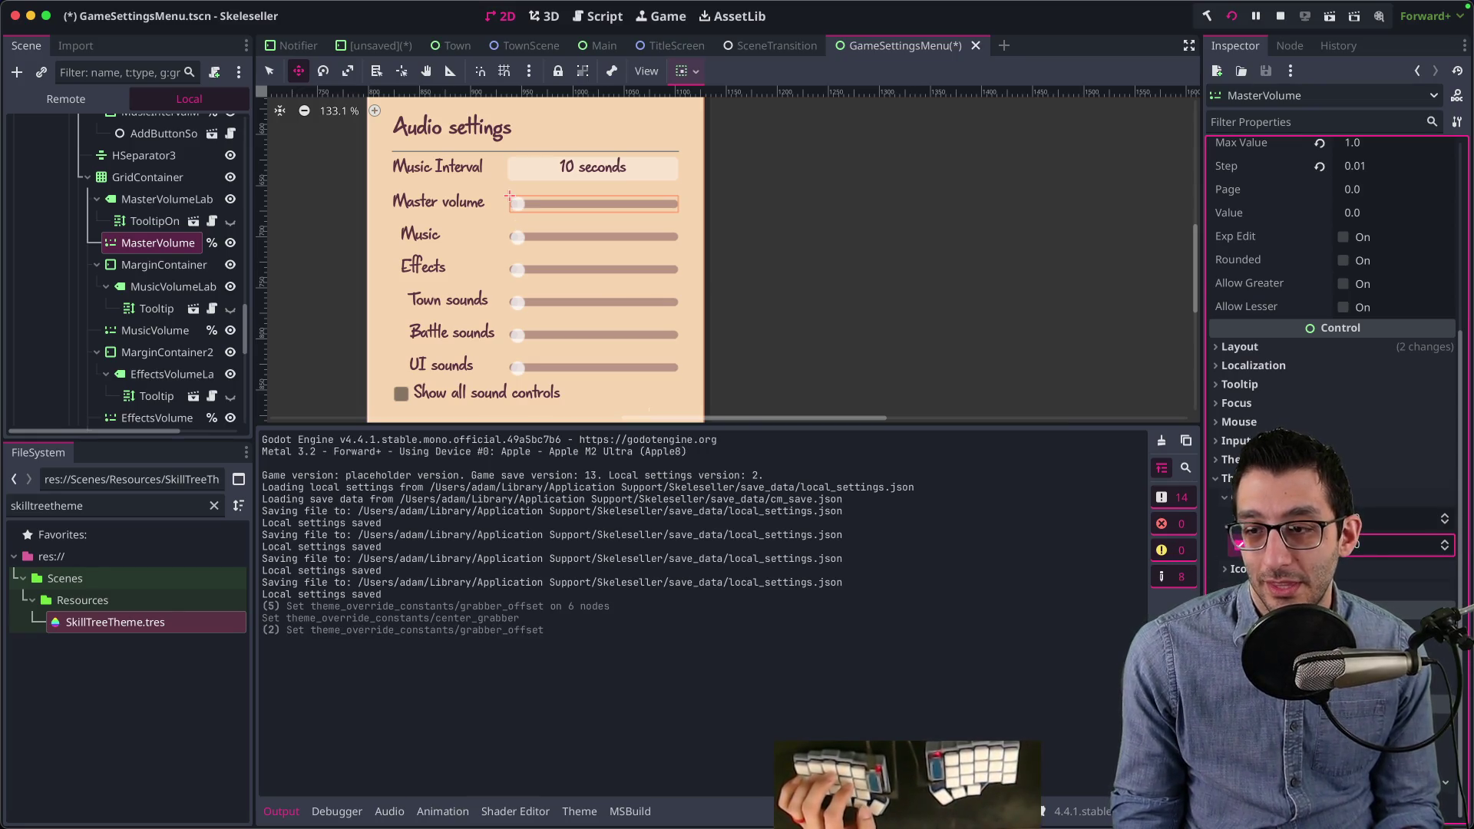
click(1231, 519)
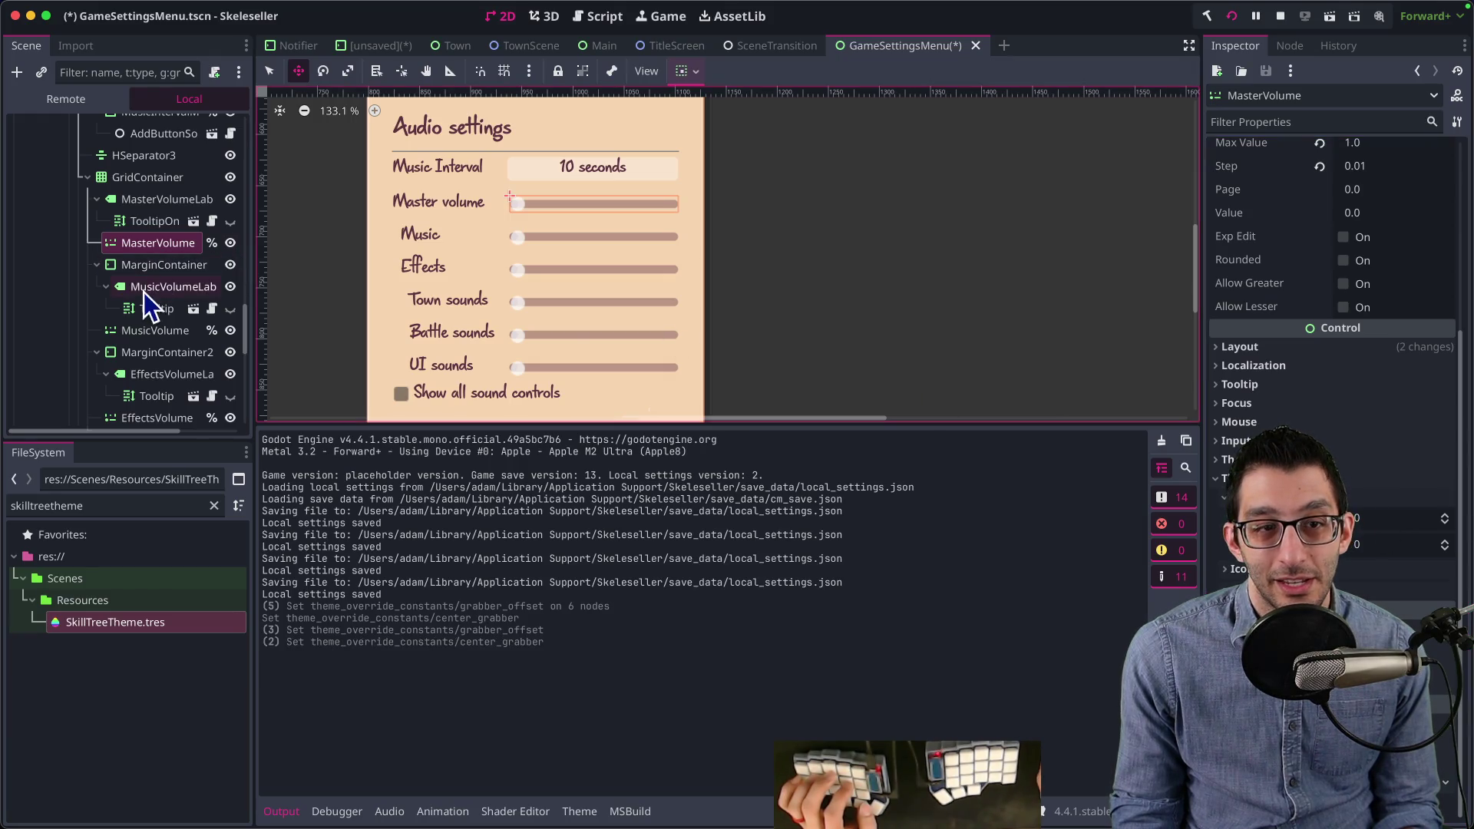
Step: Enable MusicVolume's Center Grabber theme constant override with a value of 1
click(146, 330)
scroll(1332, 345, down, 5)
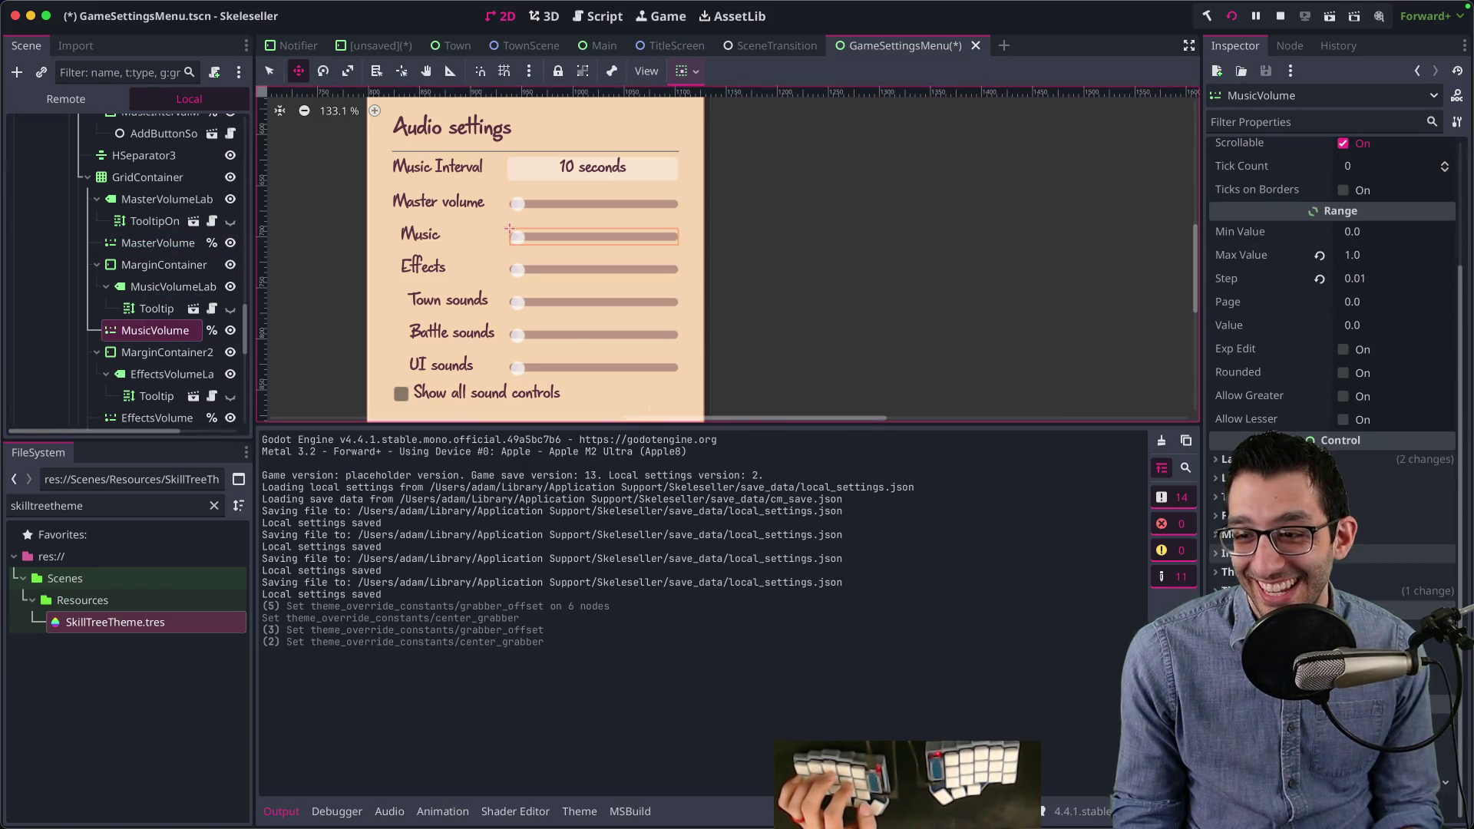
scroll(1331, 307, down, 3)
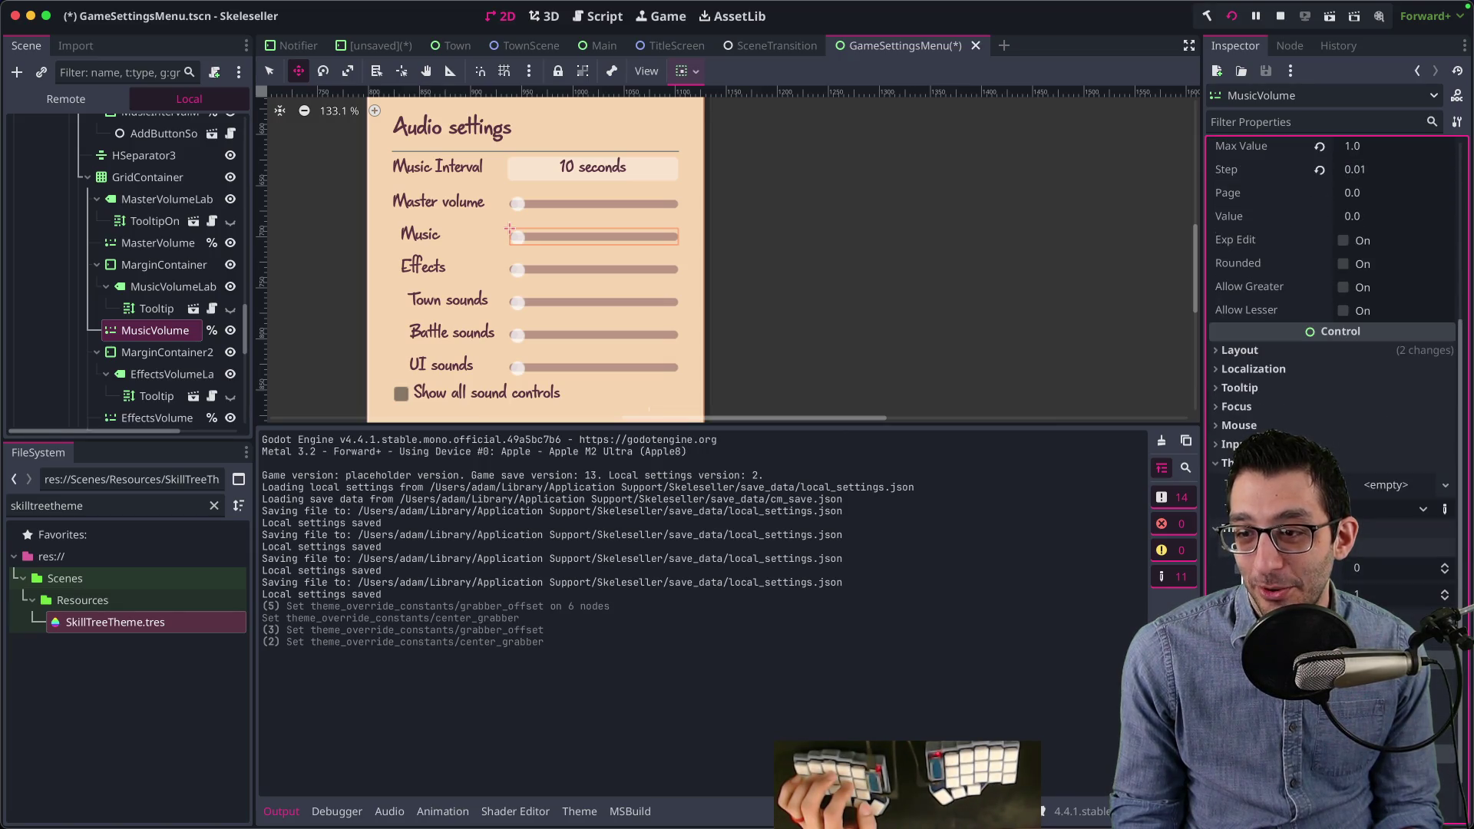
click(1238, 568)
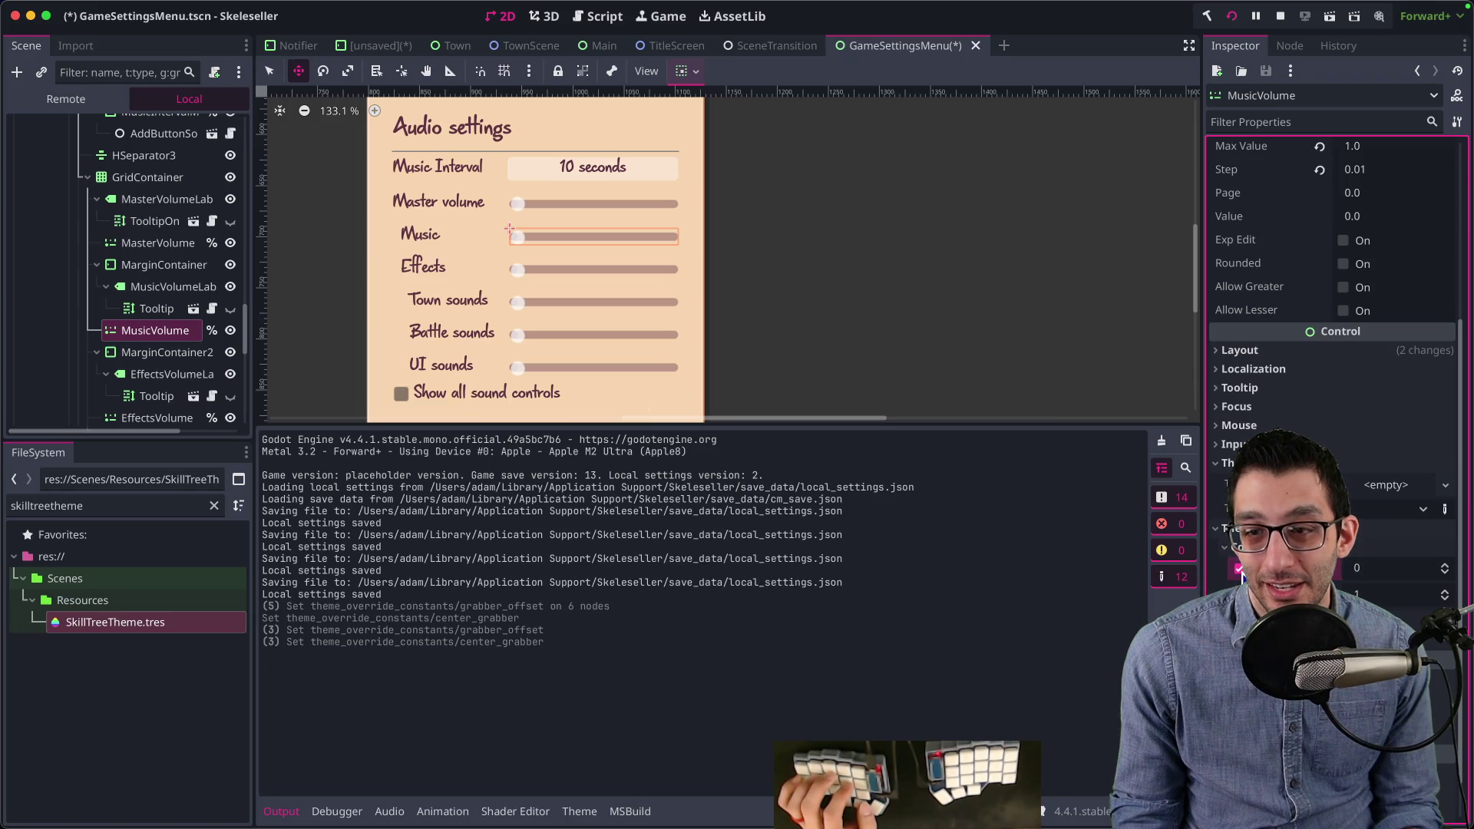
click(1358, 568)
text(1)
key(Return)
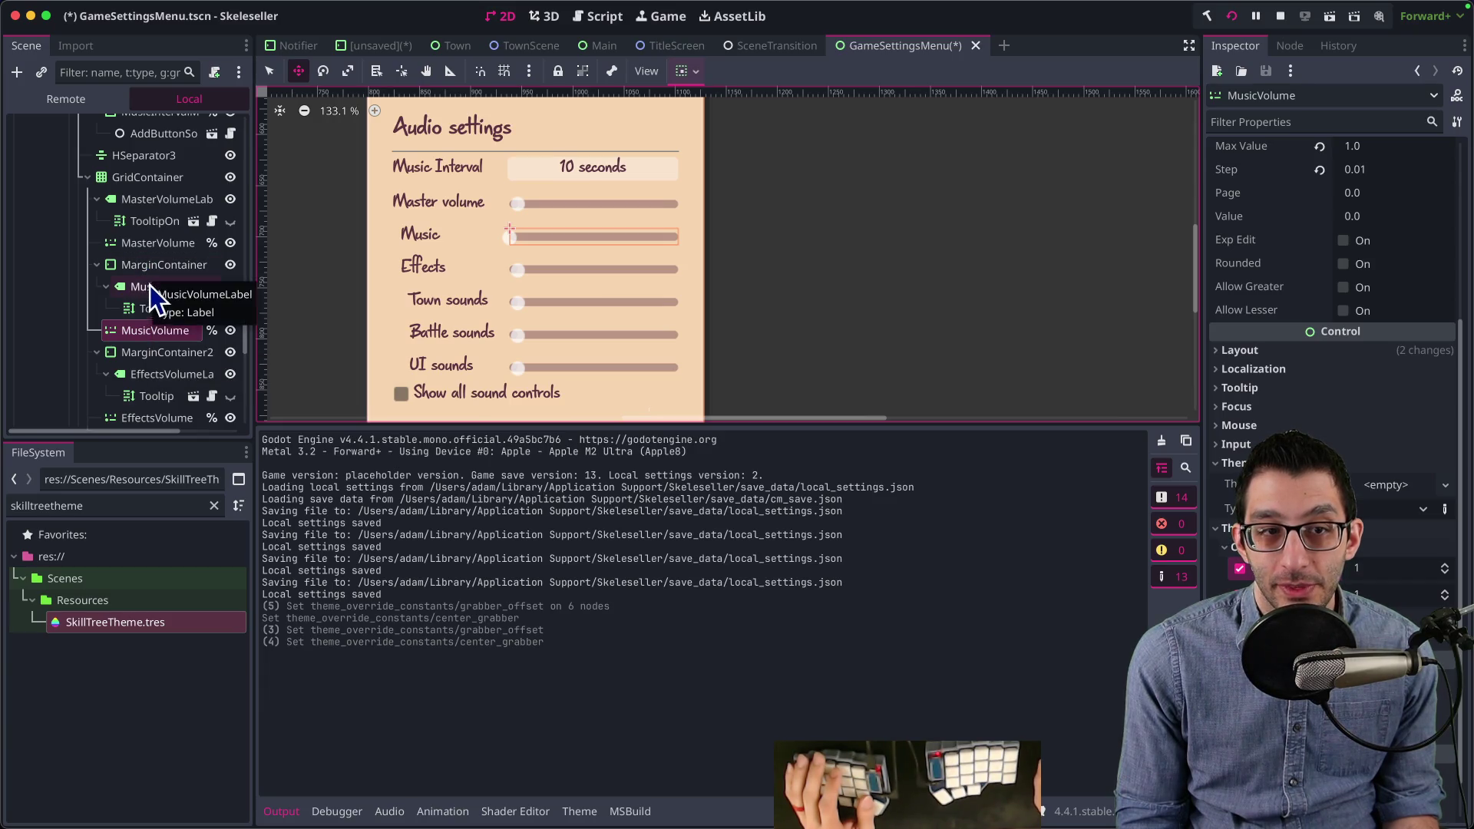
Step: Multi-select the volume sliders from MasterVolume down to UIVolume in the Scene dock
super+click(150, 254)
scroll(146, 345, down, 2)
super+click(144, 359)
scroll(146, 330, down, 5)
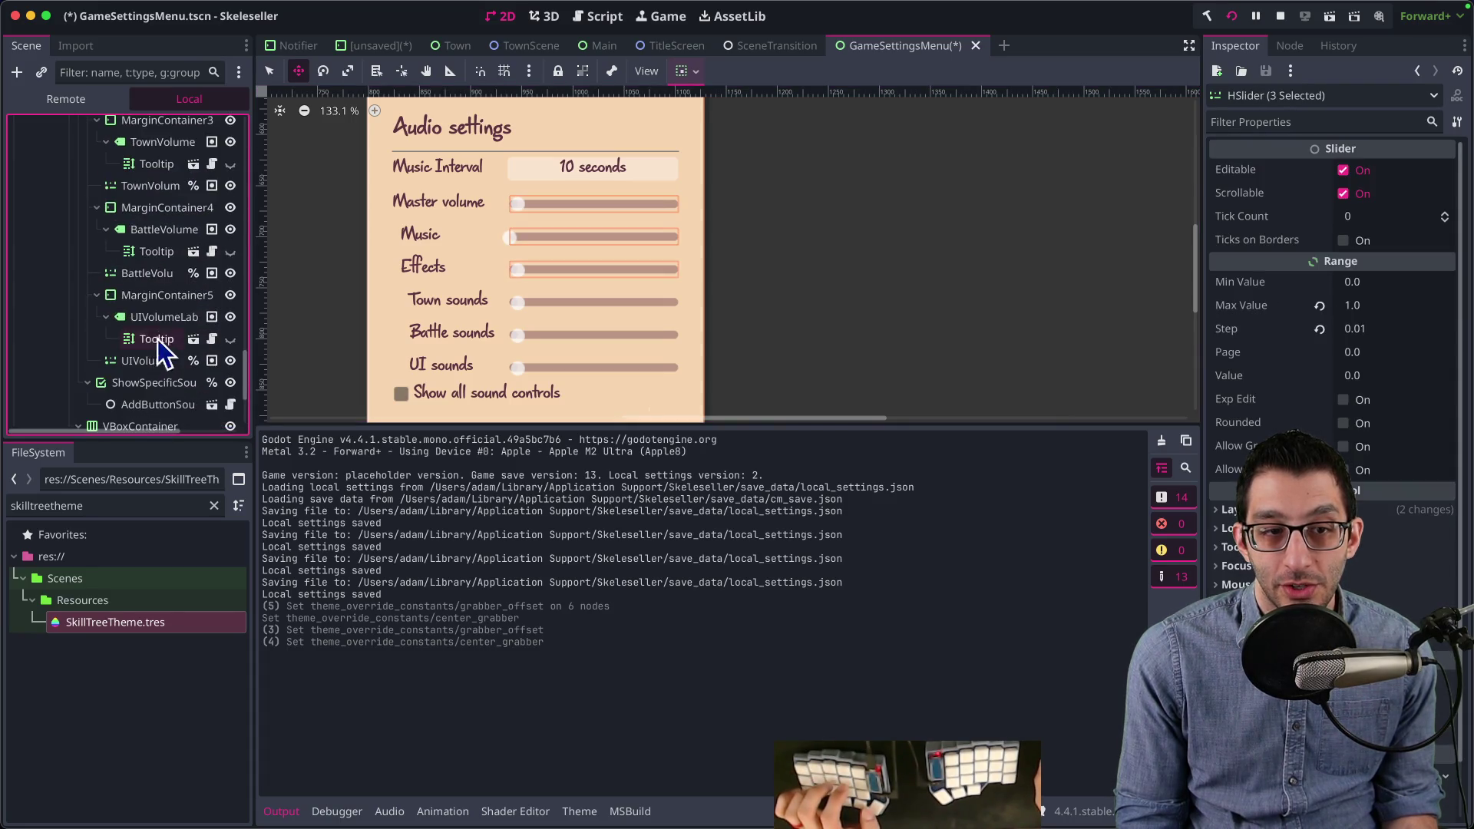
super+click(146, 360)
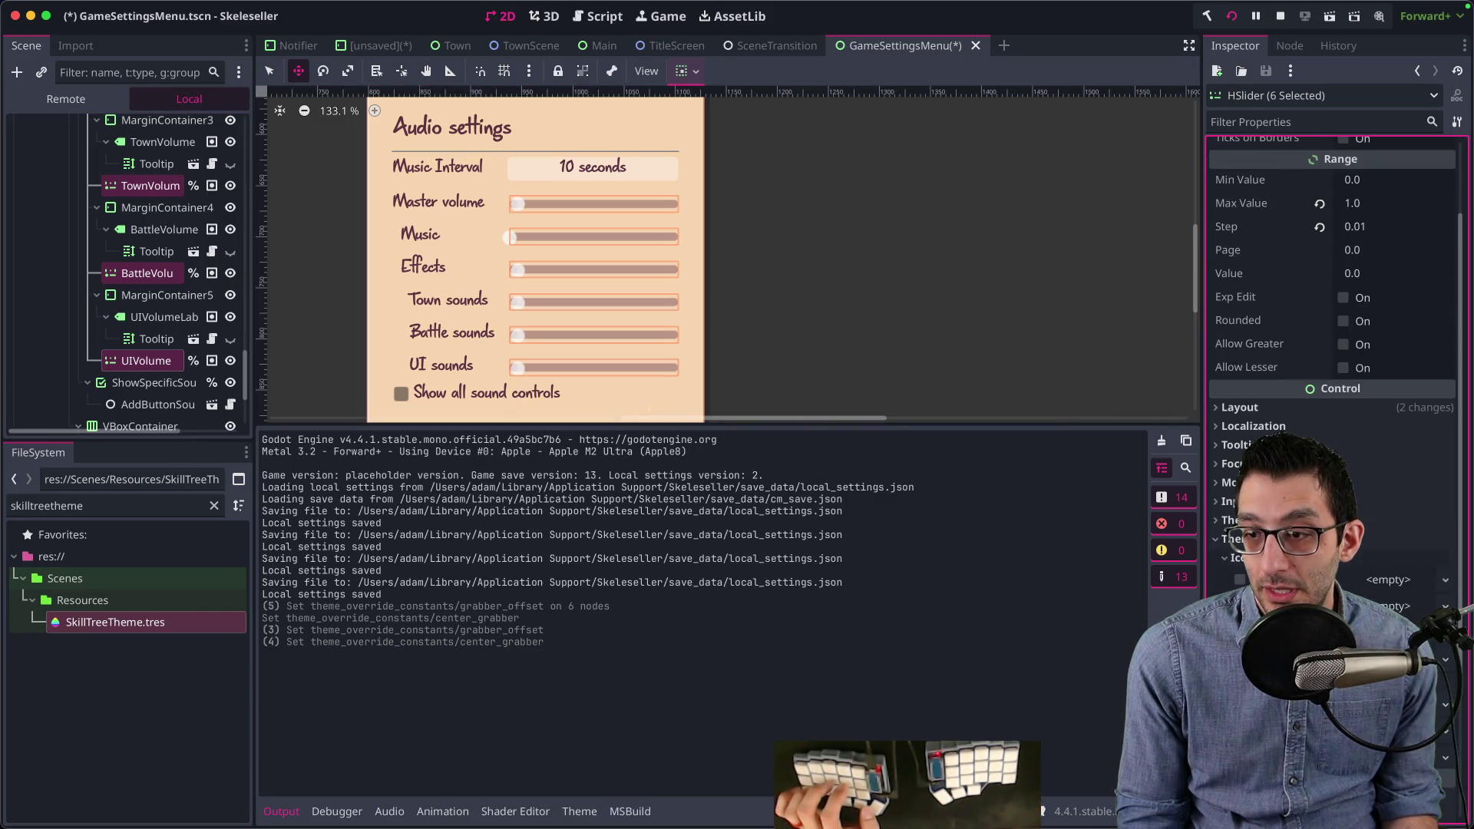
scroll(1332, 307, down, 4)
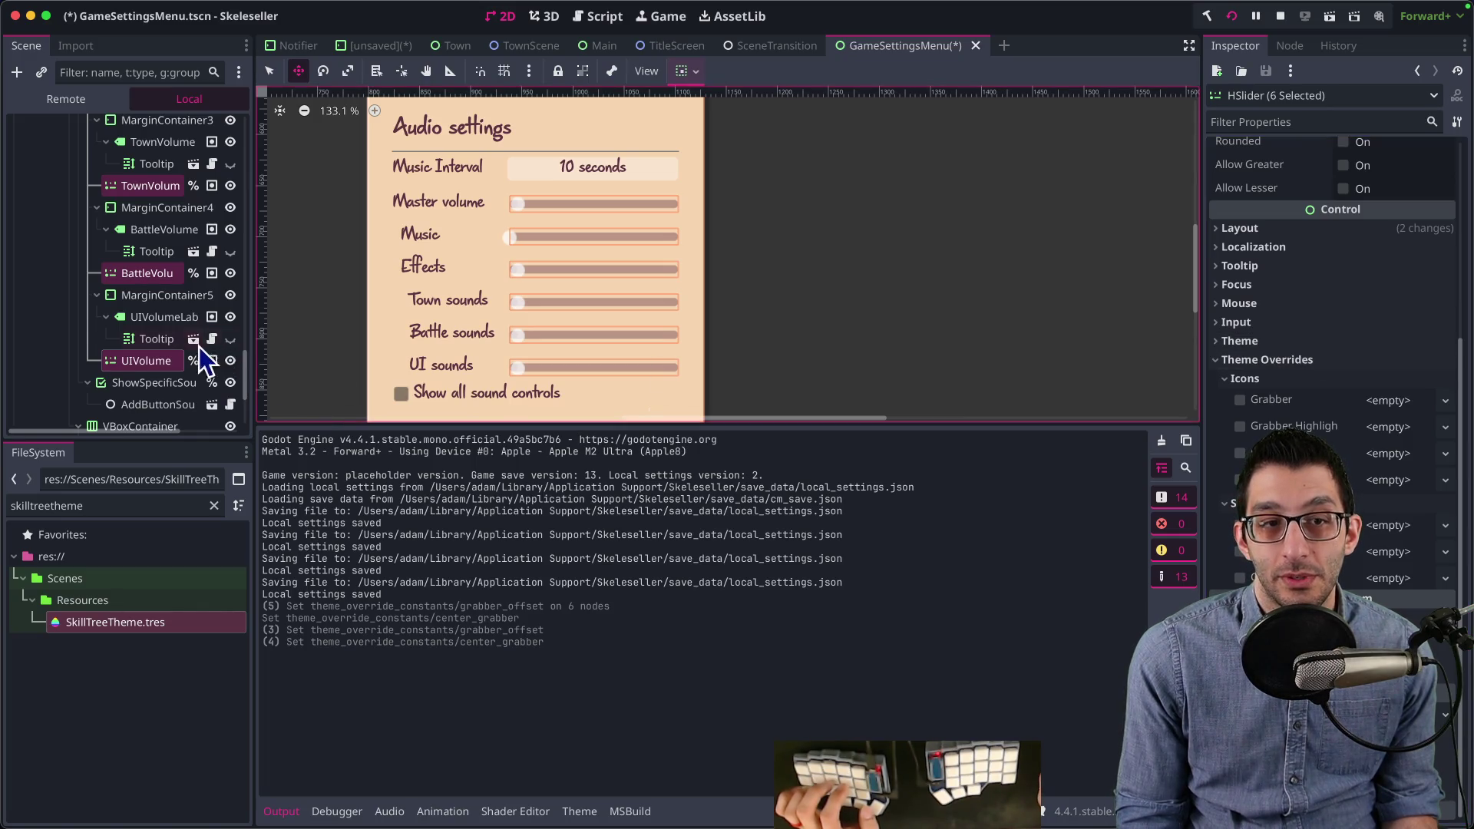
scroll(201, 354, up, 6)
scroll(201, 355, up, 1)
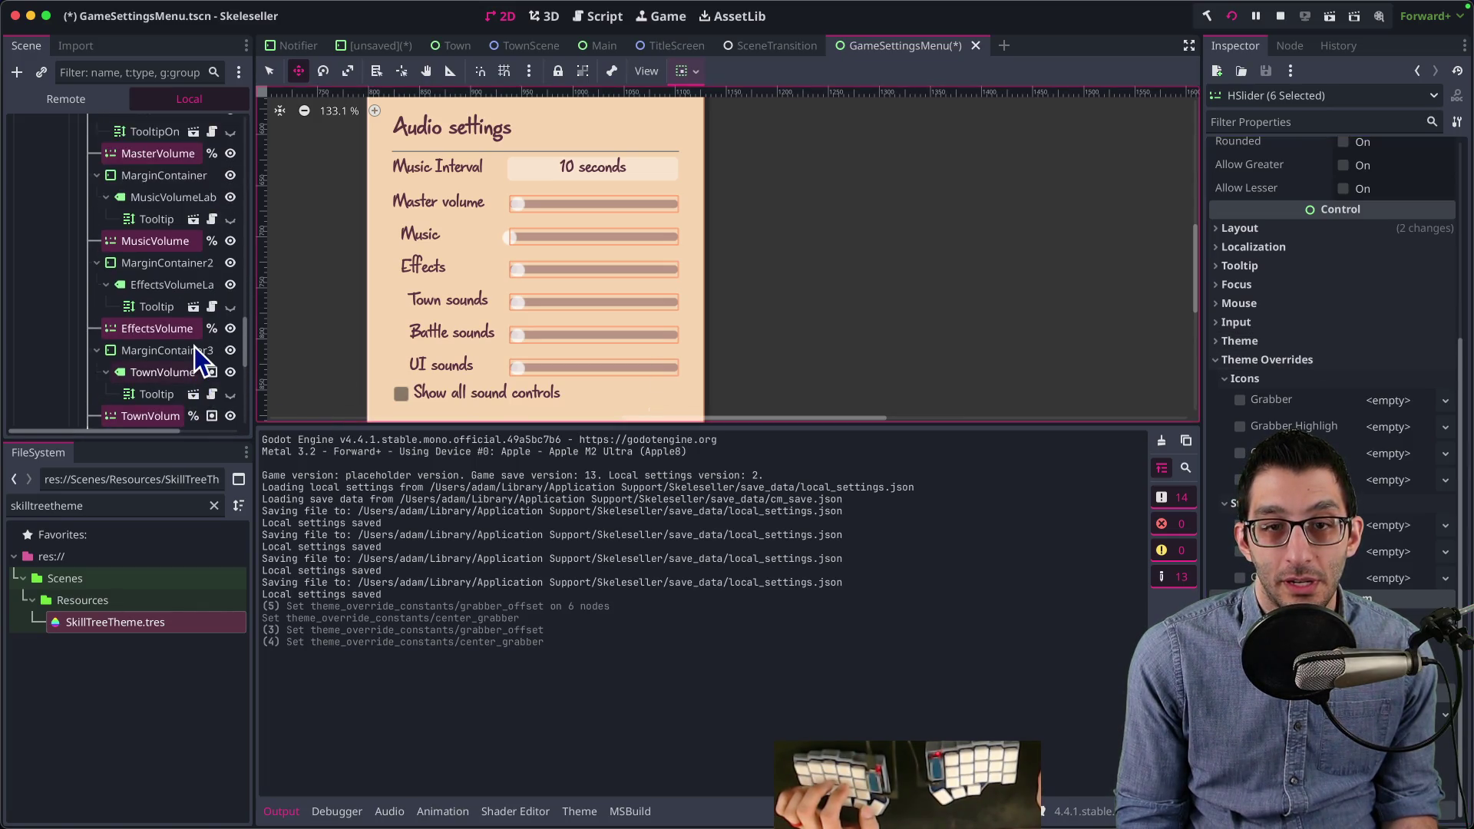
scroll(131, 311, up, 2)
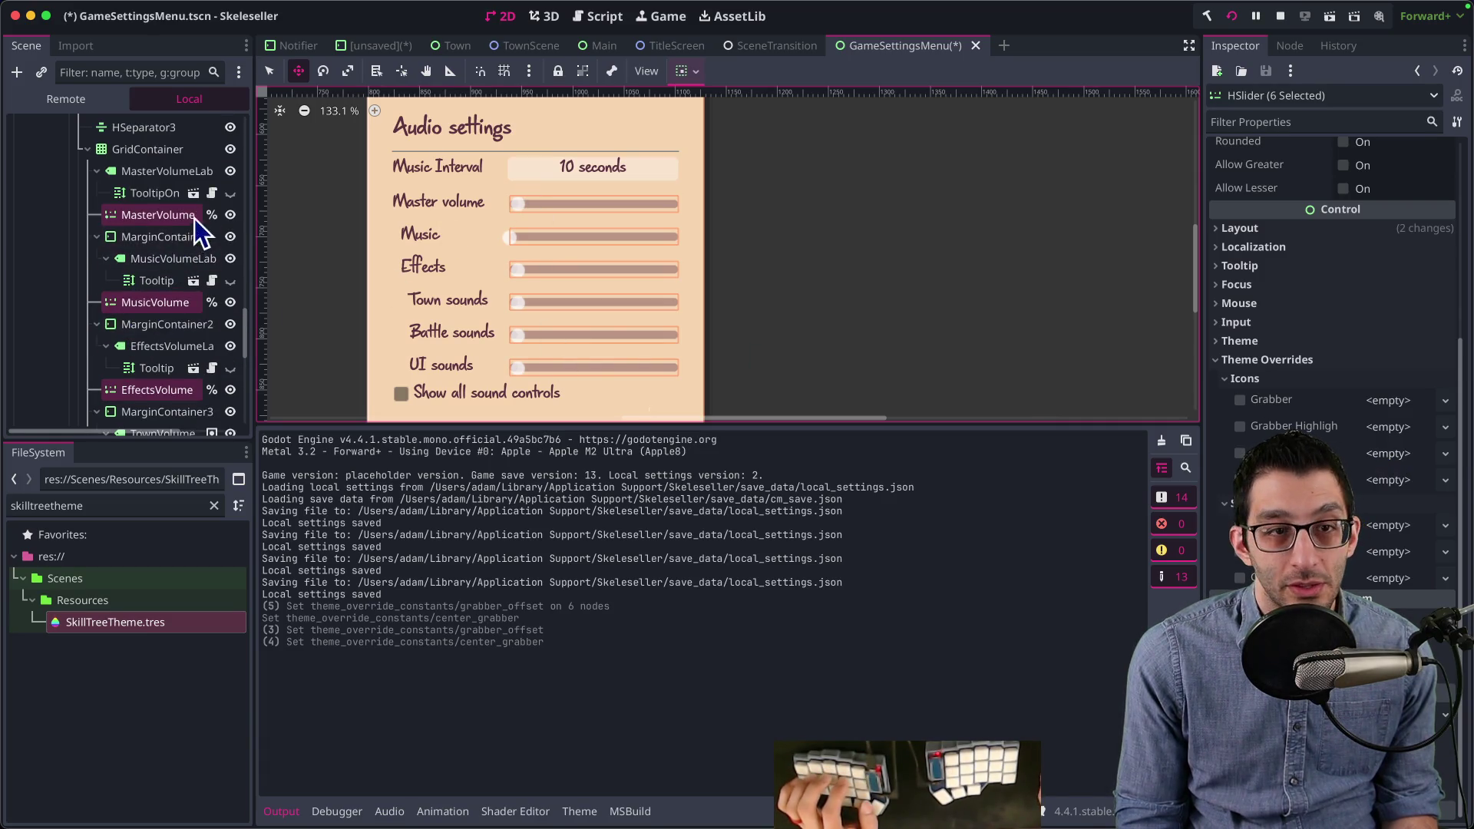
Step: Narrow the selection to MusicVolume and reset its grabber_offset override to 0
ctrl+click(140, 217)
ctrl+click(135, 302)
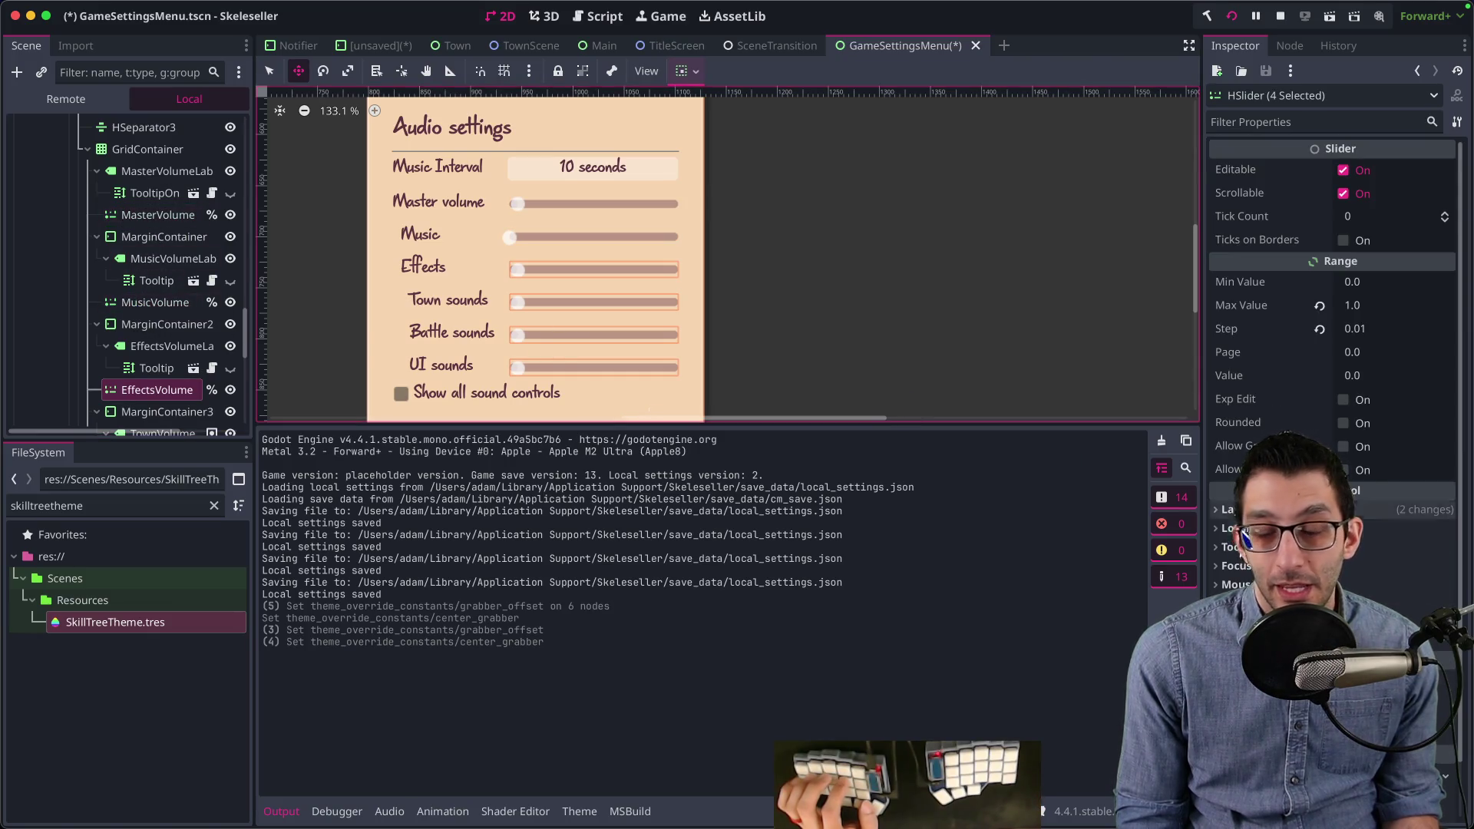
click(135, 302)
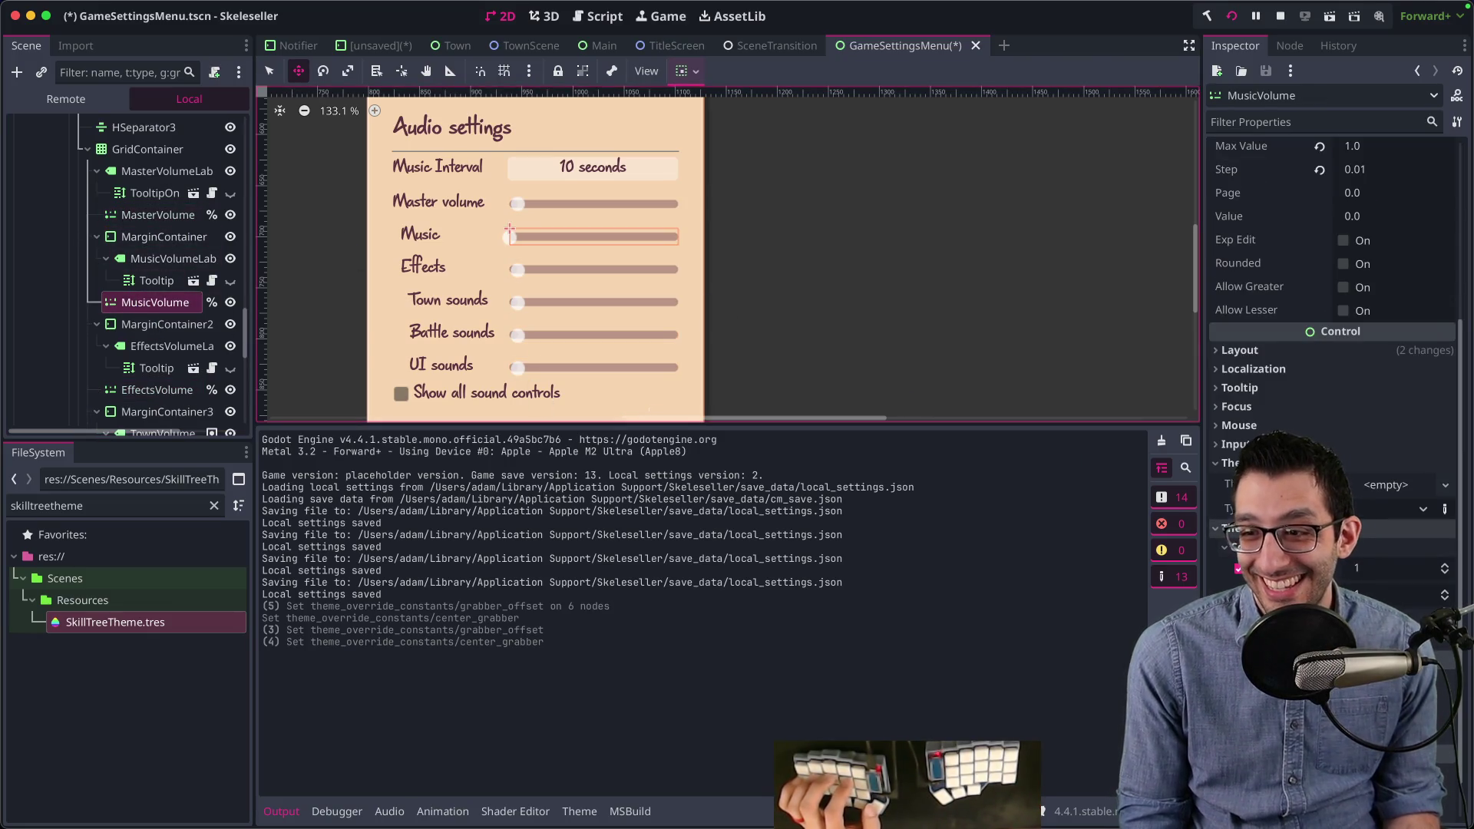
click(1444, 600)
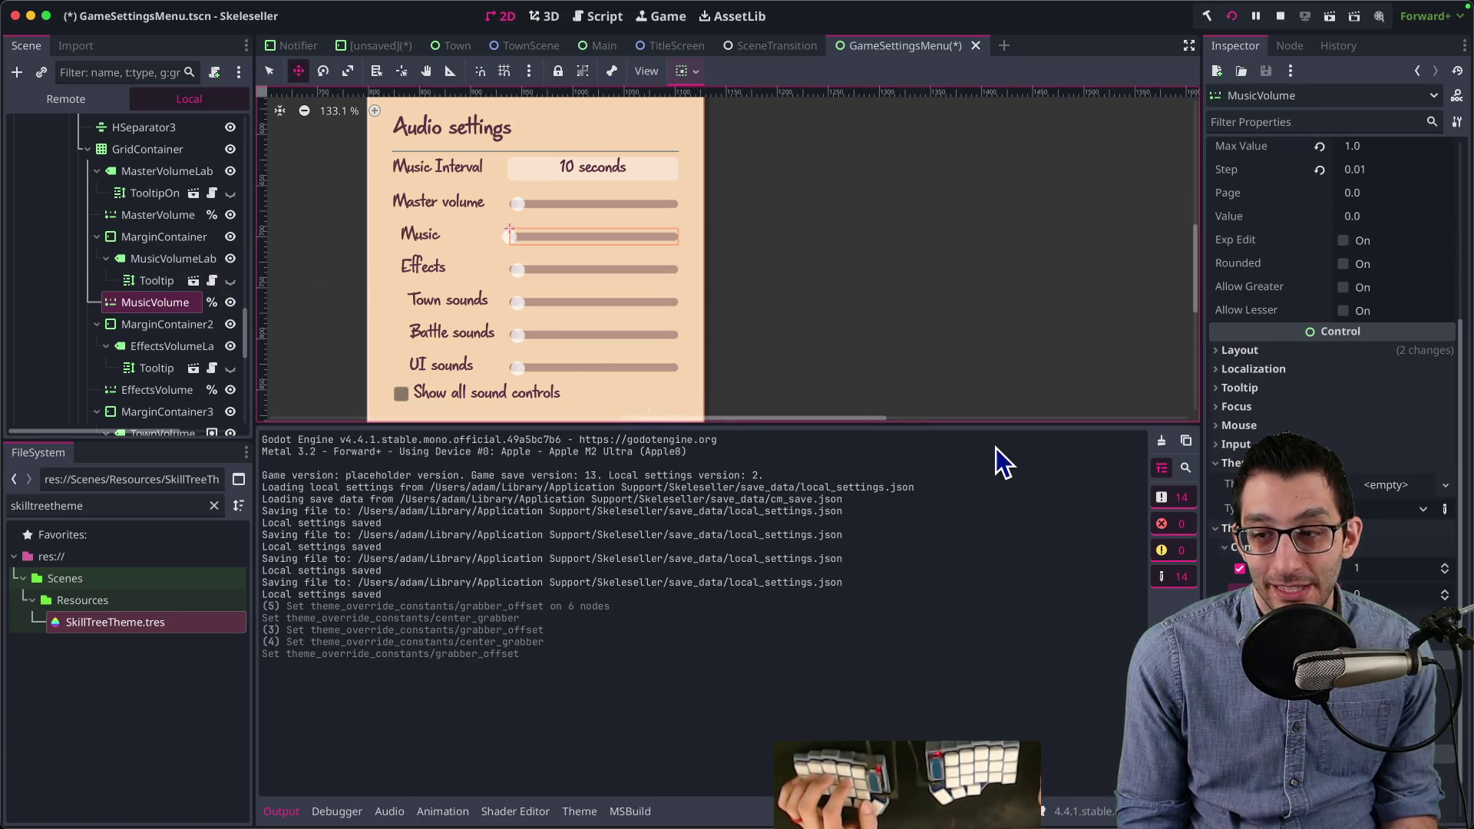
Step: Enable MasterVolume's Center Grabber override at 1 and save the scene
click(142, 214)
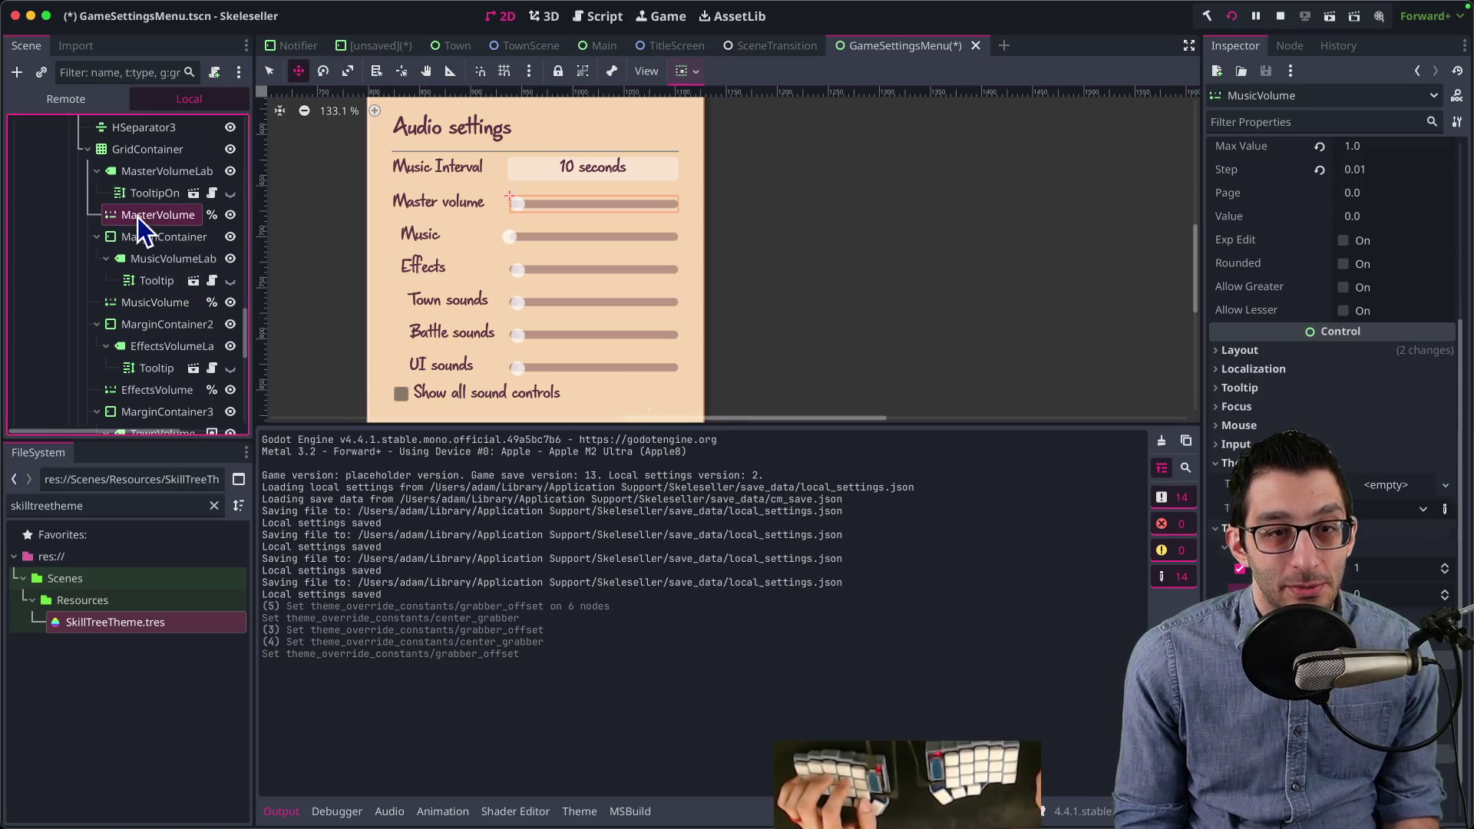
scroll(1339, 581, down, 3)
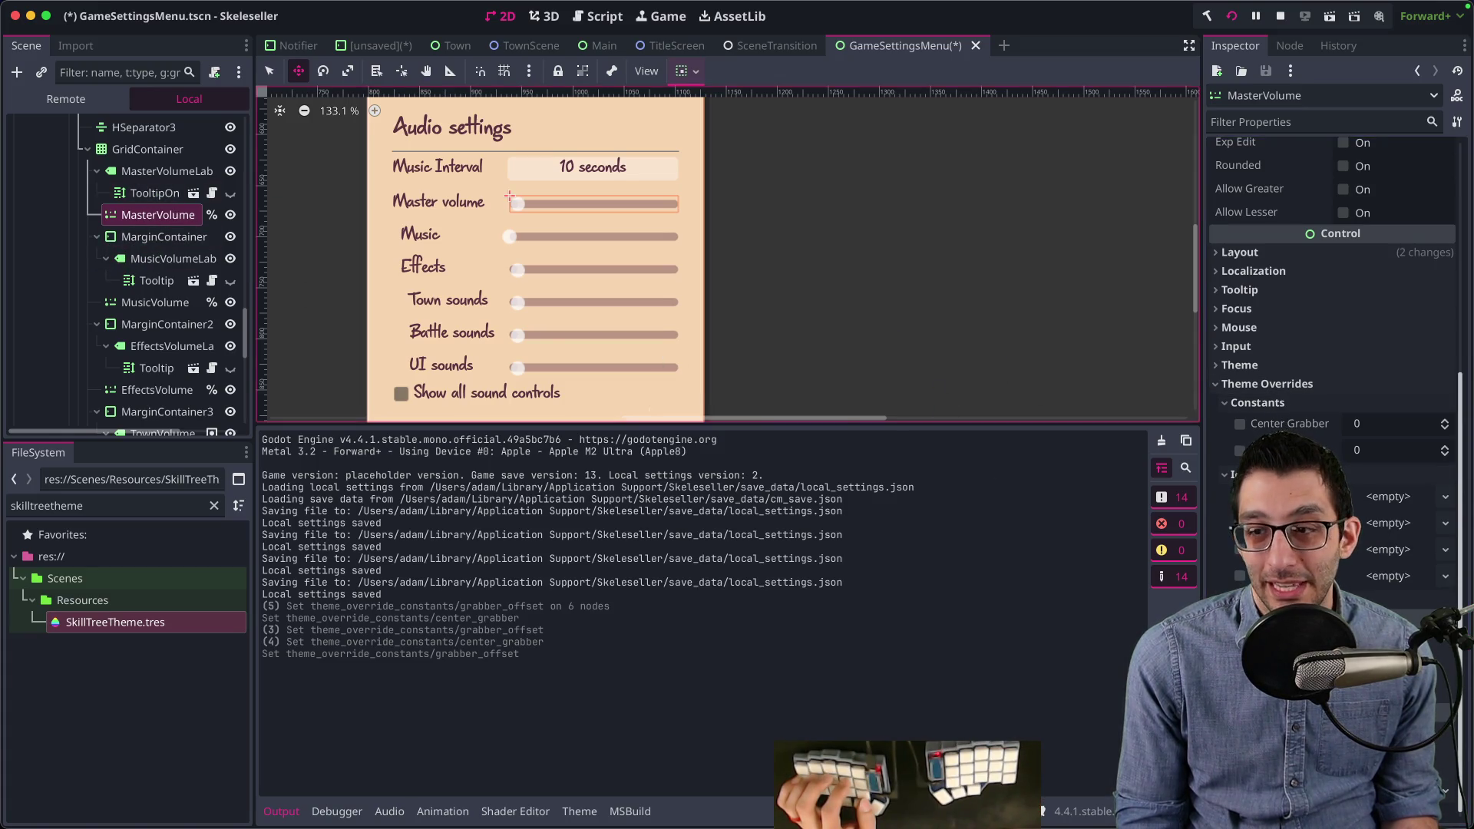
click(1239, 425)
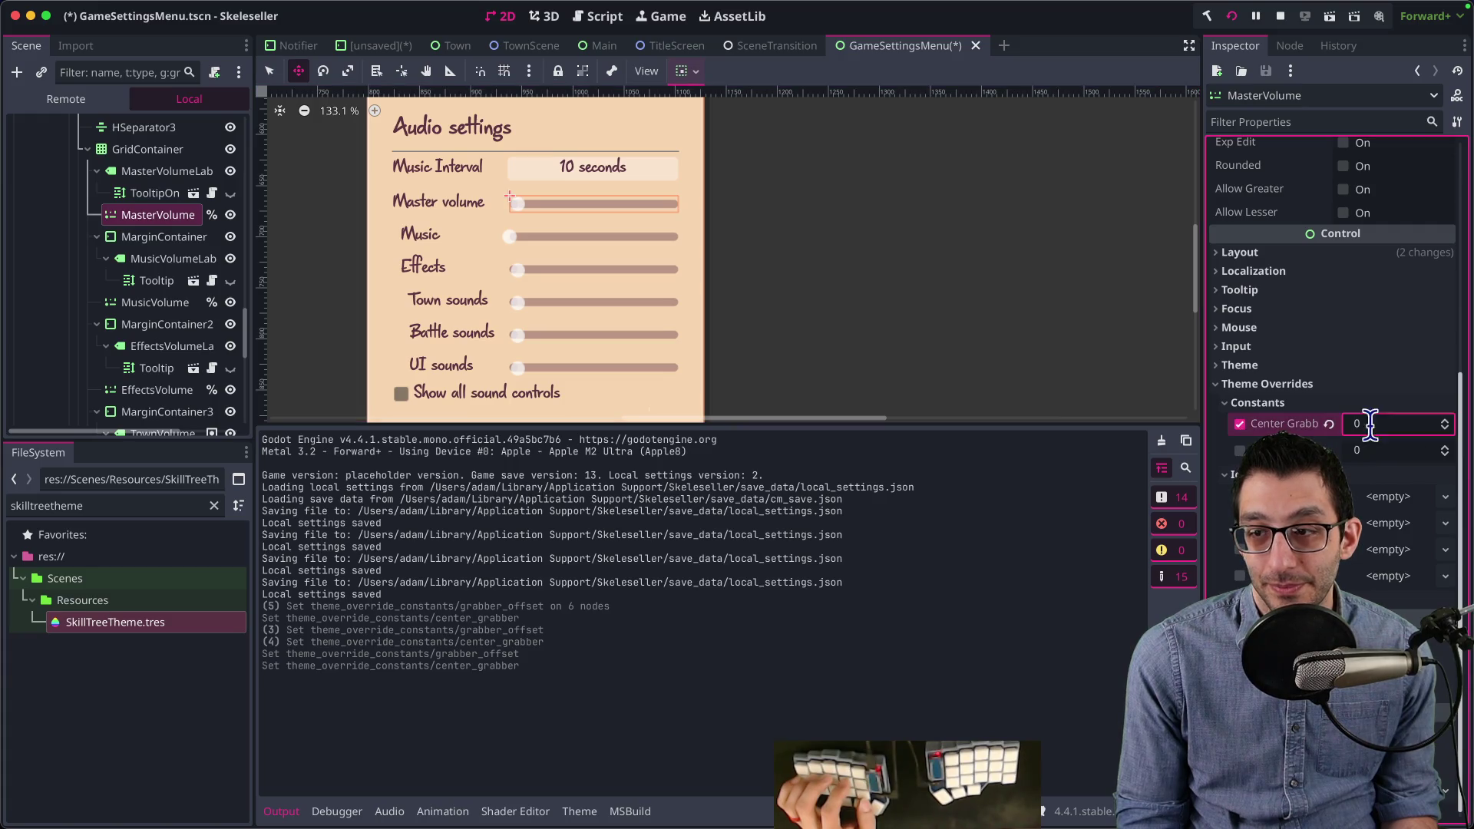
text(1)
key(super+s)
key(super+Tab)
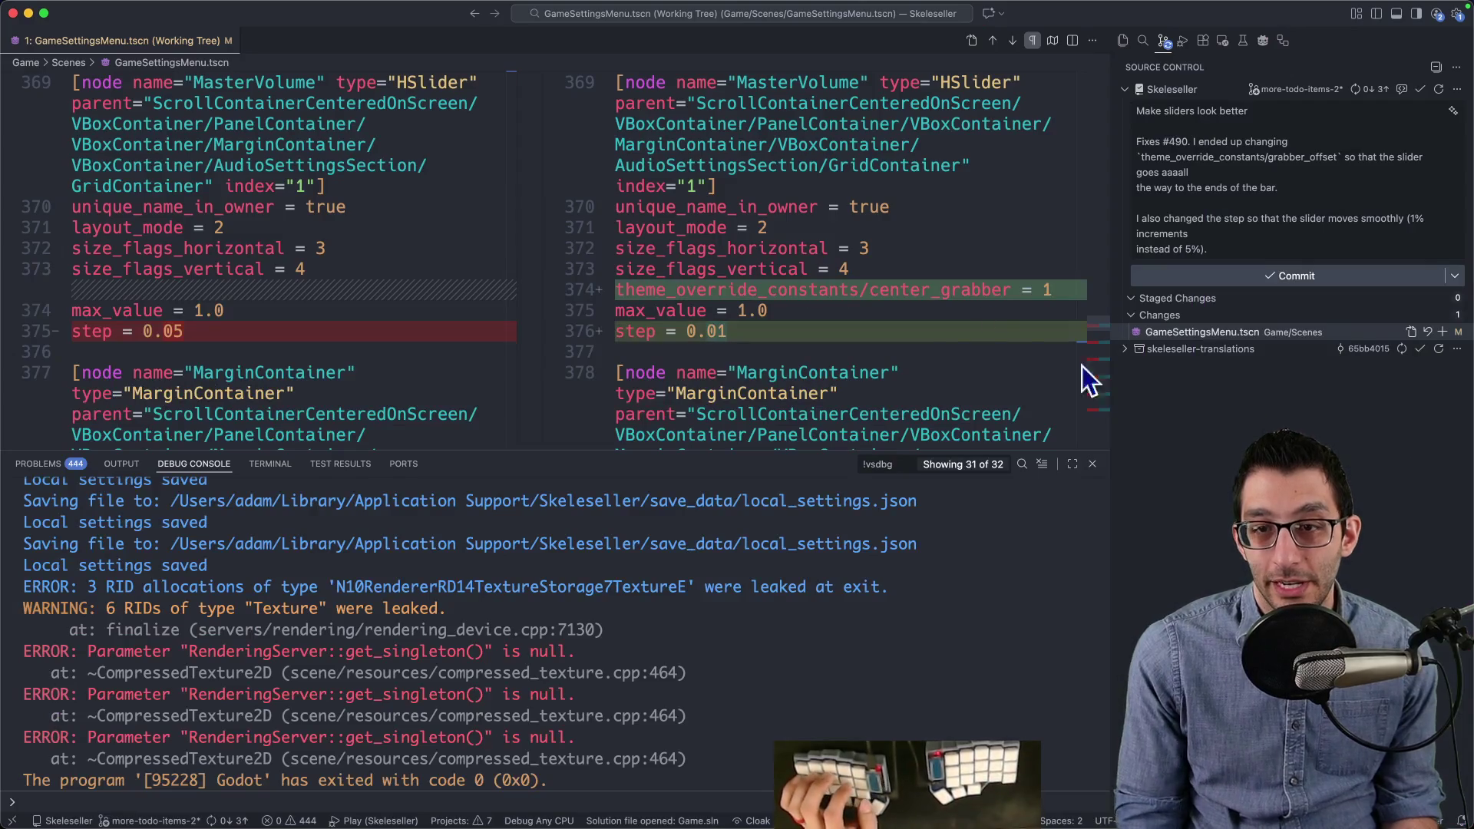
Step: Review the slider overrides in the GameSettingsMenu.tscn diff, then return to Godot
scroll(921, 315, up, 5)
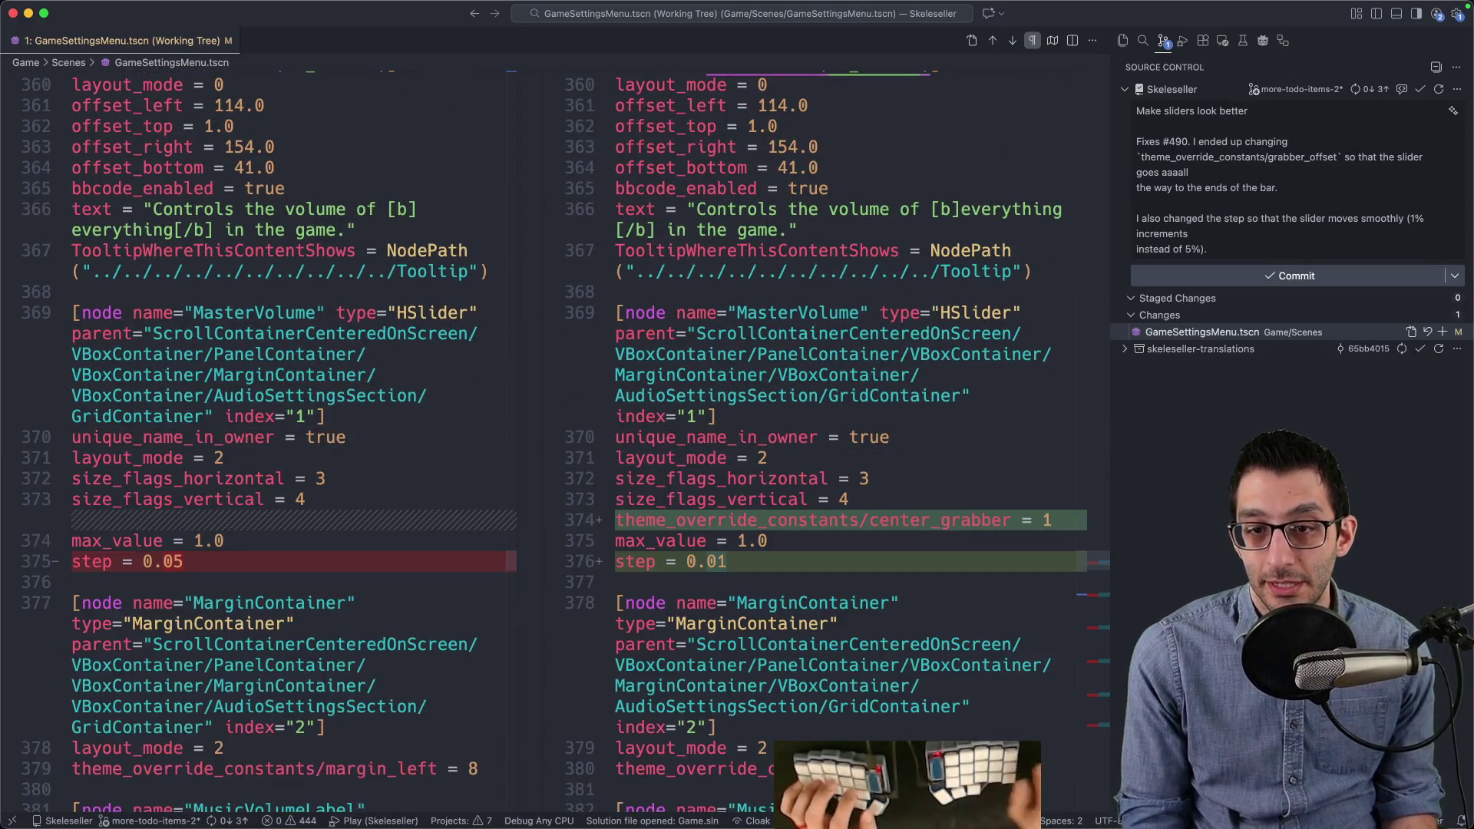
scroll(930, 329, down, 3)
scroll(1060, 340, down, 10)
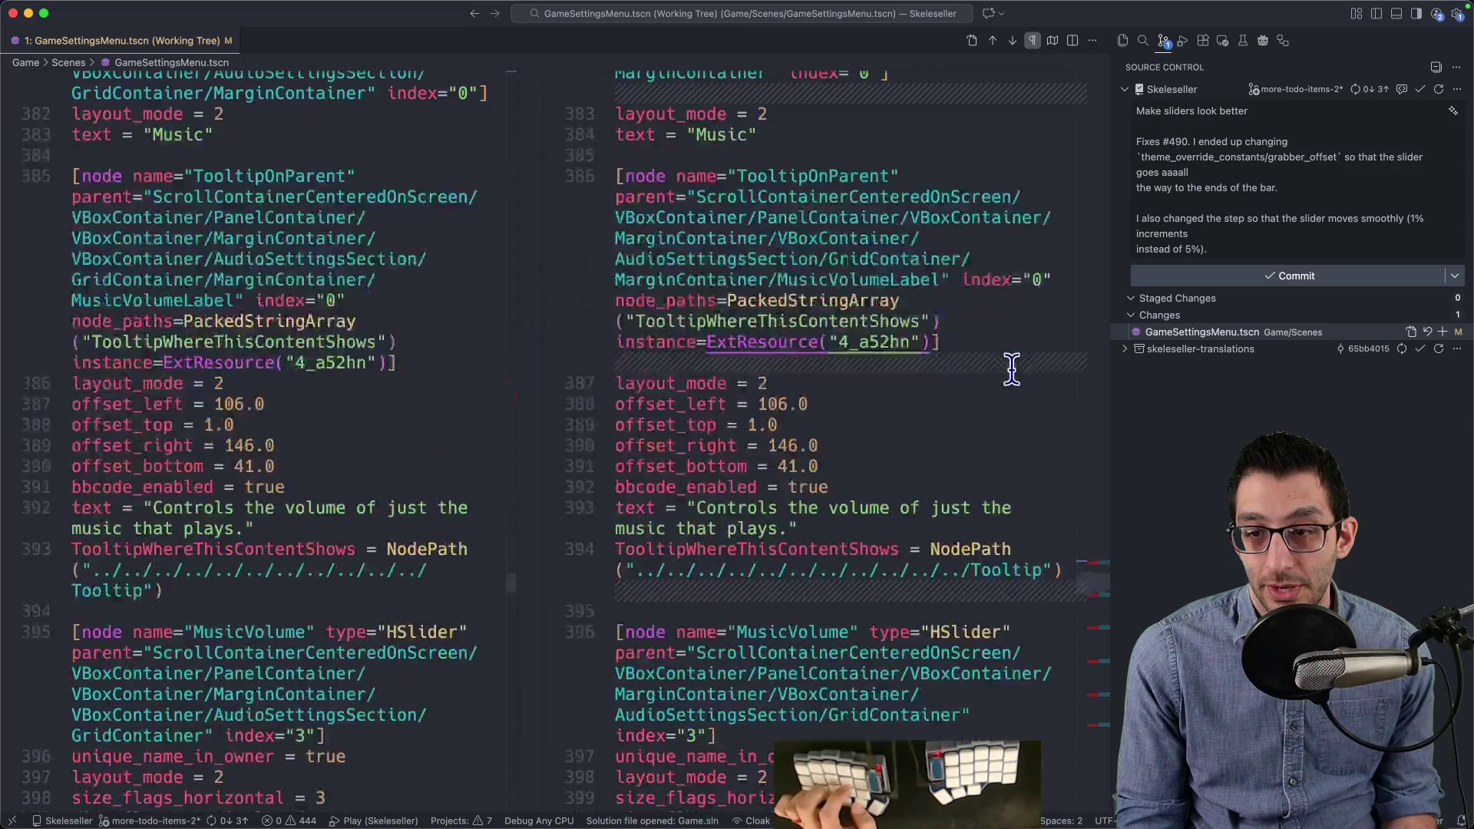
scroll(1048, 530, down, 8)
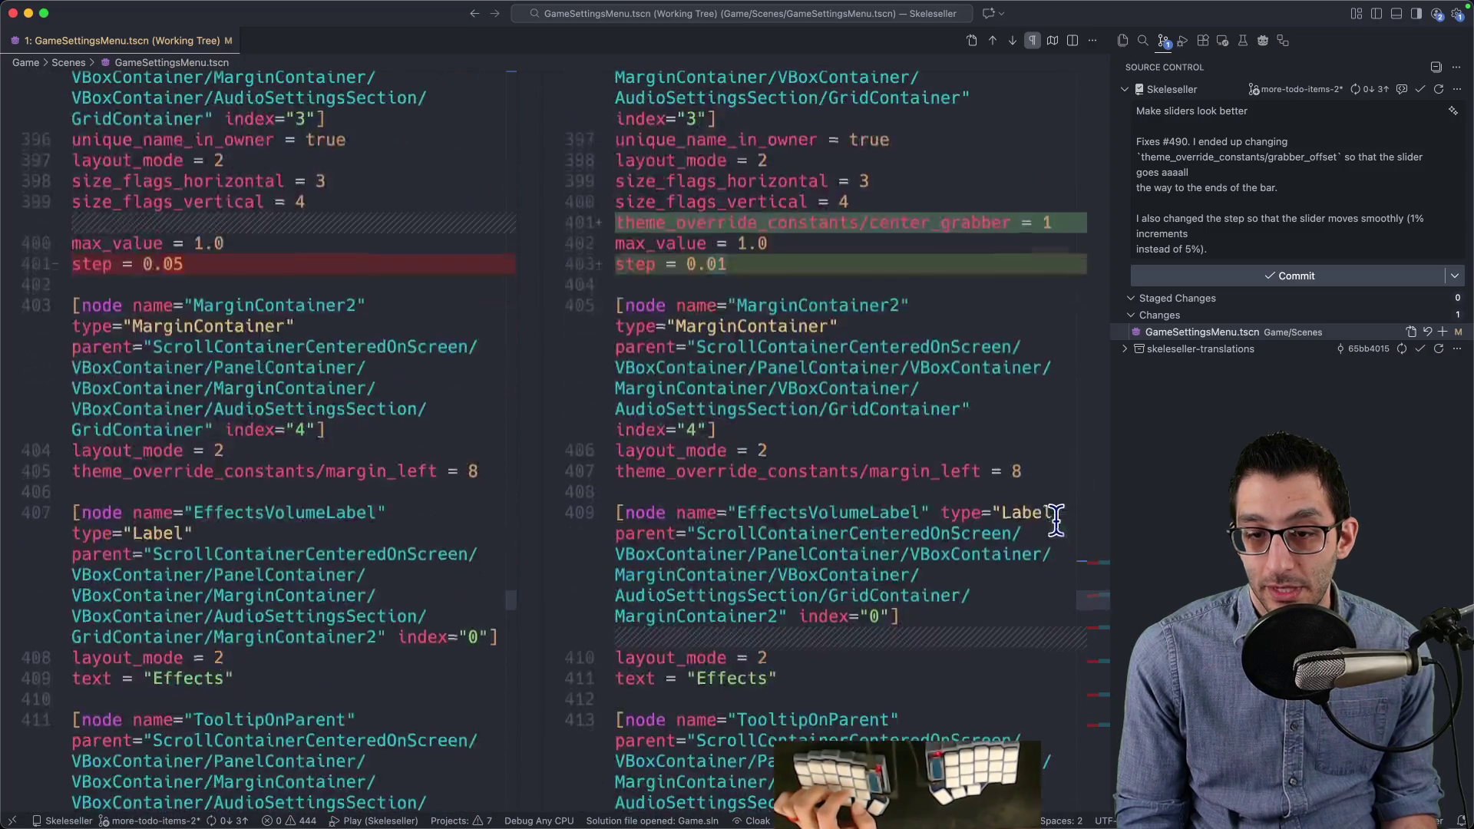
scroll(1046, 514, down, 3)
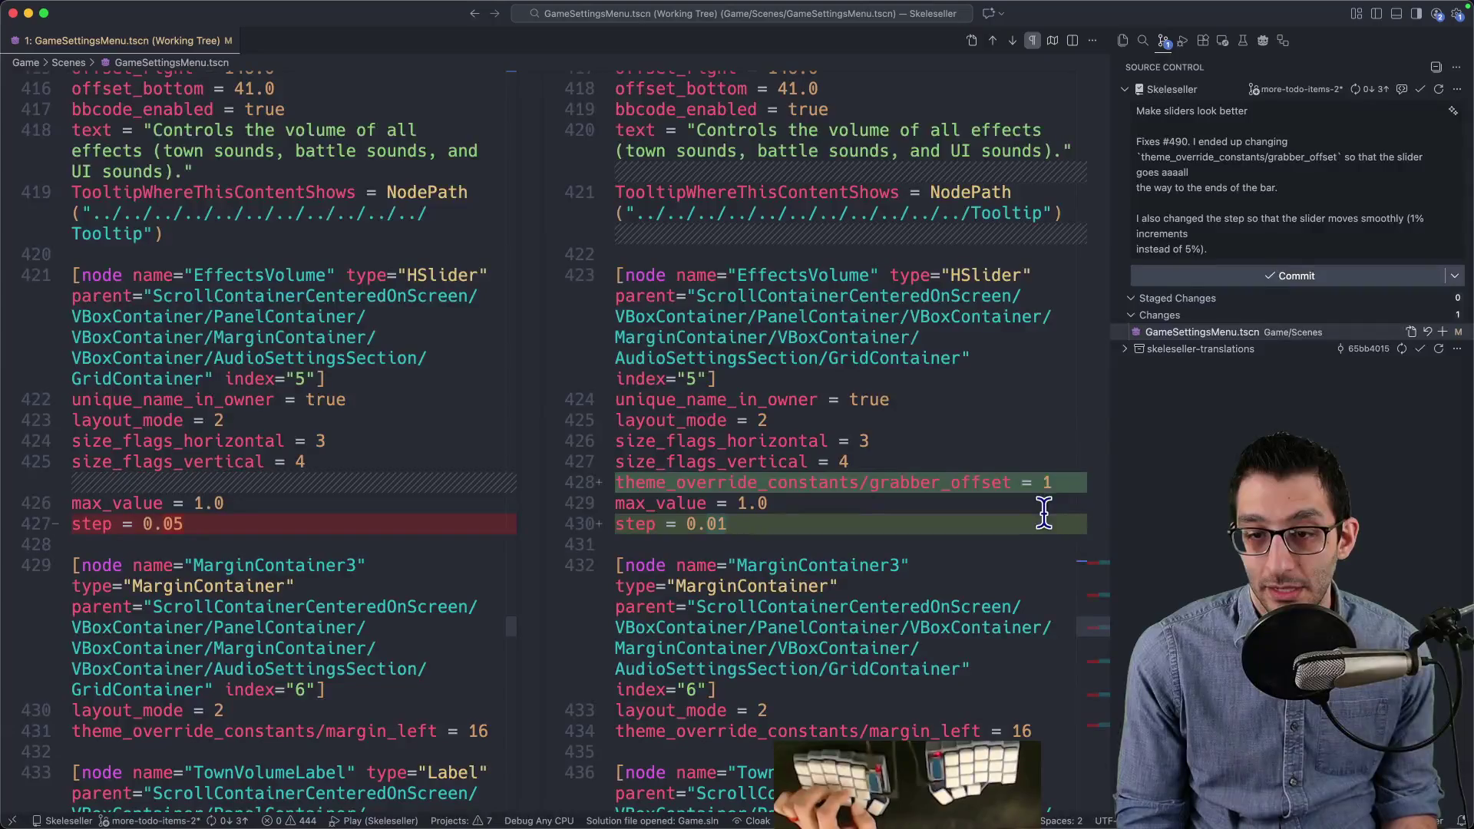
scroll(1048, 488, down, 8)
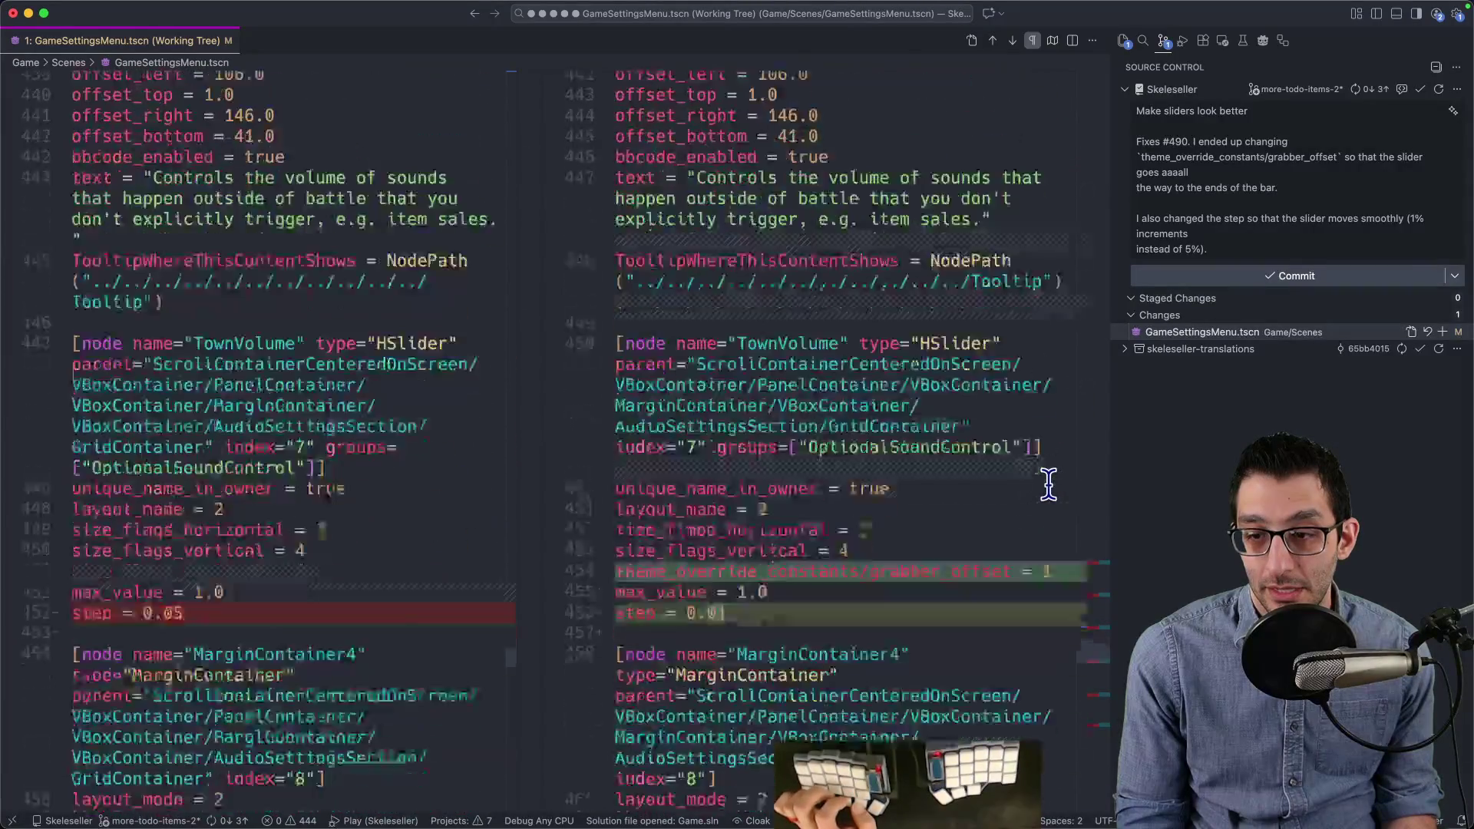
scroll(1048, 483, down, 2)
scroll(1055, 480, down, 6)
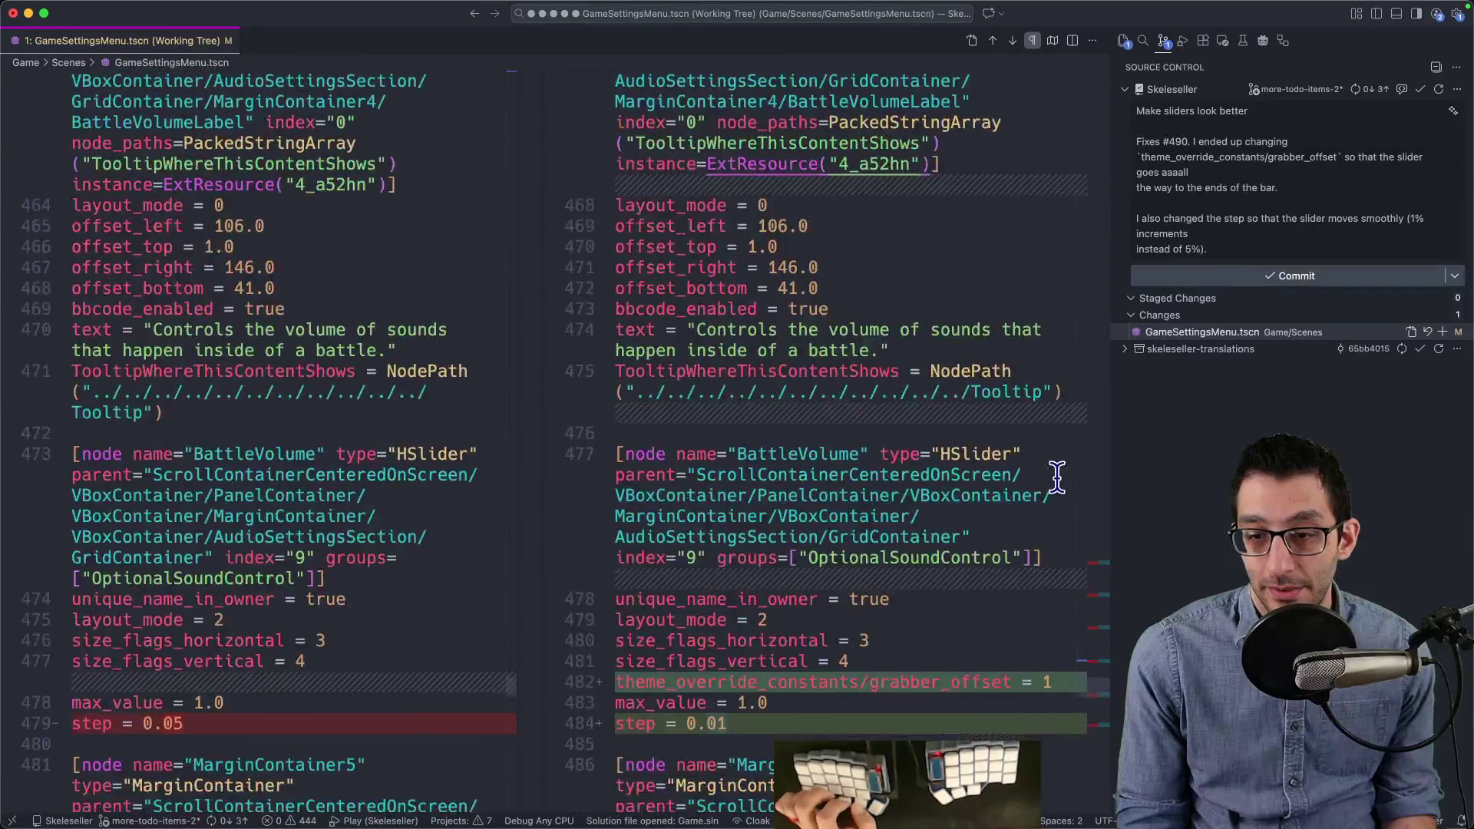
scroll(1056, 480, down, 8)
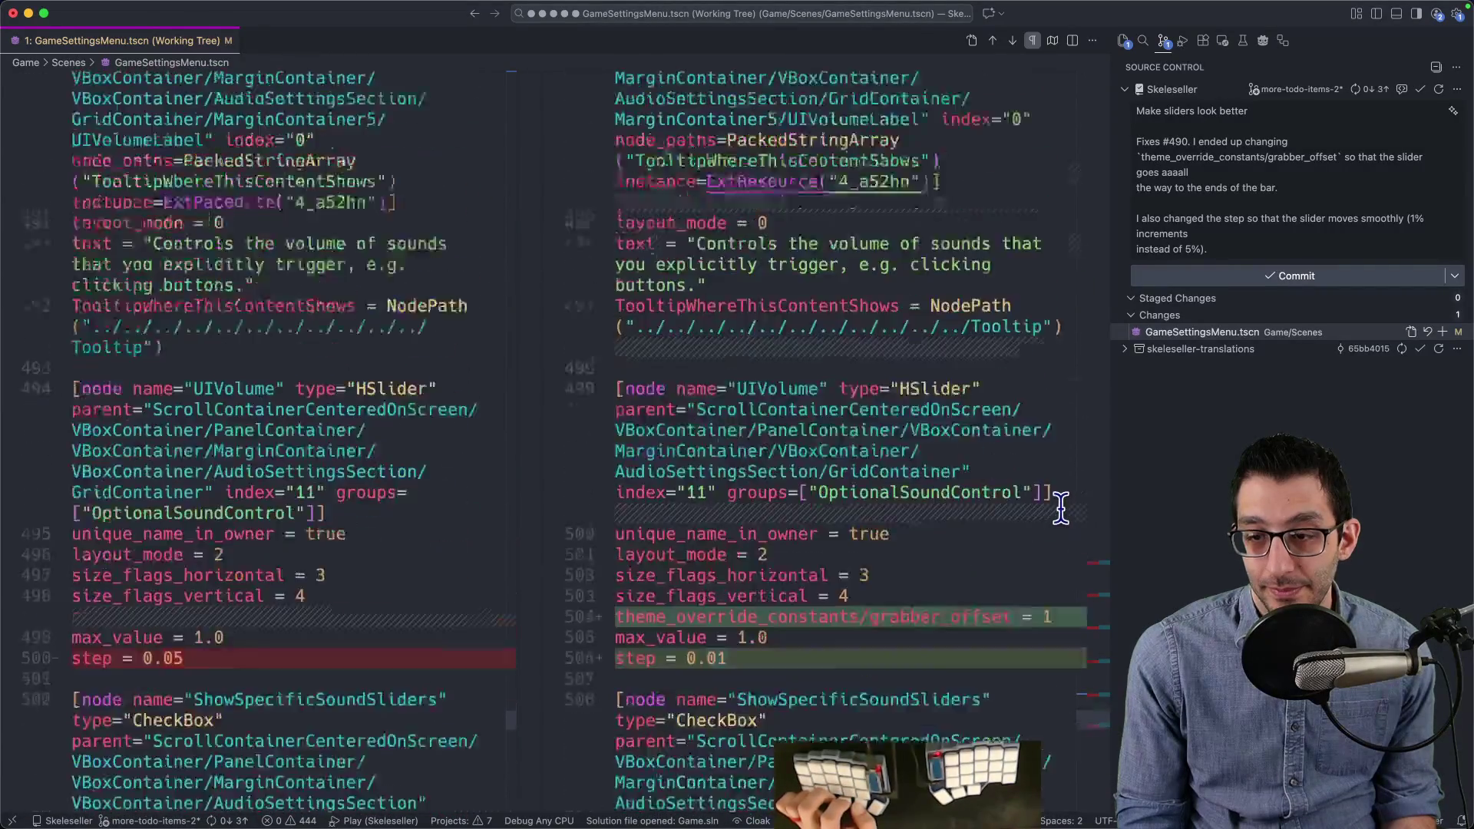
scroll(1060, 507, down, 4)
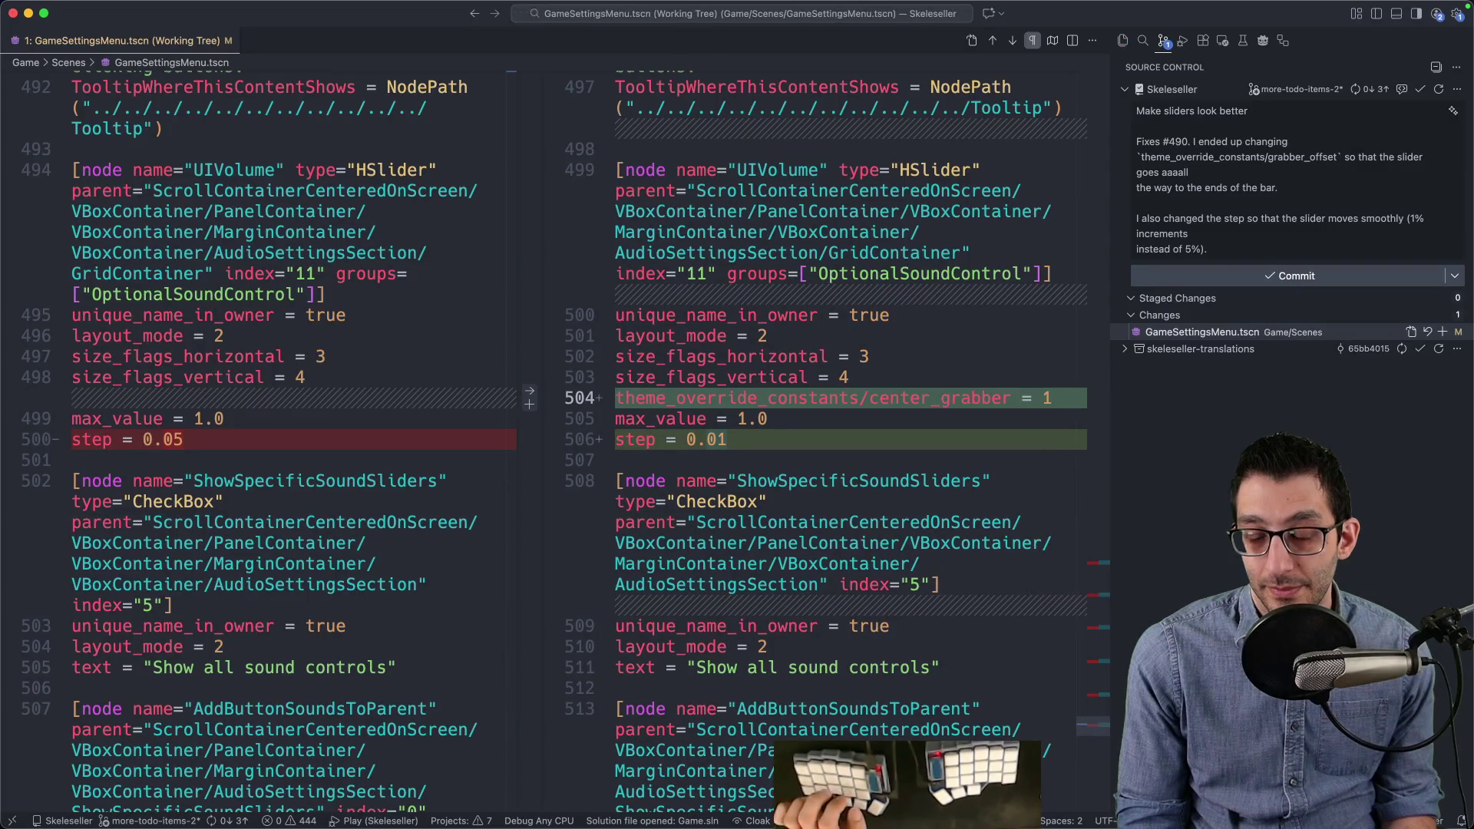
click(931, 790)
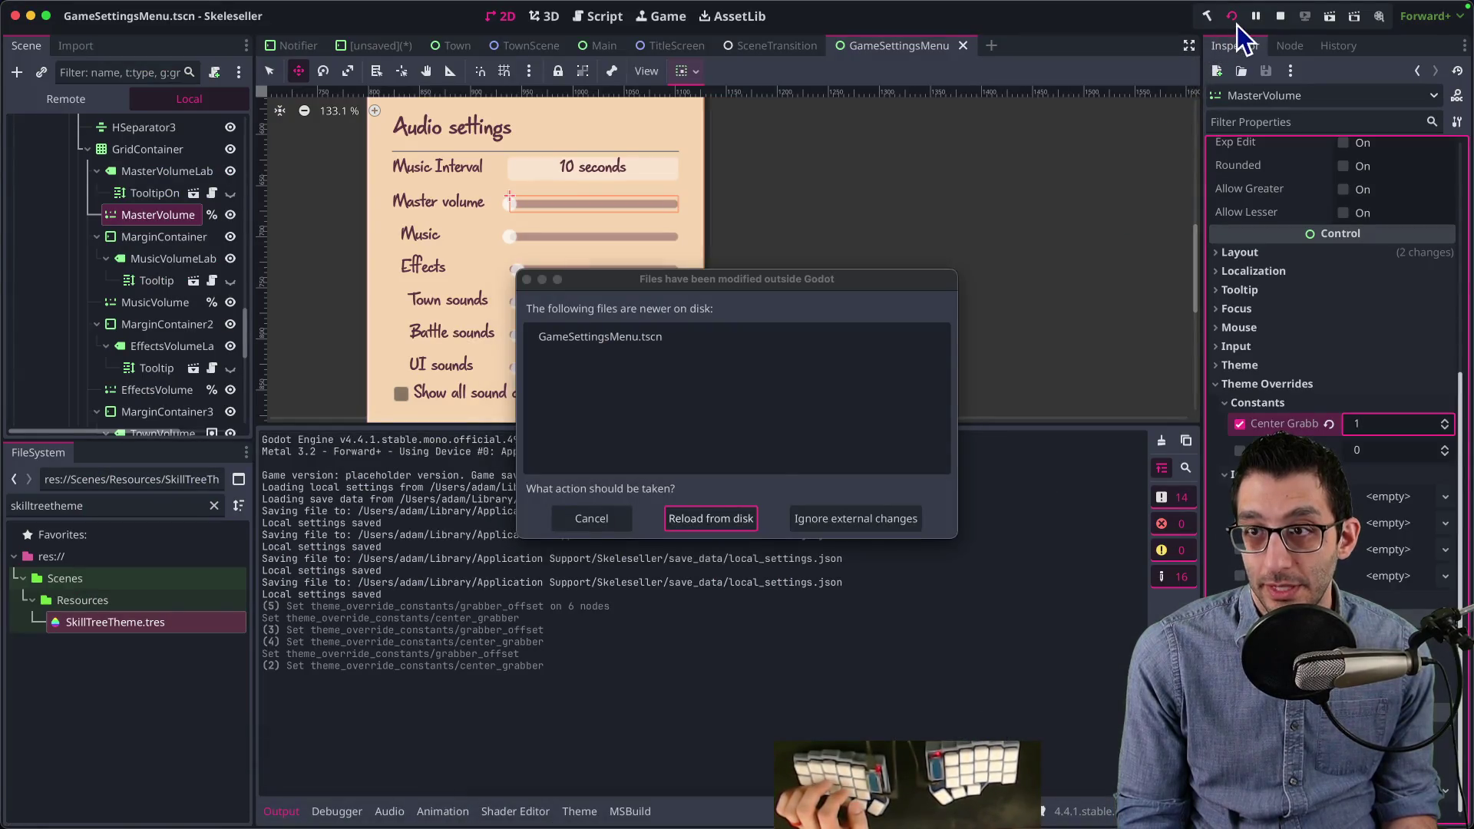
Step: Reload GameSettingsMenu.tscn from disk and relaunch Skeleseller
click(725, 523)
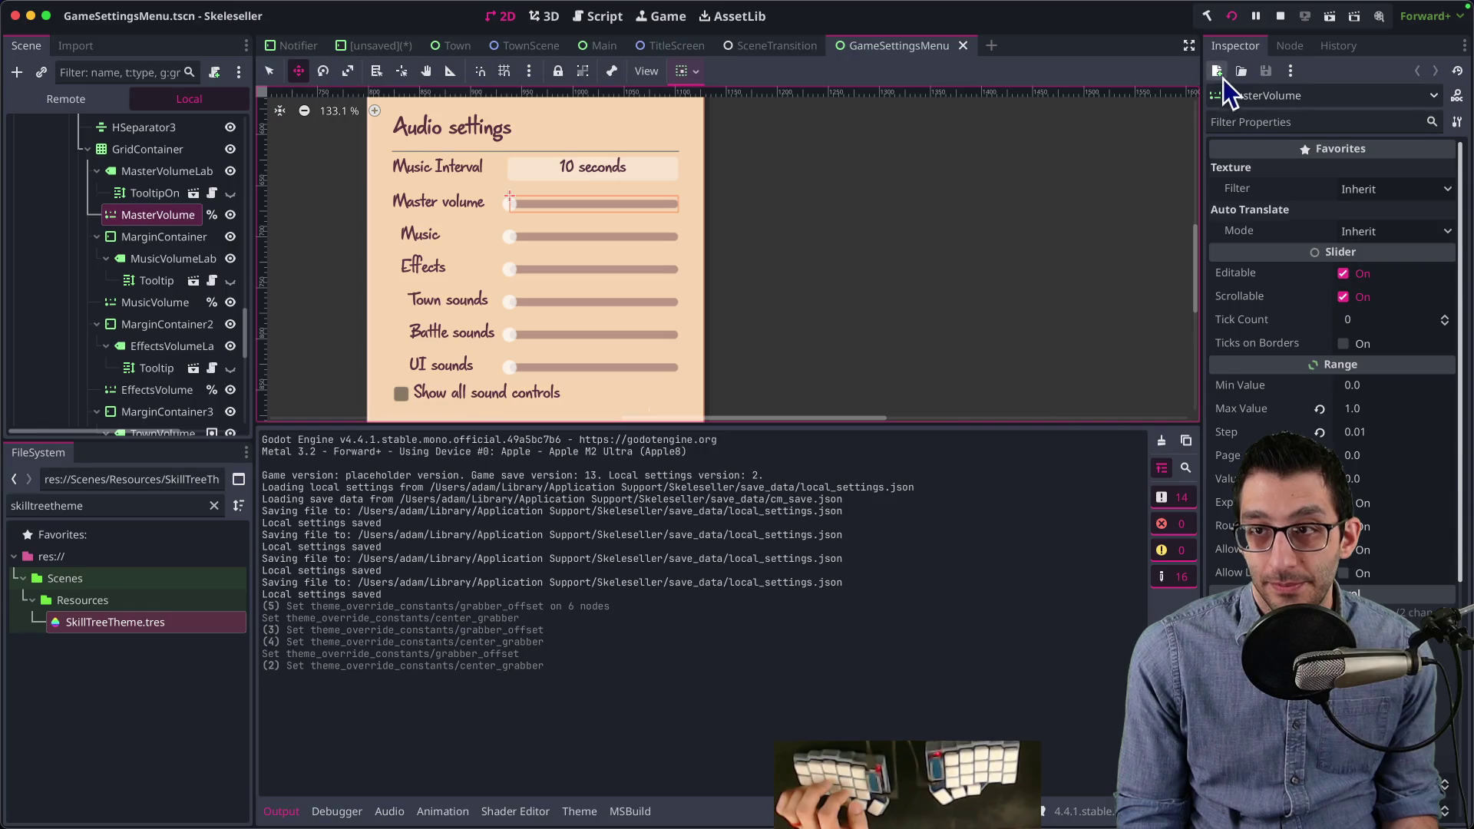
click(1231, 16)
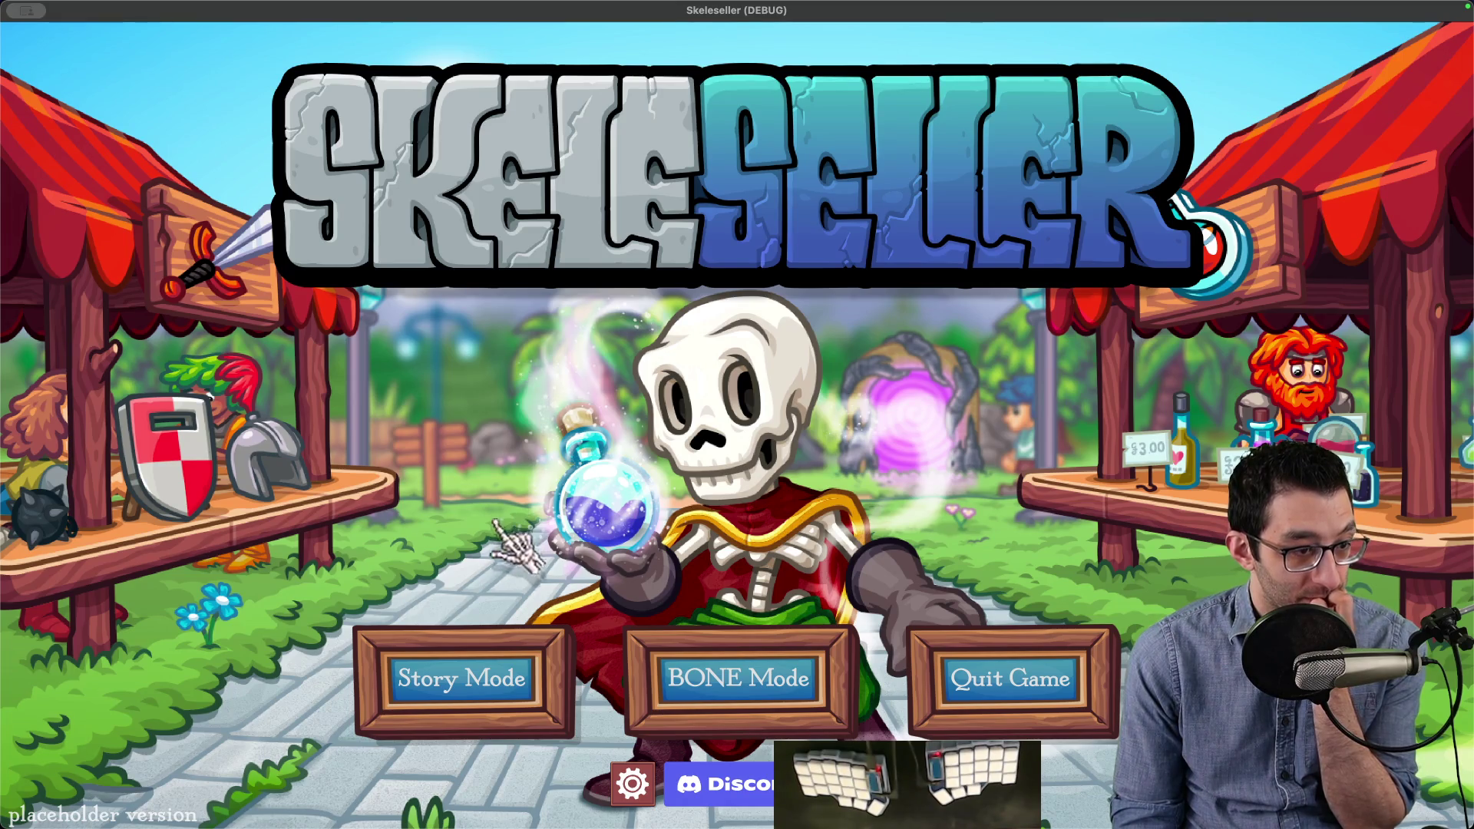
Step: Start a Story Mode game, dismiss the saved-game prompt, and open the settings panel
click(491, 665)
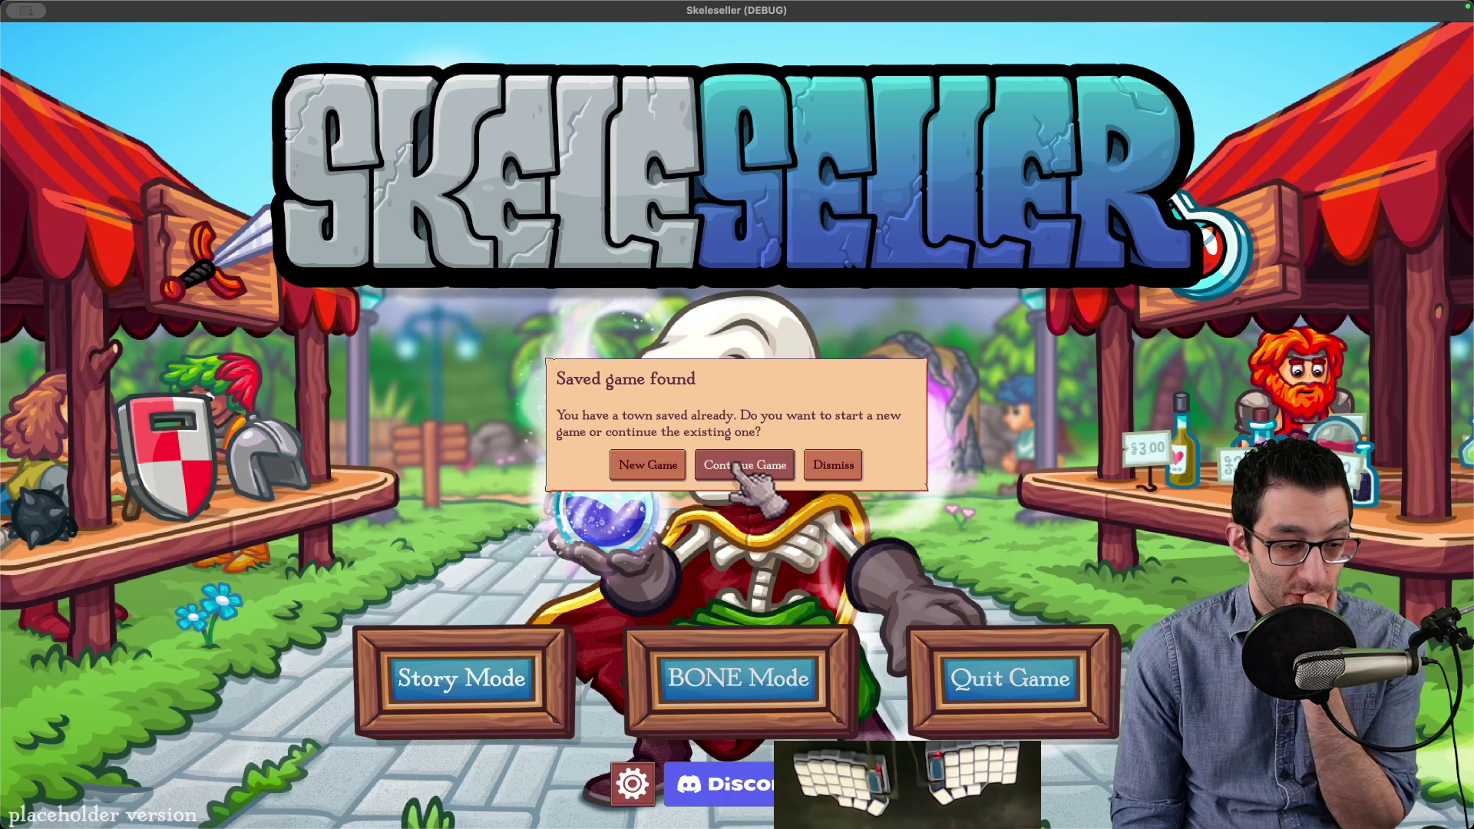
click(833, 466)
click(631, 783)
Step: Raise master volume to maximum and Town sounds to about 88%, then save the settings
mouse_move(730, 526)
mouse_down()
mouse_move(838, 536)
mouse_move(707, 565)
mouse_move(868, 573)
mouse_move(798, 566)
mouse_up()
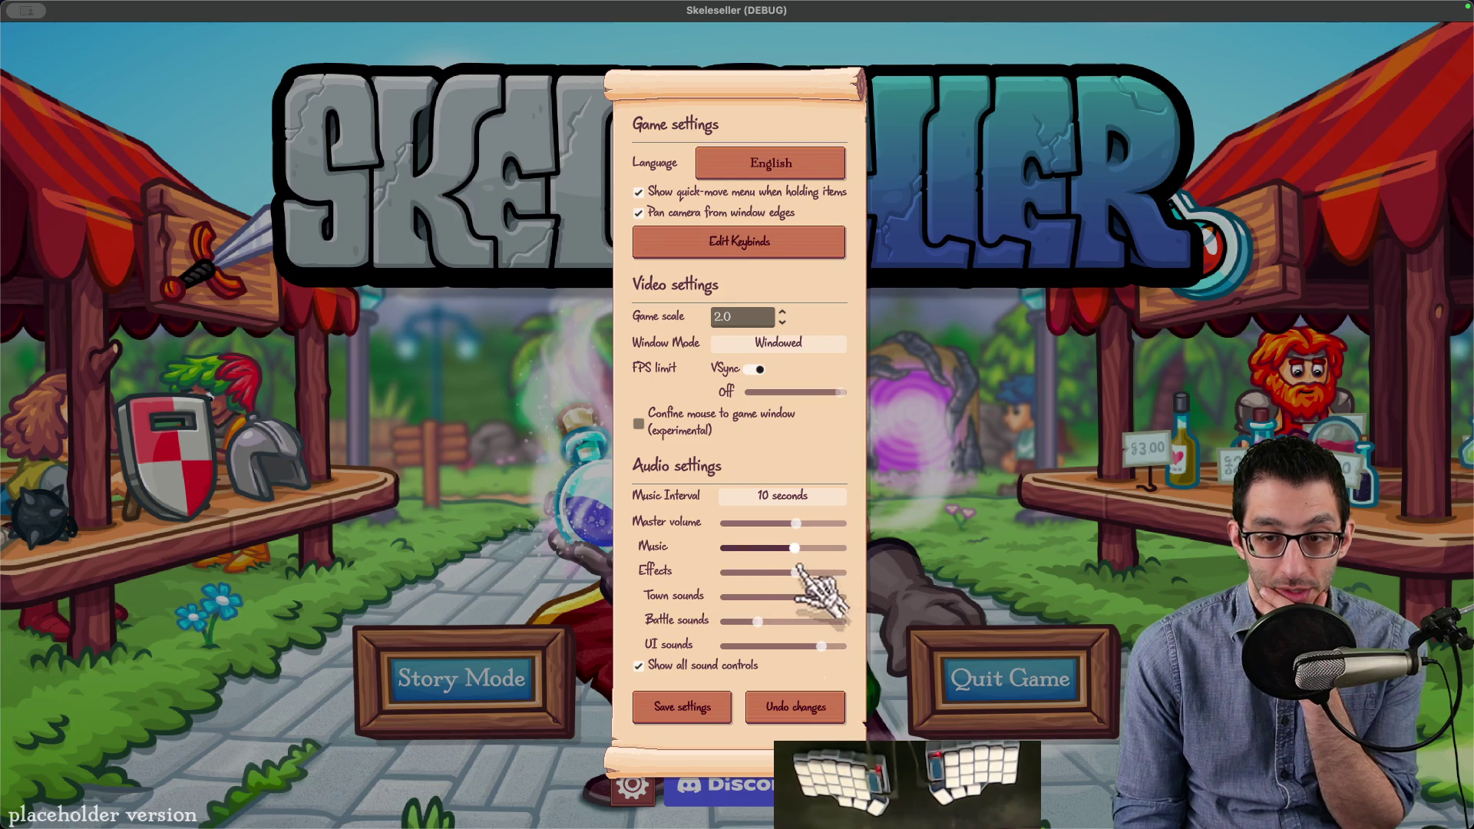
click(798, 571)
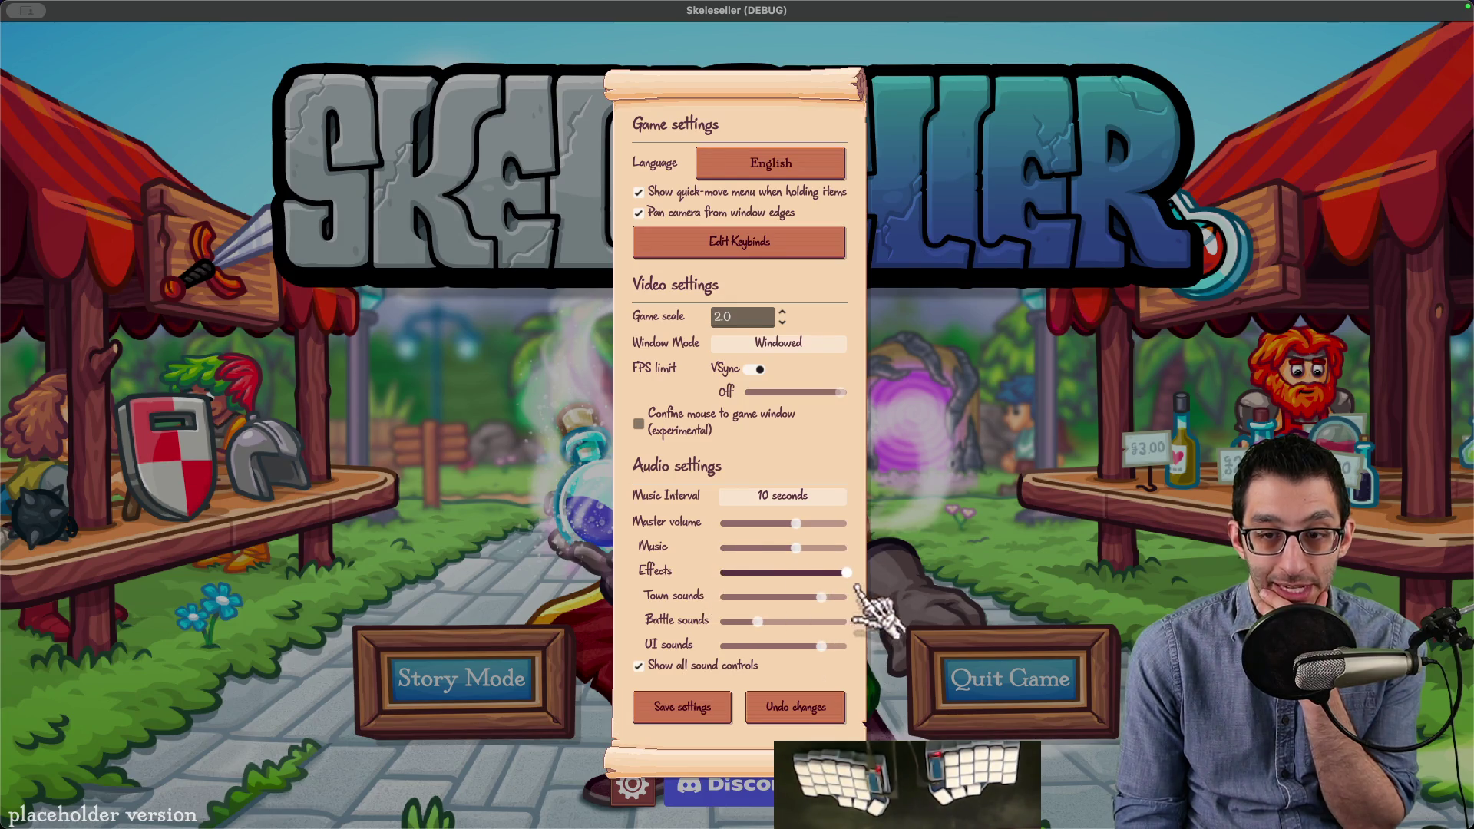
mouse_move(800, 590)
mouse_down()
mouse_move(790, 615)
mouse_move(750, 625)
mouse_move(862, 625)
mouse_move(824, 611)
mouse_move(804, 614)
mouse_move(854, 631)
mouse_move(746, 623)
mouse_move(714, 644)
mouse_move(862, 658)
mouse_move(819, 658)
mouse_up()
click(693, 720)
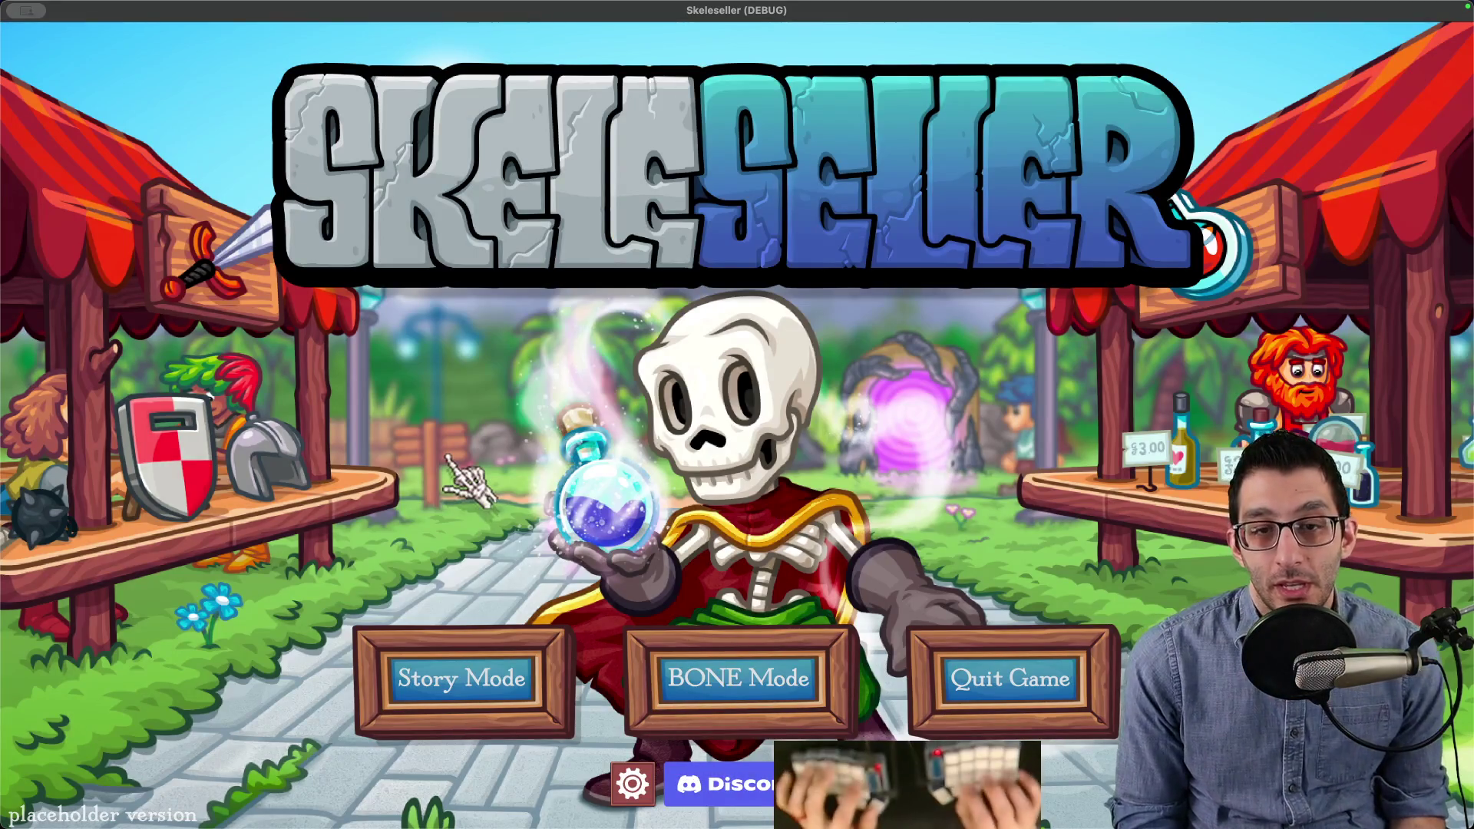
key(super+Tab)
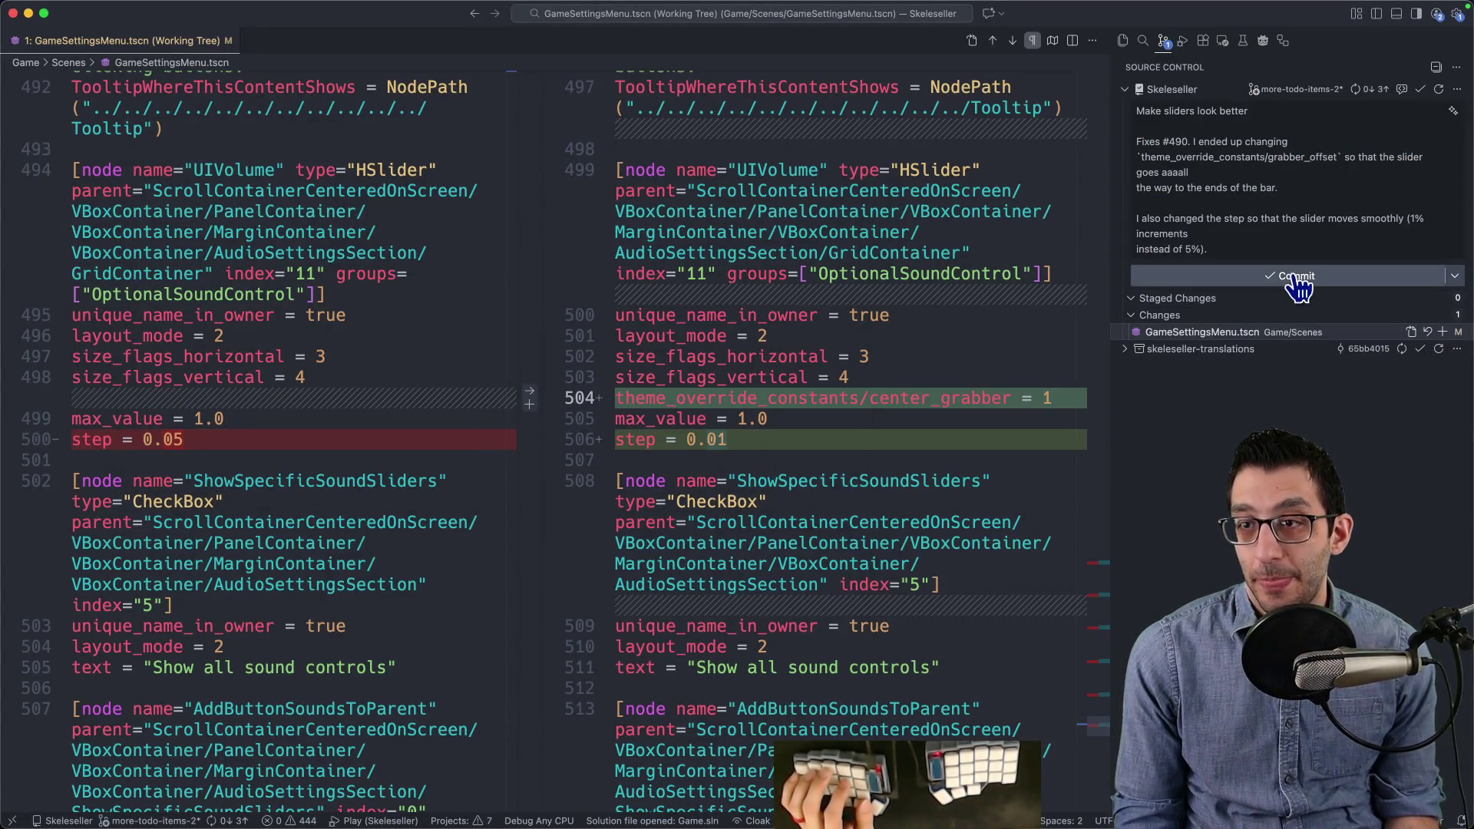
Step: Commit all the slider changes, then check the game's settings panel again
click(1297, 277)
key(Return)
key(super+Tab)
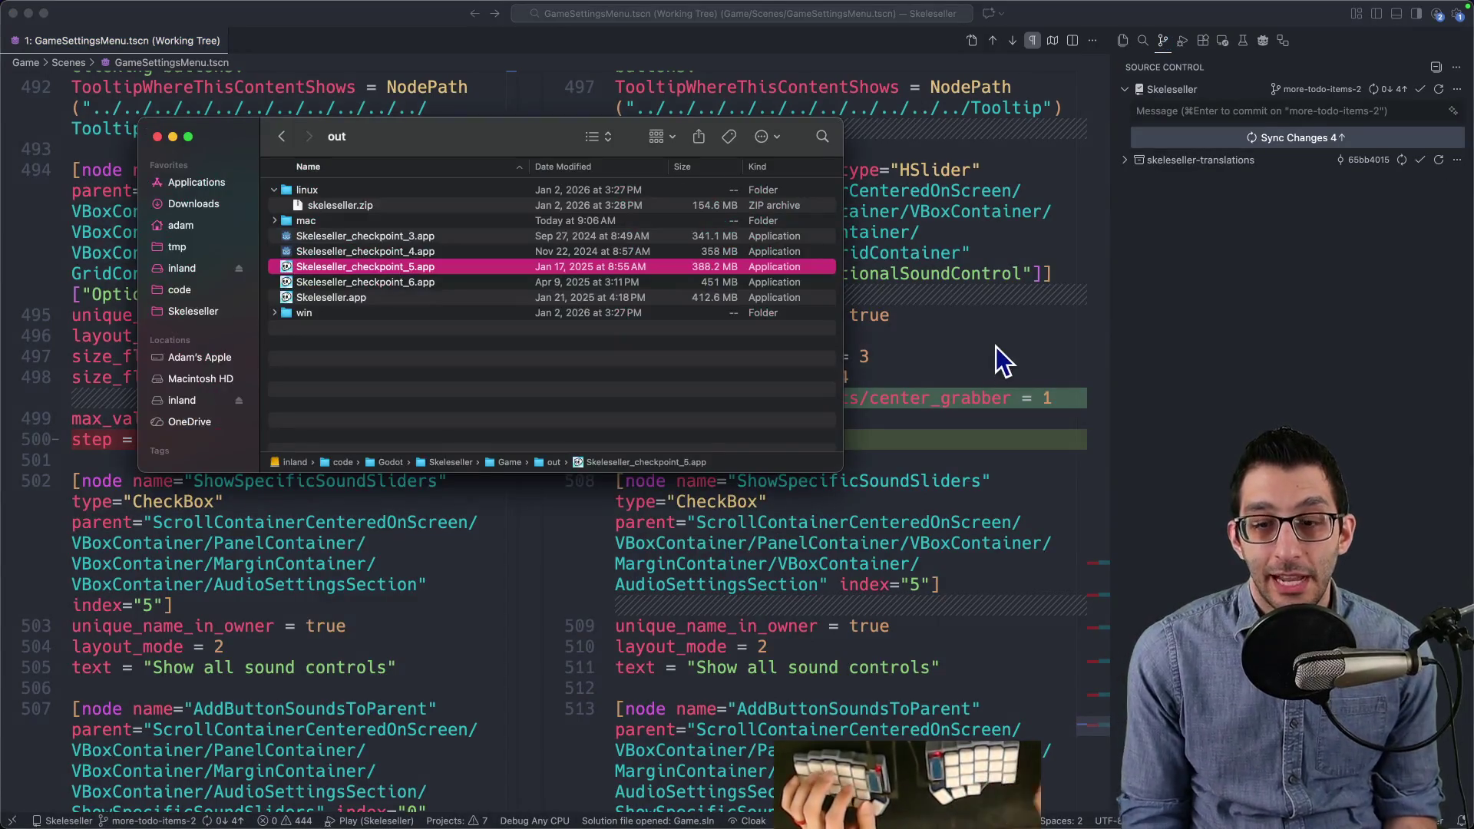
key(super+Tab)
click(633, 784)
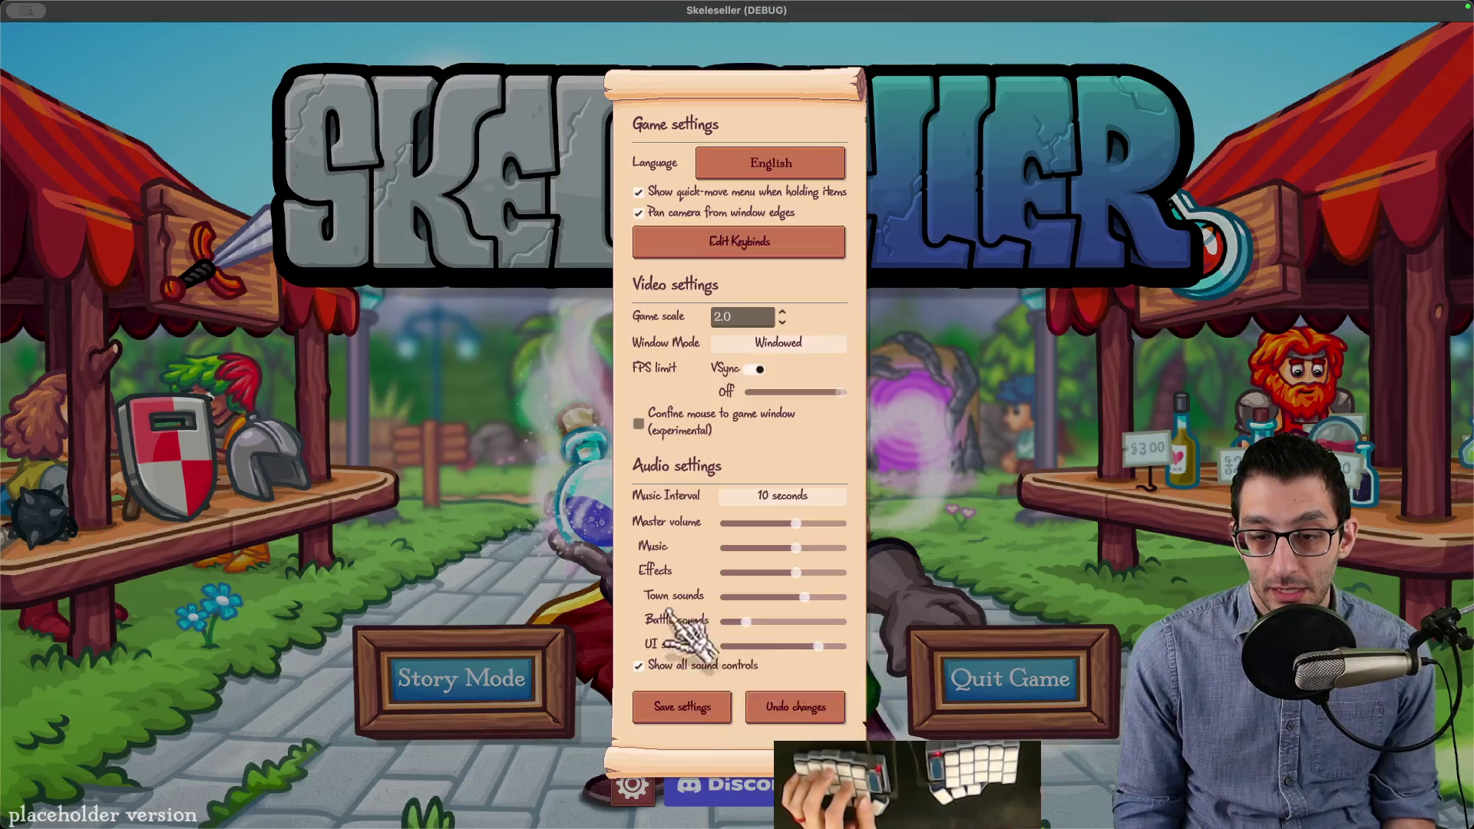
click(679, 706)
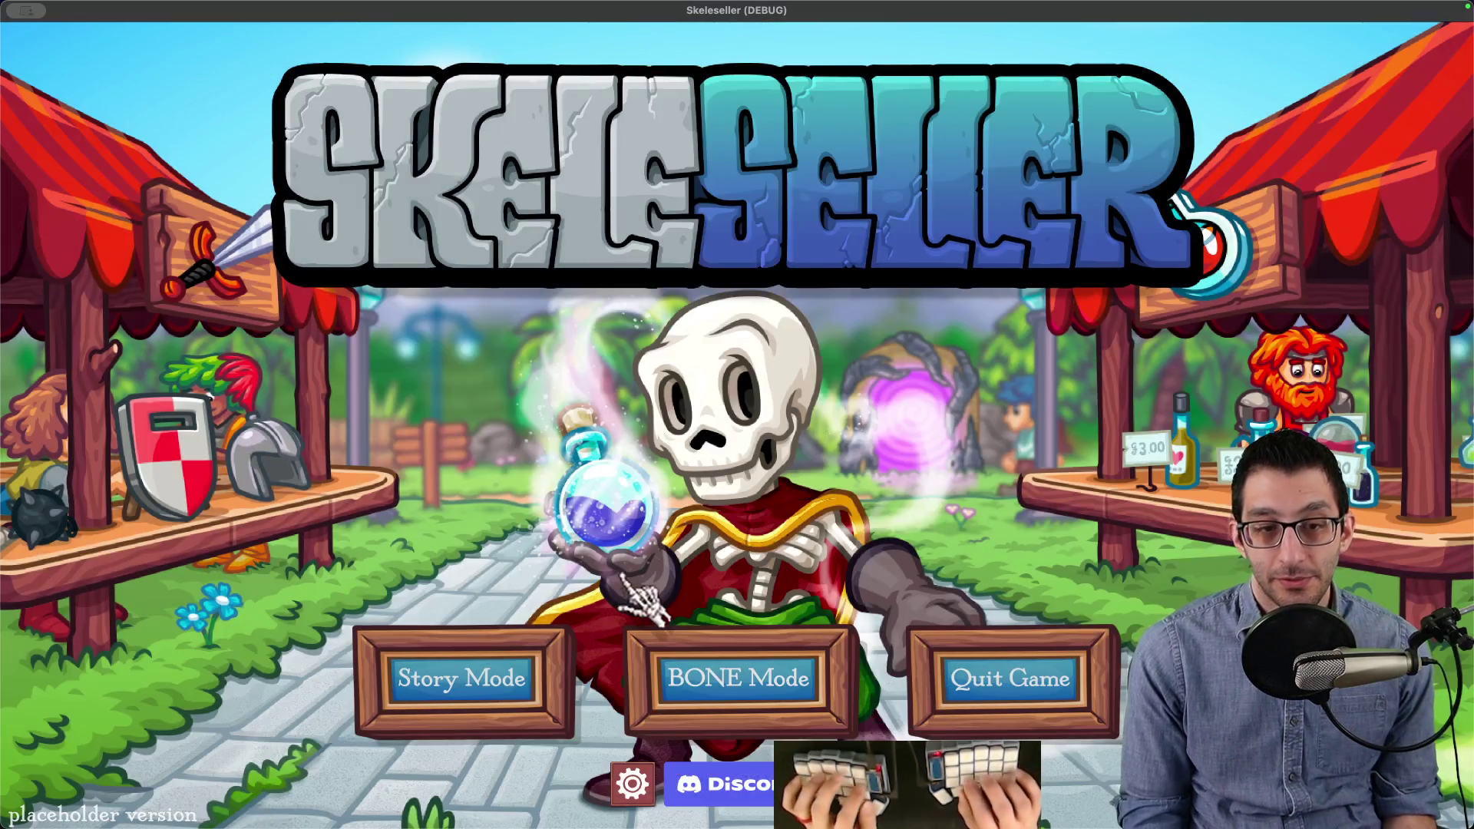
Step: In Finder, navigate into the Skeleseller project's Game folder
key(super+Tab)
key(super+bracketleft)
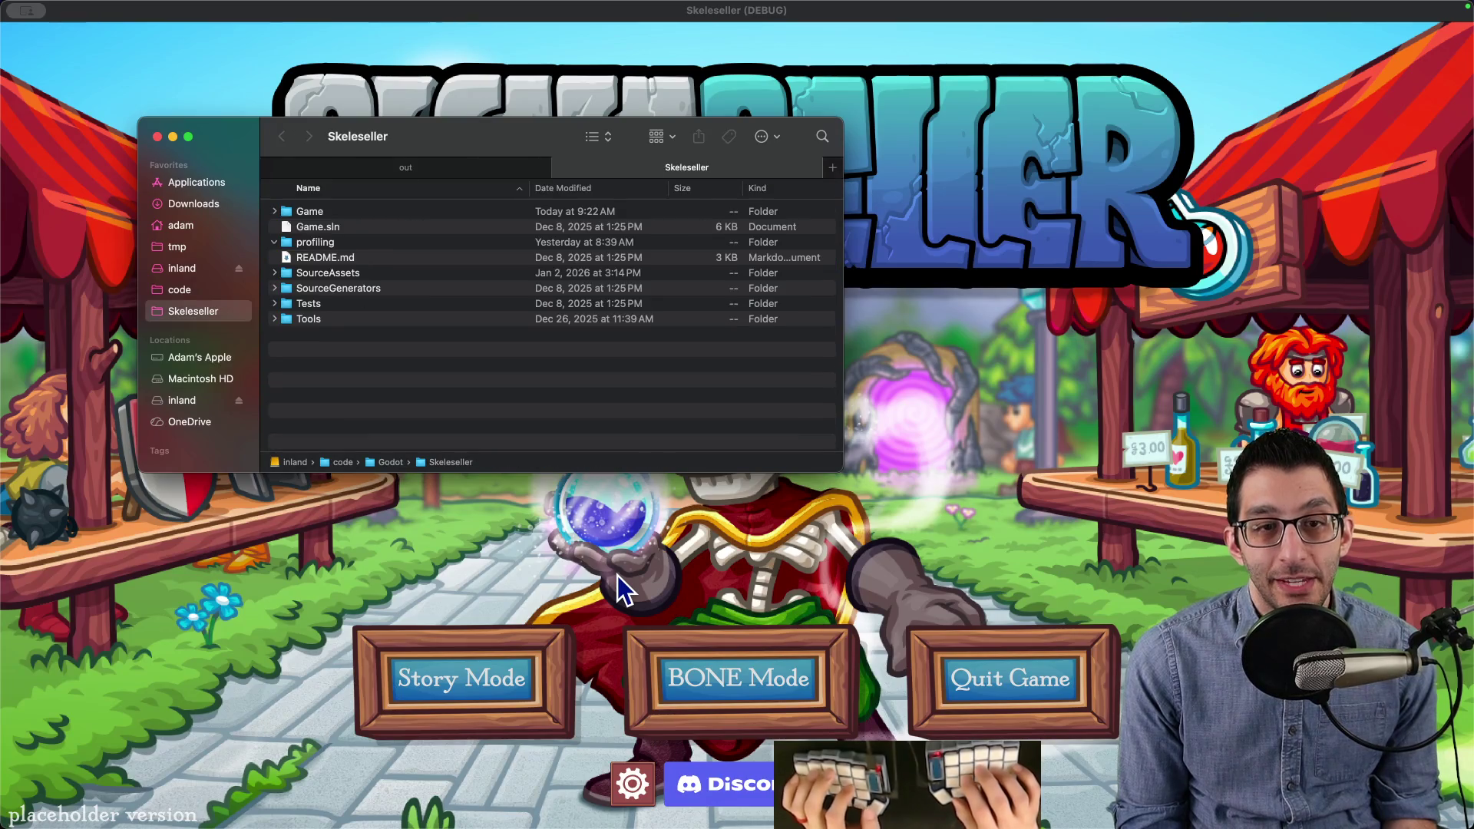
key(super+bracketright)
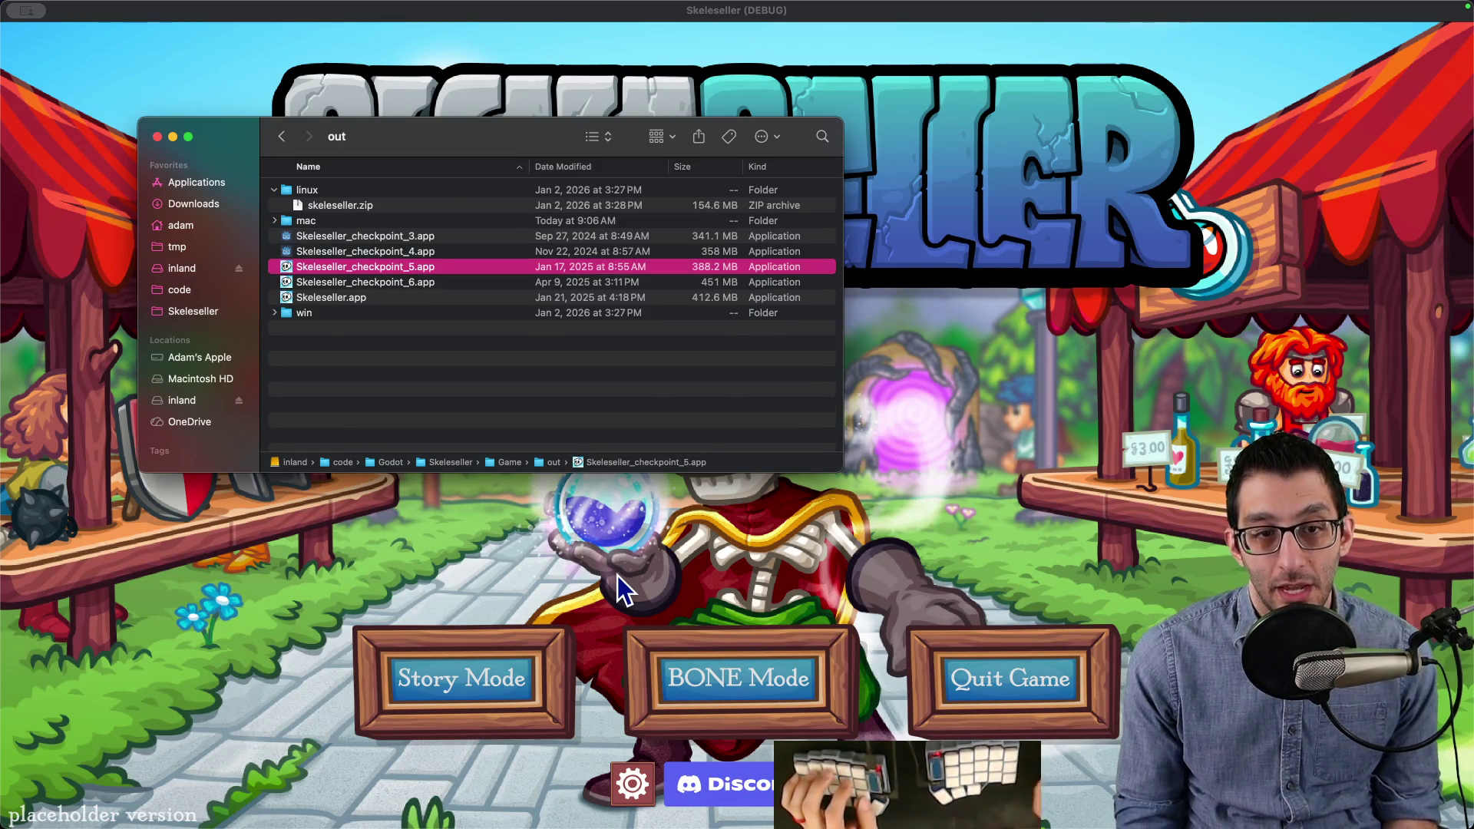
click(193, 312)
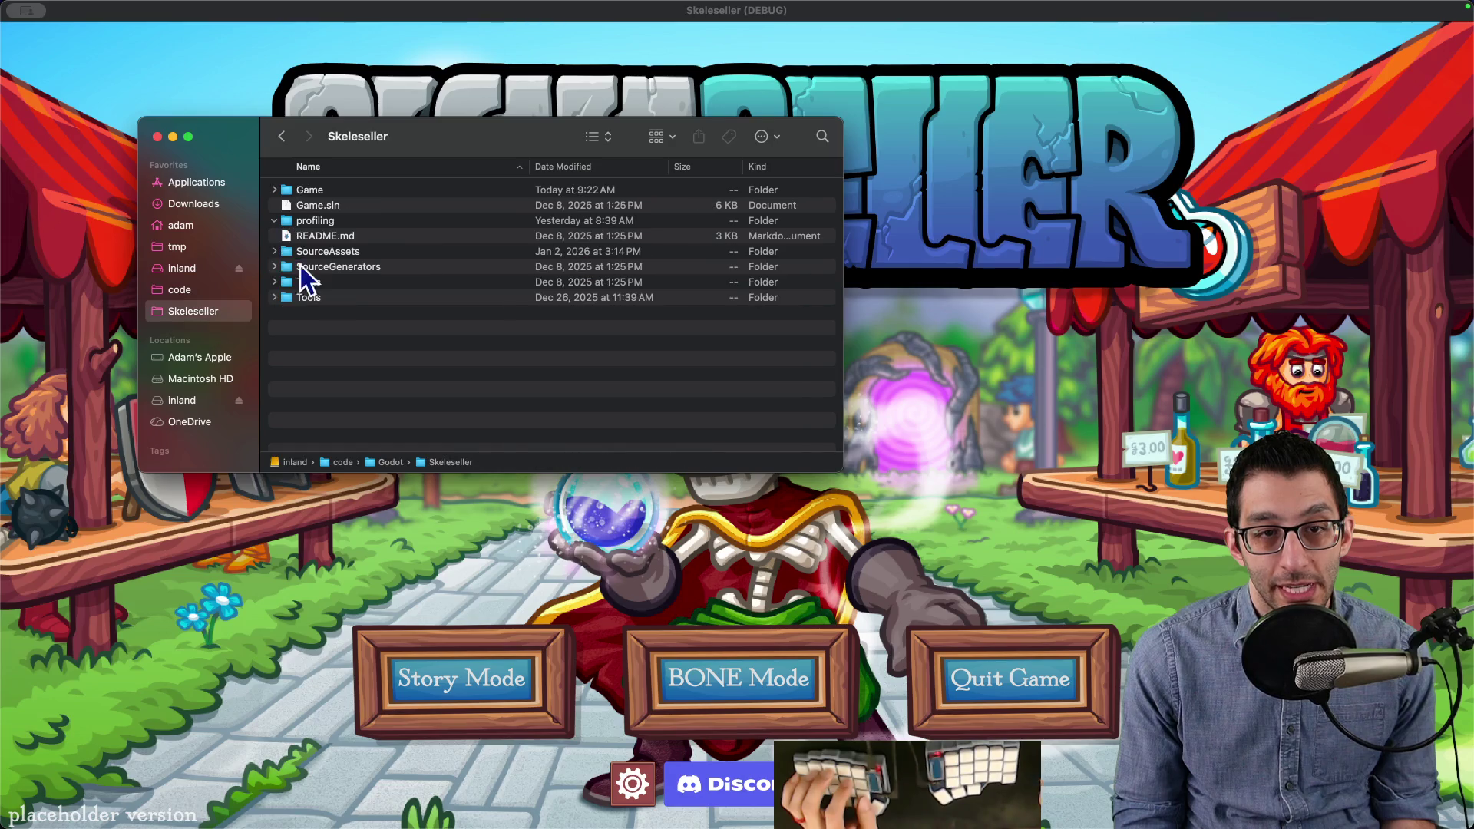
double_click(328, 196)
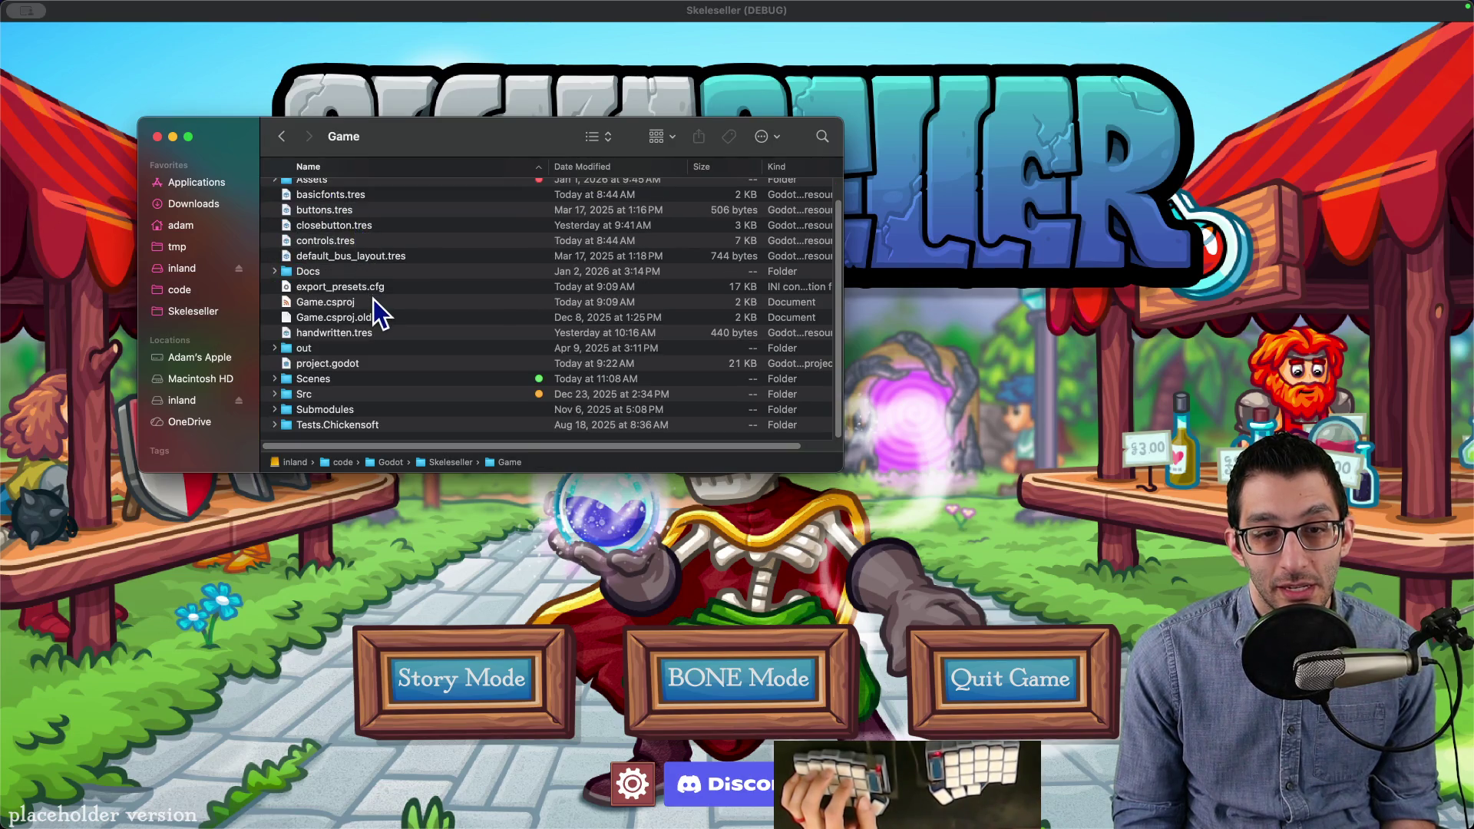
scroll(374, 301, up, 2)
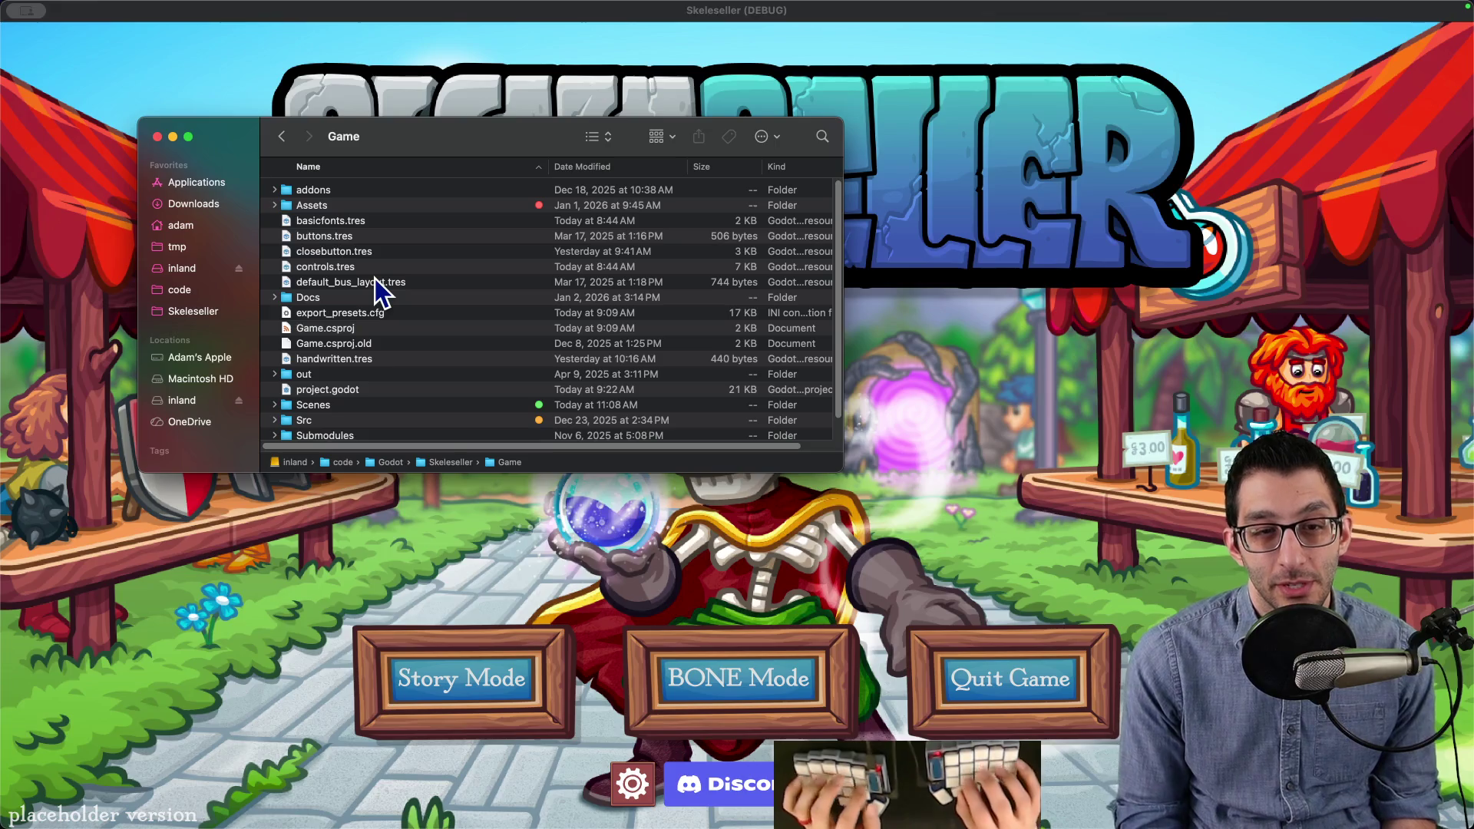
Step: Load the Glyphr Studio web app in a new browser tab
key(super+Tab)
key(super+t)
text(glyphrstudio.com/app/)
key(Return)
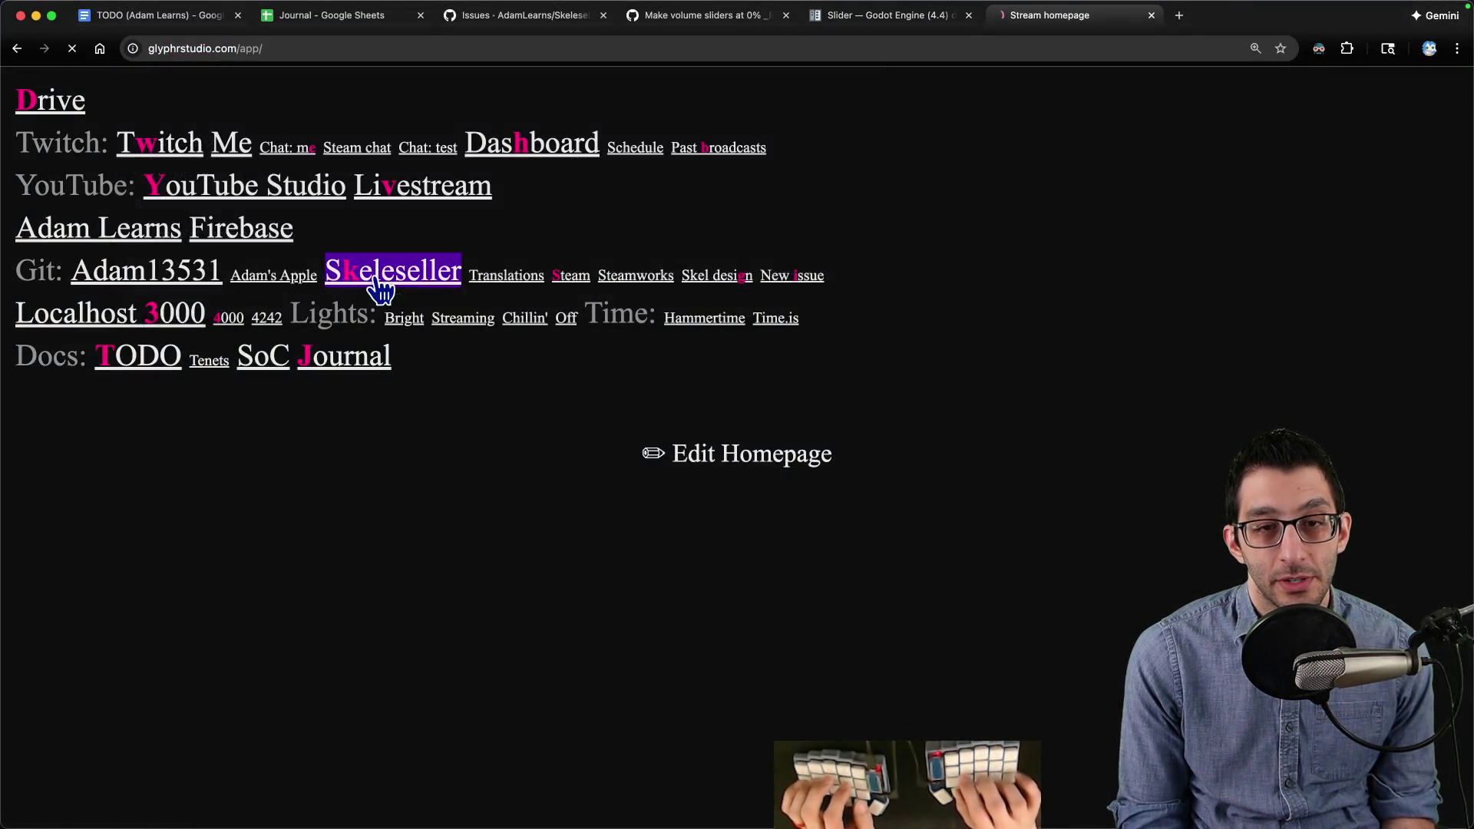
Step: Import SkelesellerMain-SVG.otf from Game/Assets/Fonts into Glyphr Studio, then return to the game
key(super+Tab)
scroll(322, 368, down, 2)
scroll(323, 322, up, 2)
double_click(330, 205)
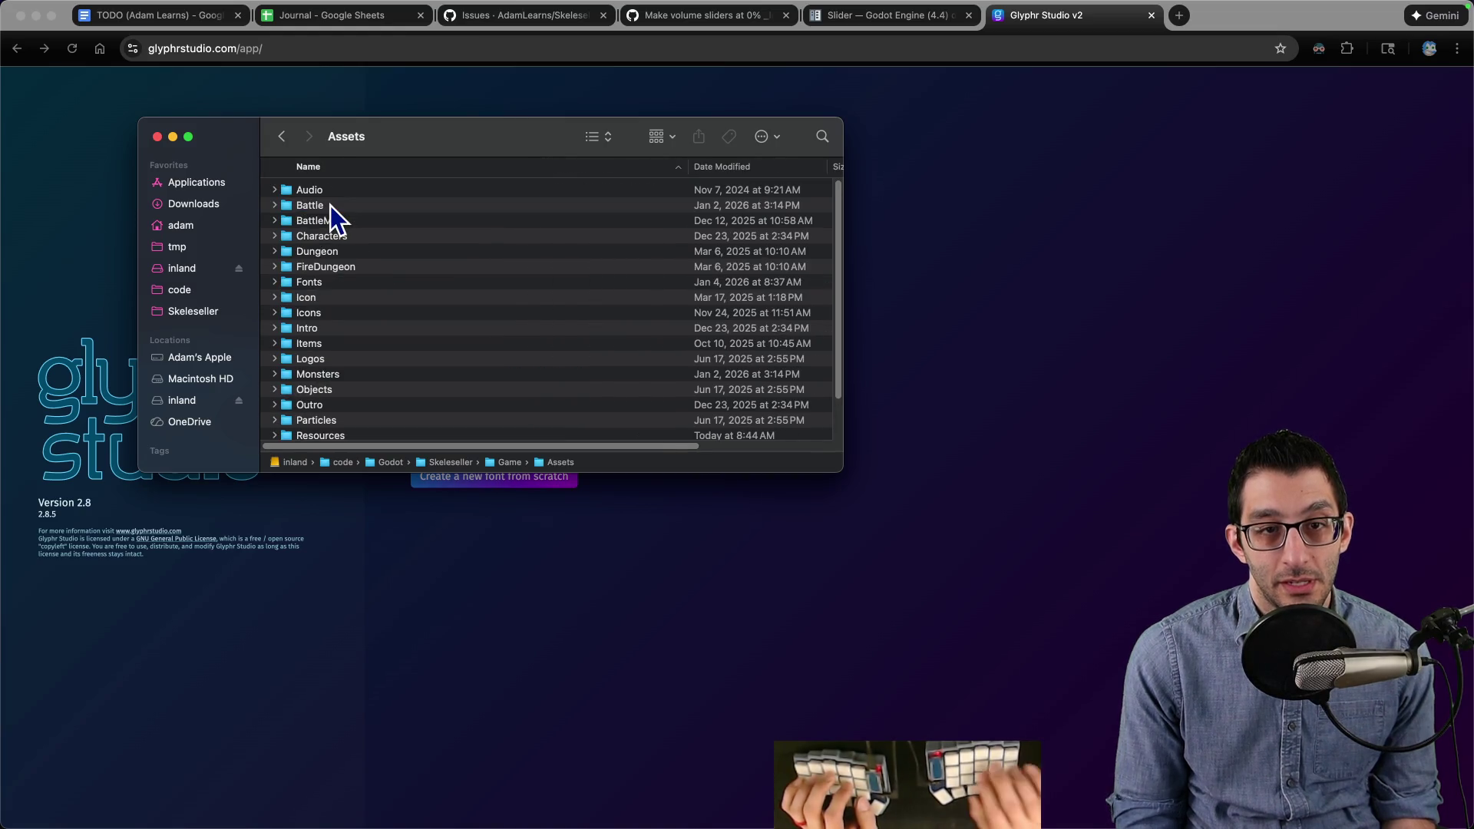
text(fo)
key(super+Down)
key(Down)
key(Down)
key(Down)
key(Down)
key(Down)
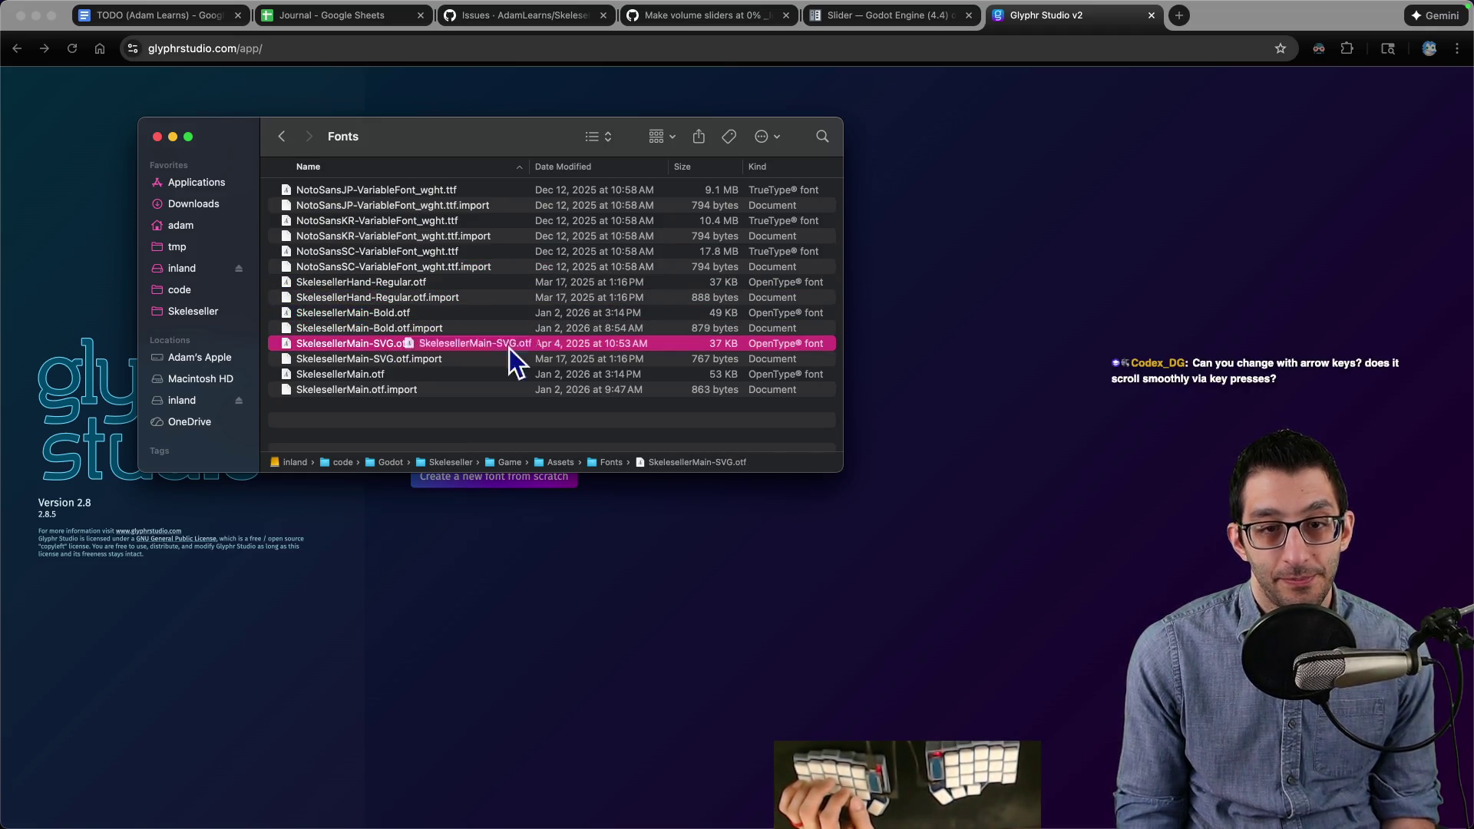
key(Return)
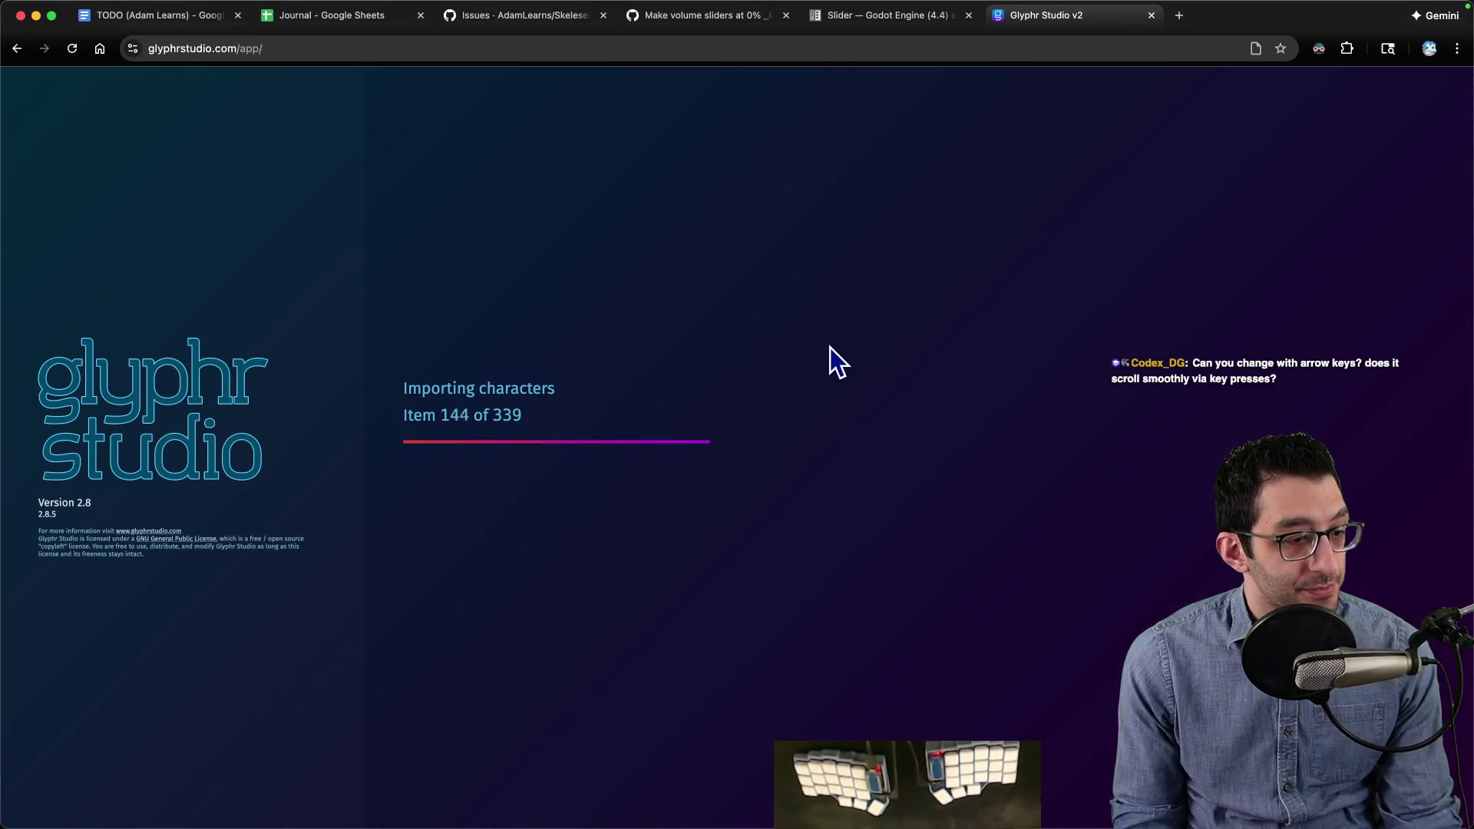
mouse_move(865, 782)
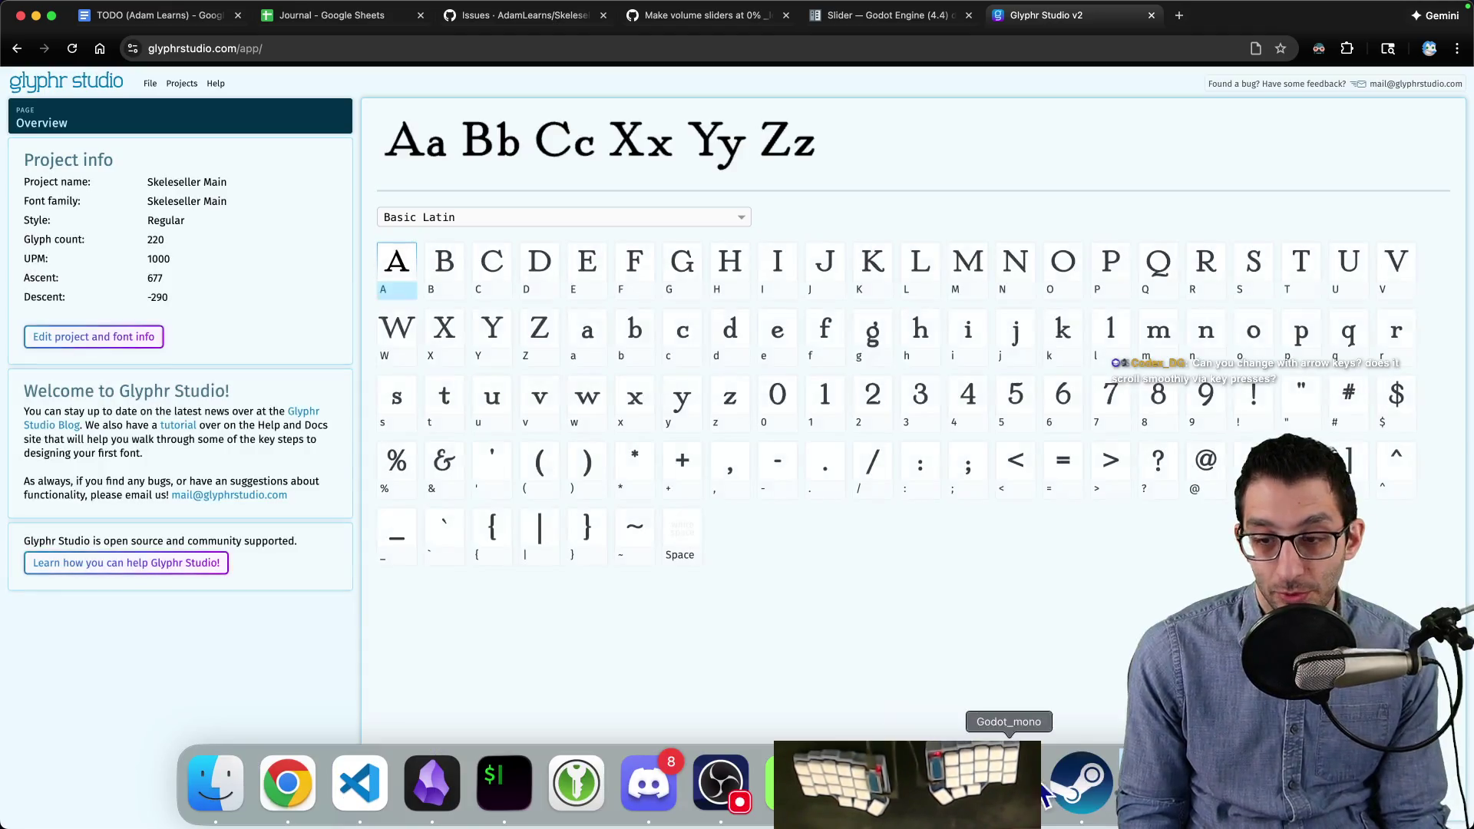
click(1005, 783)
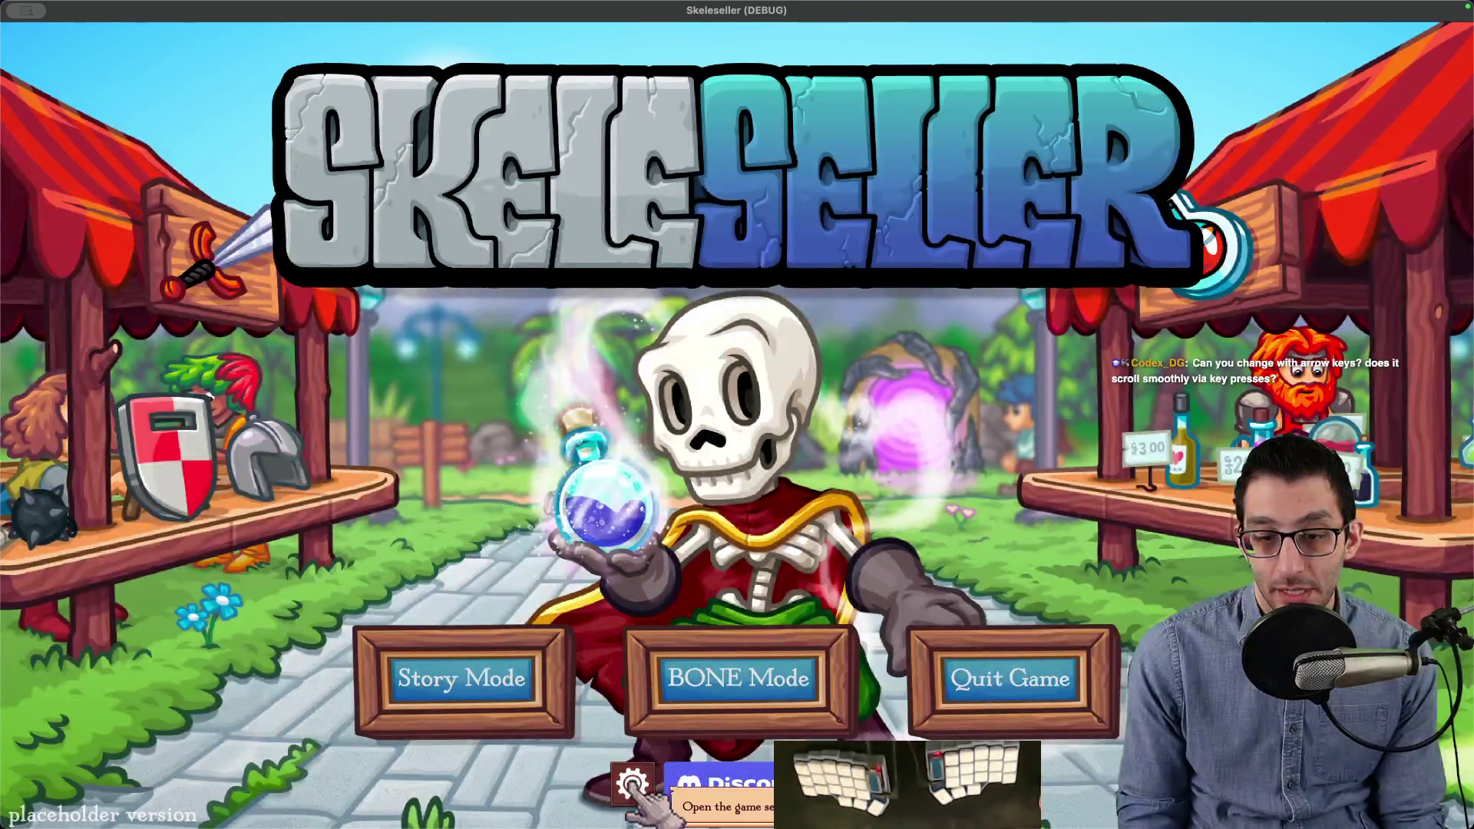
Step: Nudge the game's Music volume up two steps in settings, then go back to Glyphr Studio
click(632, 783)
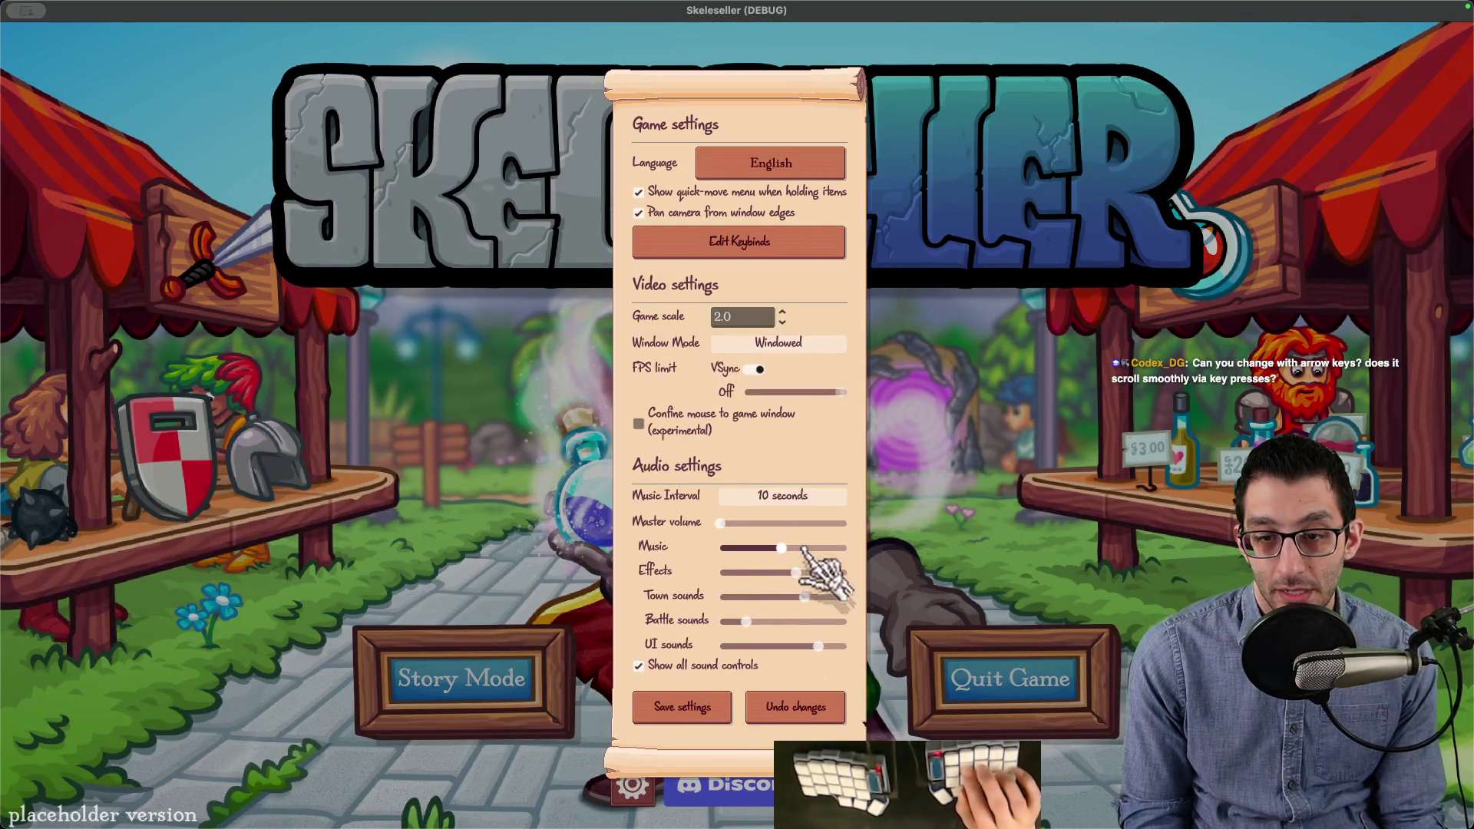
key(Right)
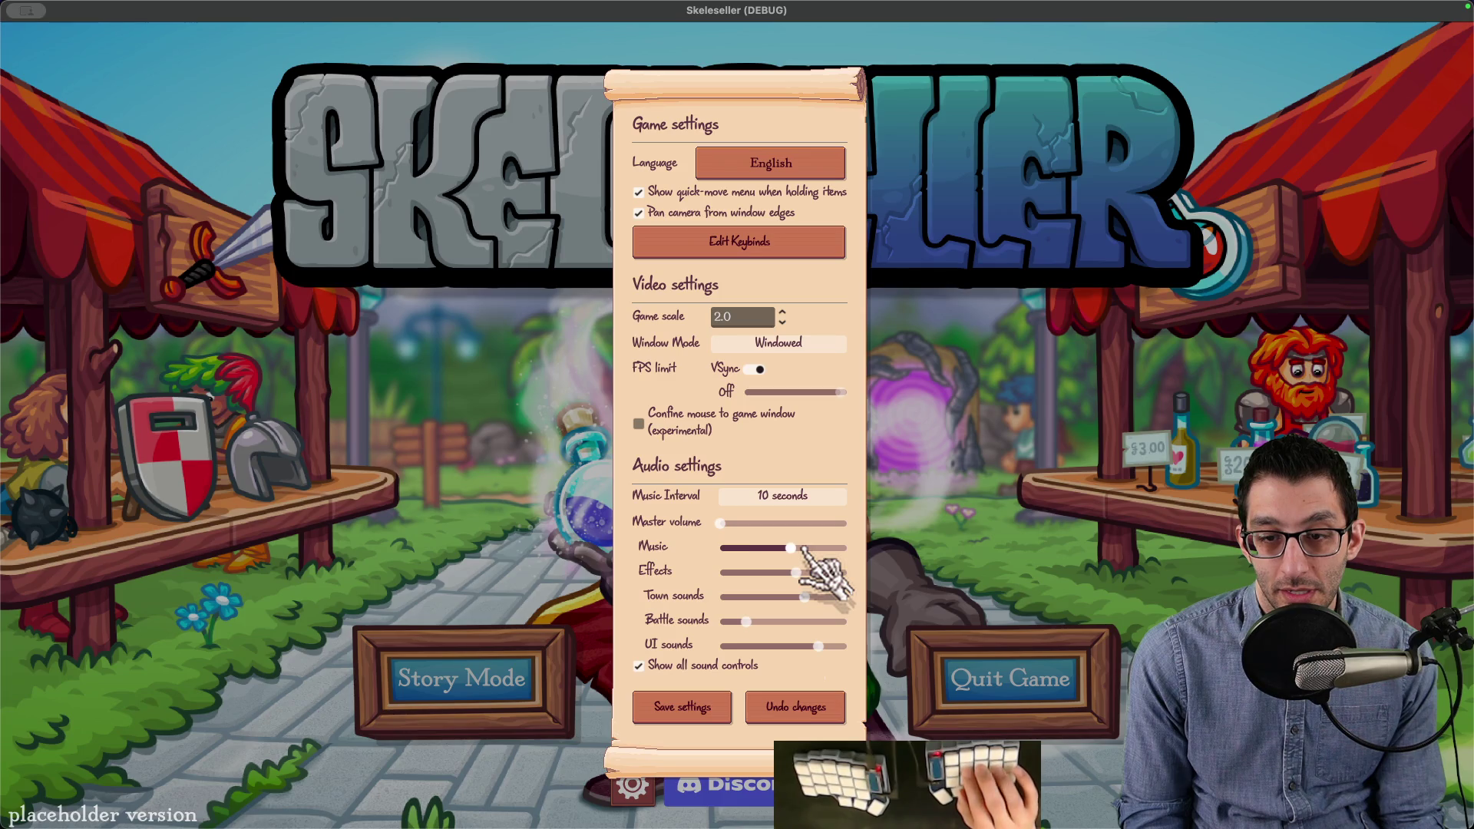
key(Right)
key(Right)
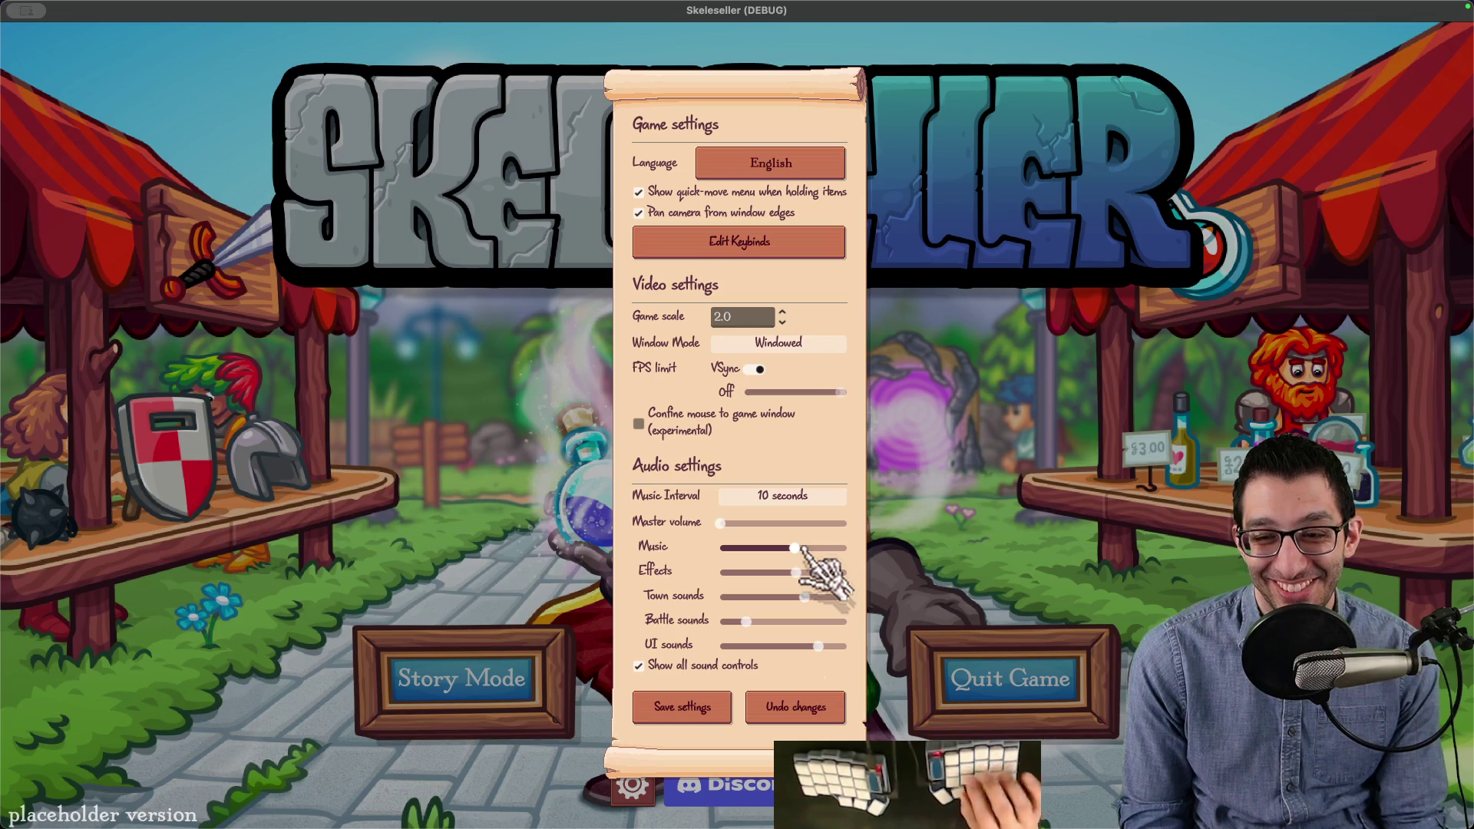
click(290, 795)
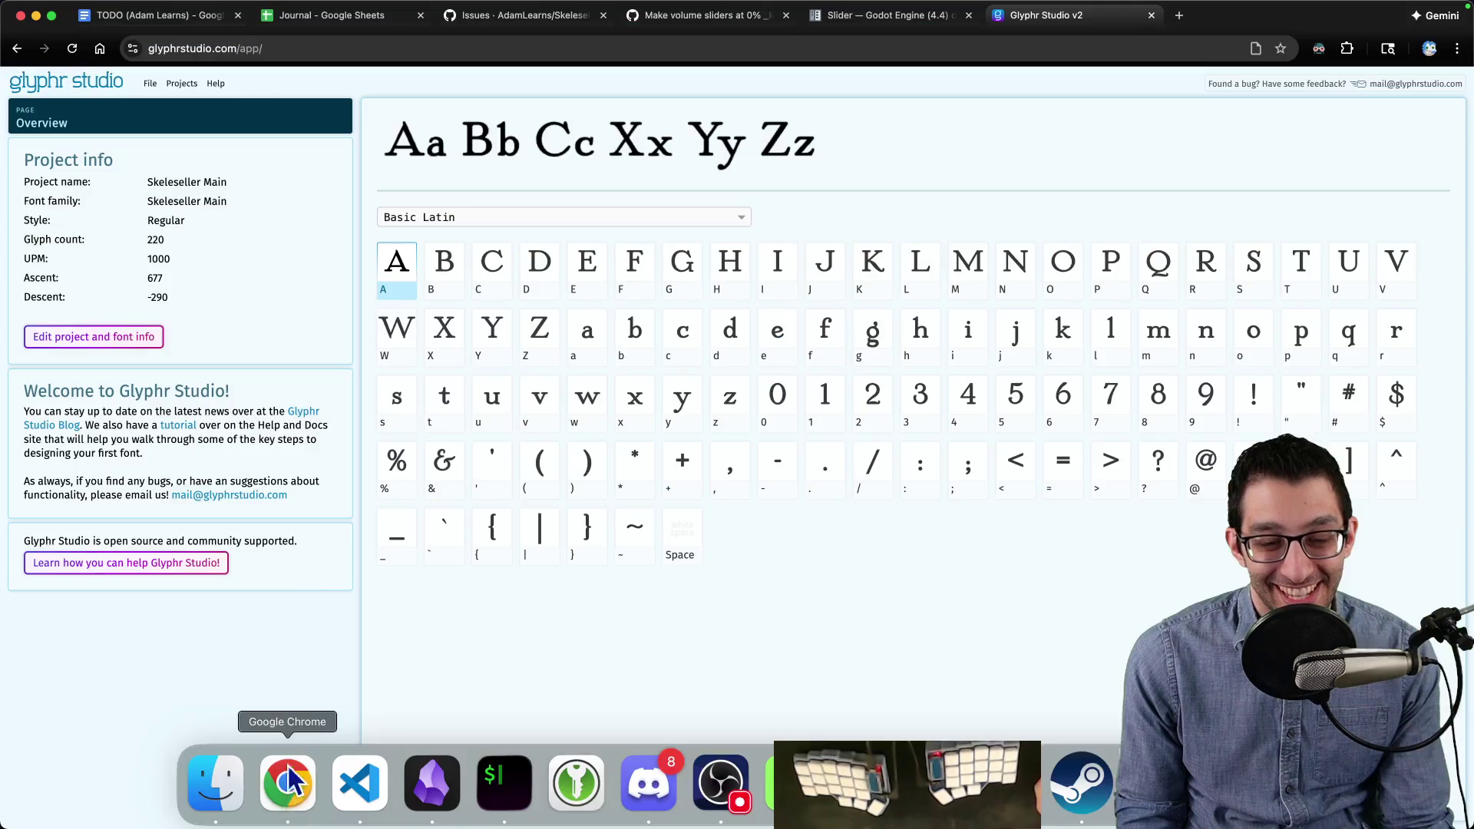
Step: Open the skull diamond glyph from the Geometric Shapes range in the glyph editor
click(443, 218)
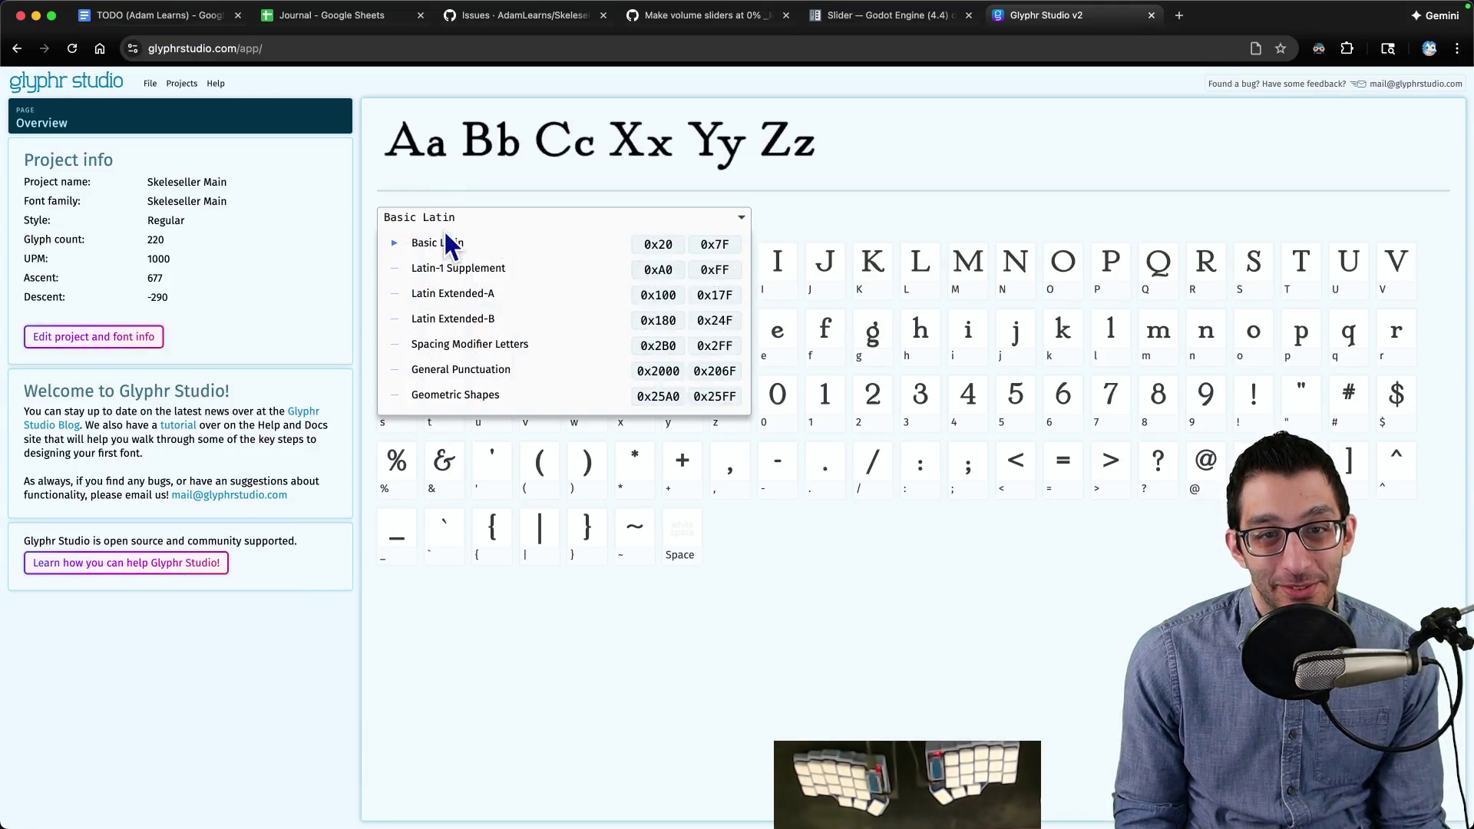
click(474, 395)
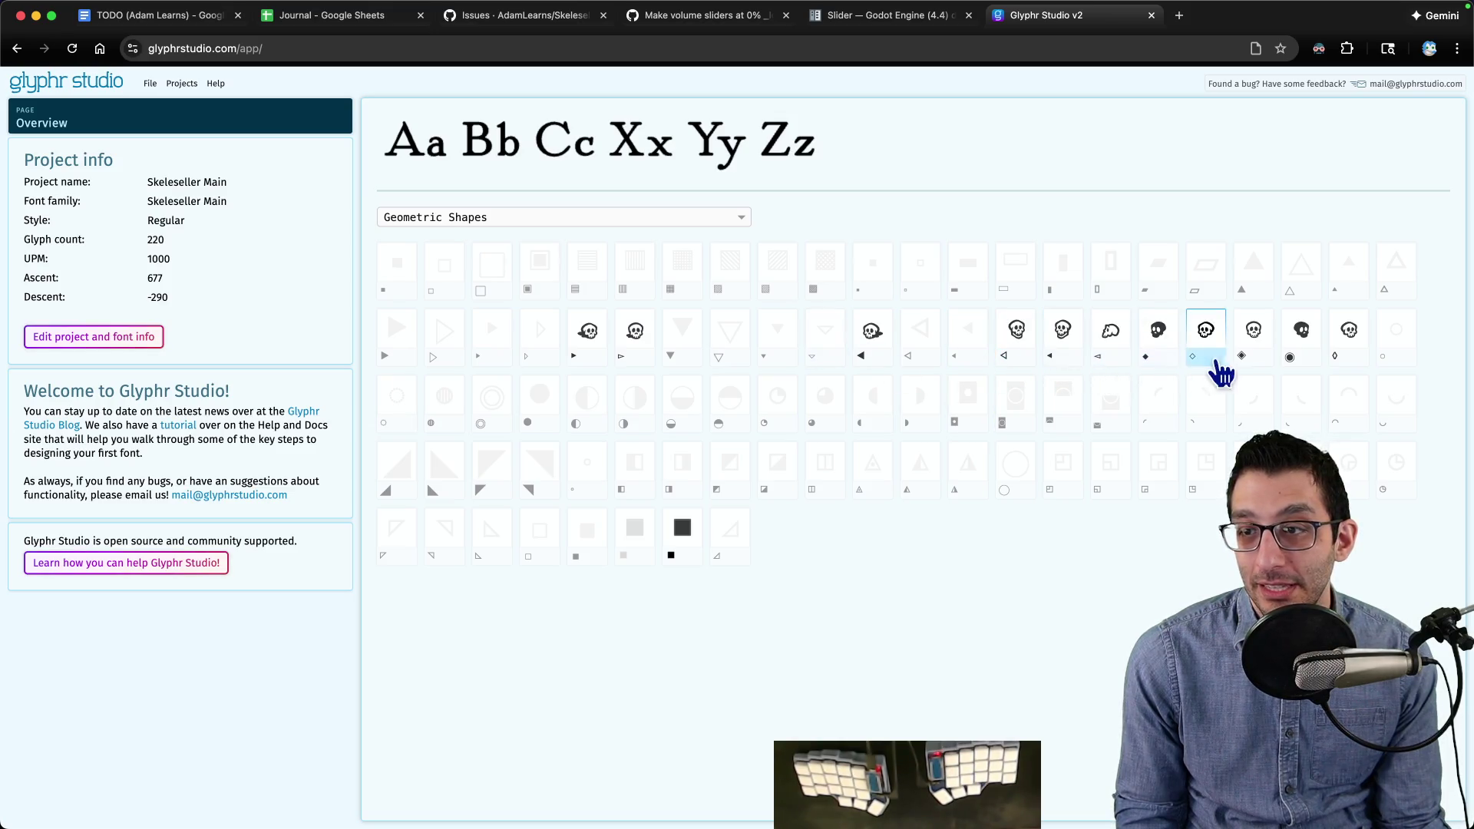
click(1253, 331)
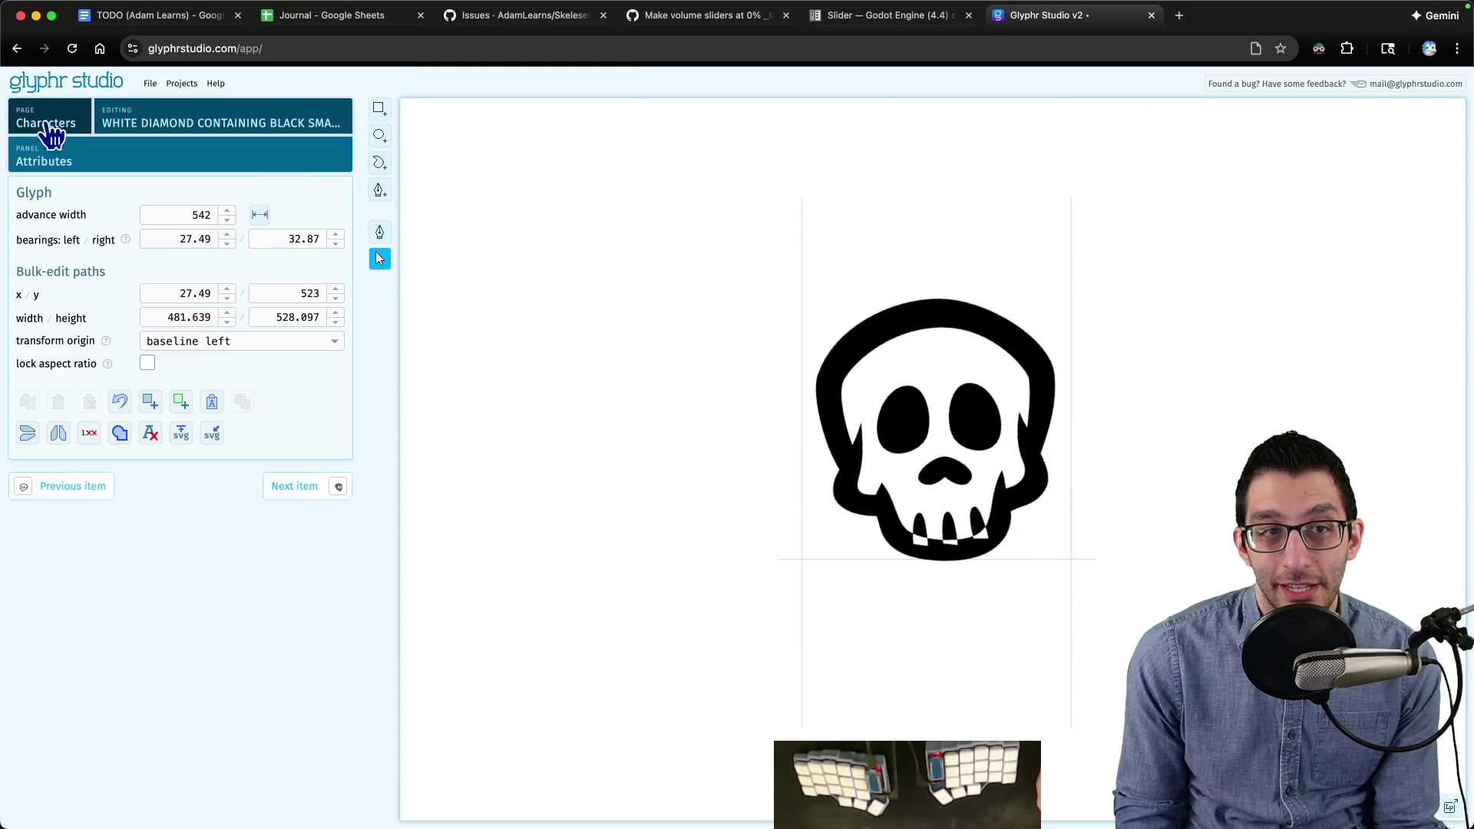
click(115, 129)
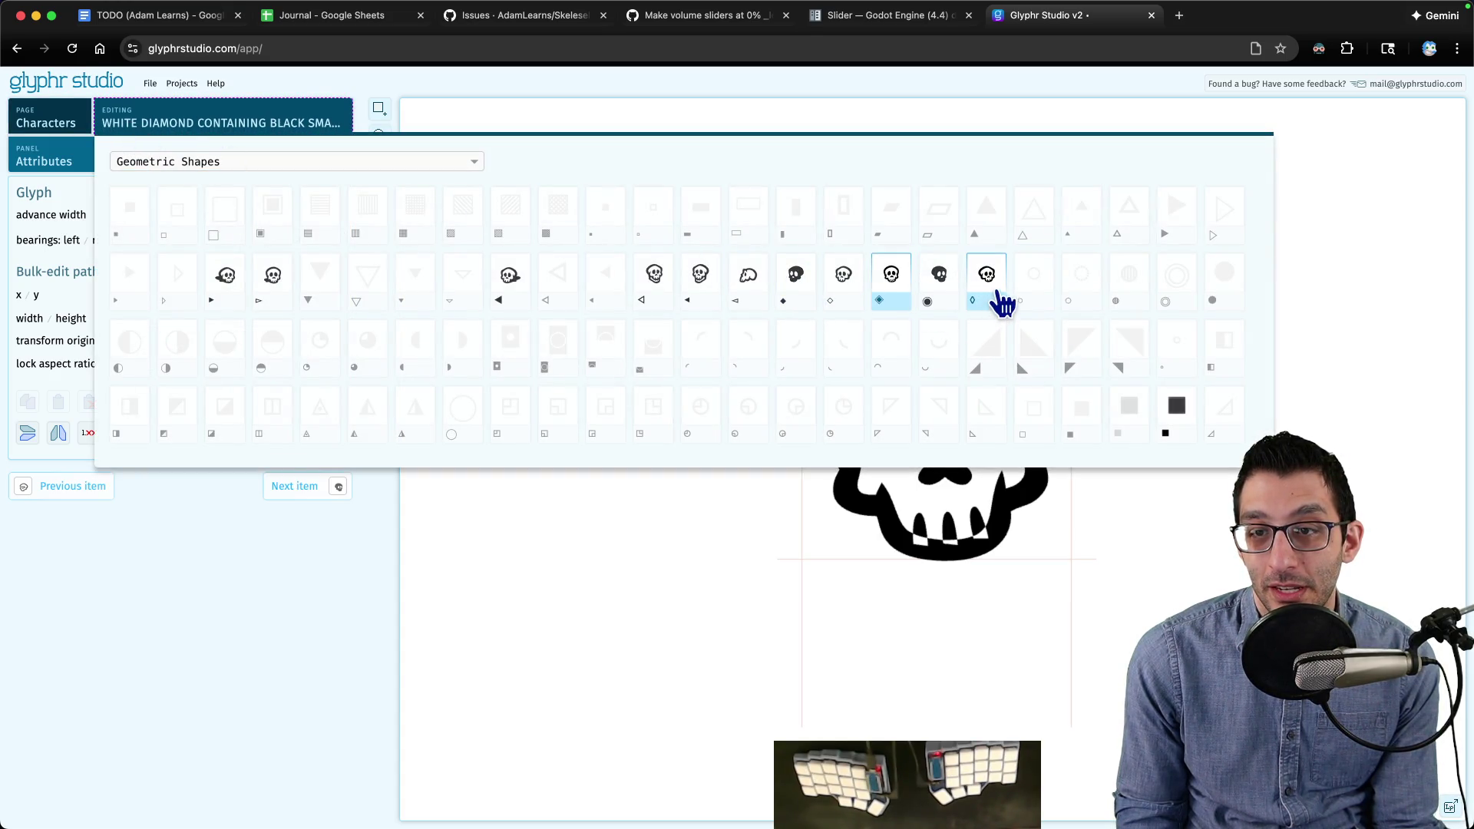
click(995, 290)
click(141, 129)
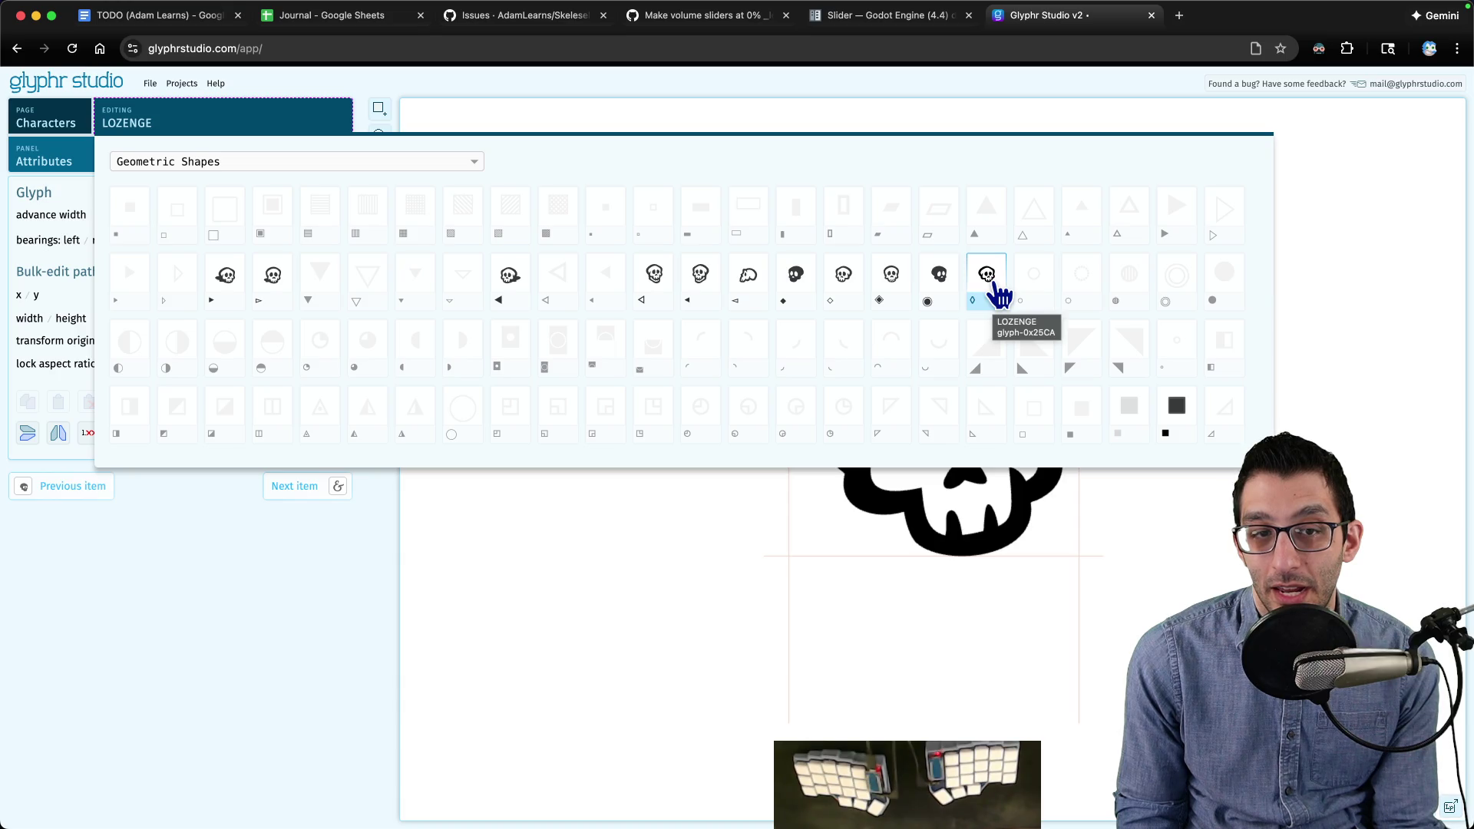
click(894, 292)
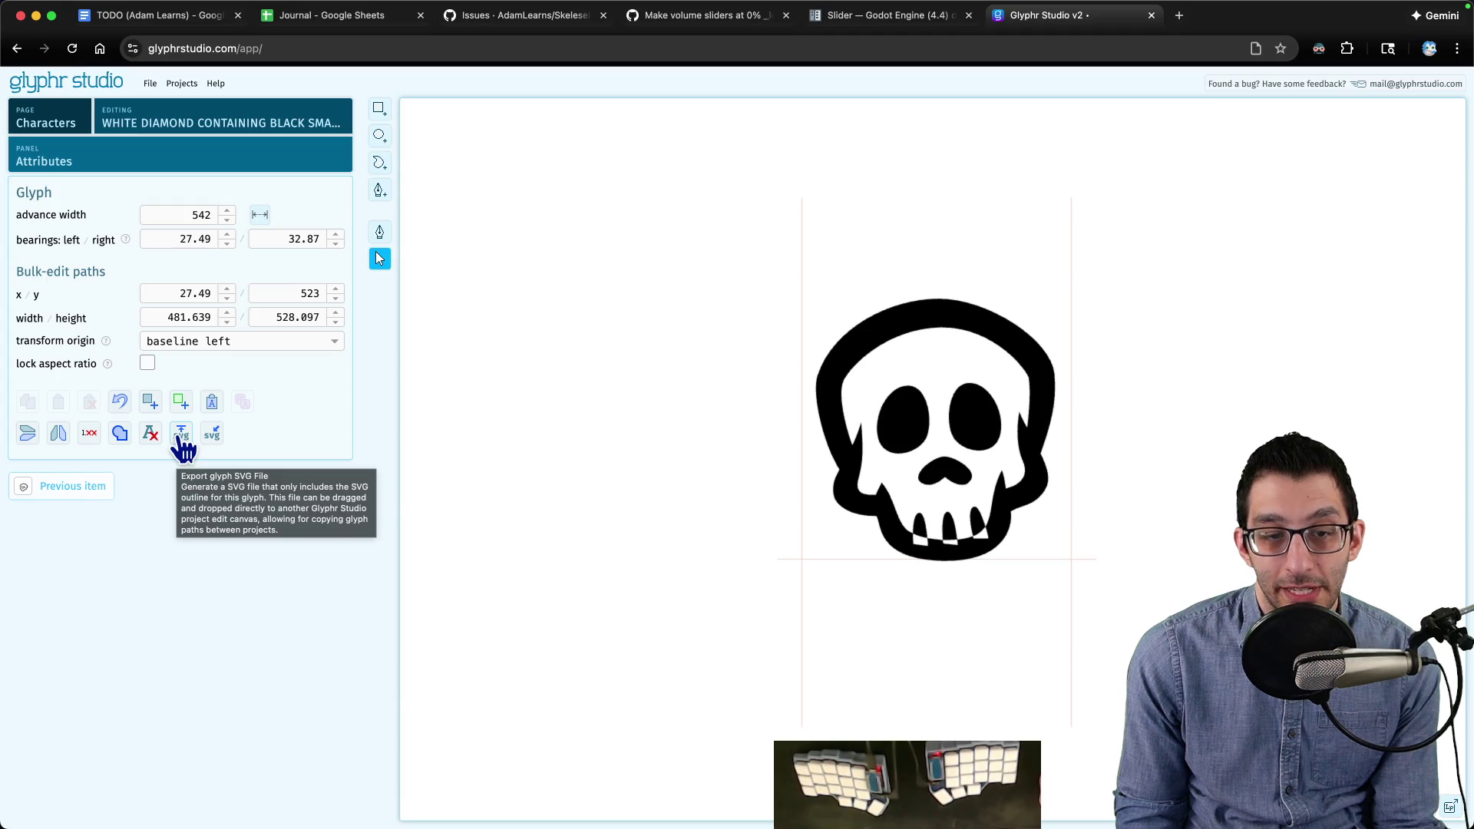
Step: Export the skull glyph as an SVG file and reveal it in Downloads
click(182, 435)
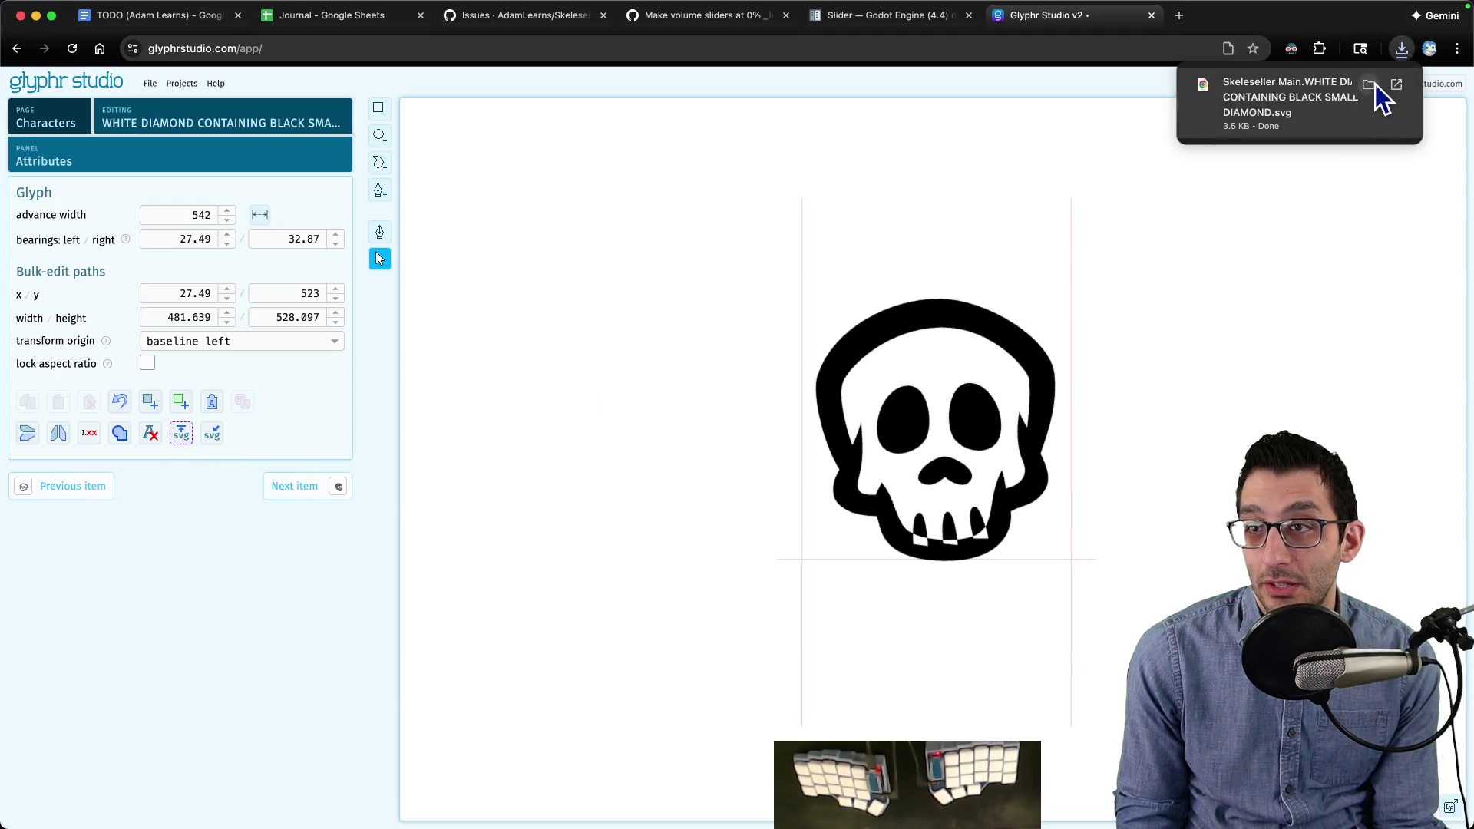
click(1371, 84)
right_click(930, 176)
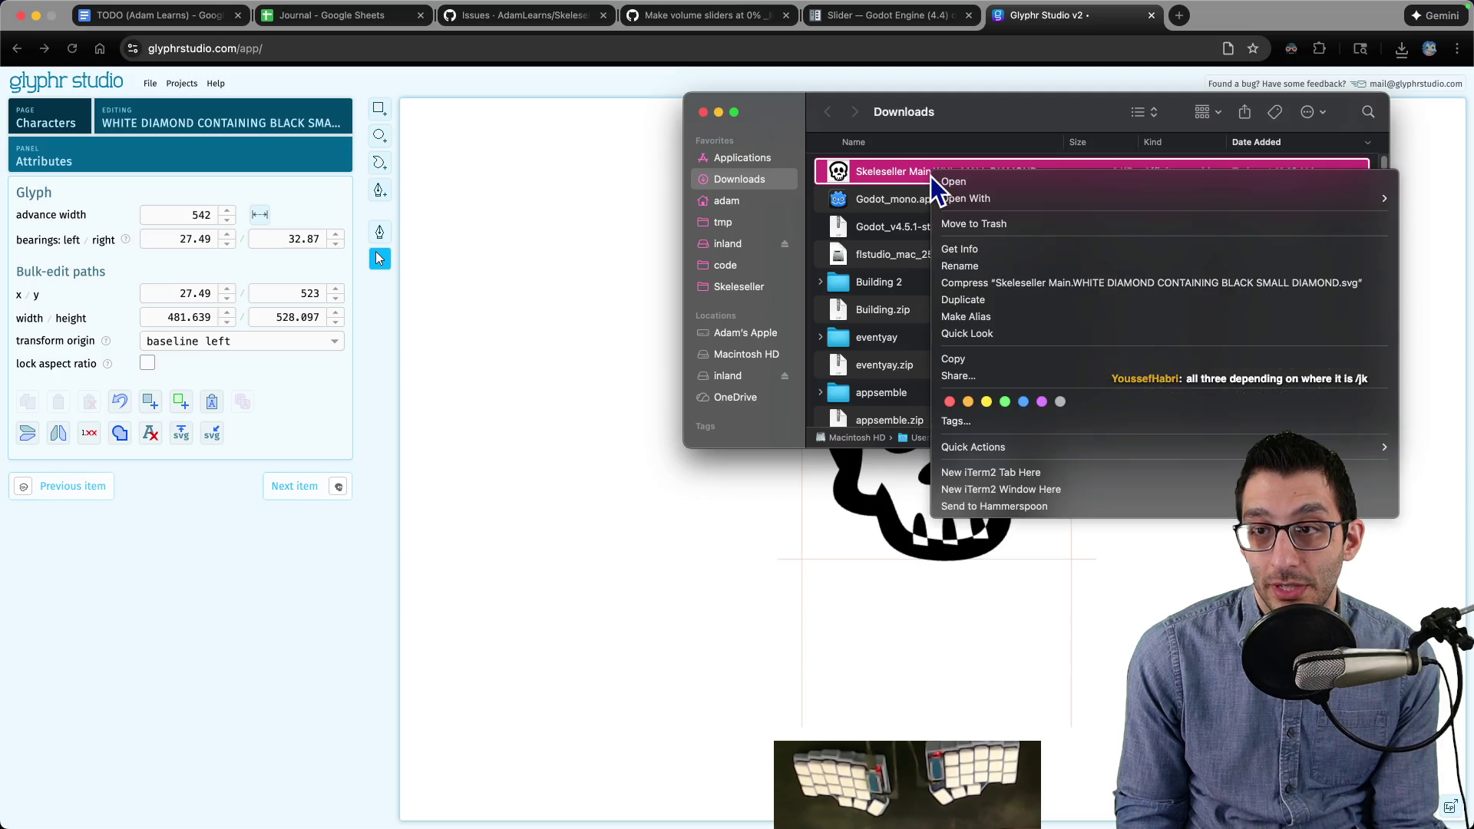
Step: Open the downloaded skull SVG in Affinity Designer and bring up the Finder downloads
click(911, 174)
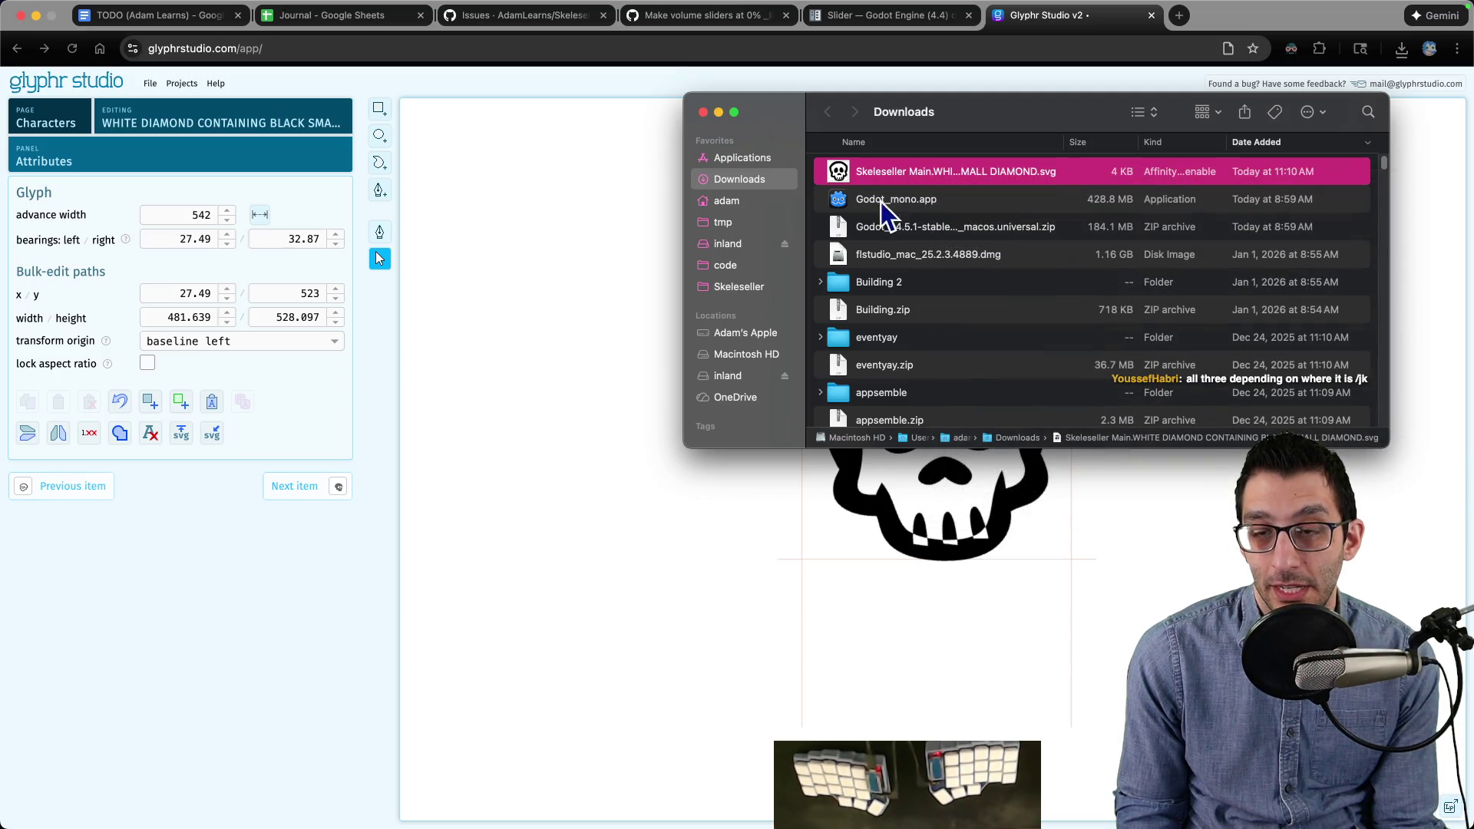
double_click(892, 177)
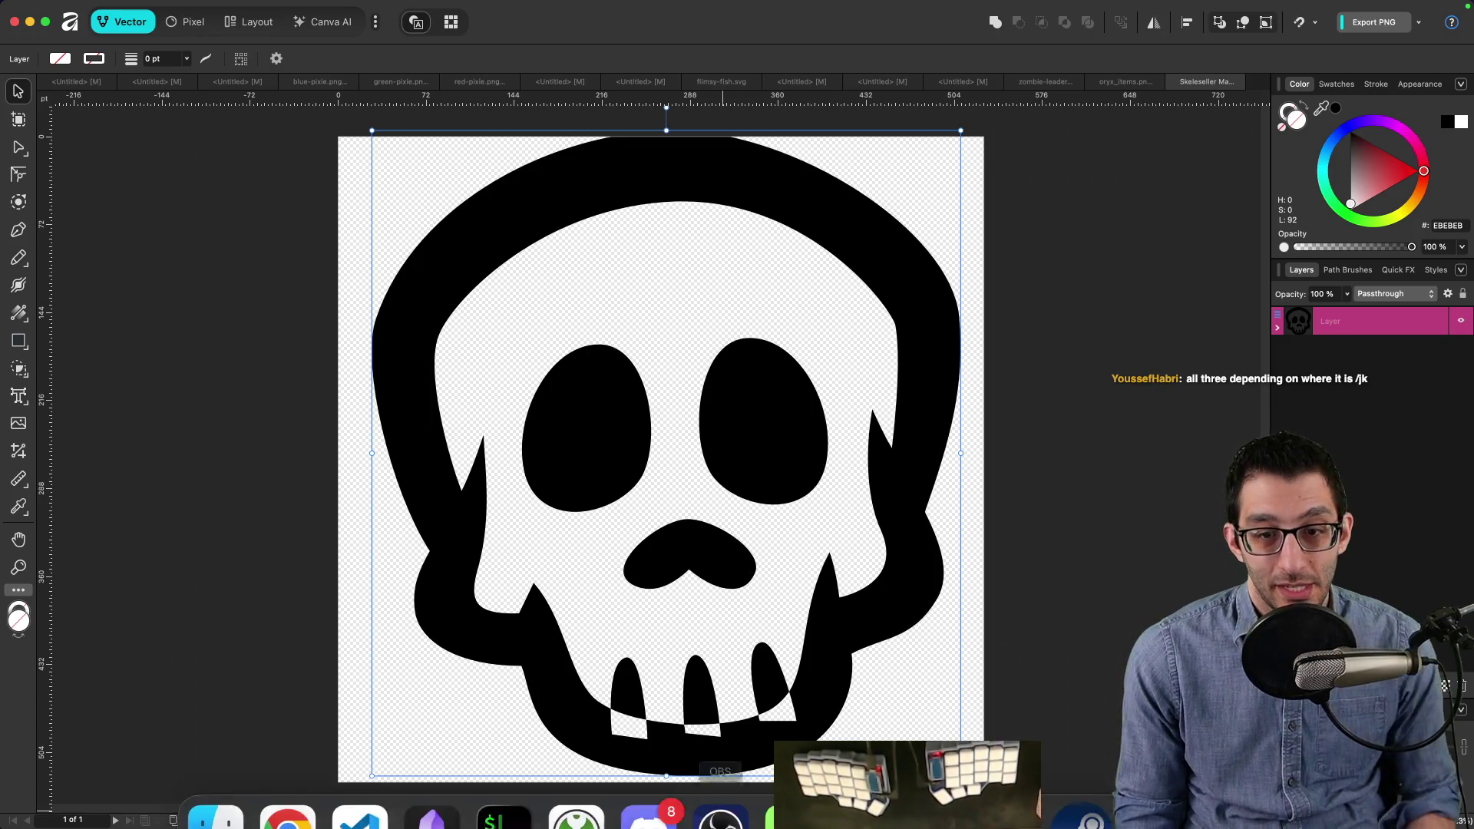
mouse_move(649, 815)
click(217, 790)
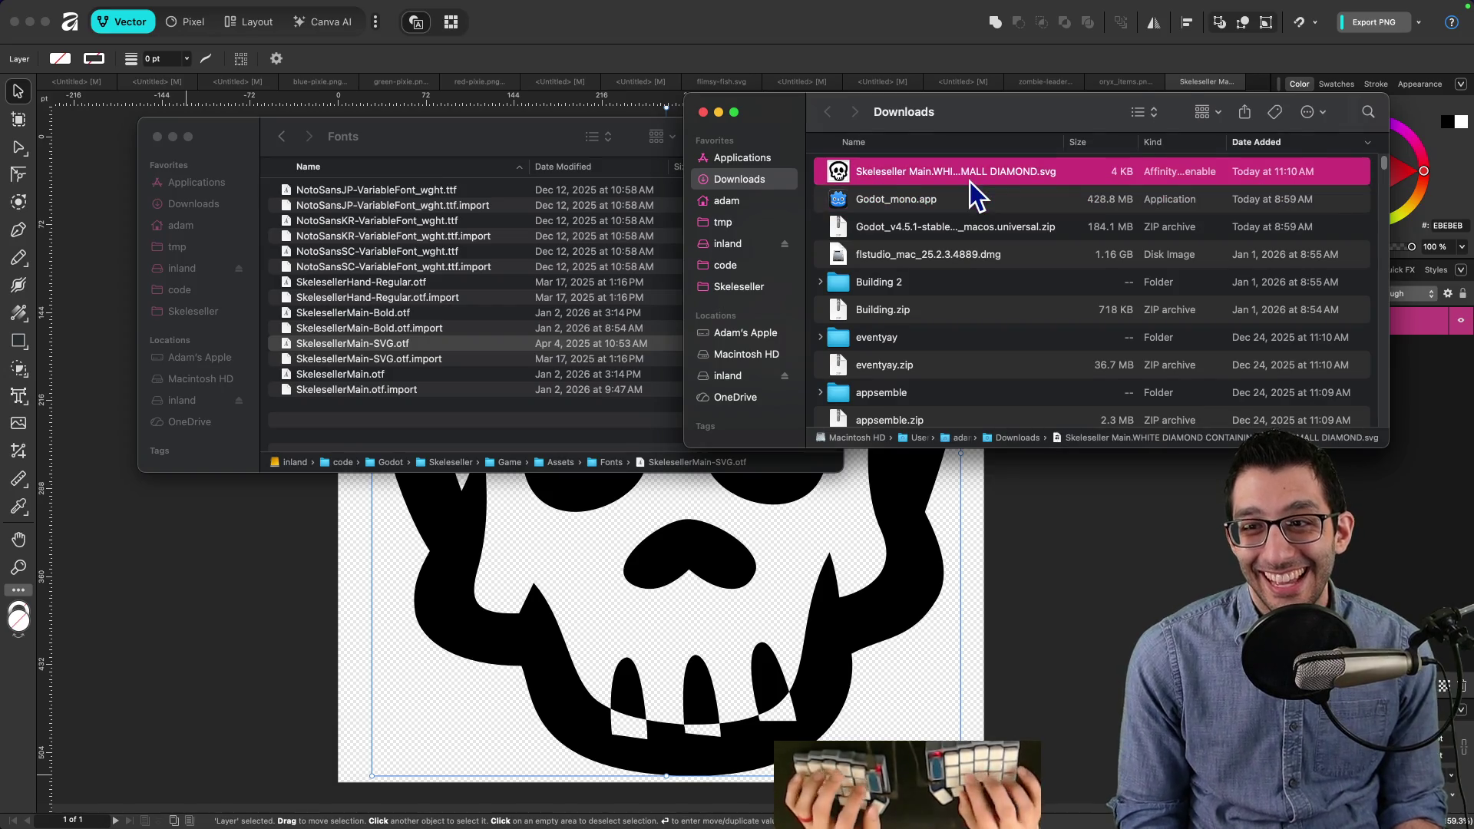
Step: Inspect the skull SVG's viewBox dimensions in the code editor
key(super+Tab)
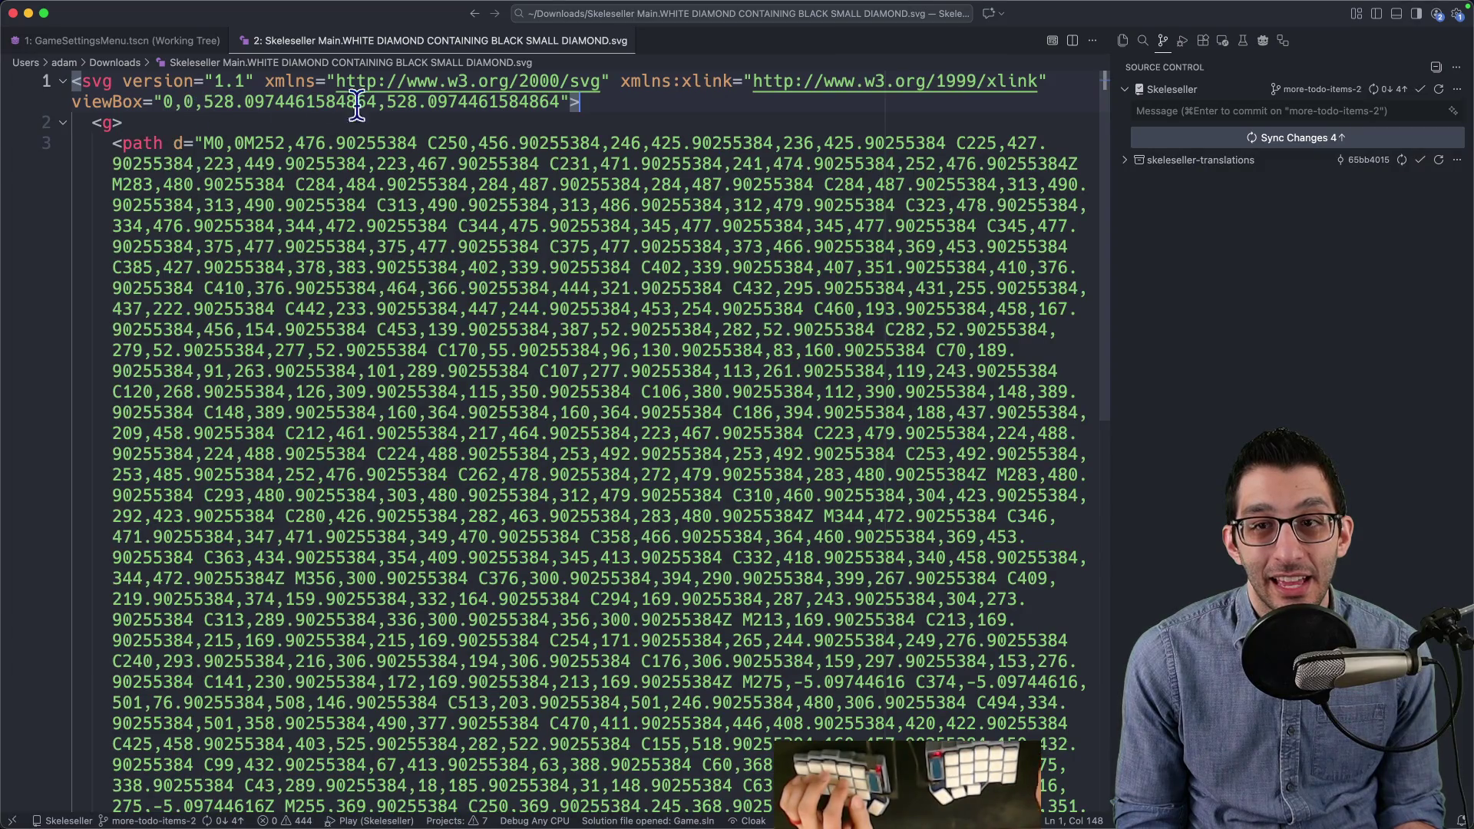
drag(204, 102, 583, 109)
scroll(608, 161, down, 2)
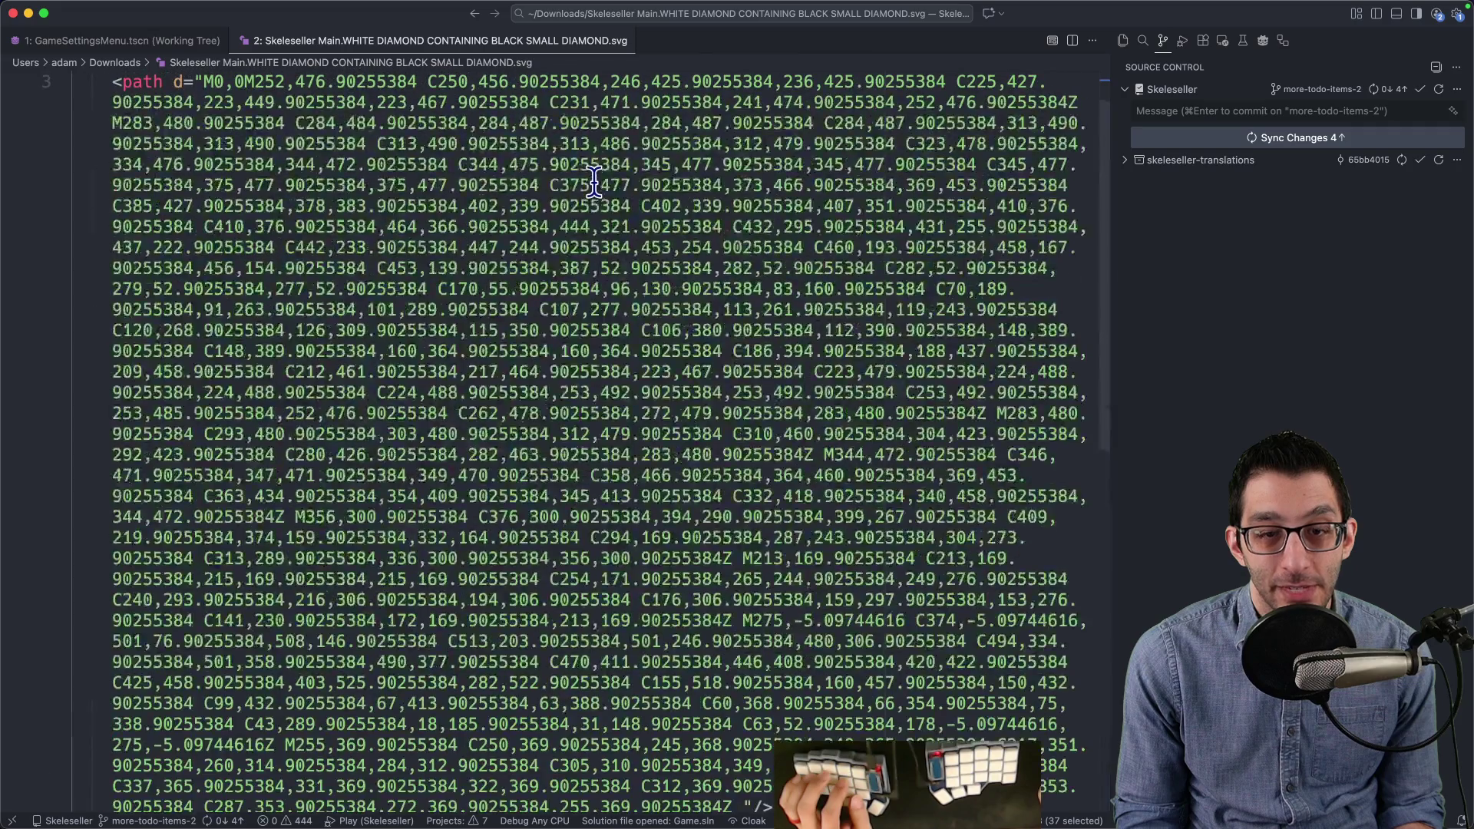
Step: Check the skull's PNG export options in Affinity (529 px), then bring up the Skeleseller game
mouse_move(1049, 818)
click(937, 783)
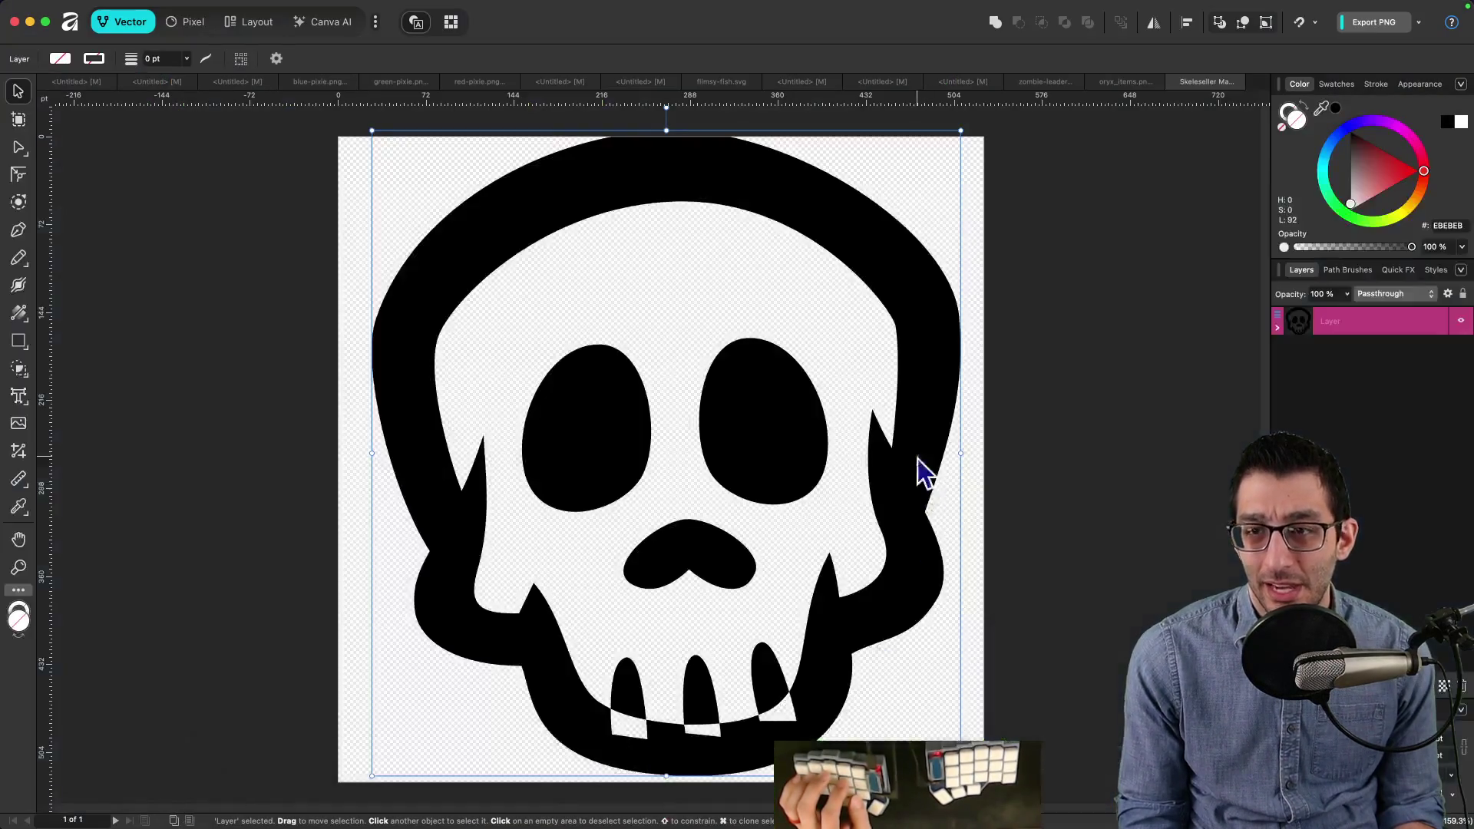
click(1374, 26)
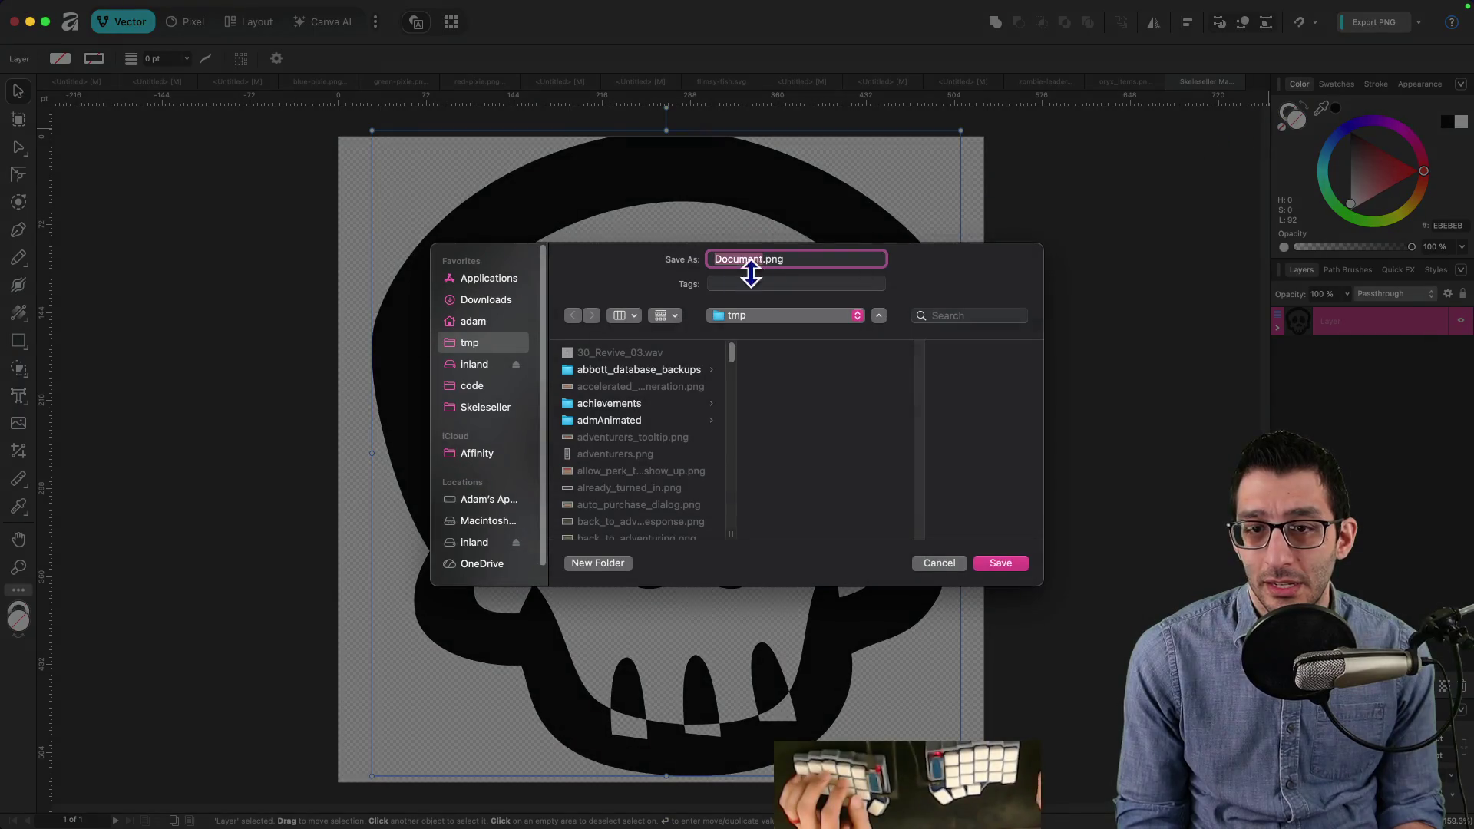
key(Escape)
click(1412, 30)
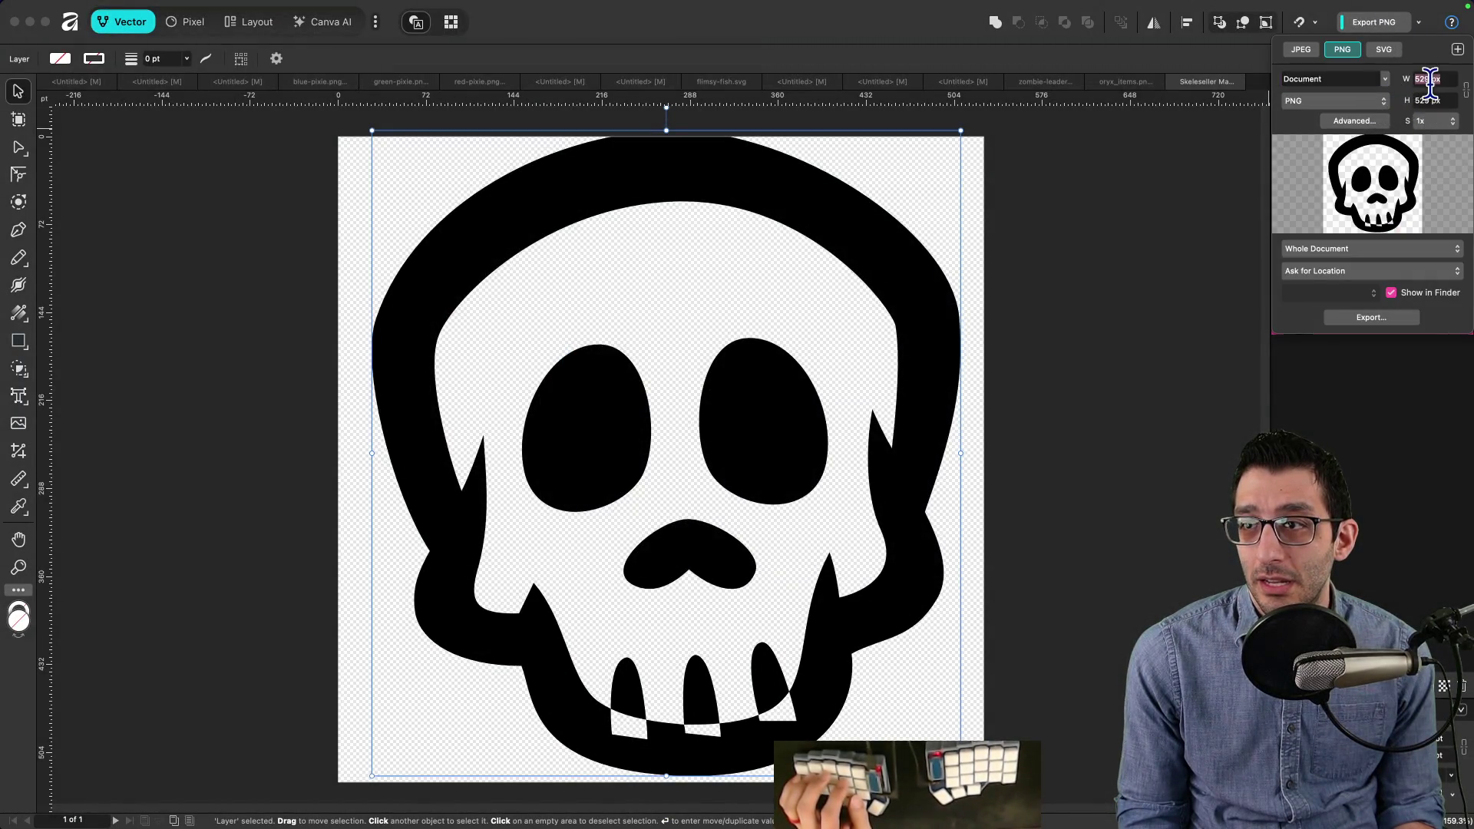
click(1083, 815)
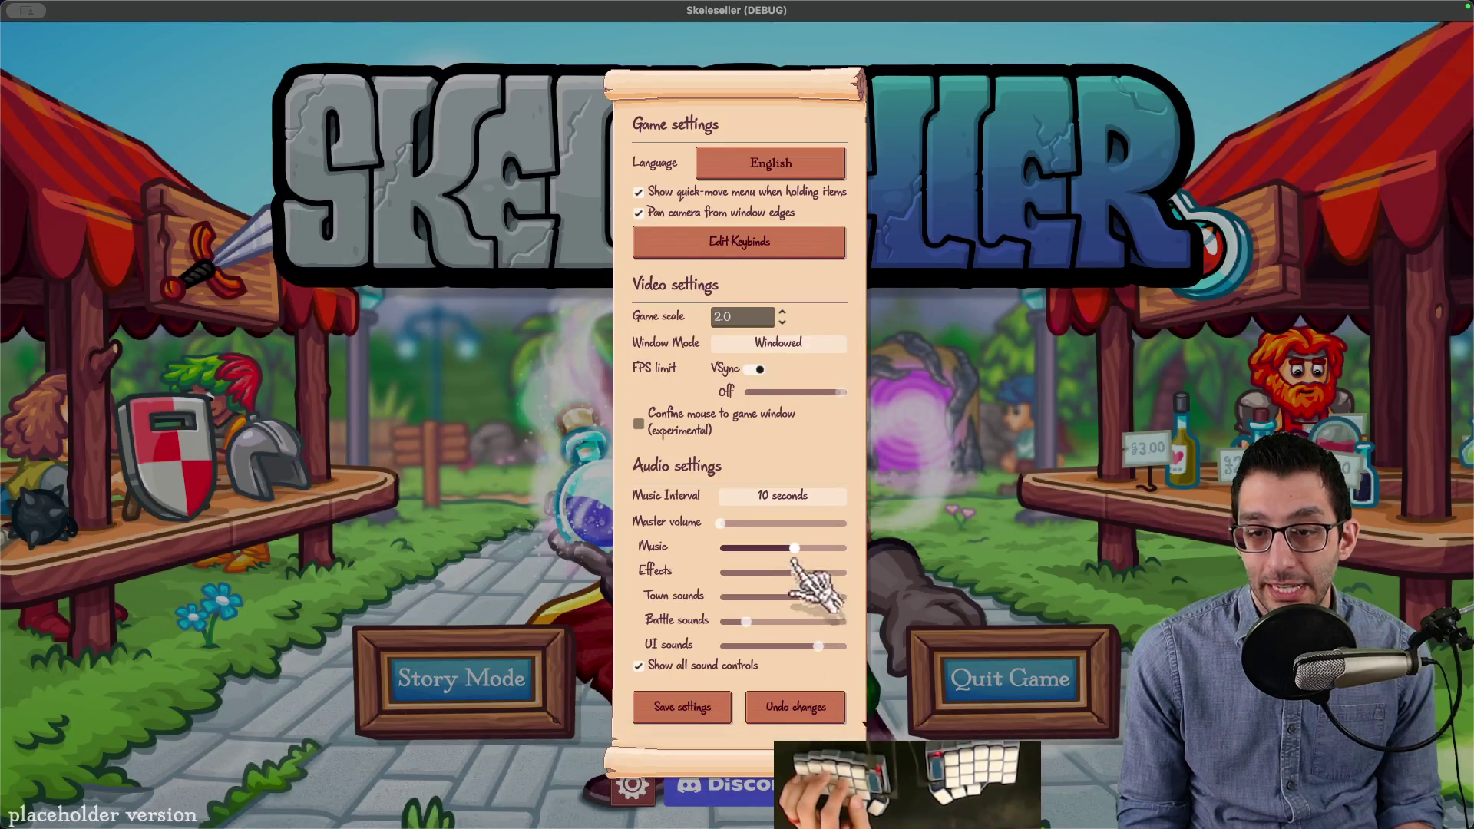
Step: Capture a 35x31 Shottr screenshot of the volume knob and measure its circle at about 15x15 pt
key(super+shift+4)
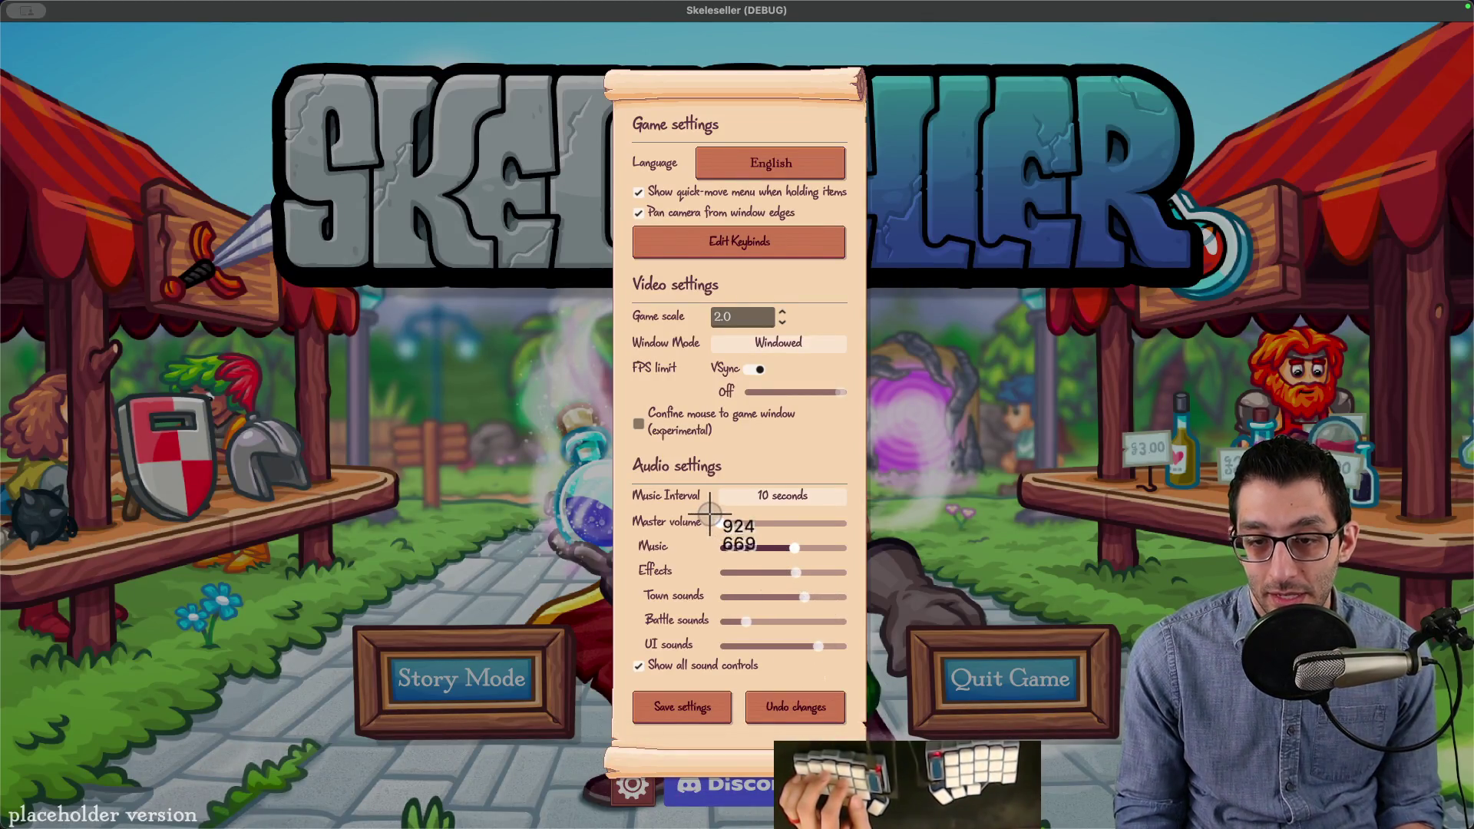
drag(735, 540, 735, 541)
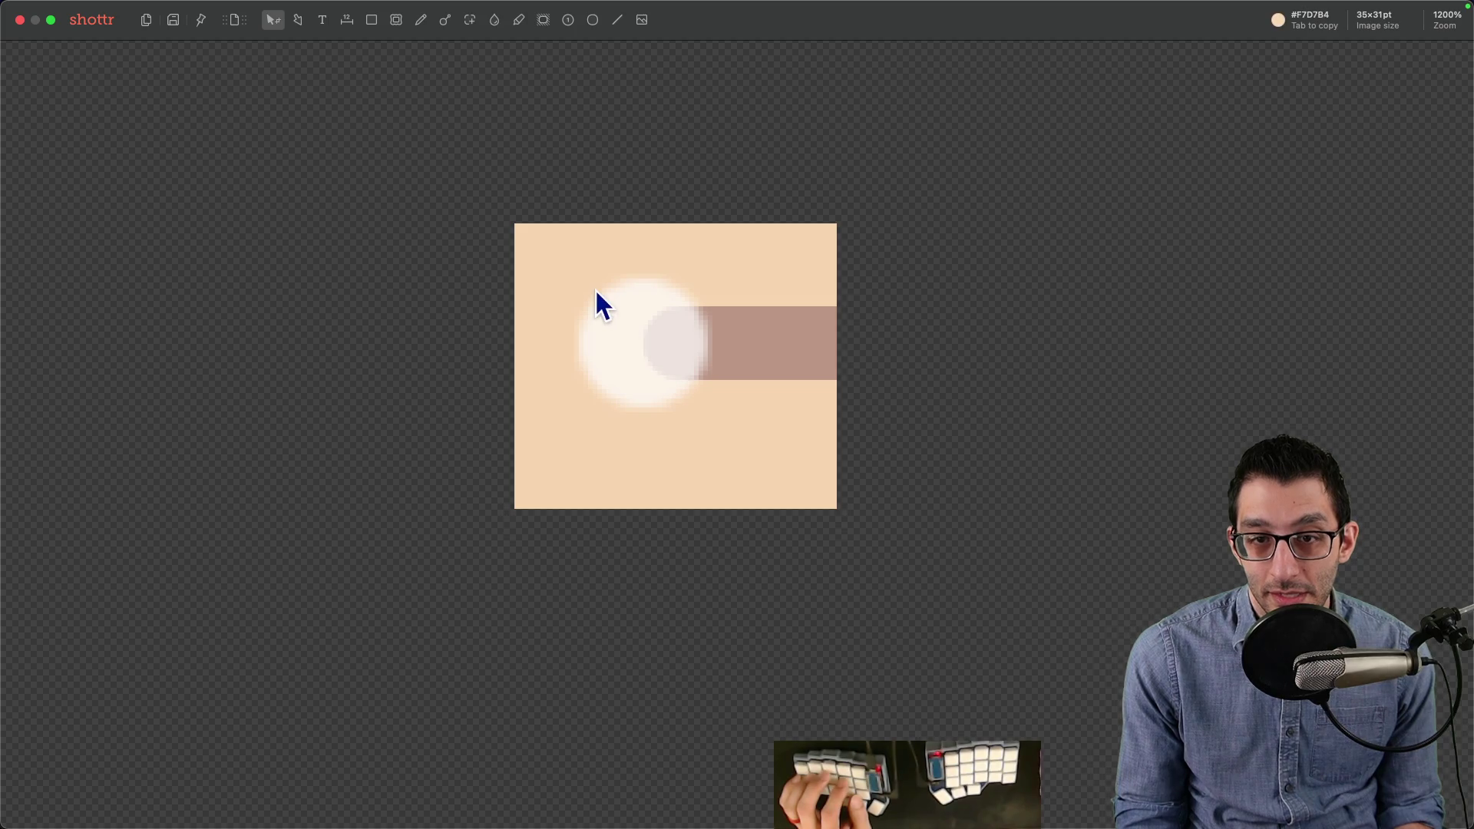
mouse_move(574, 274)
mouse_down()
mouse_move(671, 330)
mouse_move(709, 411)
mouse_up()
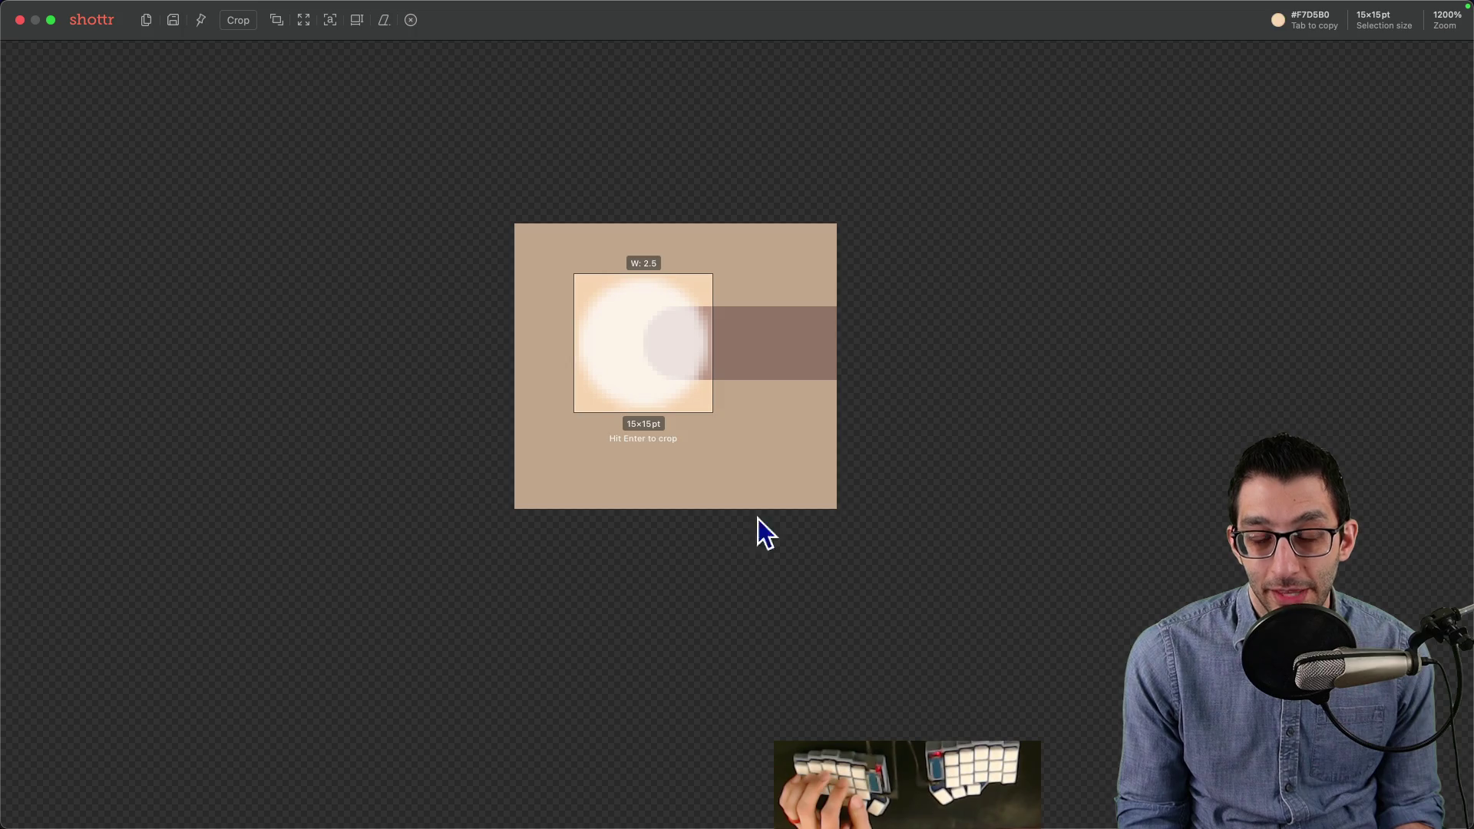
mouse_move(828, 783)
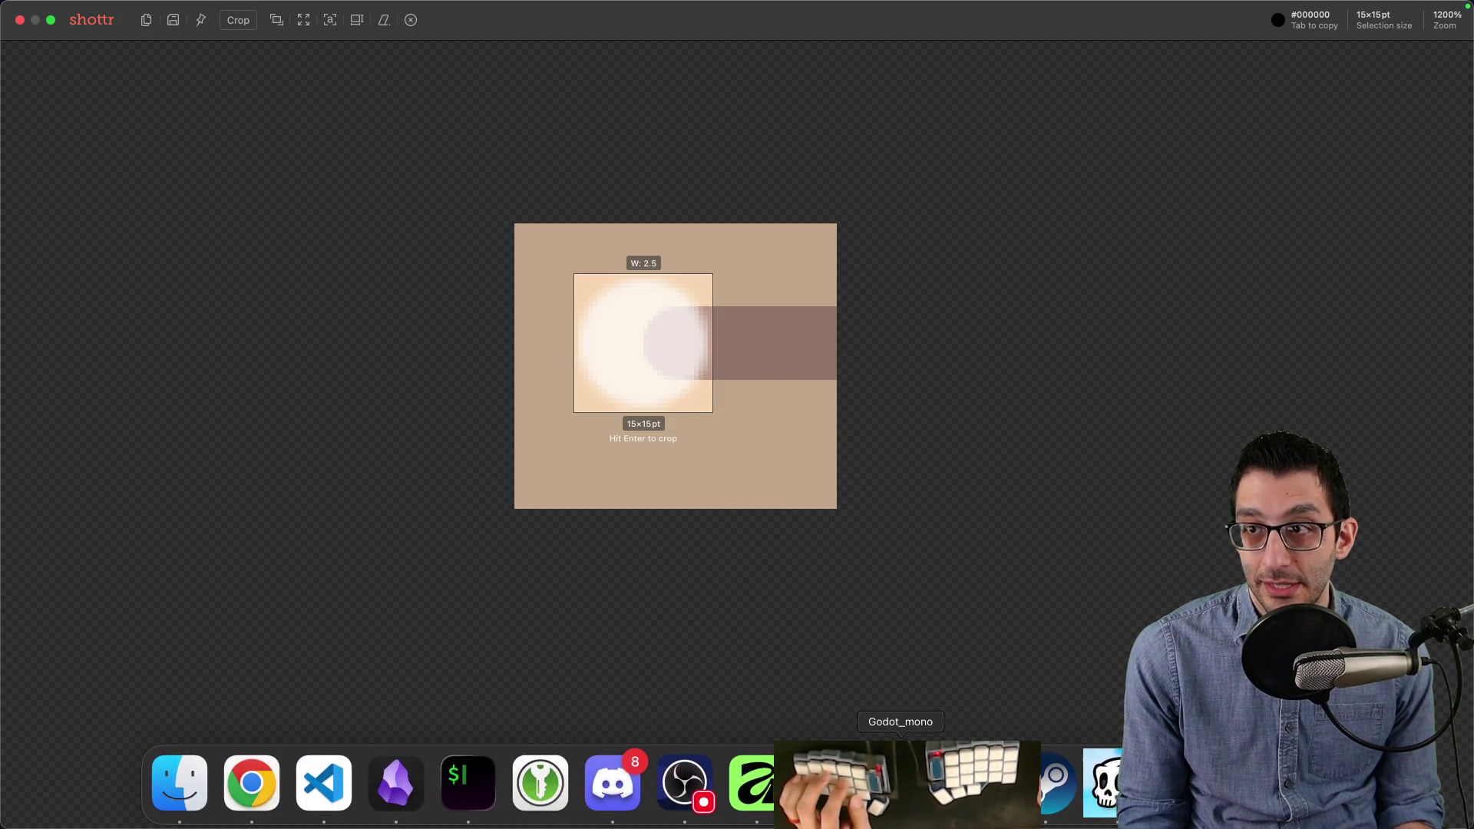
click(1371, 24)
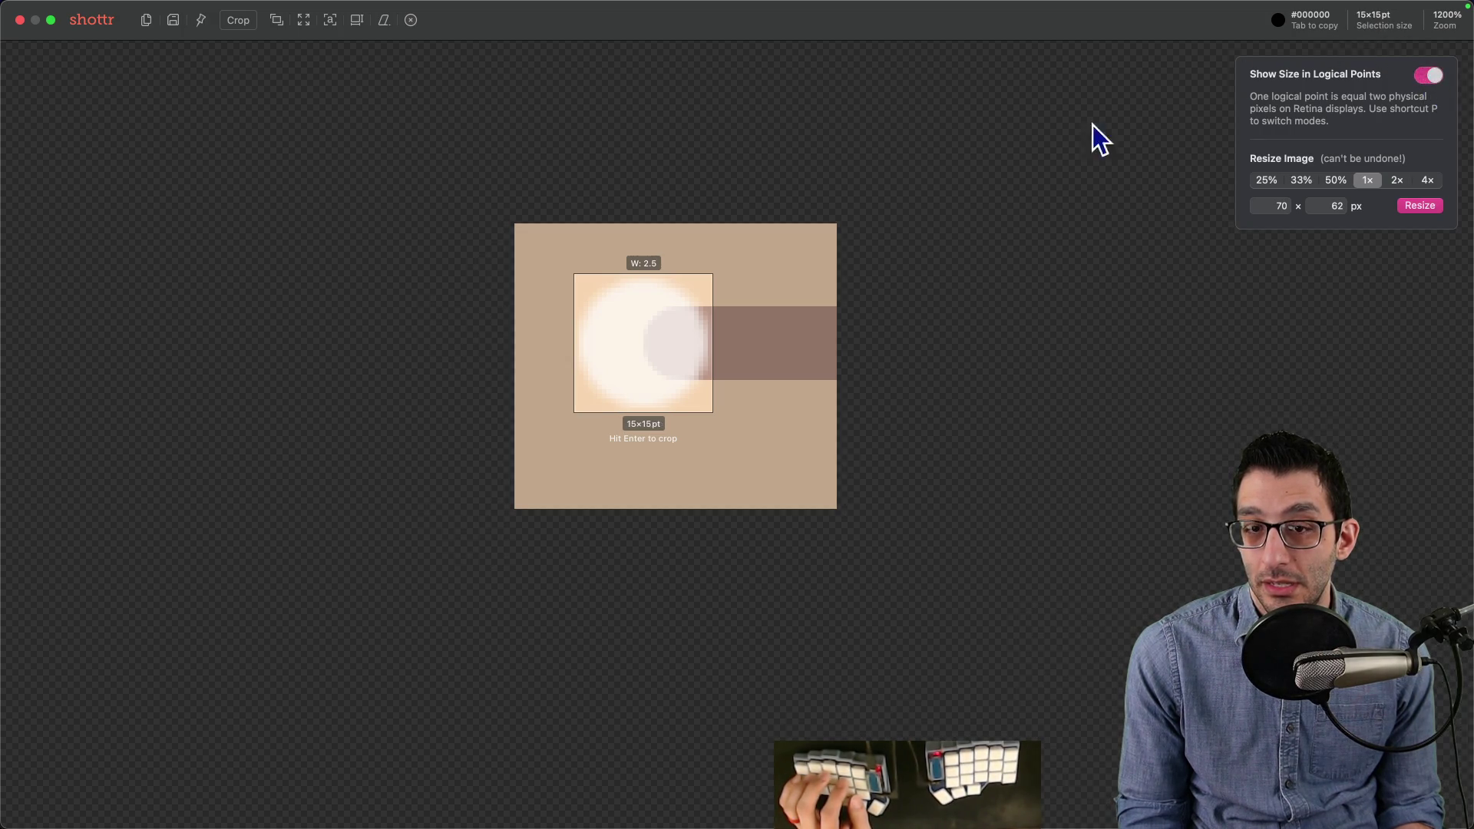
key(Escape)
Step: Return to the skull in Affinity and show its PNG export options at 529×529 px
mouse_move(1063, 815)
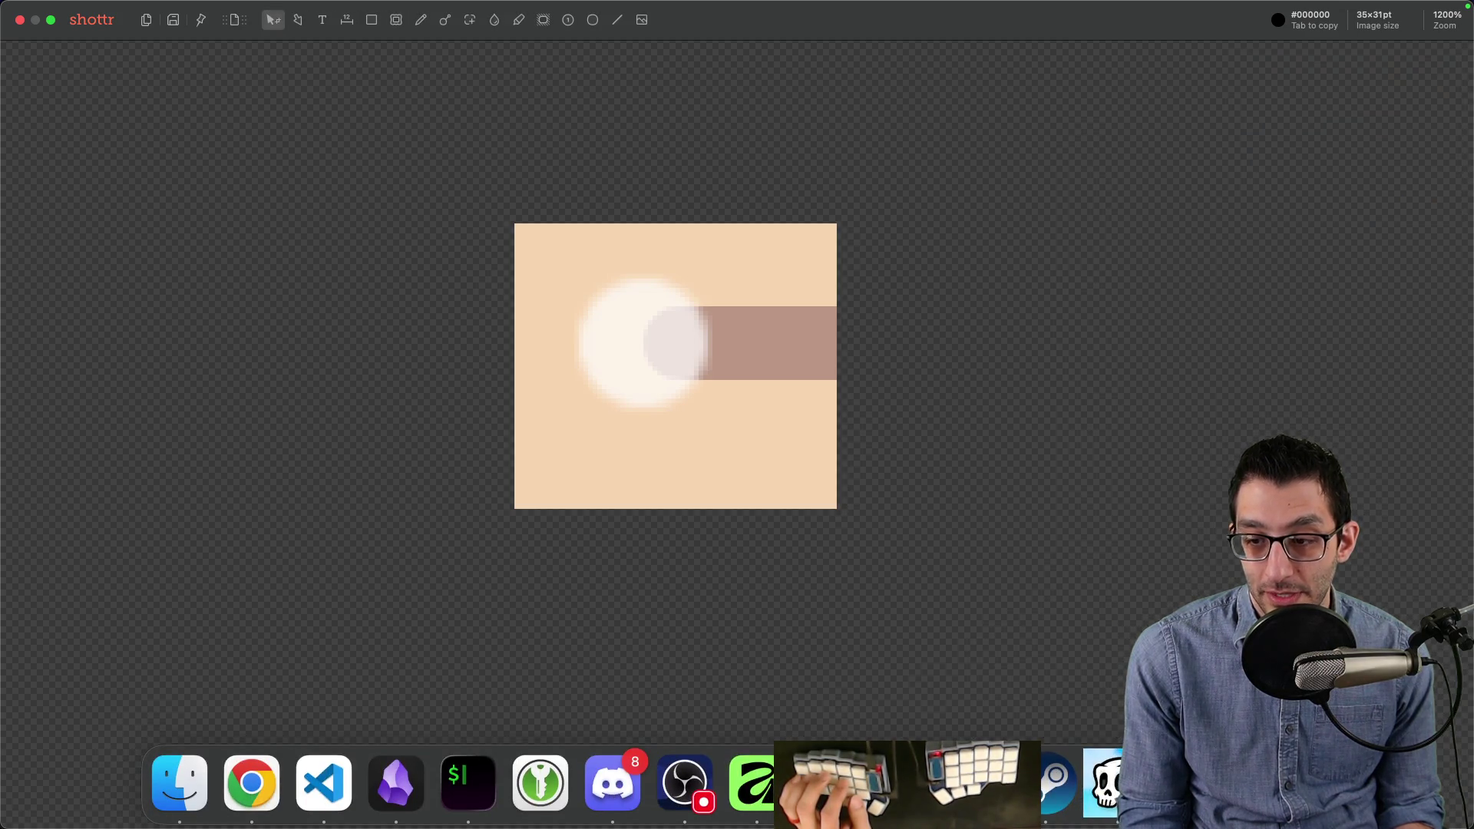
click(752, 782)
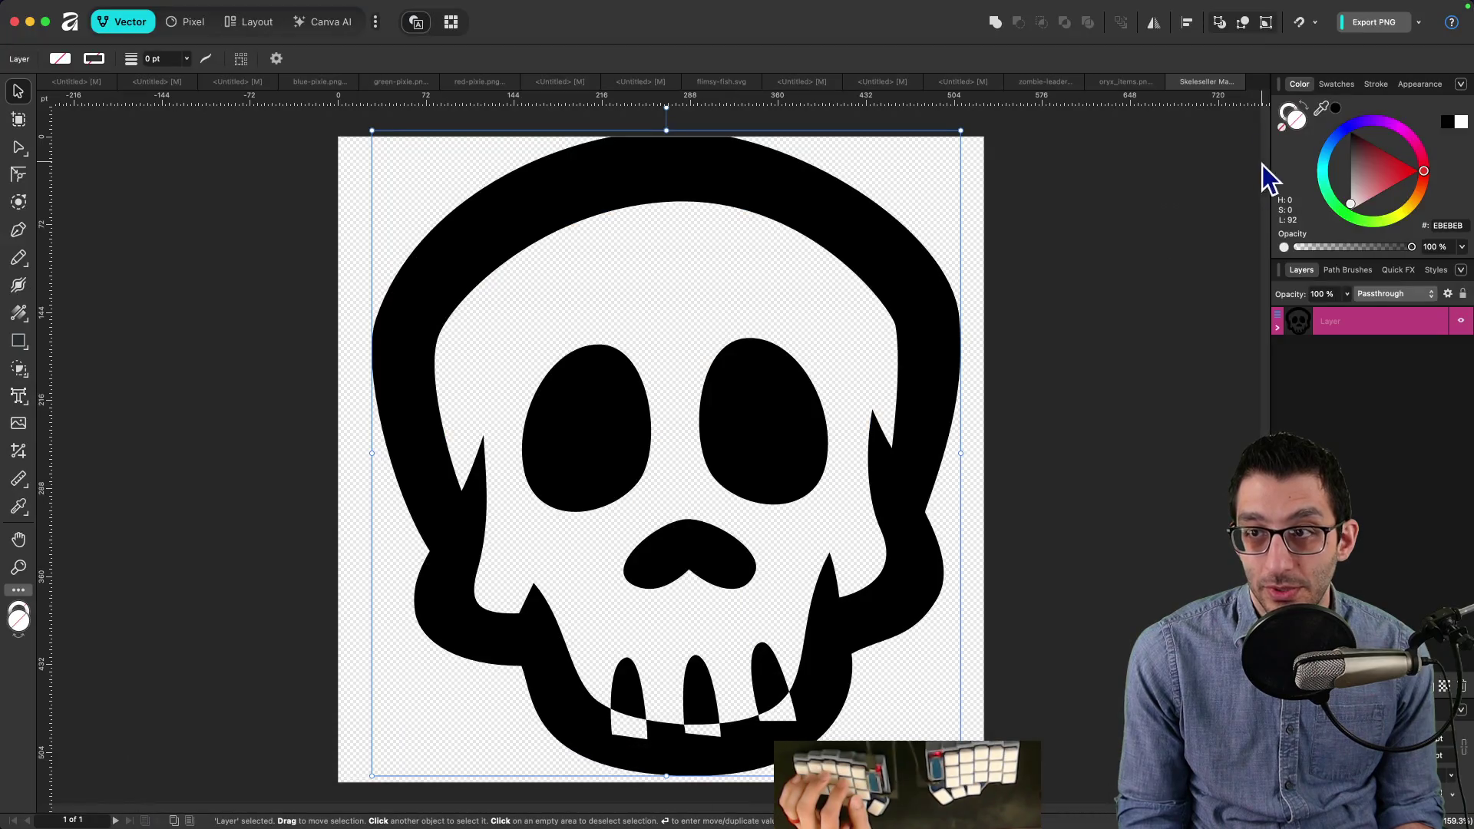
click(1417, 25)
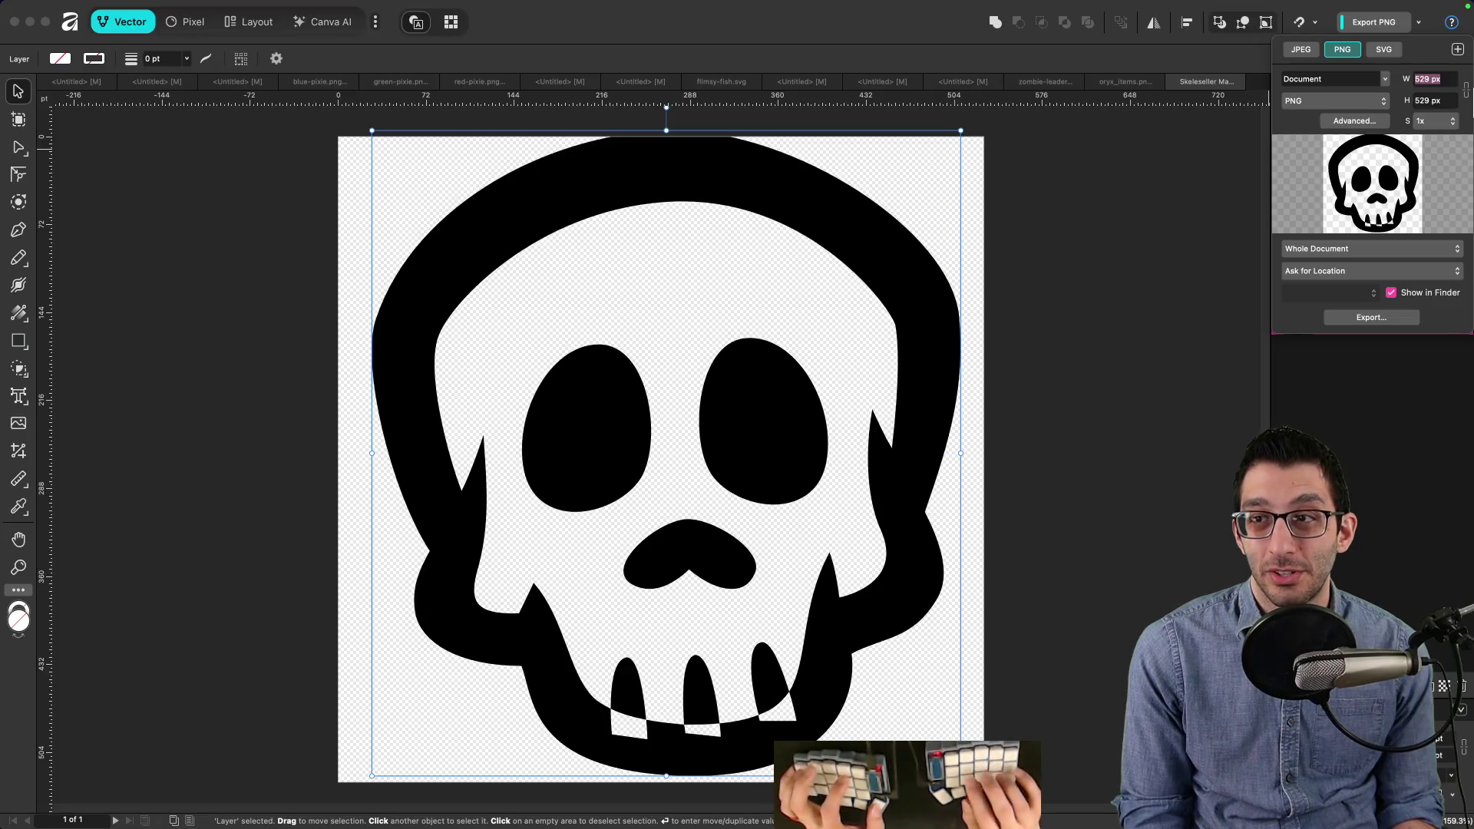
Step: Export the skull at 64 px width as skull.png into tmp, then return to Godot
text(64)
key(Return)
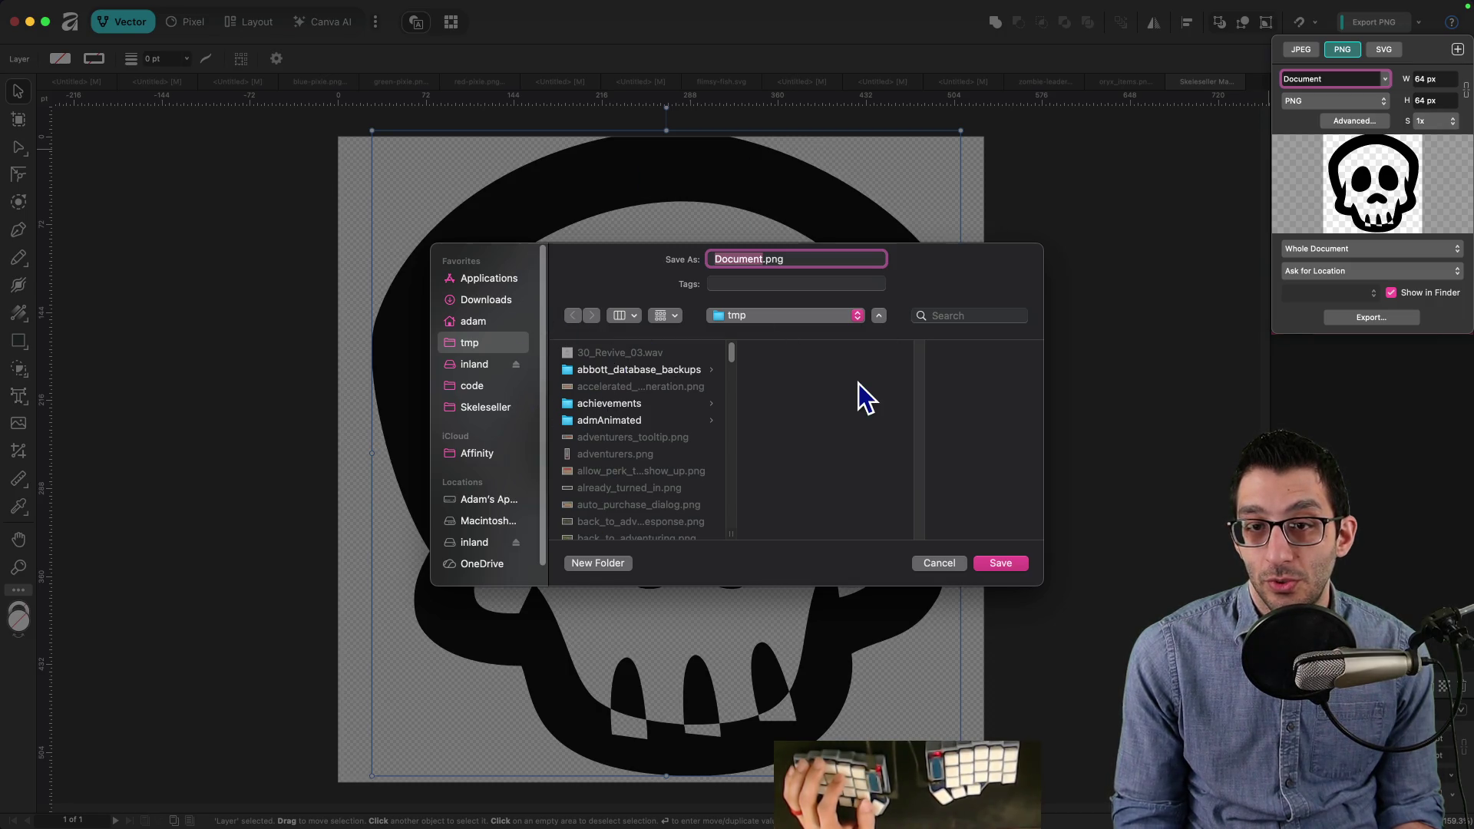
text(skull)
key(Return)
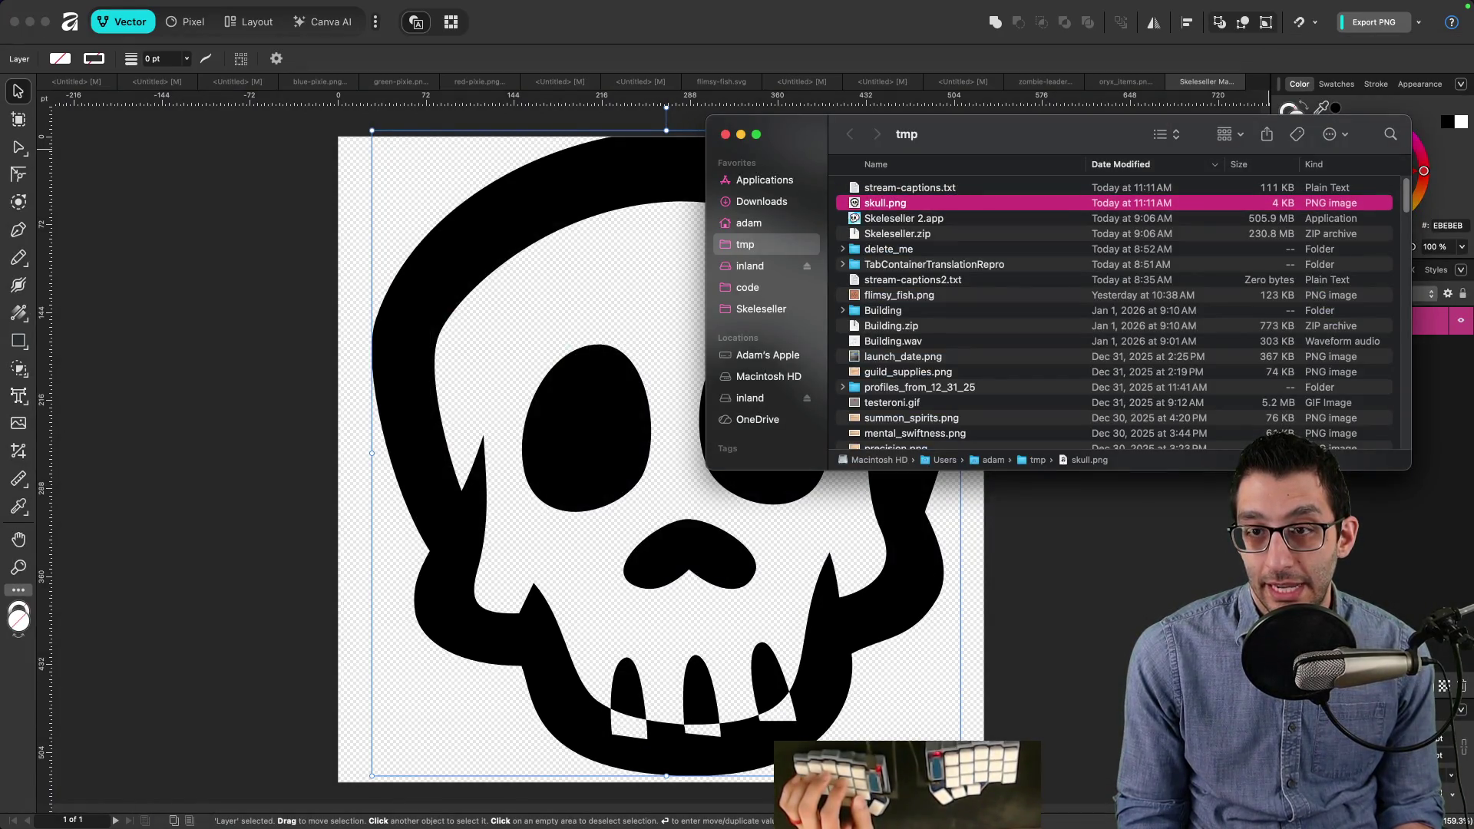
click(904, 795)
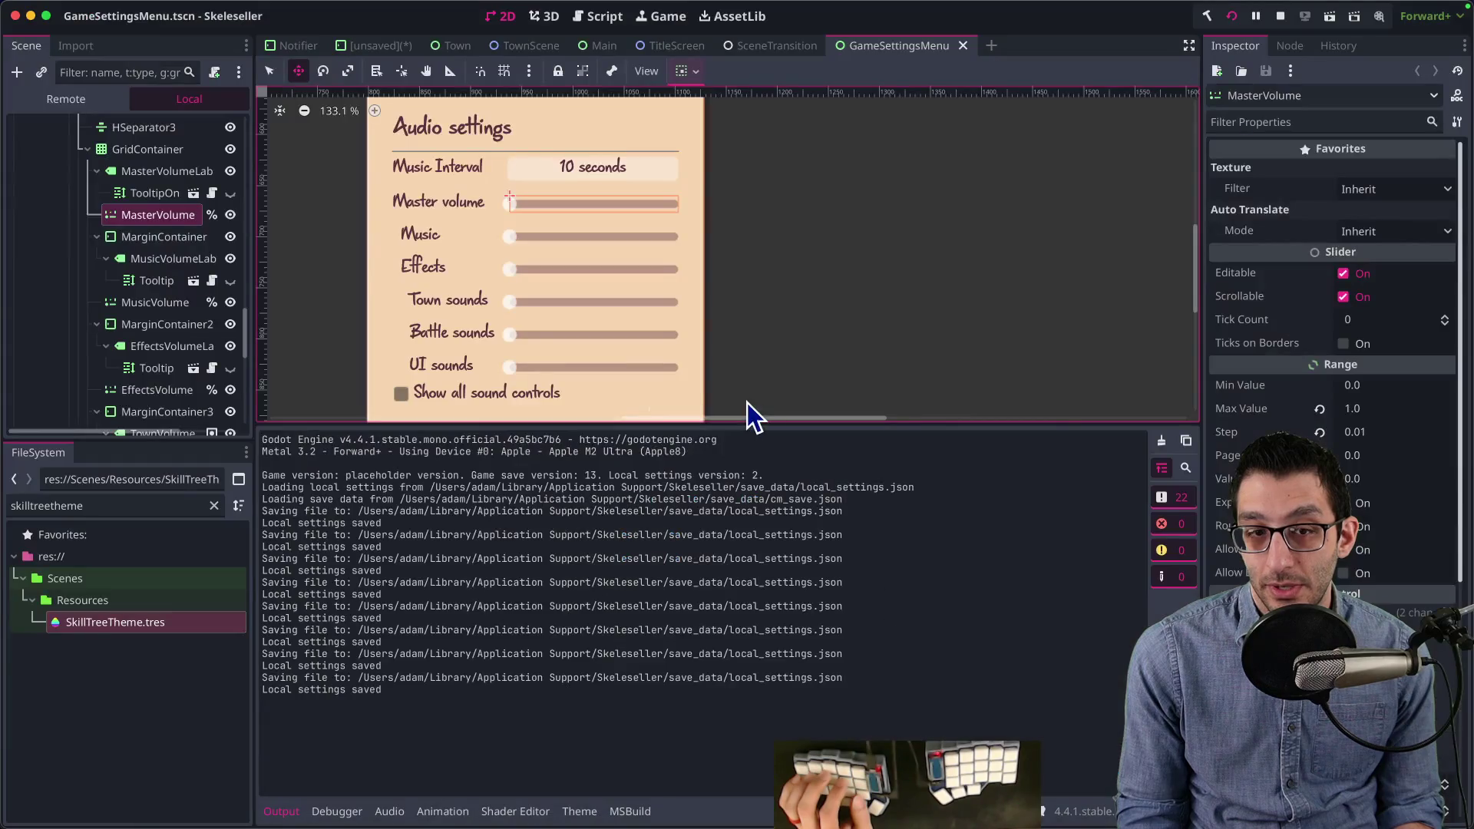
Step: Tile Godot to the left half and filter the FileSystem dock down to the Assets folder
key(ctrl+alt+Left)
double_click(85, 510)
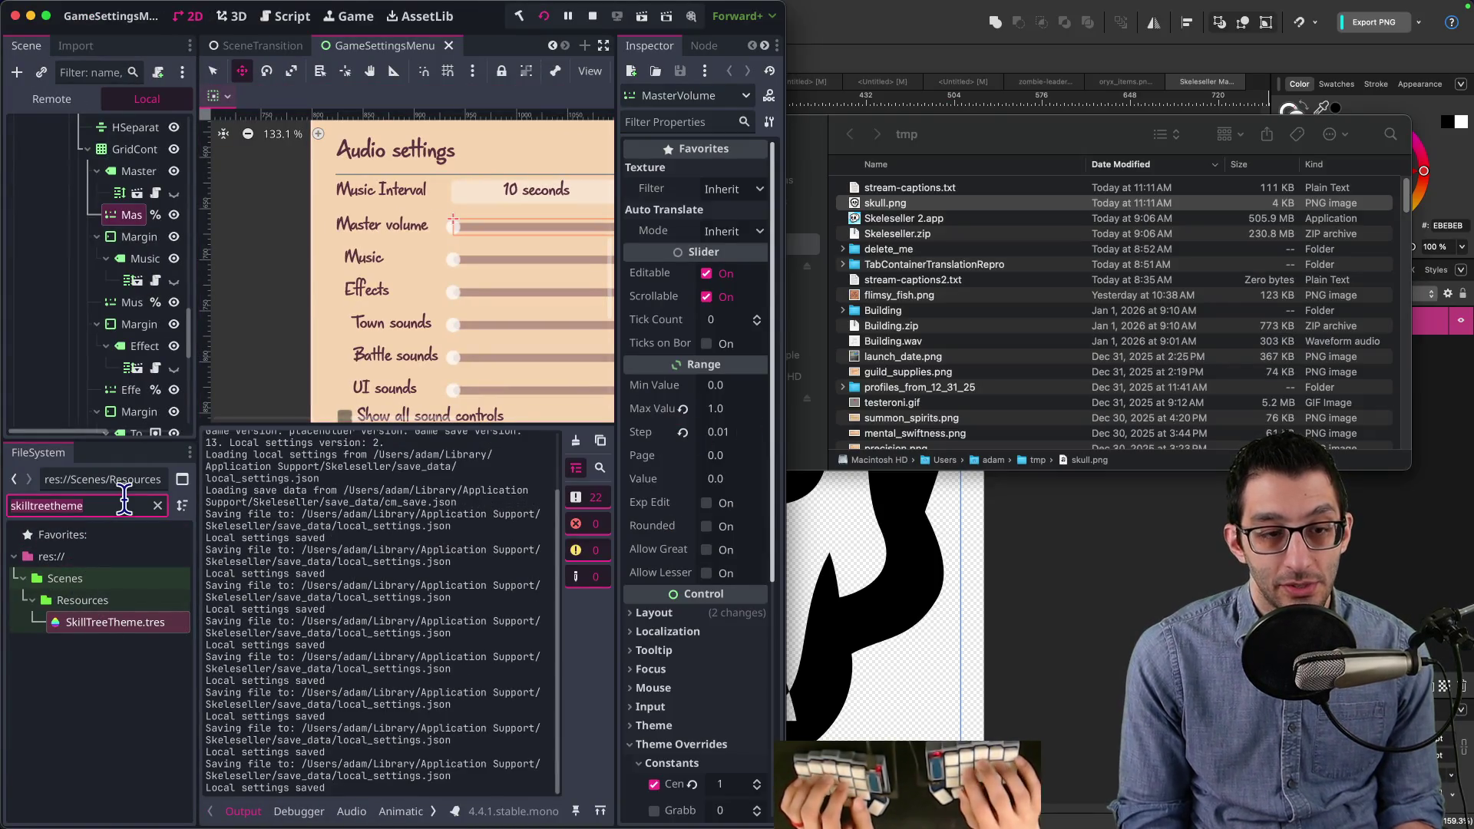
text(assets)
double_click(82, 582)
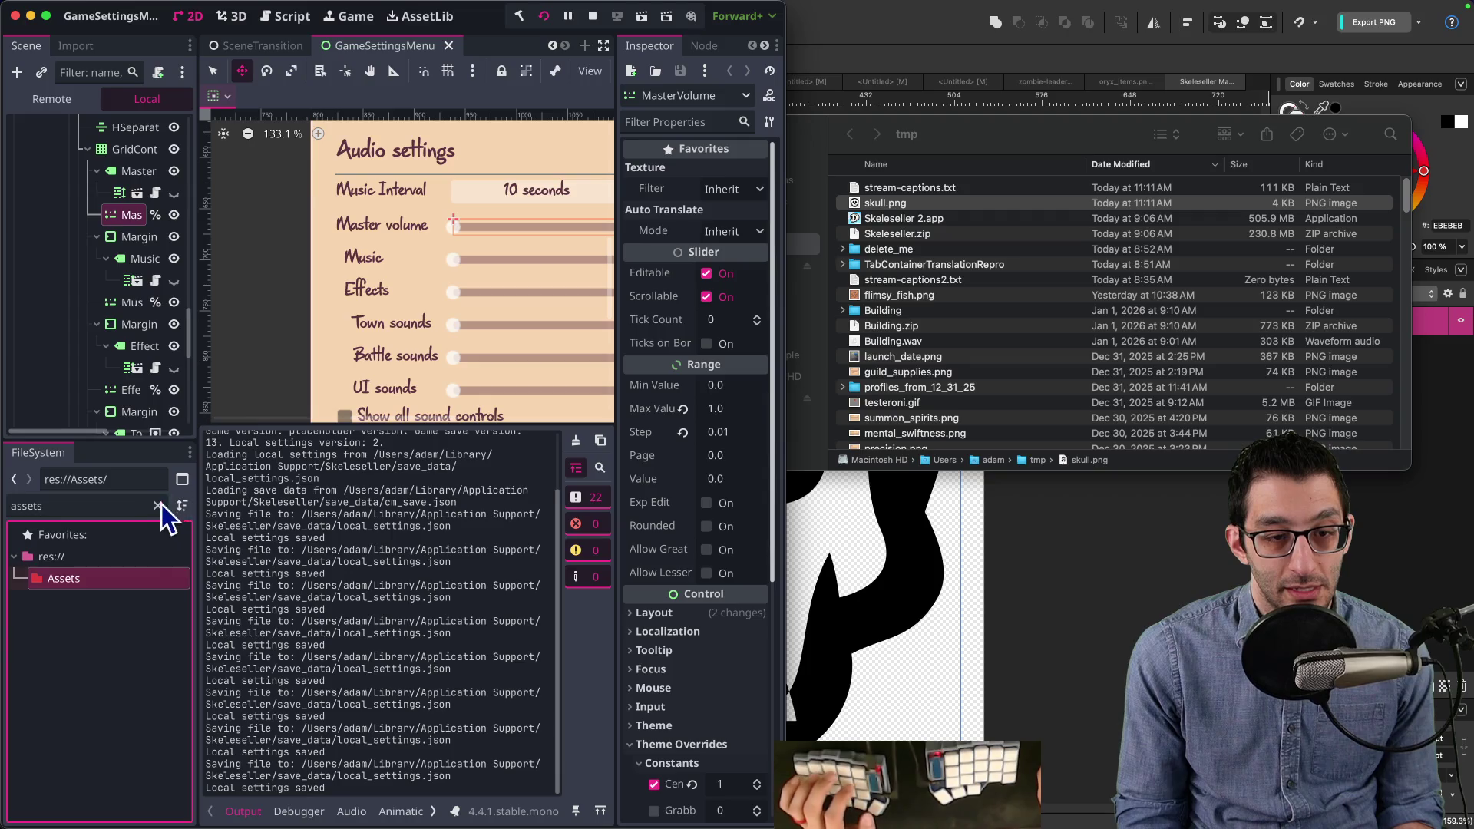
scroll(98, 601, down, 5)
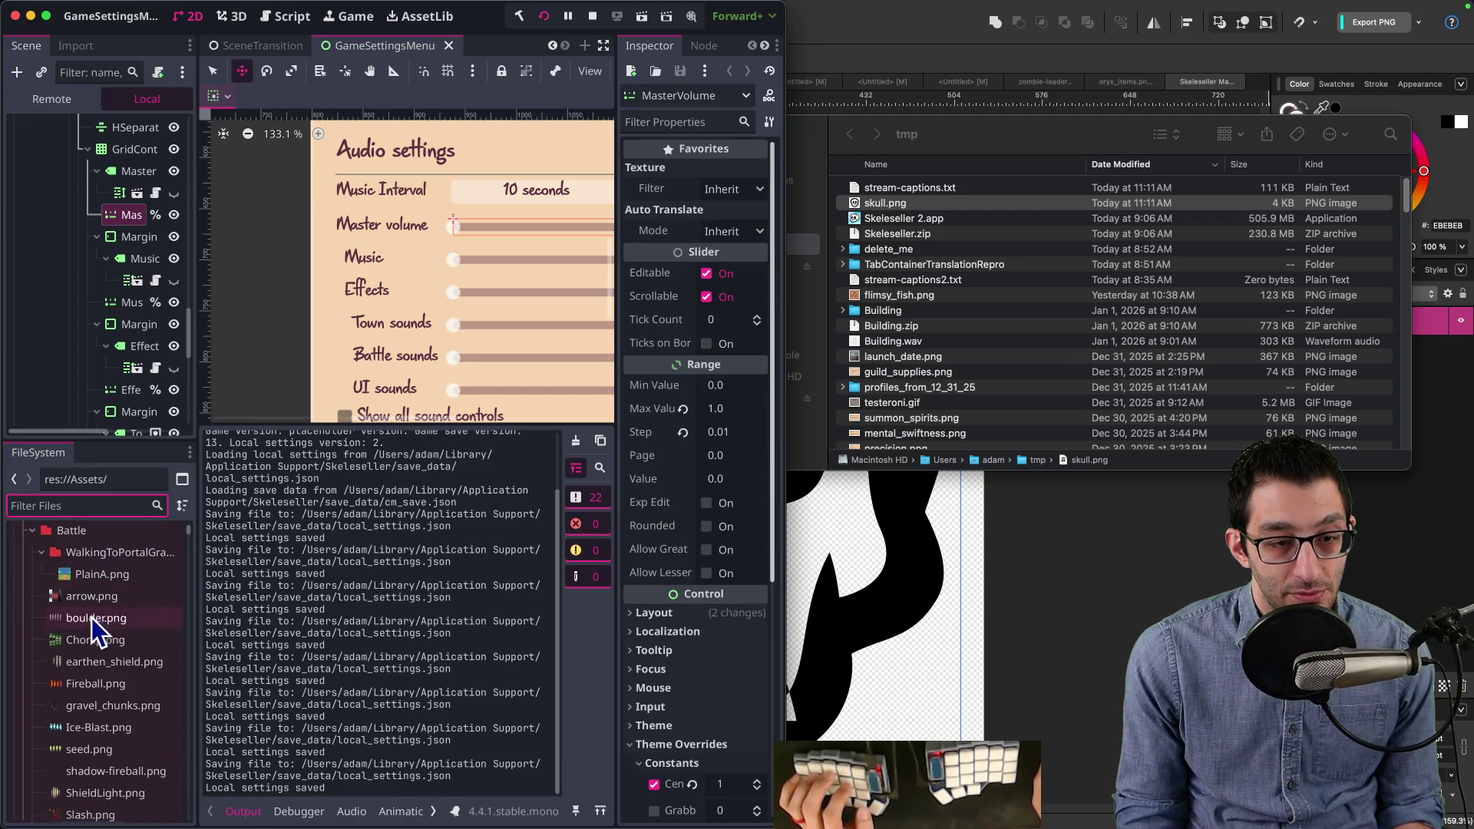
scroll(88, 618, up, 8)
click(34, 702)
scroll(46, 675, down, 4)
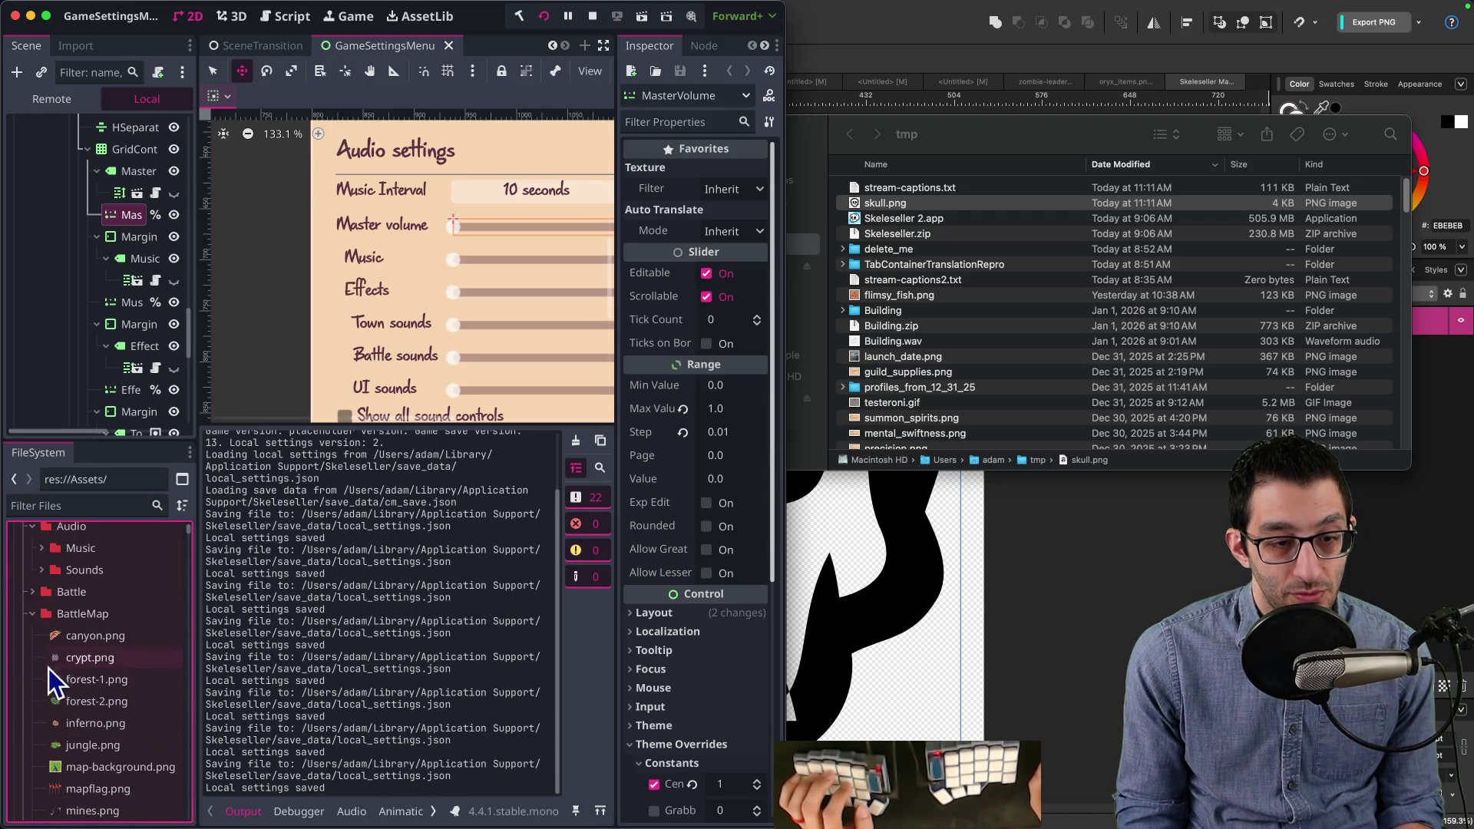
scroll(37, 623, down, 10)
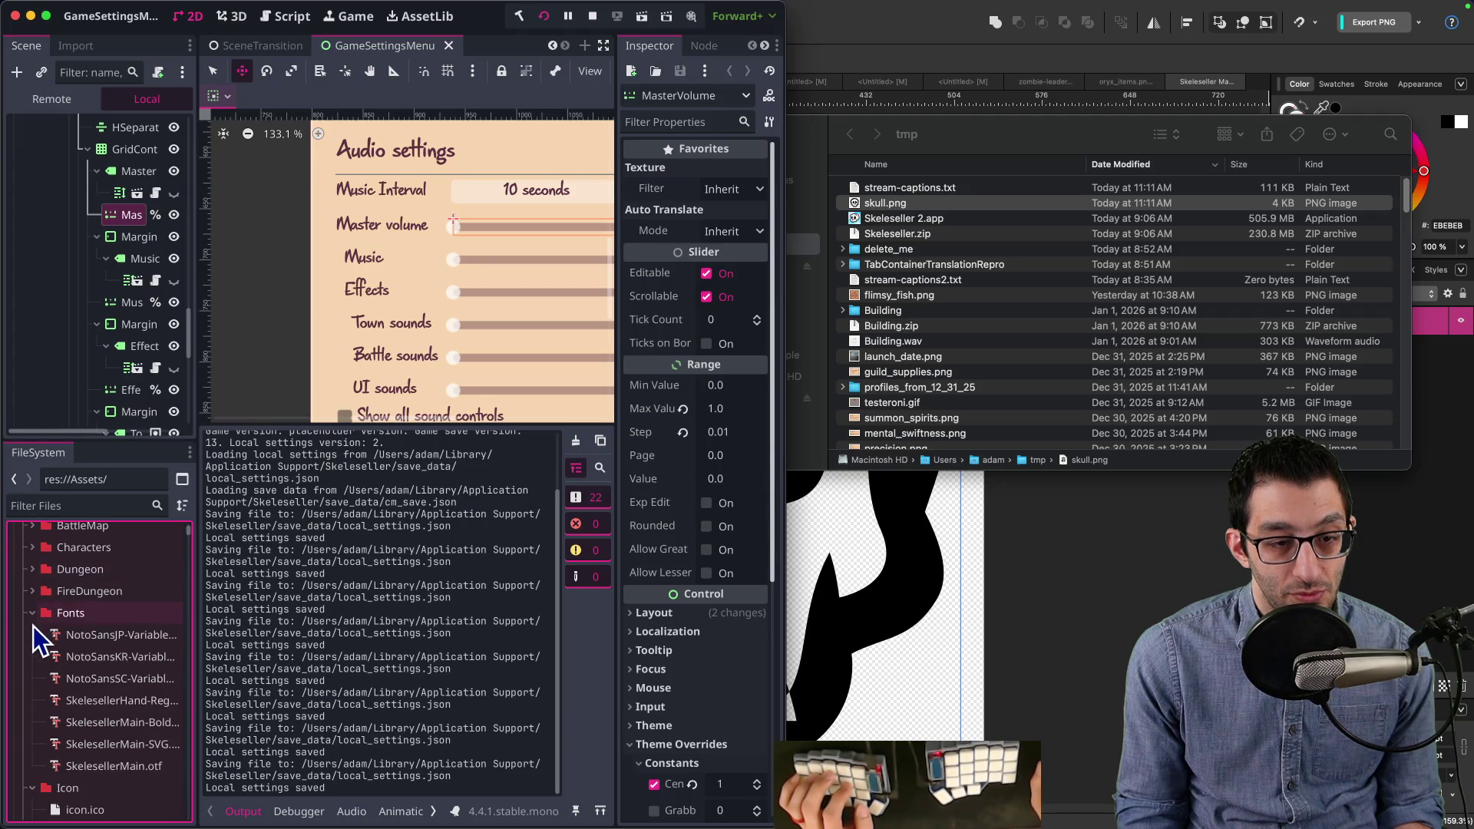
double_click(66, 653)
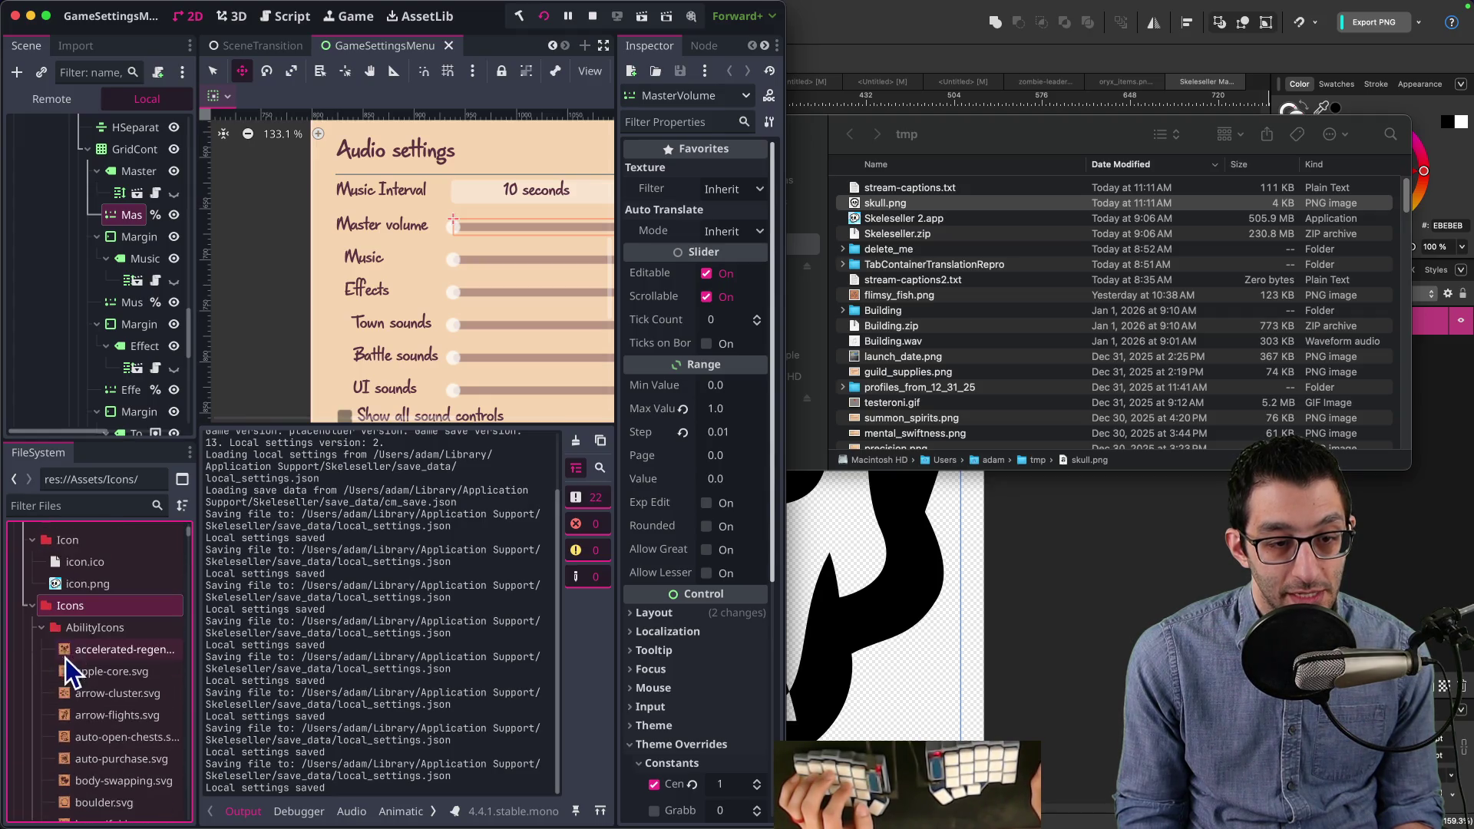
scroll(80, 630, down, 5)
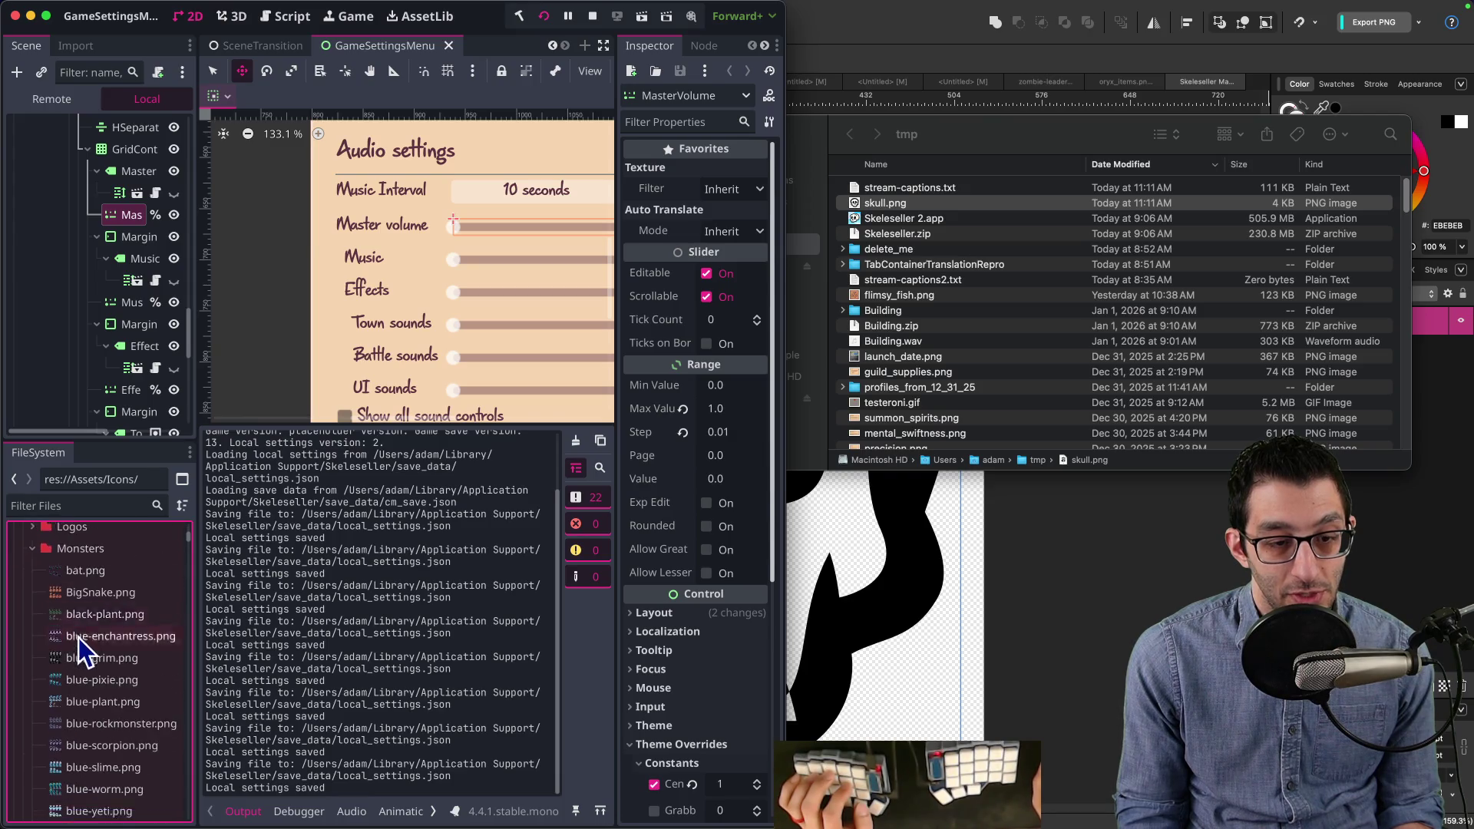
key(Left)
key(Left)
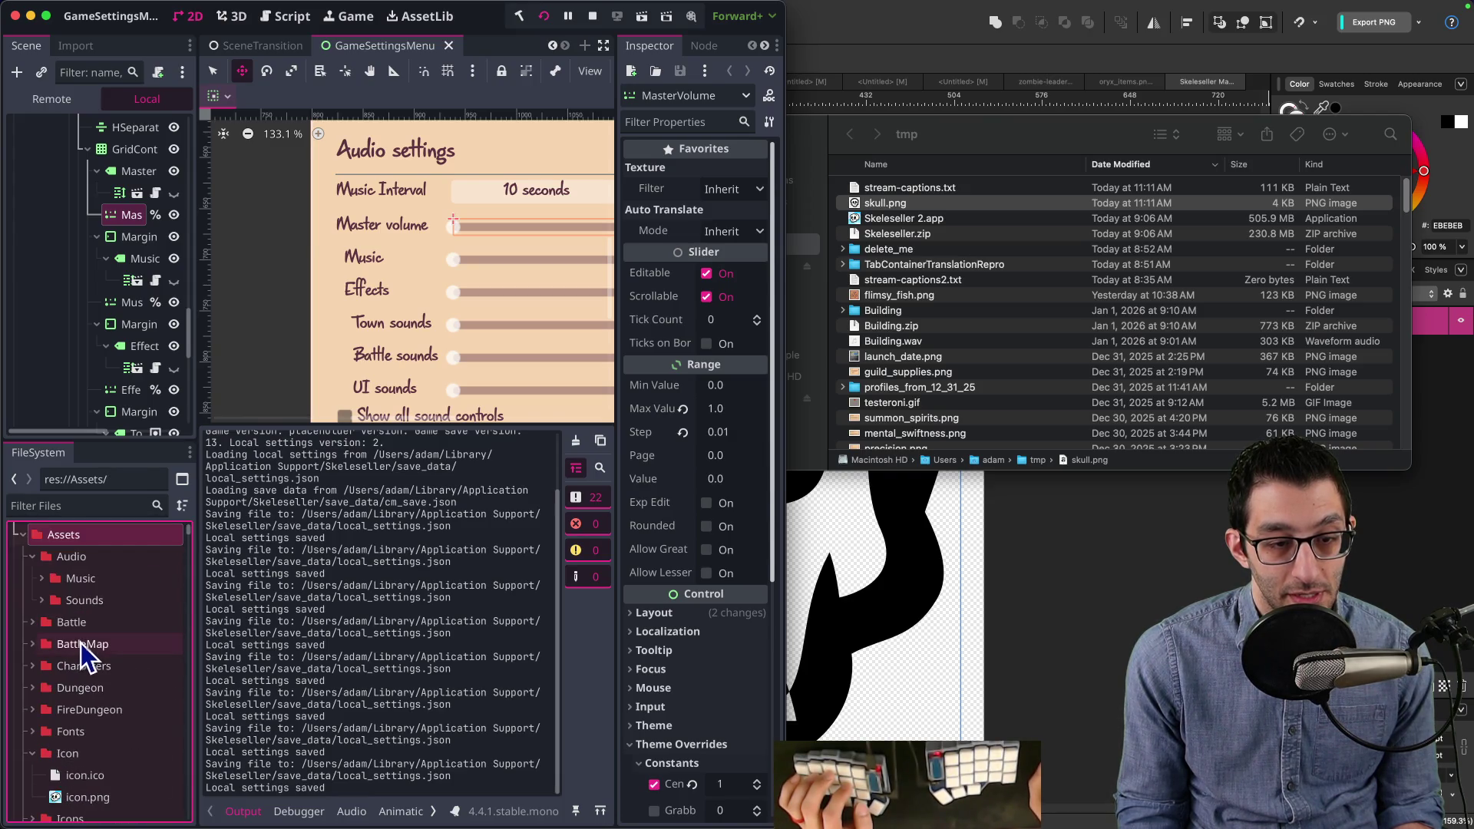
scroll(91, 671, down, 3)
scroll(89, 658, up, 4)
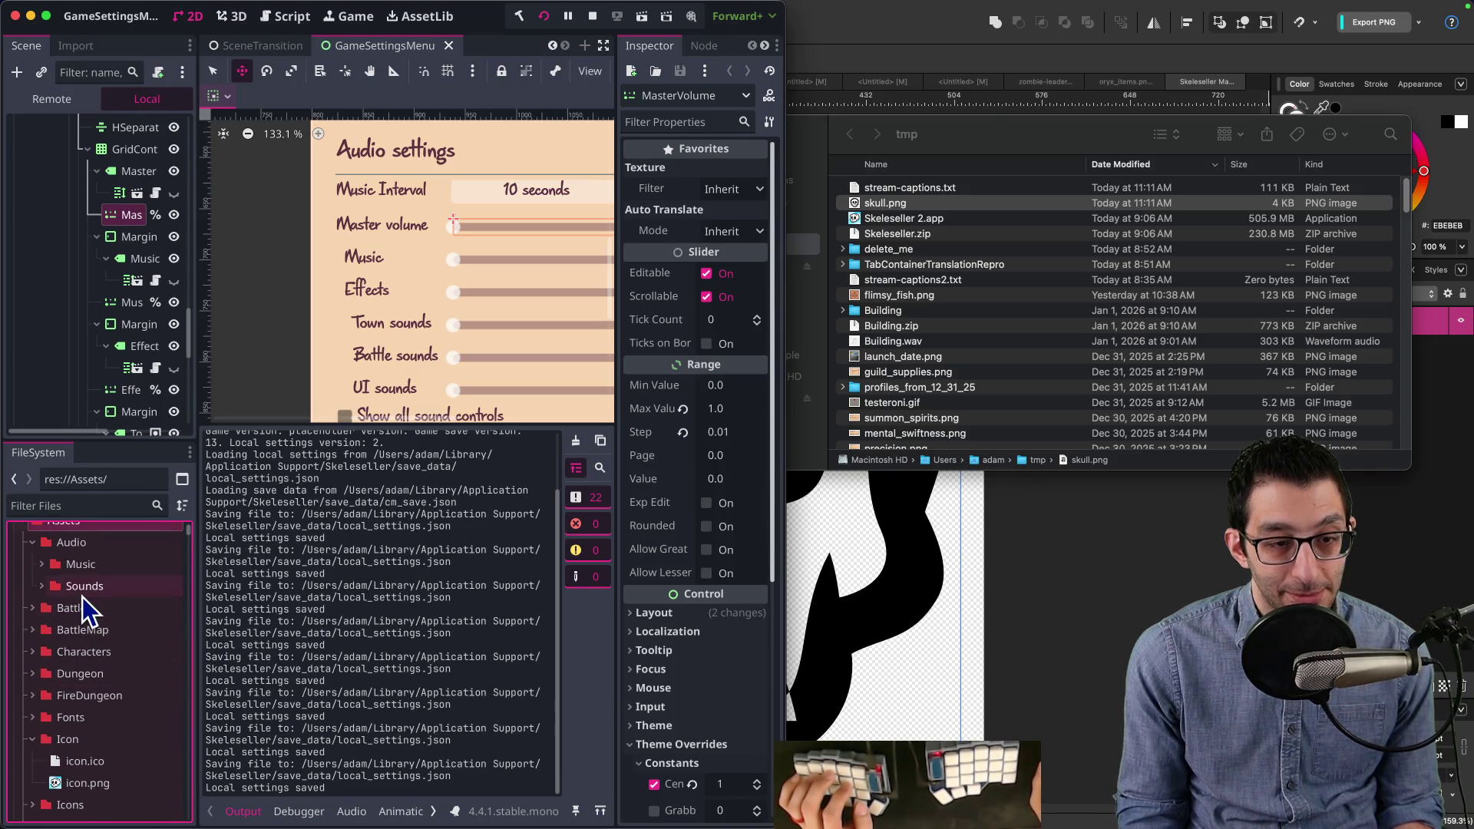
Step: Collapse the Assets subfolders, open UI, and drag skull.png from the Finder tmp folder into it
right_click(71, 571)
click(118, 581)
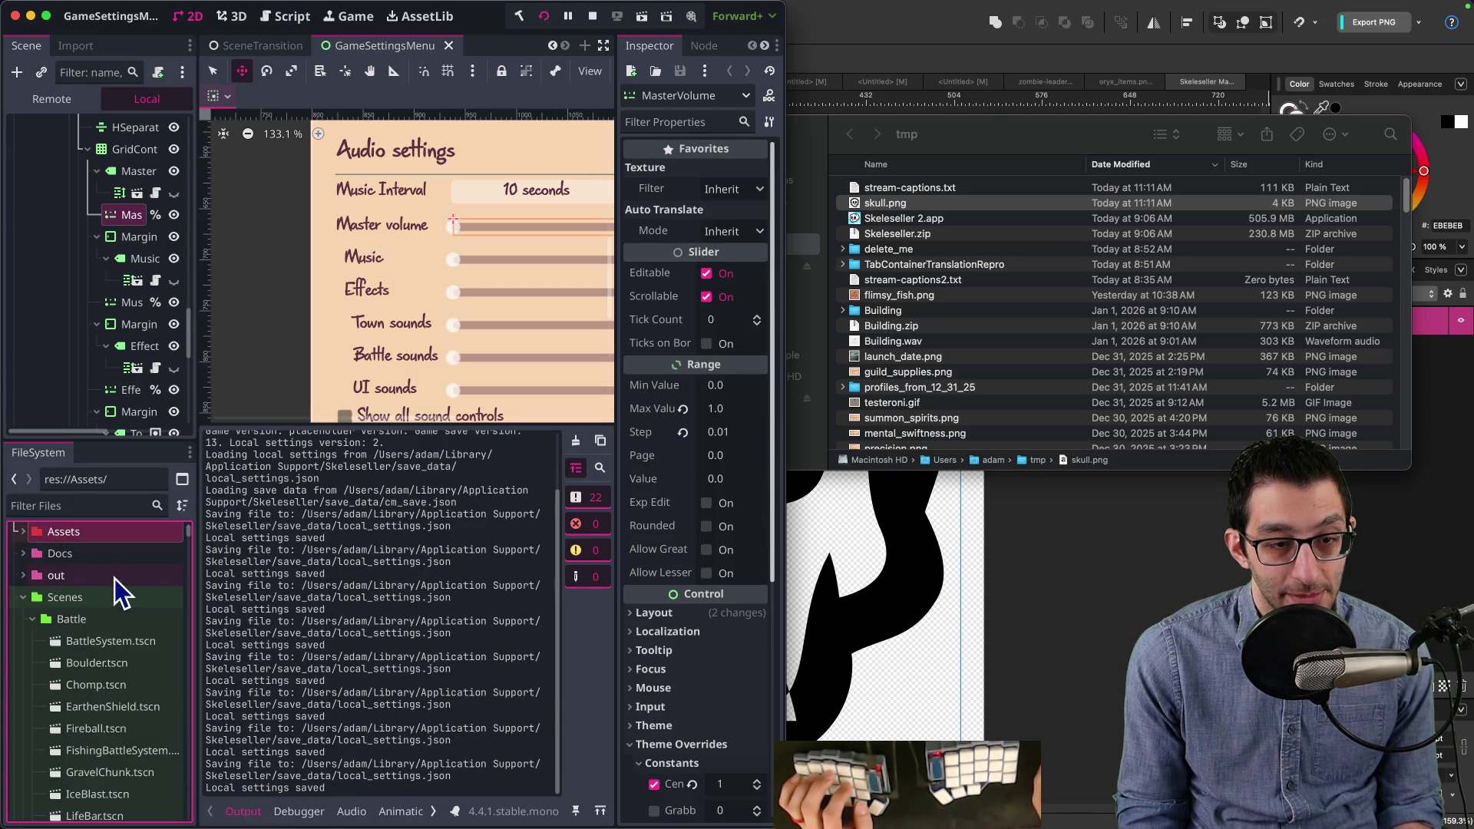
scroll(93, 614, down, 5)
double_click(80, 645)
scroll(96, 648, down, 10)
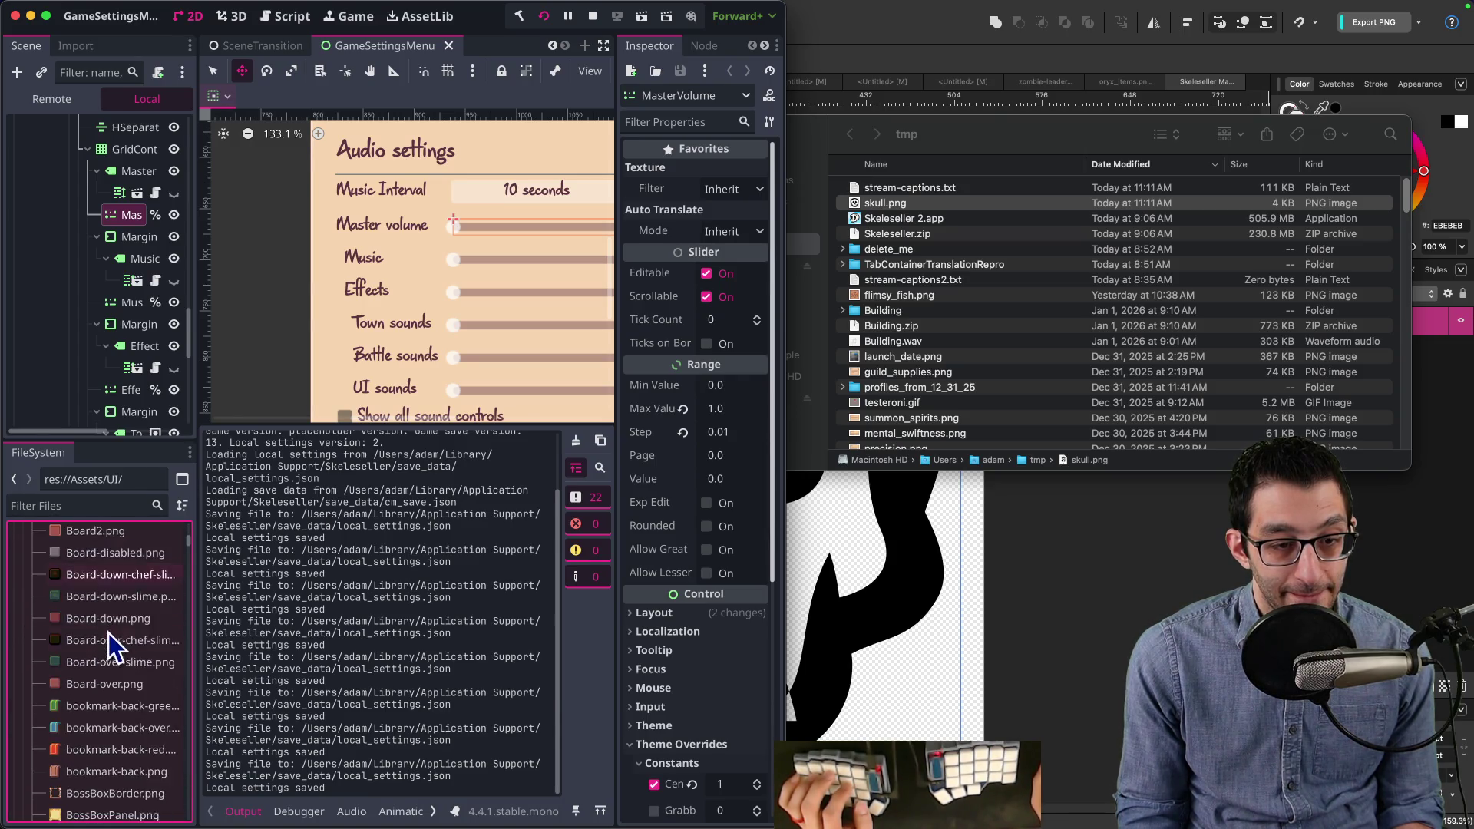
scroll(110, 642, down, 10)
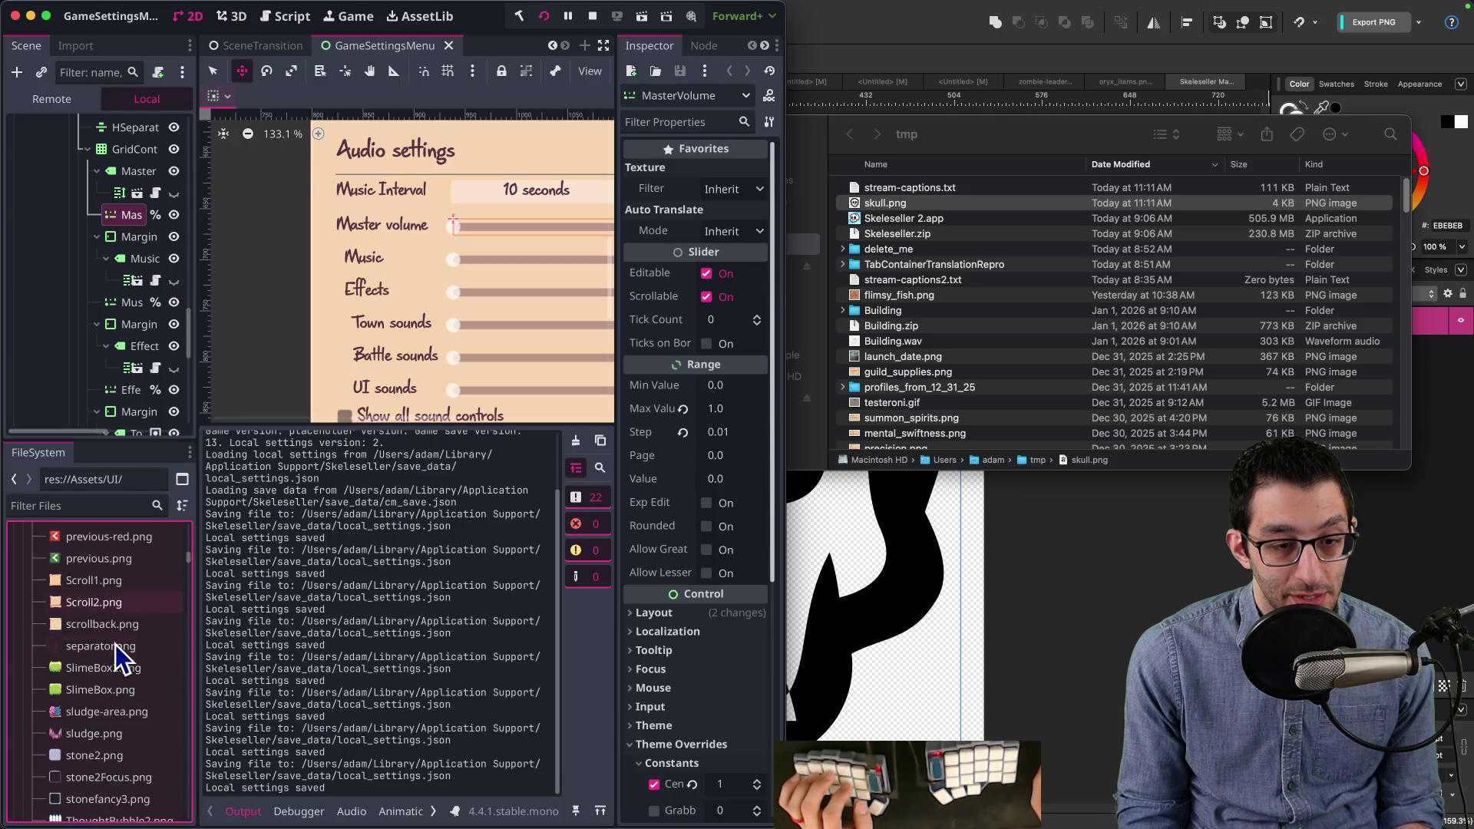
scroll(115, 652, up, 20)
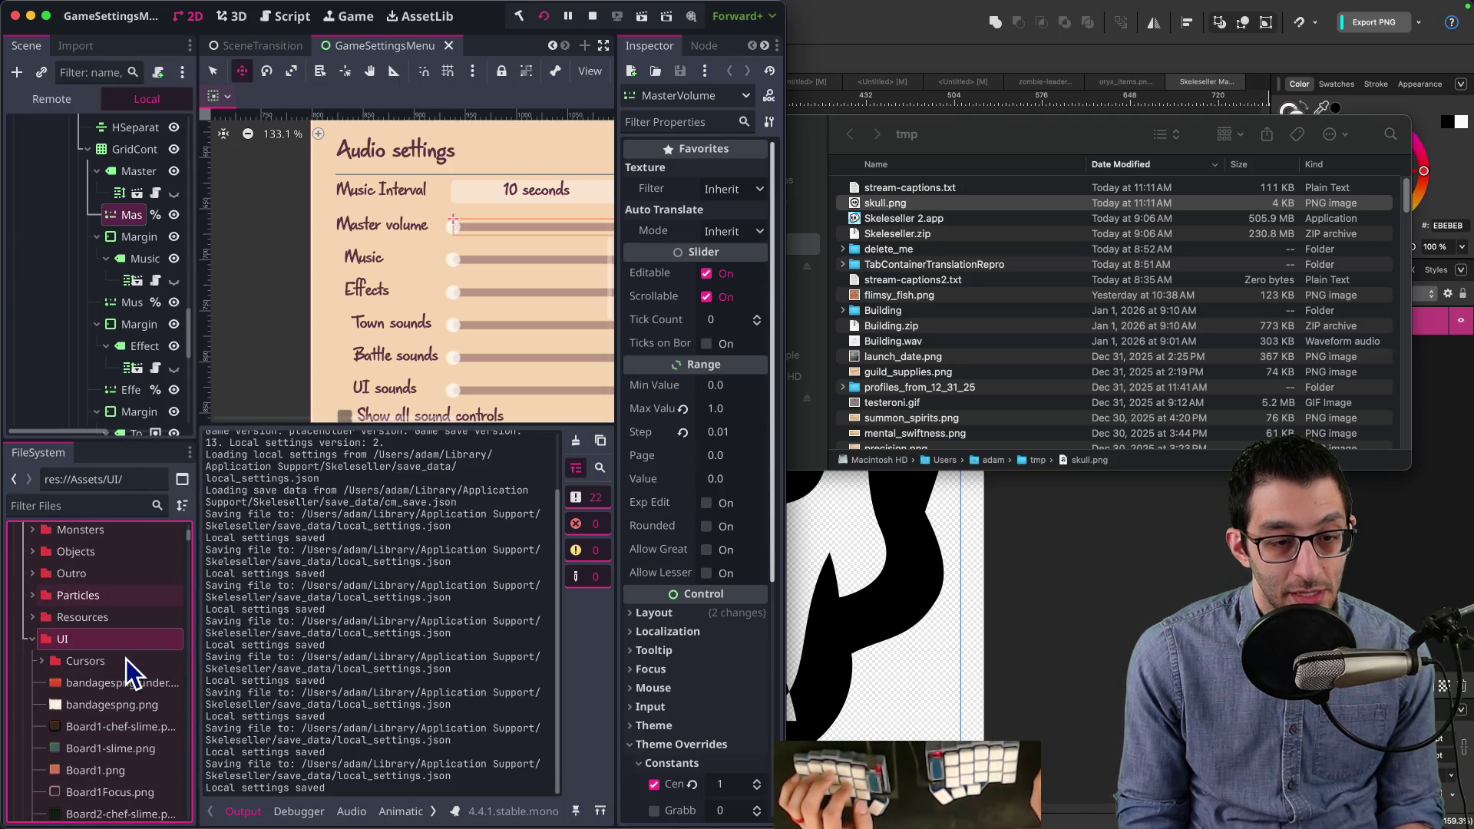
drag(896, 210, 231, 506)
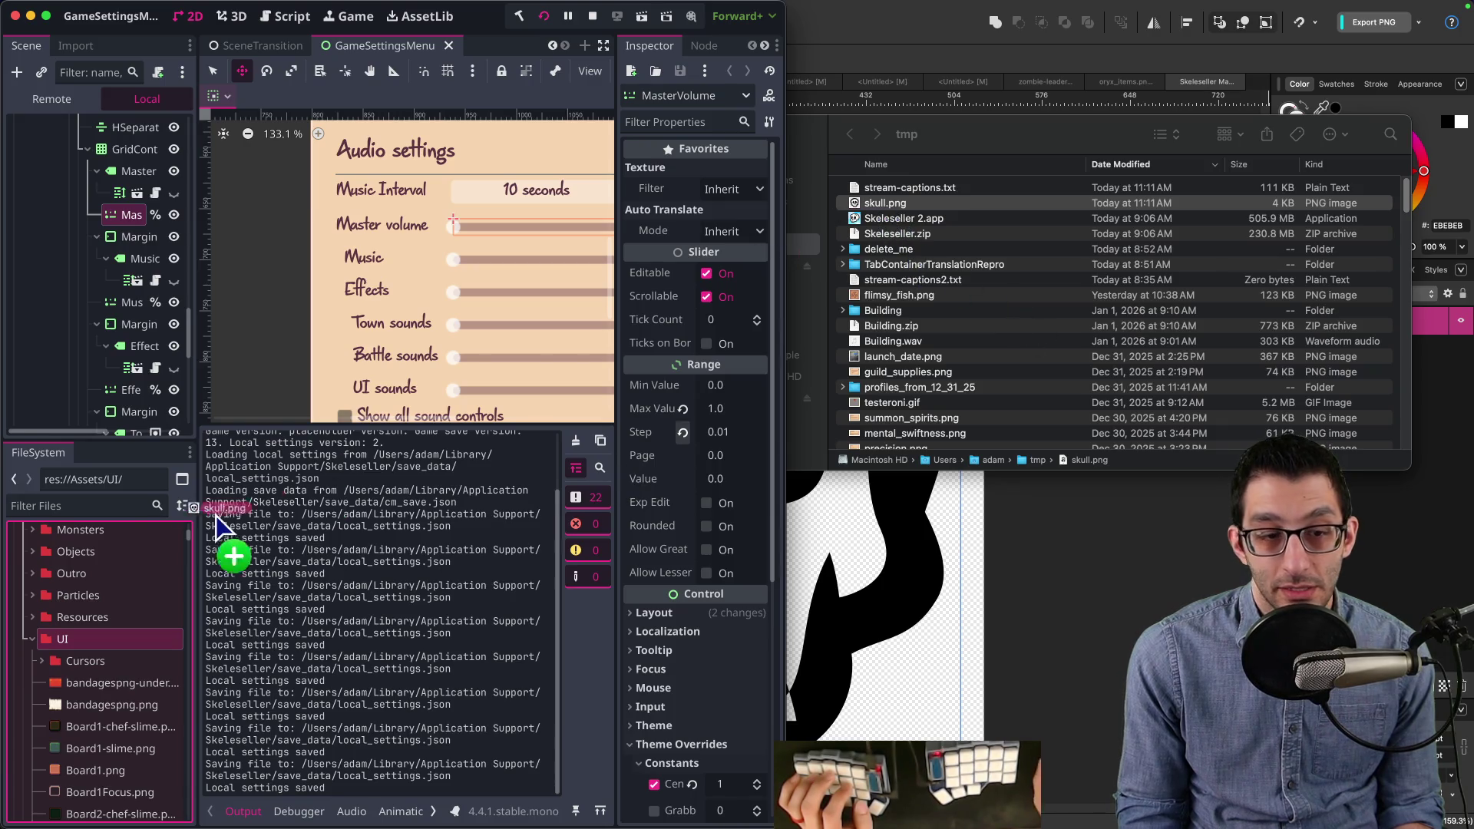
drag(71, 649, 70, 646)
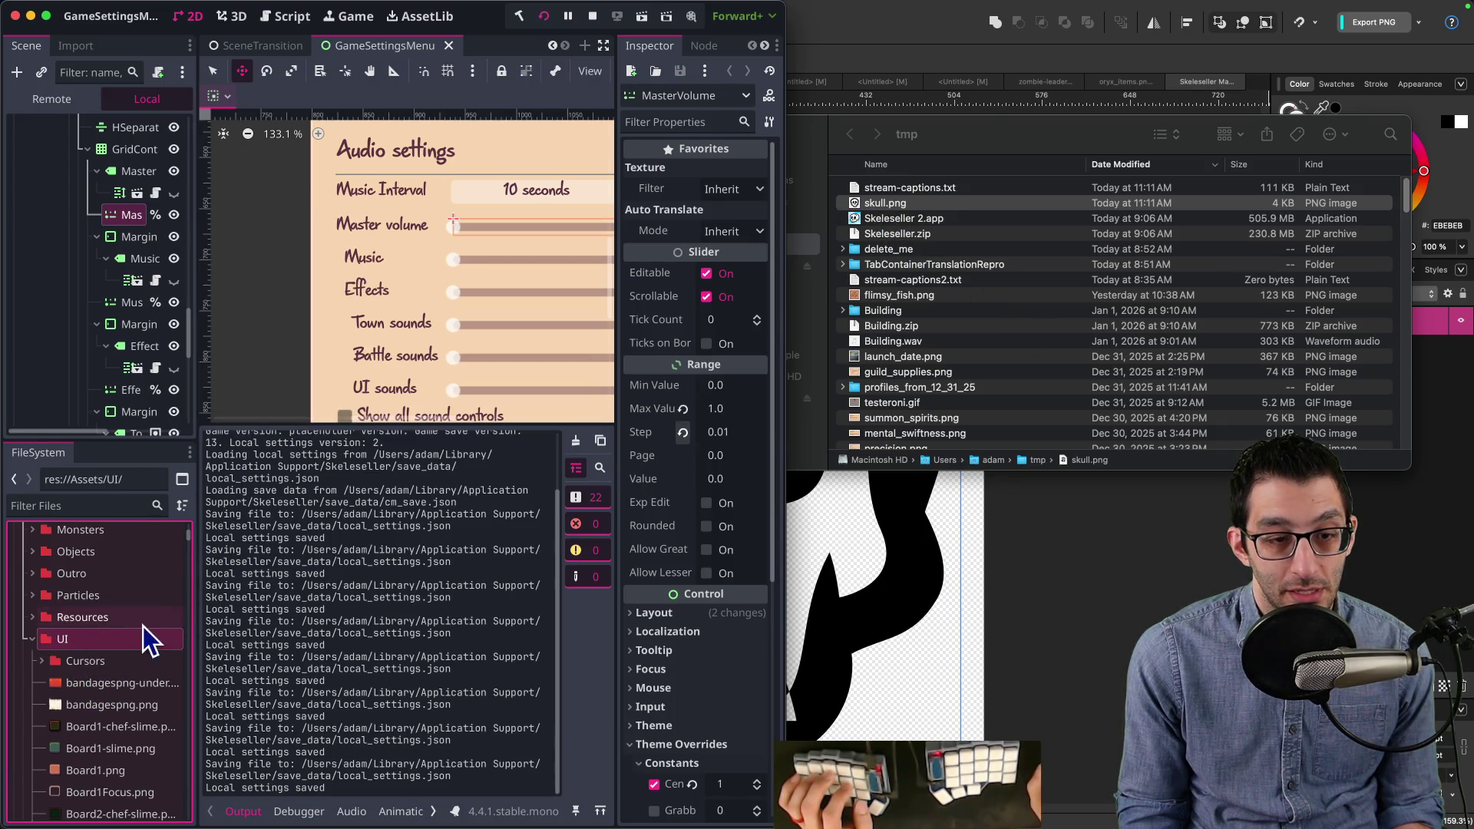
Step: Maximize Godot and set the MasterVolume slider's Grabber icon override to skull.png via Quick Load
double_click(480, 33)
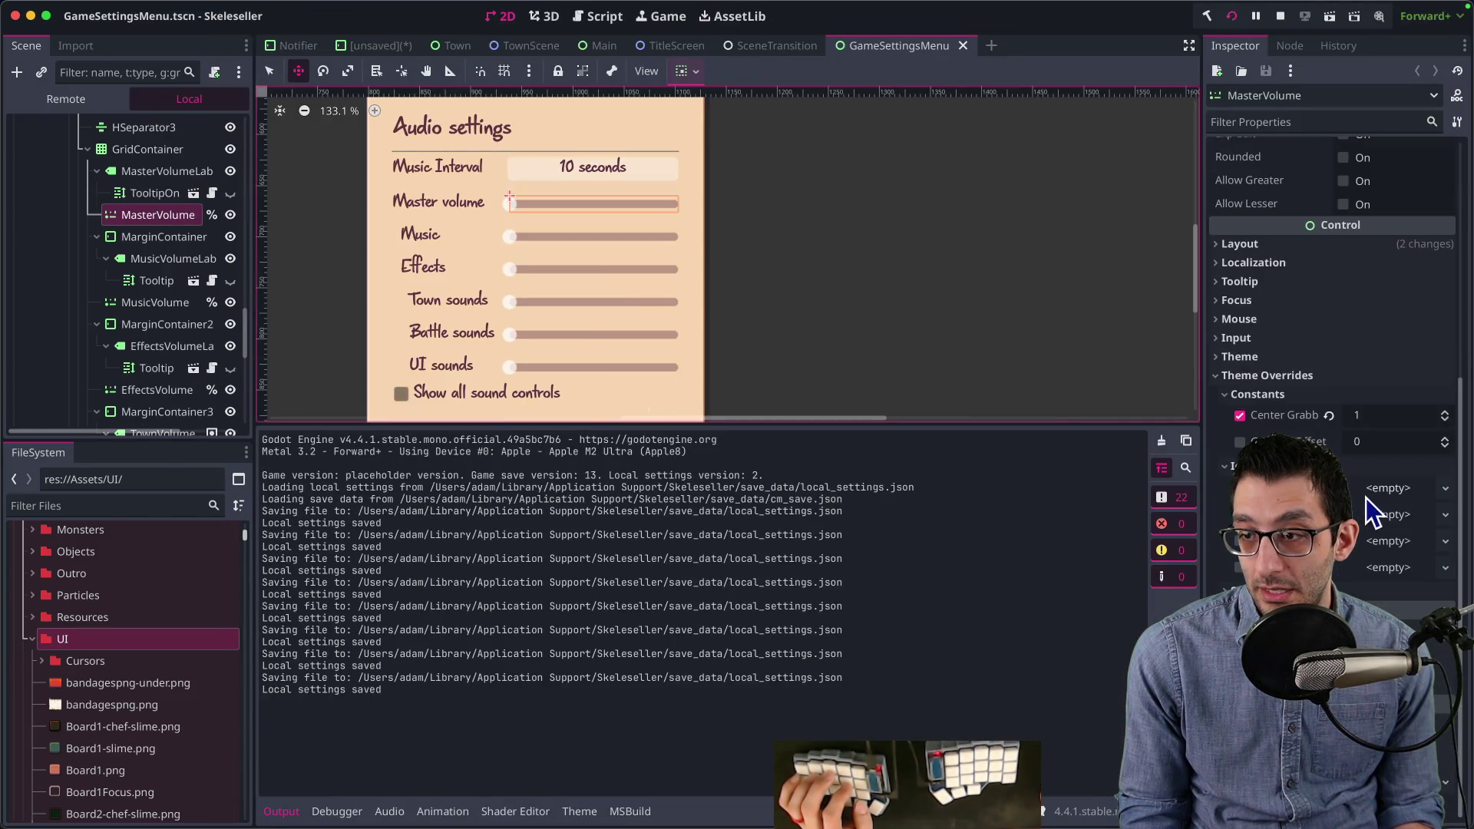
click(1367, 499)
click(1351, 660)
text(skull)
key(Return)
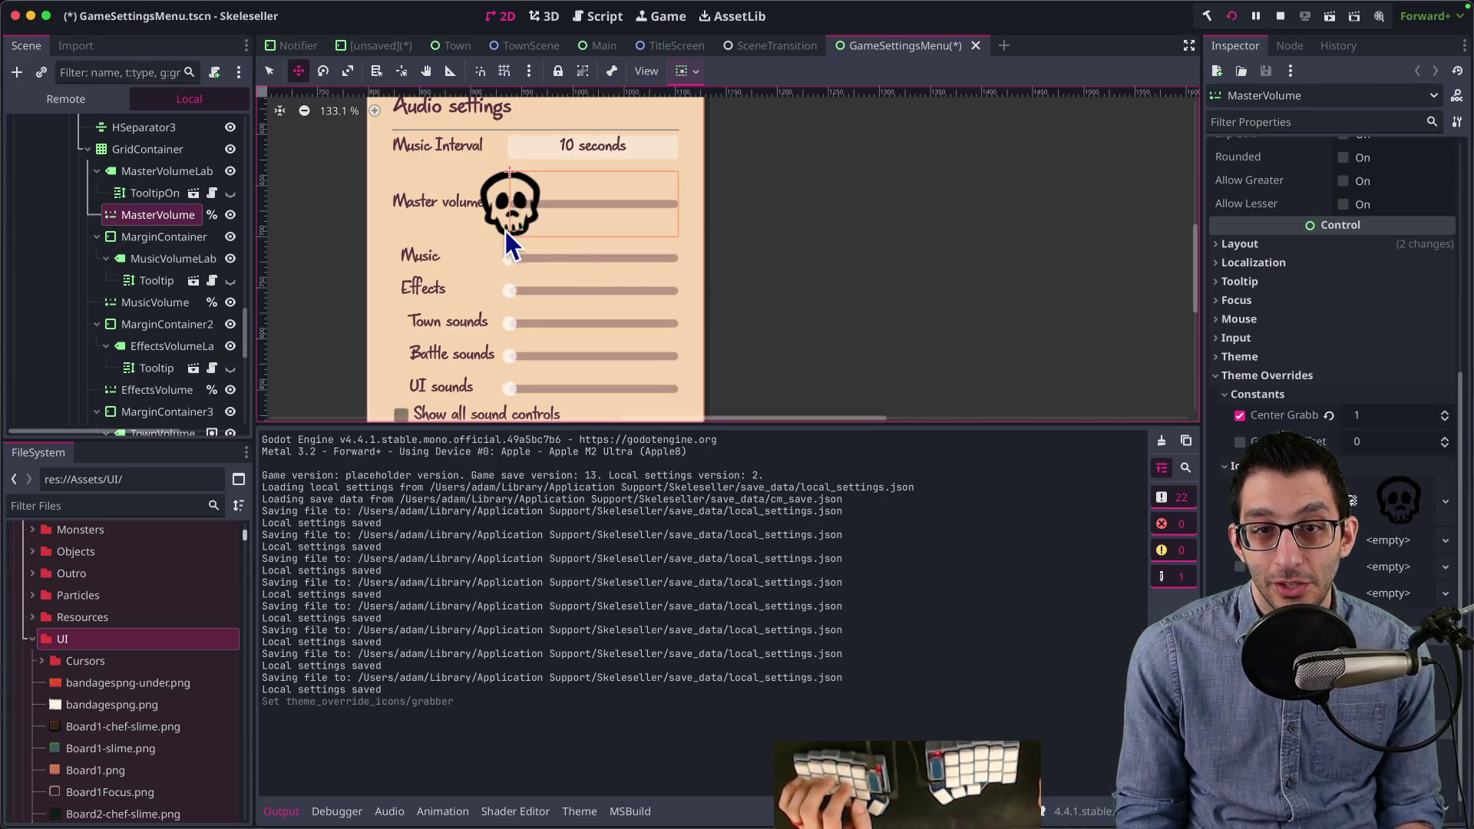
click(1393, 495)
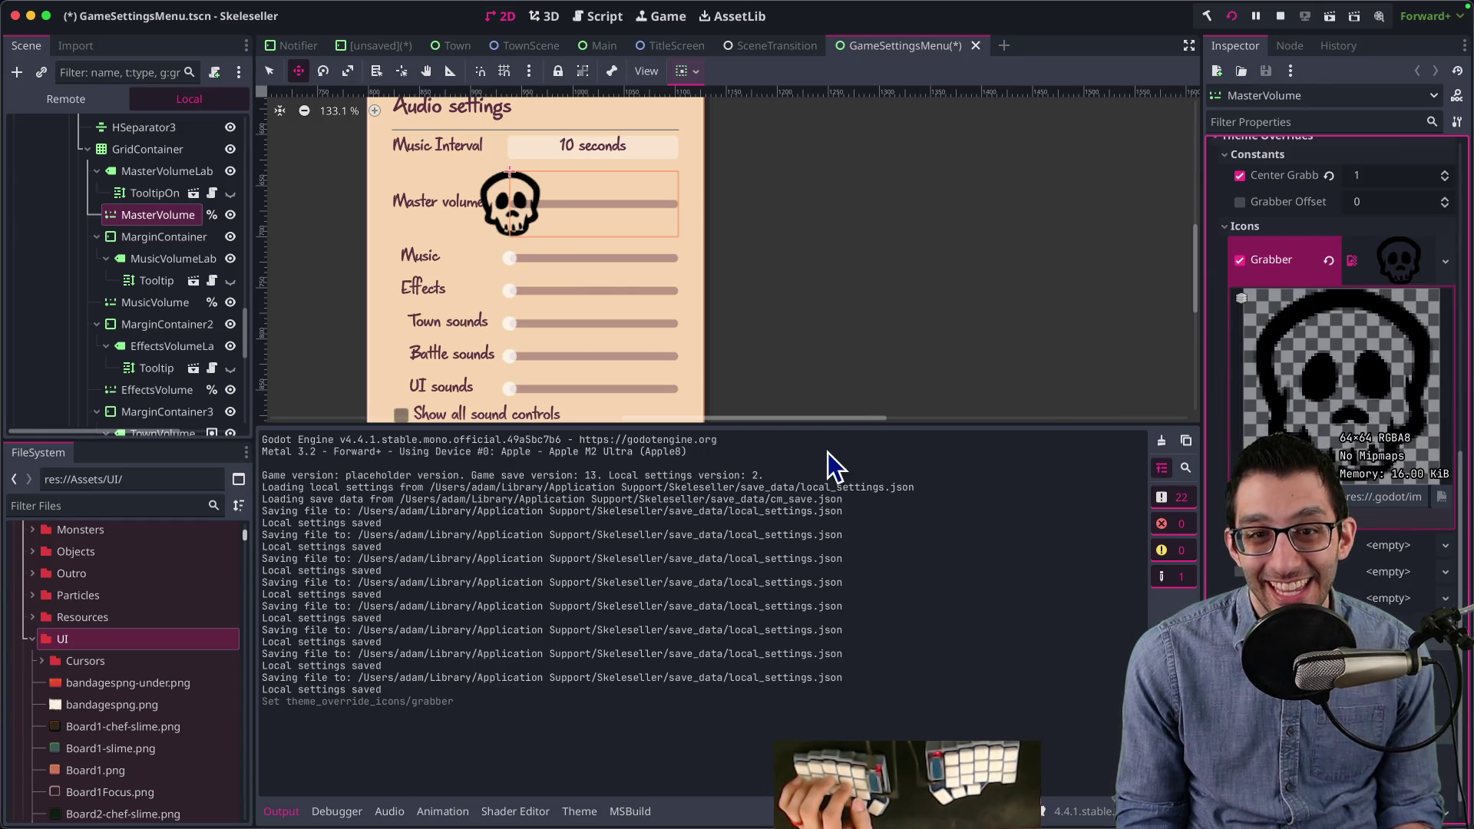
Step: Run the Skeleseller game to see the skull grabber on the settings panel
scroll(541, 242, up, 5)
scroll(526, 227, down, 2)
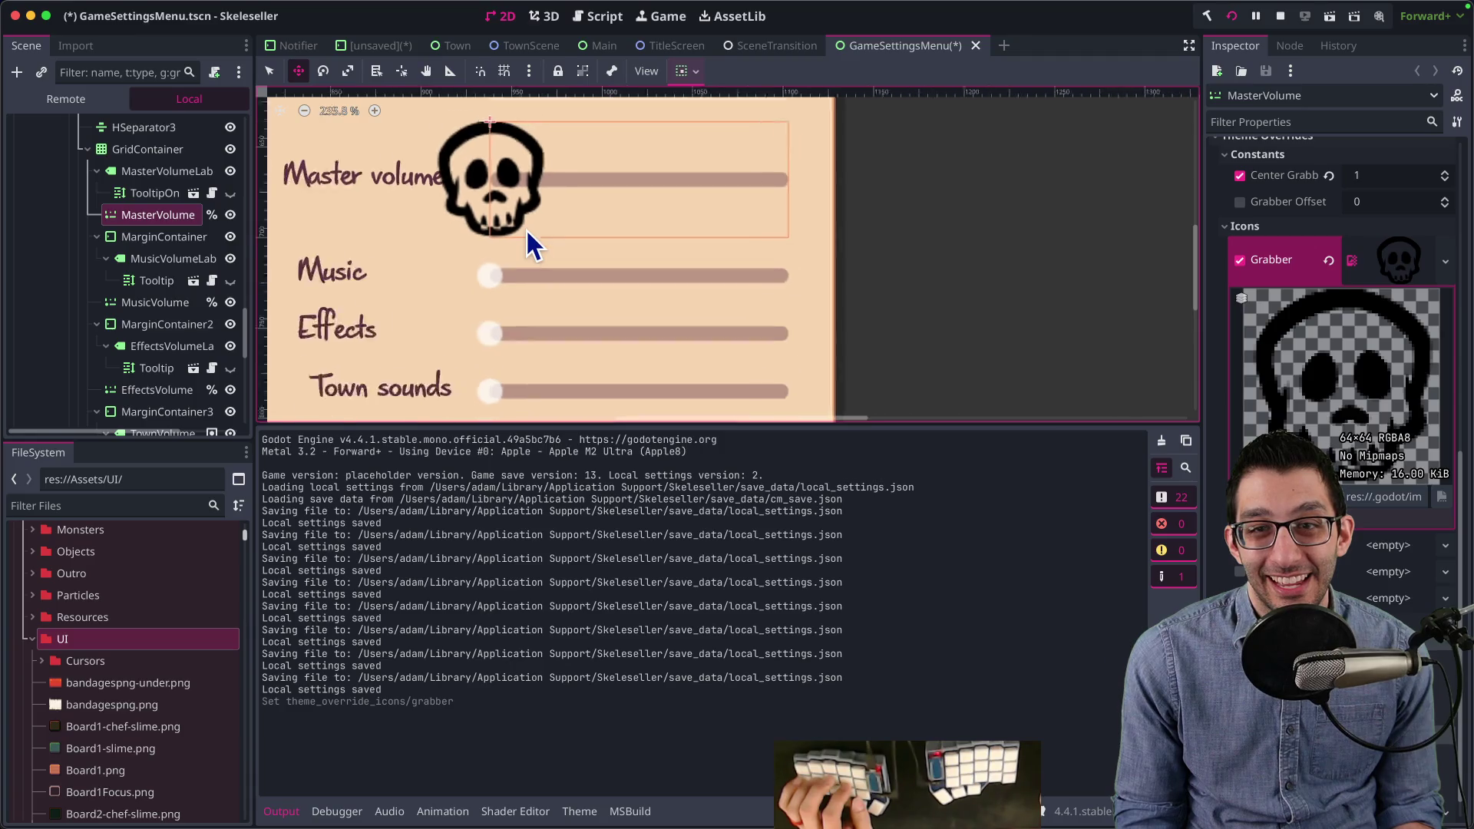
click(1094, 821)
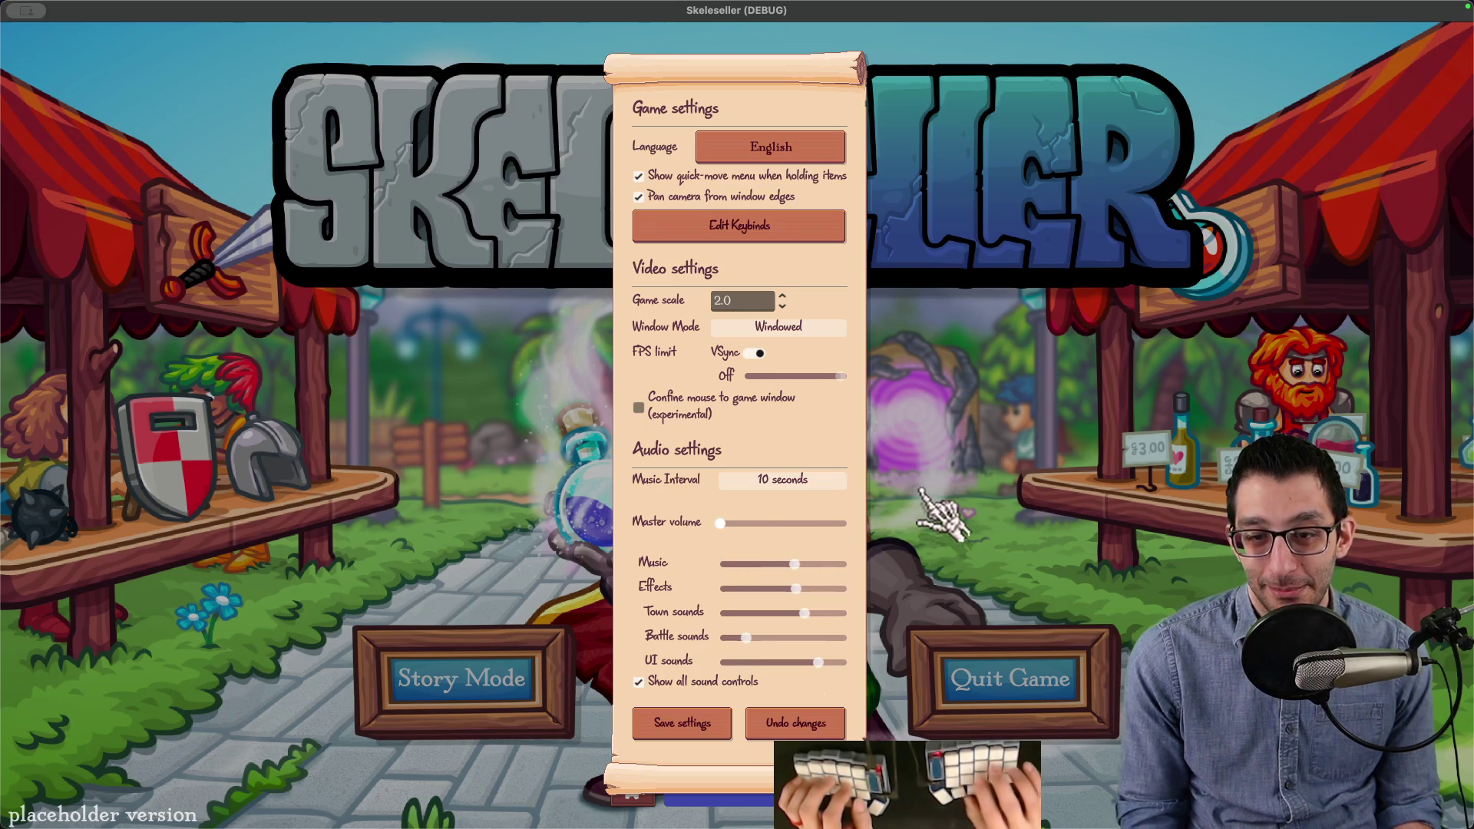
Step: Switch between the running game and the Godot editor, then bring Affinity's skull artwork forward
key(super+Tab)
mouse_move(1047, 799)
key(super+Tab)
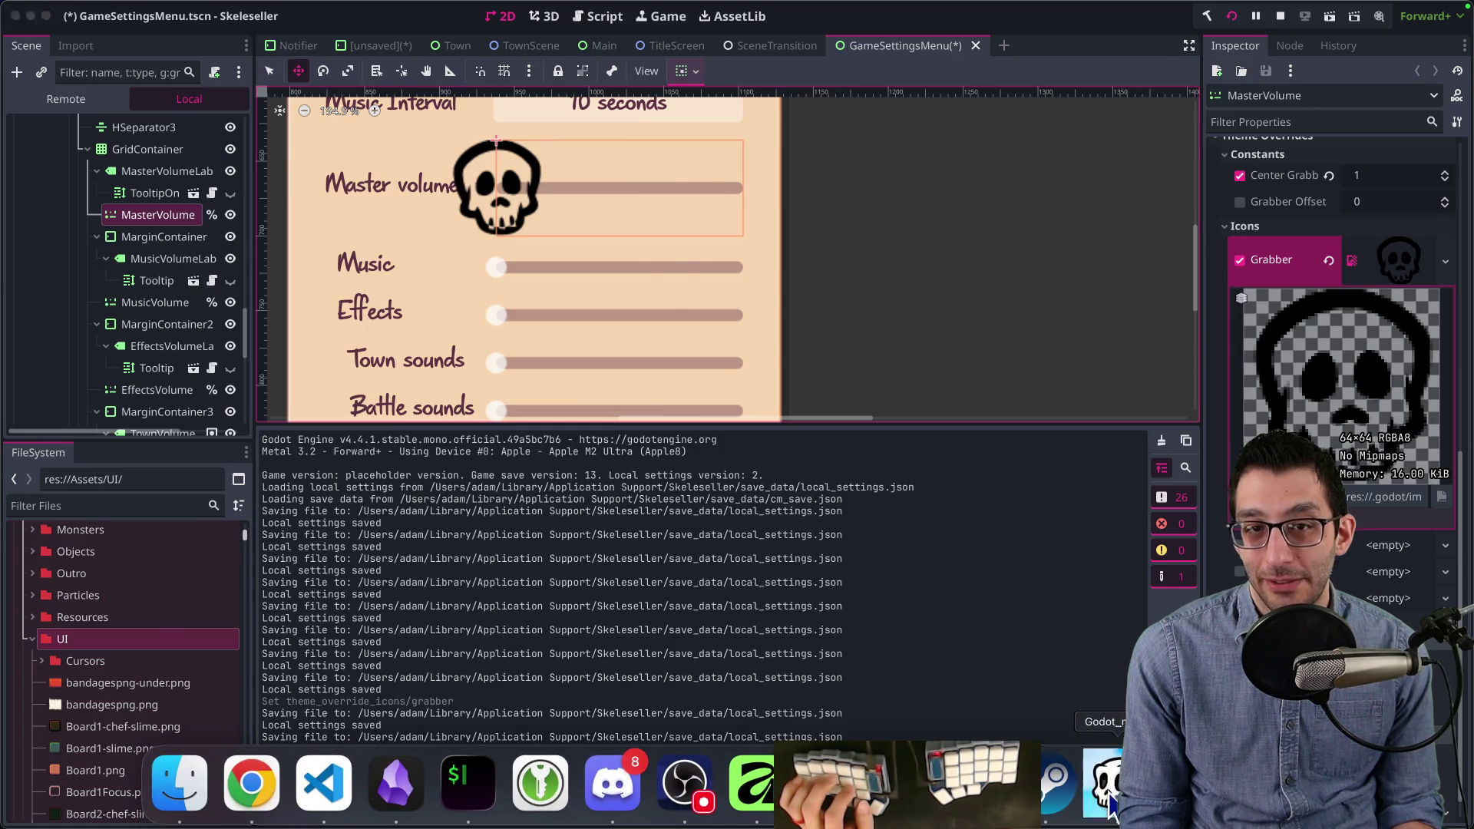
click(1105, 790)
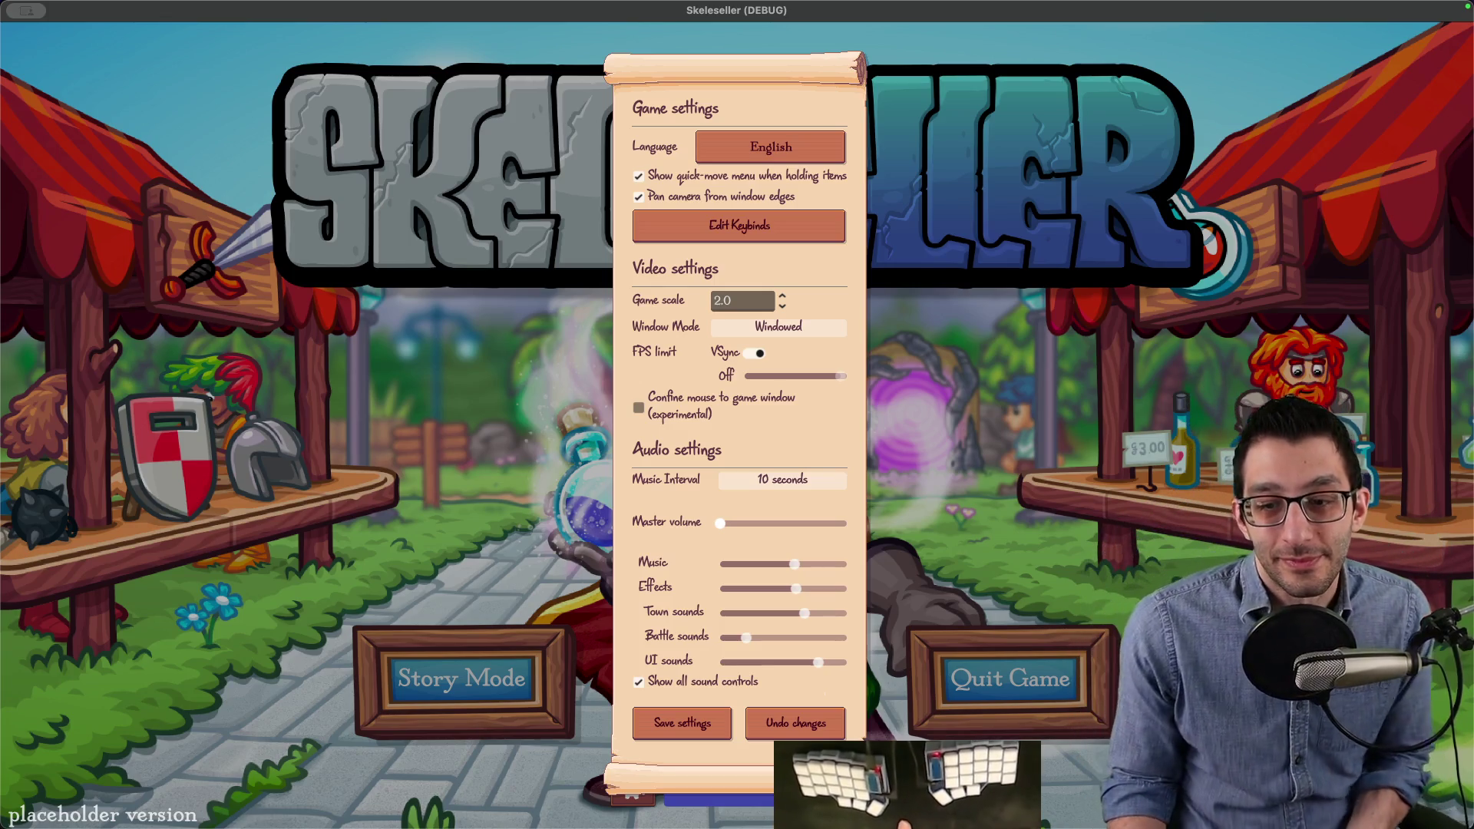
click(768, 805)
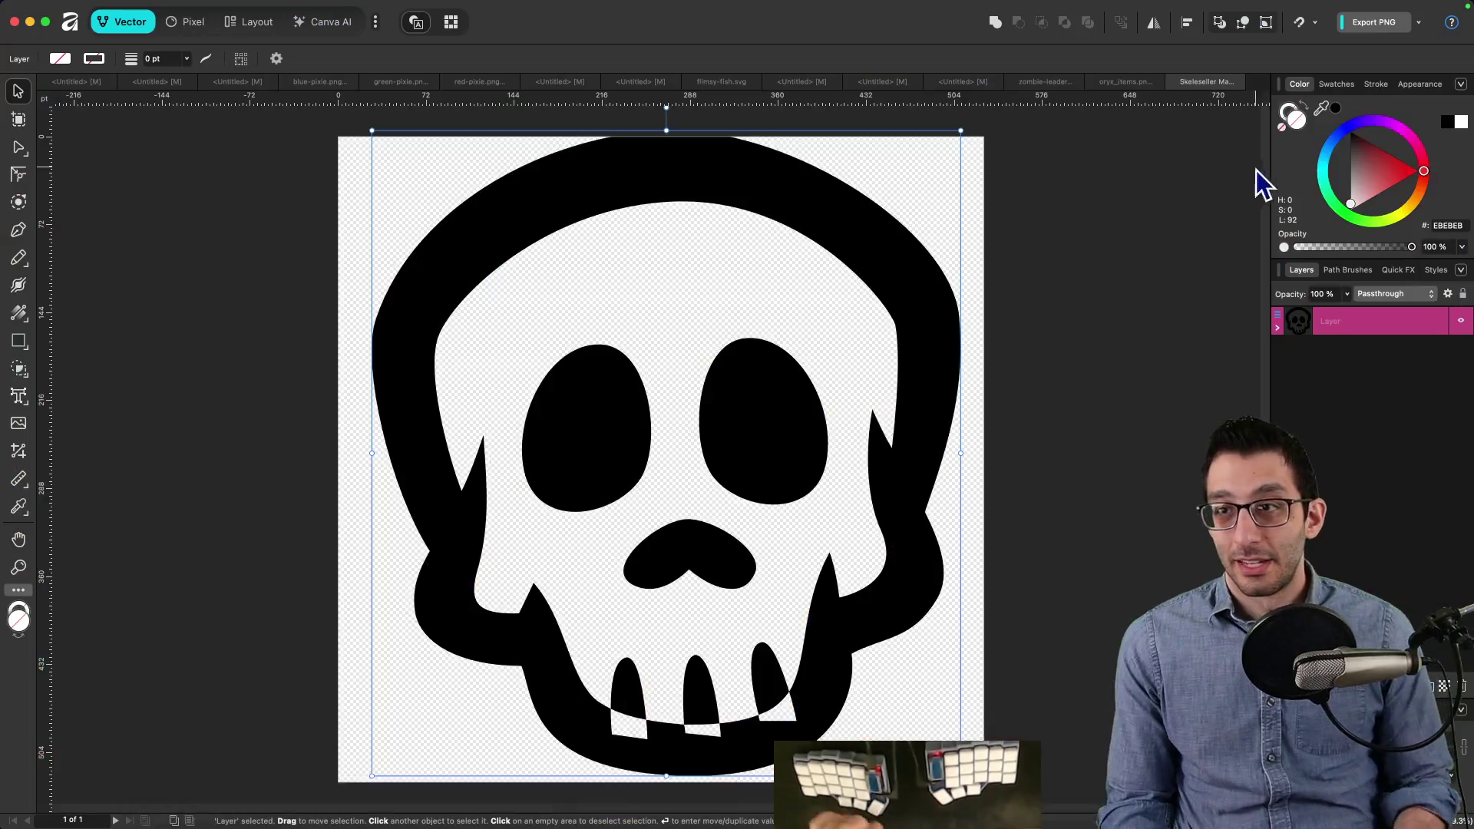
Step: Set the skull's PNG export width to 16 px in Affinity
click(1418, 22)
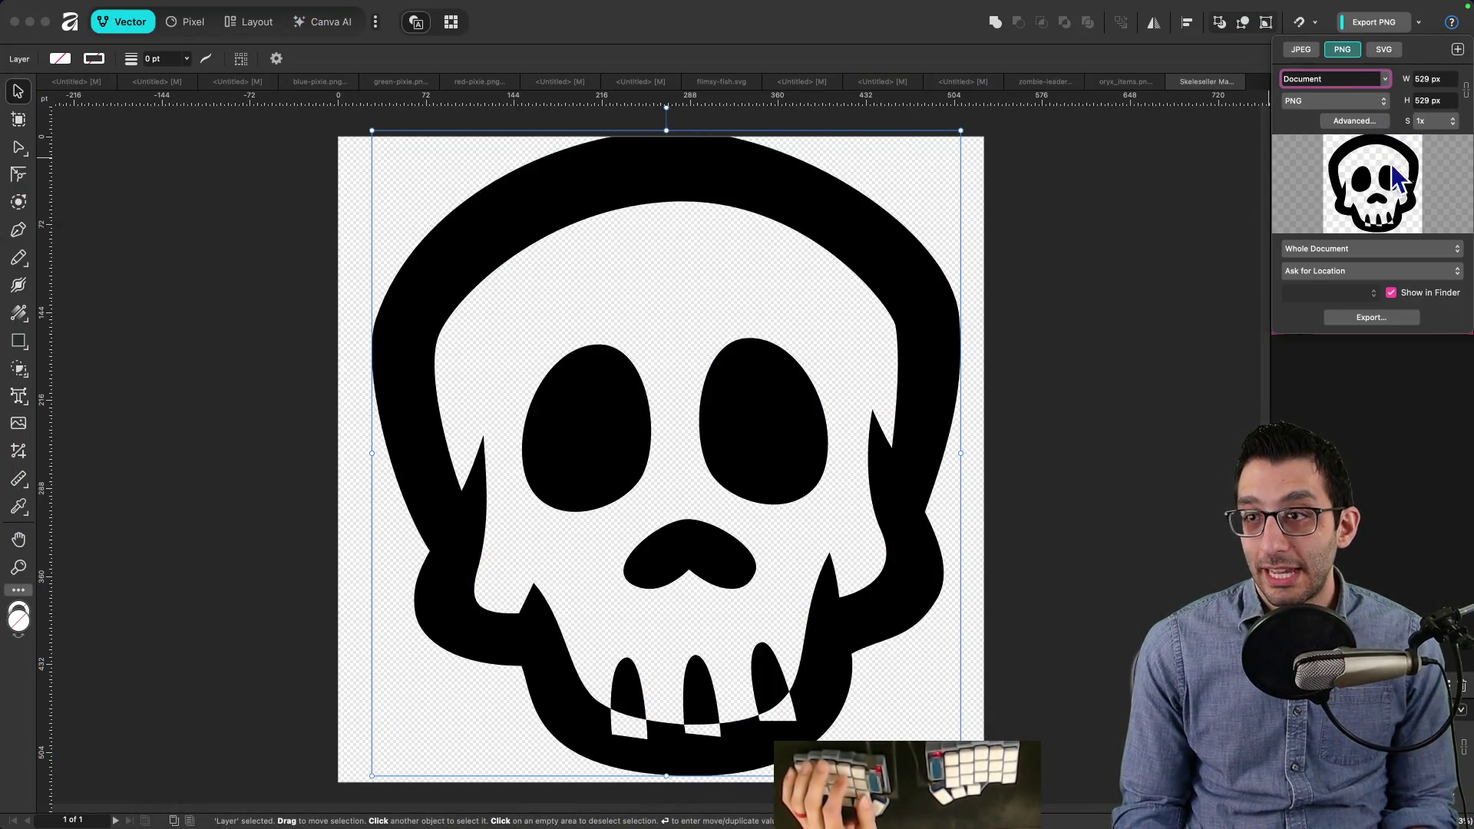
key(Tab)
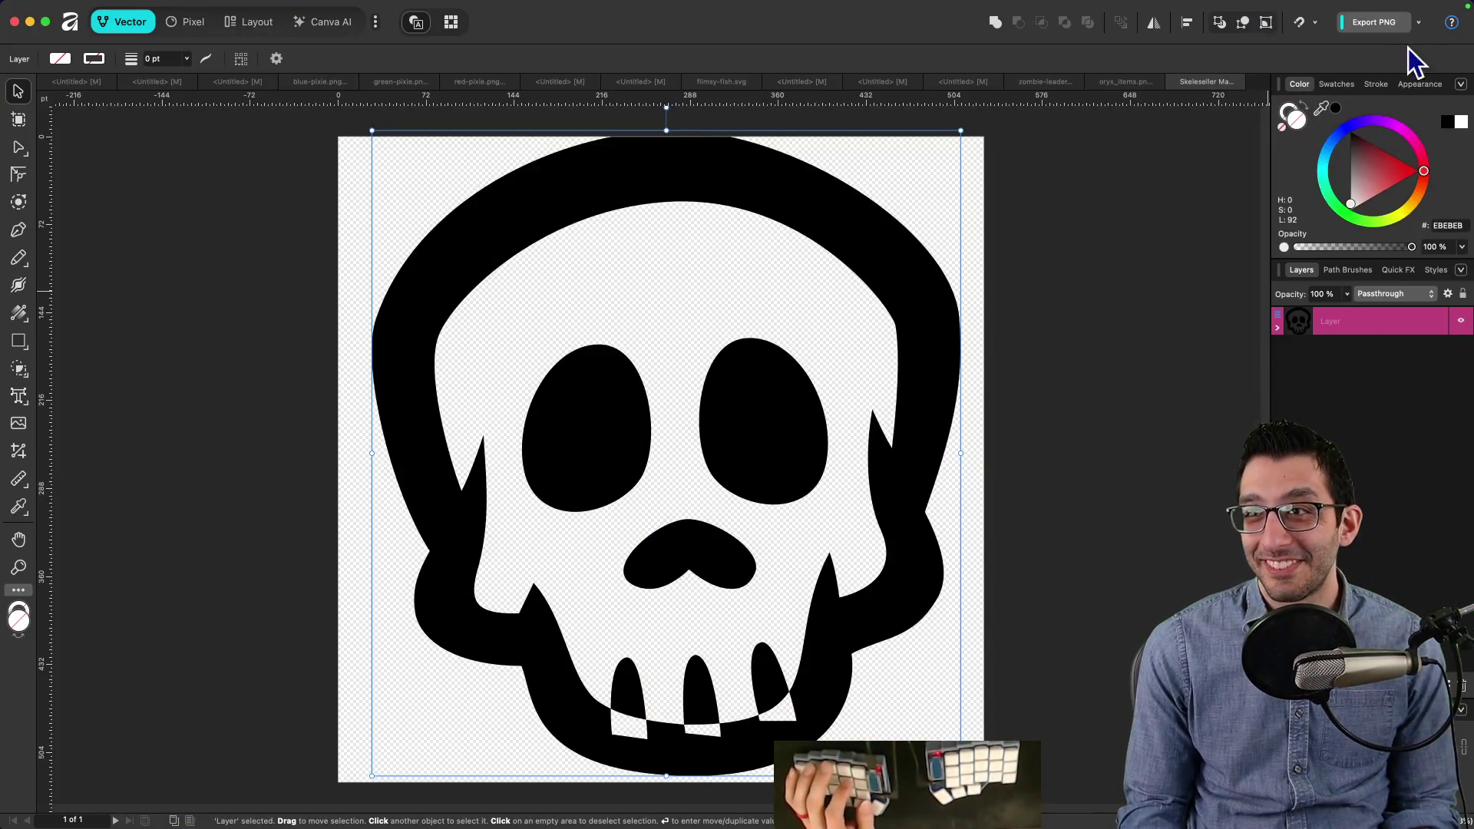
click(1420, 24)
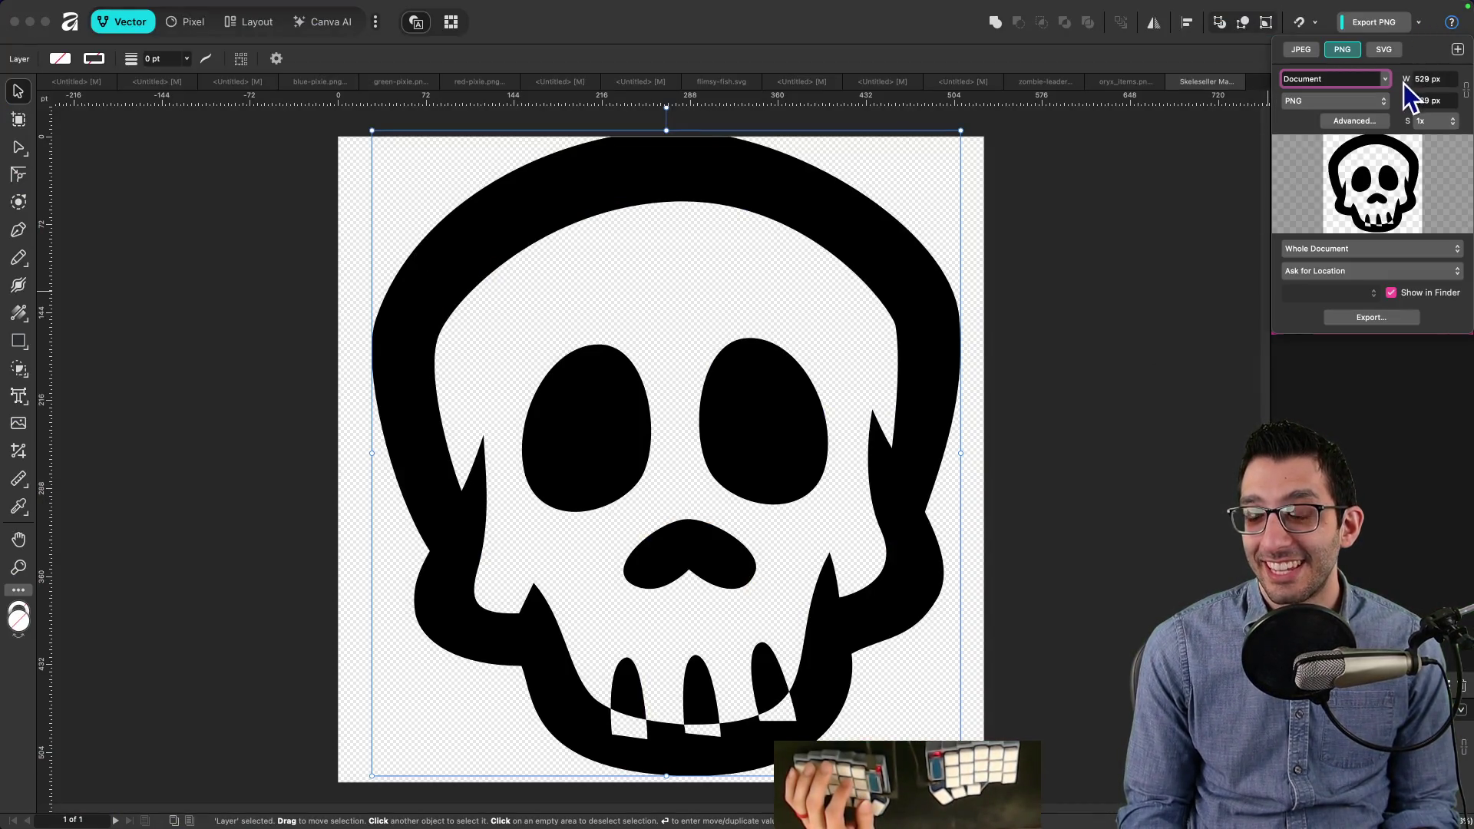
text(16)
key(Return)
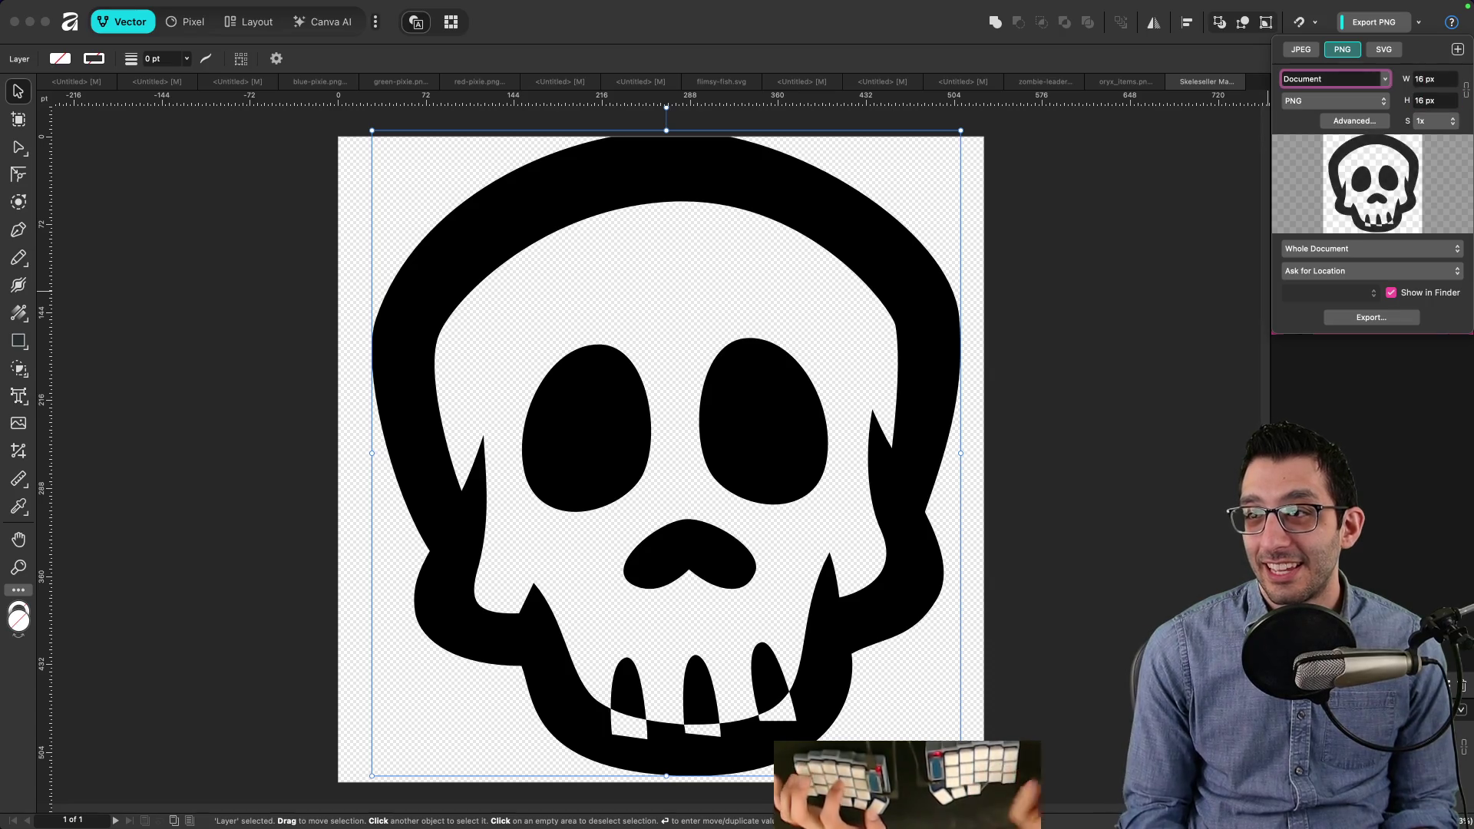
Step: Export it as skull.png into Skeleseller/Game/Assets/UI, replacing the old file, and bring up the game
key(Return)
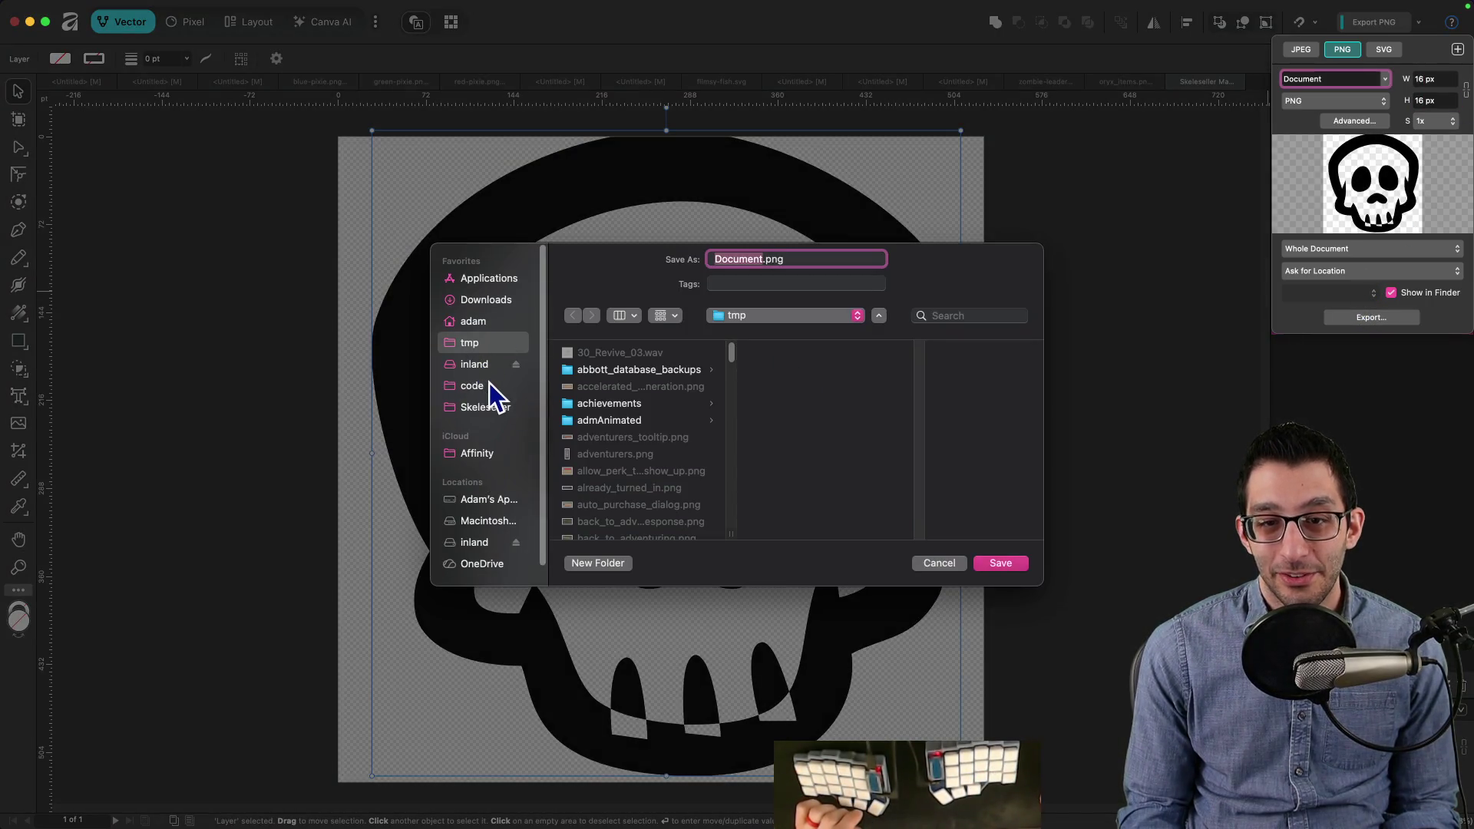
click(491, 408)
click(602, 355)
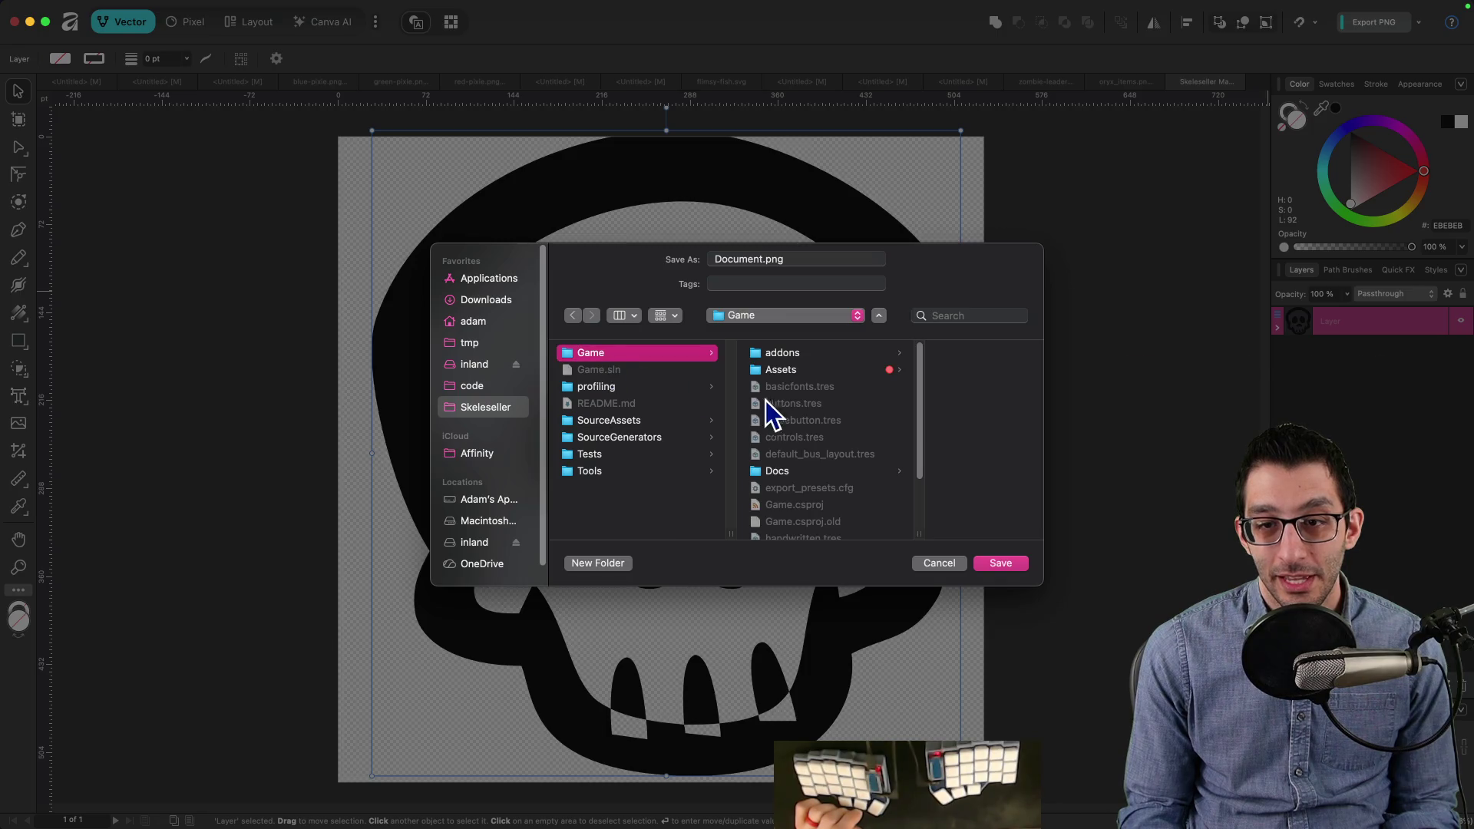
click(767, 369)
scroll(931, 430, down, 5)
click(929, 477)
scroll(924, 445, down, 15)
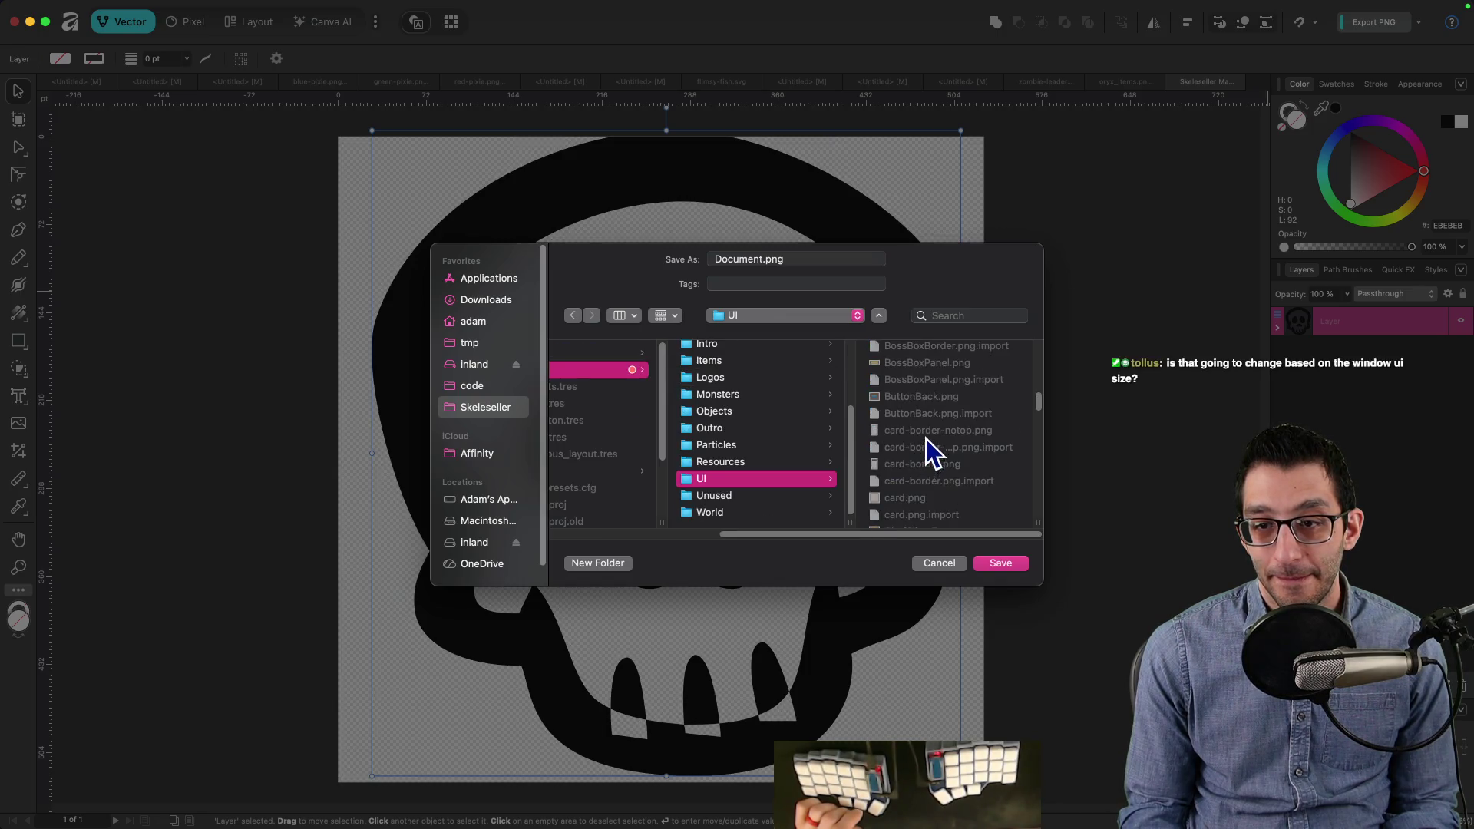
scroll(924, 444, up, 5)
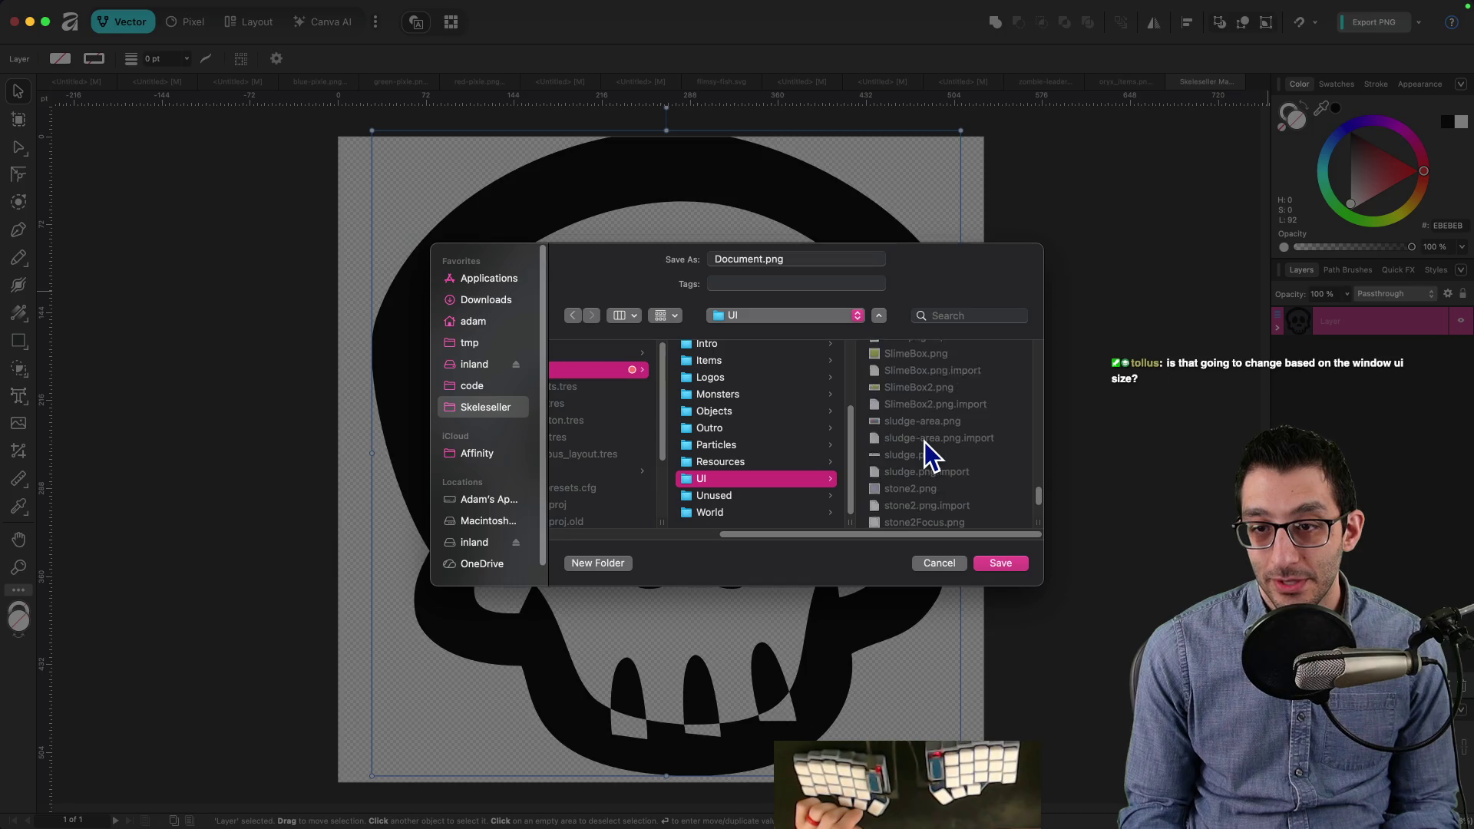
click(906, 512)
click(984, 564)
click(794, 484)
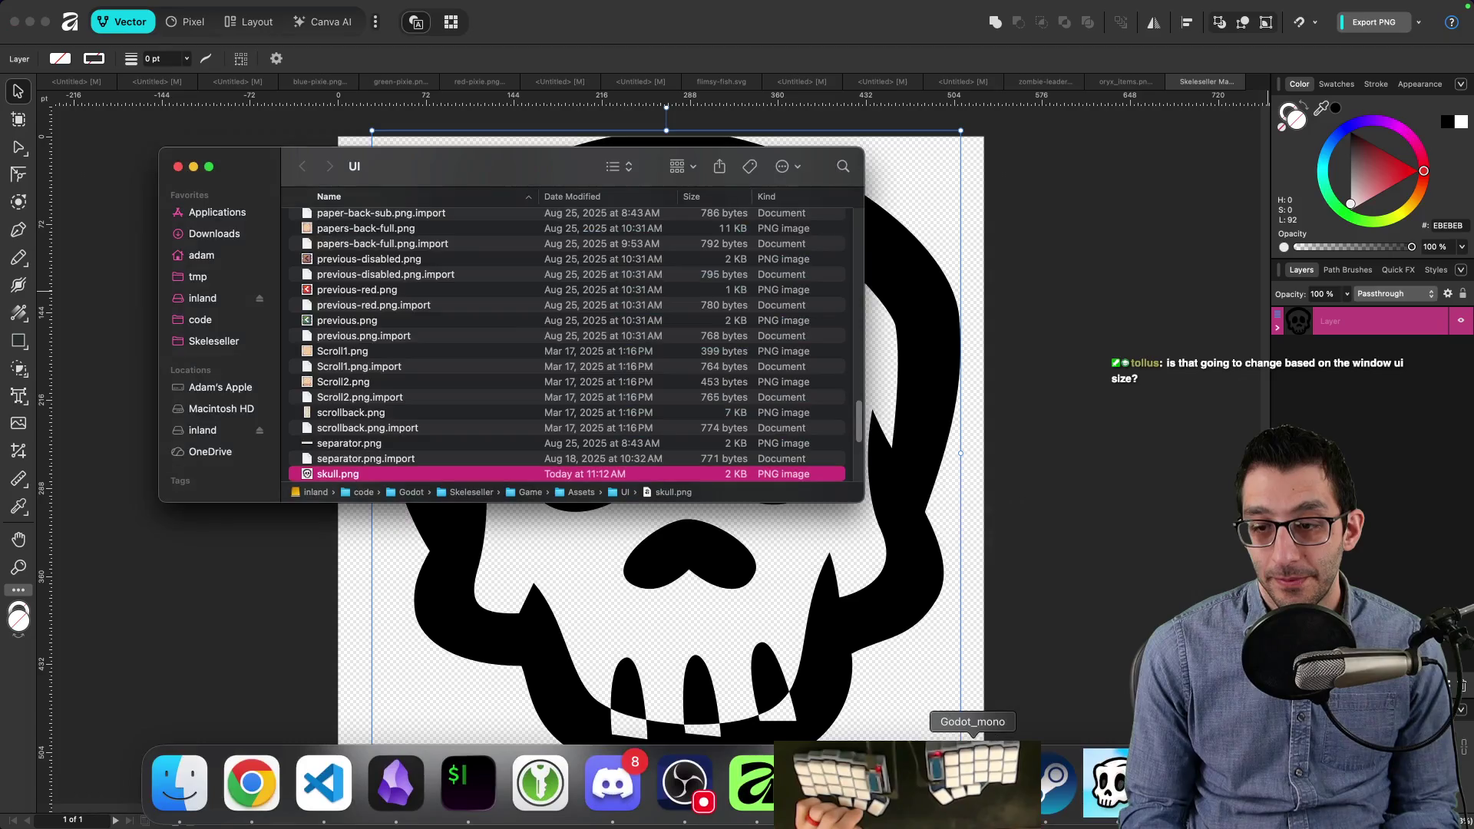
click(1109, 802)
click(1110, 803)
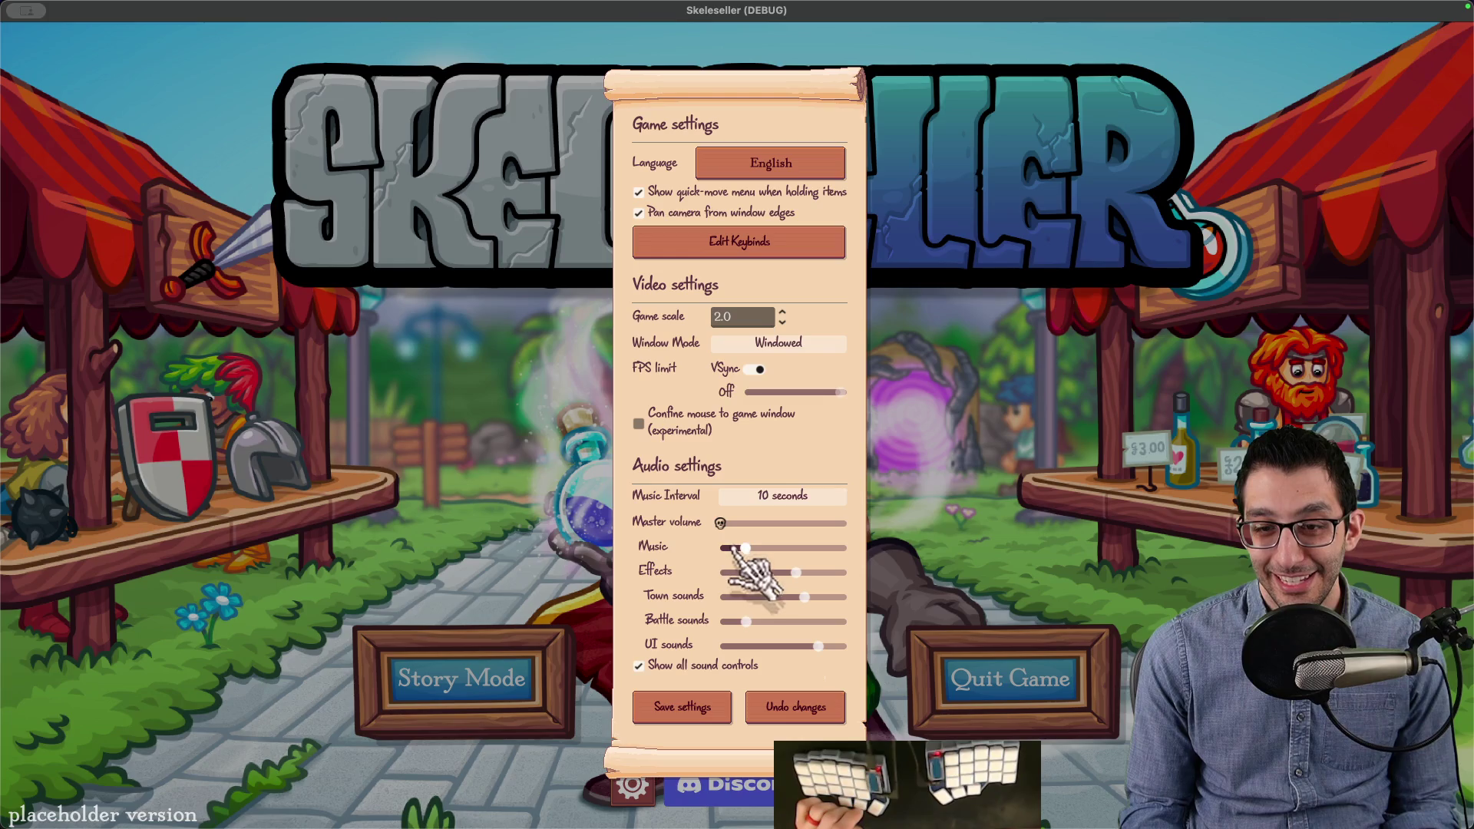
Step: Check the much smaller skull grabber in the game, then return to Affinity's skull artwork
mouse_move(222, 823)
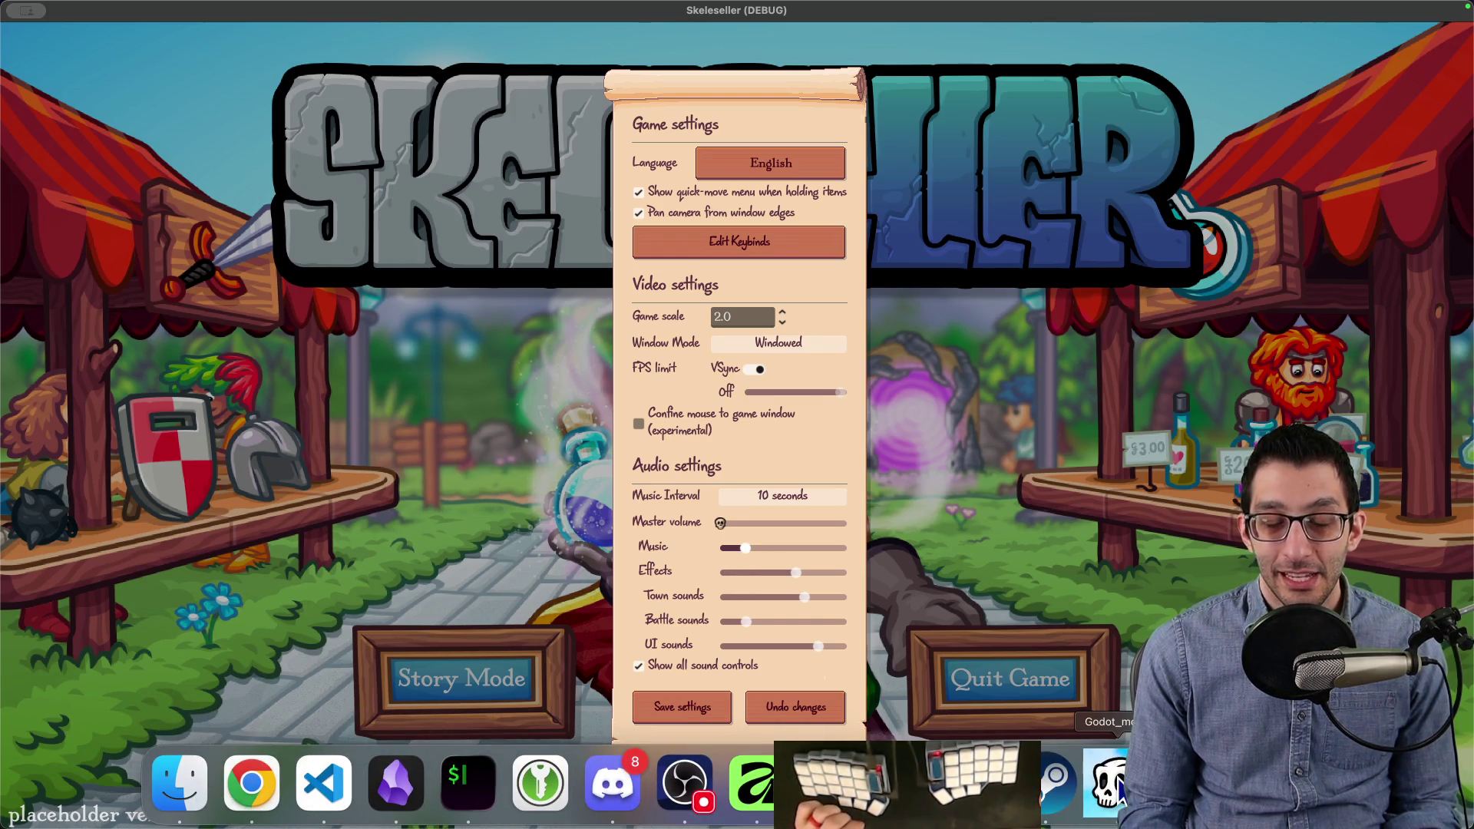
click(750, 783)
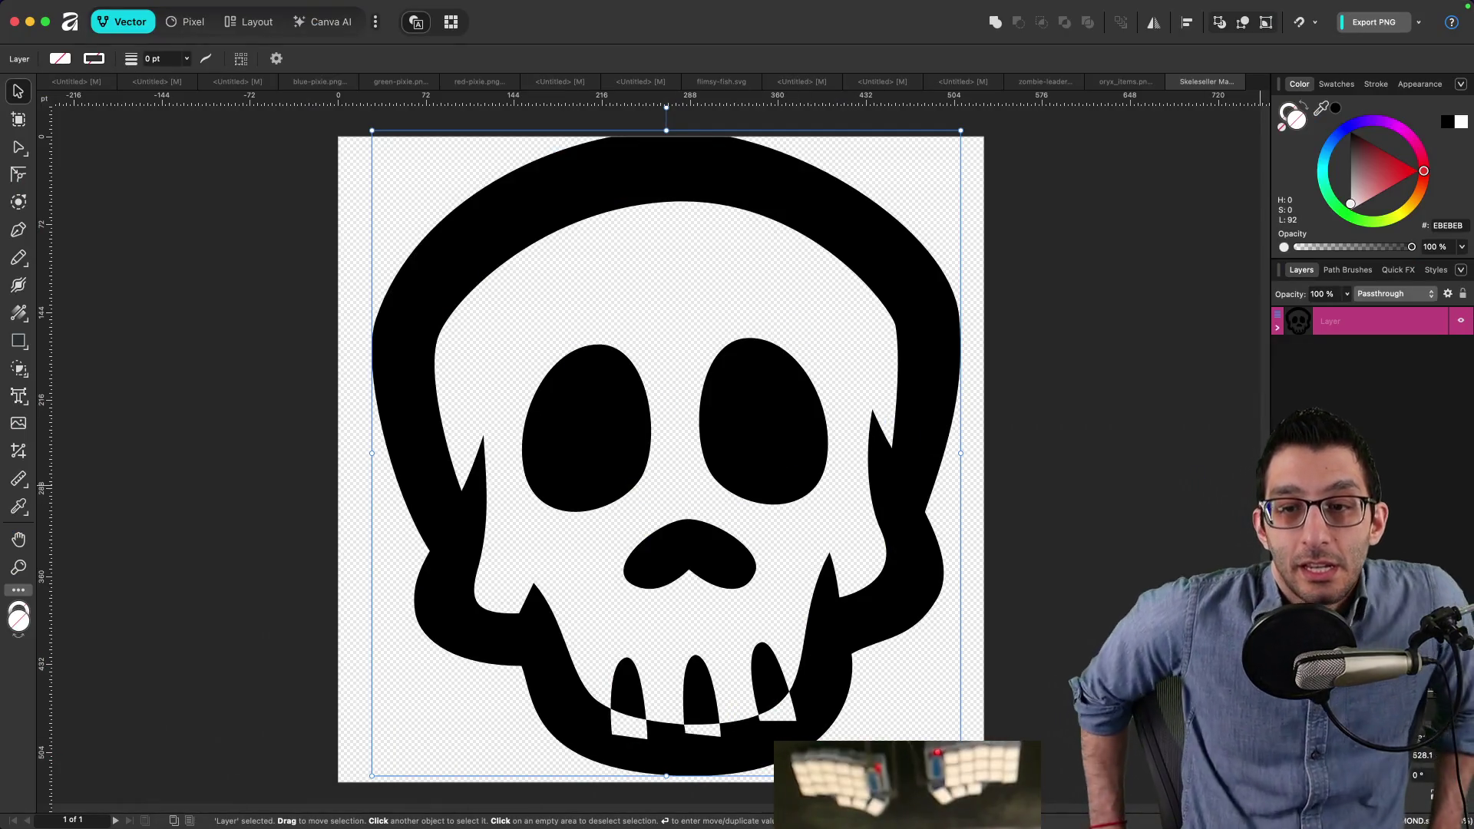
mouse_move(404, 13)
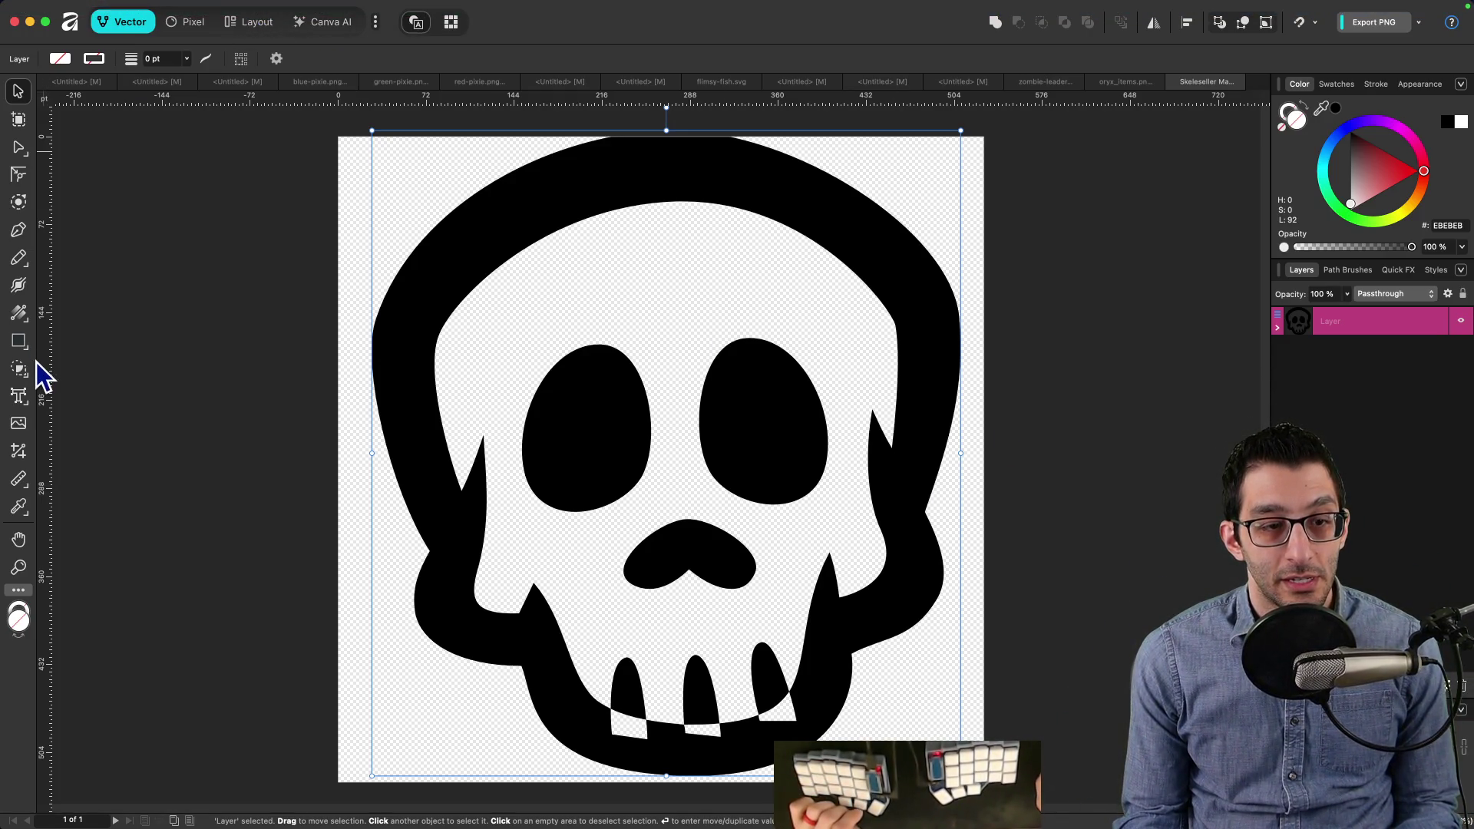
mouse_move(158, 9)
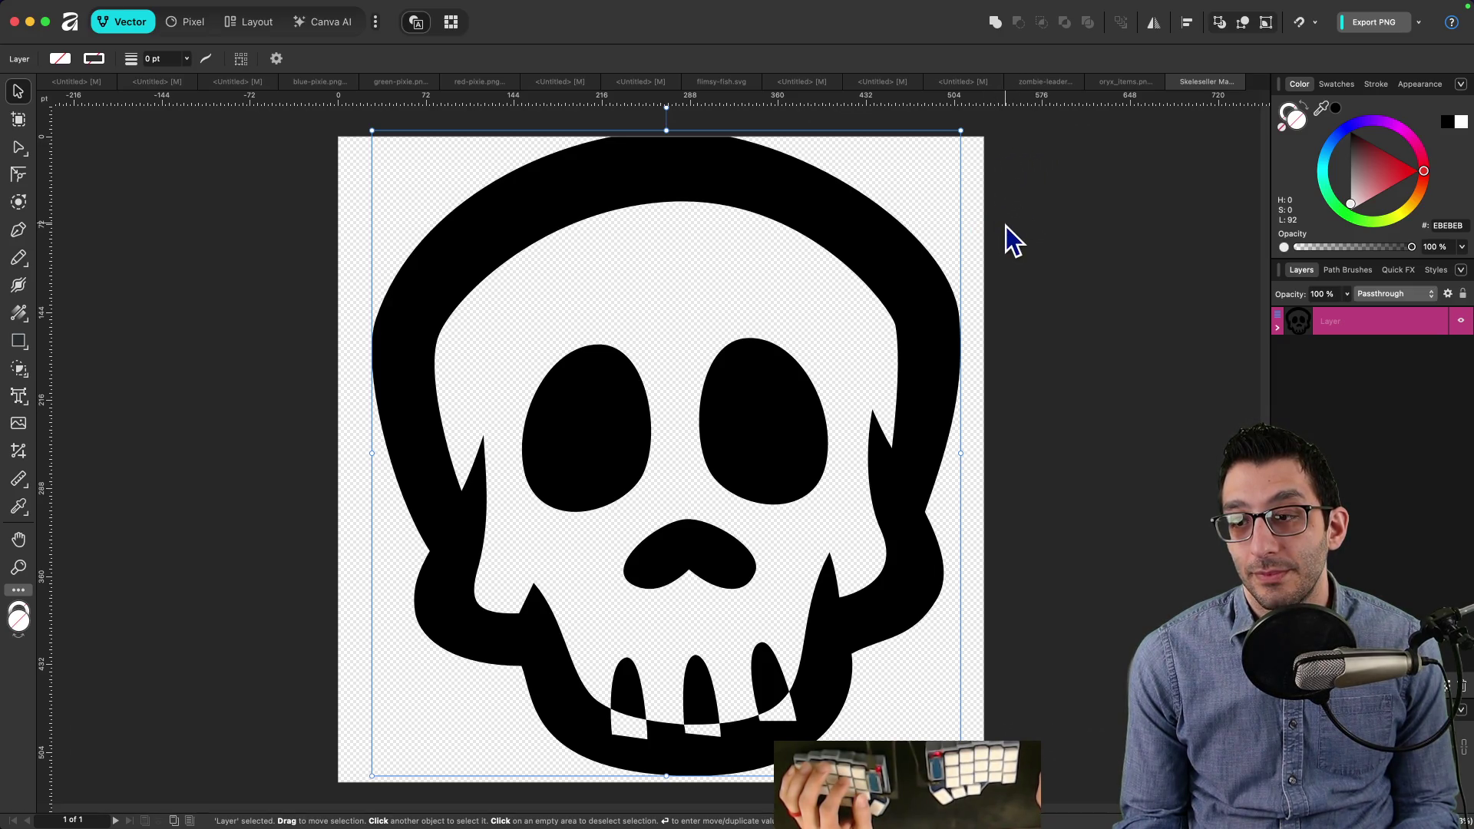
mouse_move(263, 6)
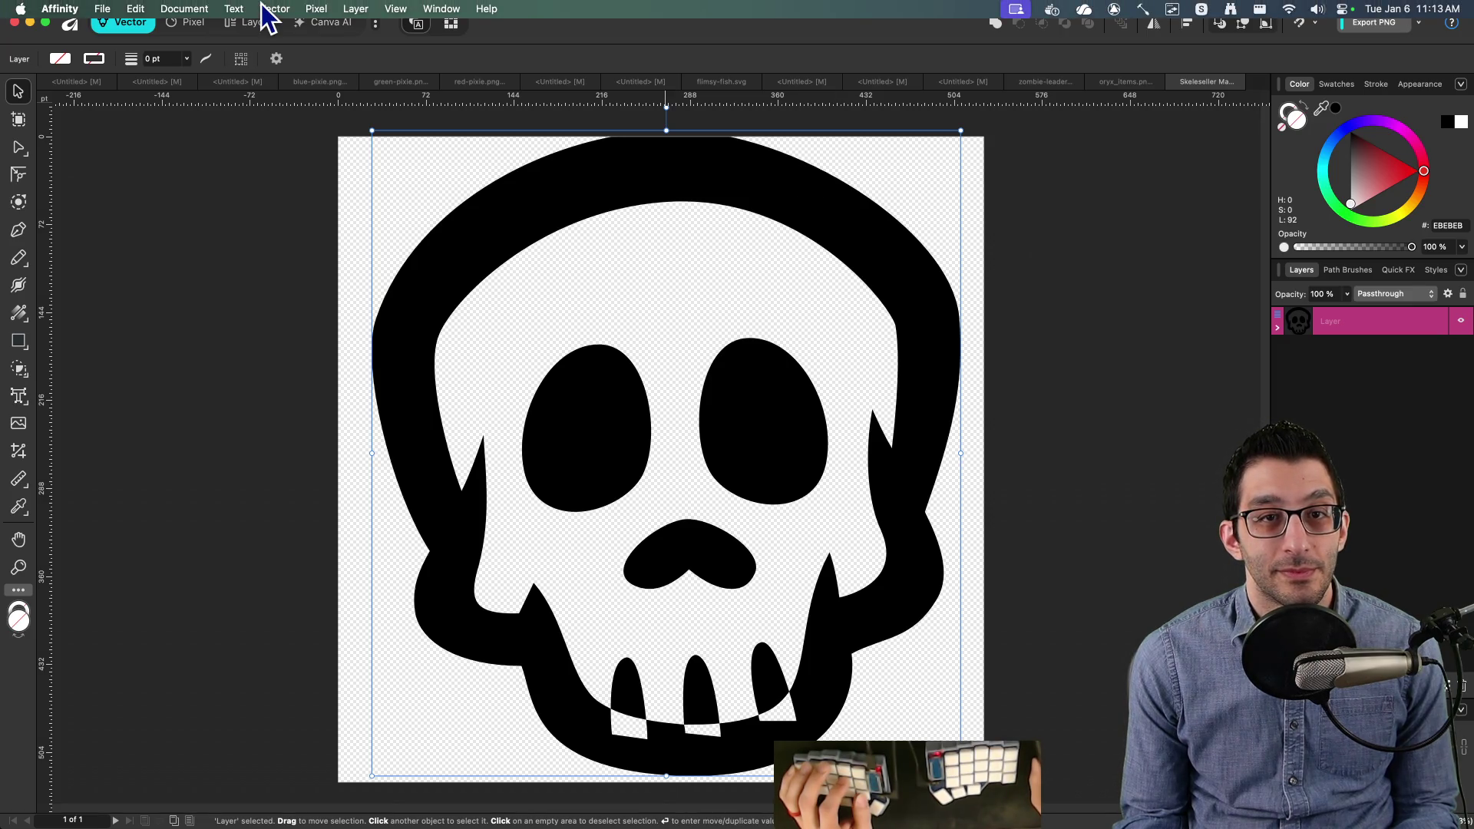
click(316, 9)
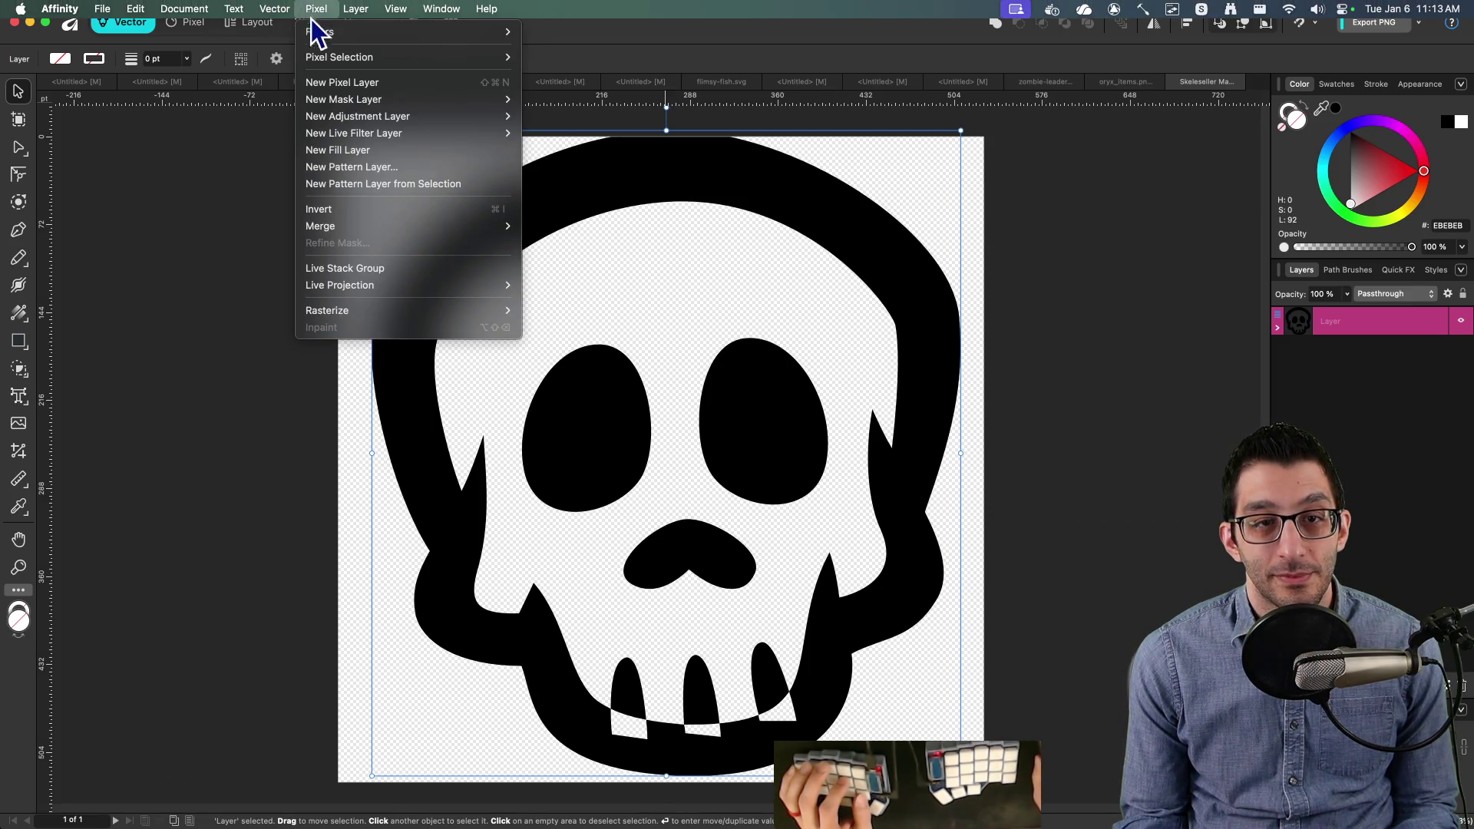
mouse_move(315, 29)
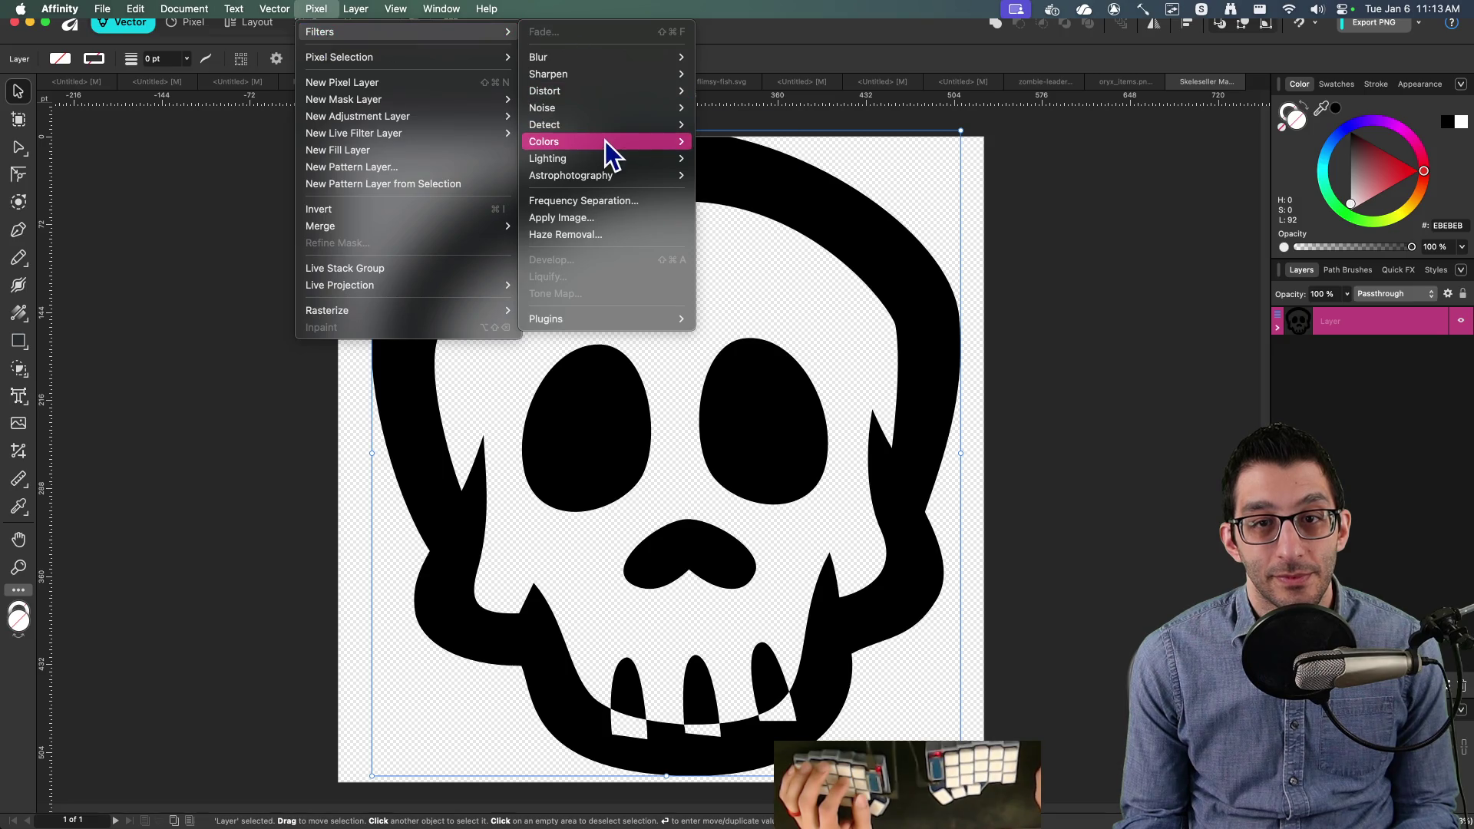
mouse_move(605, 141)
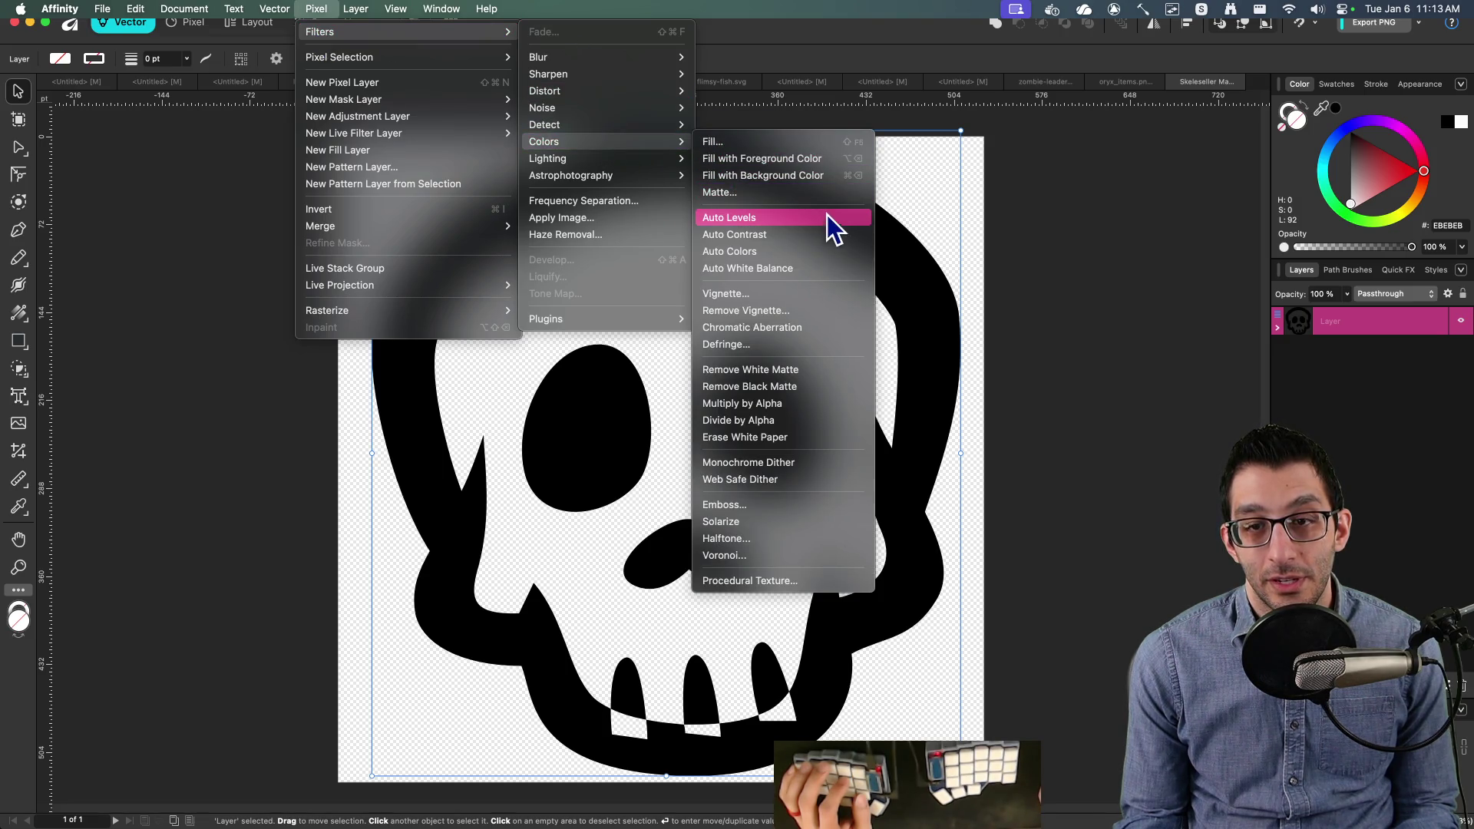
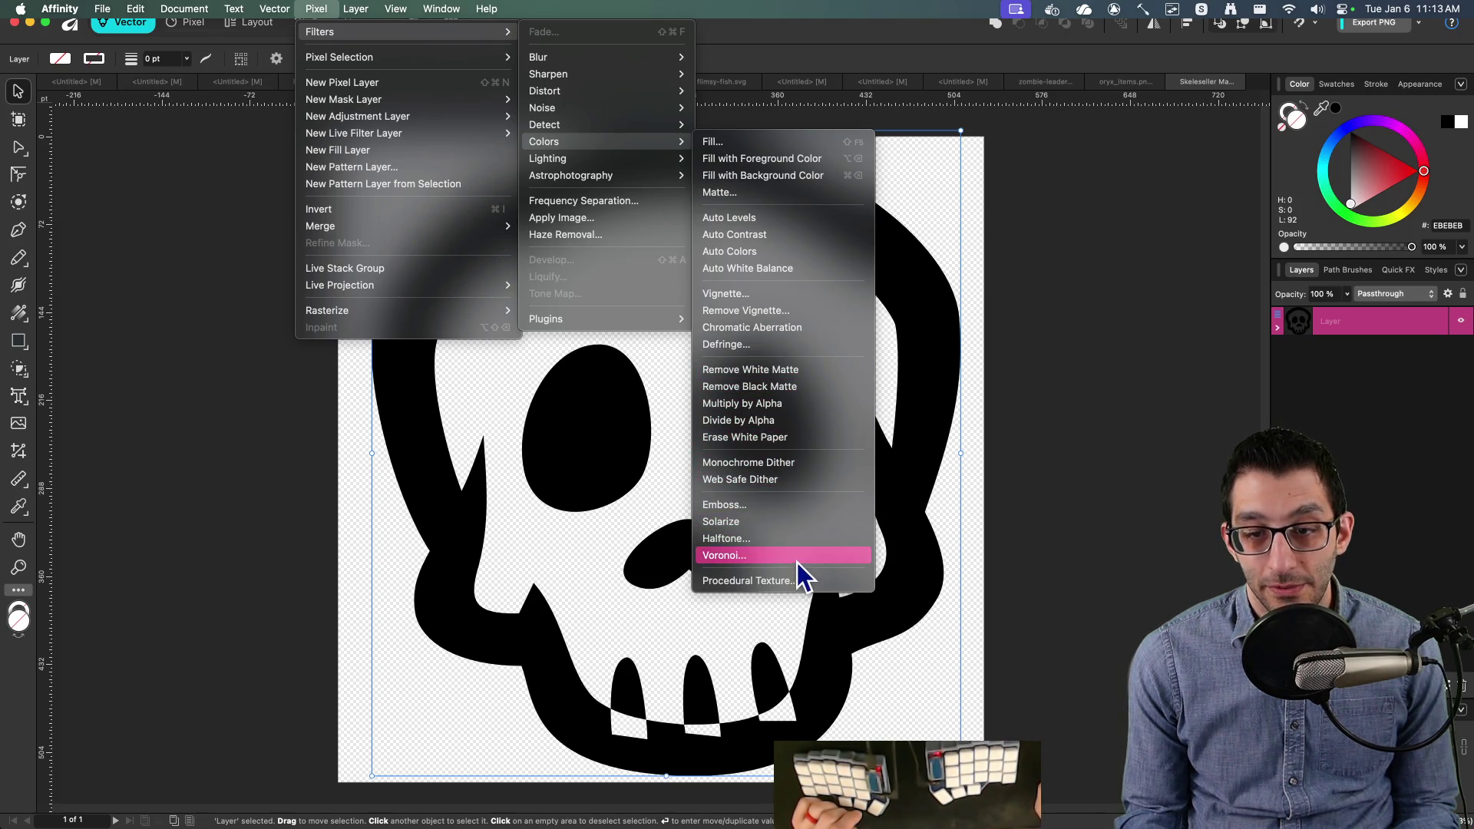
Step: Fill the skull white using Affinity's Color Chooser
click(813, 158)
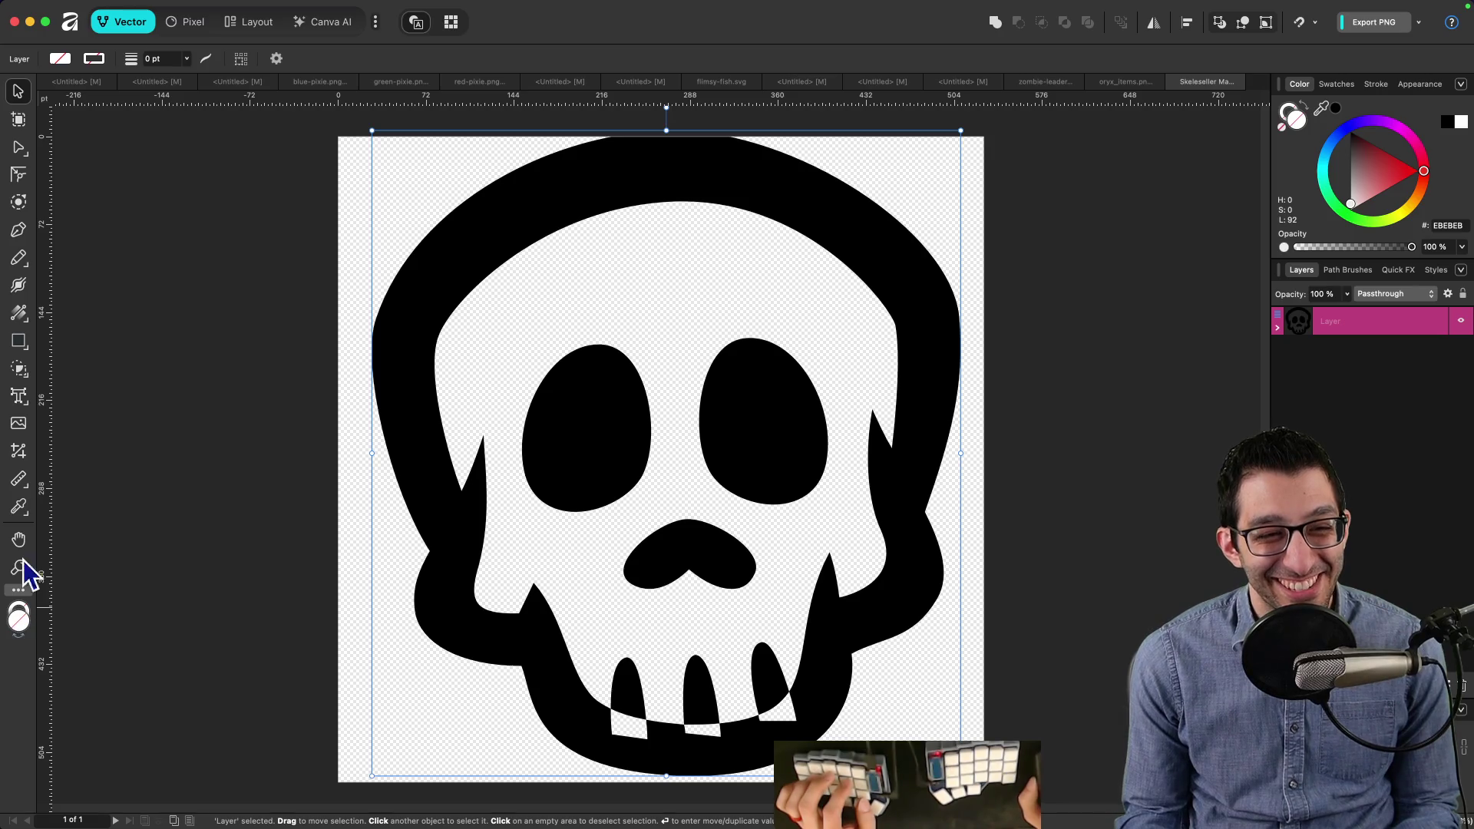
click(18, 258)
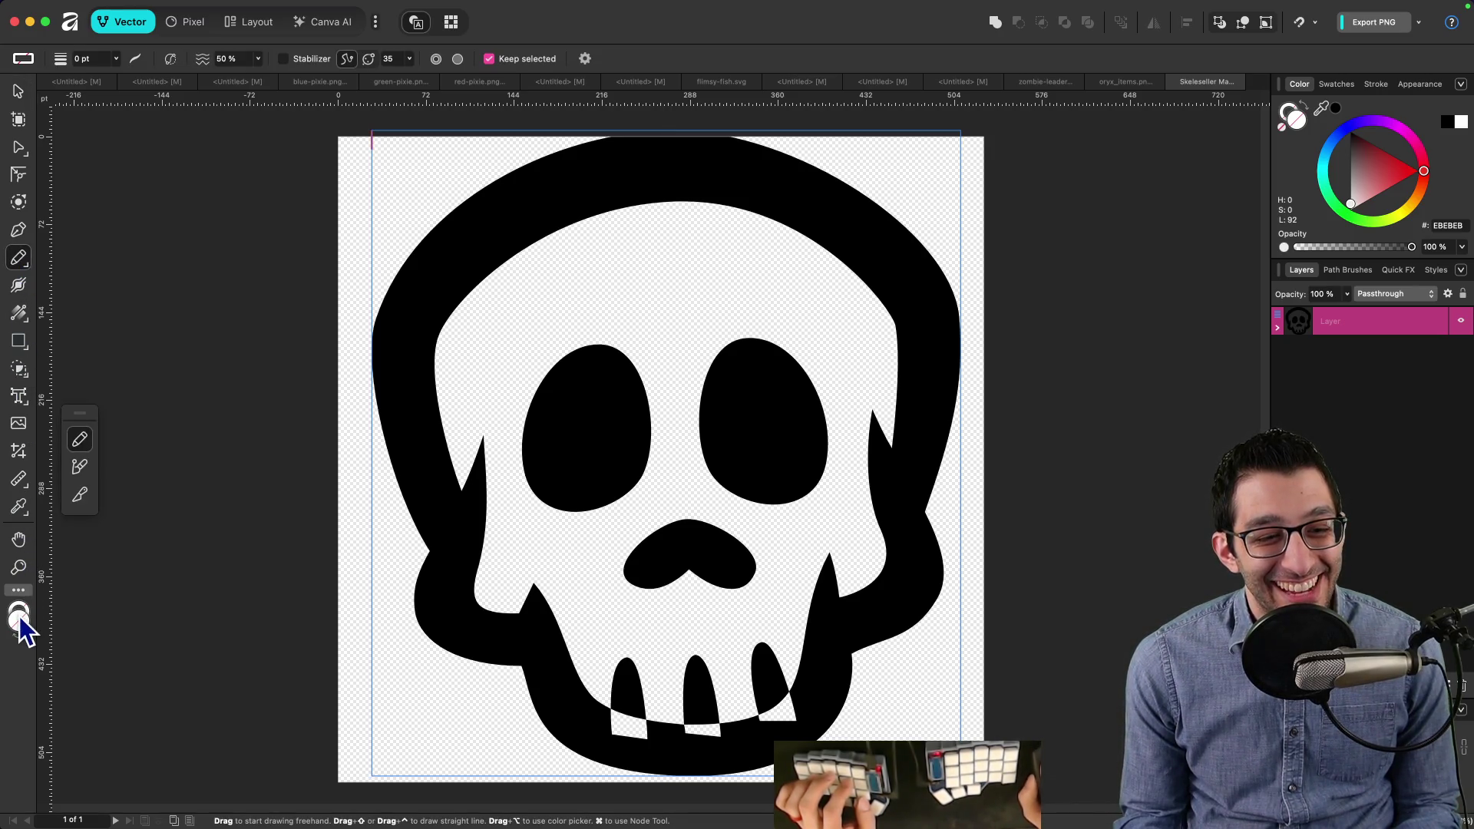
double_click(21, 622)
mouse_move(413, 396)
mouse_down()
mouse_move(620, 454)
mouse_move(630, 522)
mouse_move(365, 384)
mouse_move(306, 303)
mouse_up()
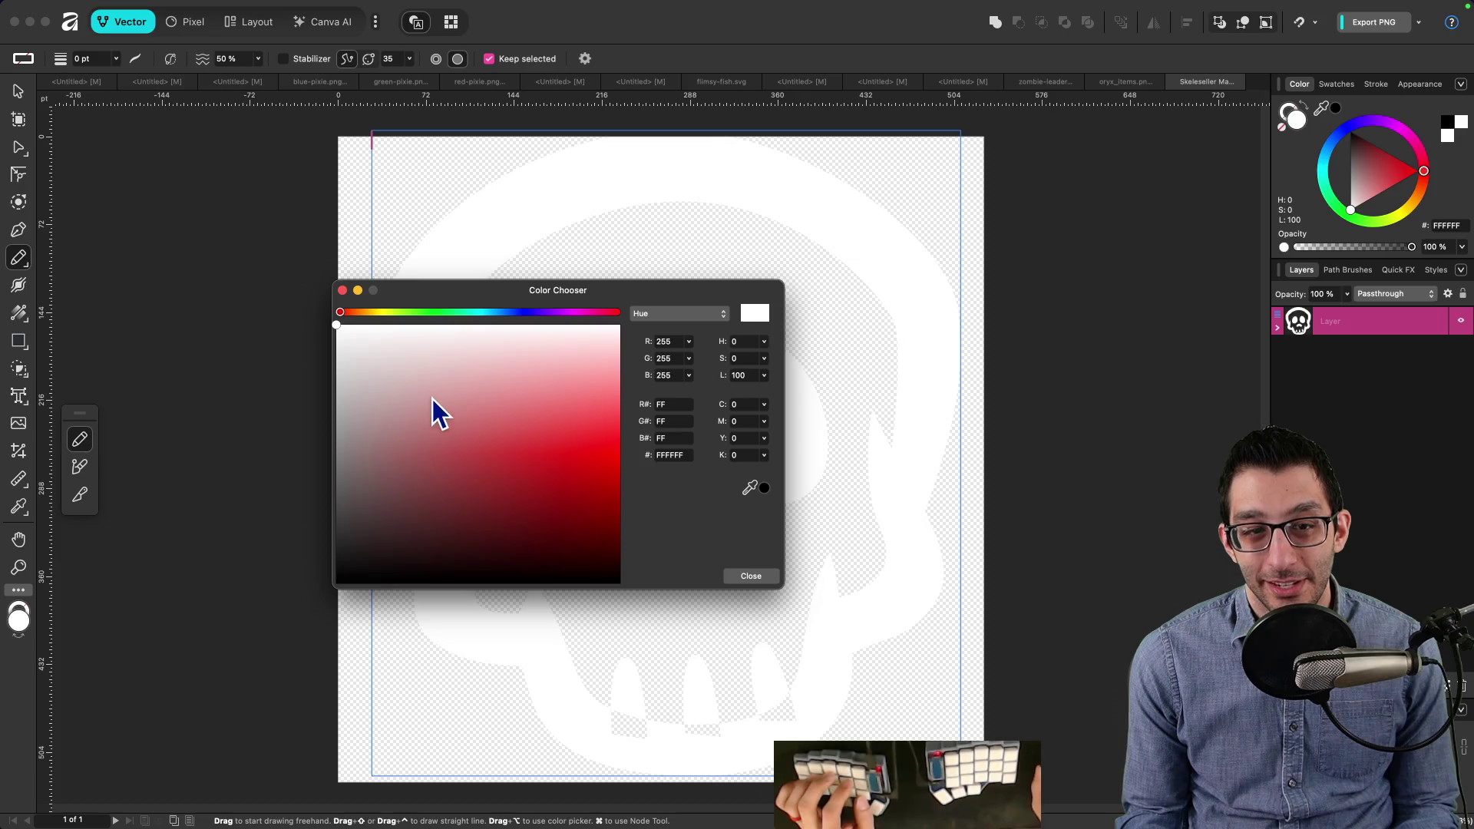
Step: Export the artwork as a 16×16 px skull.png, replacing the existing file
click(1417, 23)
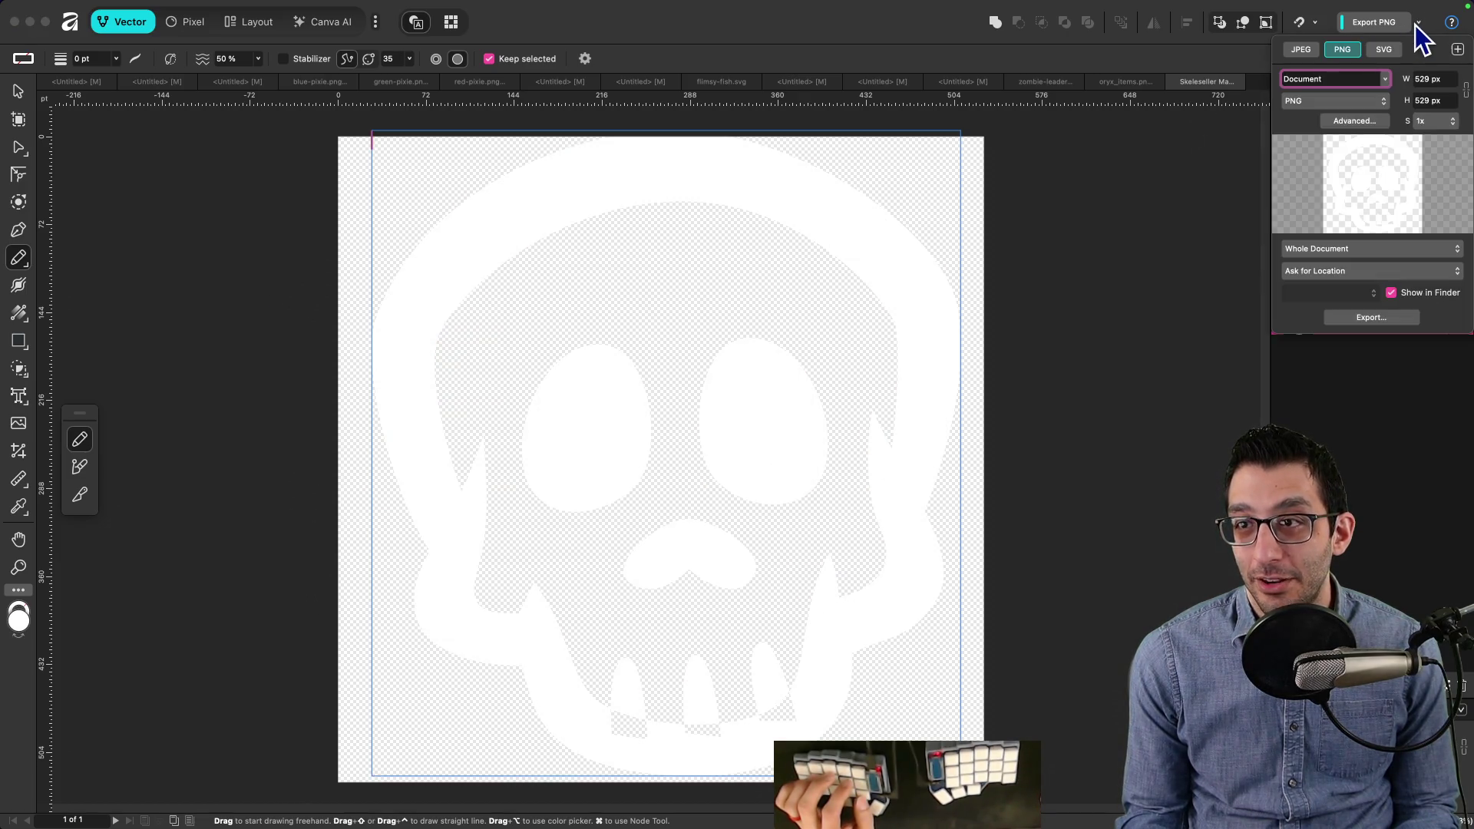
double_click(1429, 79)
text(16)
key(Tab)
text(16)
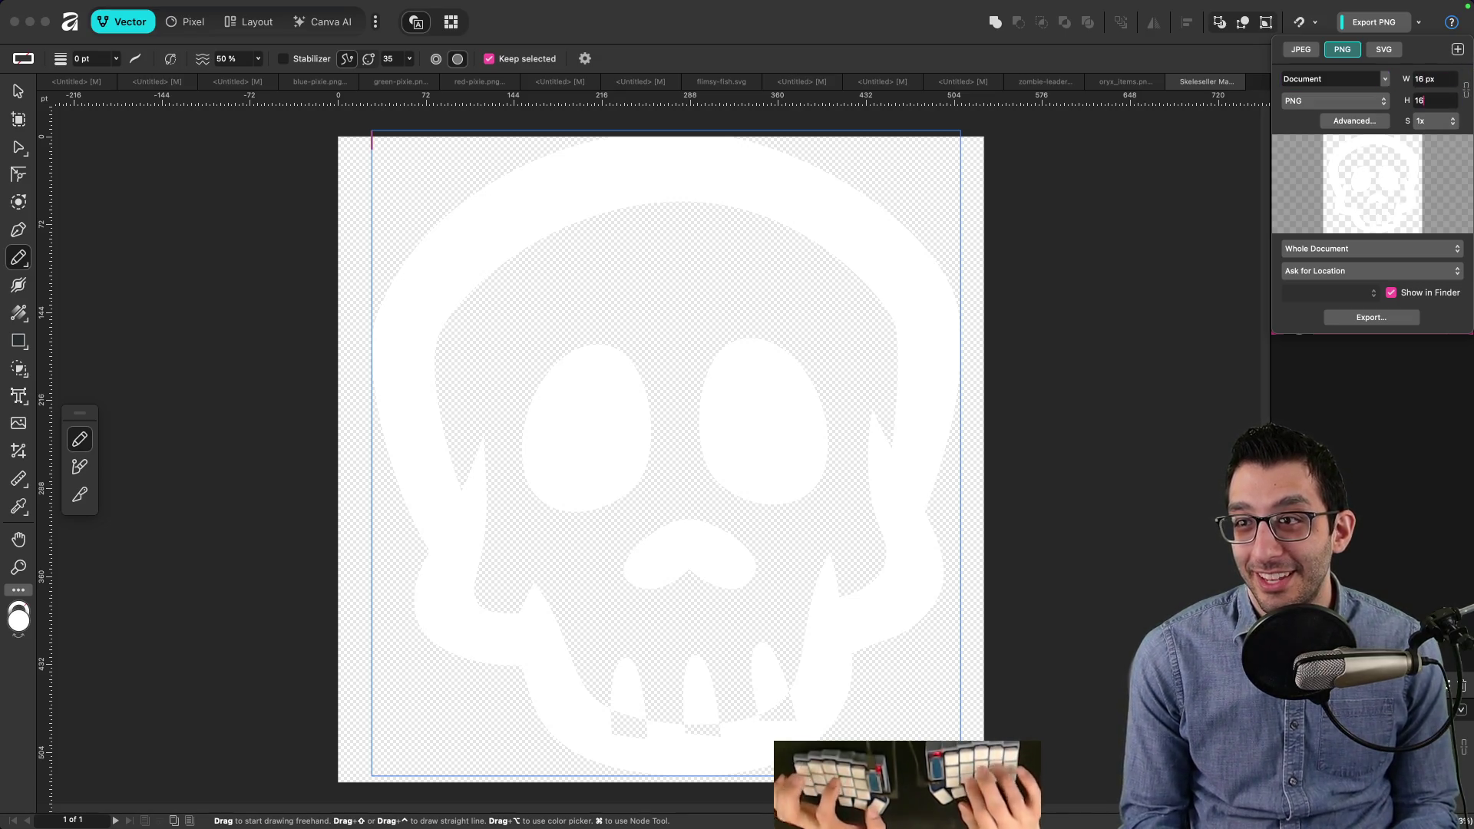
key(Tab)
key(Return)
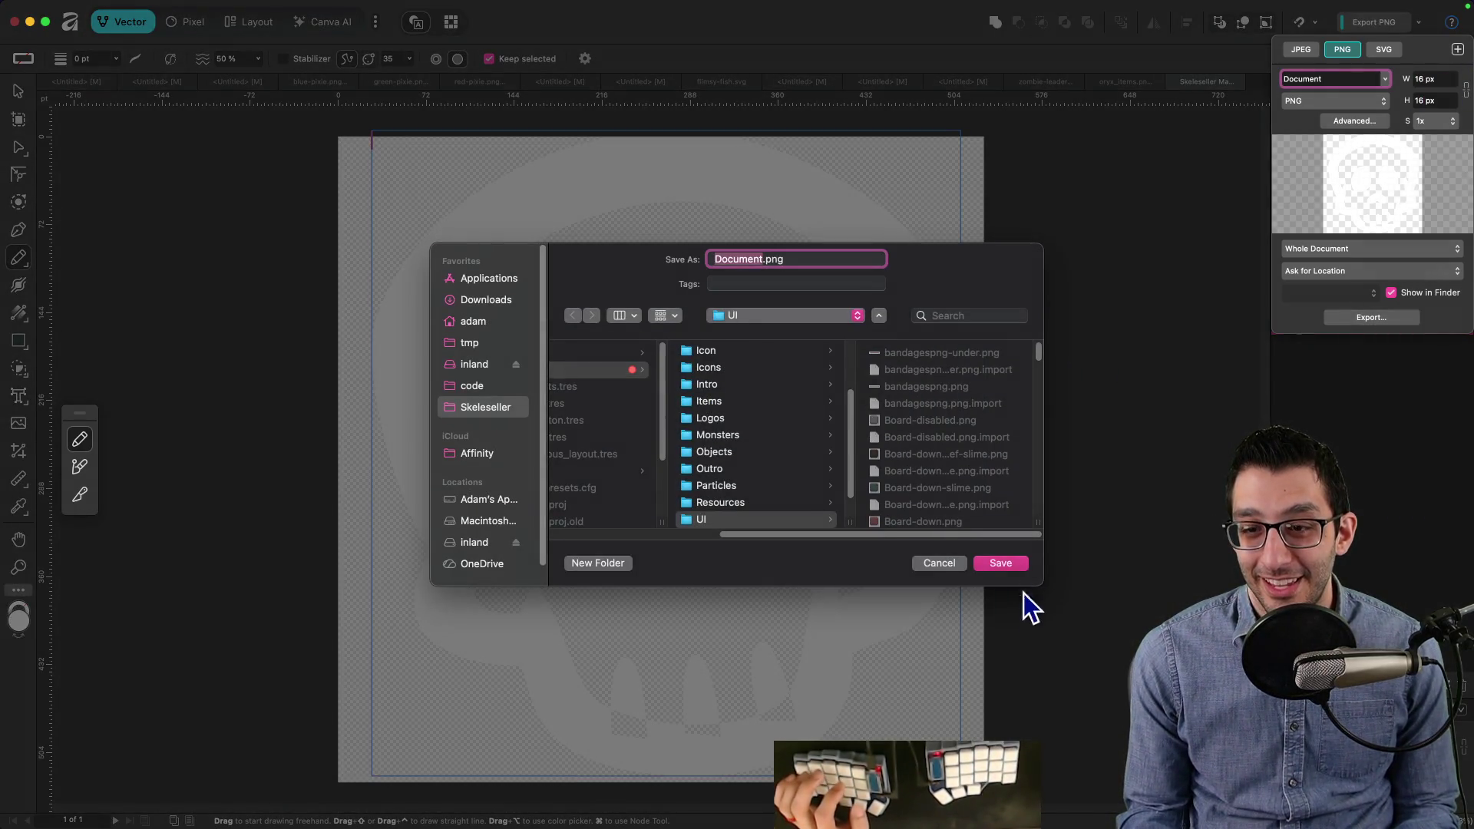
text(skull)
key(Return)
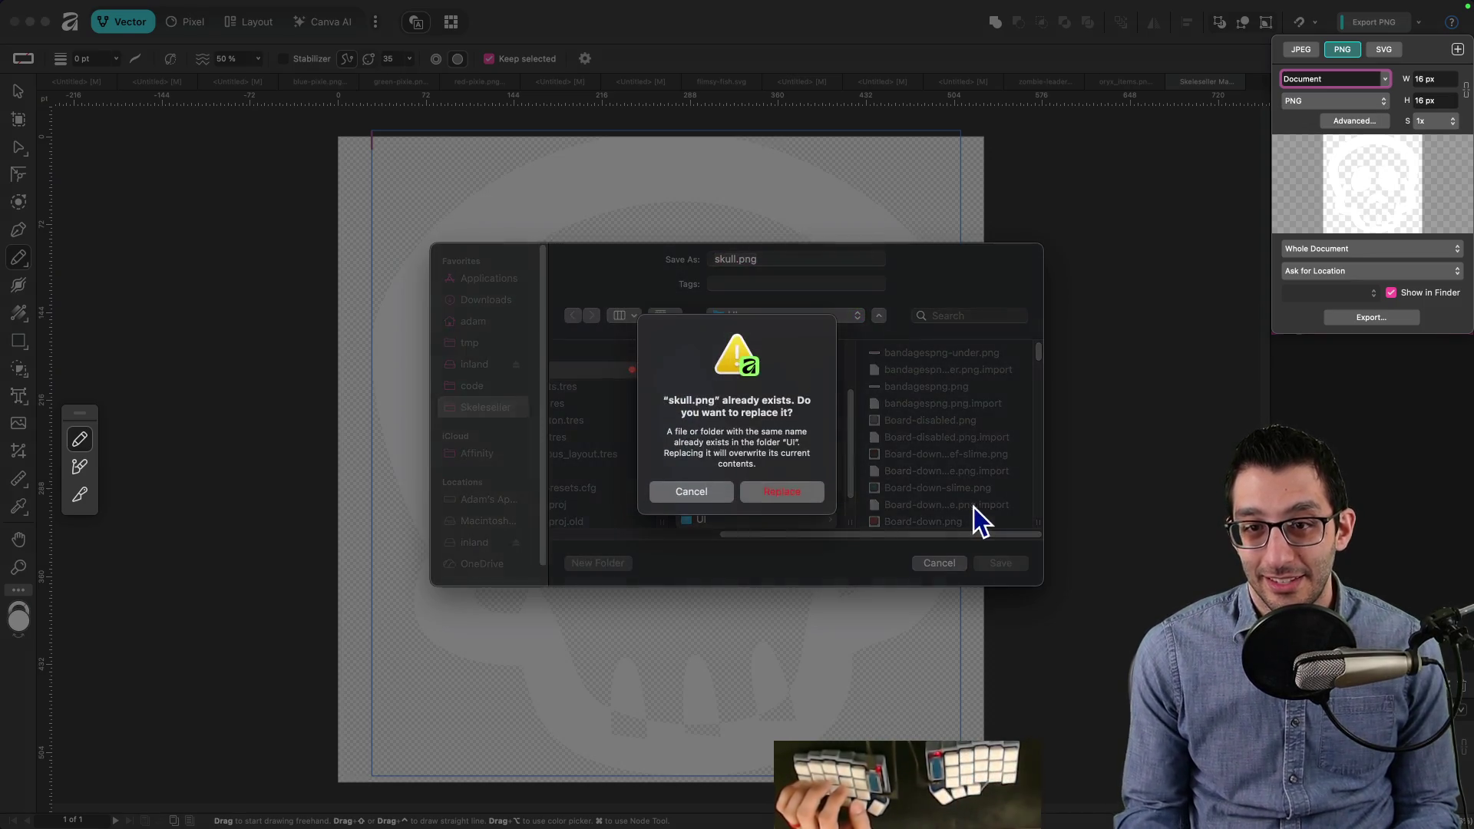
click(781, 491)
click(971, 786)
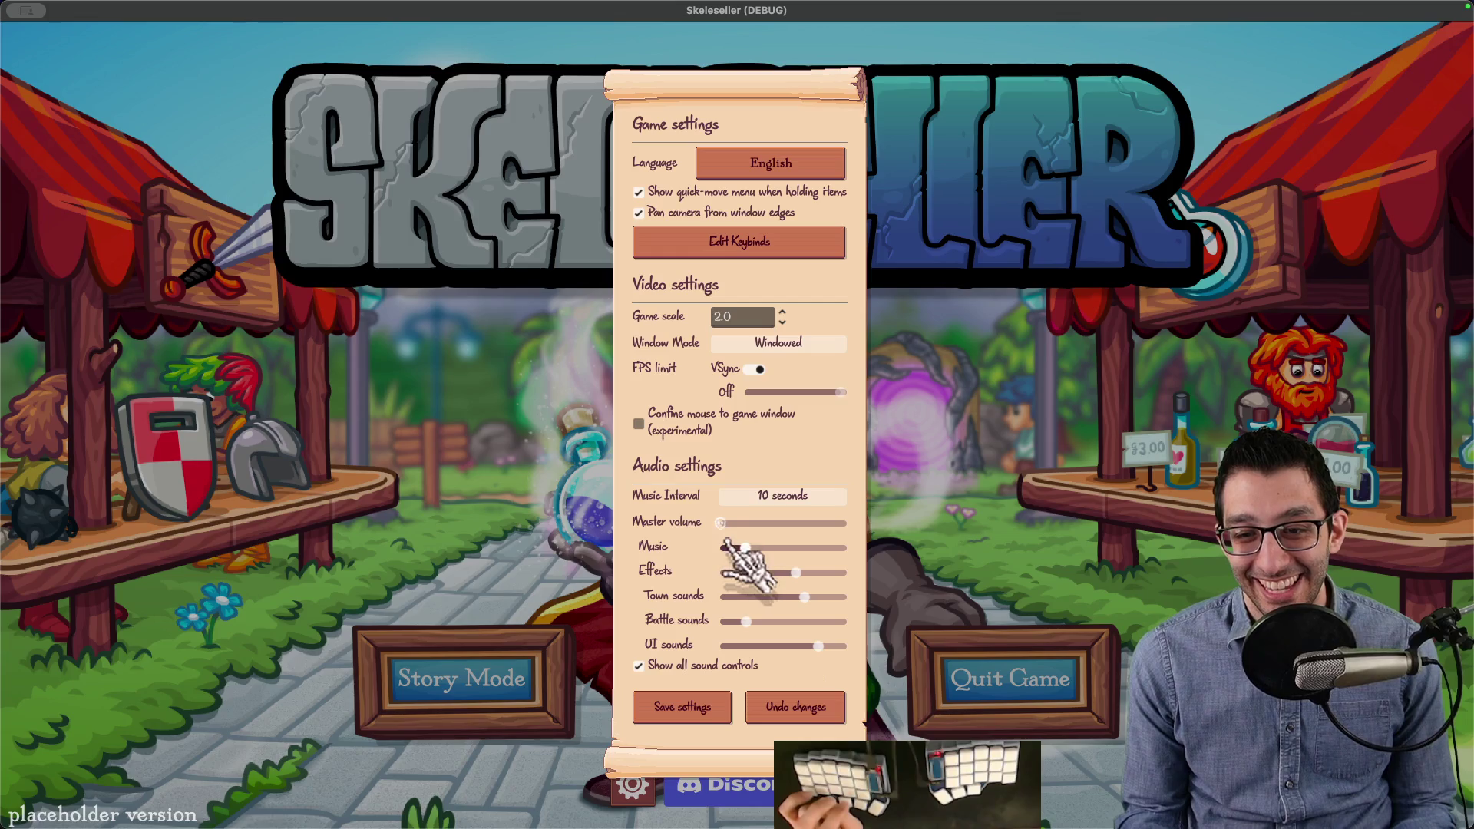
Step: Try Game scale 2.6, return it to 2.0, then tile and re-maximise the game window
click(737, 316)
text(2.6)
scroll(742, 338, up, 4)
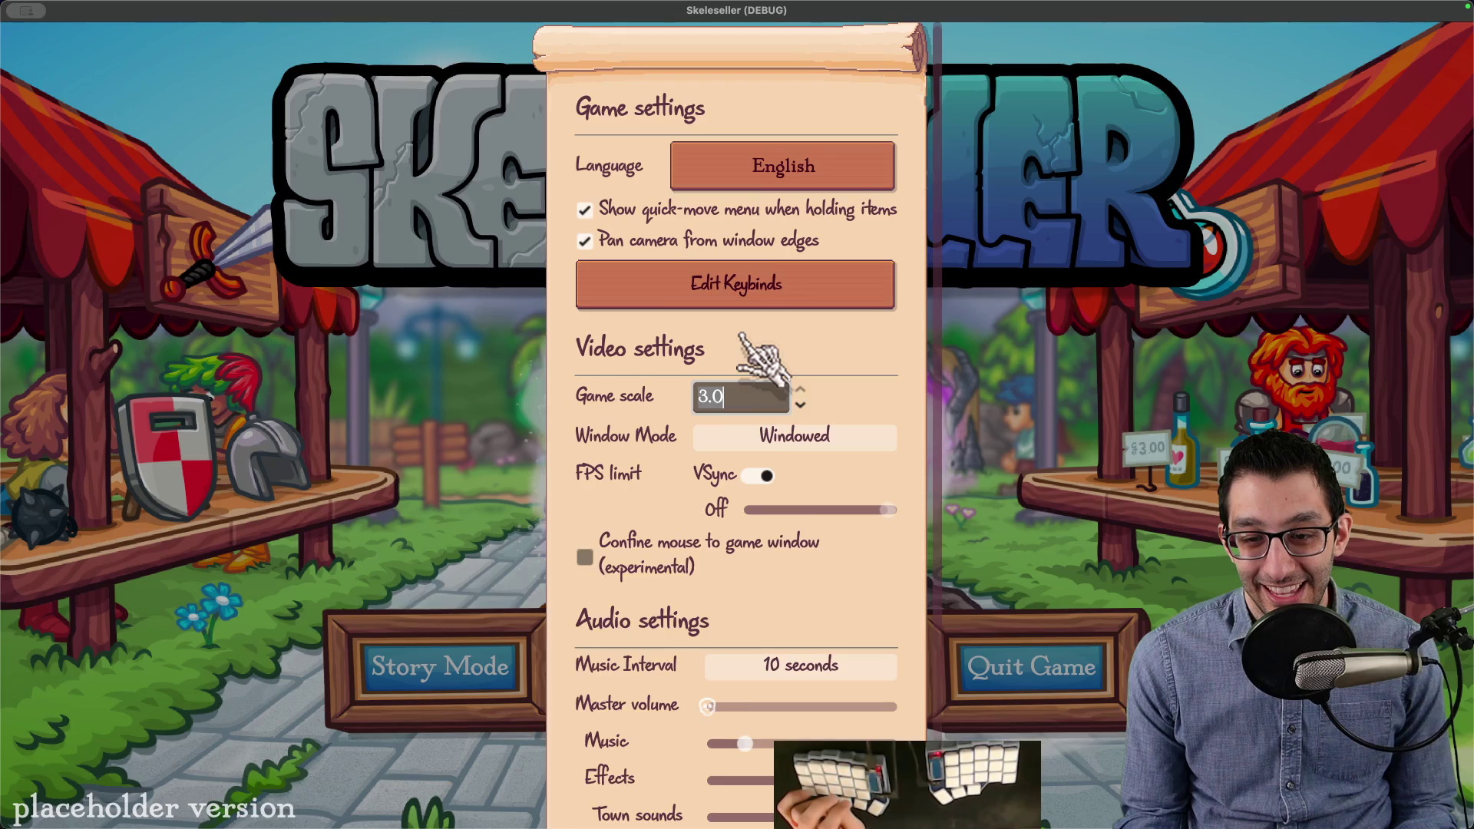
scroll(748, 350, down, 10)
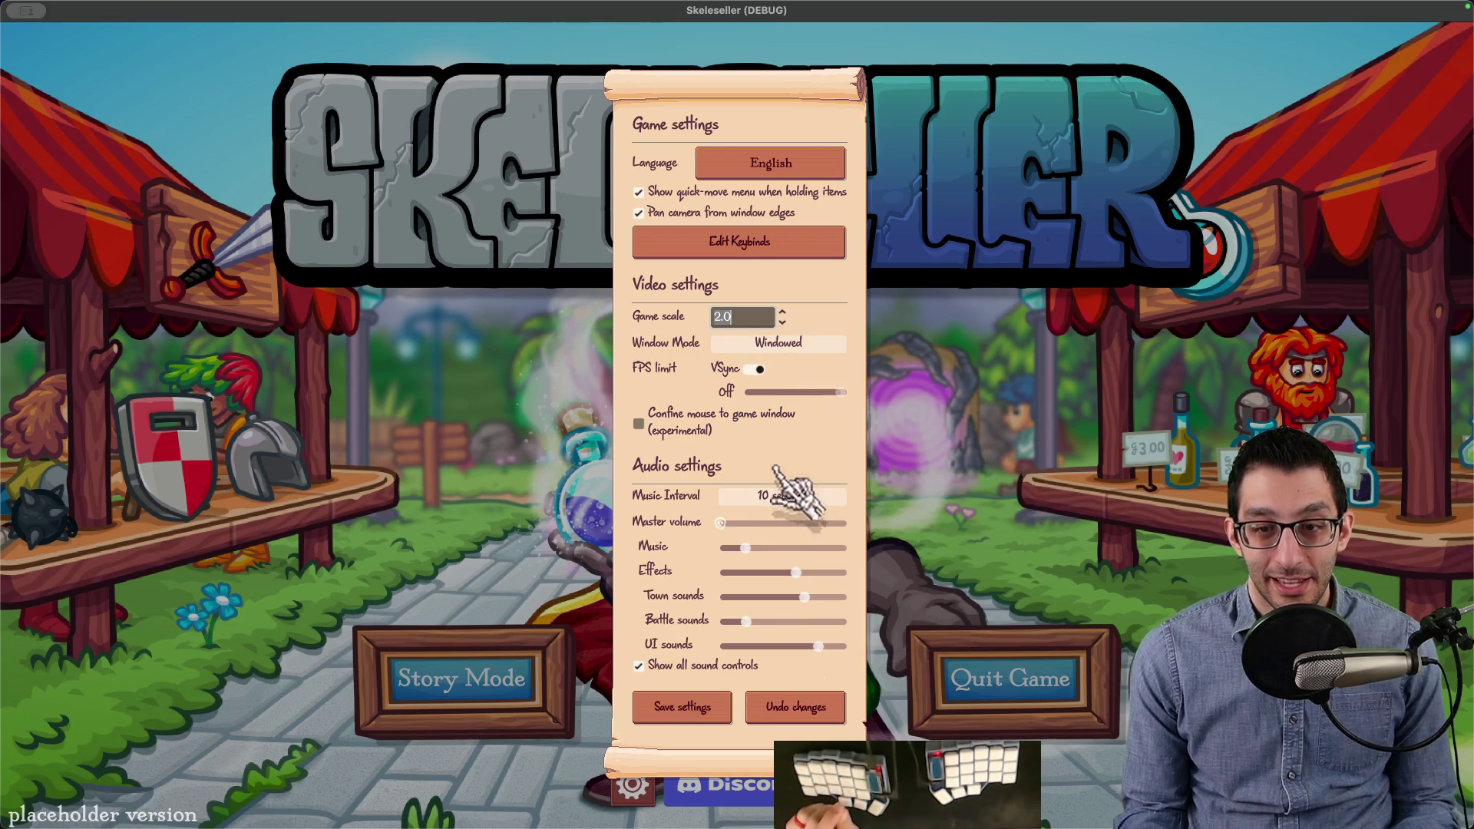
key(ctrl+alt+Left)
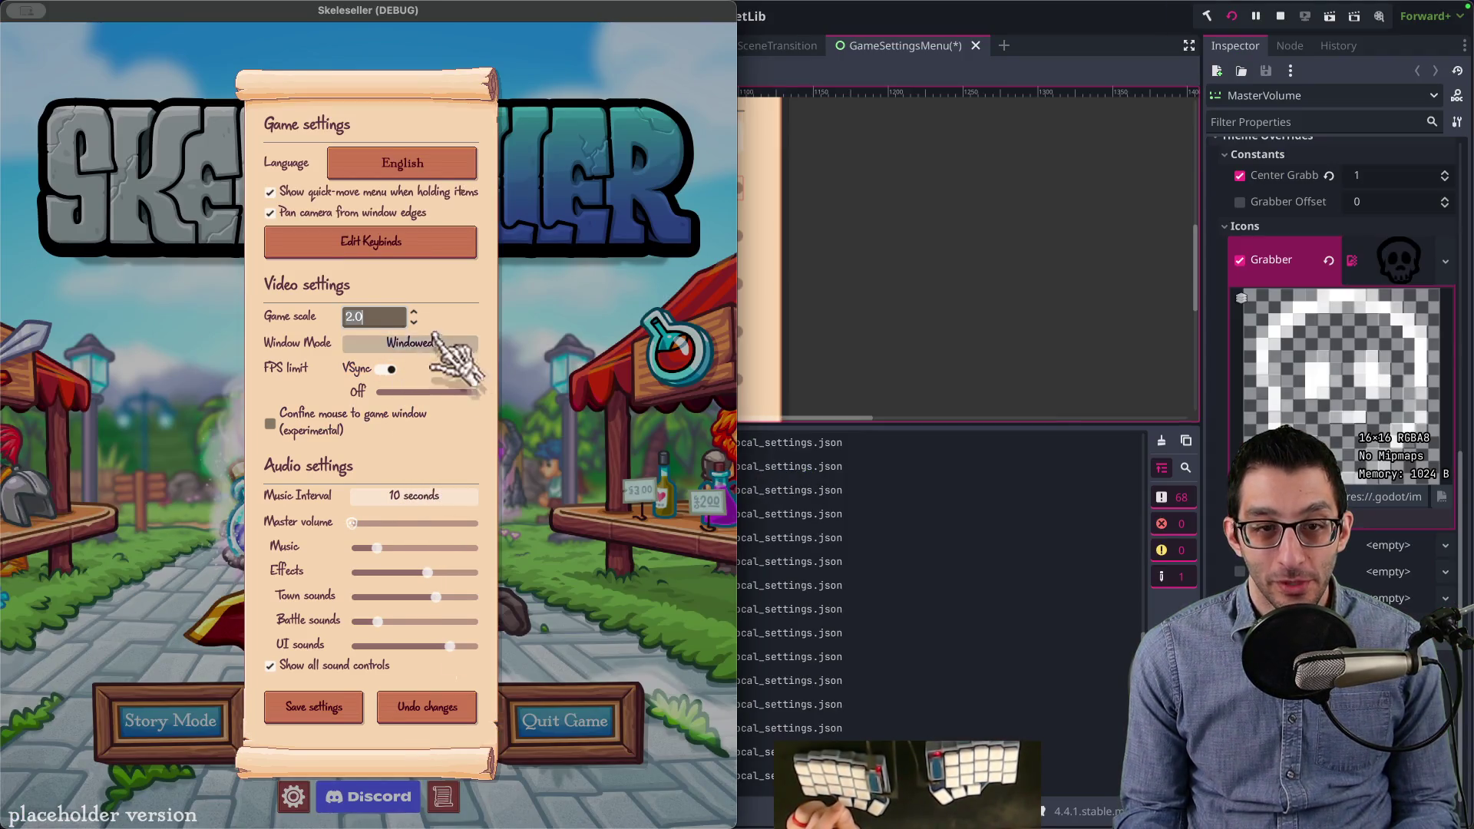
key(ctrl+alt+Return)
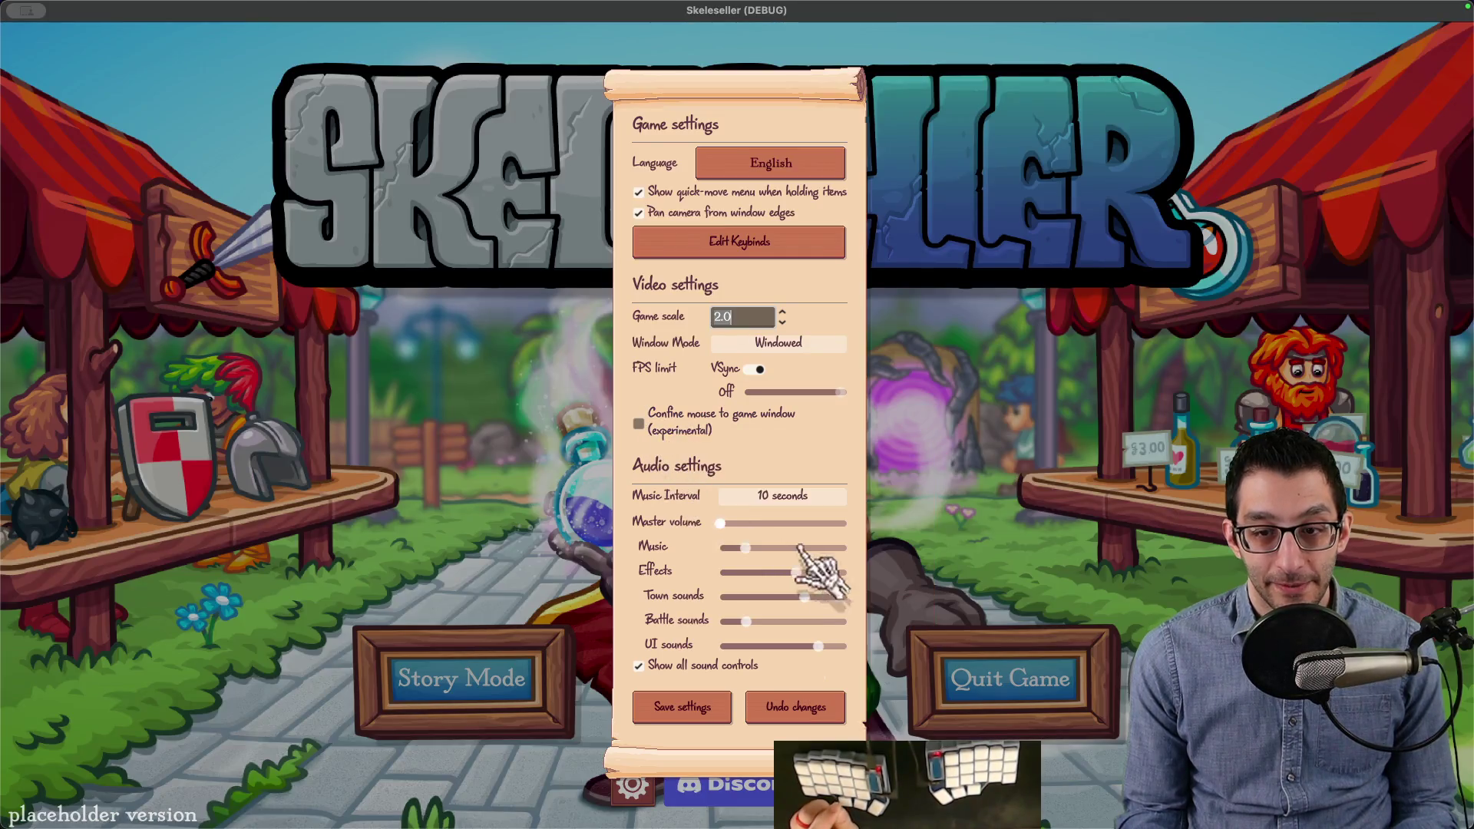
Step: Bring Glyphr Studio to the front in Chrome and show its glyph chooser
mouse_move(756, 810)
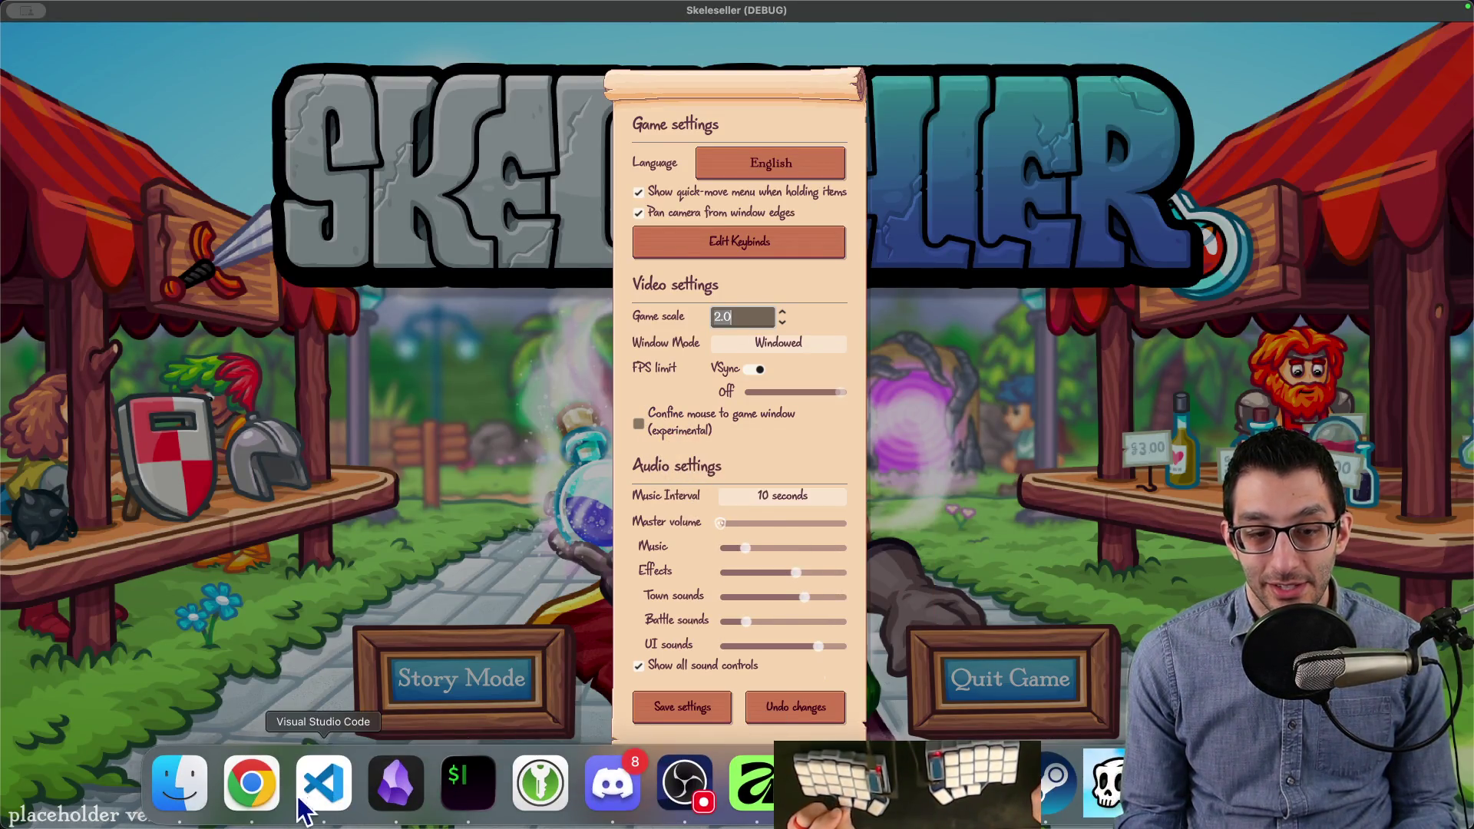
click(180, 806)
click(251, 806)
click(181, 129)
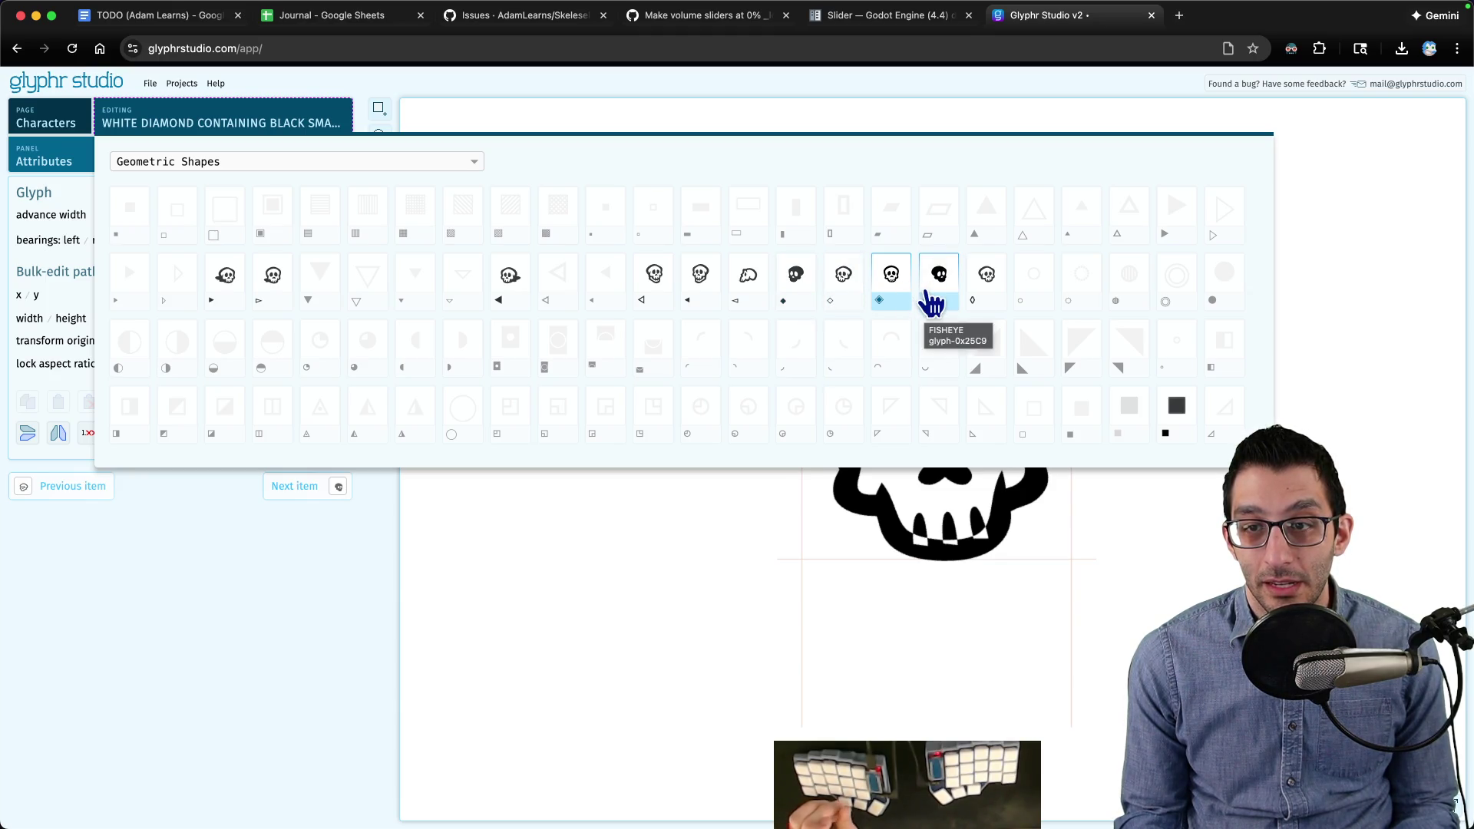
Step: Keep the current glyph and undo the red fill in Affinity, restoring black
click(905, 296)
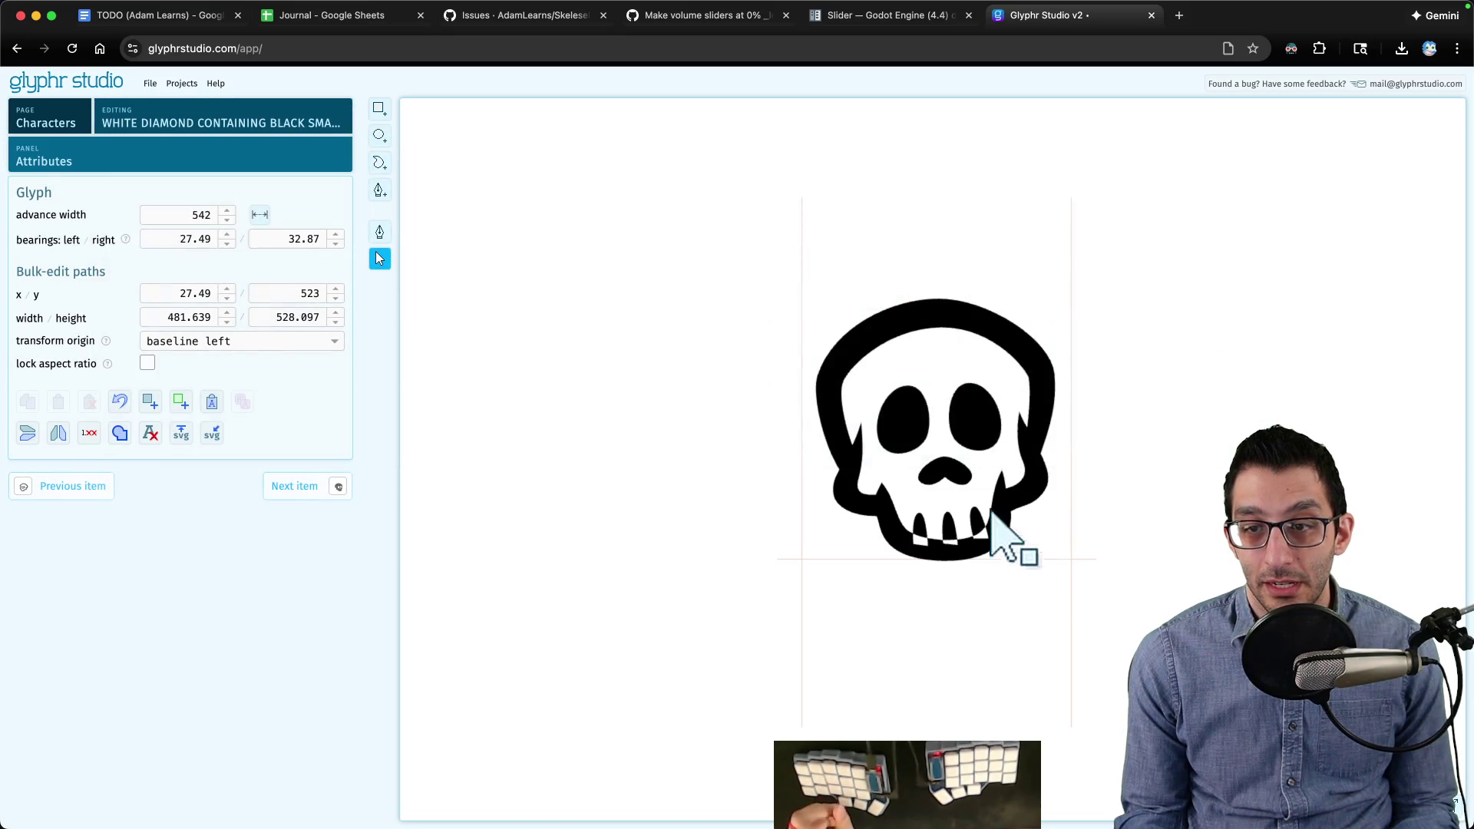
mouse_move(1045, 817)
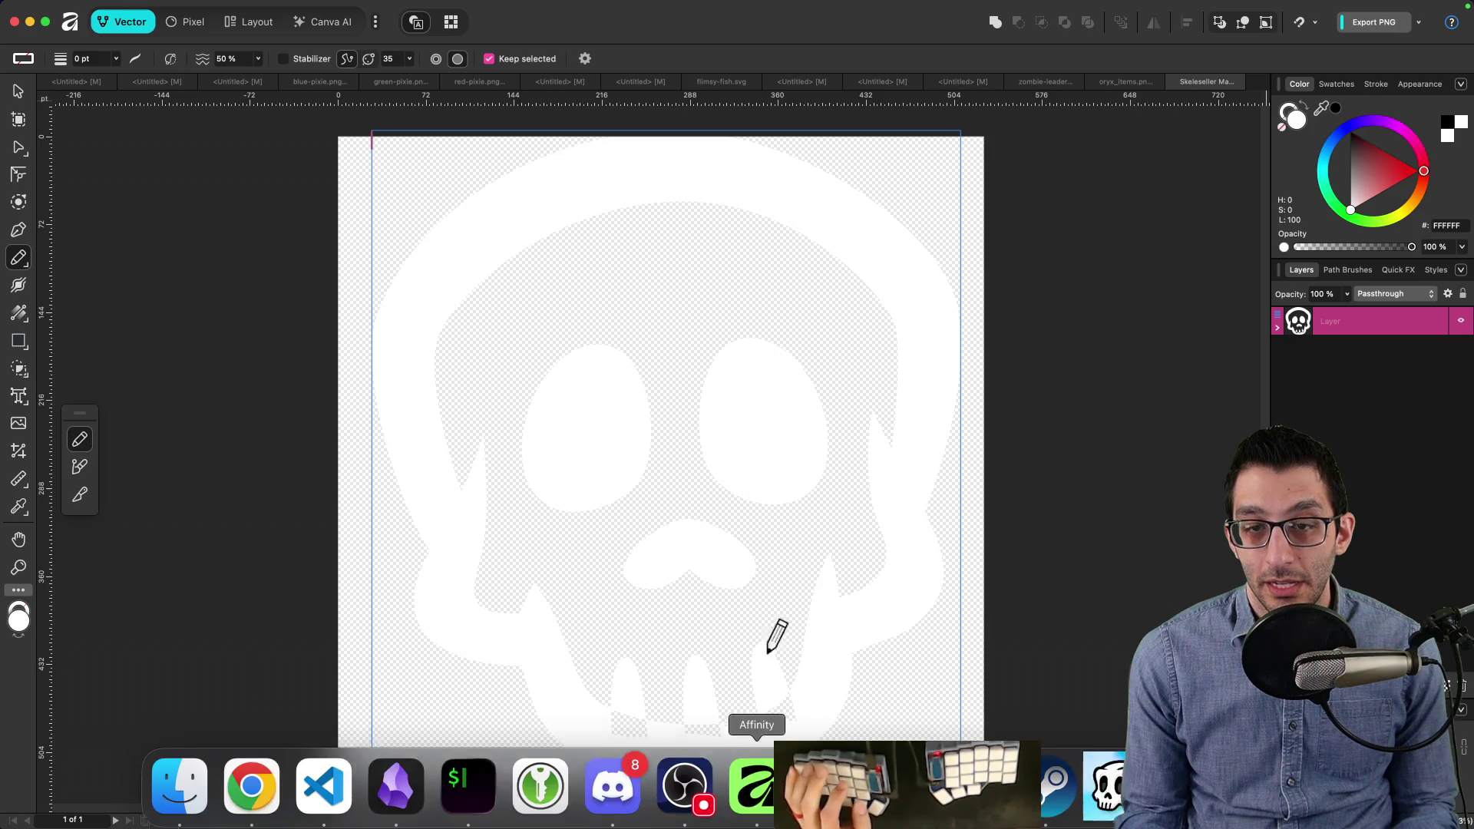
click(756, 783)
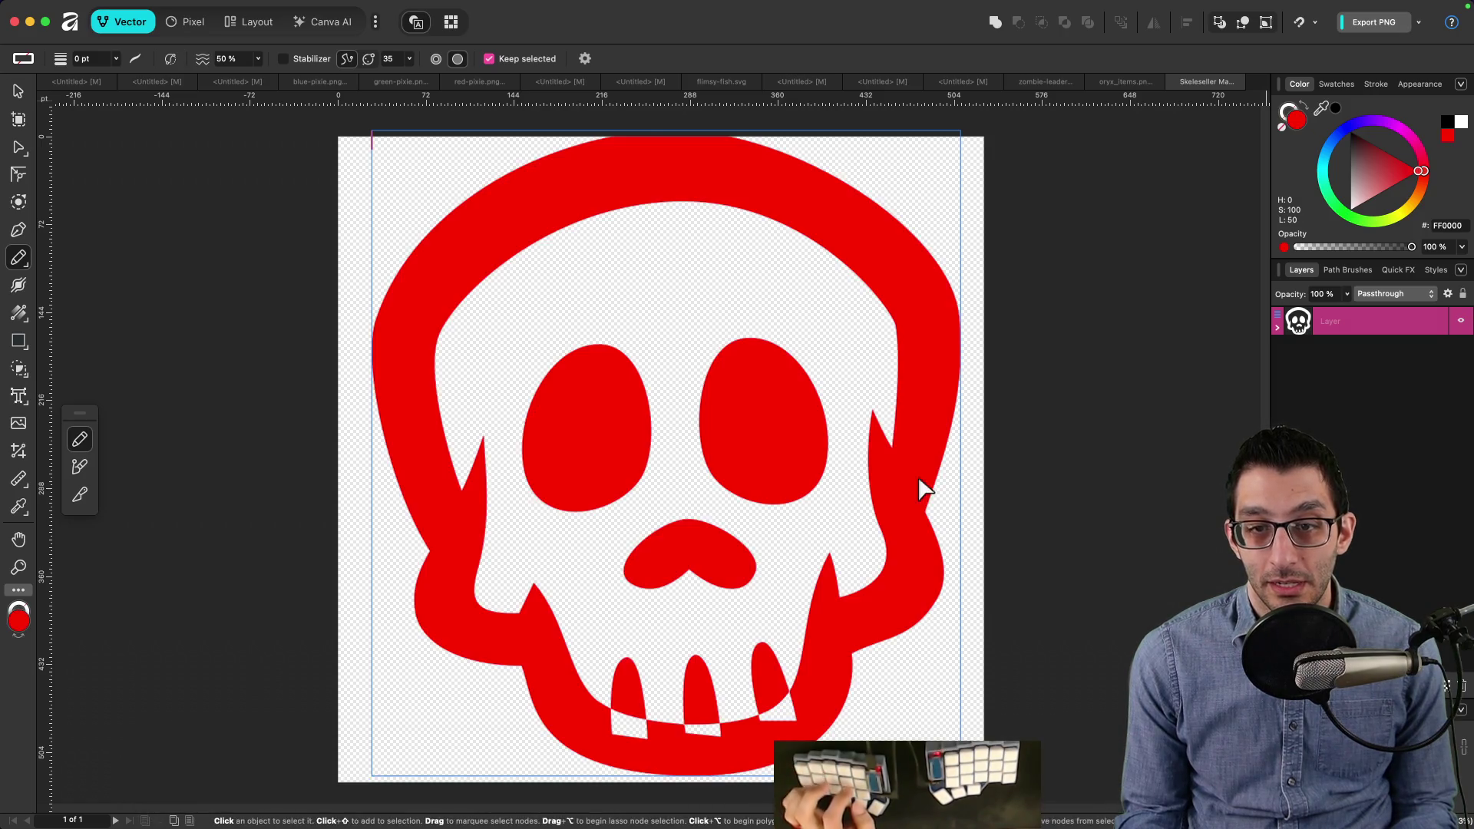
key(super+z)
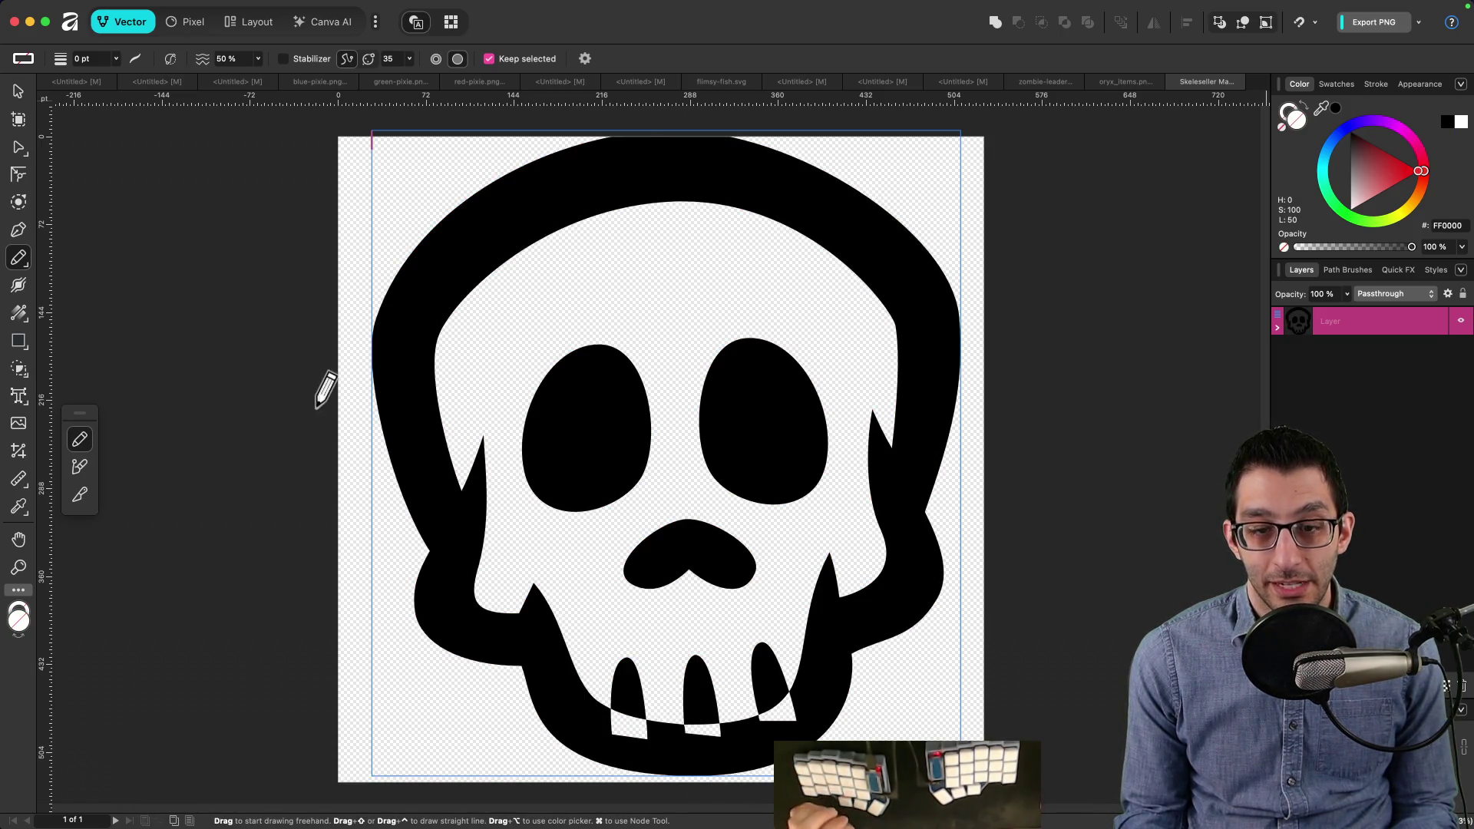
Step: In Glyphr Studio, view the Black Diamond skull glyph, then return to White Diamond
key(super+Tab)
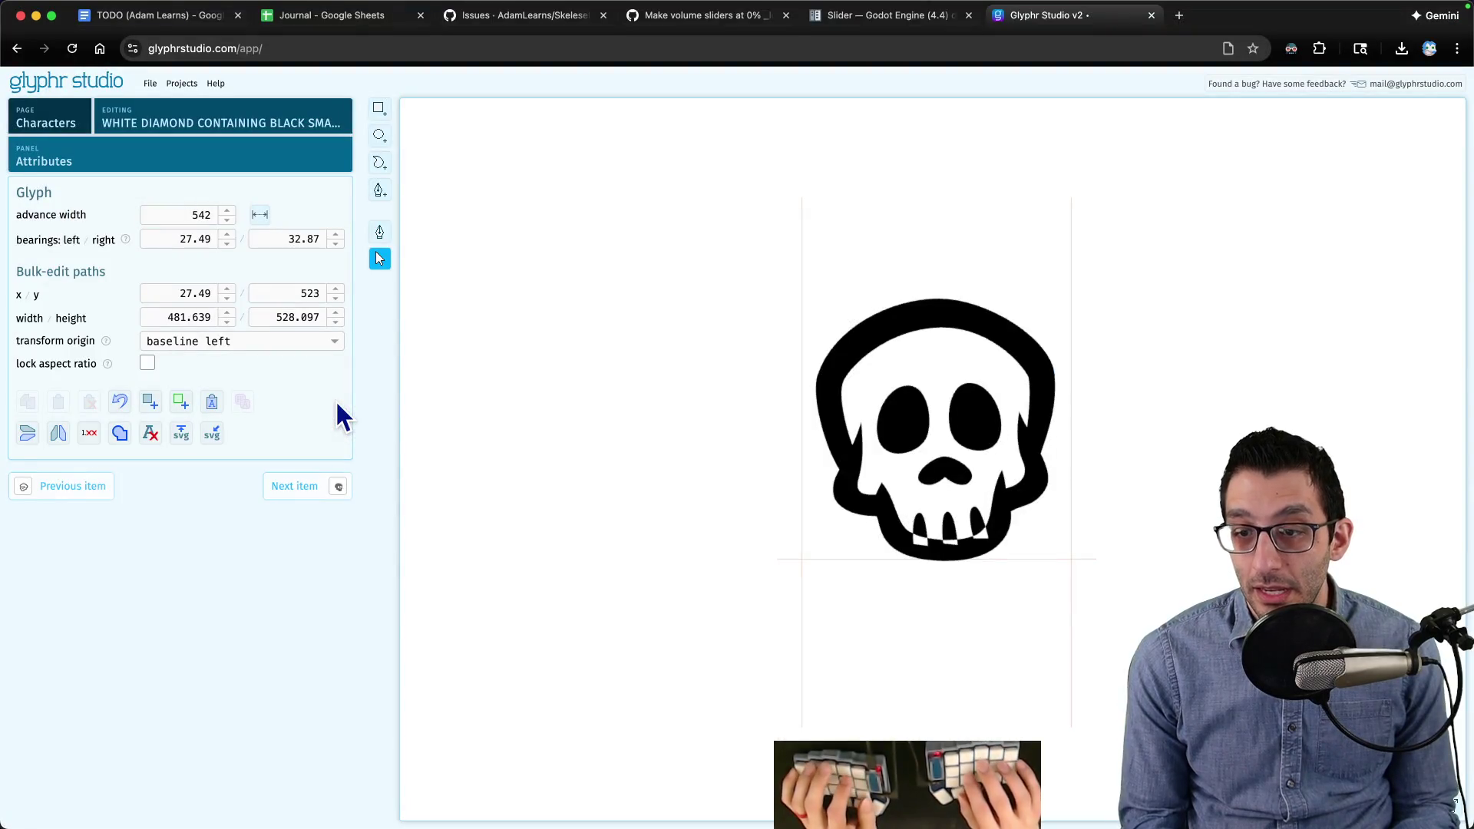
click(92, 129)
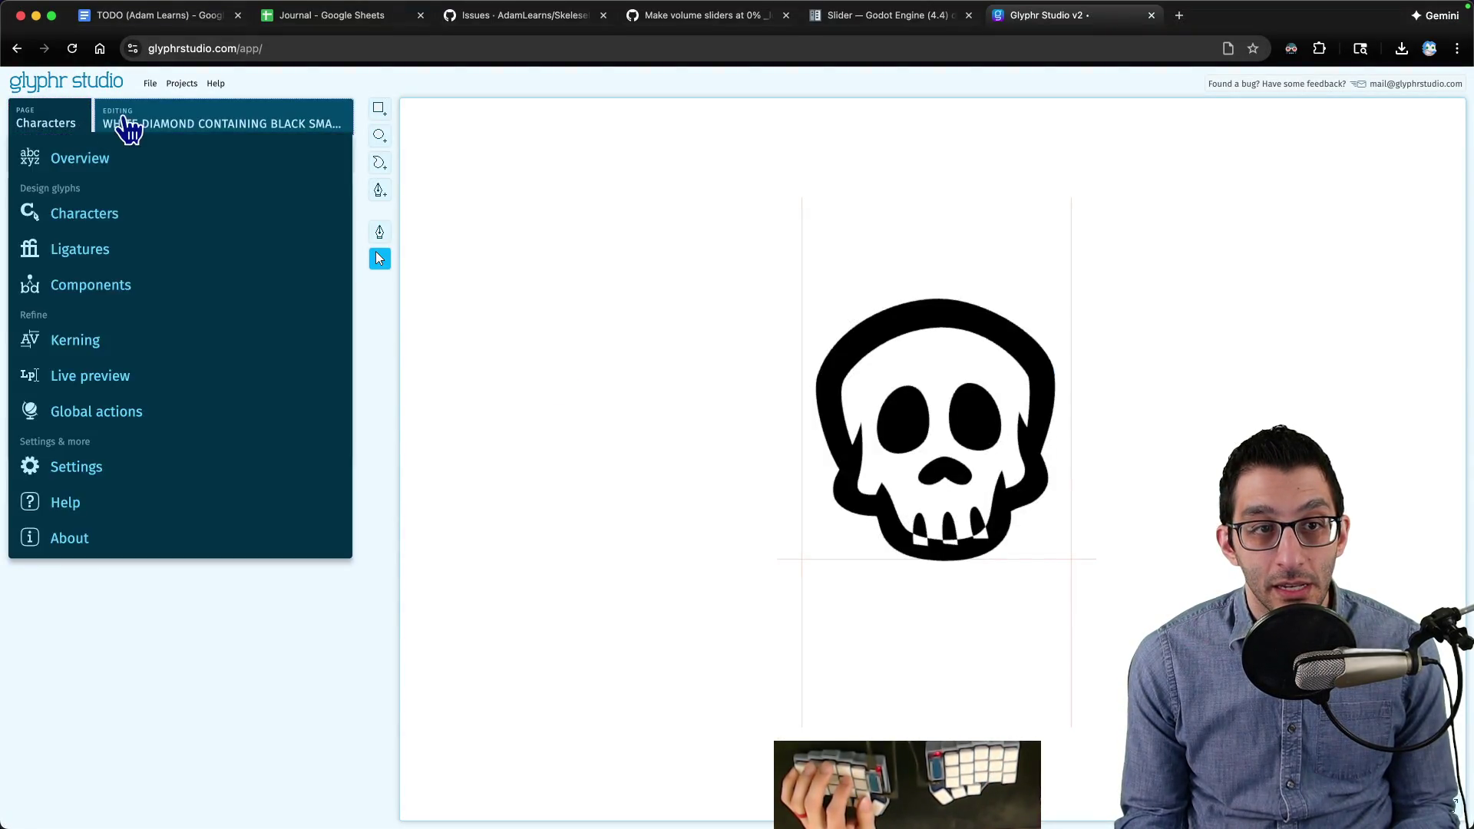
click(125, 126)
click(814, 282)
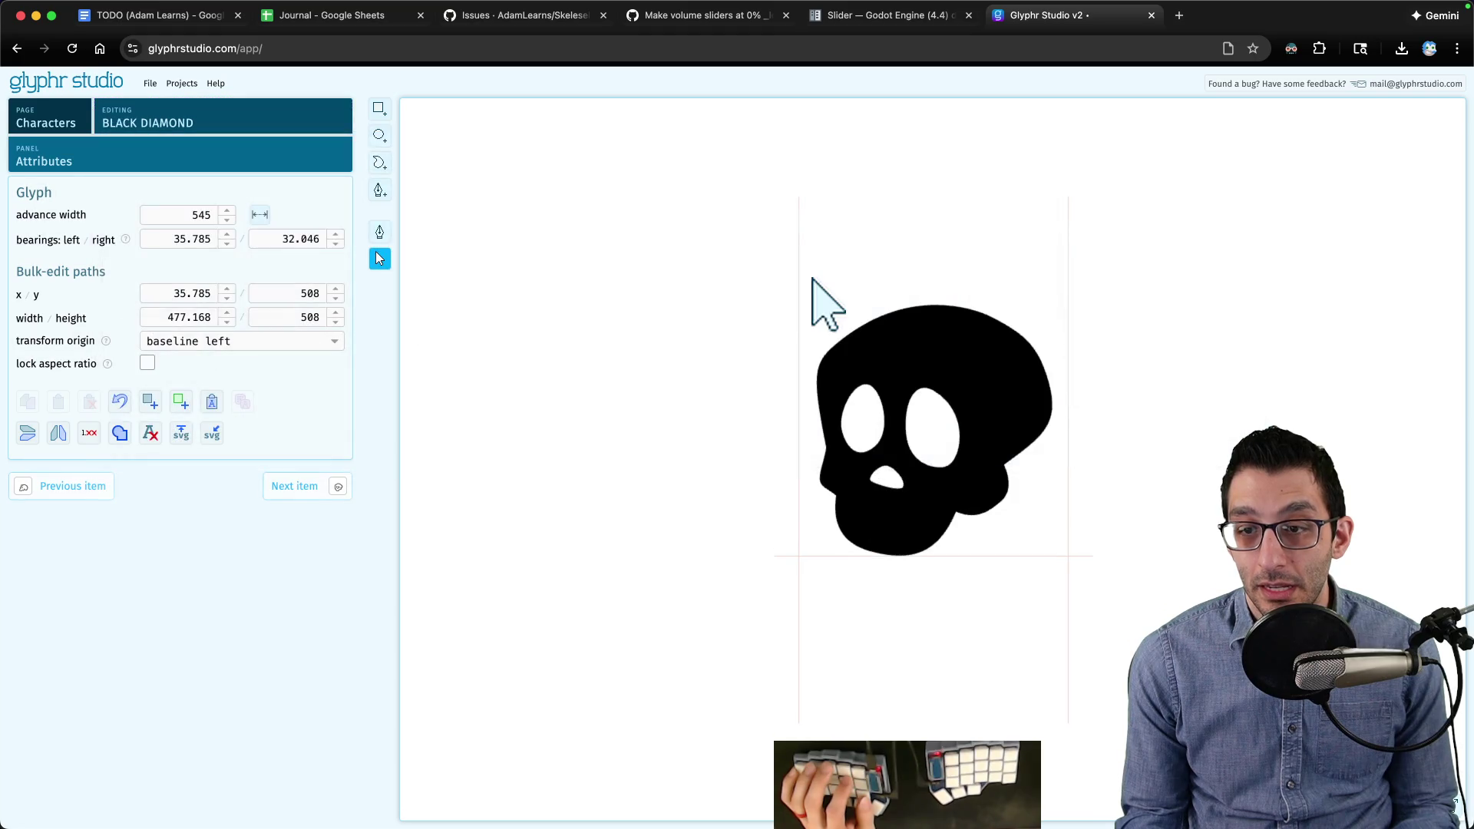
click(170, 129)
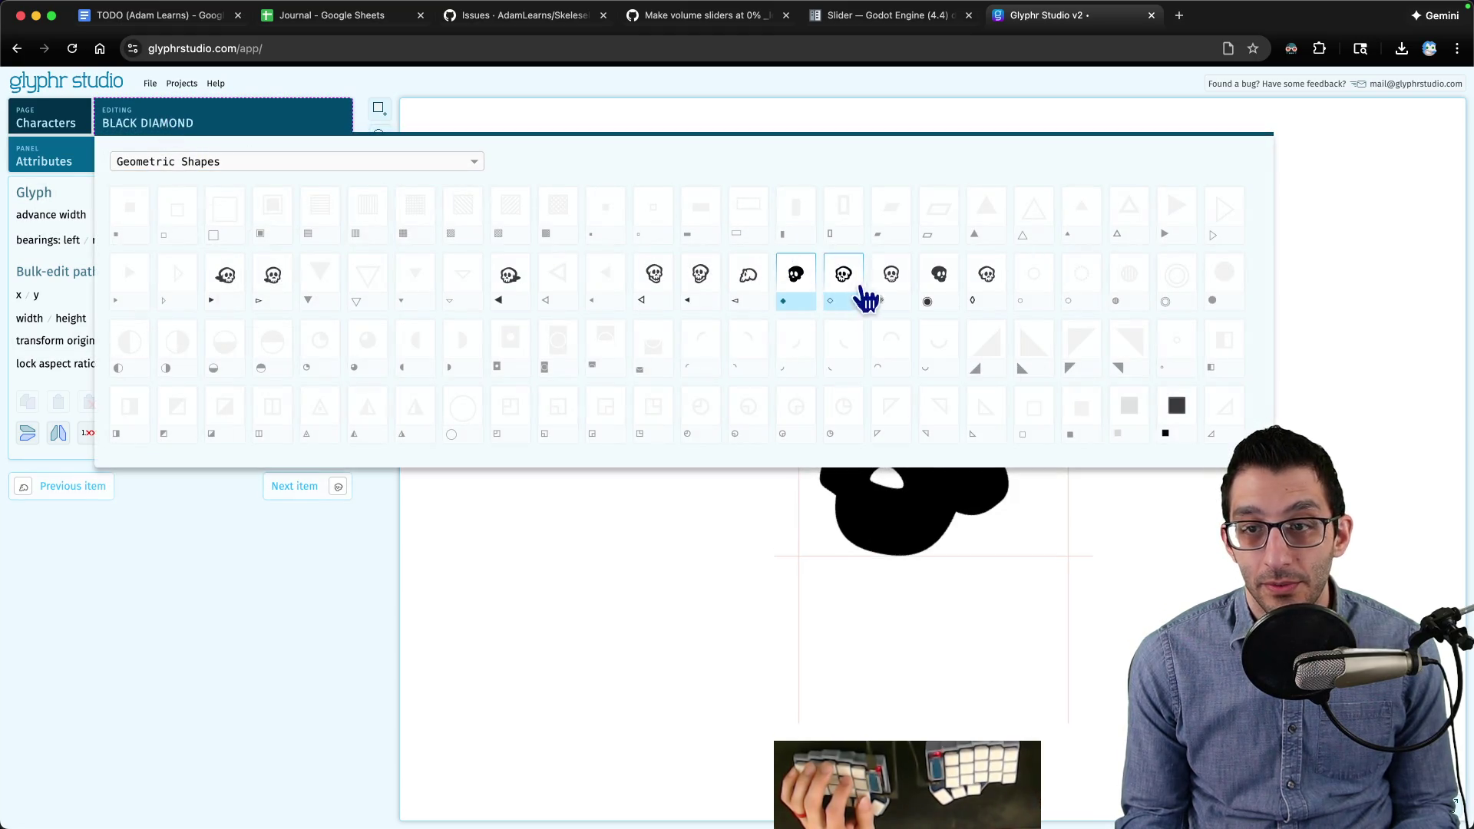
click(898, 291)
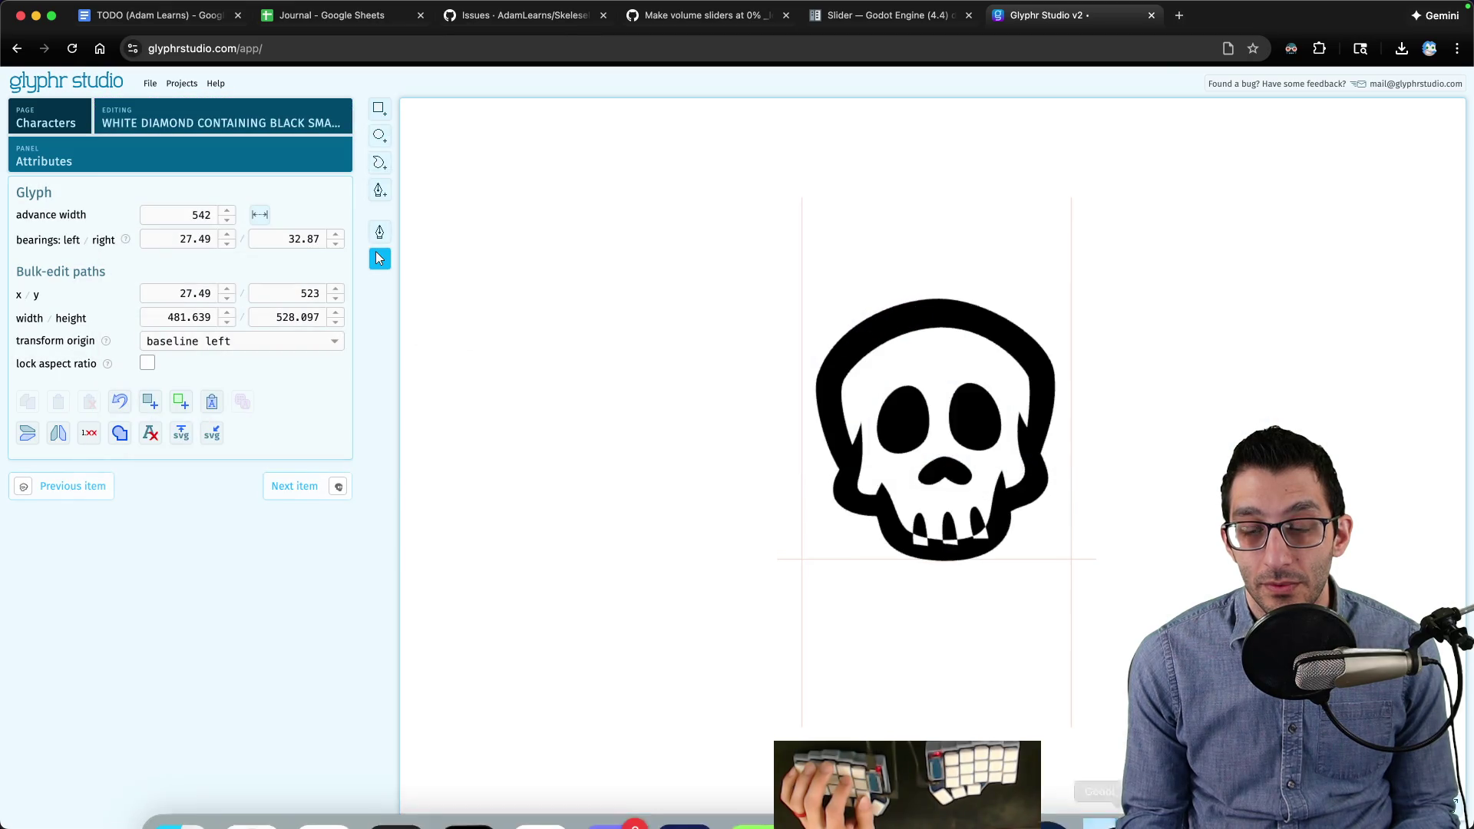
mouse_move(1032, 679)
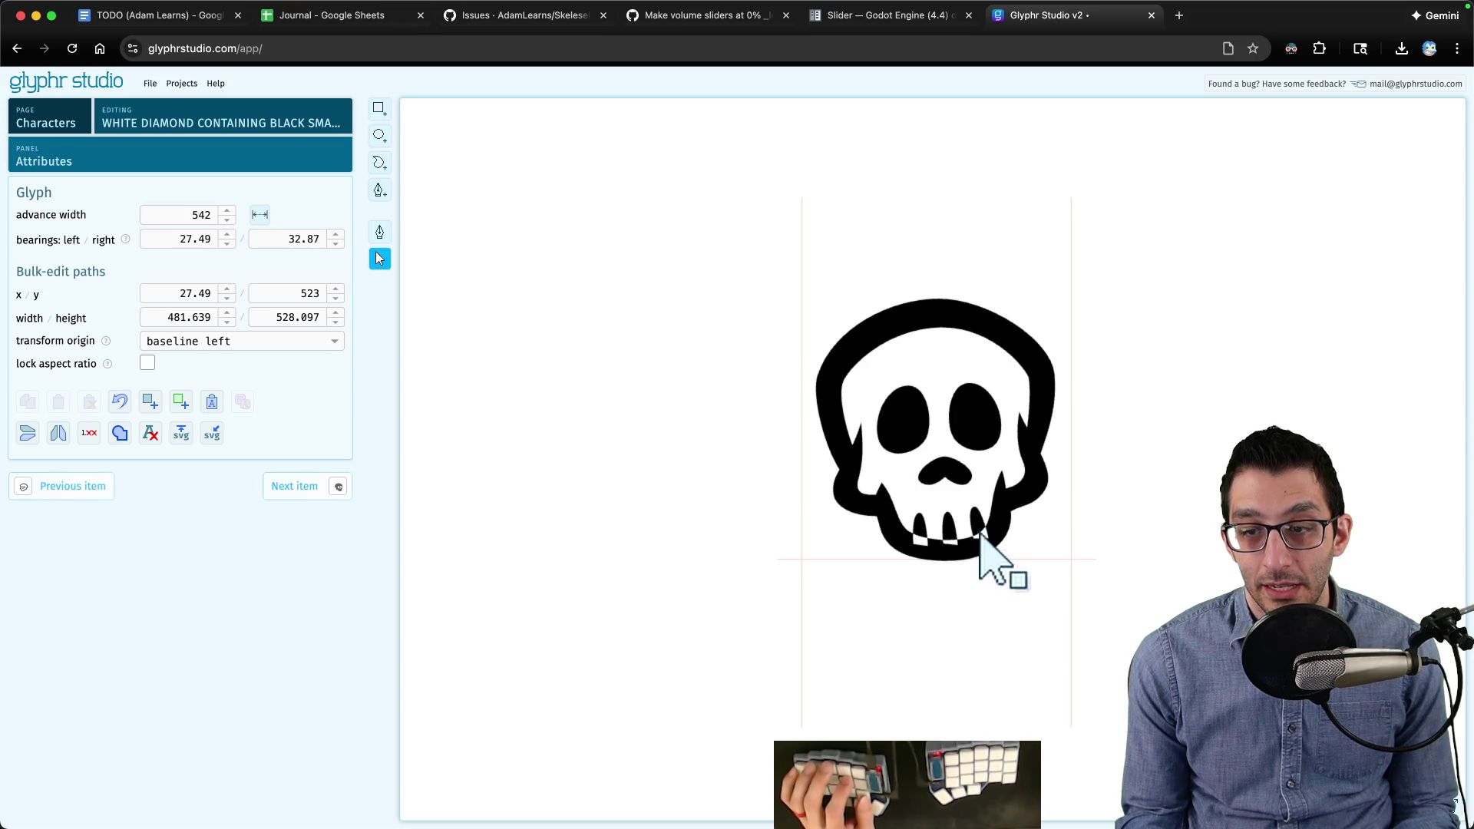
click(755, 783)
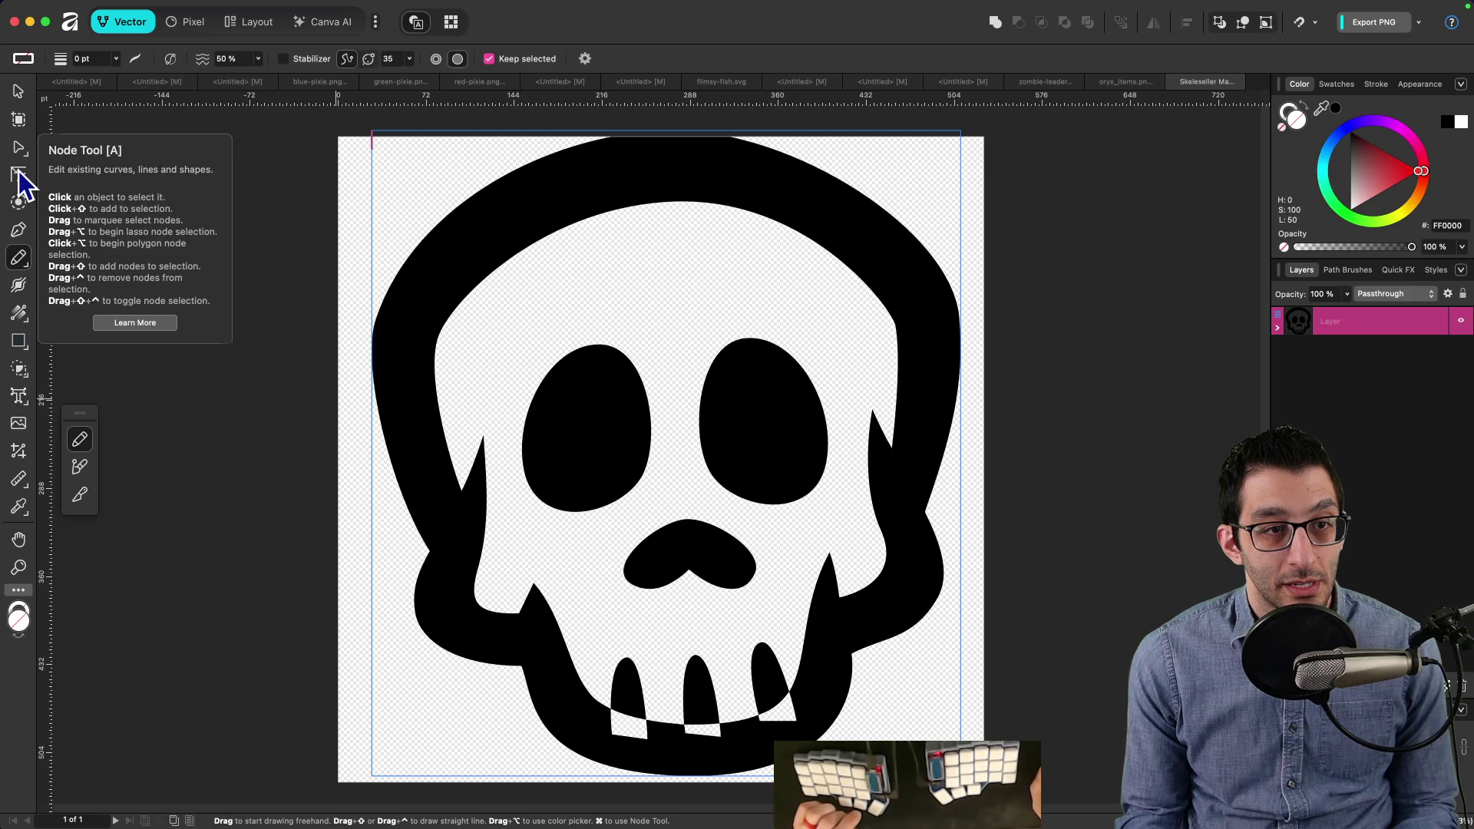
Step: Switch to the Pixel persona and select the Flood Fill tool
click(188, 28)
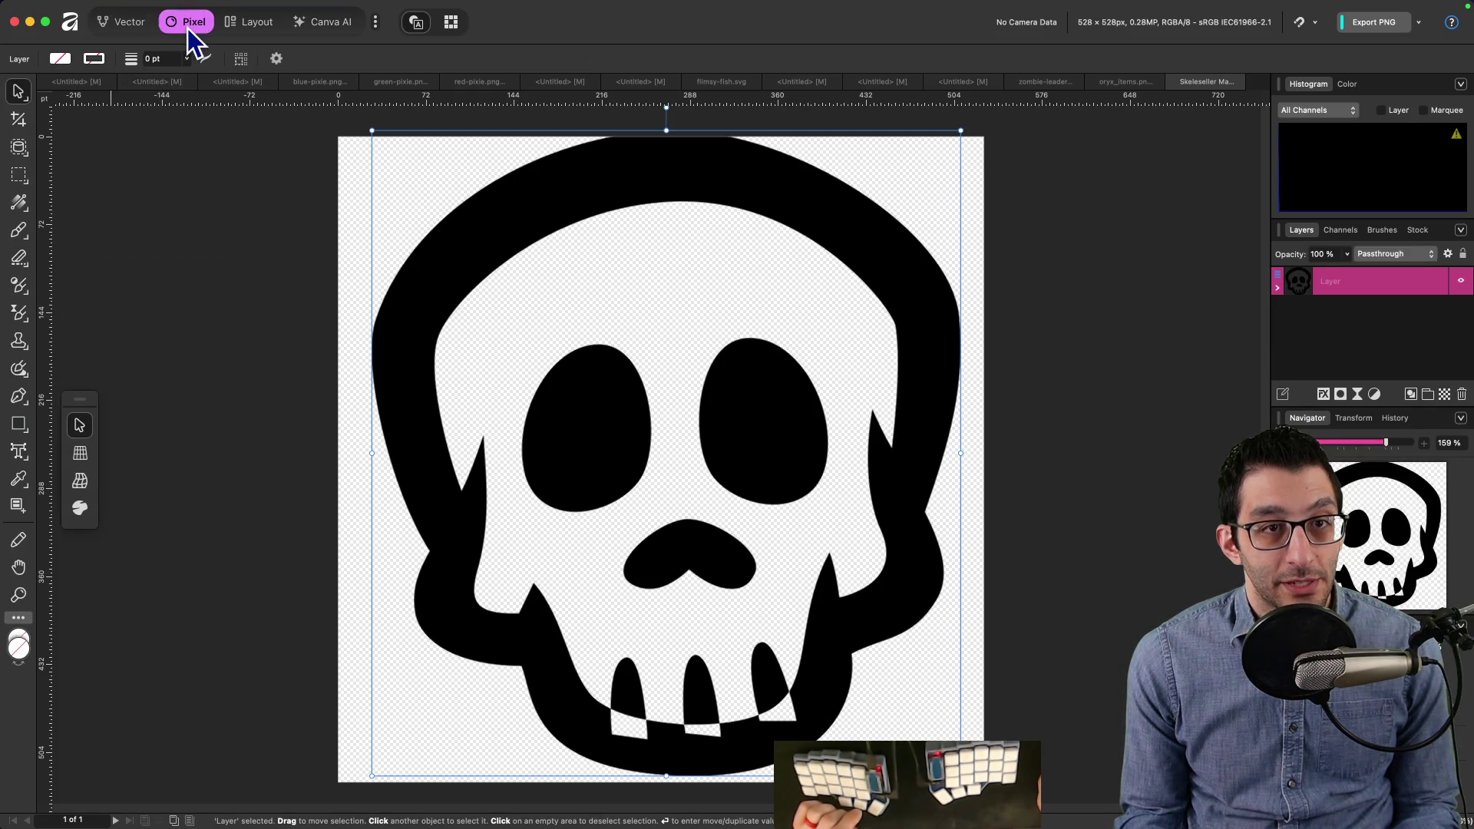
click(19, 231)
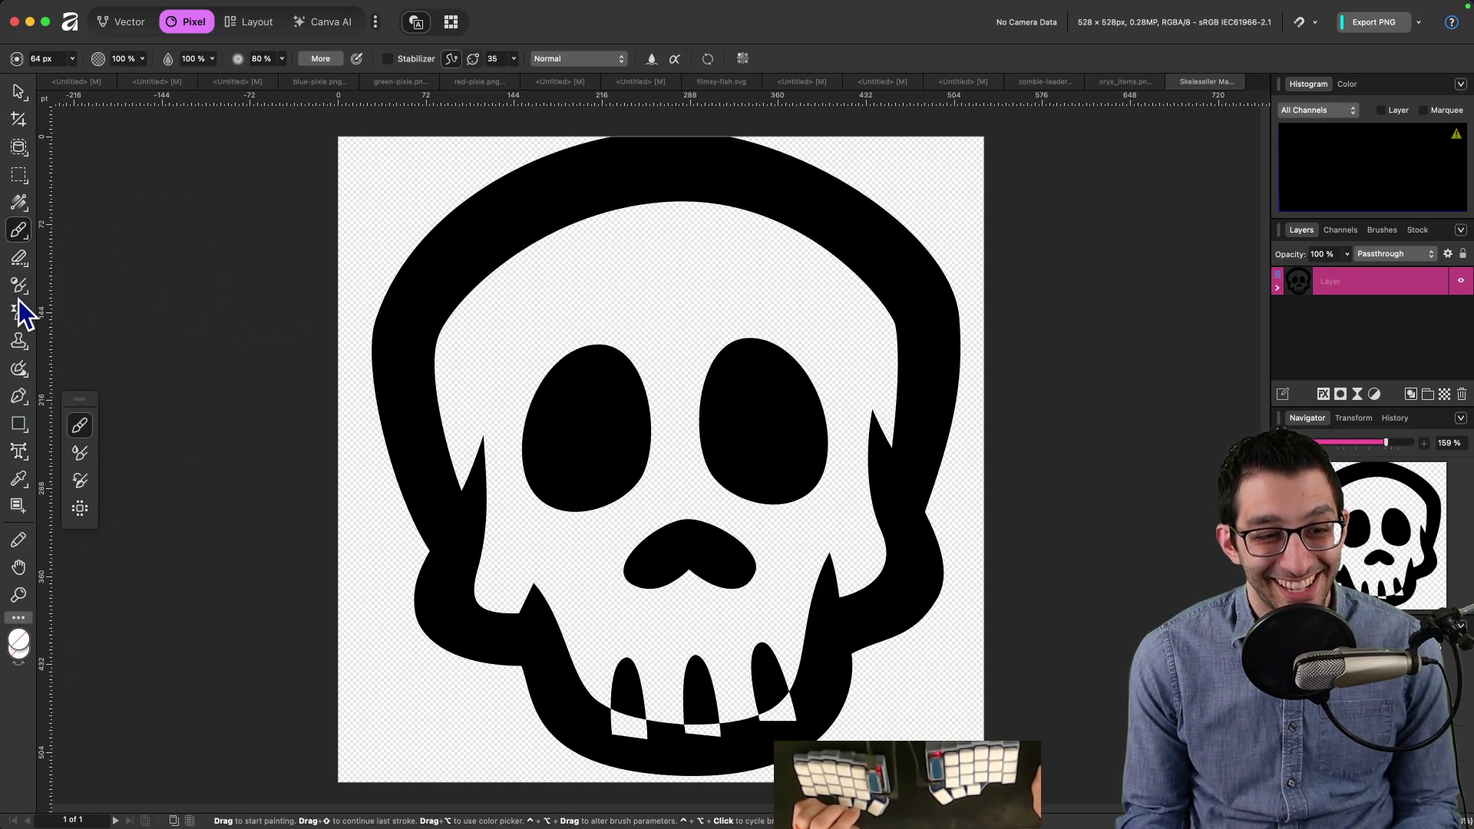
right_click(16, 231)
click(16, 231)
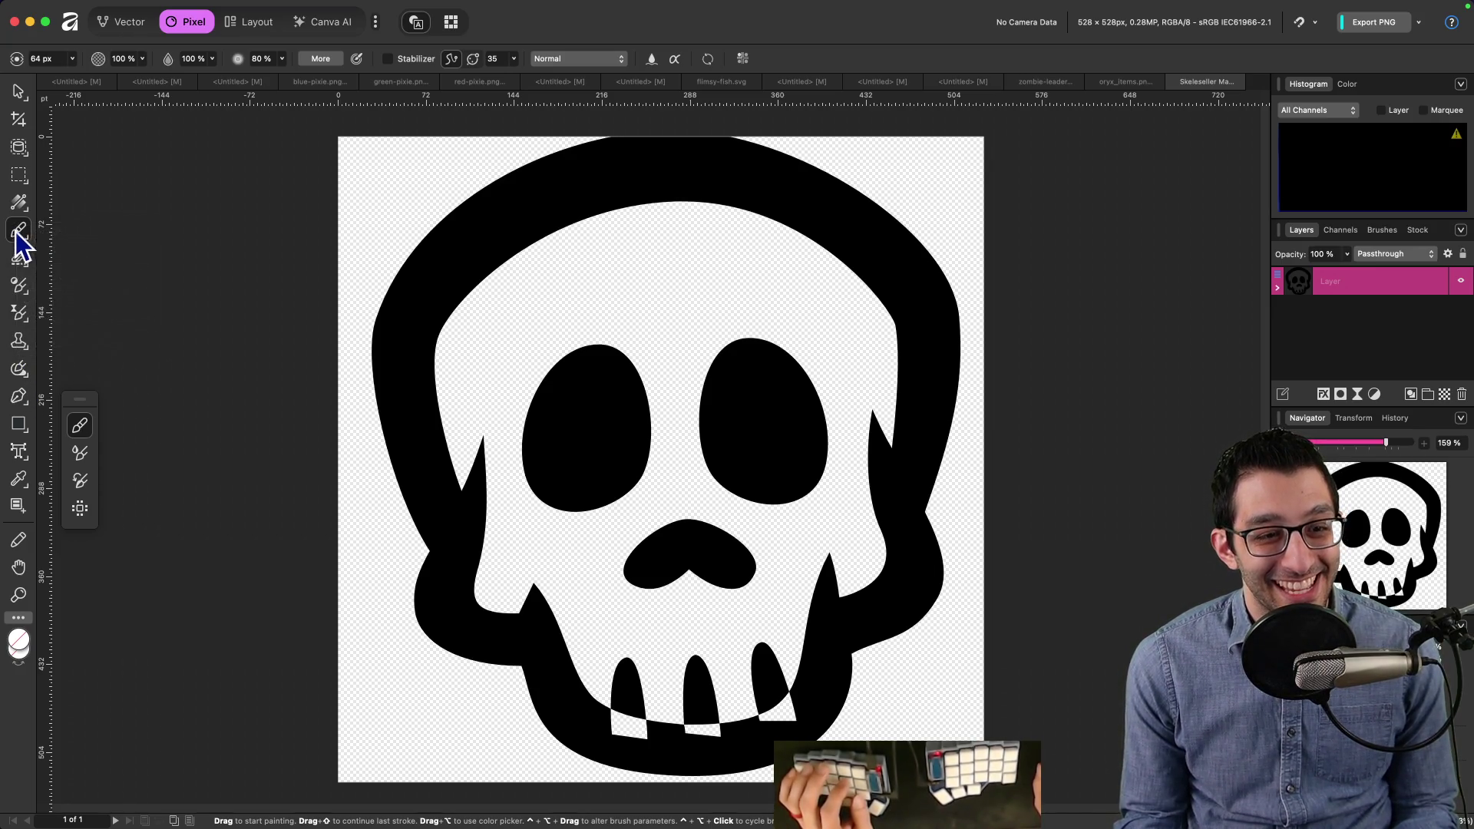
click(19, 203)
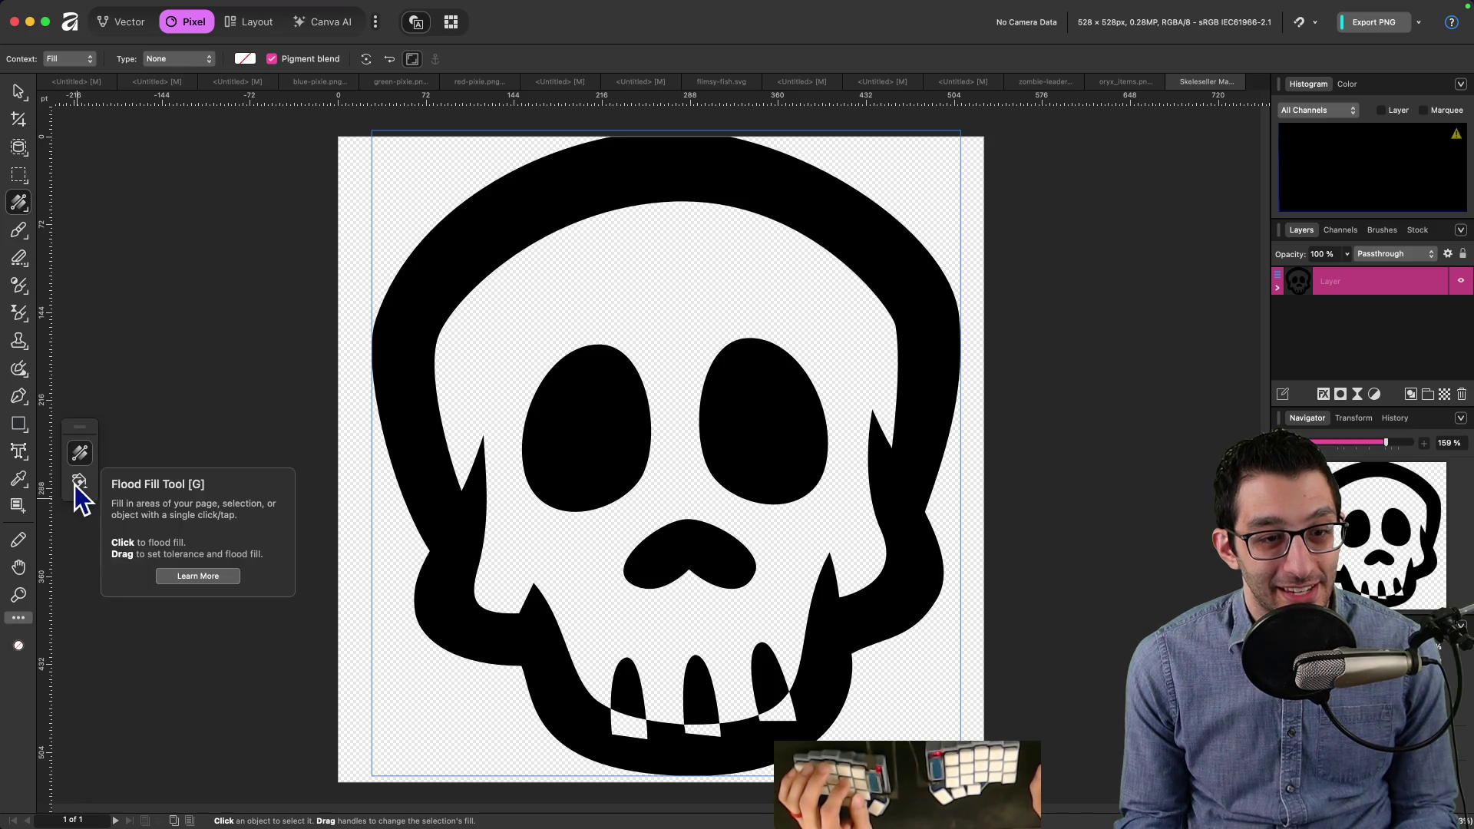
click(79, 484)
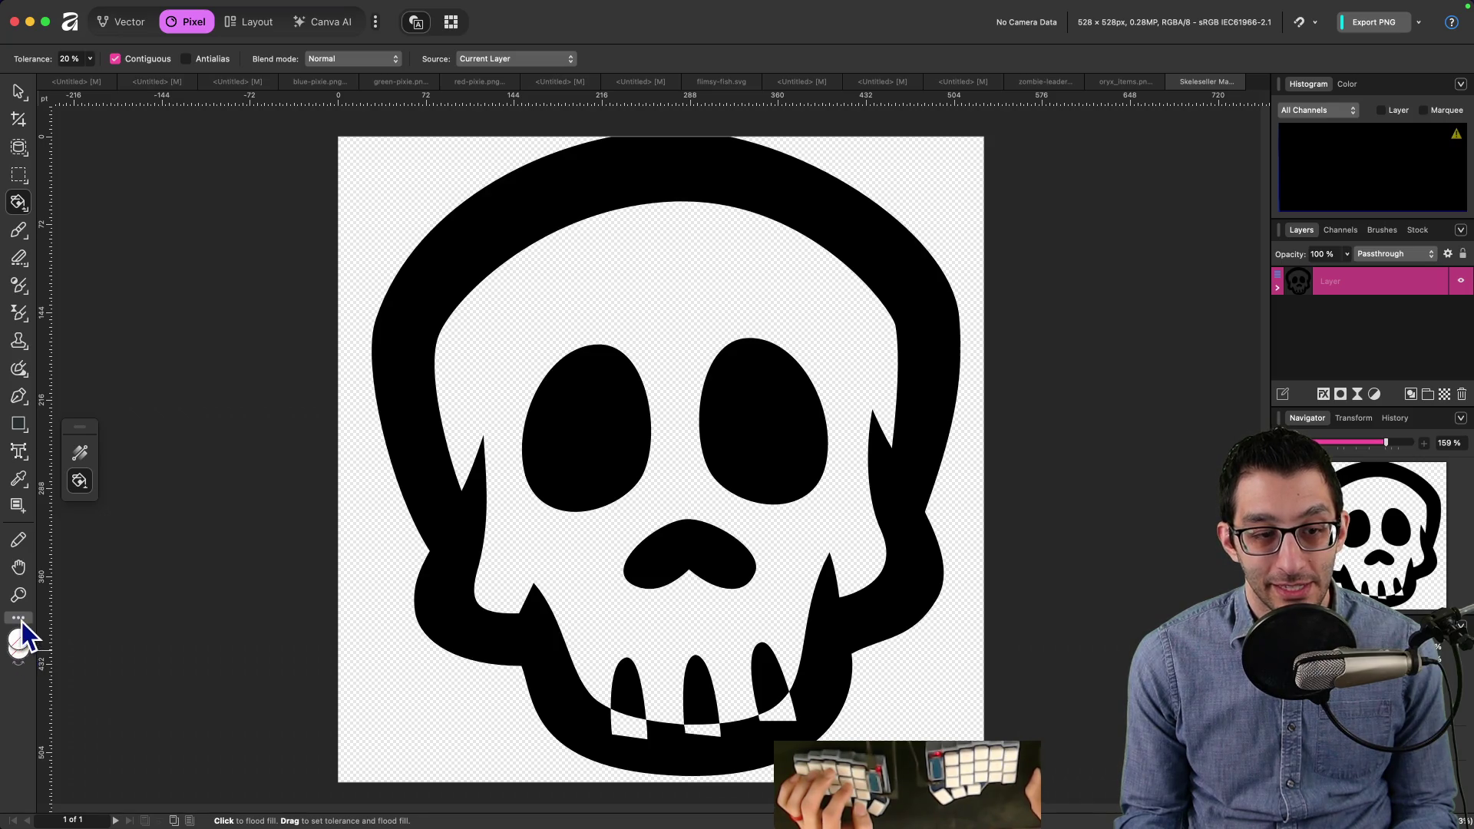
click(20, 620)
key(Escape)
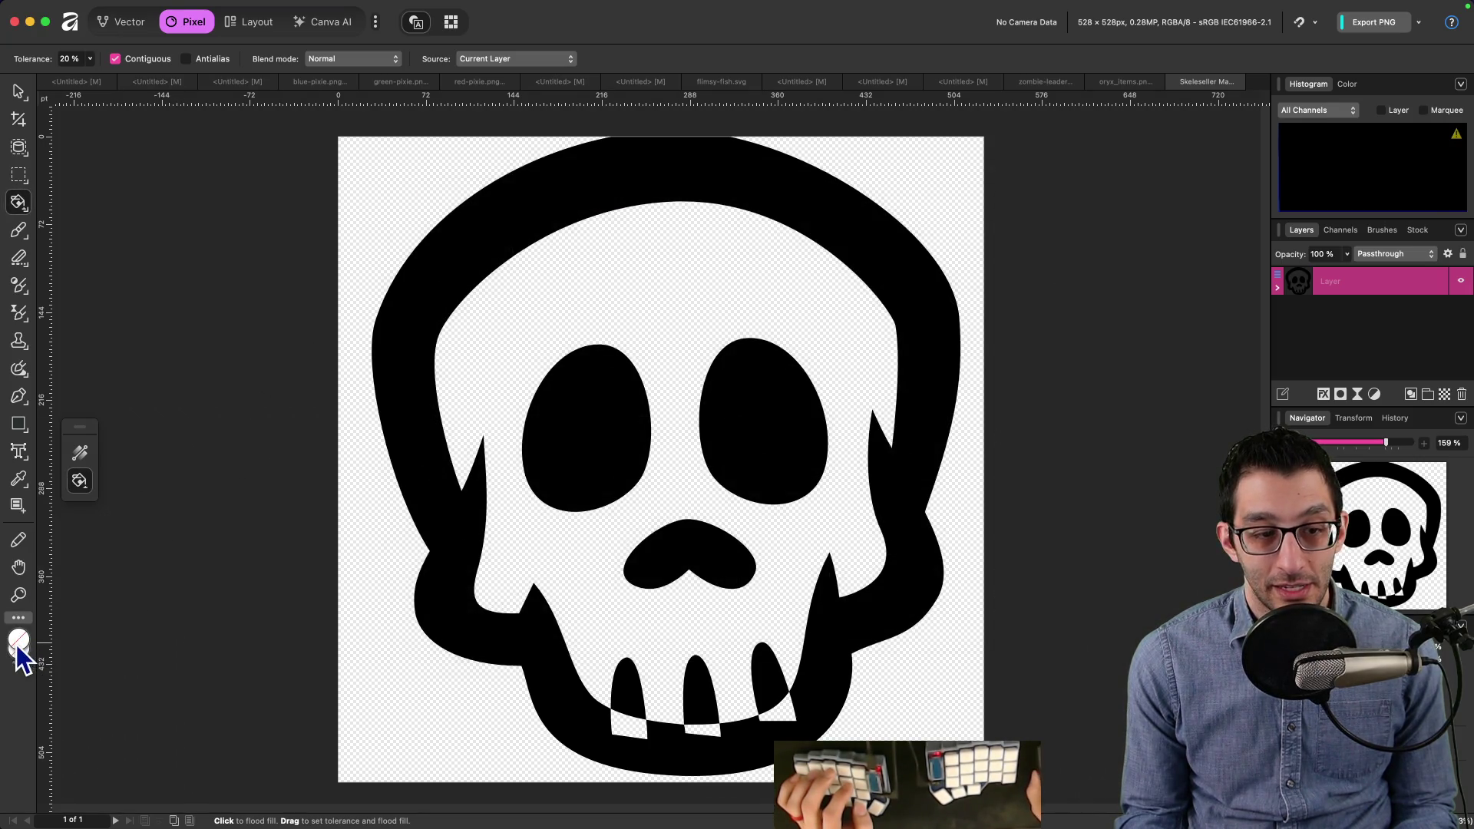
Step: Set Flood Fill tolerance to 8% and clear the fill colour to none
click(16, 643)
click(750, 576)
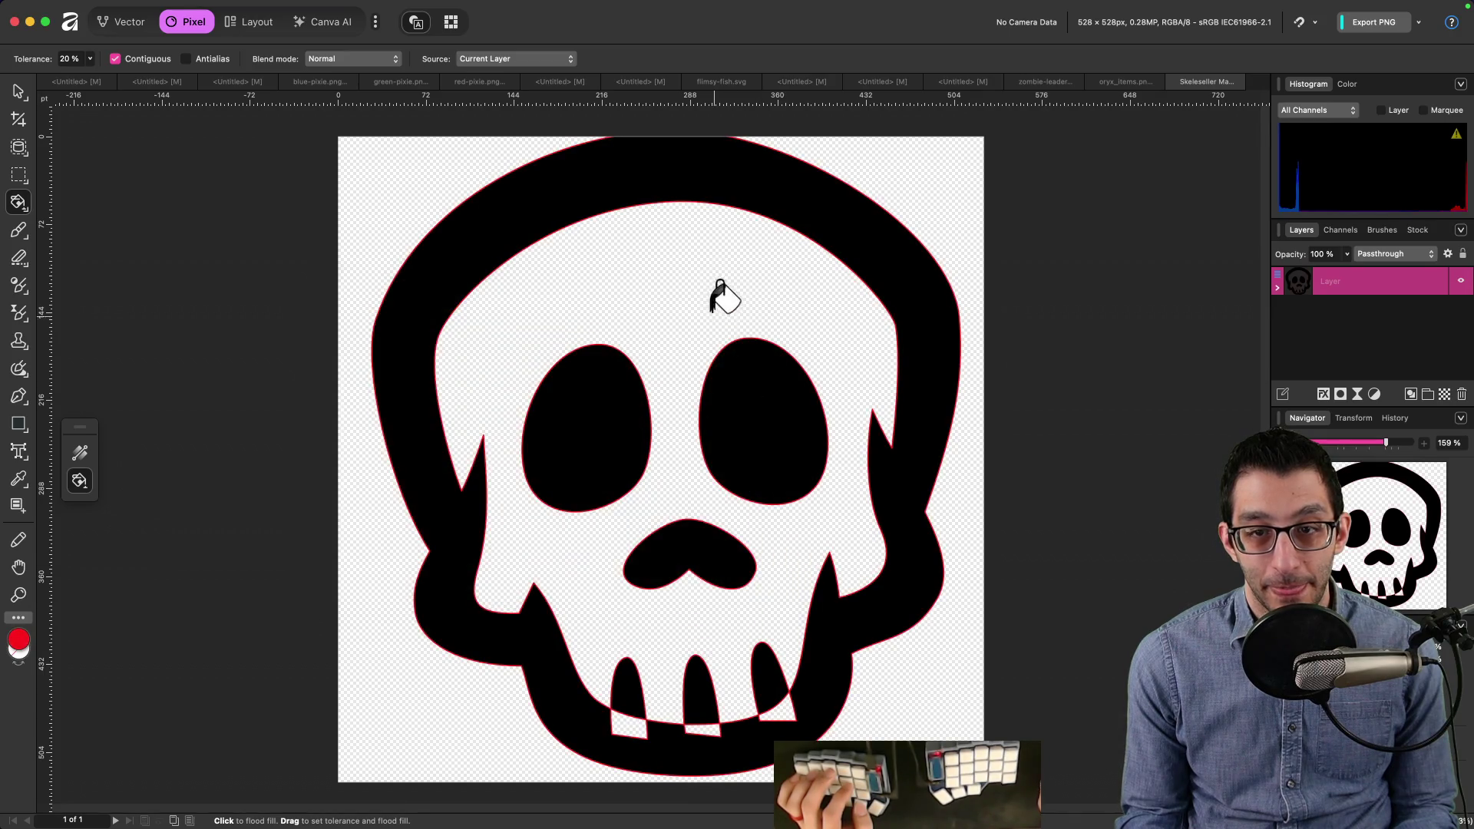
mouse_move(508, 319)
mouse_down()
mouse_move(494, 388)
mouse_move(522, 378)
mouse_up()
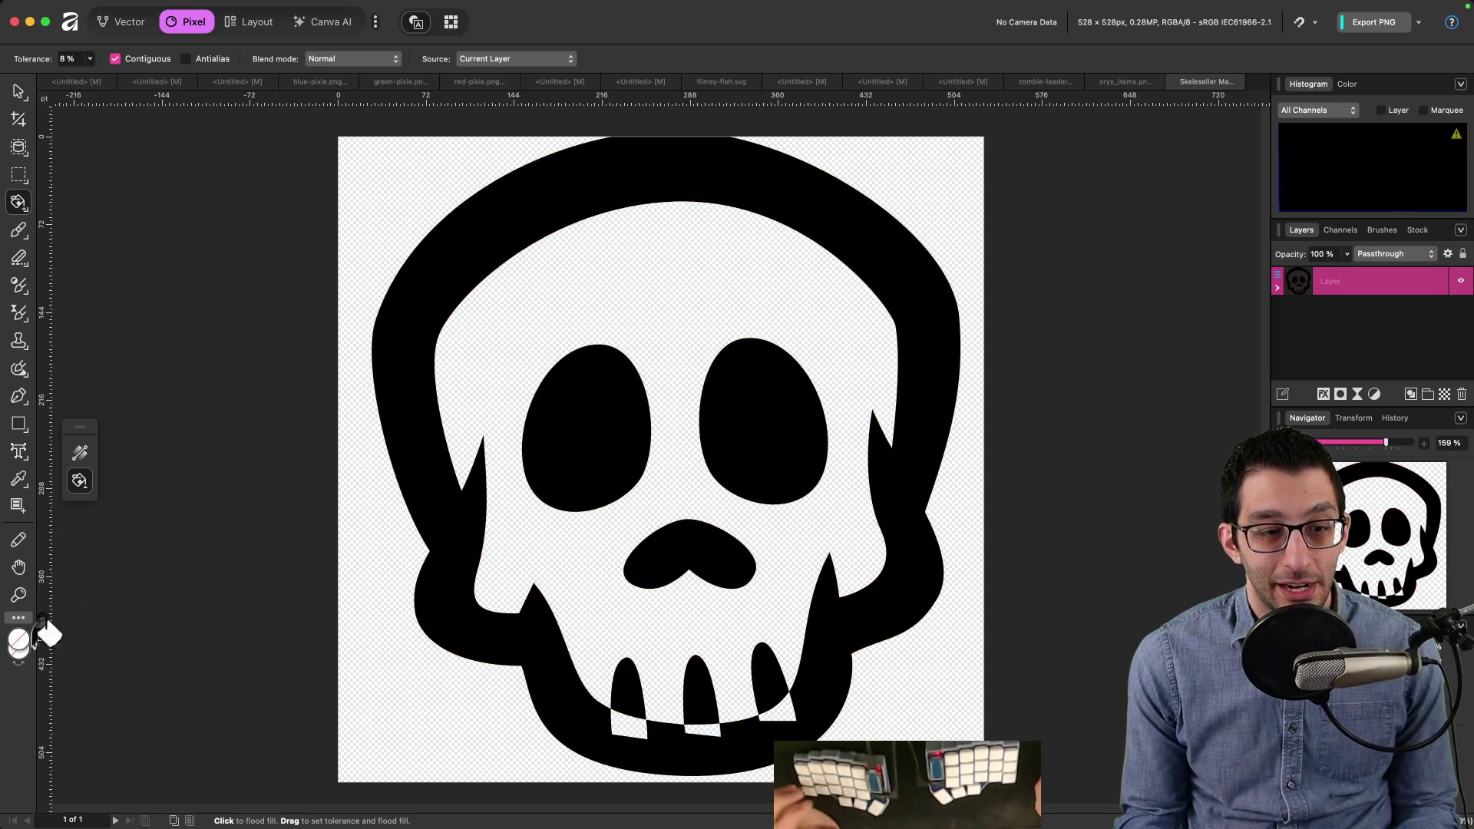
click(24, 658)
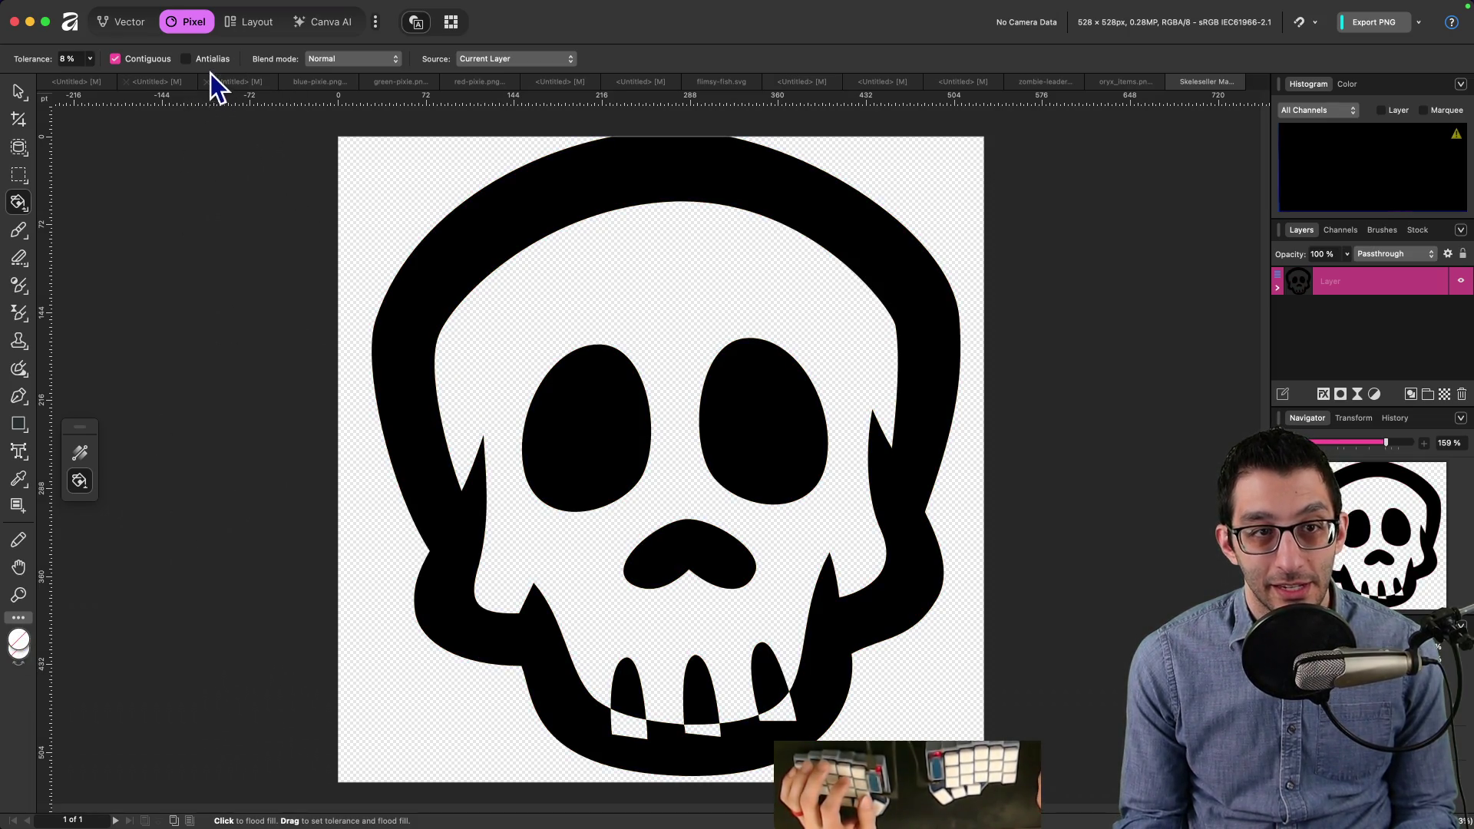
Step: Switch to the Vector persona and try several of its editing tools
click(139, 24)
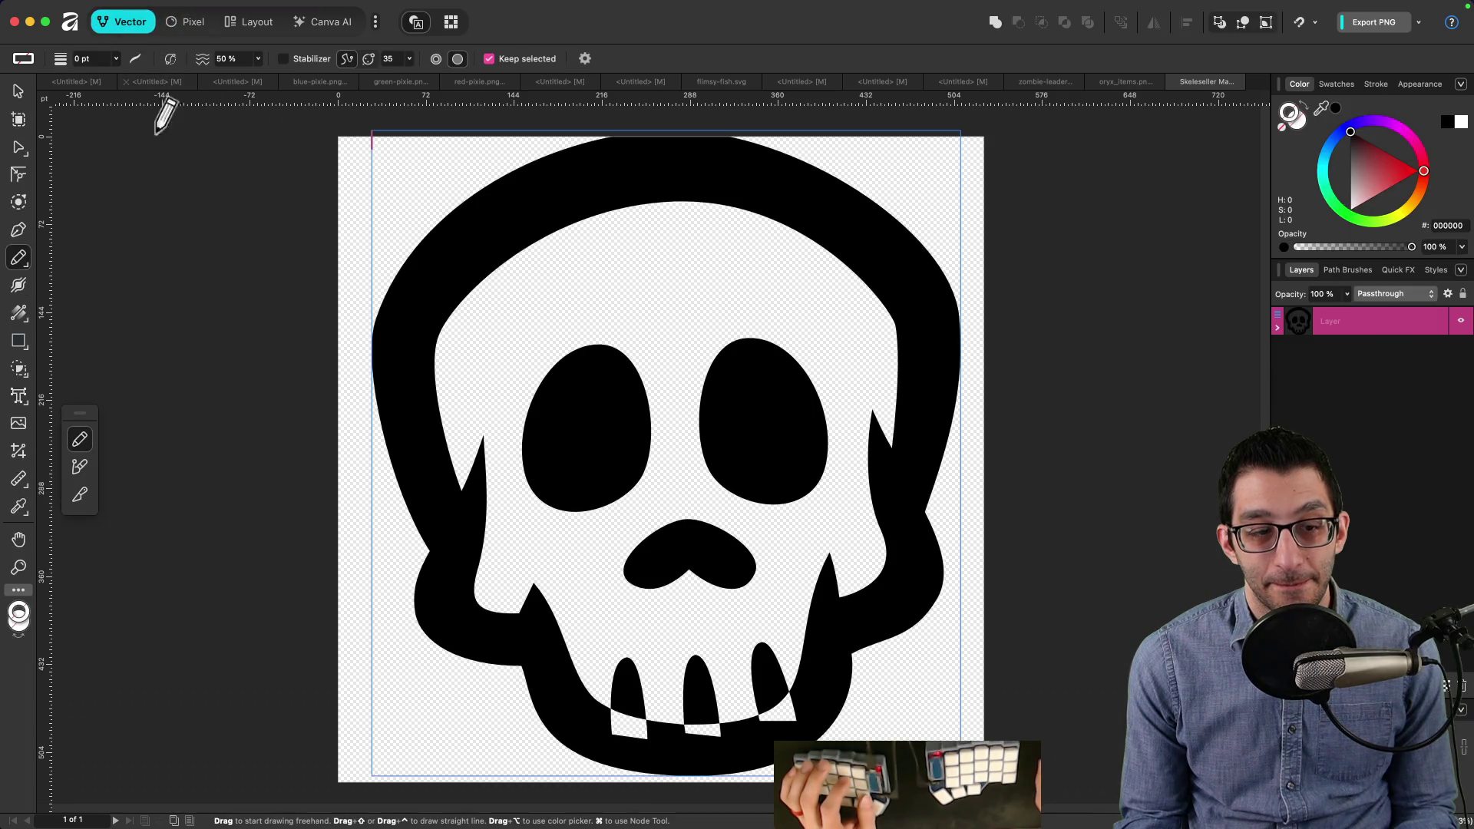
click(16, 257)
click(16, 230)
click(17, 170)
click(18, 147)
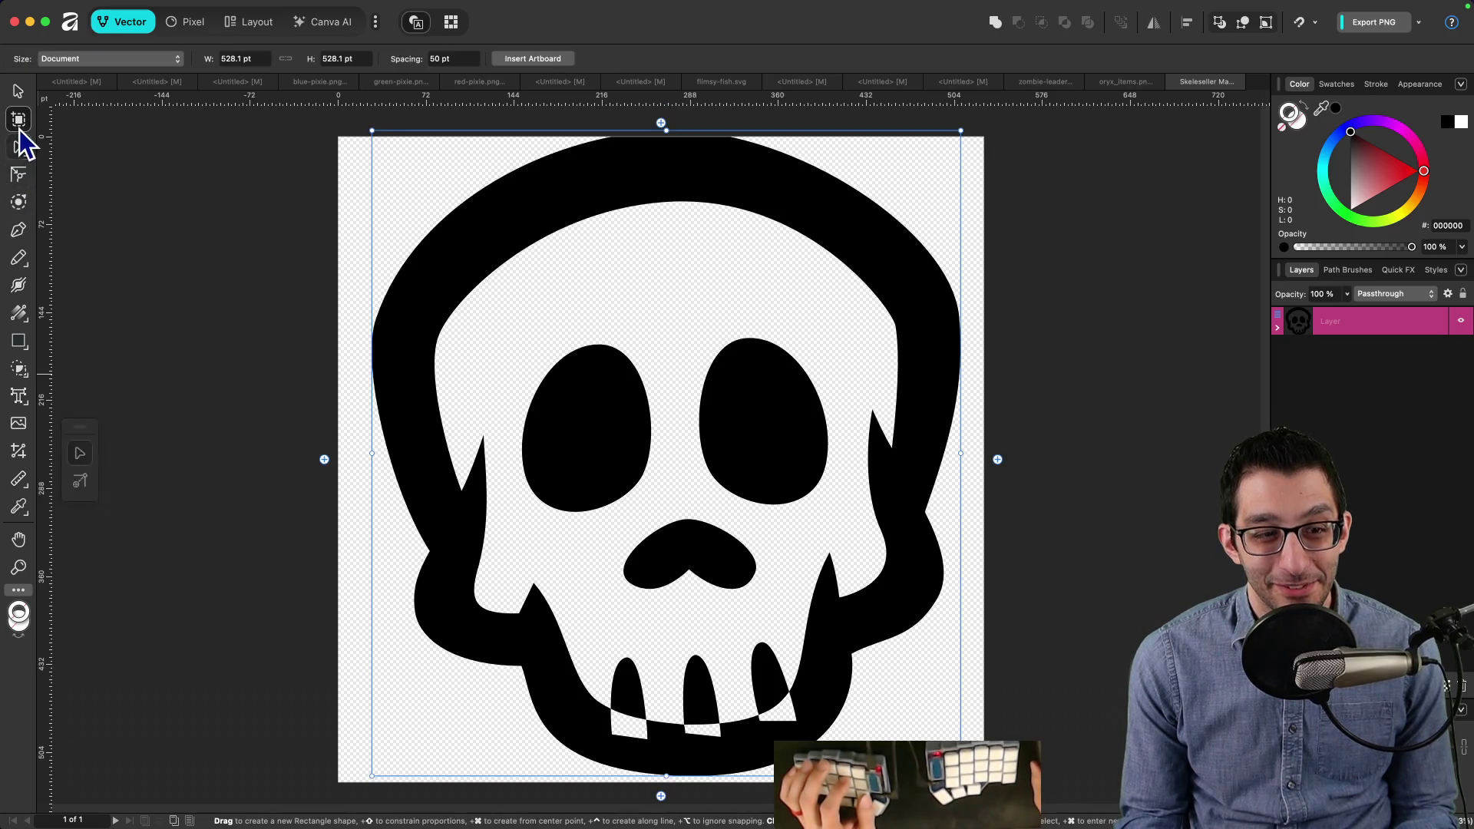
click(18, 343)
click(19, 314)
click(20, 284)
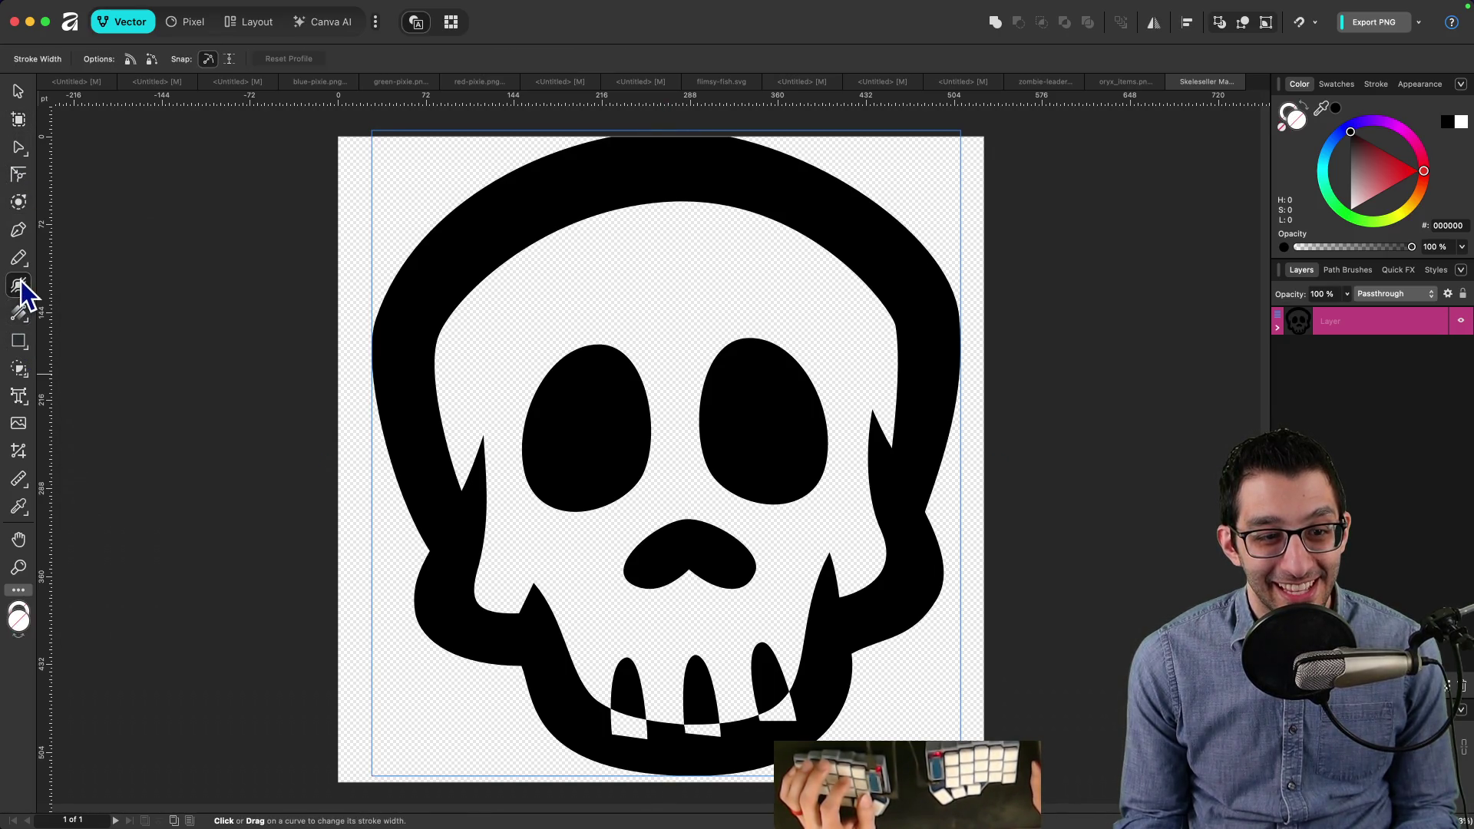
click(18, 396)
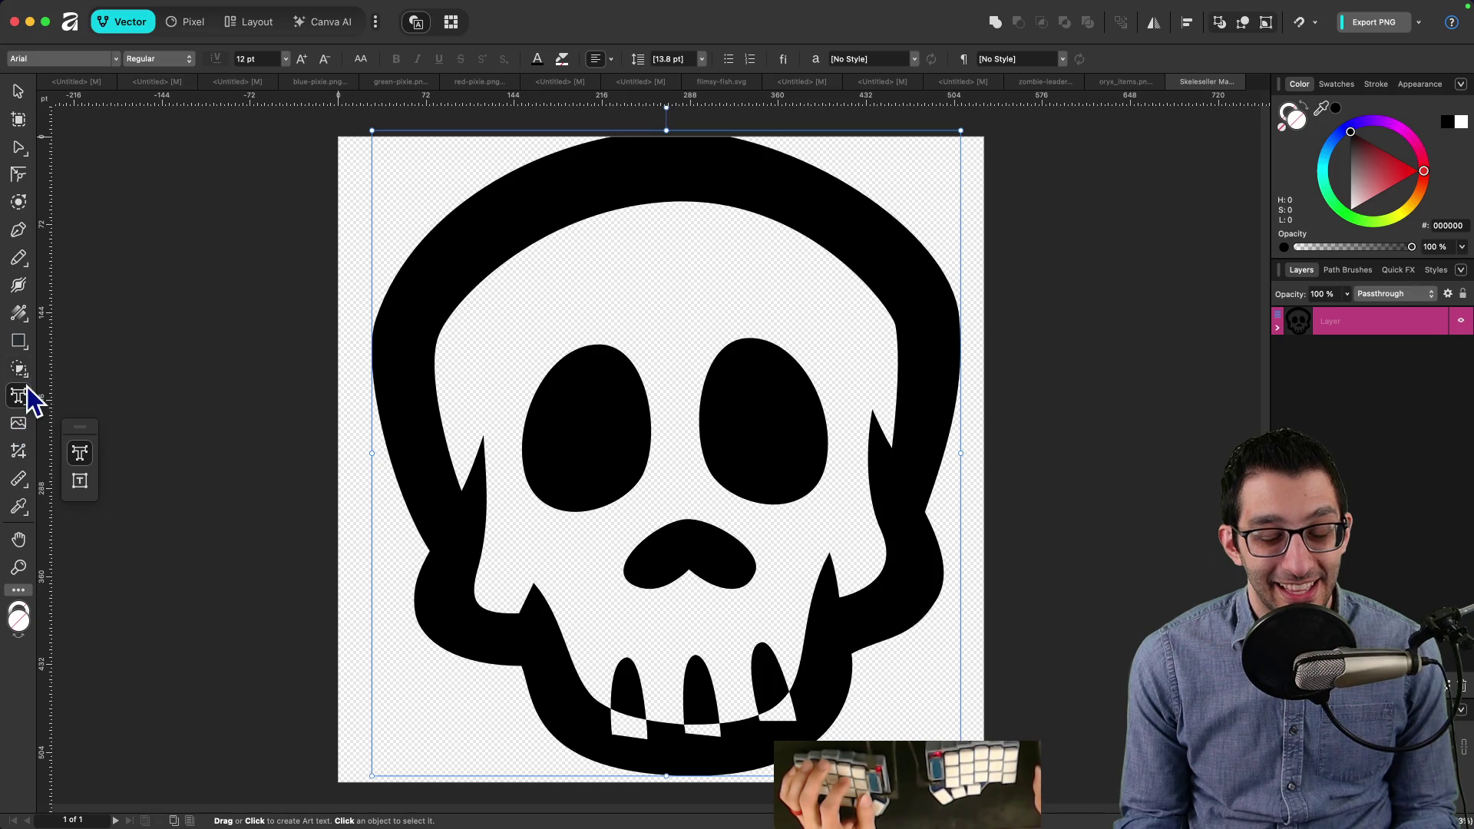
click(175, 783)
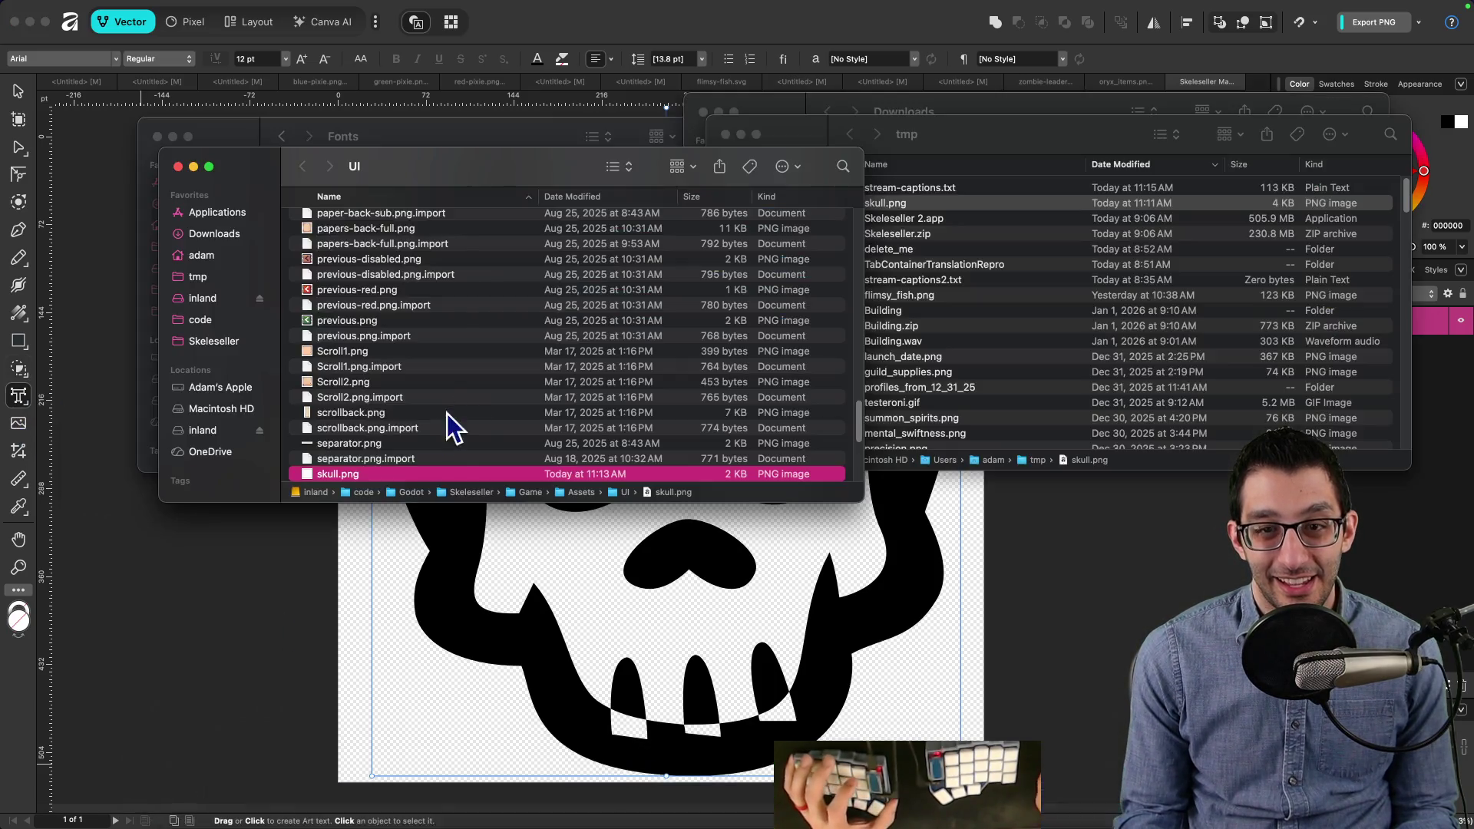
Step: Open the skull SVG from the Downloads folder in GIMP via Open With
mouse_move(538, 182)
mouse_down()
mouse_move(576, 362)
mouse_move(507, 360)
mouse_up()
click(938, 191)
click(961, 105)
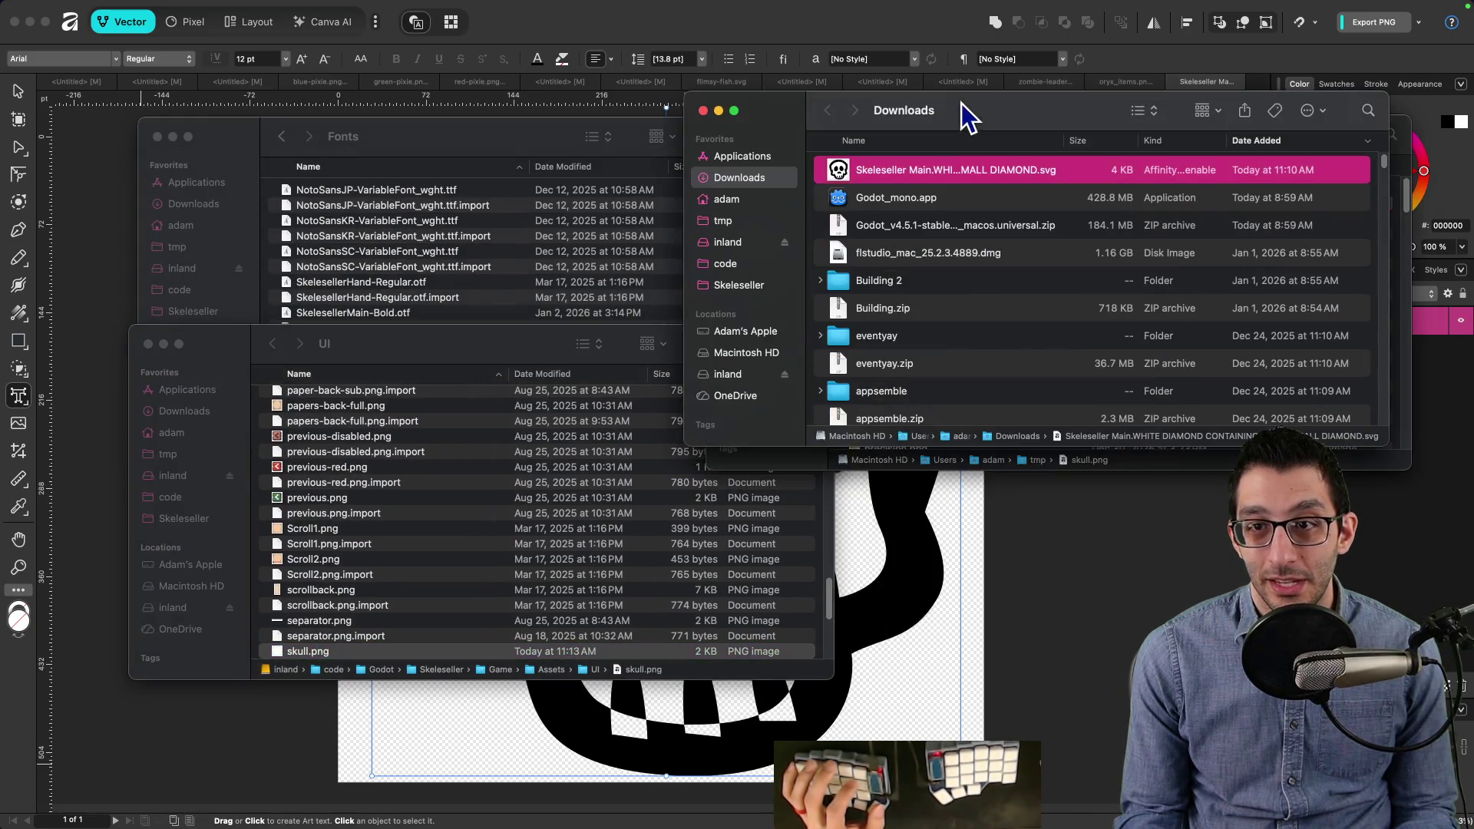
right_click(931, 168)
mouse_move(979, 191)
click(868, 218)
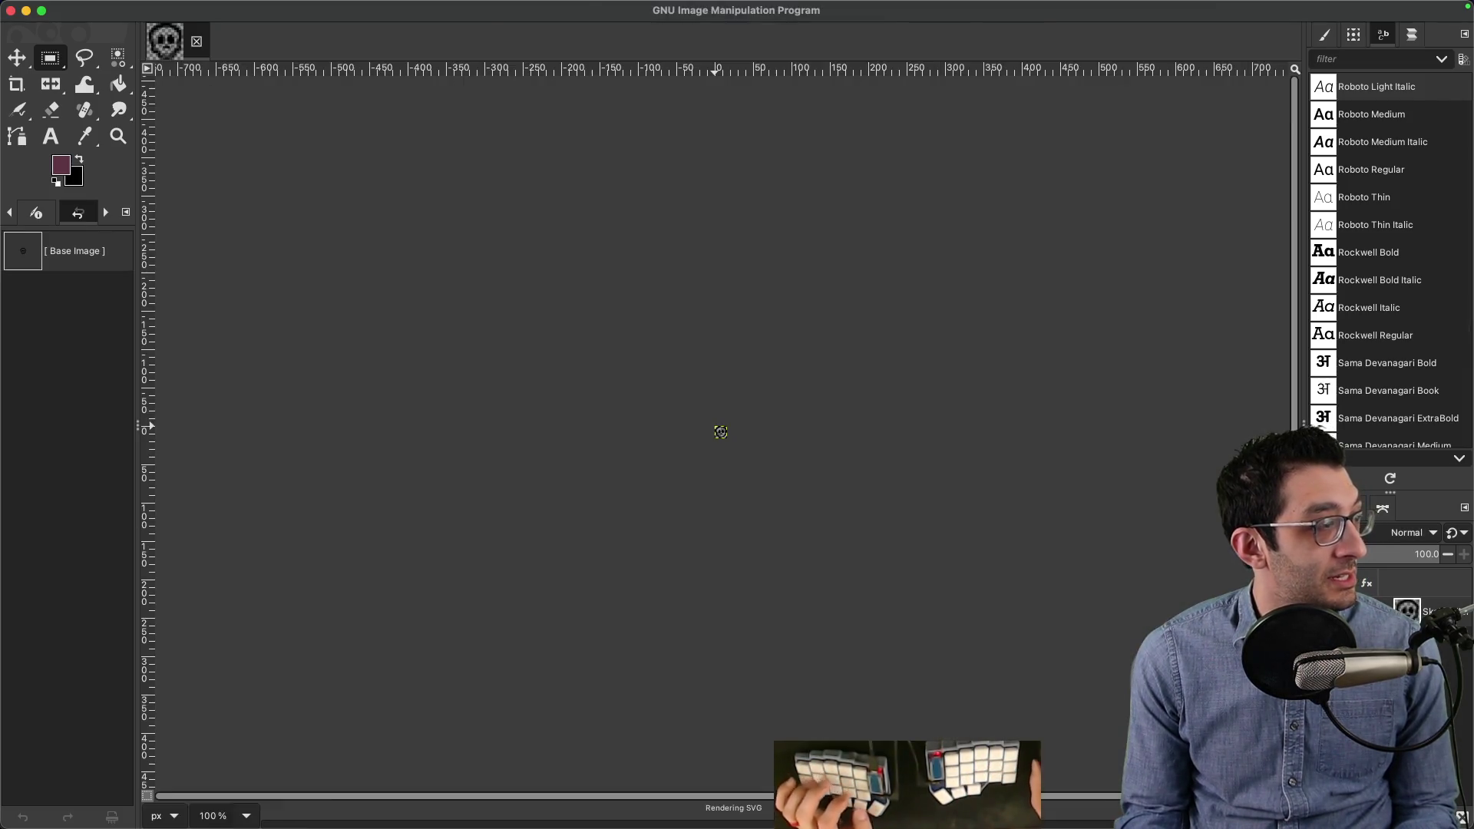
Step: Add a new transparent layer and move it below the skull layer
scroll(691, 430, up, 11)
scroll(716, 402, down, 2)
scroll(723, 407, up, 2)
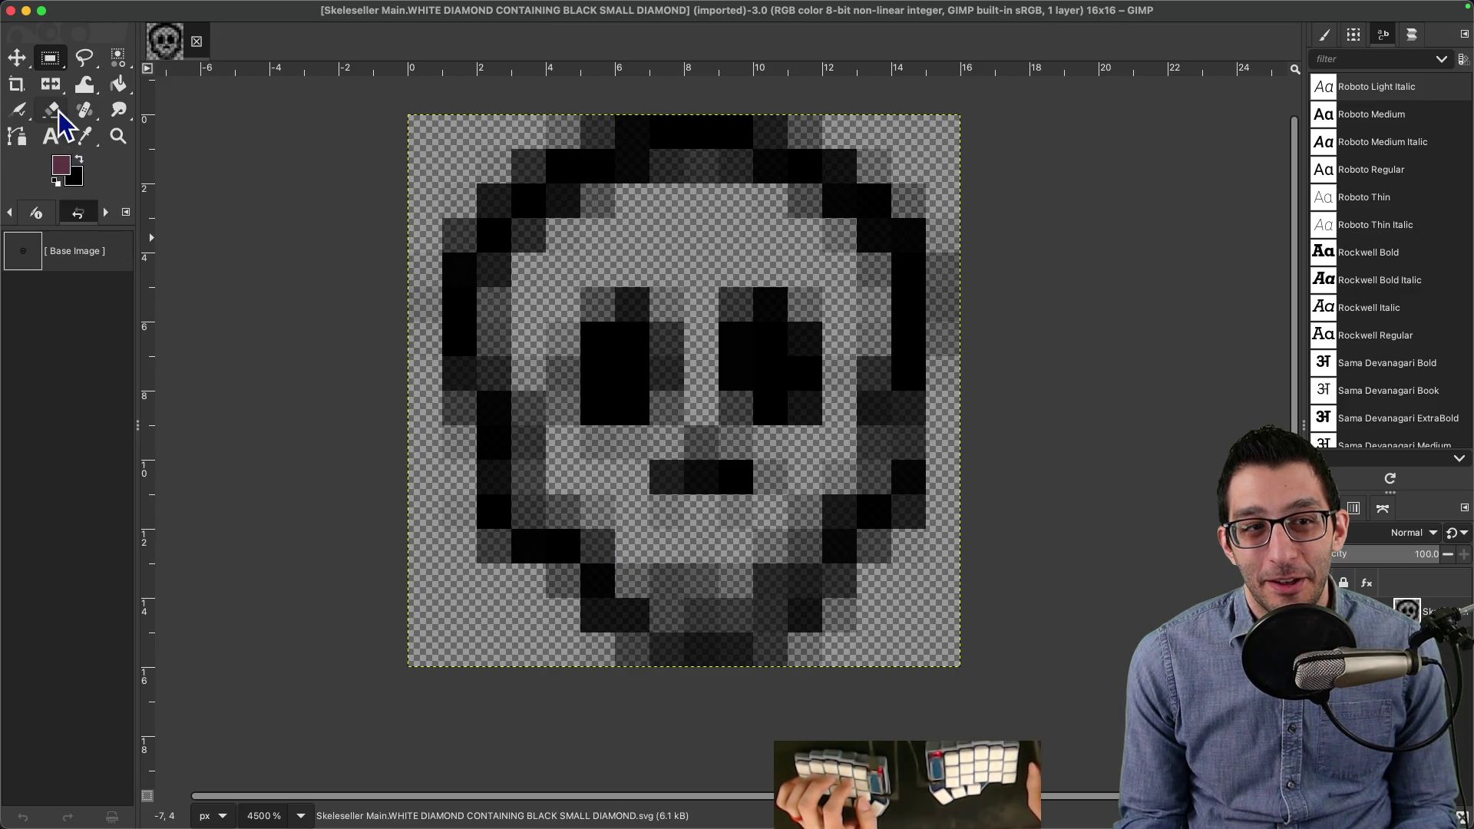
right_click(1439, 645)
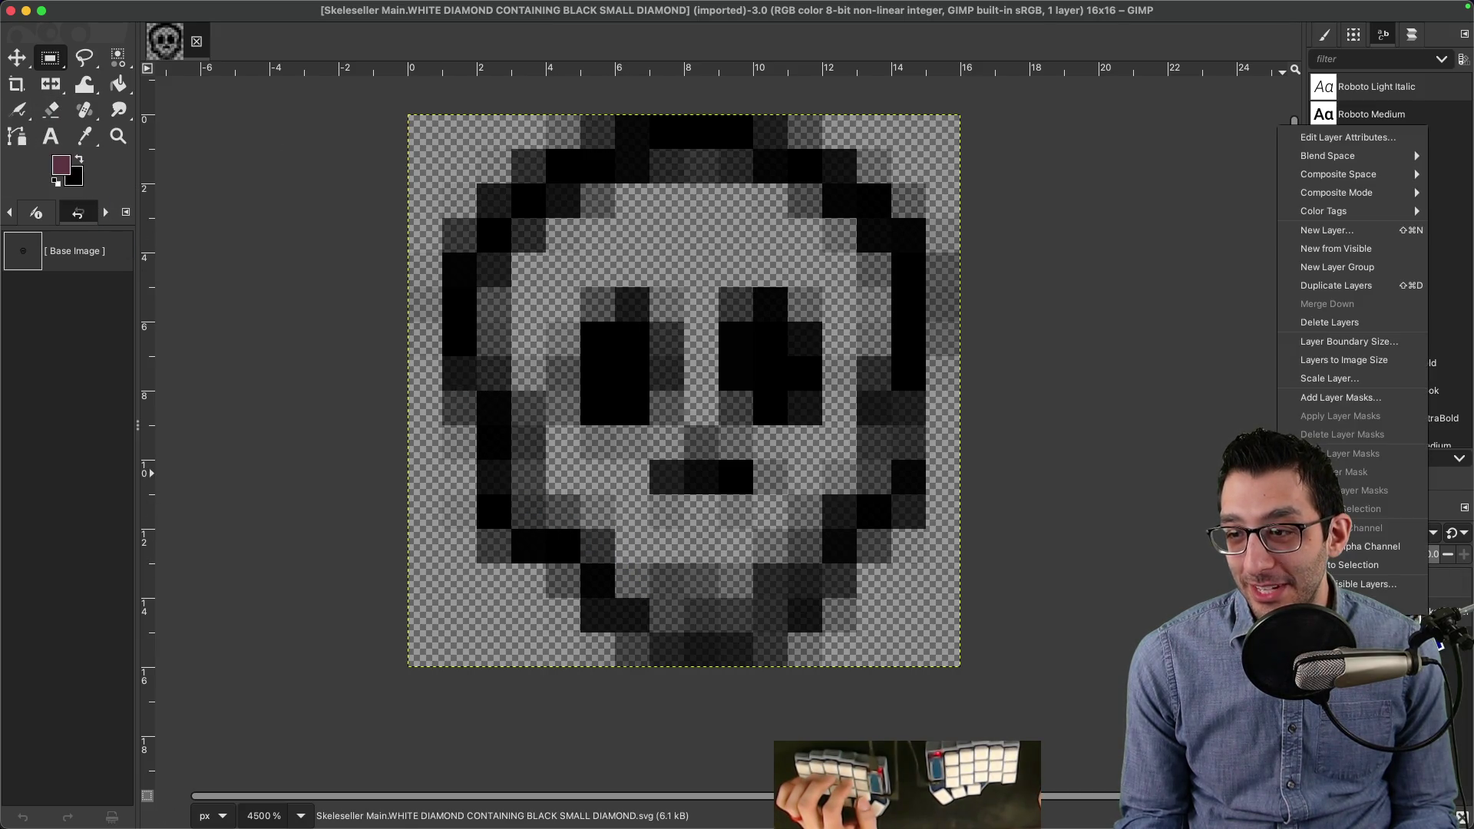
click(1364, 230)
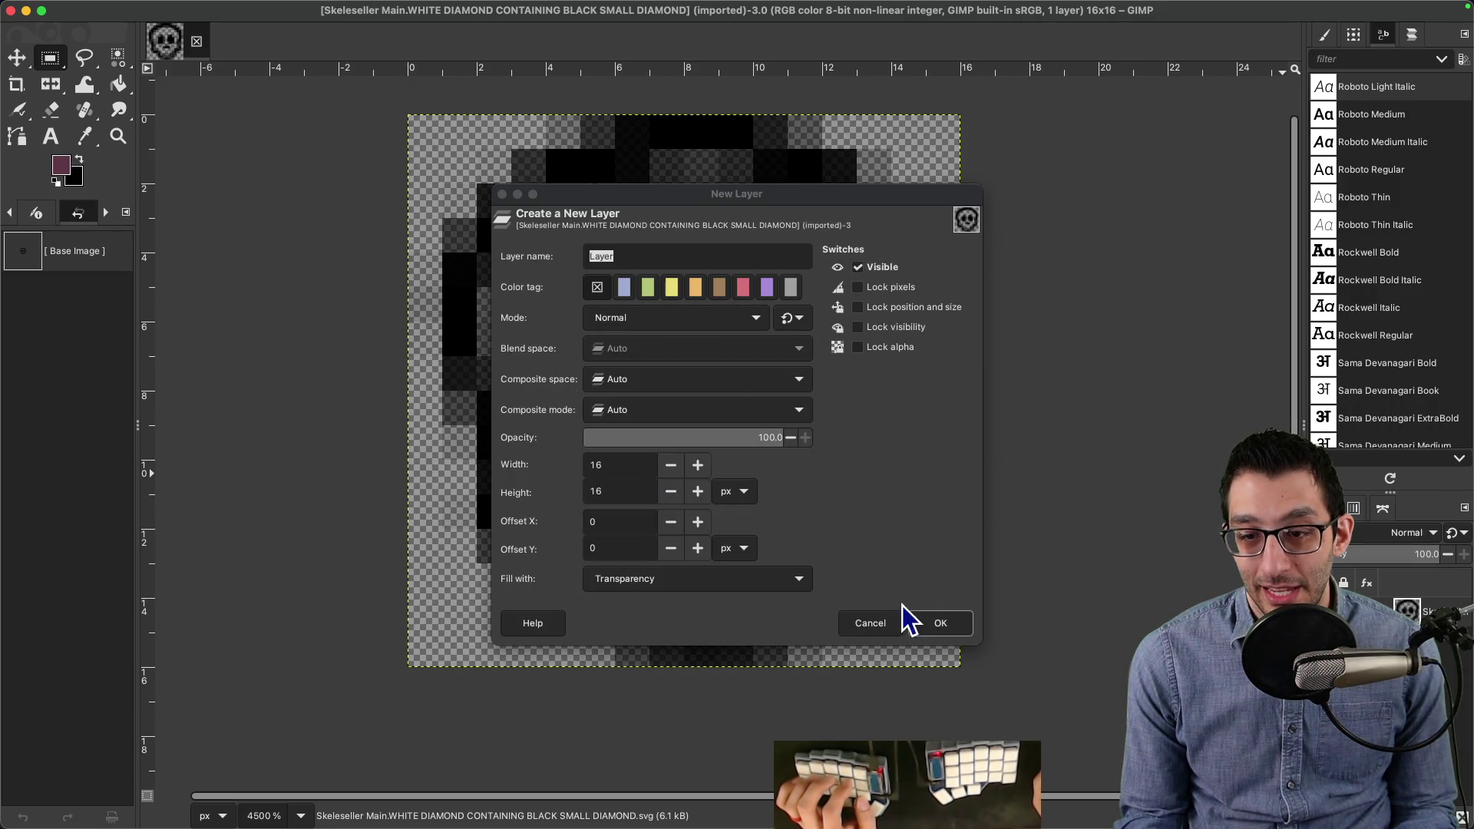
click(921, 623)
drag(1444, 662, 1428, 606)
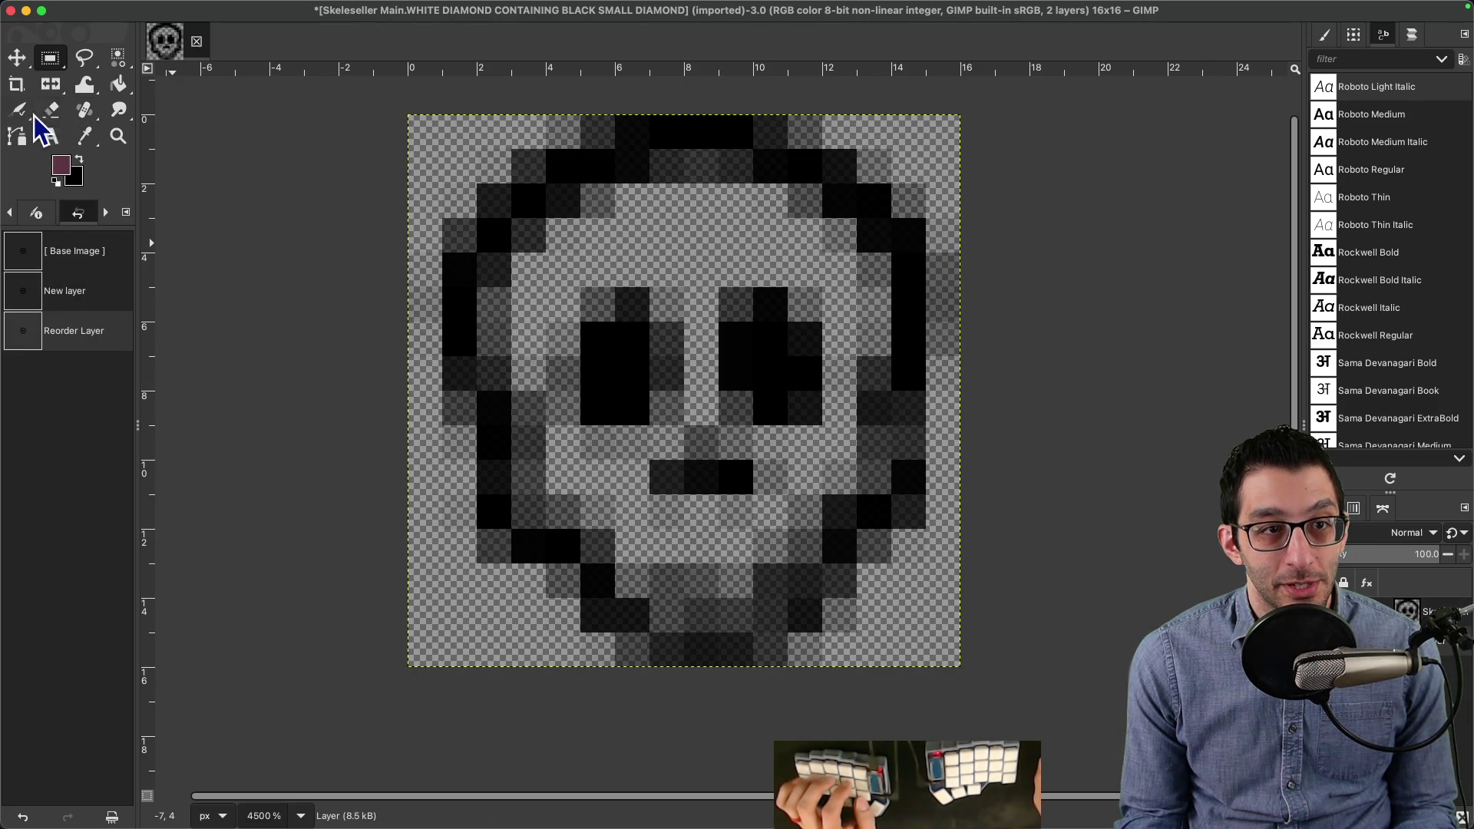
Step: Choose the Pencil tool and set the foreground colour to white (ffffff)
drag(17, 109, 61, 132)
click(78, 159)
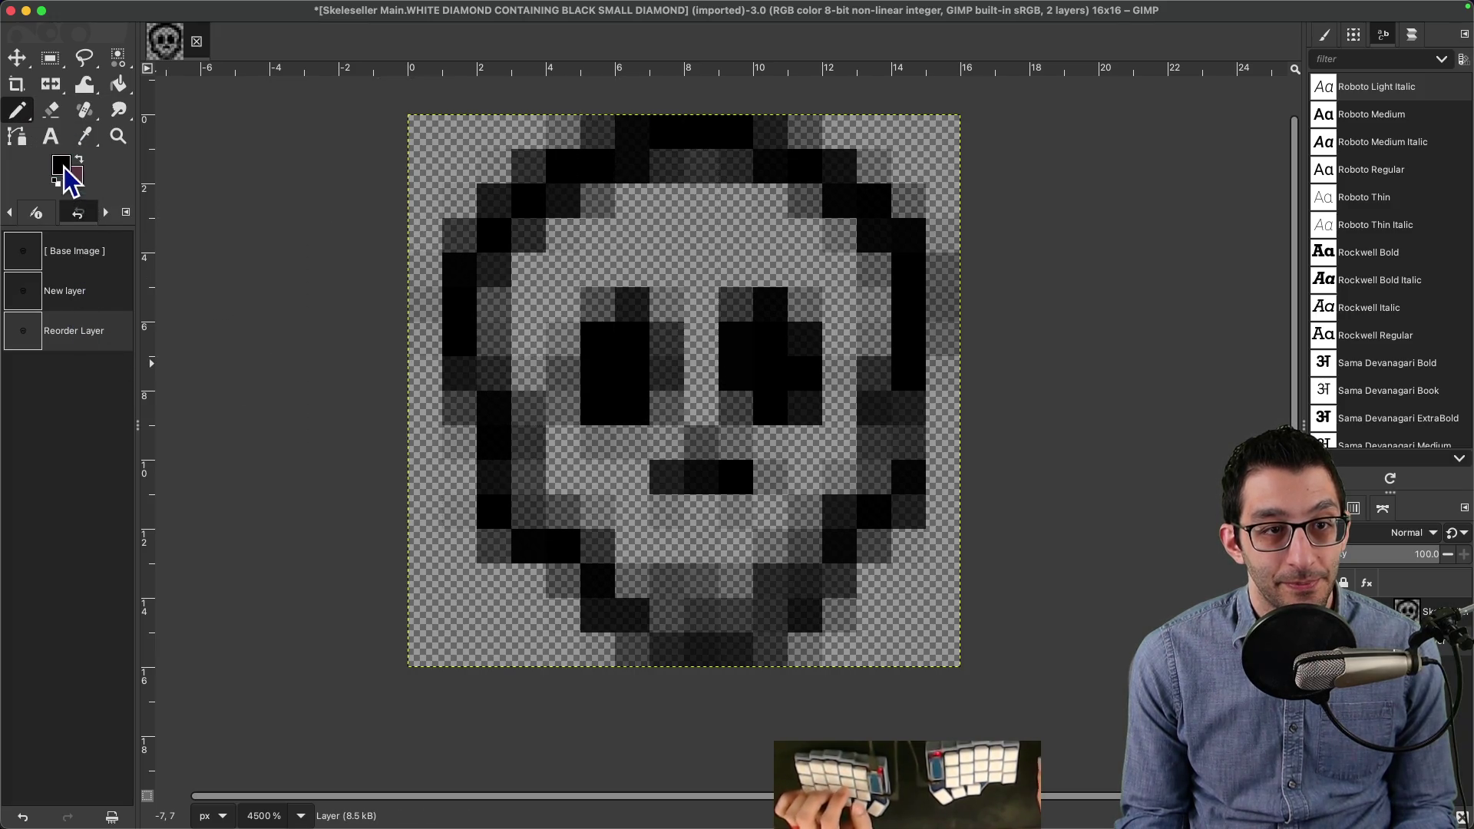
click(61, 165)
click(521, 314)
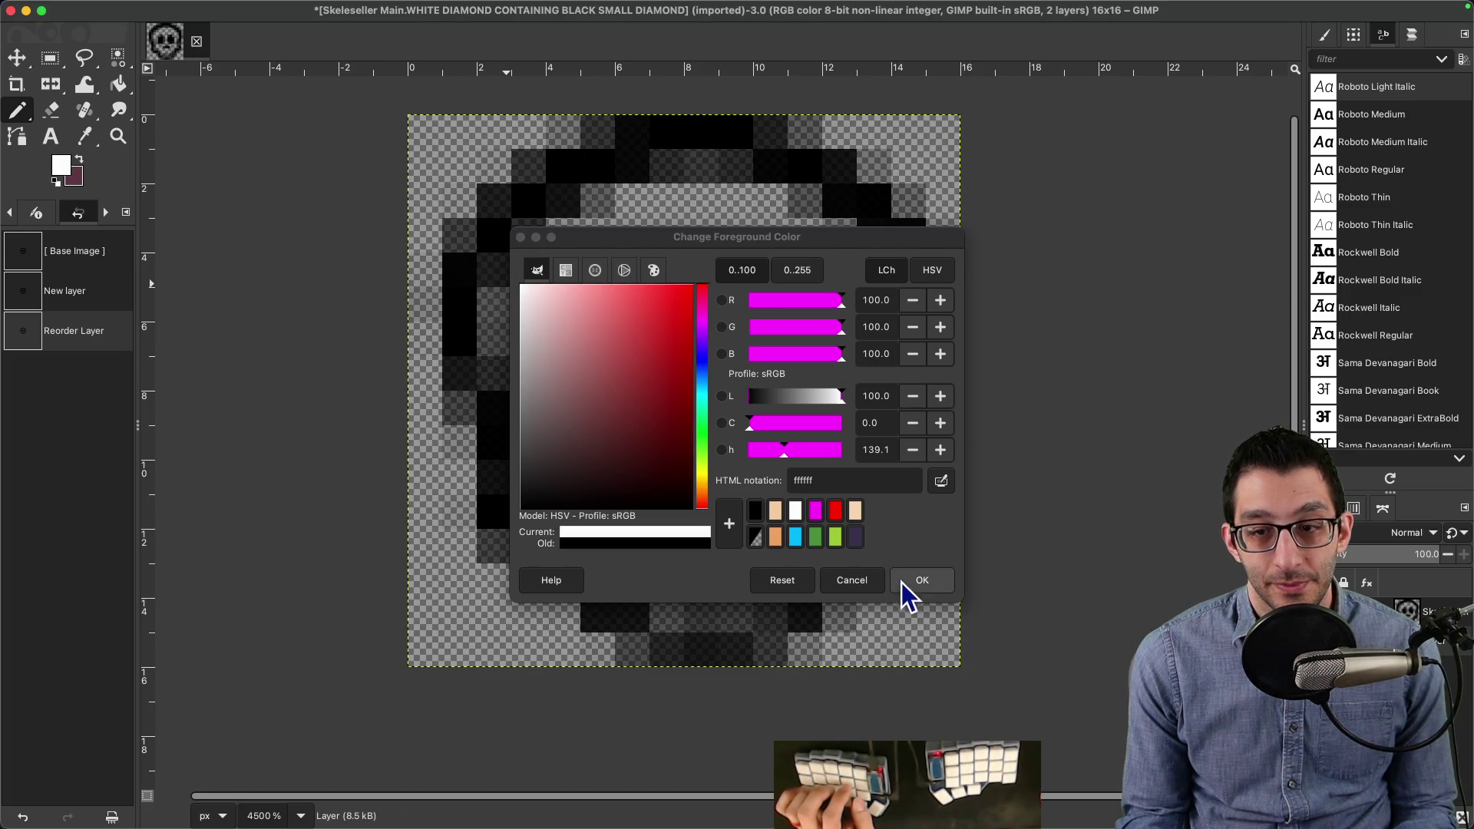
click(909, 585)
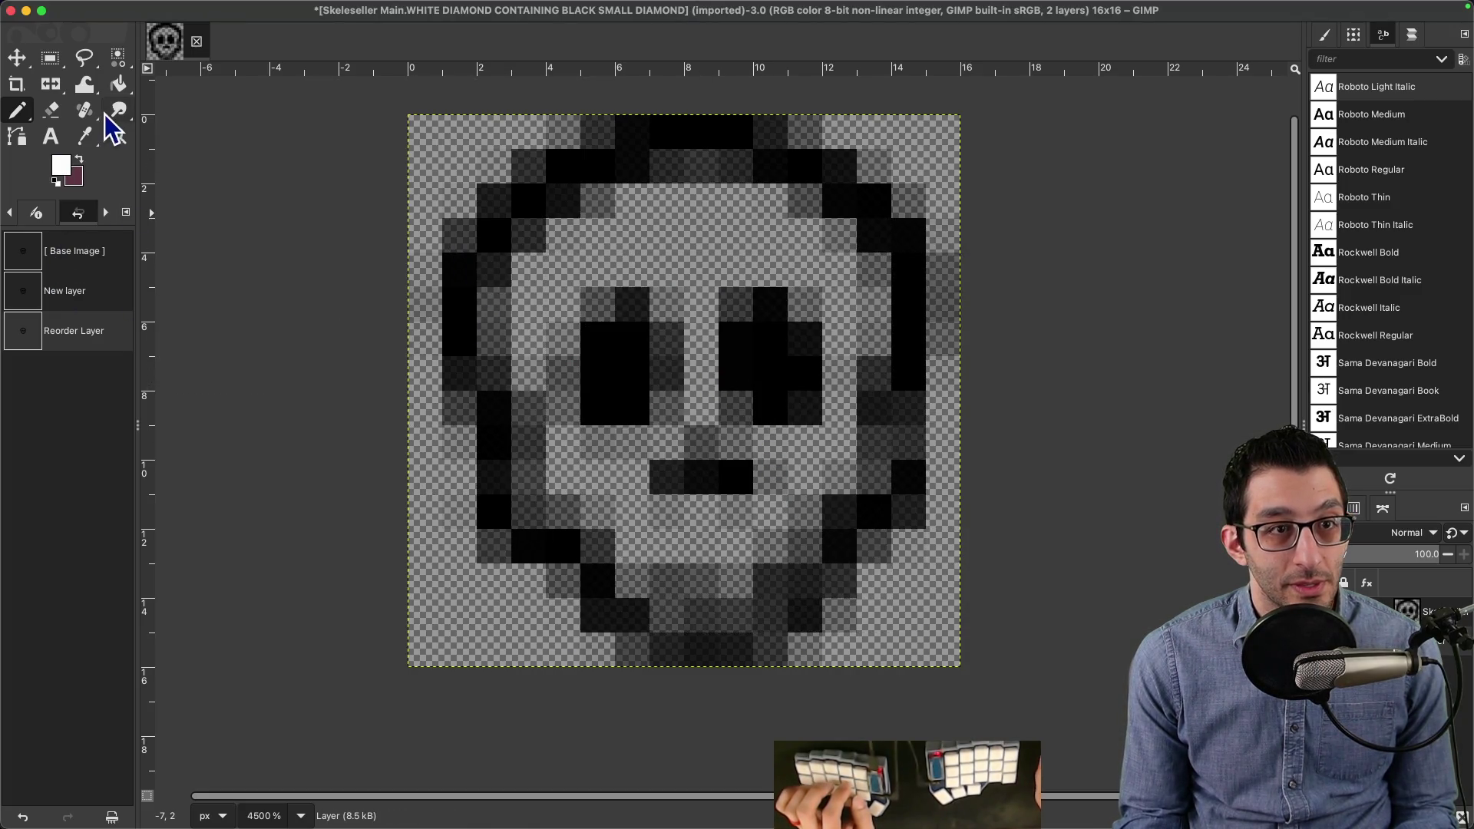
Step: Bring up the Pencil tool options panel
mouse_move(168, 10)
click(287, 10)
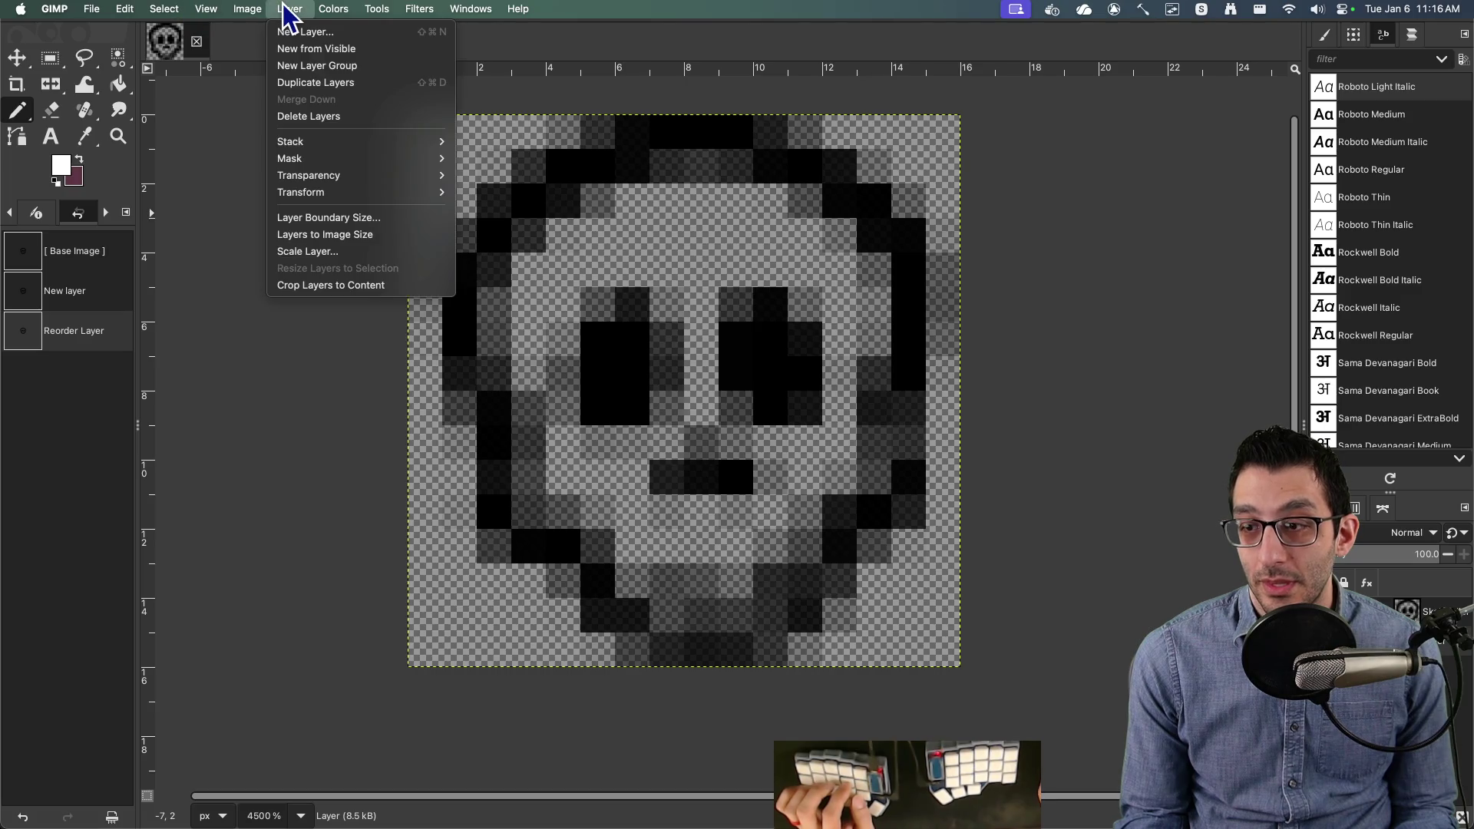
mouse_move(386, 14)
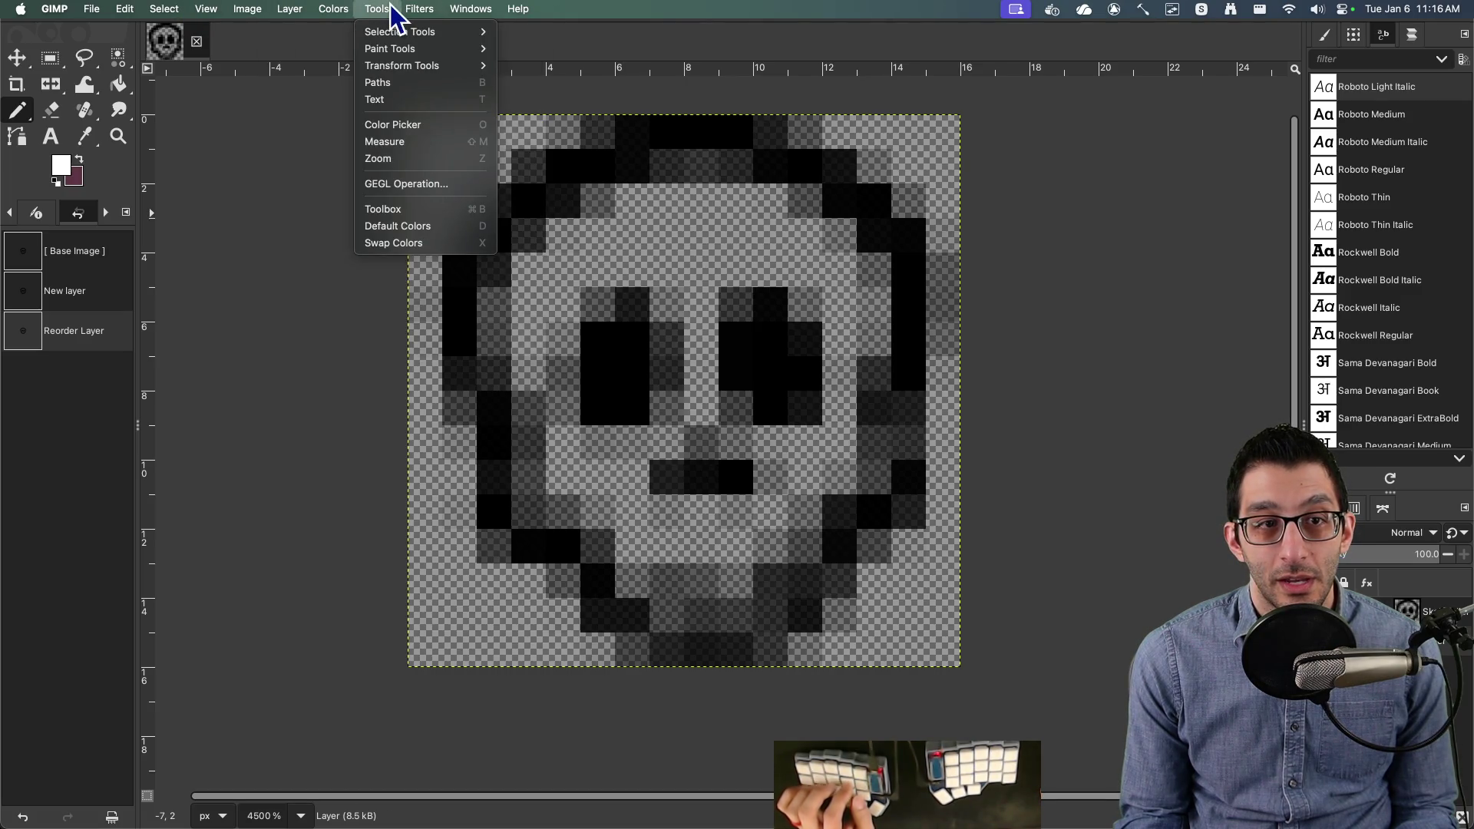
click(61, 127)
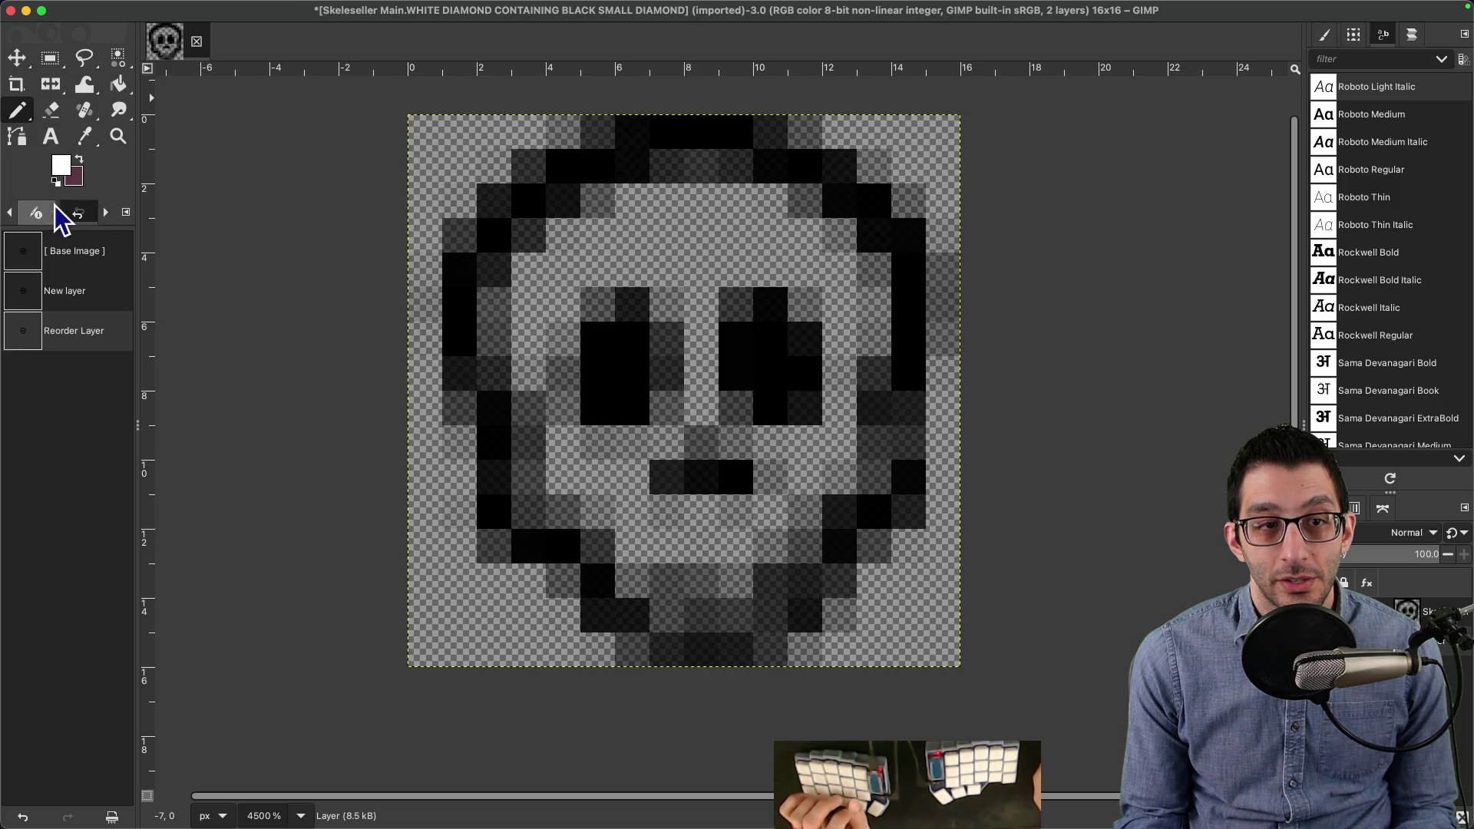
click(43, 217)
click(107, 213)
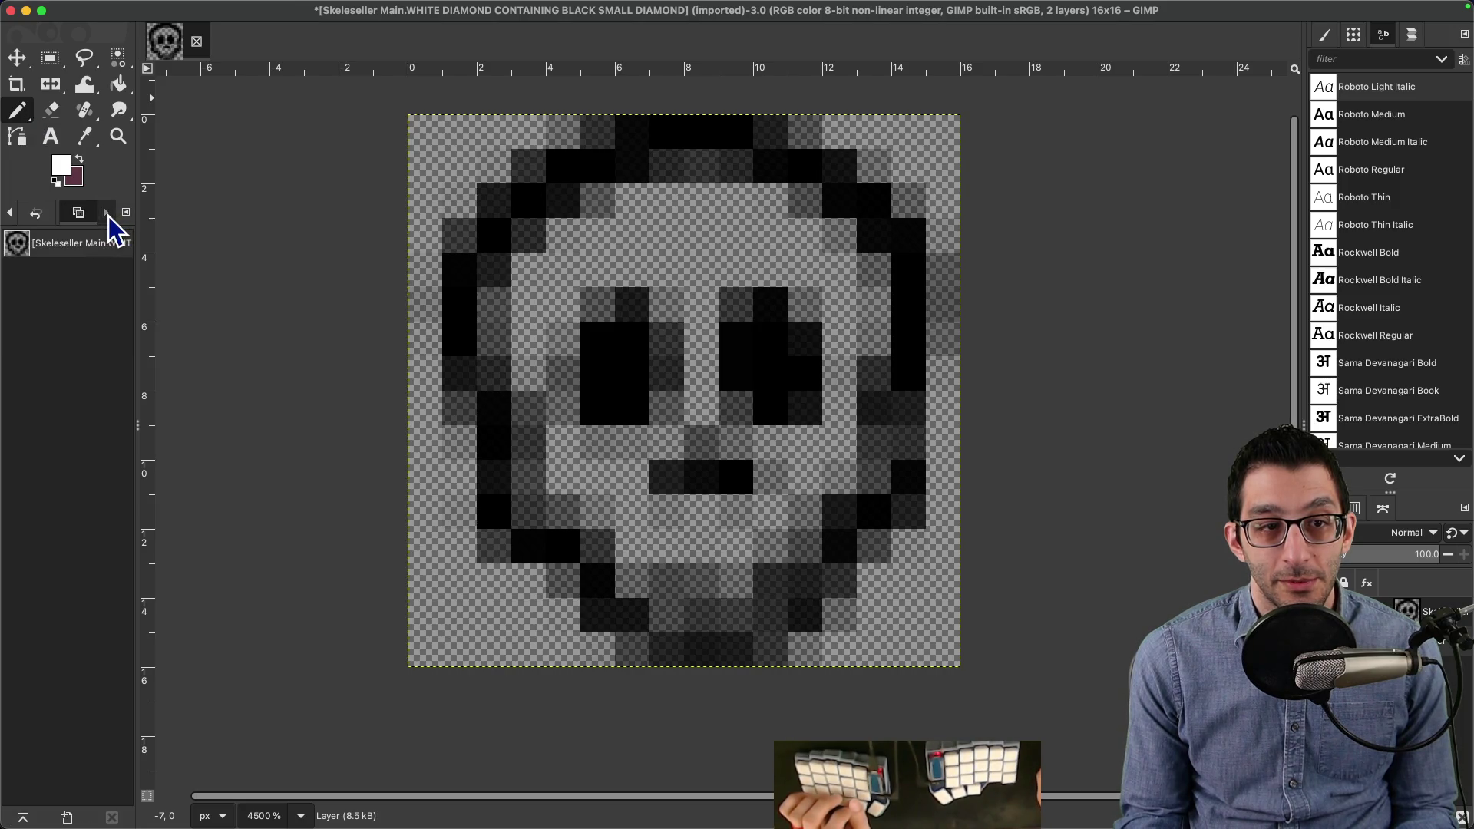
click(9, 214)
click(9, 213)
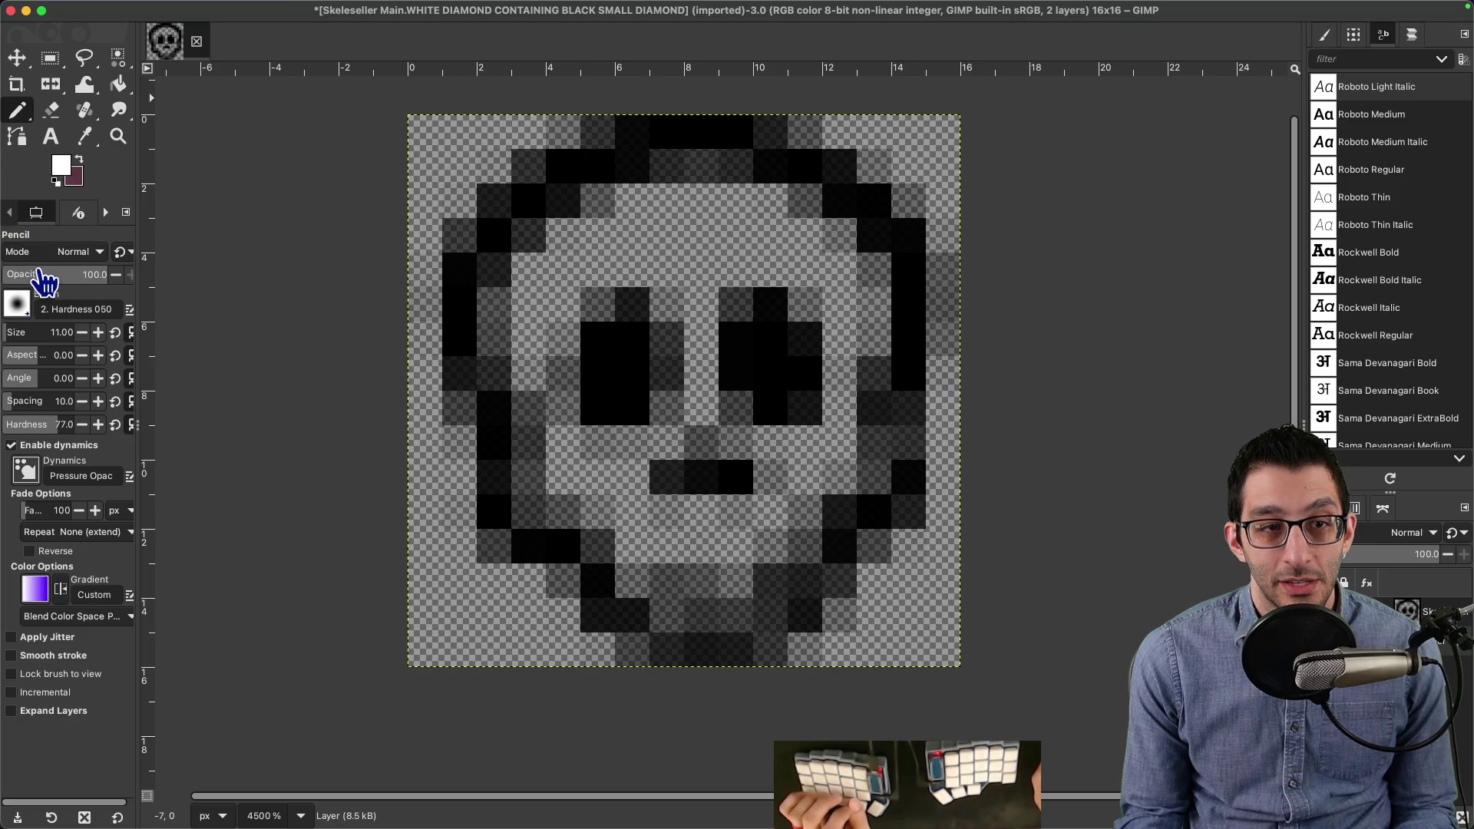
Step: Paint white pixels across the forehead, between the eyes and the jaw, then zoom to check
mouse_move(528, 270)
mouse_down()
mouse_move(504, 312)
mouse_move(646, 201)
mouse_move(767, 217)
mouse_up()
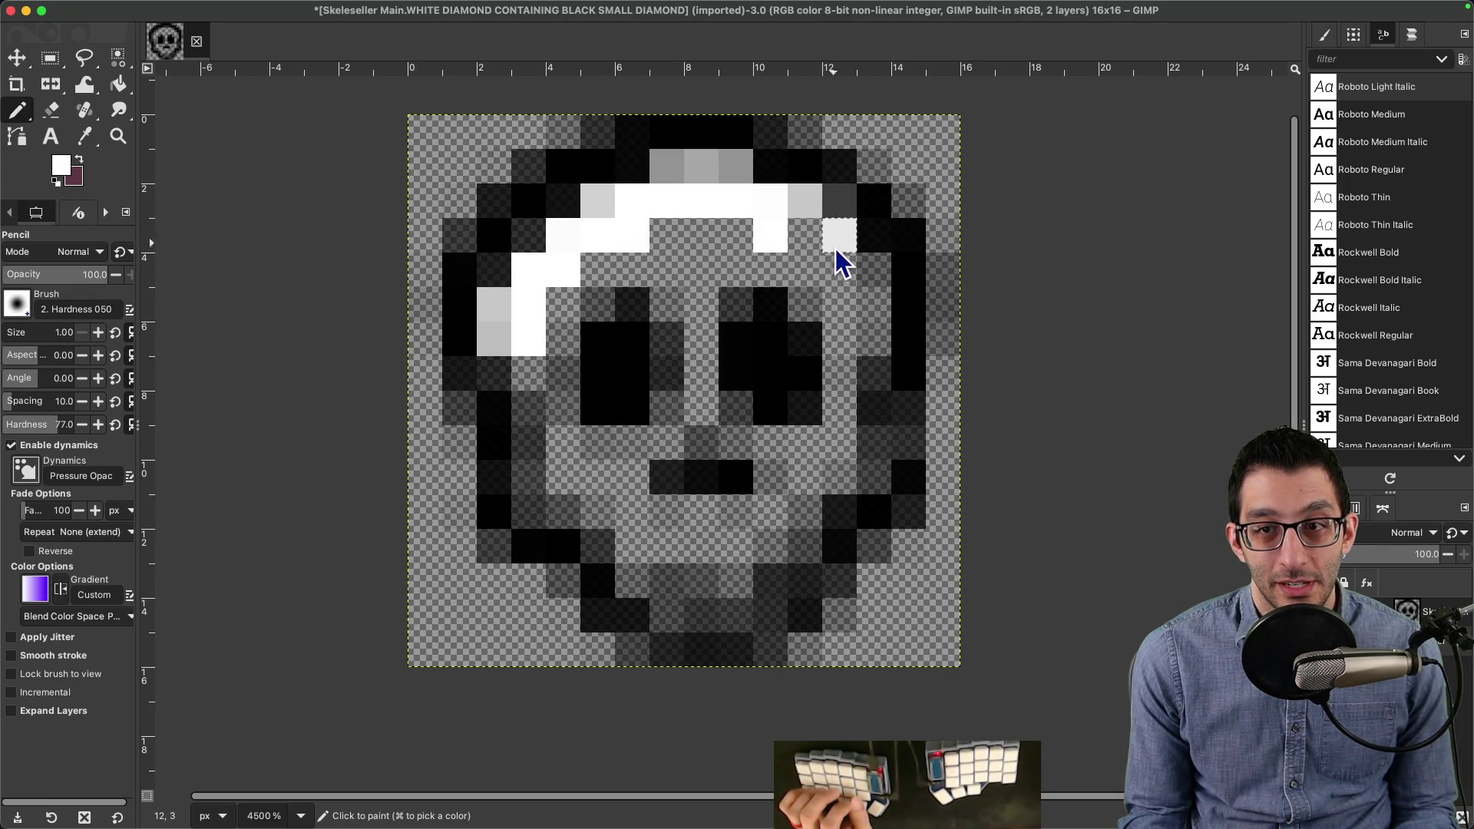
mouse_move(794, 541)
mouse_down()
mouse_move(696, 610)
mouse_move(636, 572)
mouse_move(630, 539)
mouse_move(578, 517)
mouse_move(542, 476)
mouse_move(504, 381)
mouse_move(629, 264)
mouse_move(573, 367)
mouse_up()
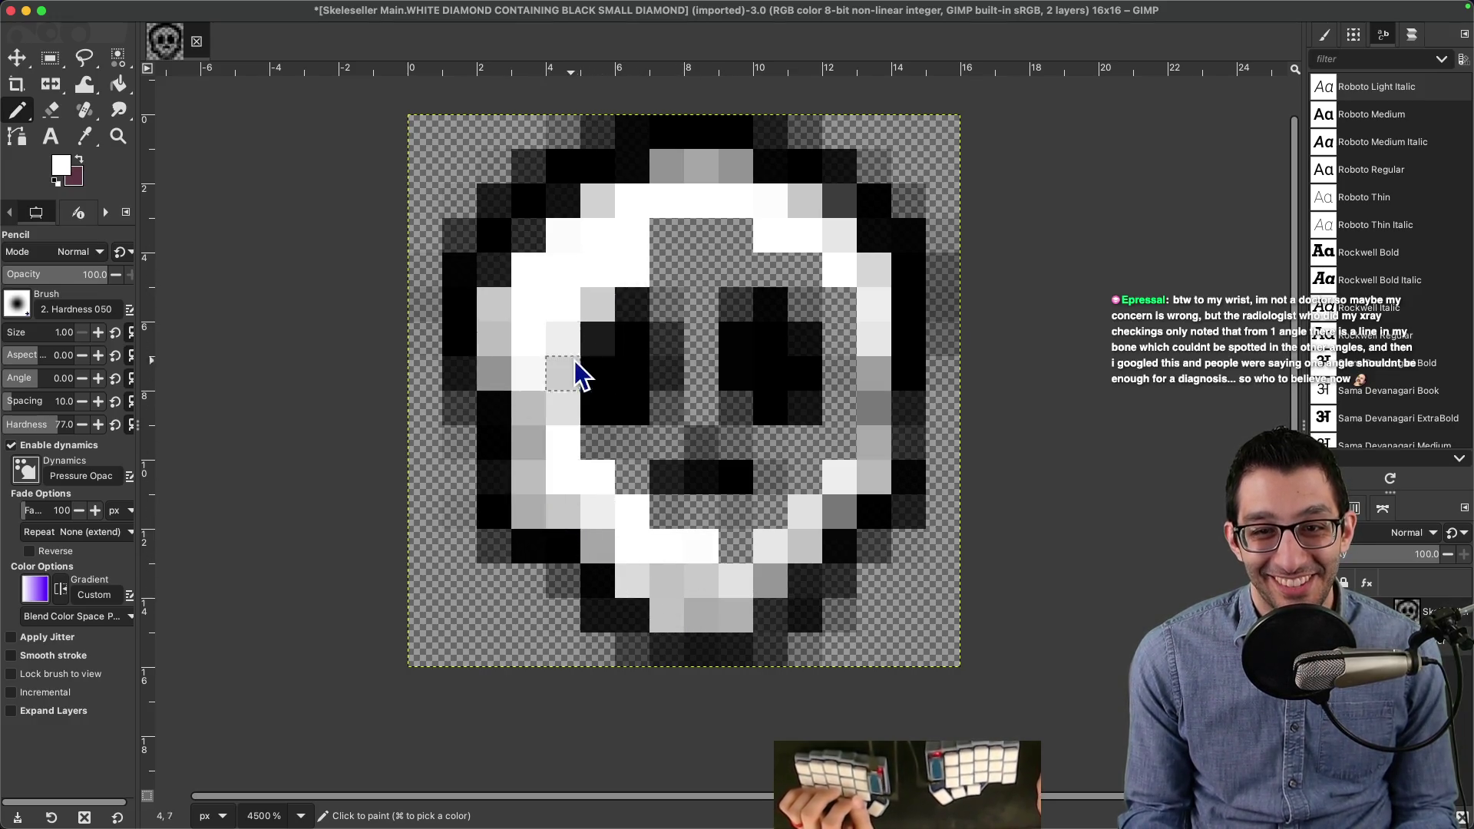
mouse_move(675, 257)
mouse_down()
mouse_move(849, 359)
mouse_move(829, 421)
mouse_move(753, 411)
mouse_move(753, 338)
mouse_move(657, 392)
mouse_move(671, 494)
mouse_move(648, 494)
mouse_move(753, 523)
mouse_move(690, 532)
mouse_up()
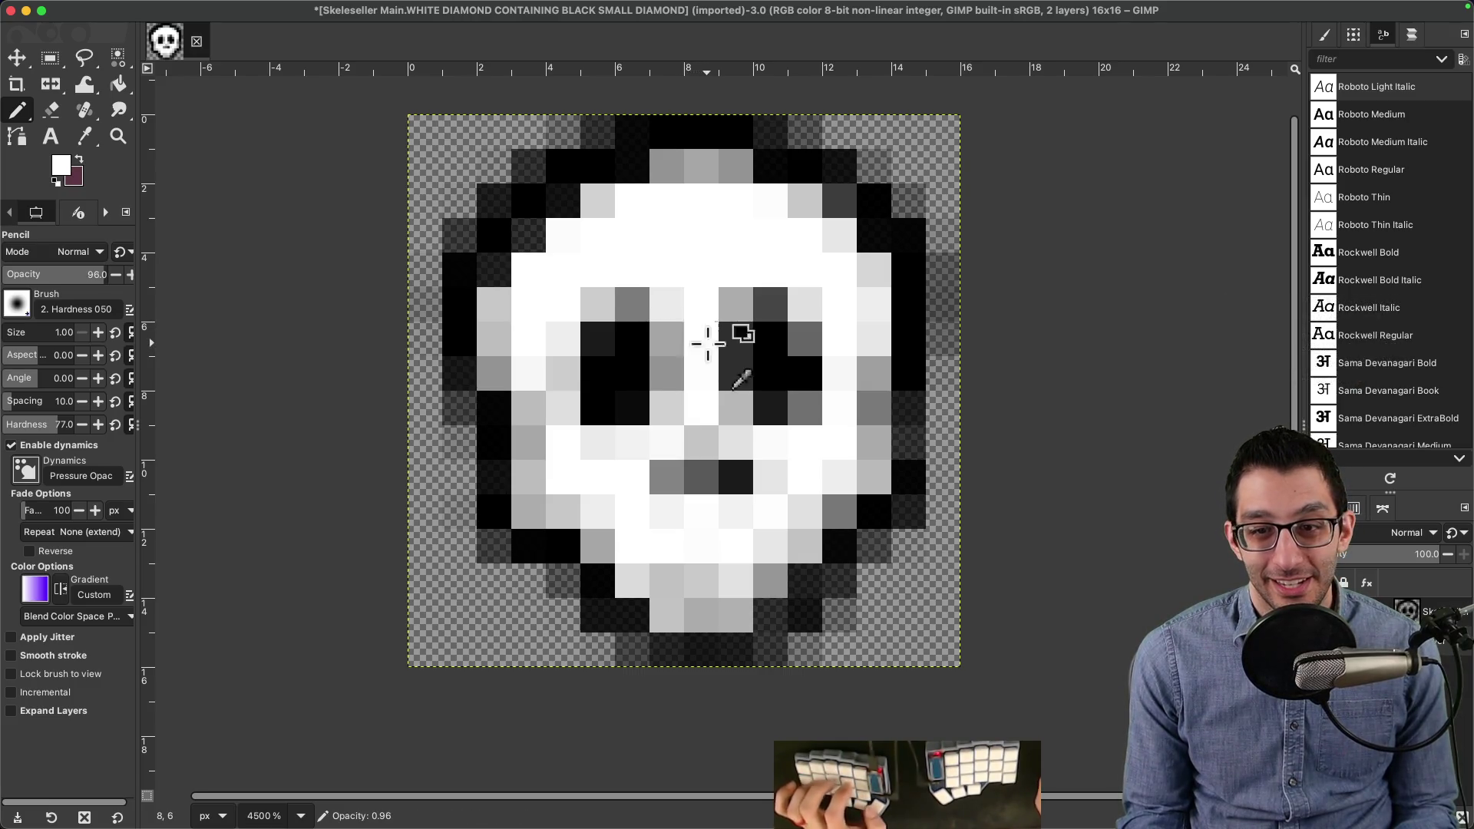
scroll(707, 359, down, 10)
scroll(829, 357, up, 5)
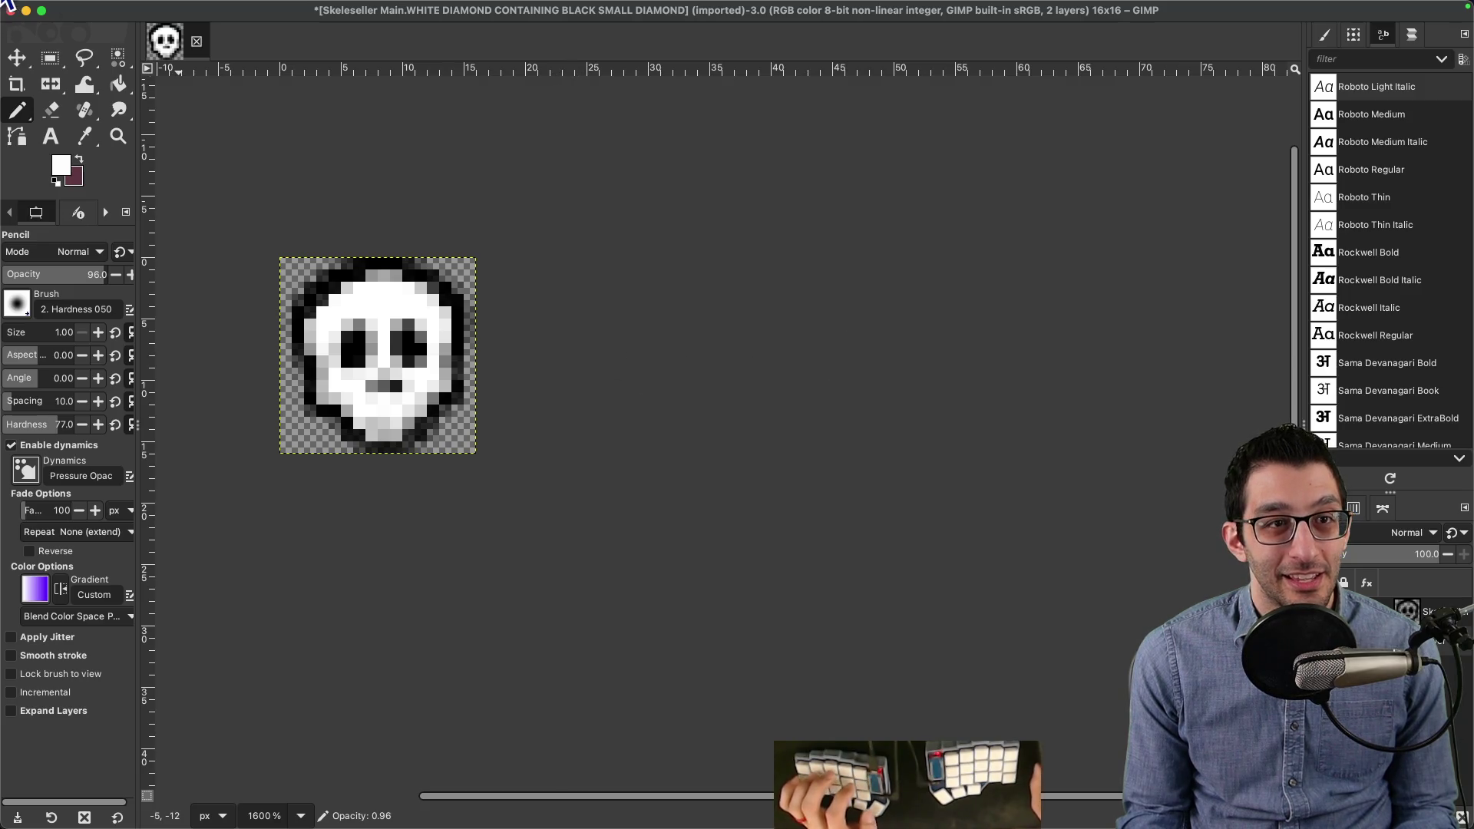
Step: Start an export and pick the home tmp folder after declining Downloads access
click(125, 10)
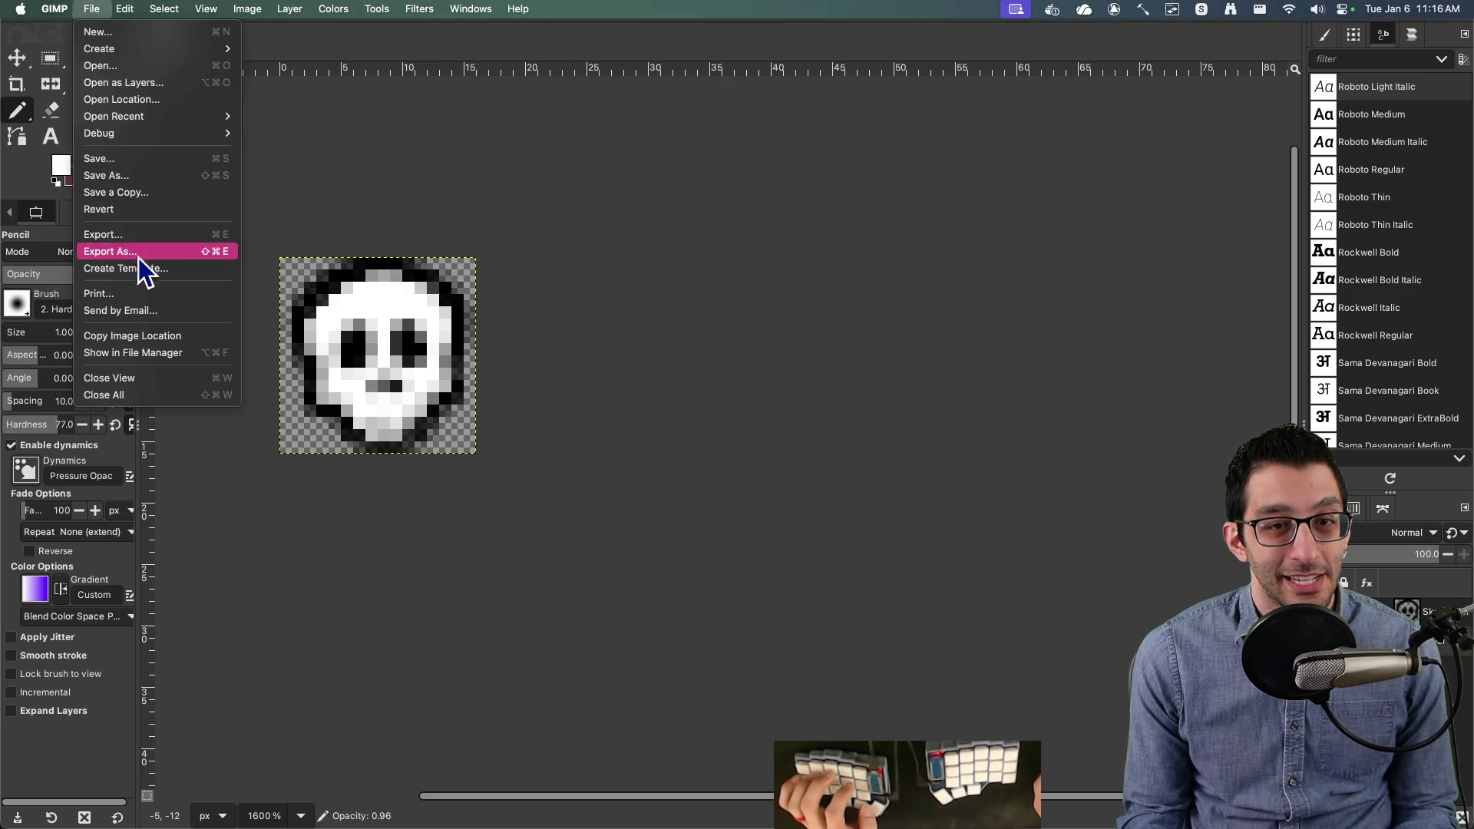
click(135, 253)
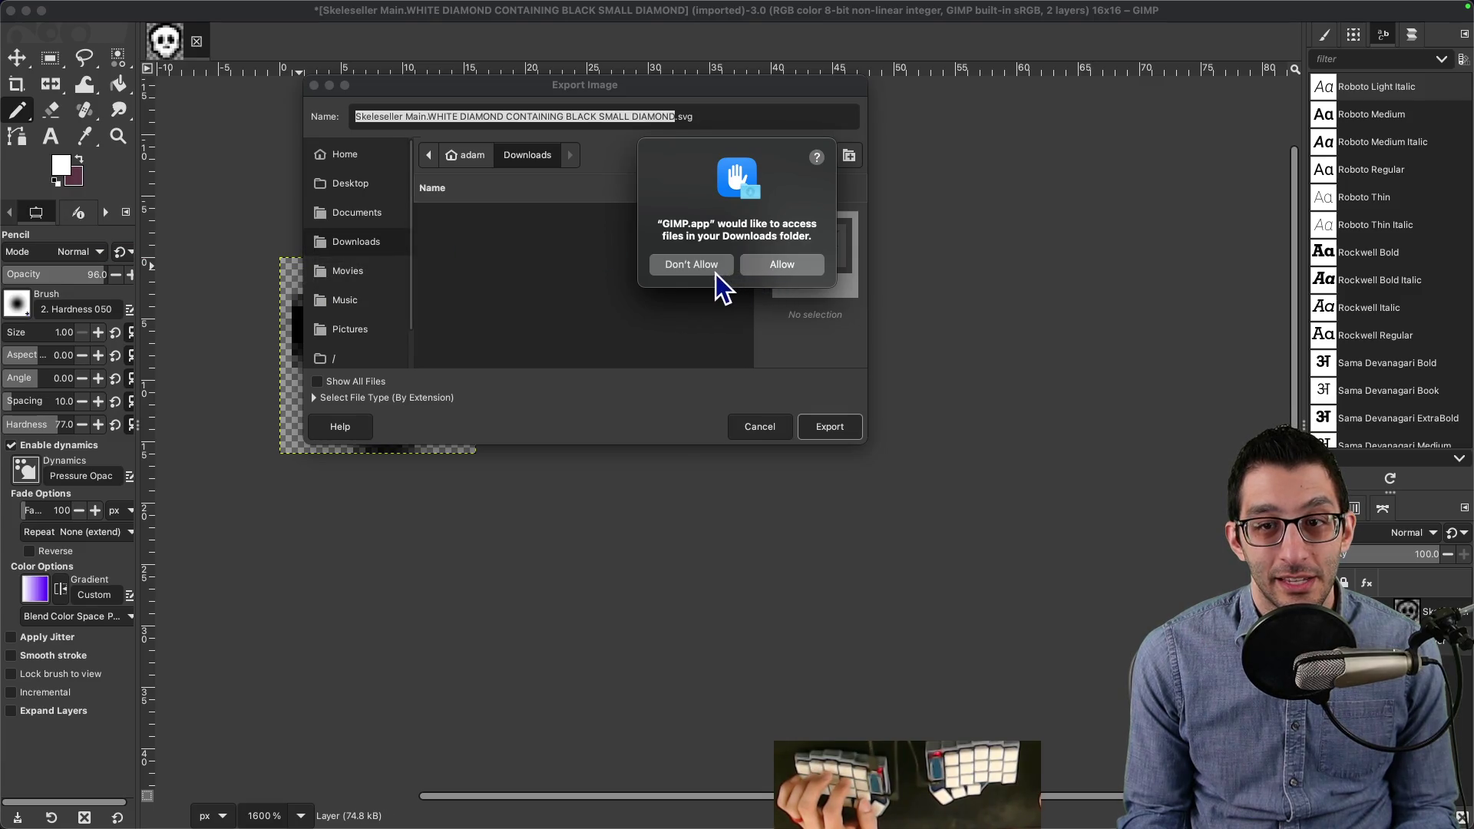
click(712, 272)
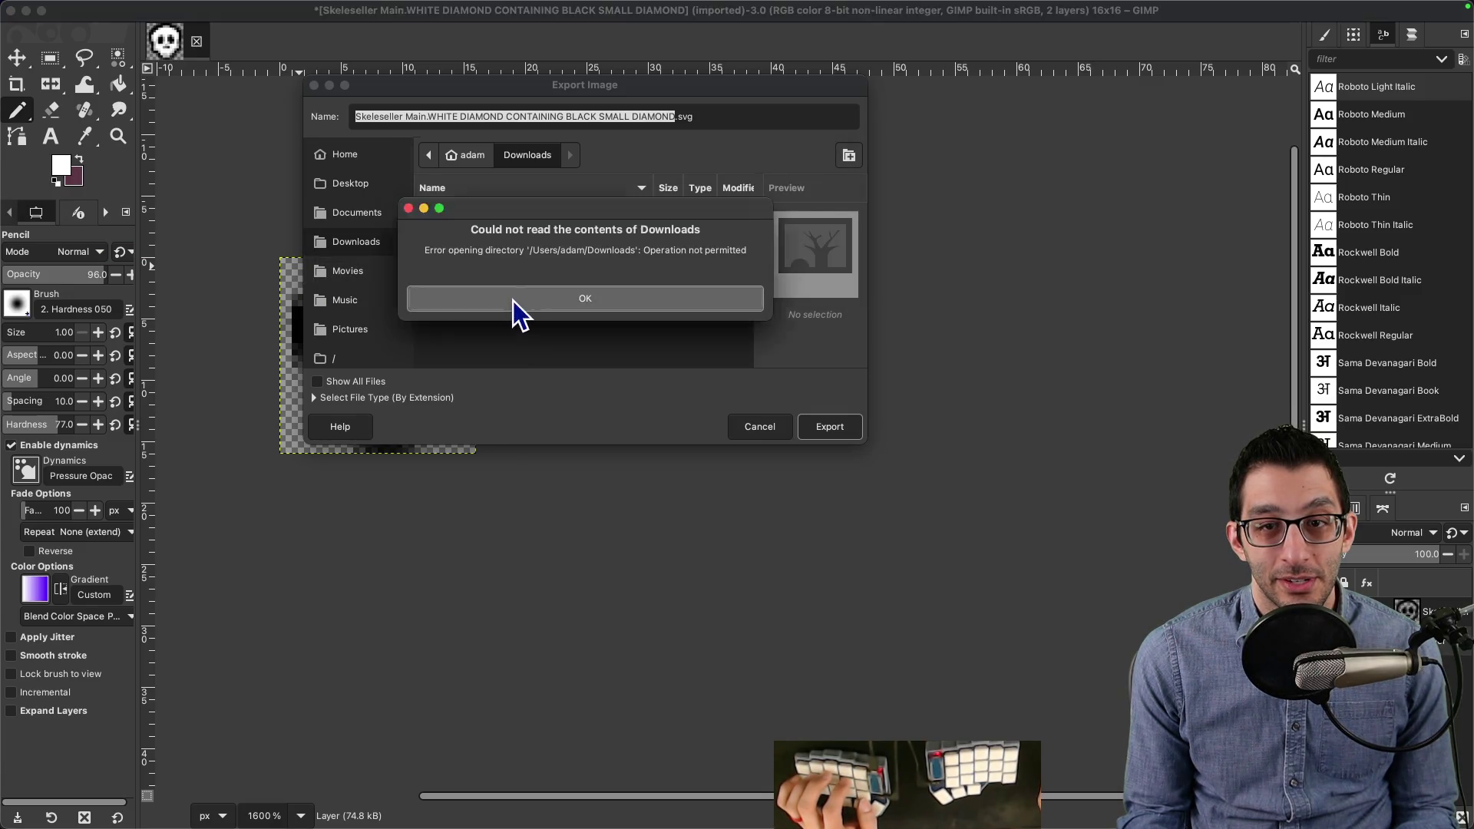
click(513, 301)
click(467, 157)
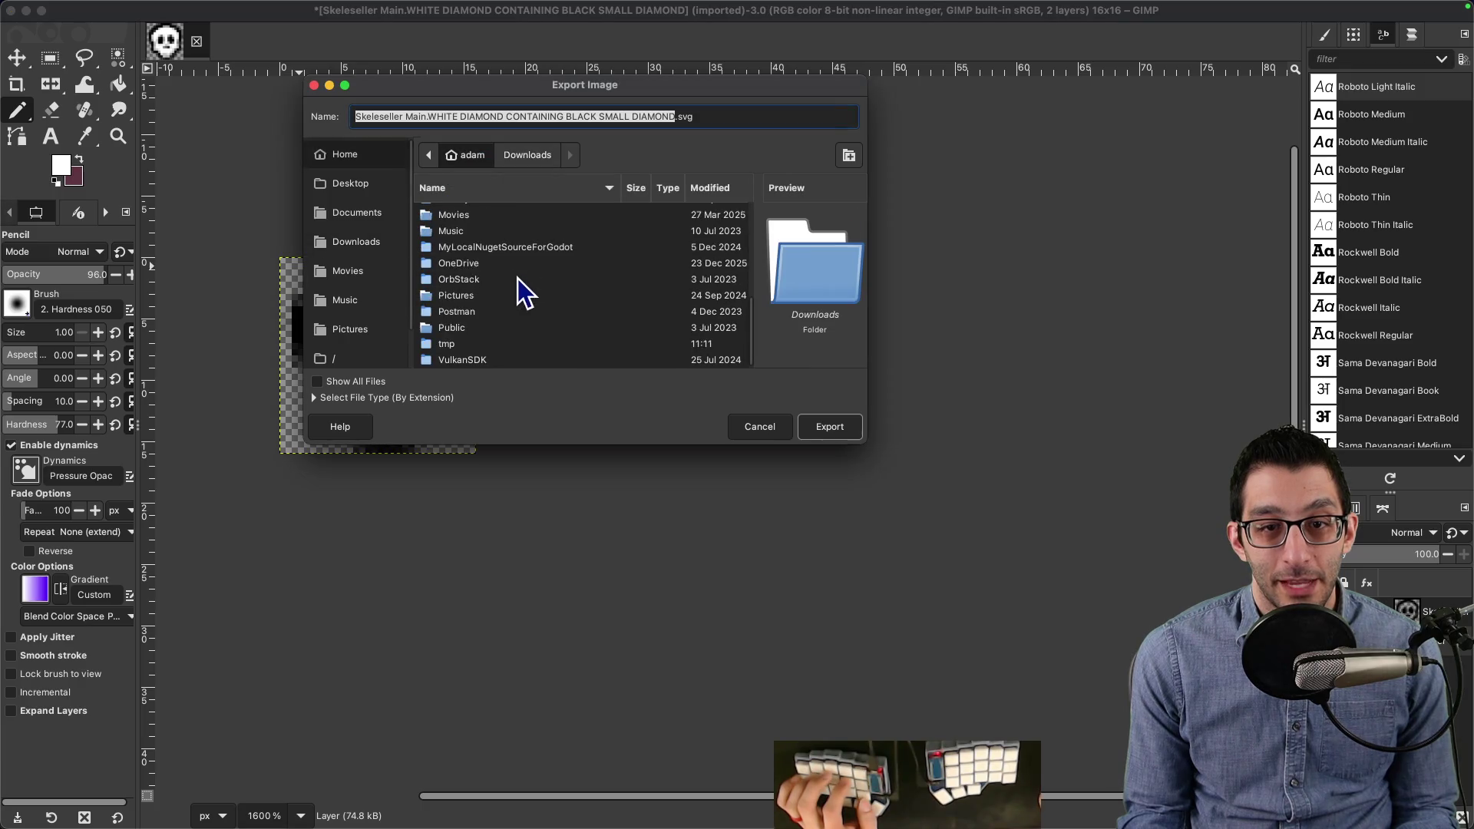
click(462, 345)
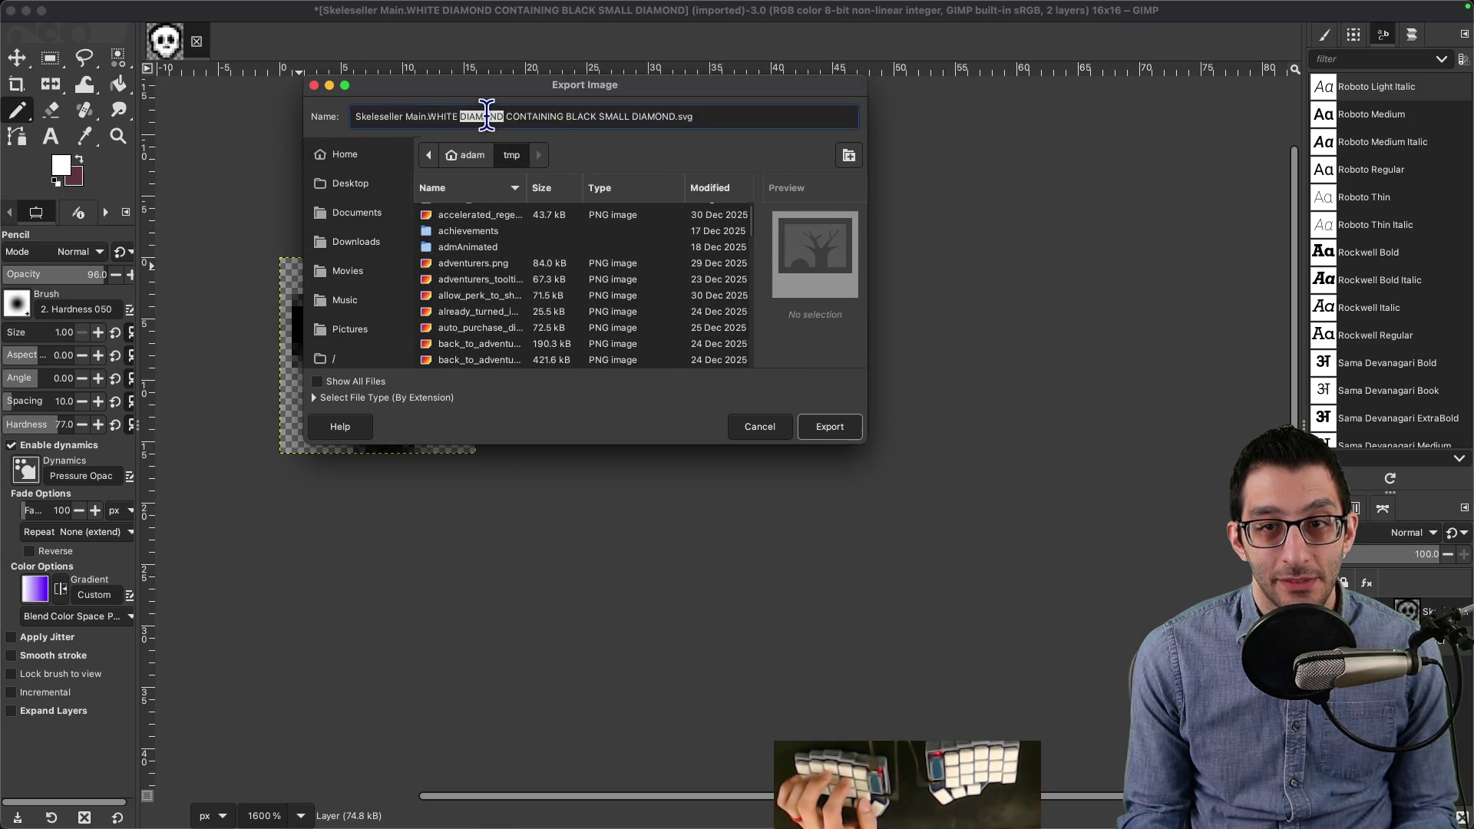
Step: Name the export skull.png and export it, replacing the existing file
key(Right)
key(ctrl+a)
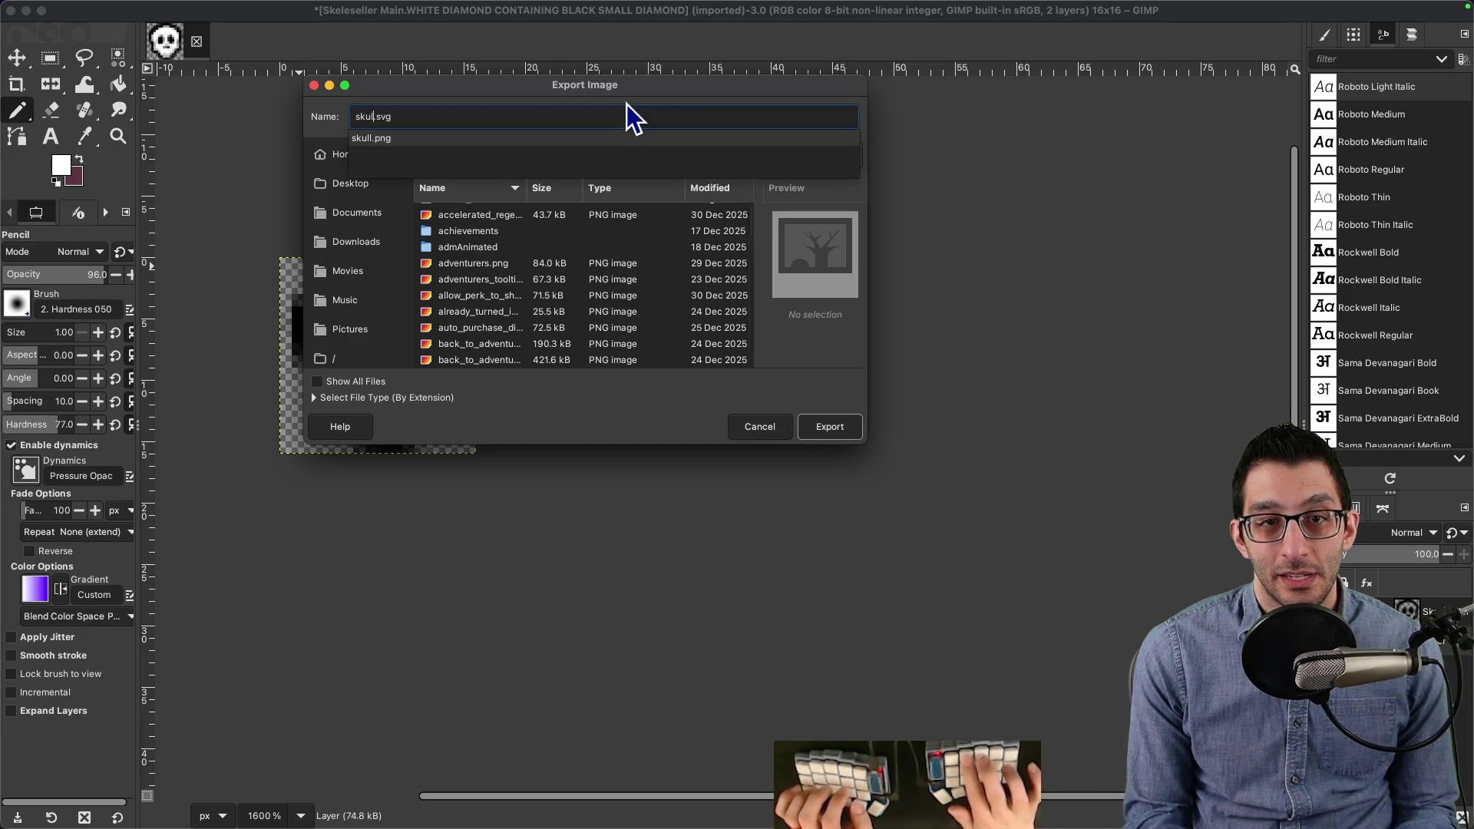
text(skull.png)
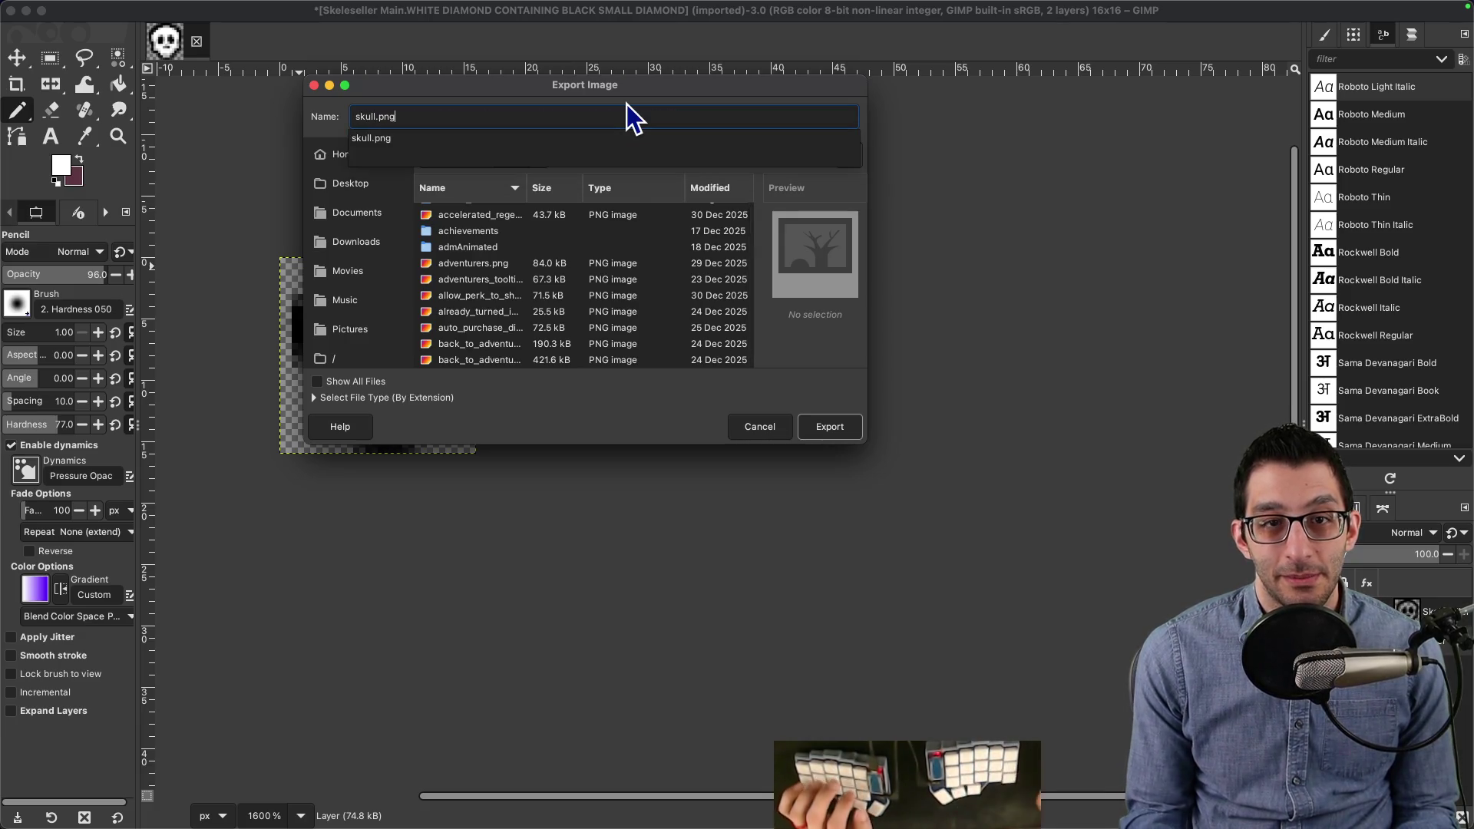
click(831, 428)
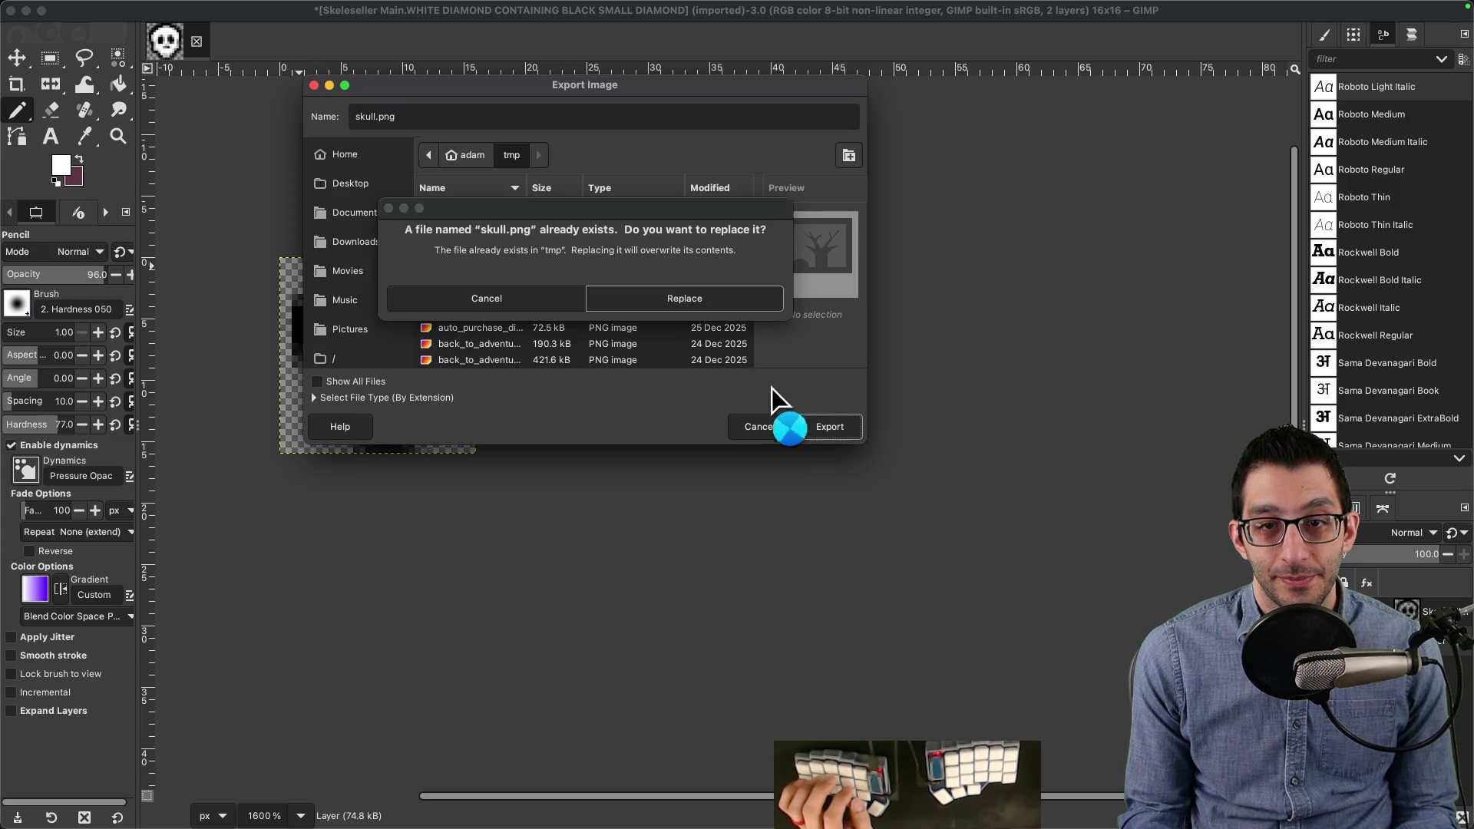
click(707, 302)
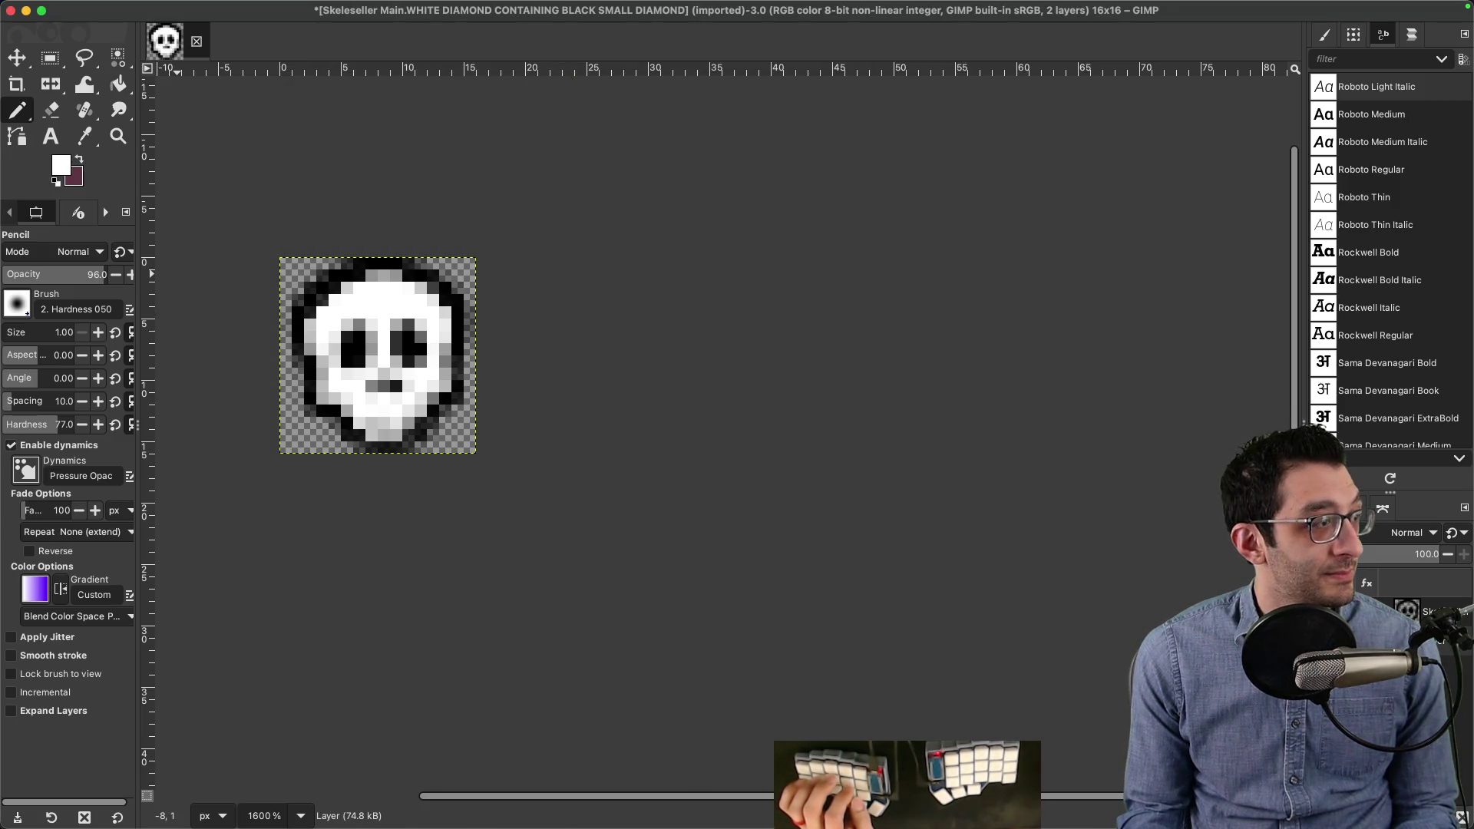
Step: Copy skull.png from tmp over the older one in the game's UI folder, then return to the game
mouse_move(361, 813)
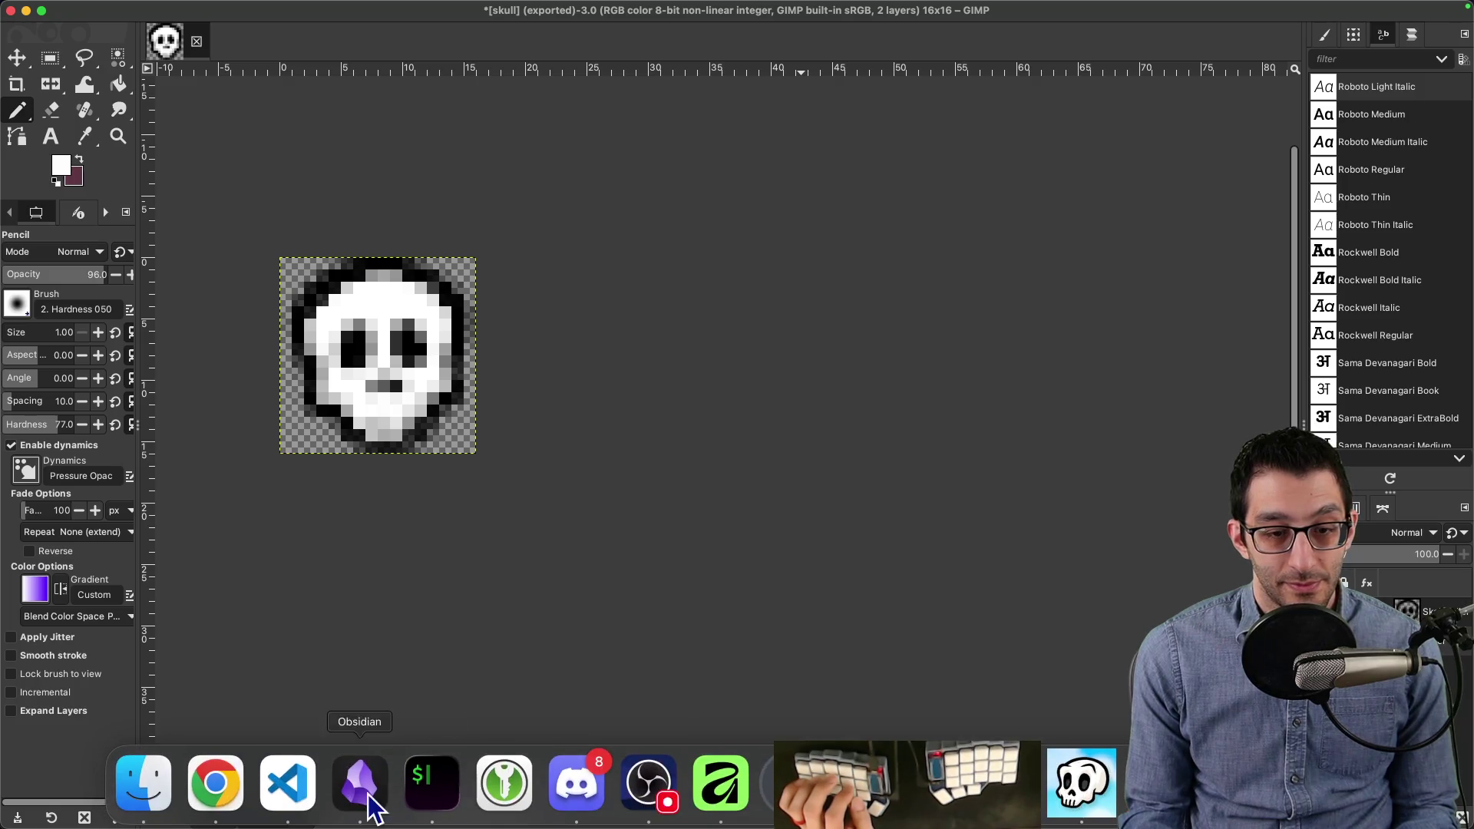
click(143, 815)
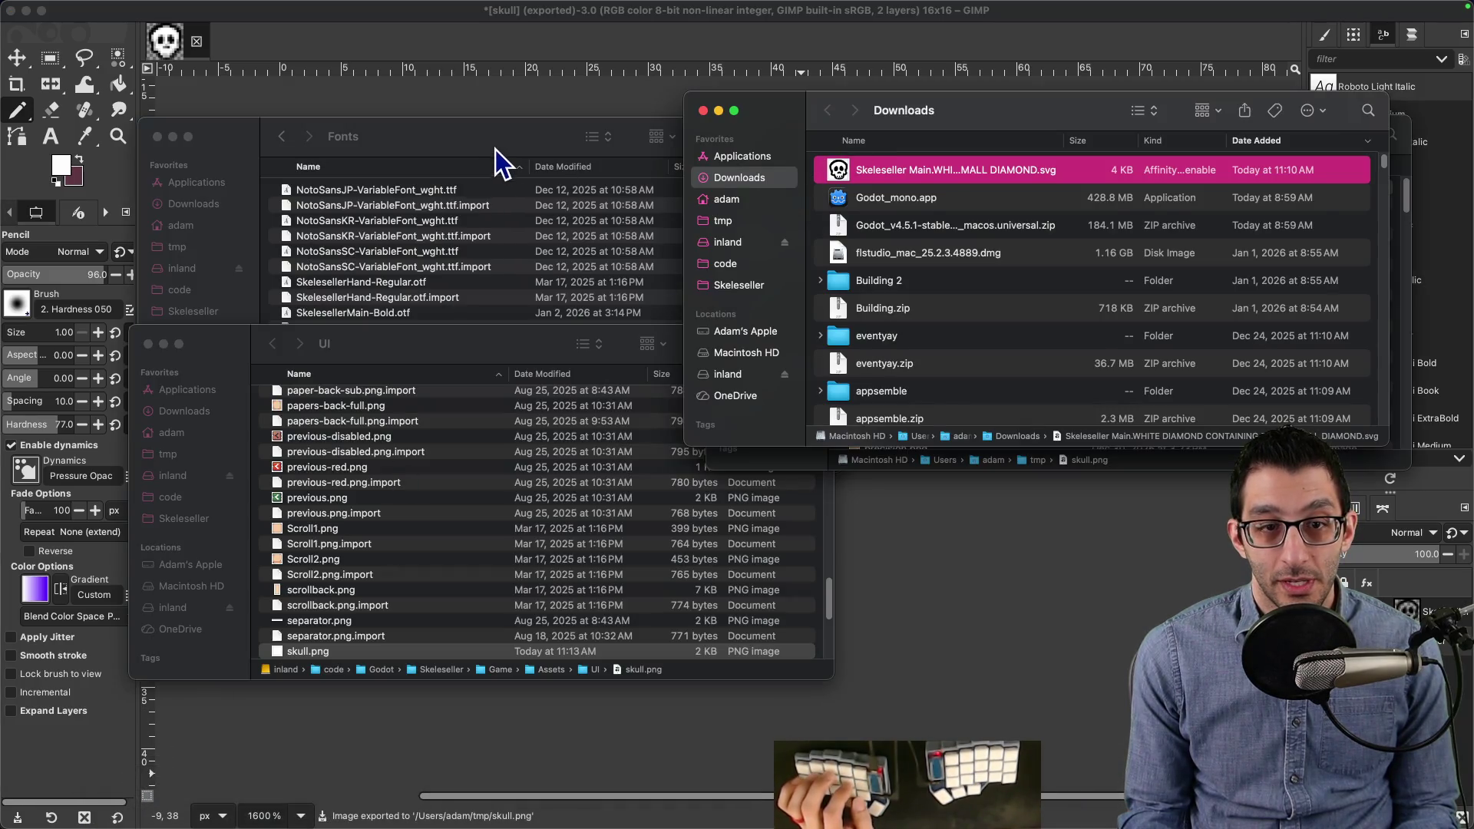
key(super+grave)
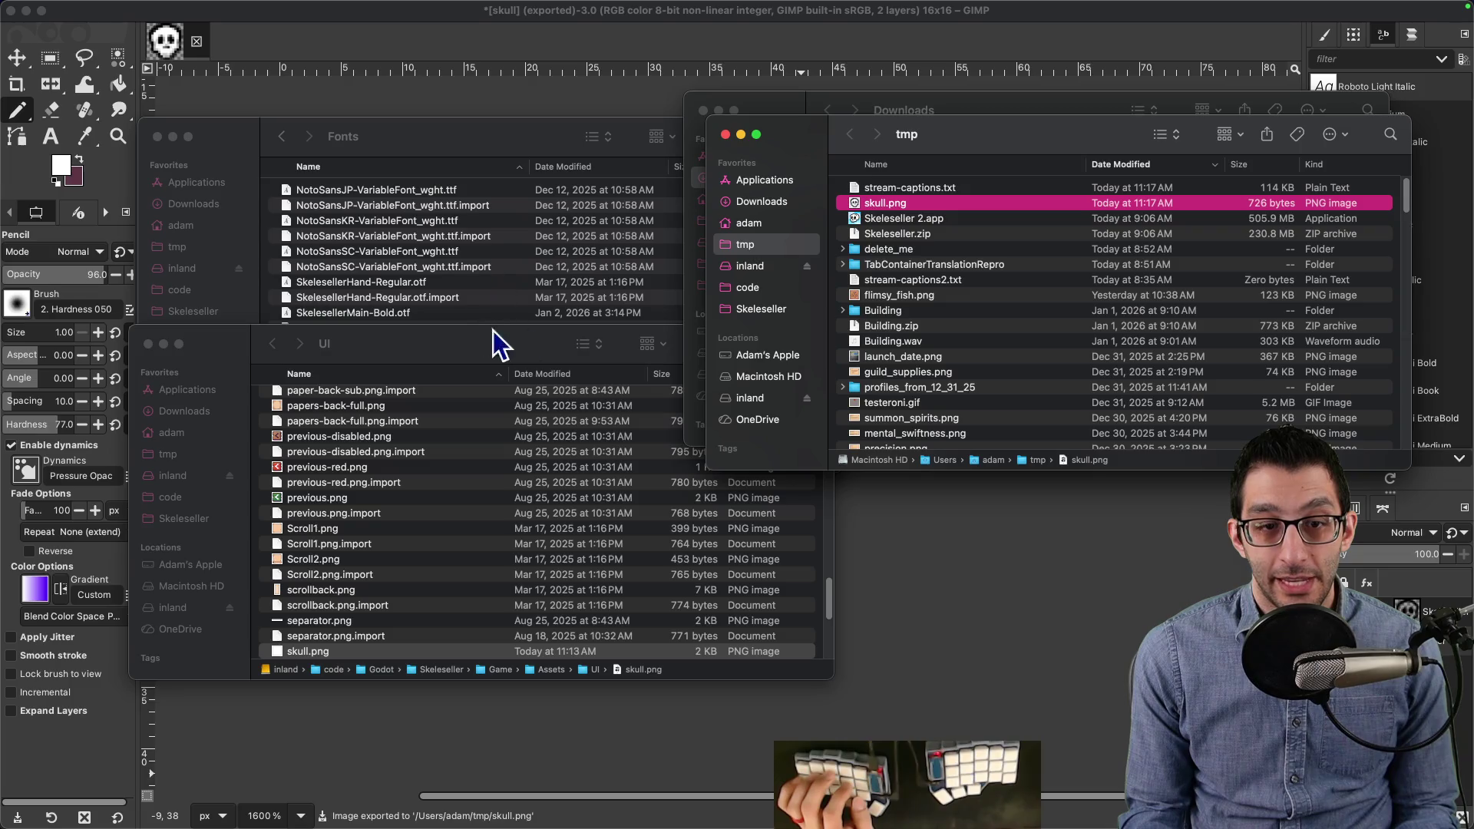
mouse_move(884, 208)
mouse_down()
mouse_move(499, 526)
mouse_move(552, 510)
mouse_up()
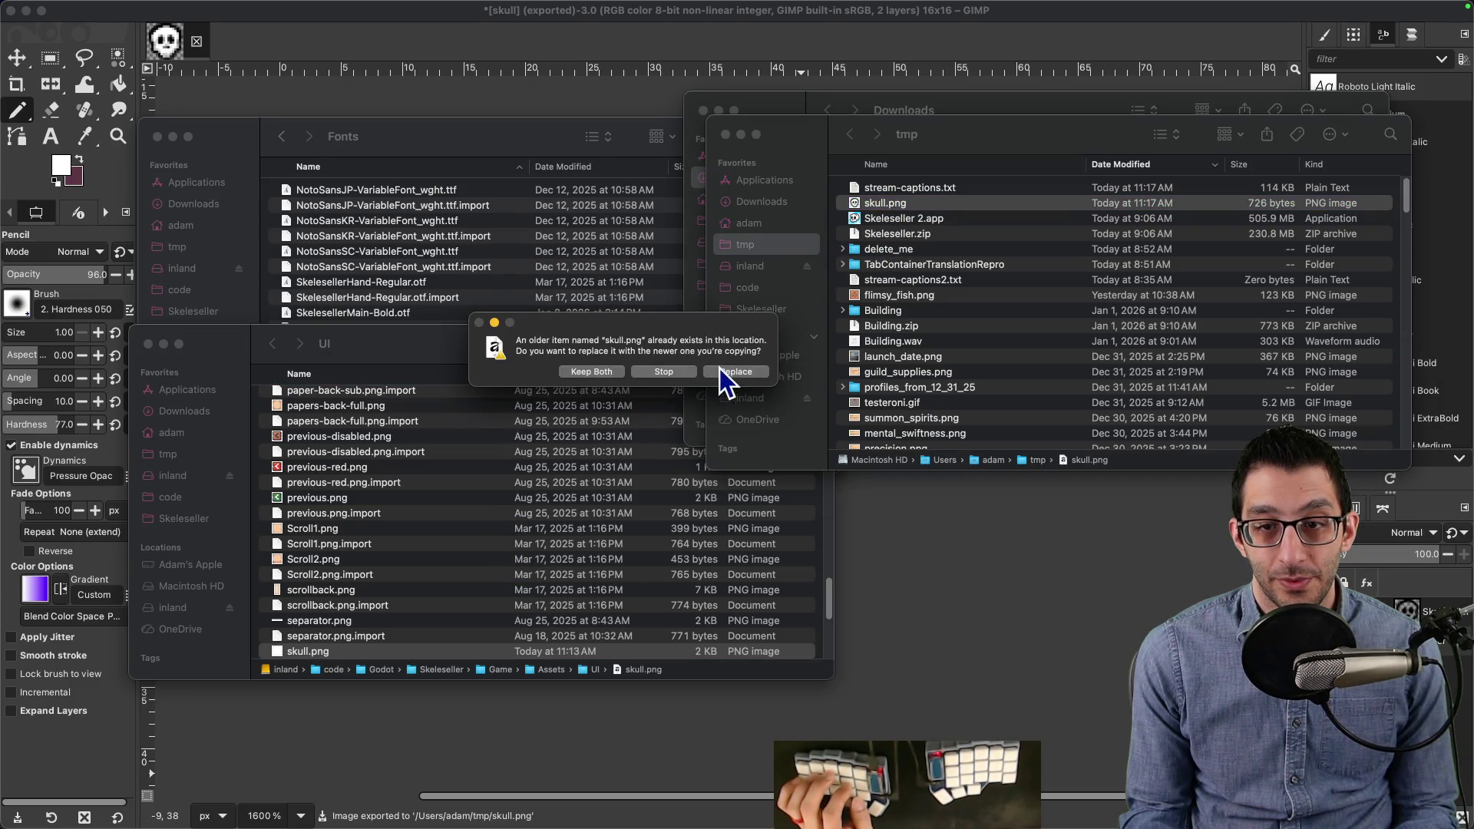
click(749, 378)
click(1081, 802)
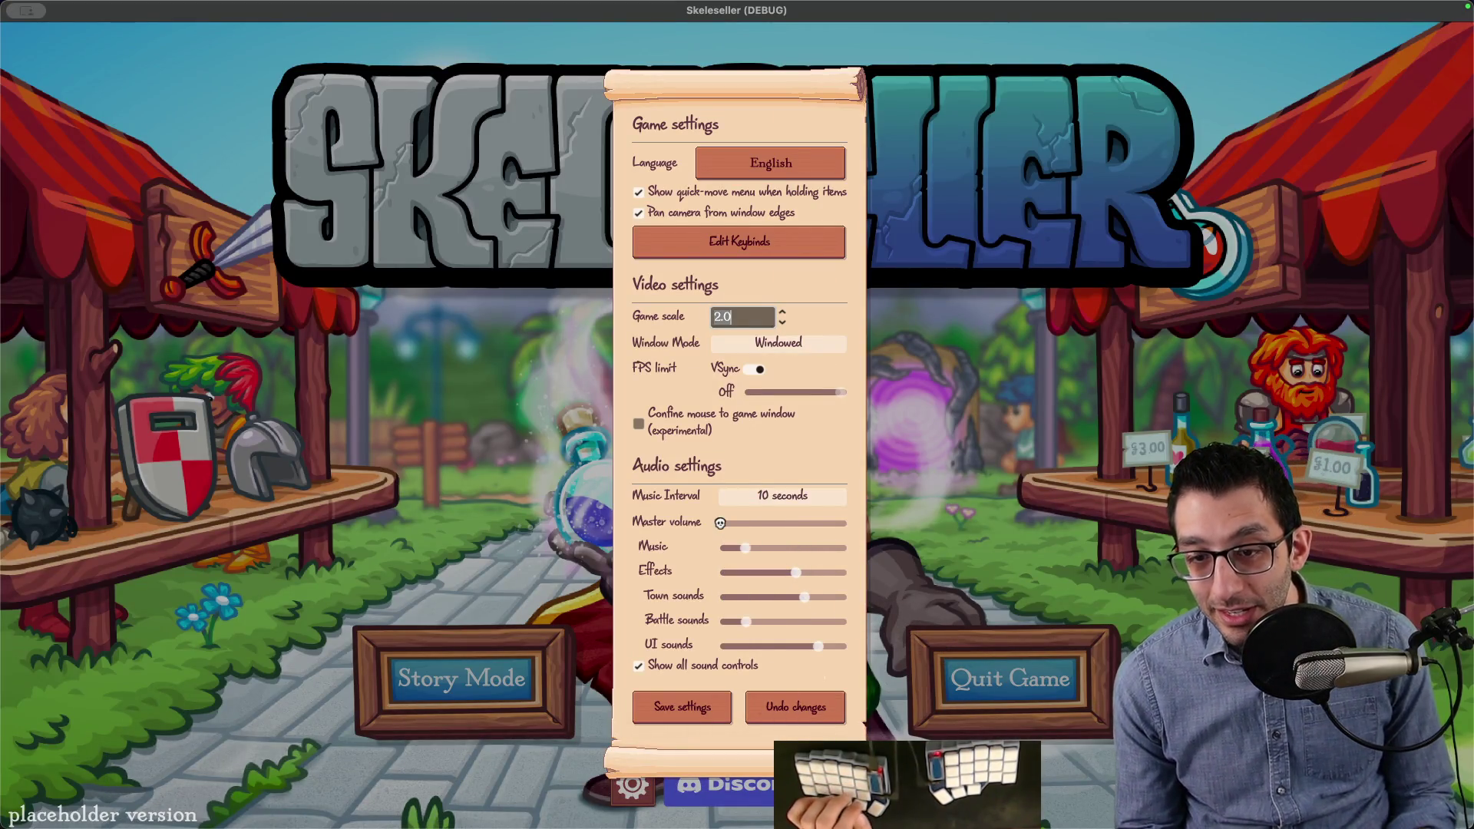
Step: Glance at the skull image in GIMP, then return to the running game
mouse_move(1109, 817)
key(super+Tab)
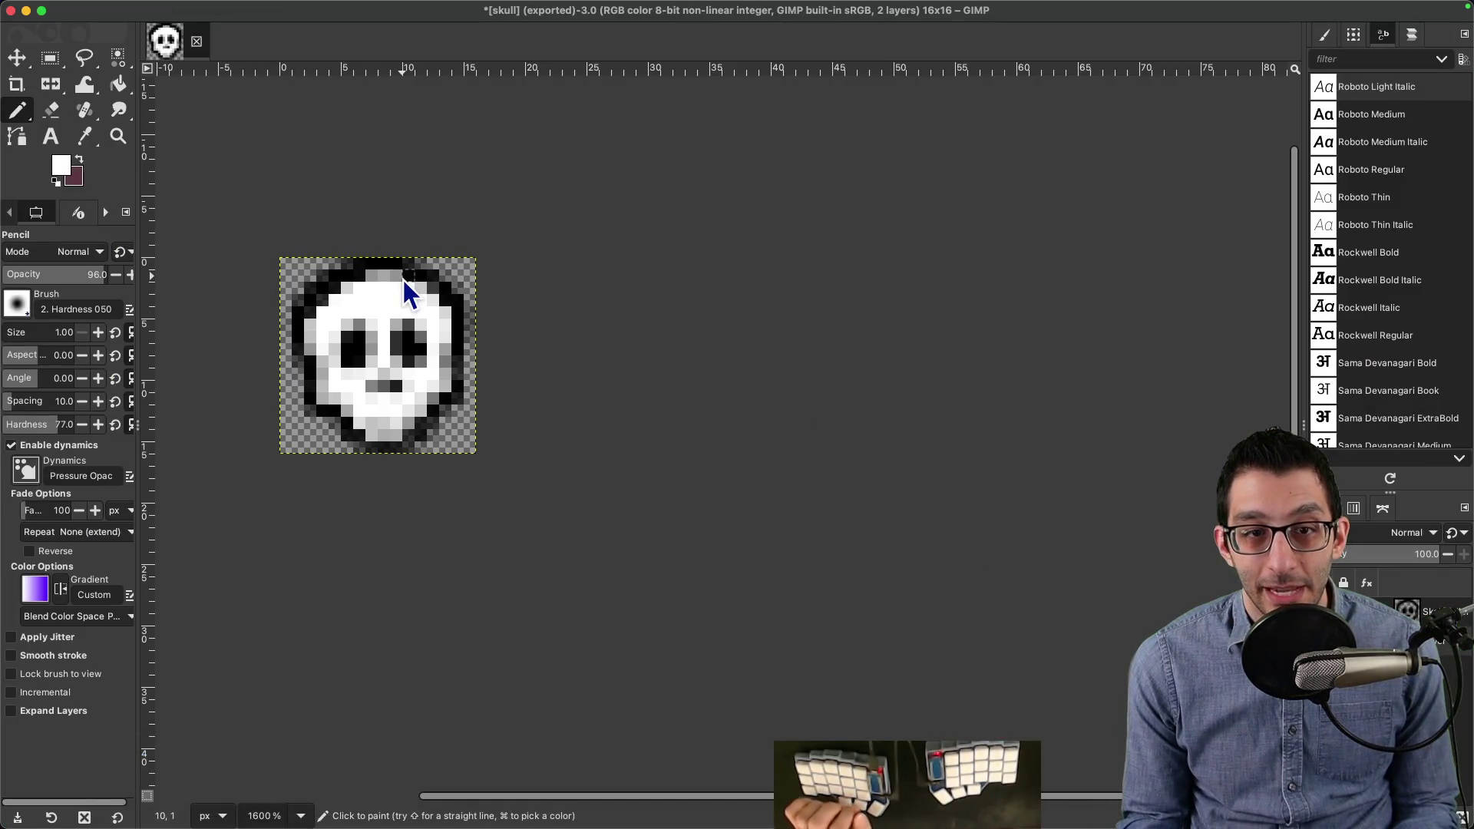
scroll(383, 278, up, 5)
scroll(457, 319, down, 4)
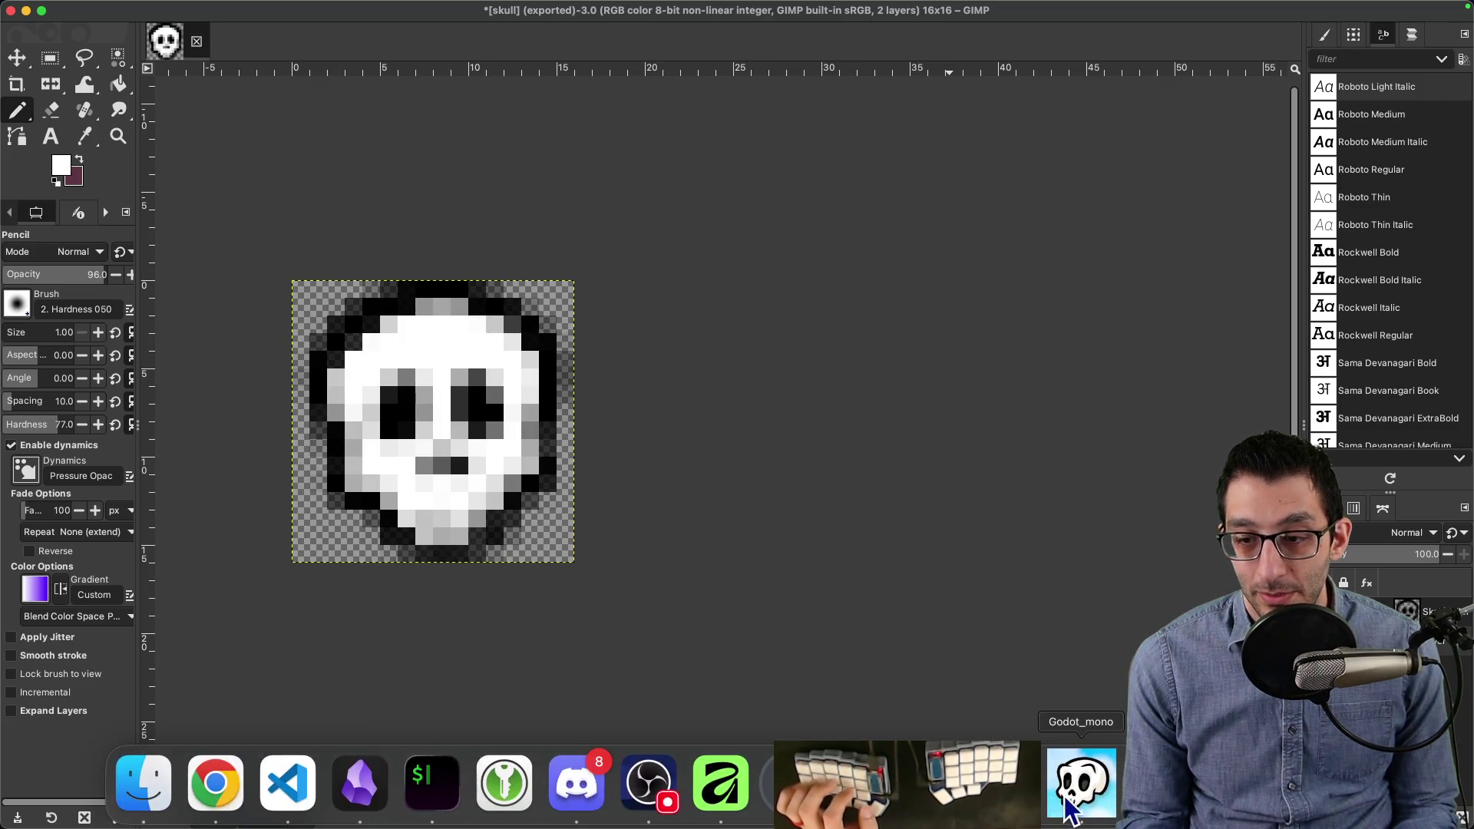
click(1059, 787)
Step: Capture screenshots of the Master volume slider and the Audio settings area
key(super+shift+4)
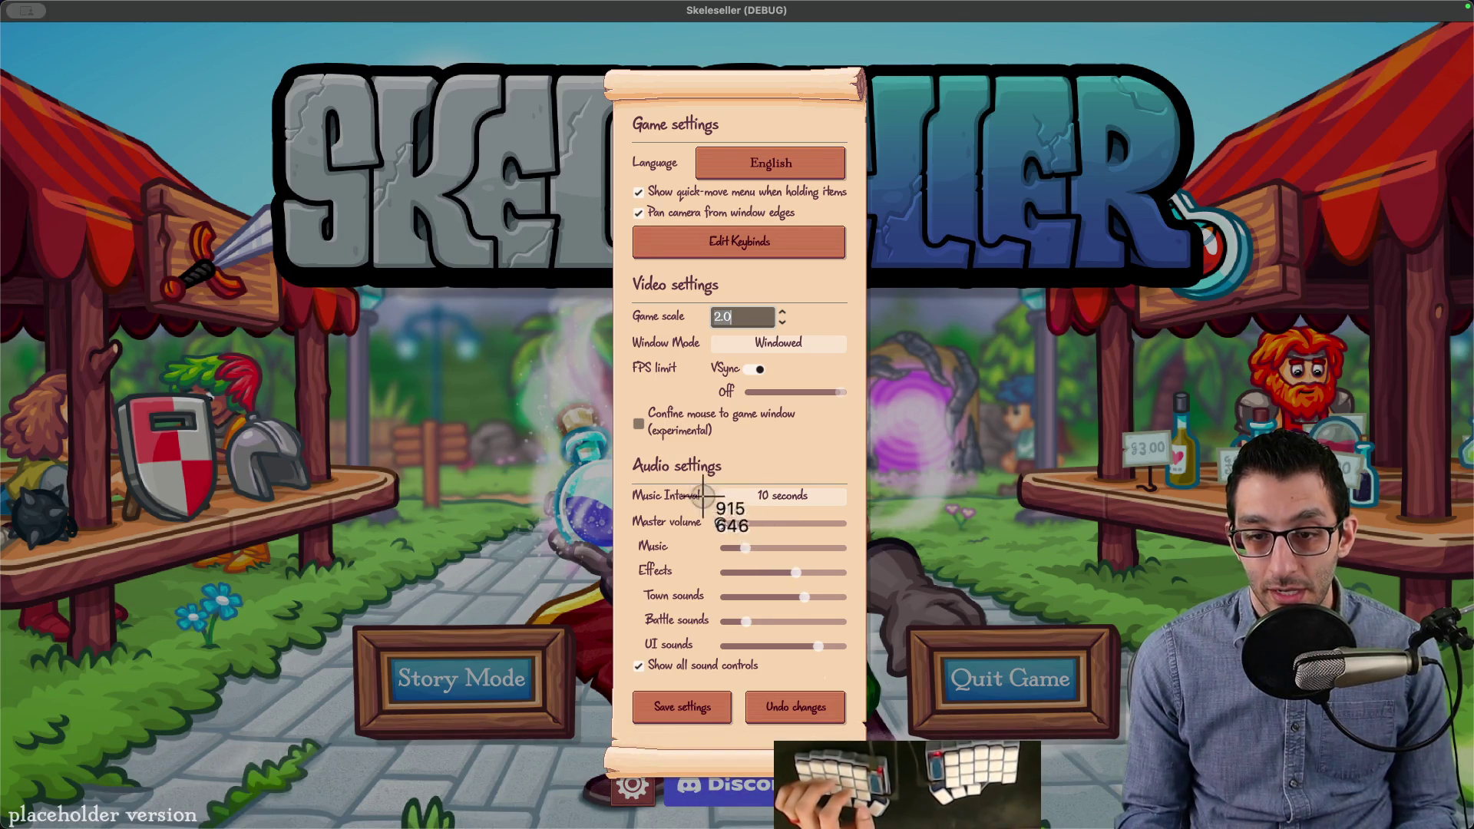
drag(722, 516, 750, 549)
key(Escape)
key(super+shift+4)
drag(849, 565, 673, 503)
scroll(743, 421, up, 5)
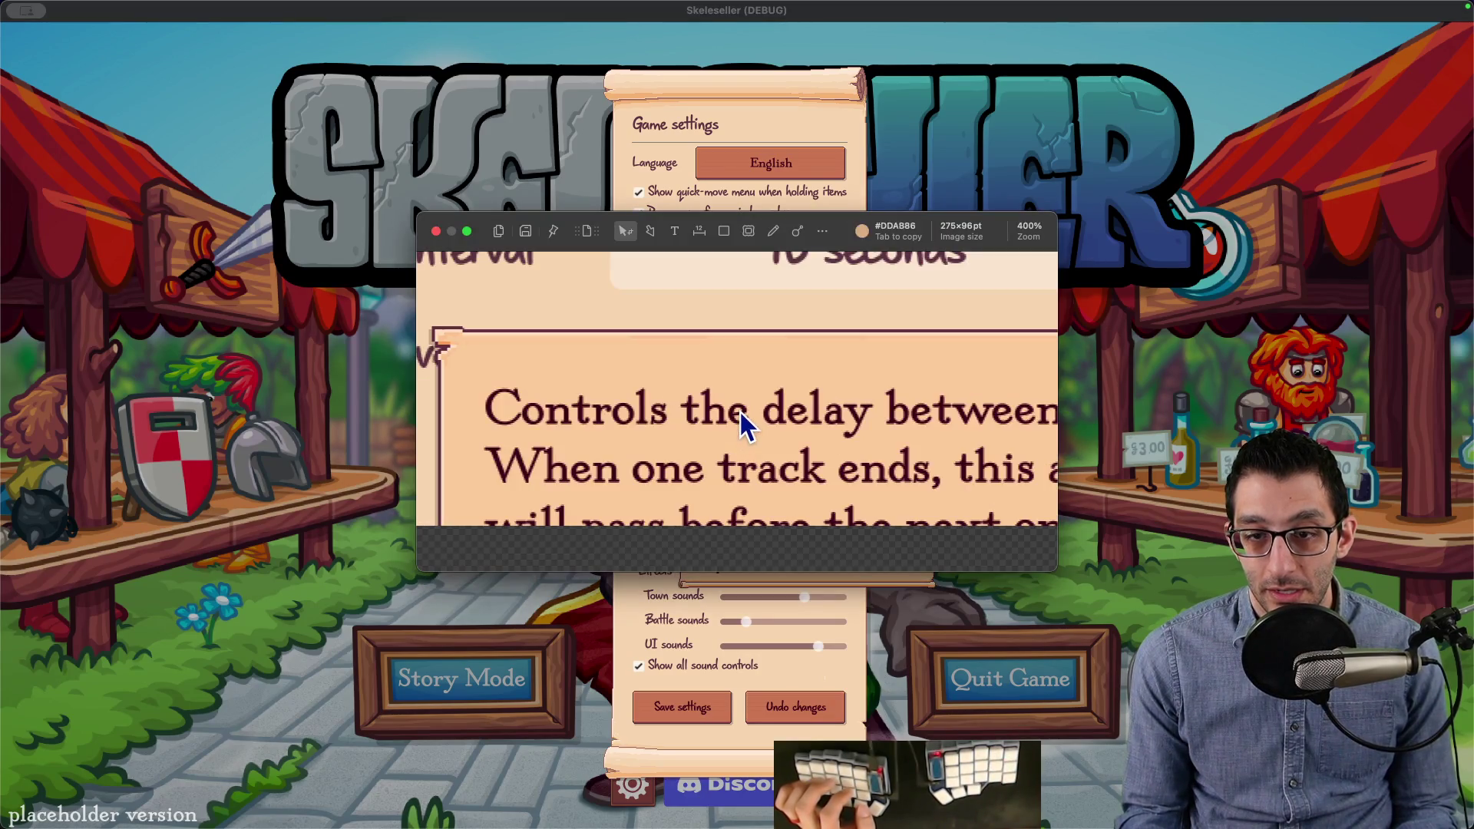
key(Escape)
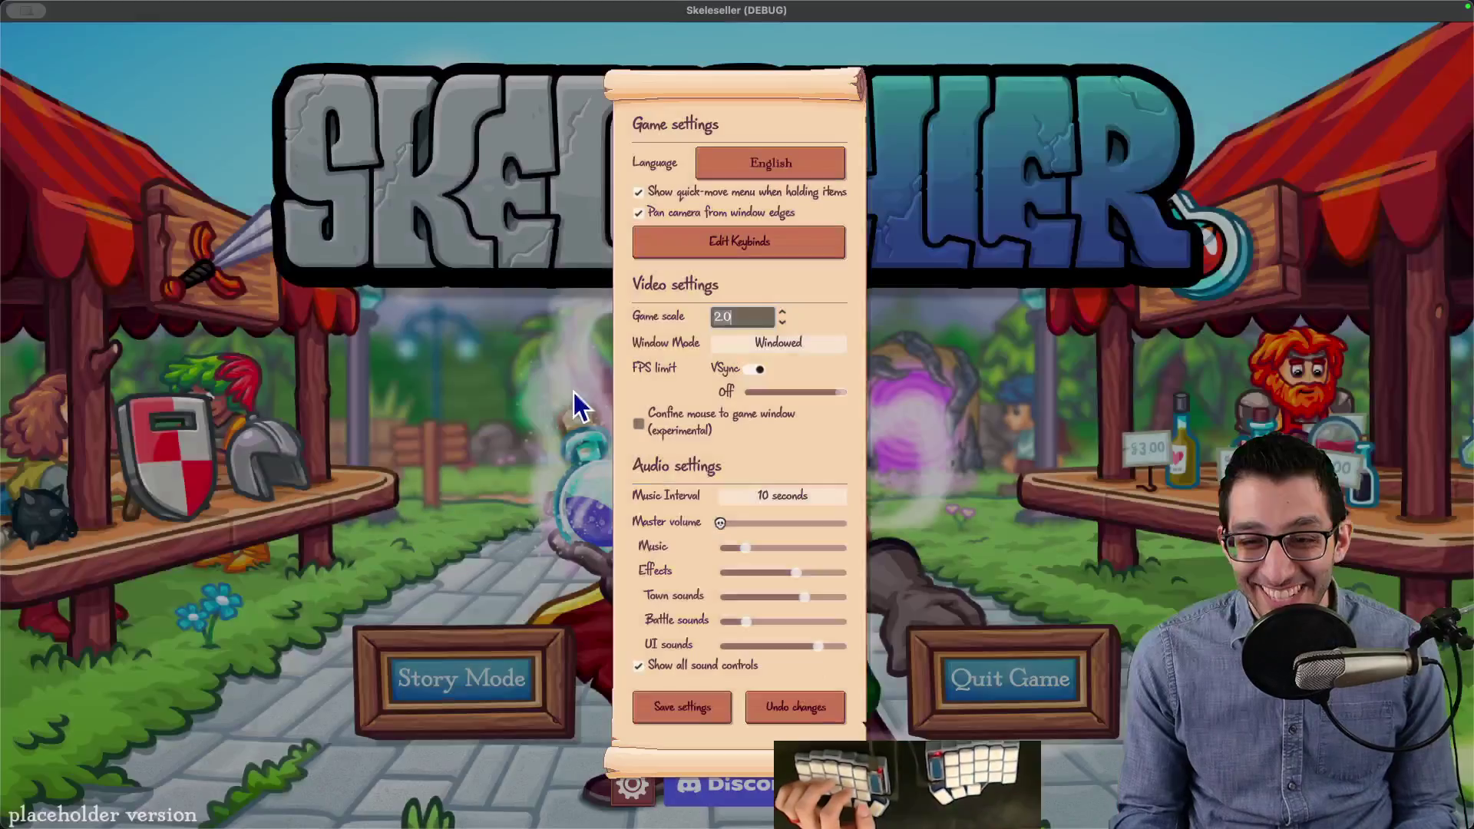
Step: Take a full-screen capture and zoom in to measure around the skull grabber
key(super+shift+3)
scroll(729, 491, up, 5)
scroll(729, 491, down, 5)
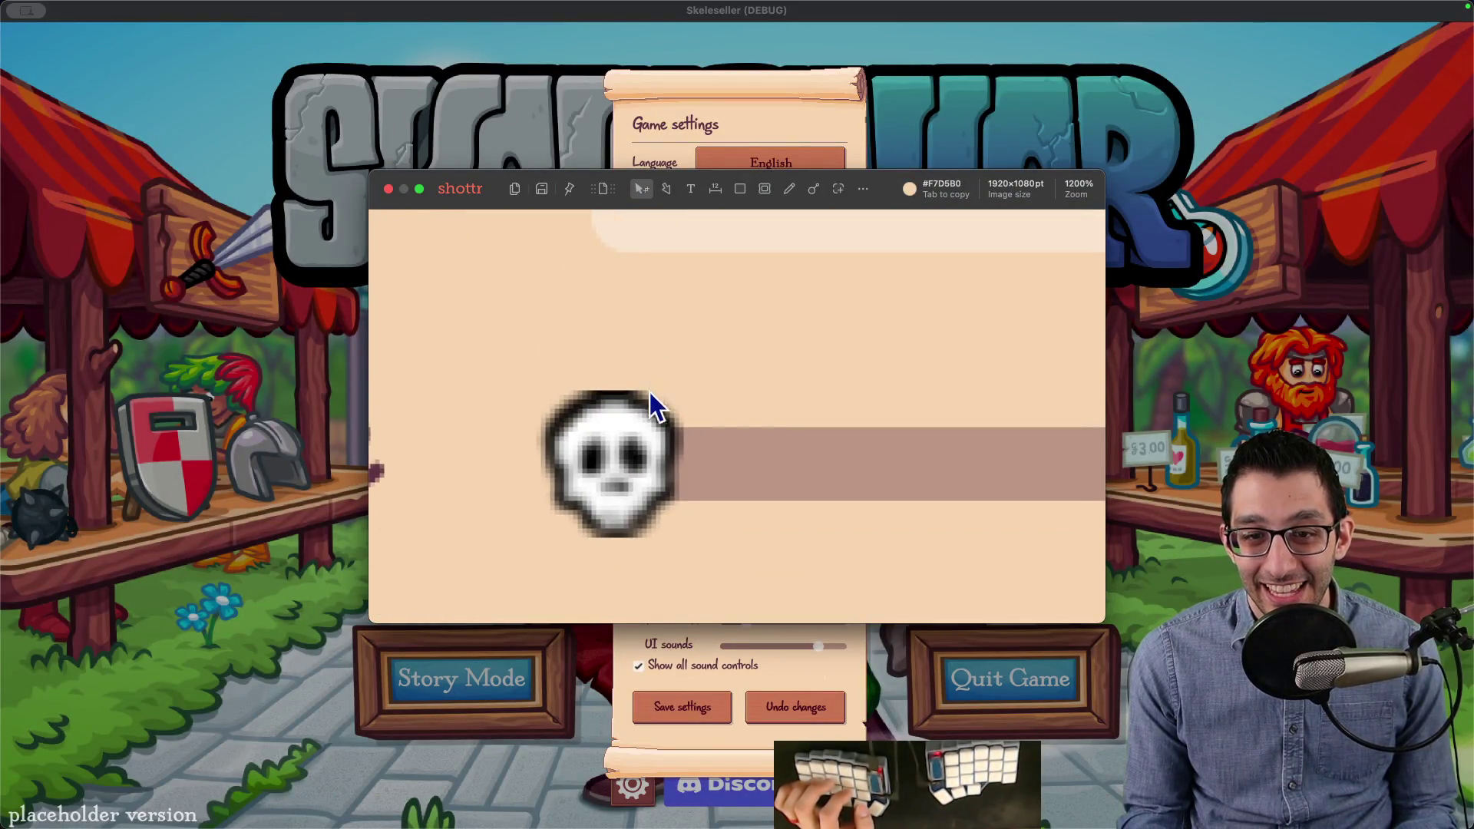
scroll(652, 399, up, 3)
scroll(516, 319, down, 1)
mouse_move(523, 312)
mouse_down()
mouse_move(553, 335)
mouse_move(635, 349)
mouse_up()
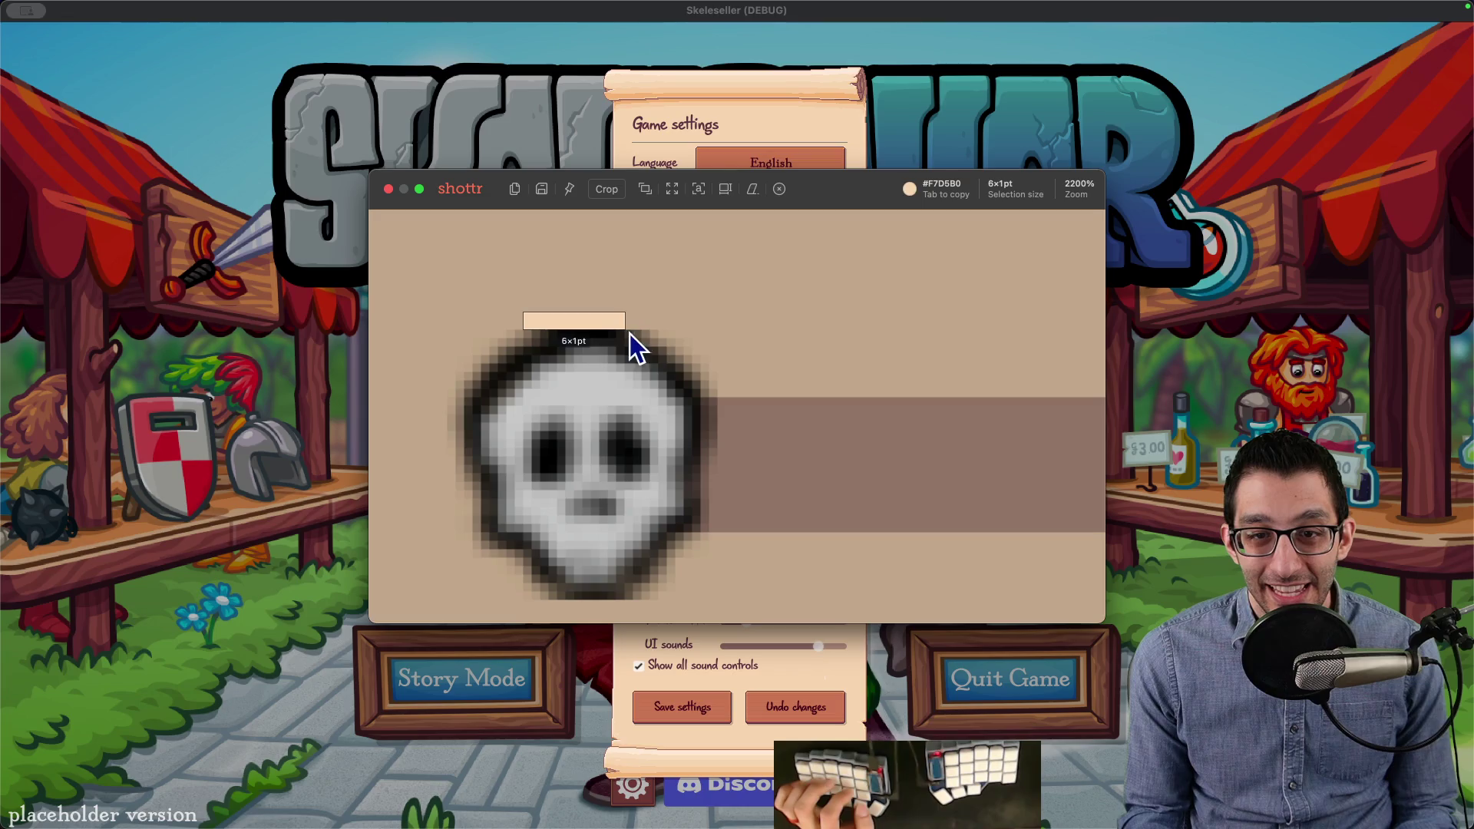
key(Escape)
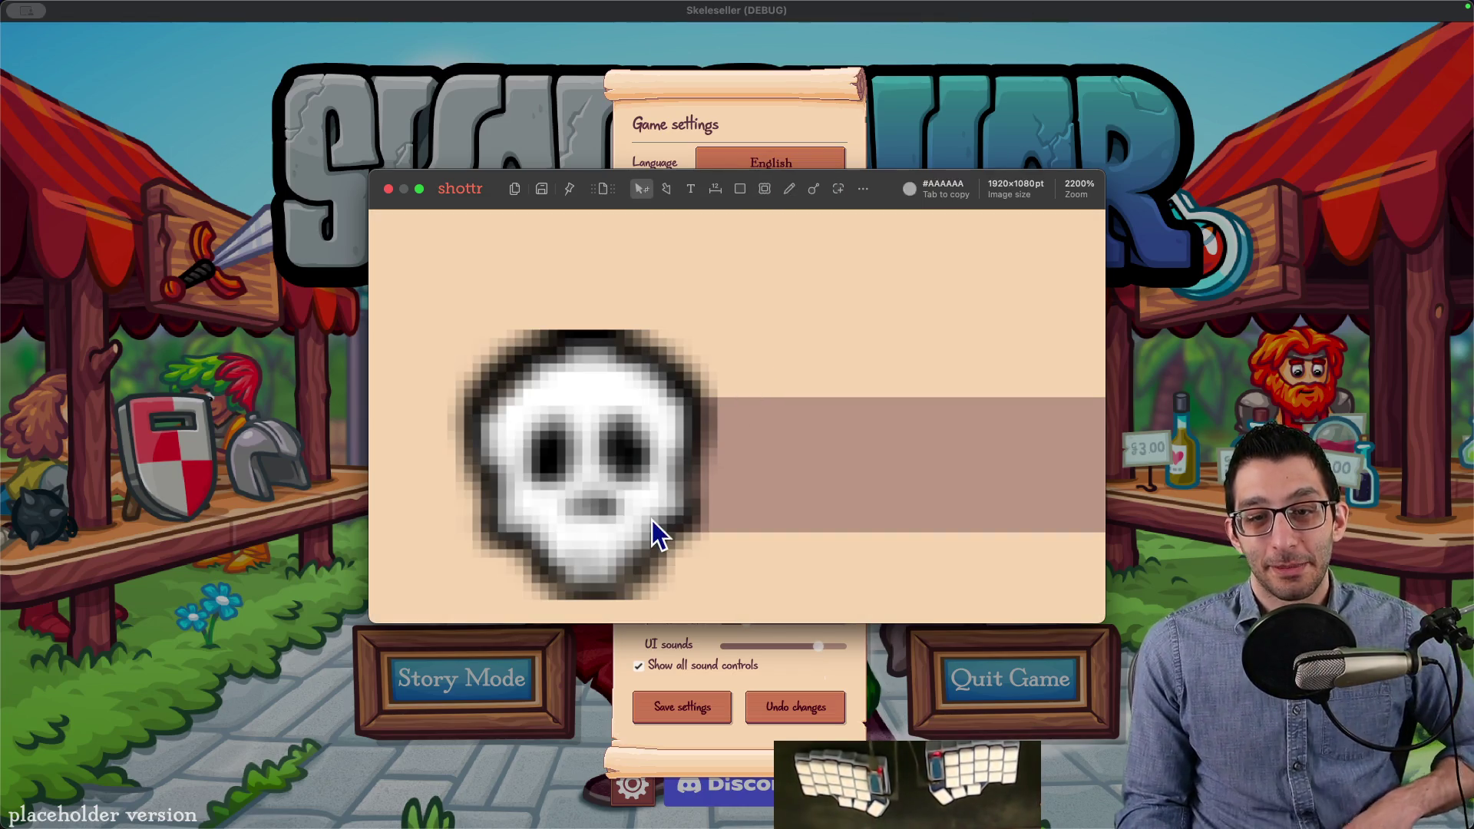
mouse_move(936, 783)
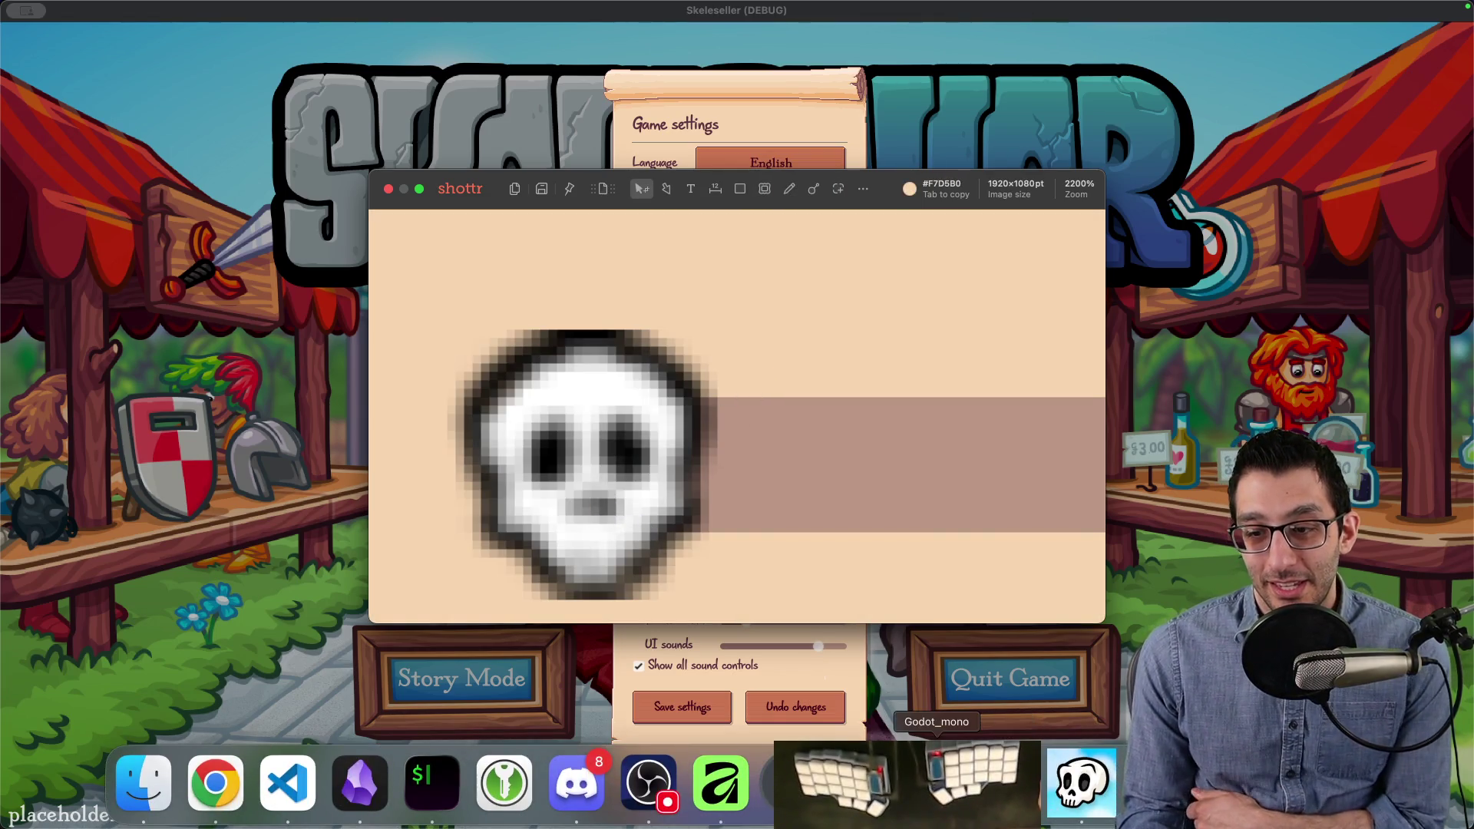
click(792, 783)
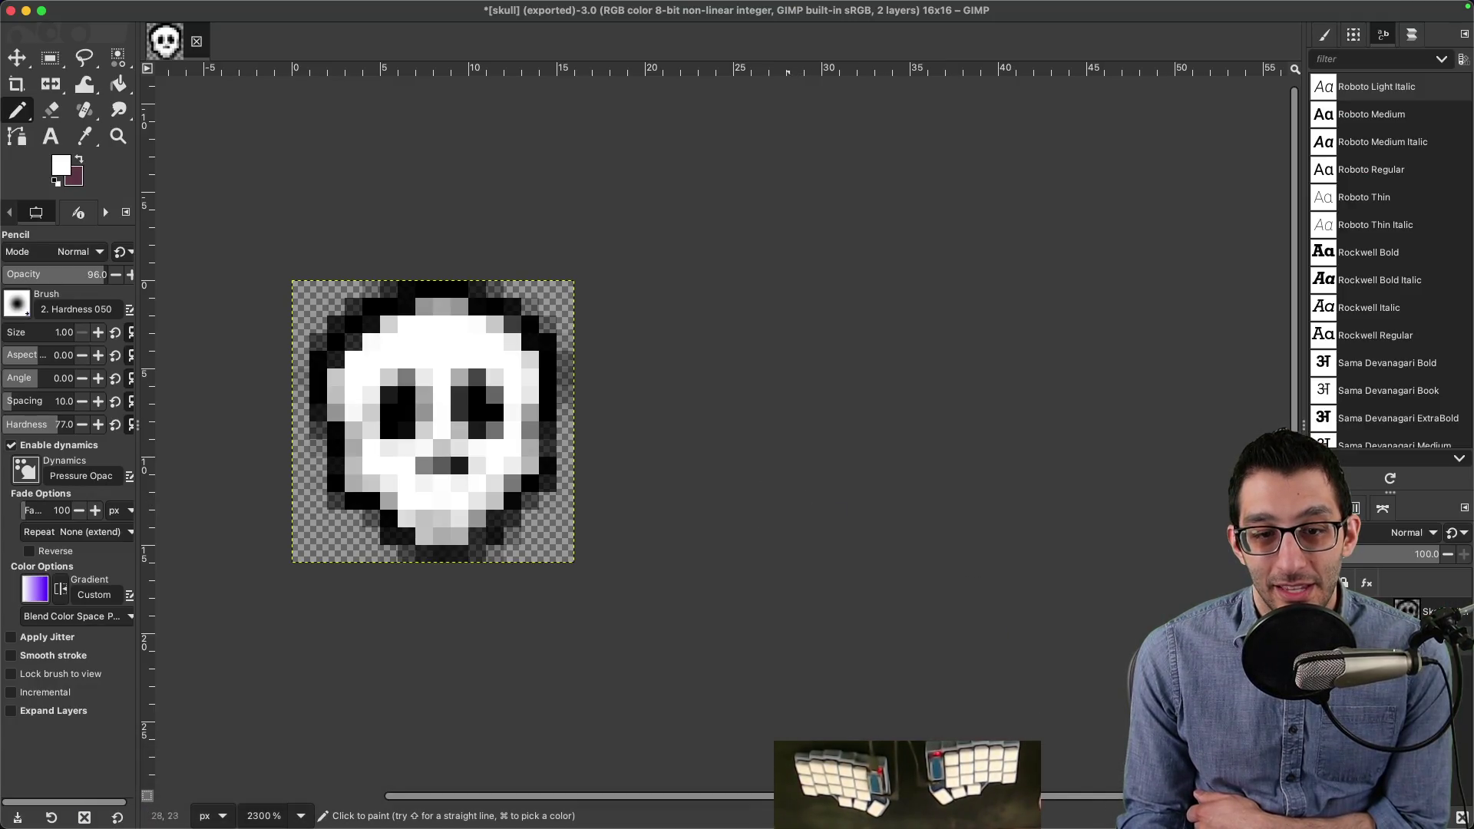
Step: Change the MasterVolume slider's texture filter from Inherit to Linear in Godot, then return to the running game
click(936, 783)
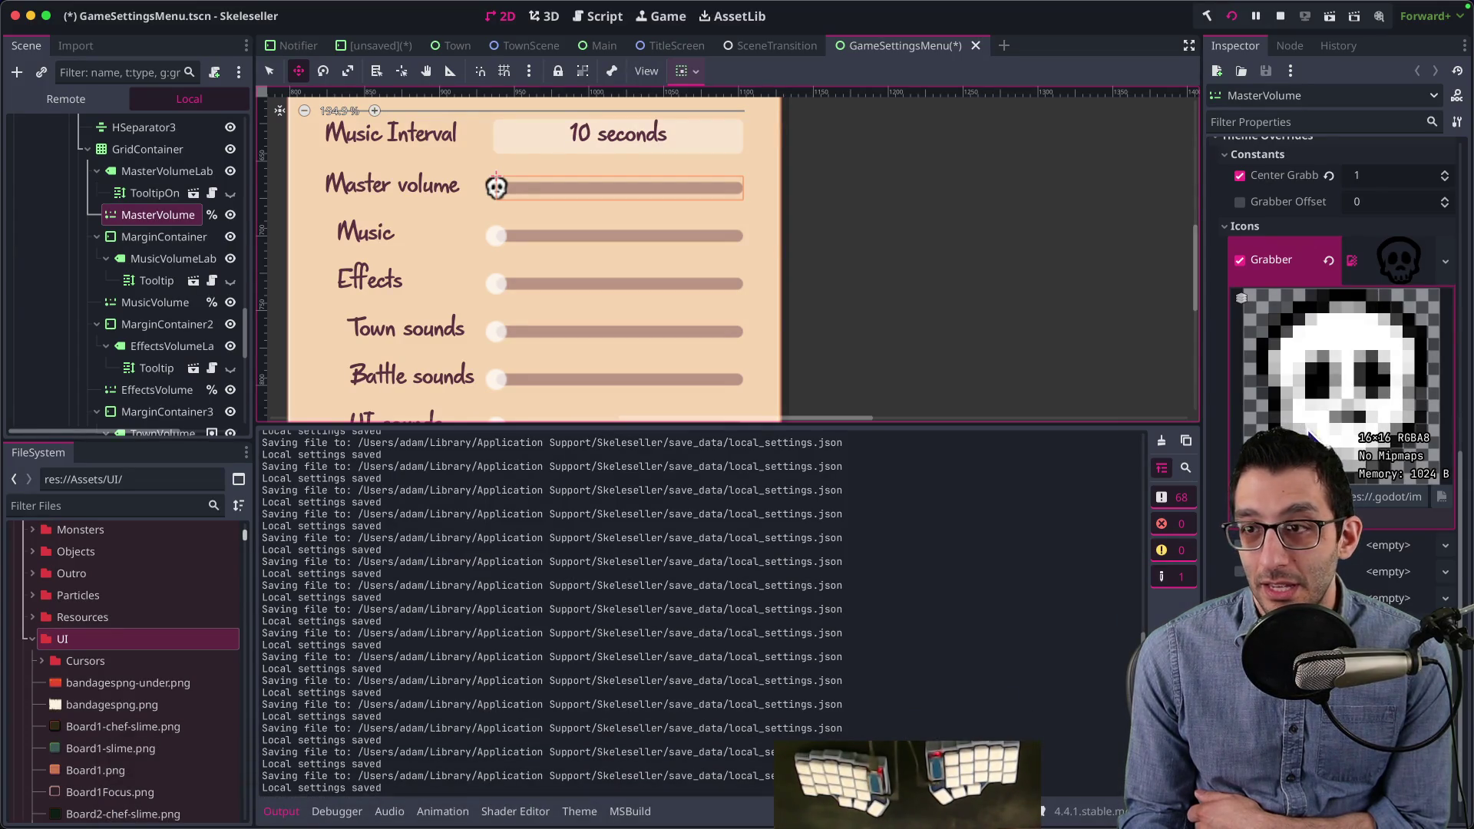
scroll(1307, 432, up, 15)
click(1348, 188)
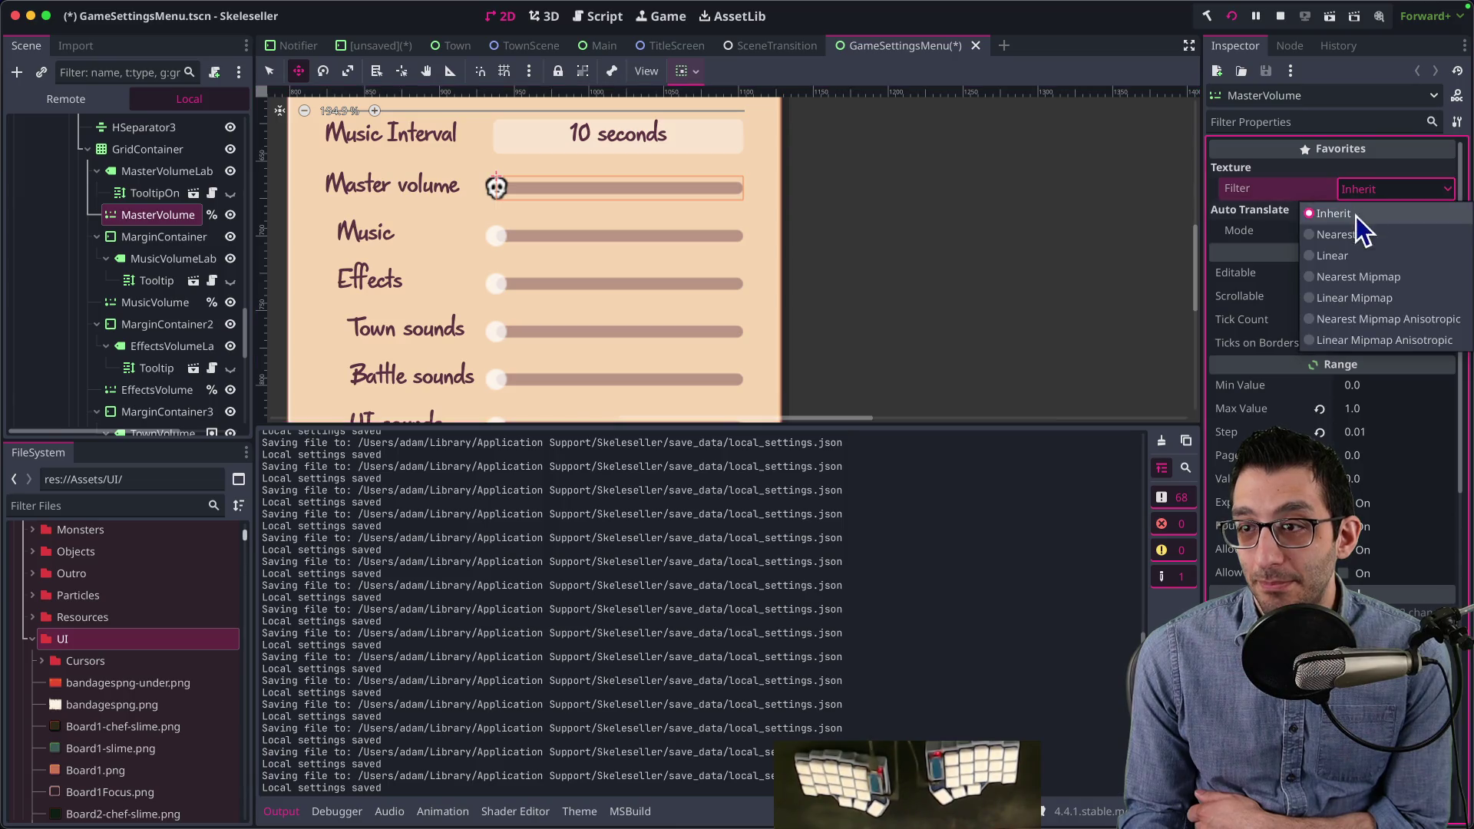
click(1351, 255)
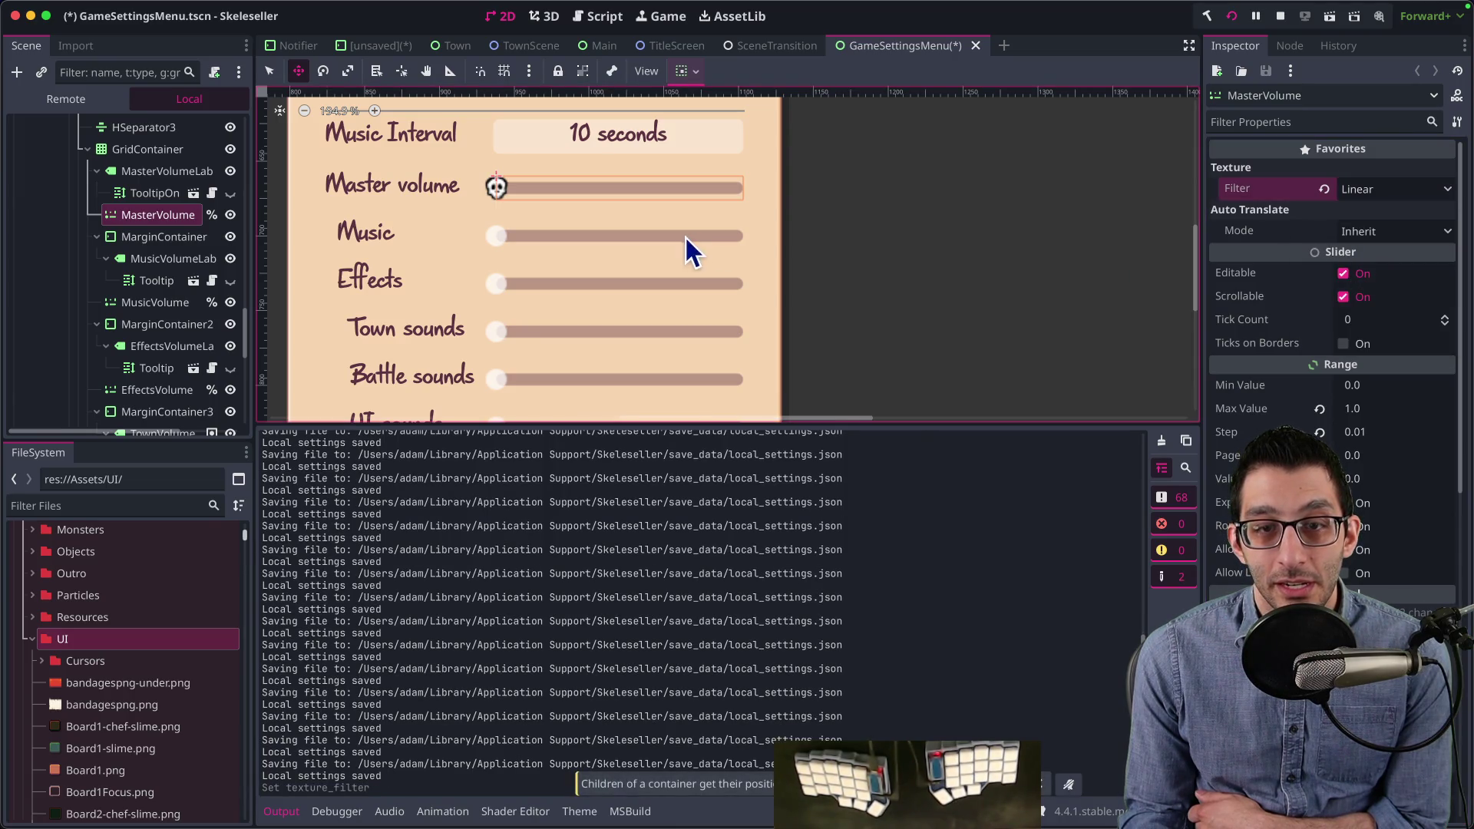
click(1069, 790)
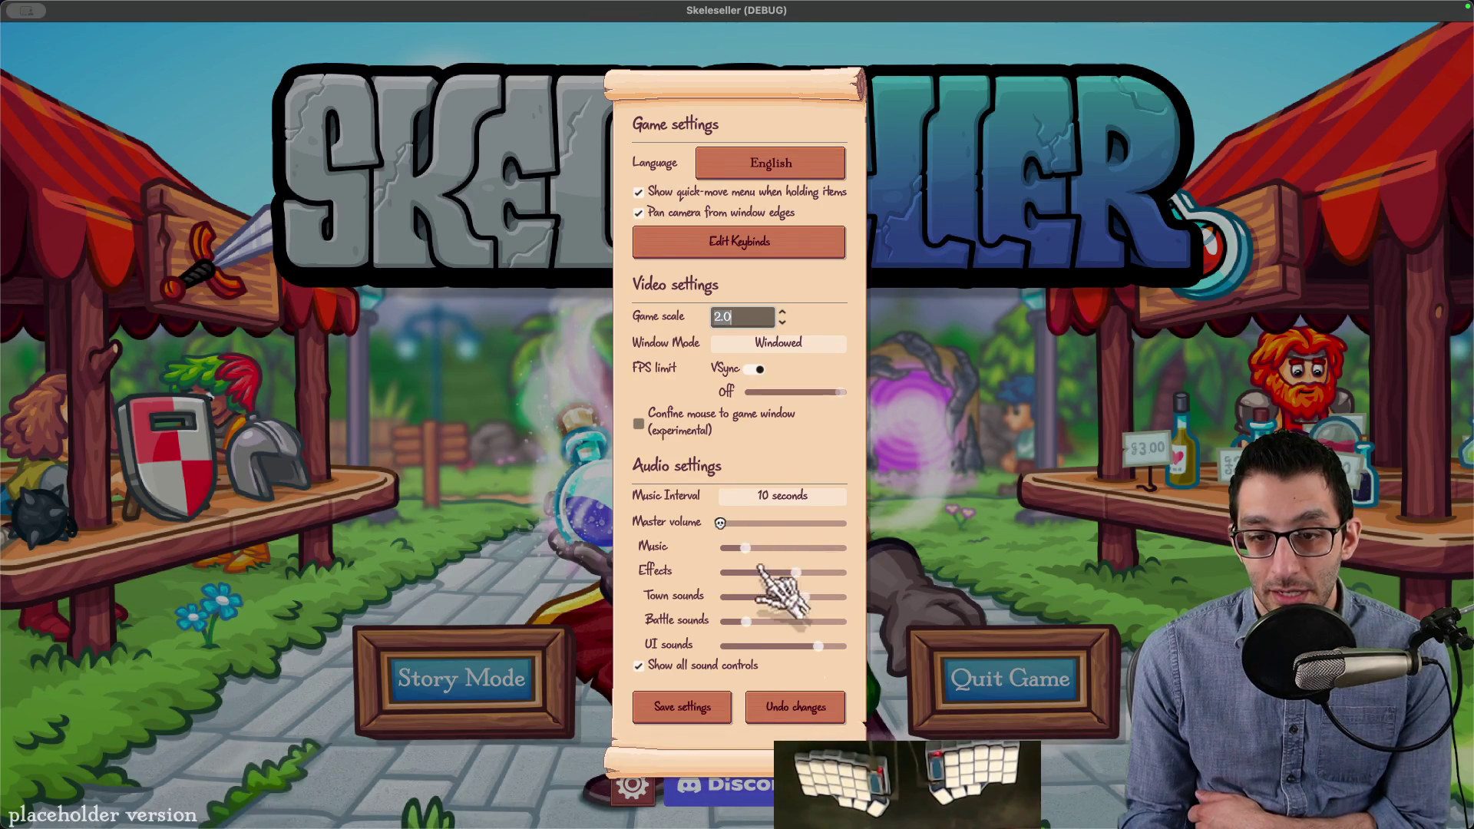
Step: Capture a close-up of the Master volume slider and zoom in to inspect the smoothed skull
mouse_move(704, 605)
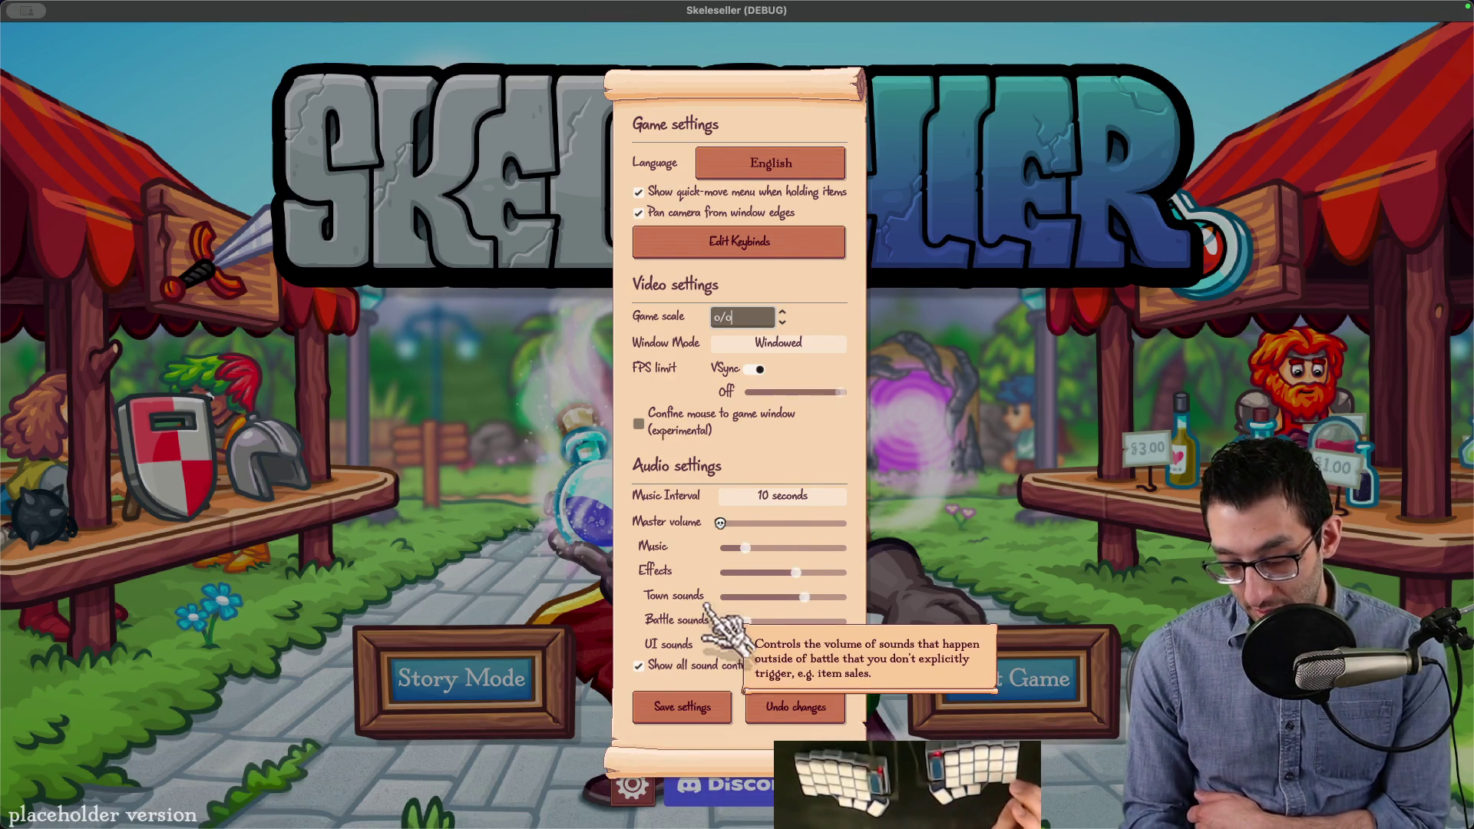
key(super+shift+4)
mouse_move(638, 485)
mouse_down()
mouse_move(818, 596)
mouse_move(881, 605)
mouse_up()
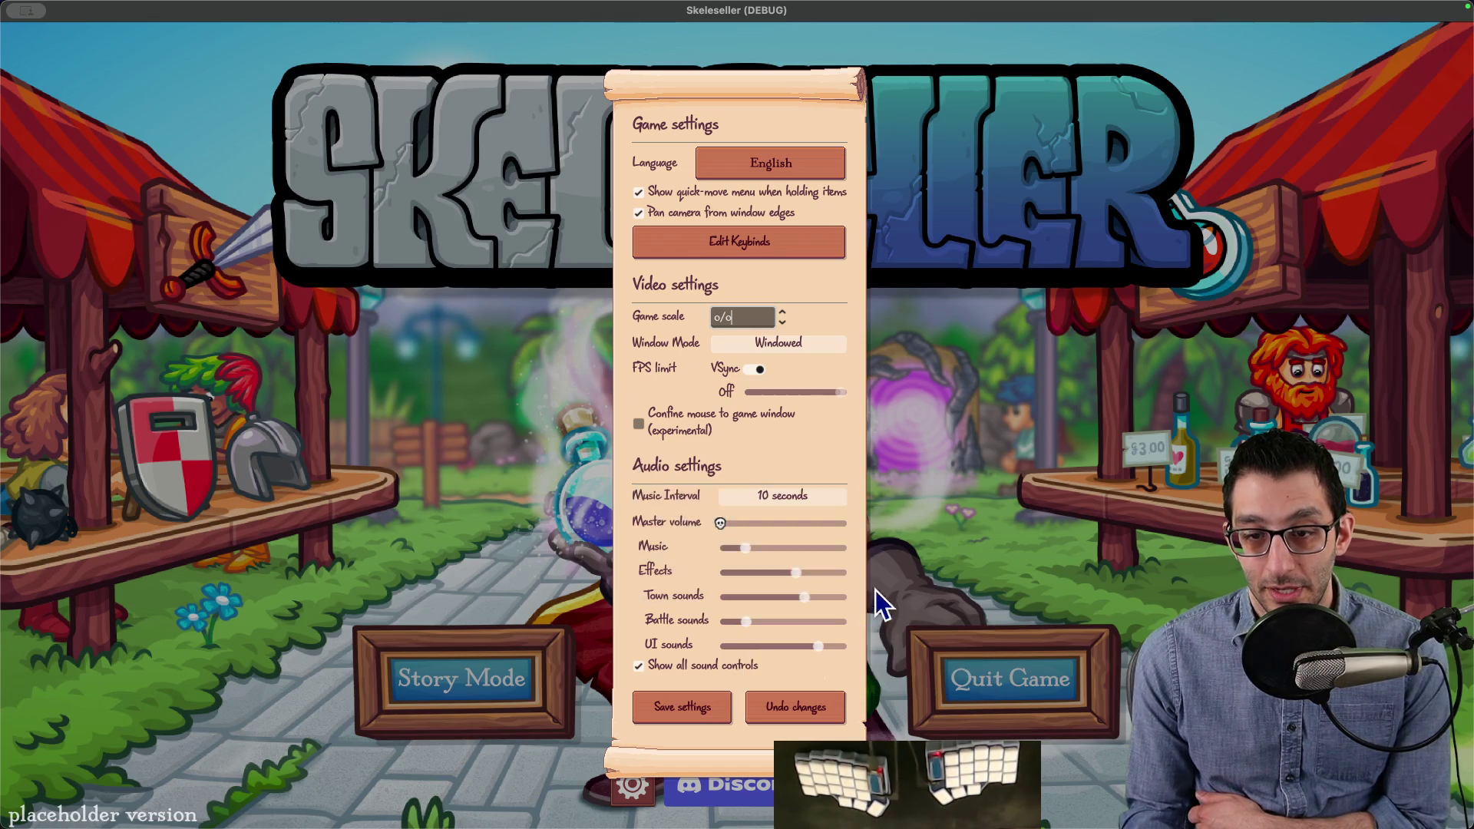
scroll(664, 352, up, 3)
scroll(629, 422, down, 2)
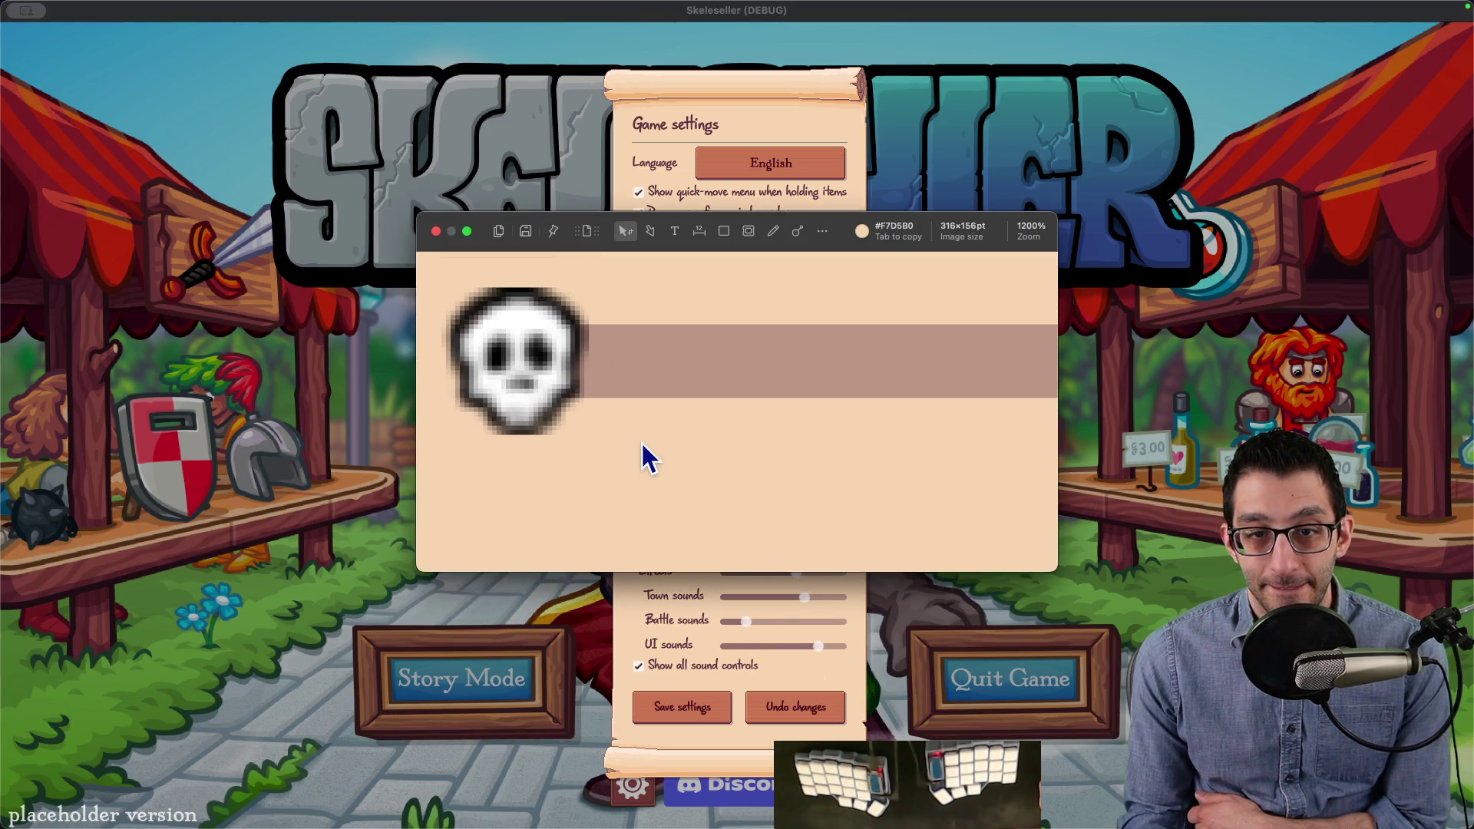
mouse_move(865, 791)
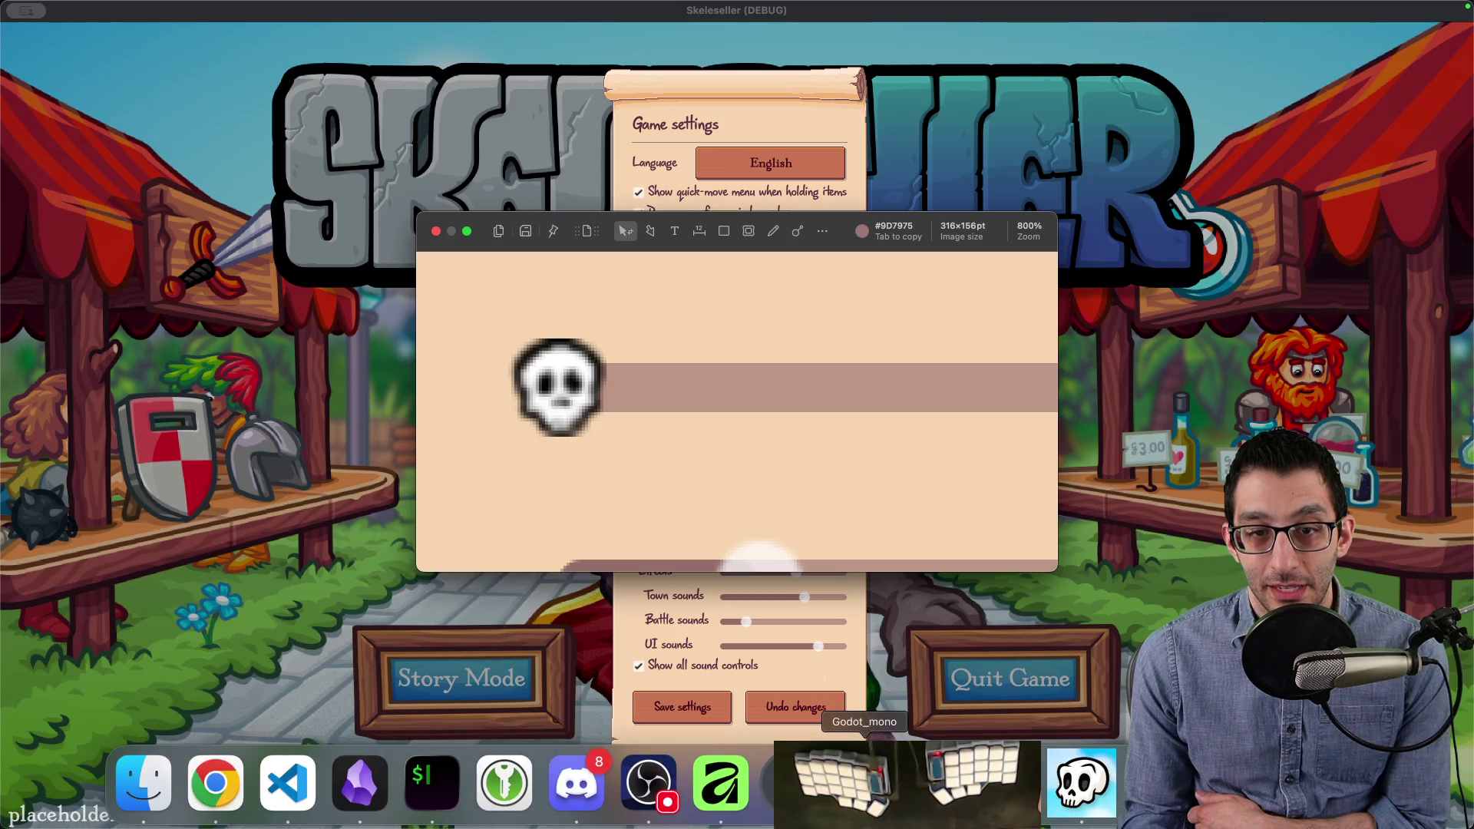
click(1081, 783)
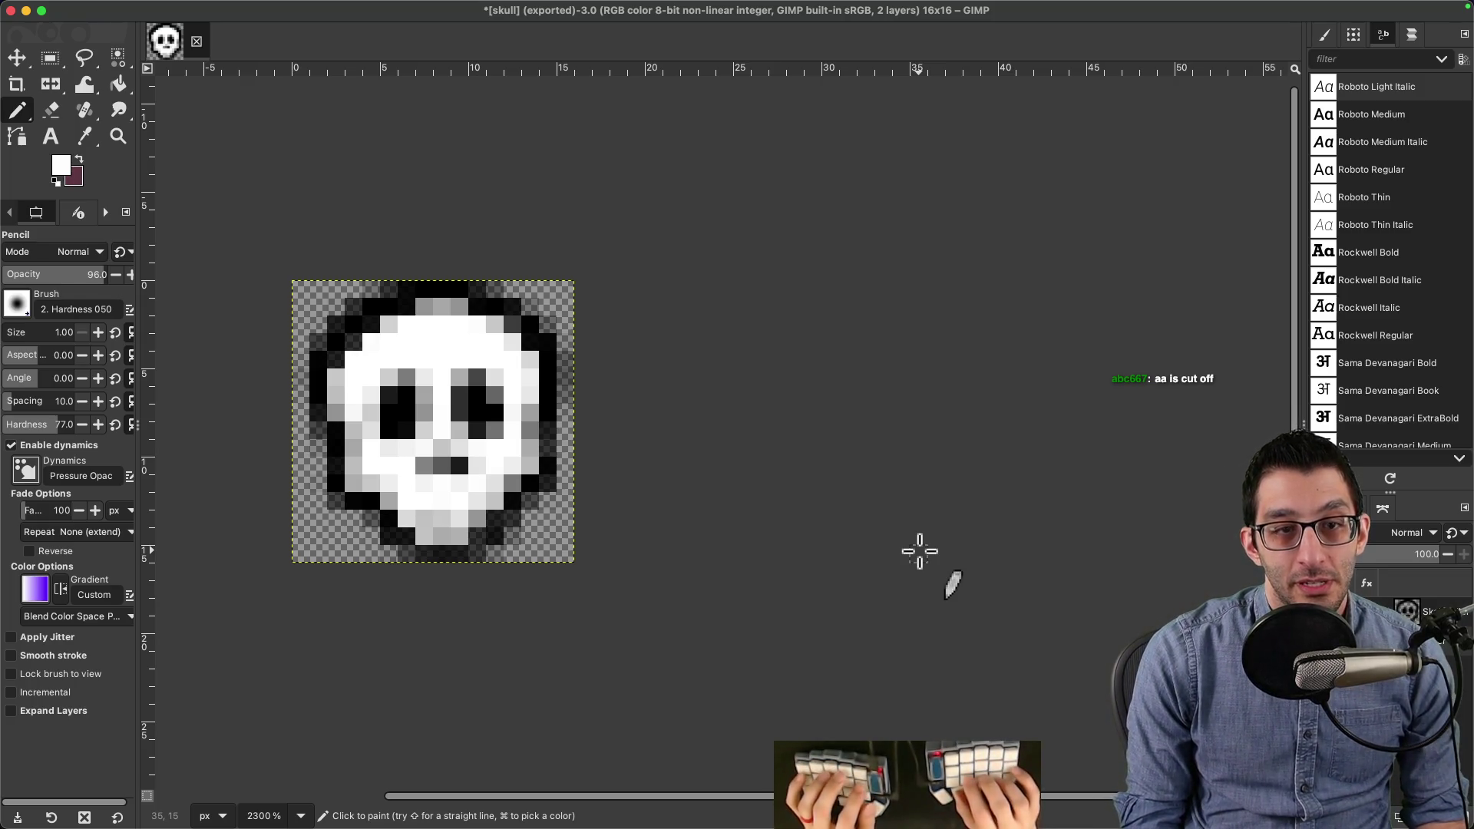
Step: In Affinity, start enlarging the skull document's canvas height, anchored to the bottom centre
mouse_move(852, 821)
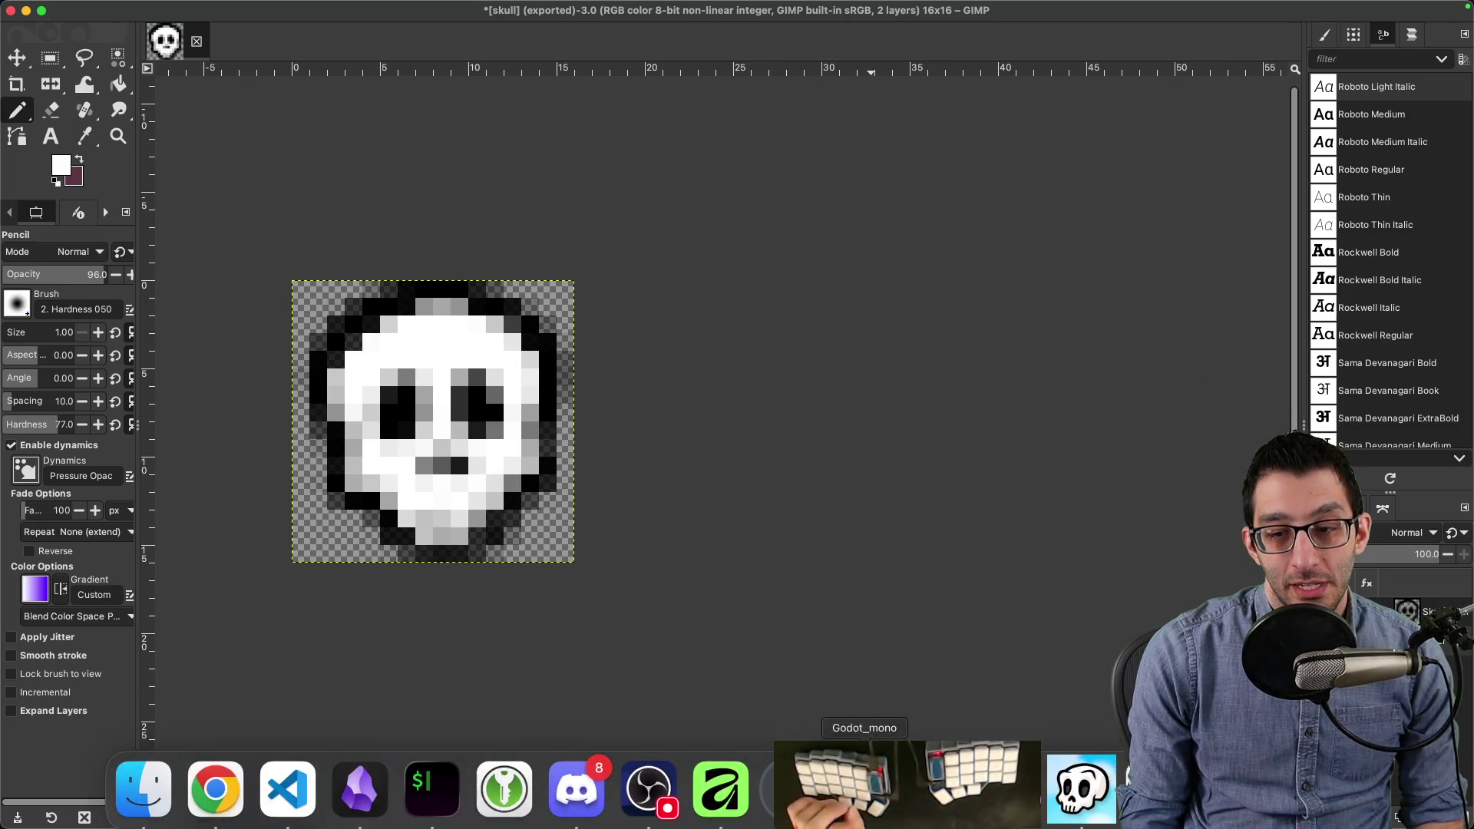
click(690, 790)
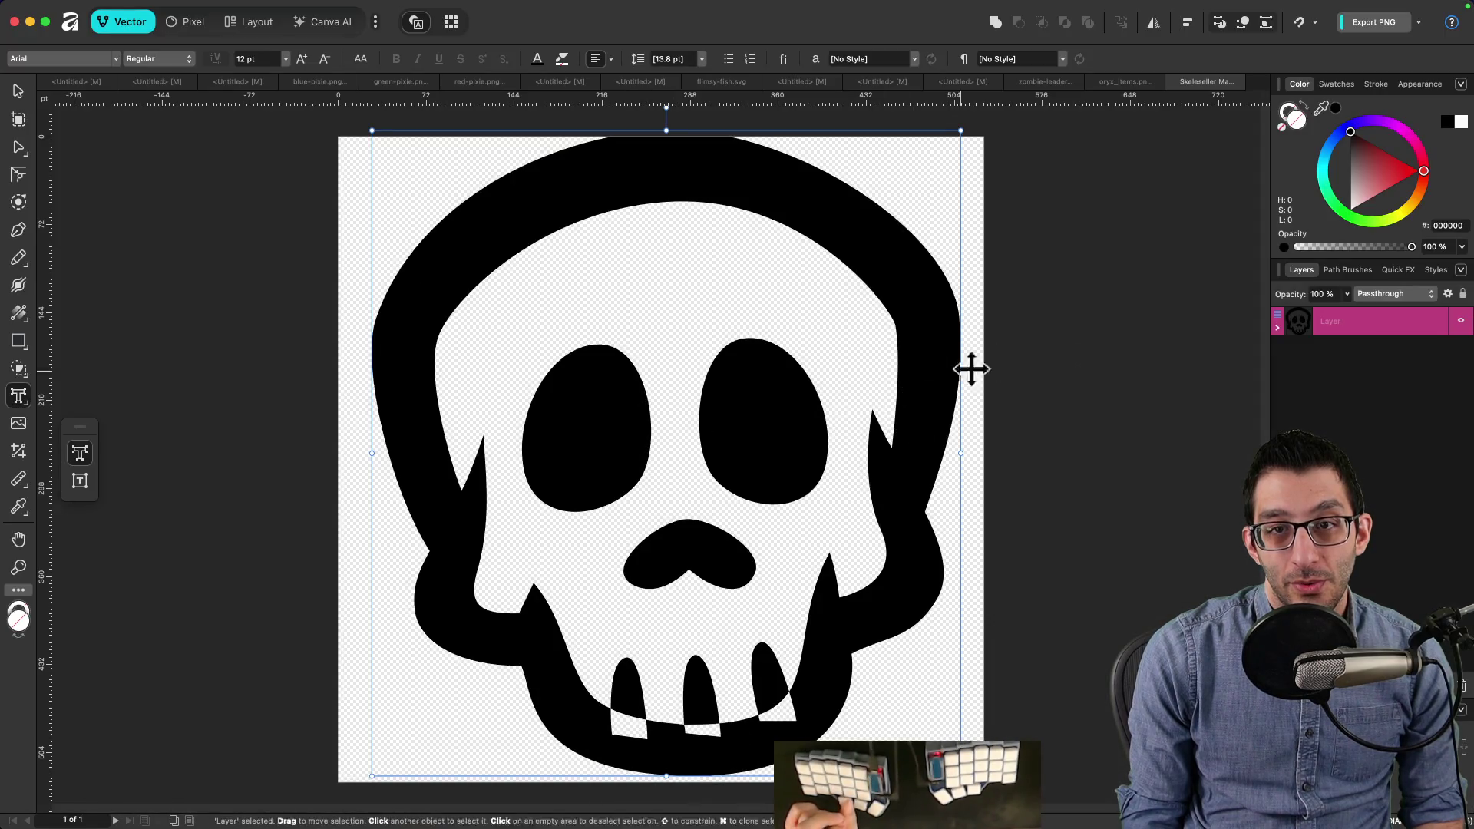
click(1068, 341)
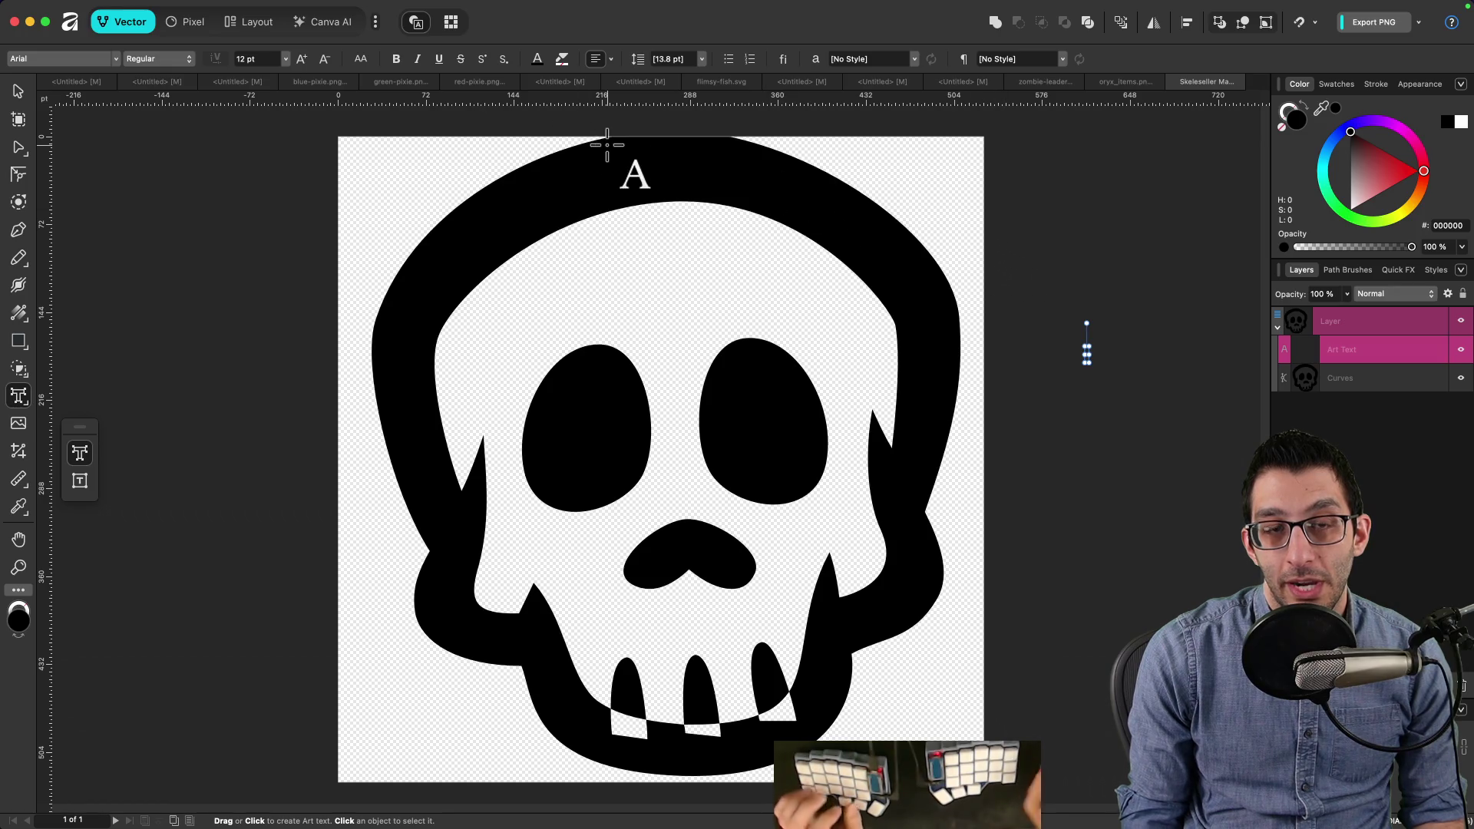
key(super+alt+c)
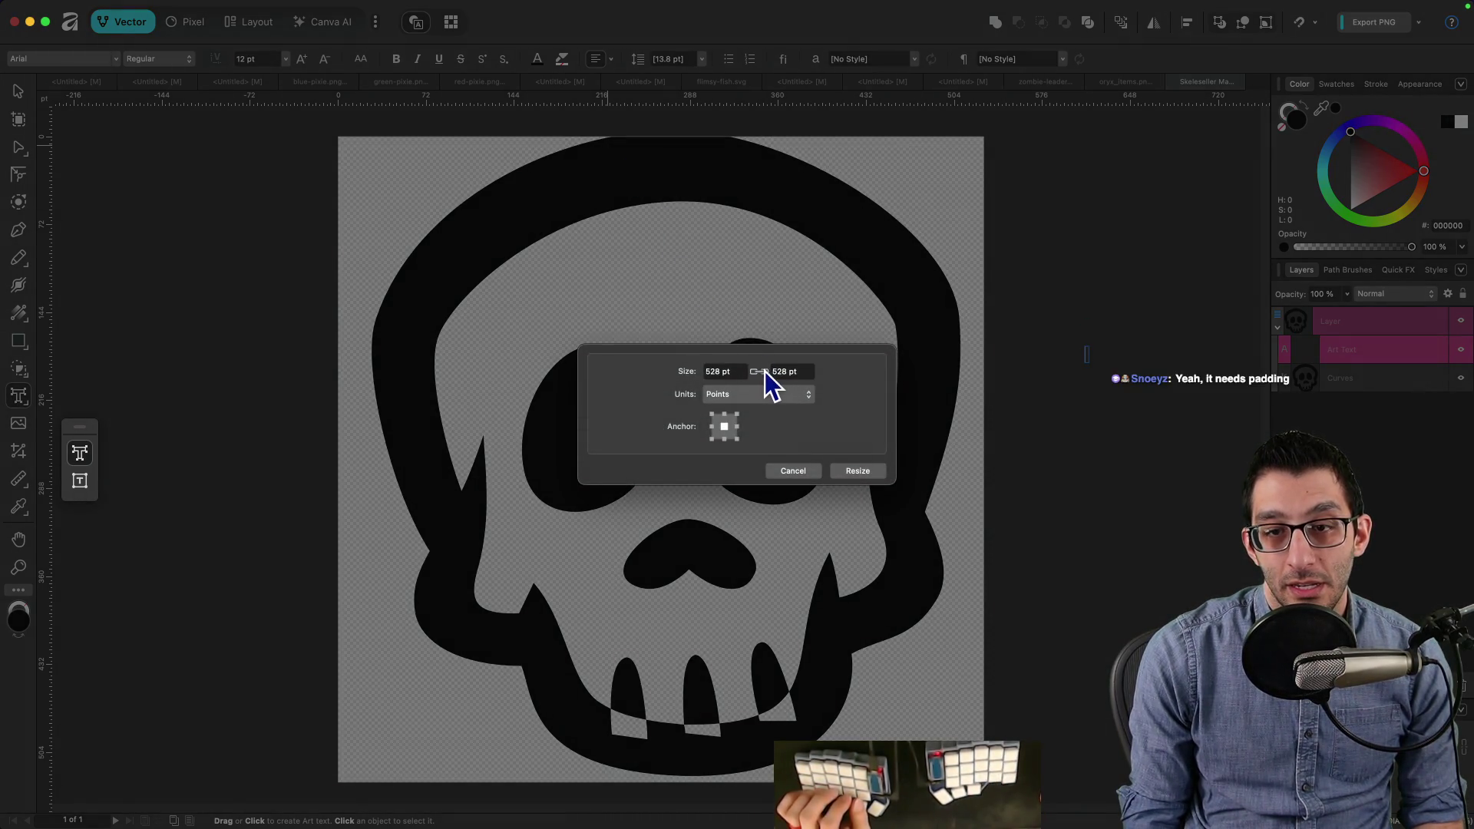
click(799, 372)
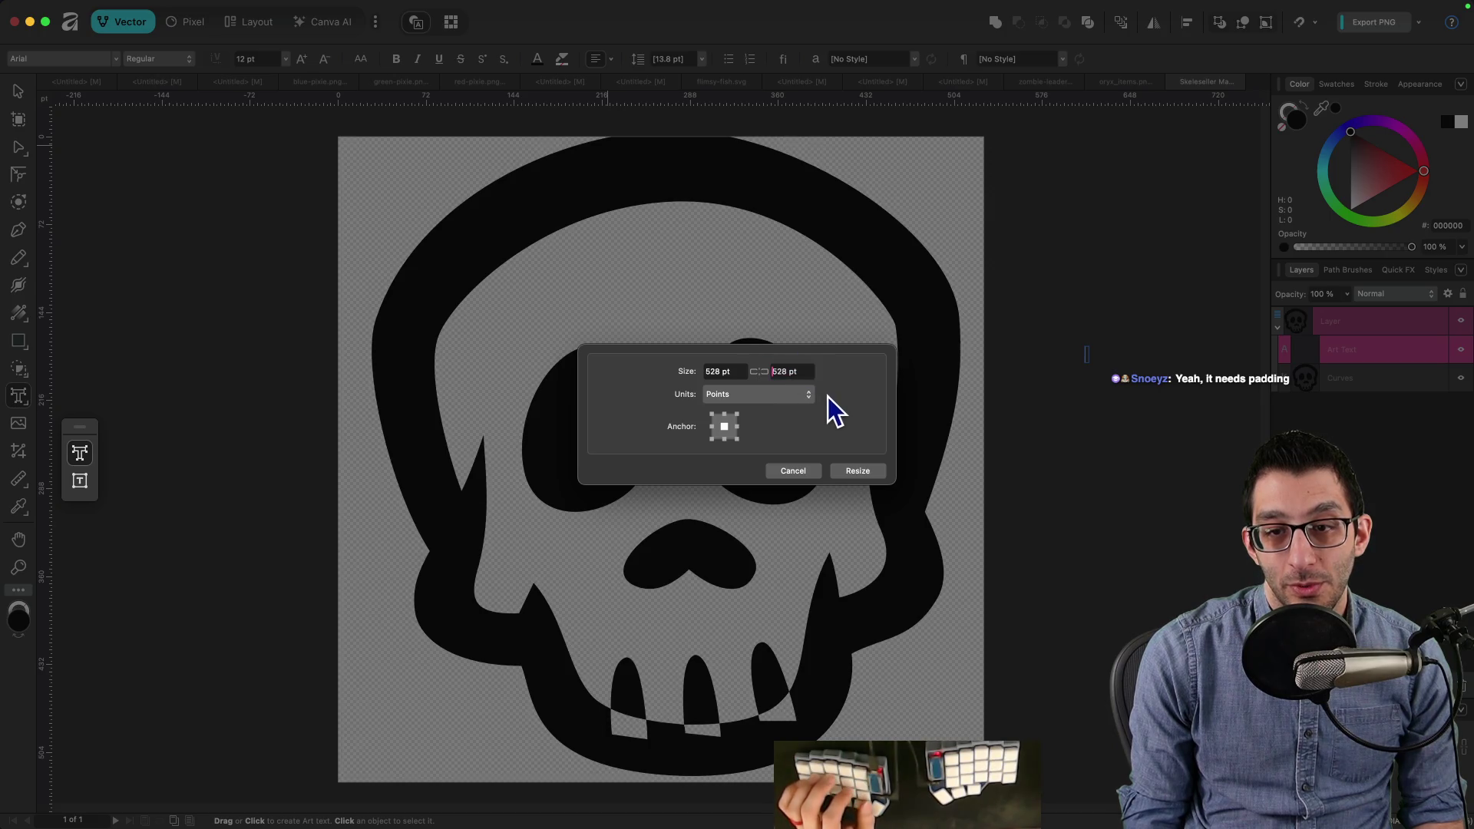
text(534)
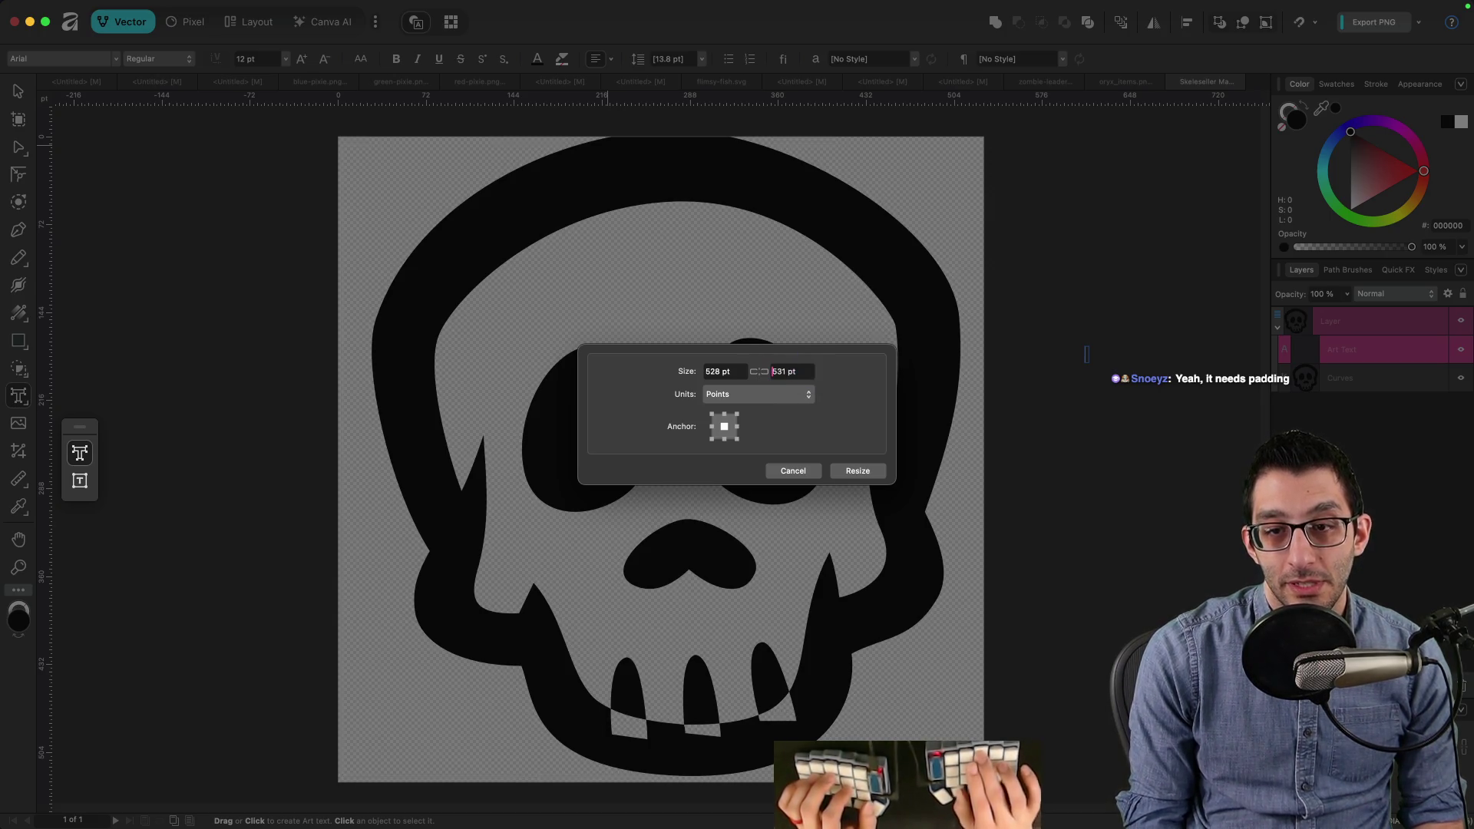
text(546)
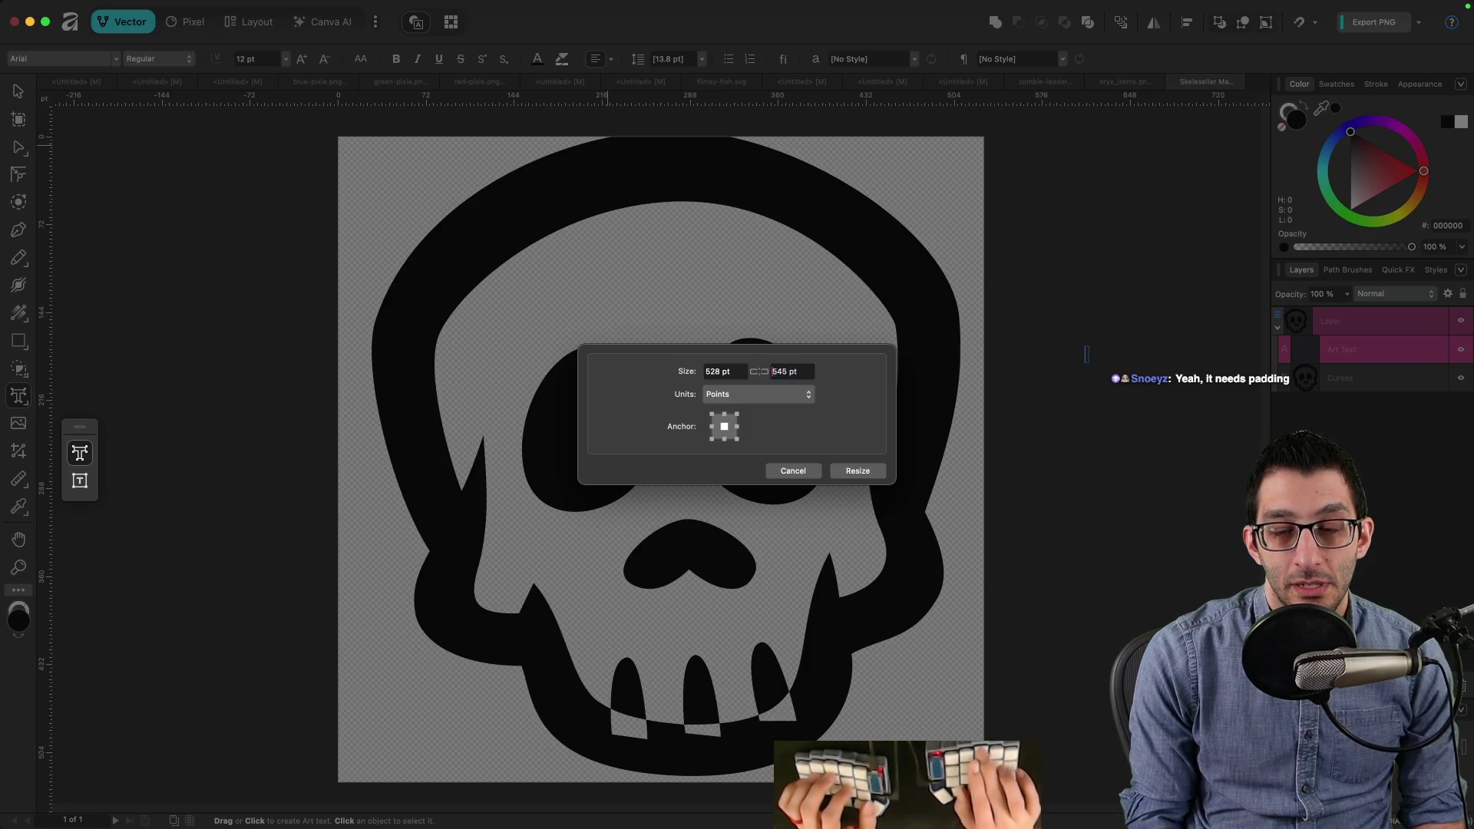
click(725, 441)
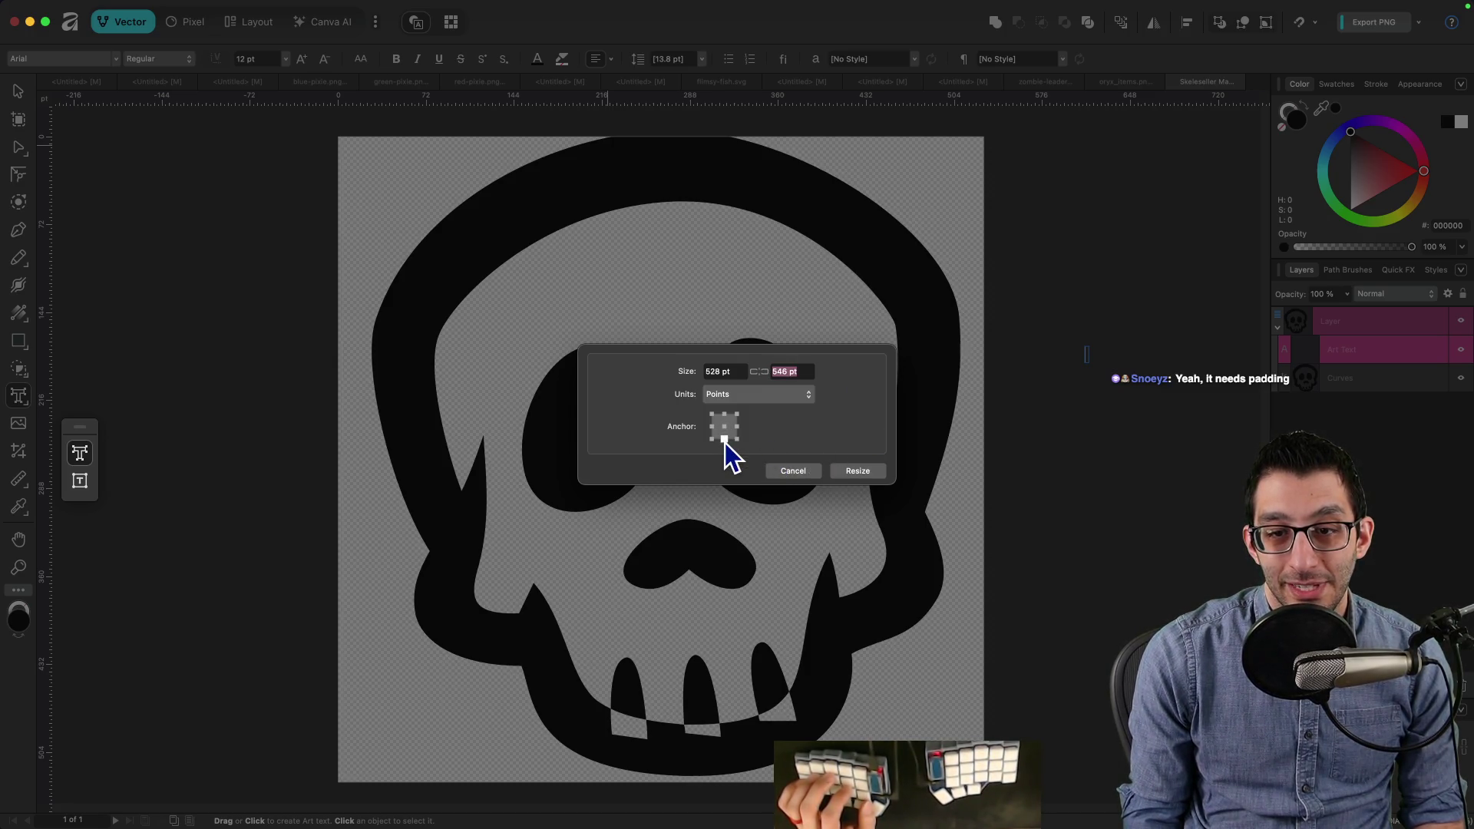
click(856, 470)
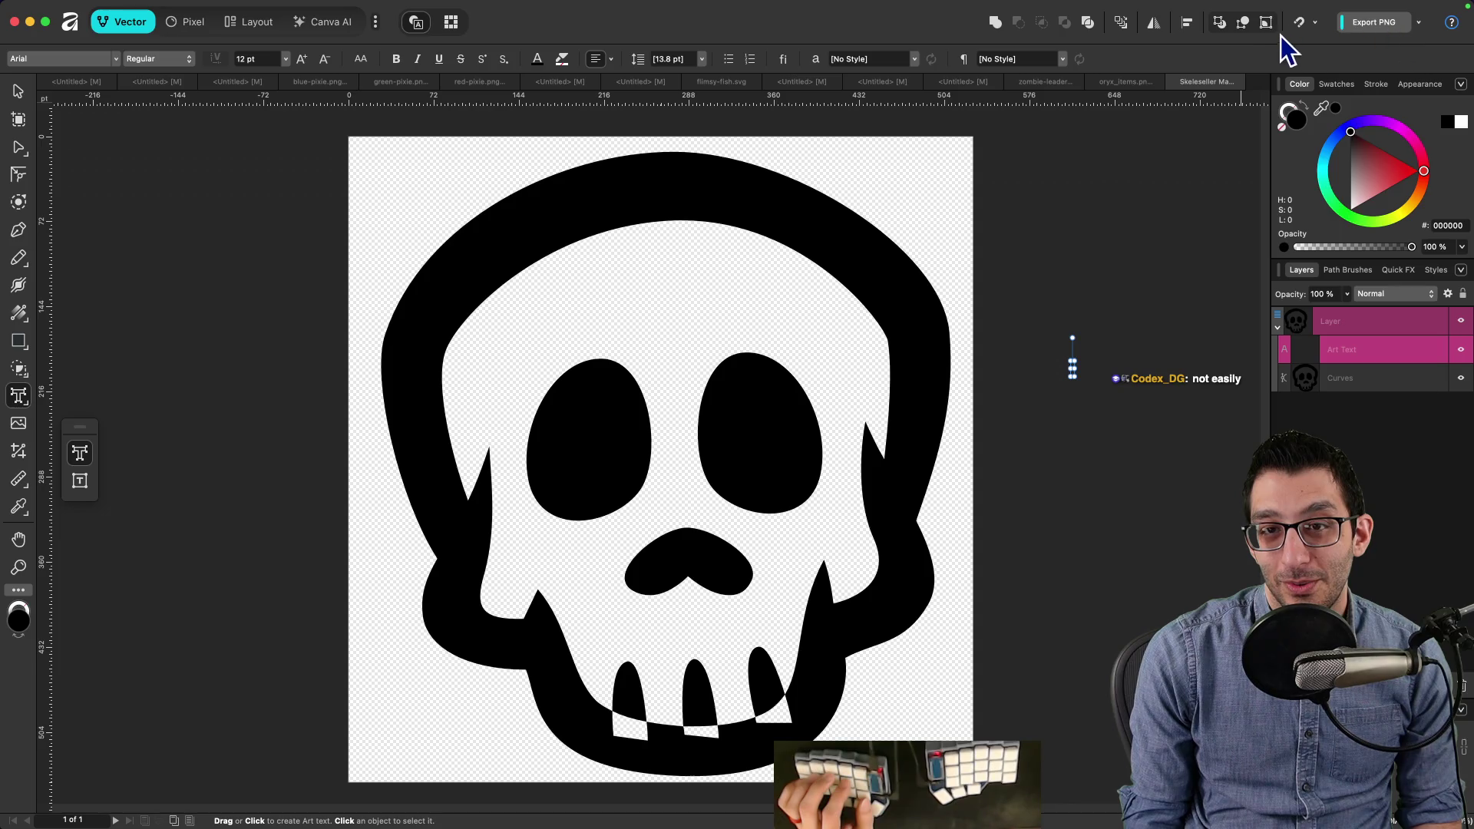
Step: Increase the canvas height to 540 pt, then to 550 pt
key(super+alt+c)
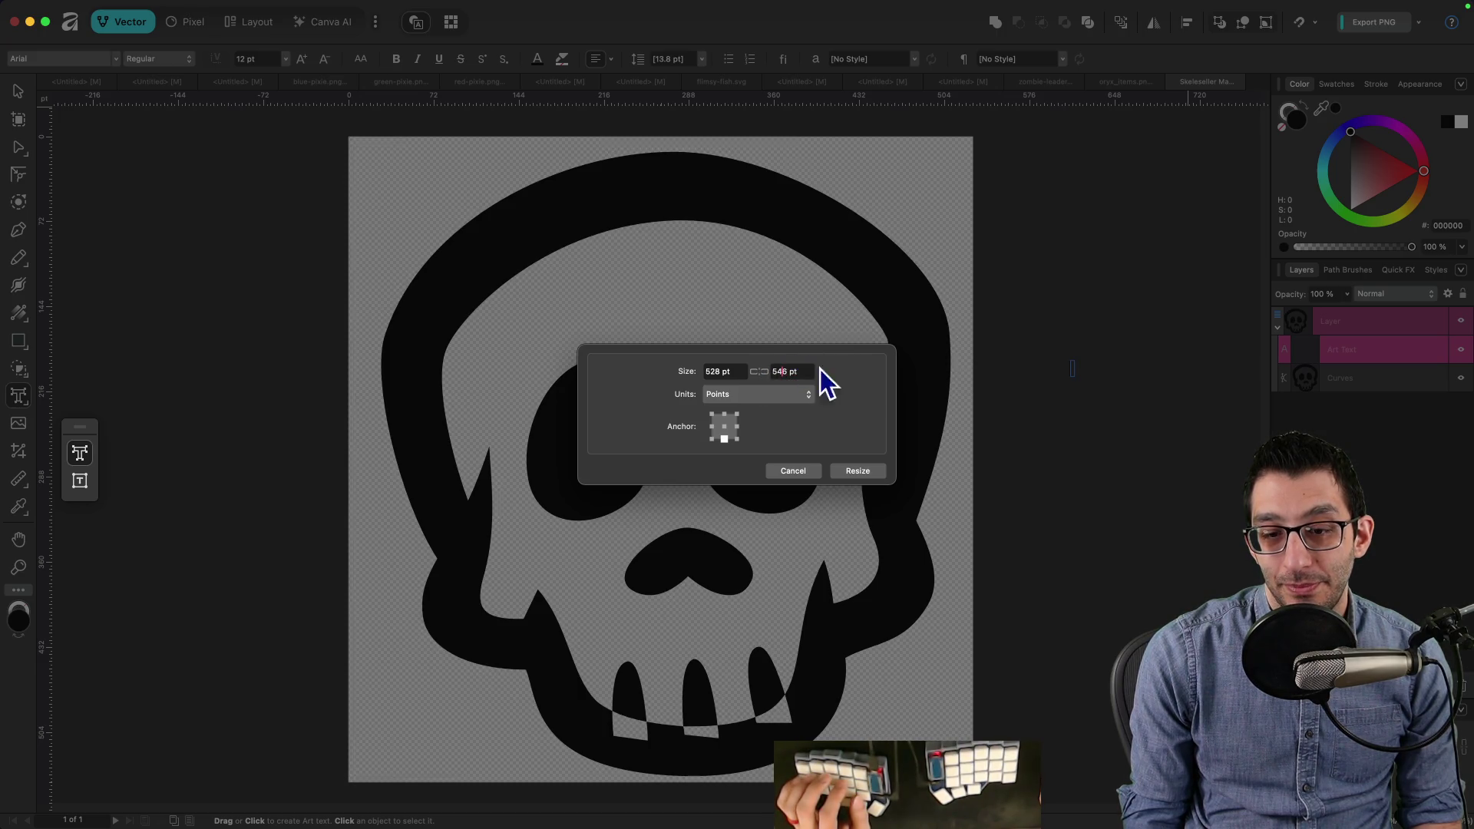
text(540)
click(850, 469)
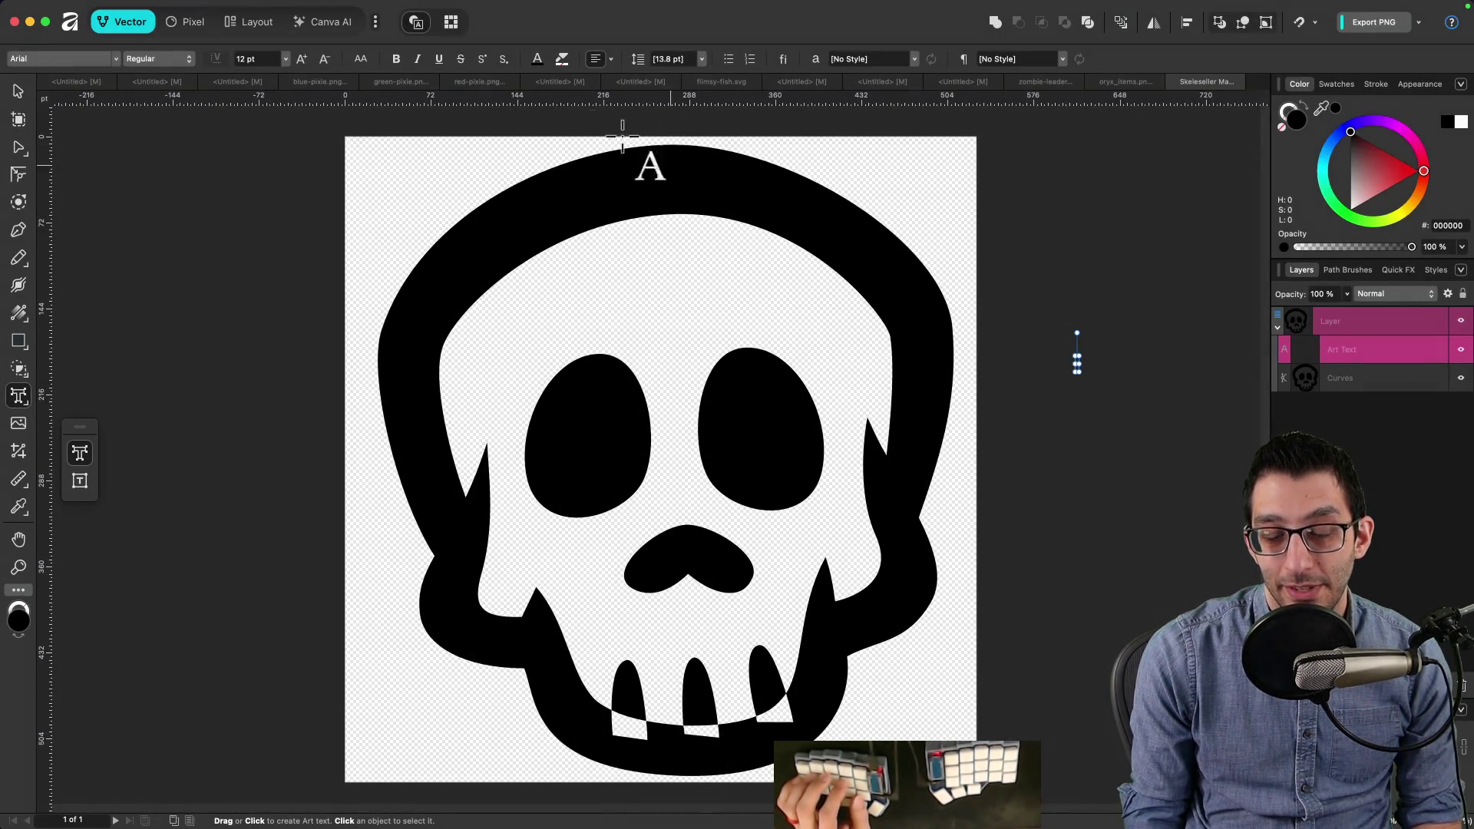
key(super+alt+i)
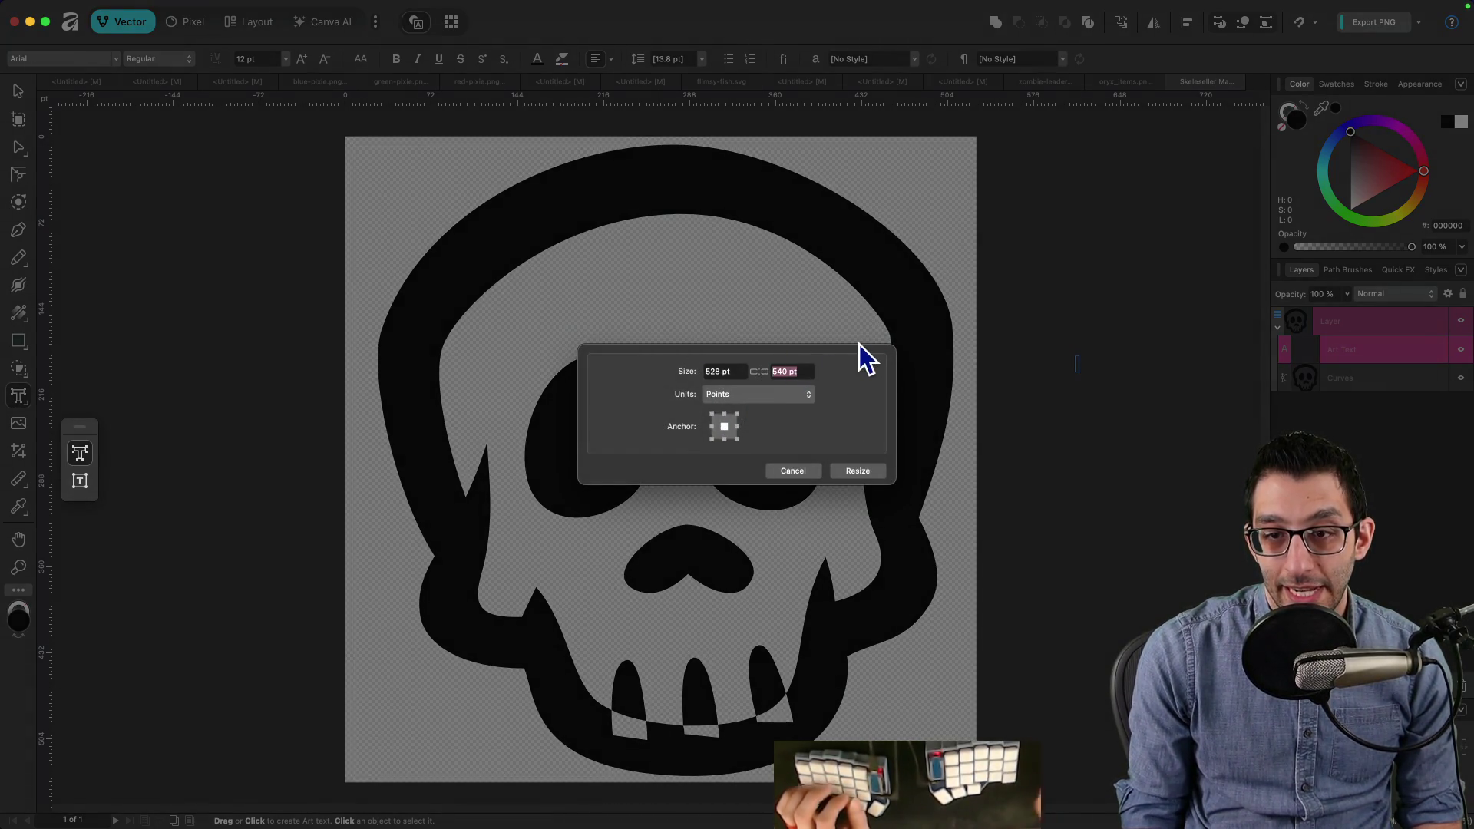
text(550)
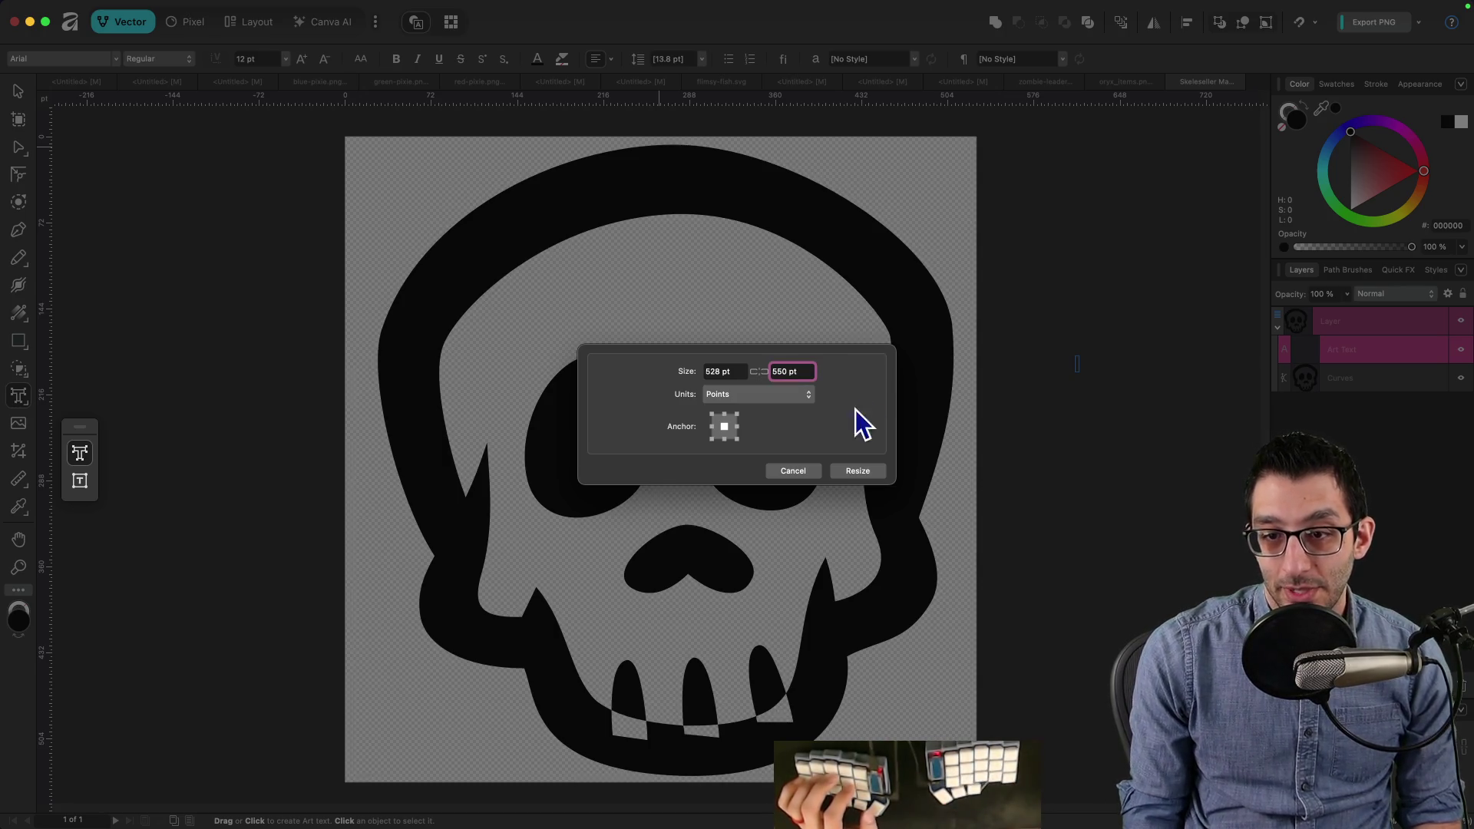
click(858, 471)
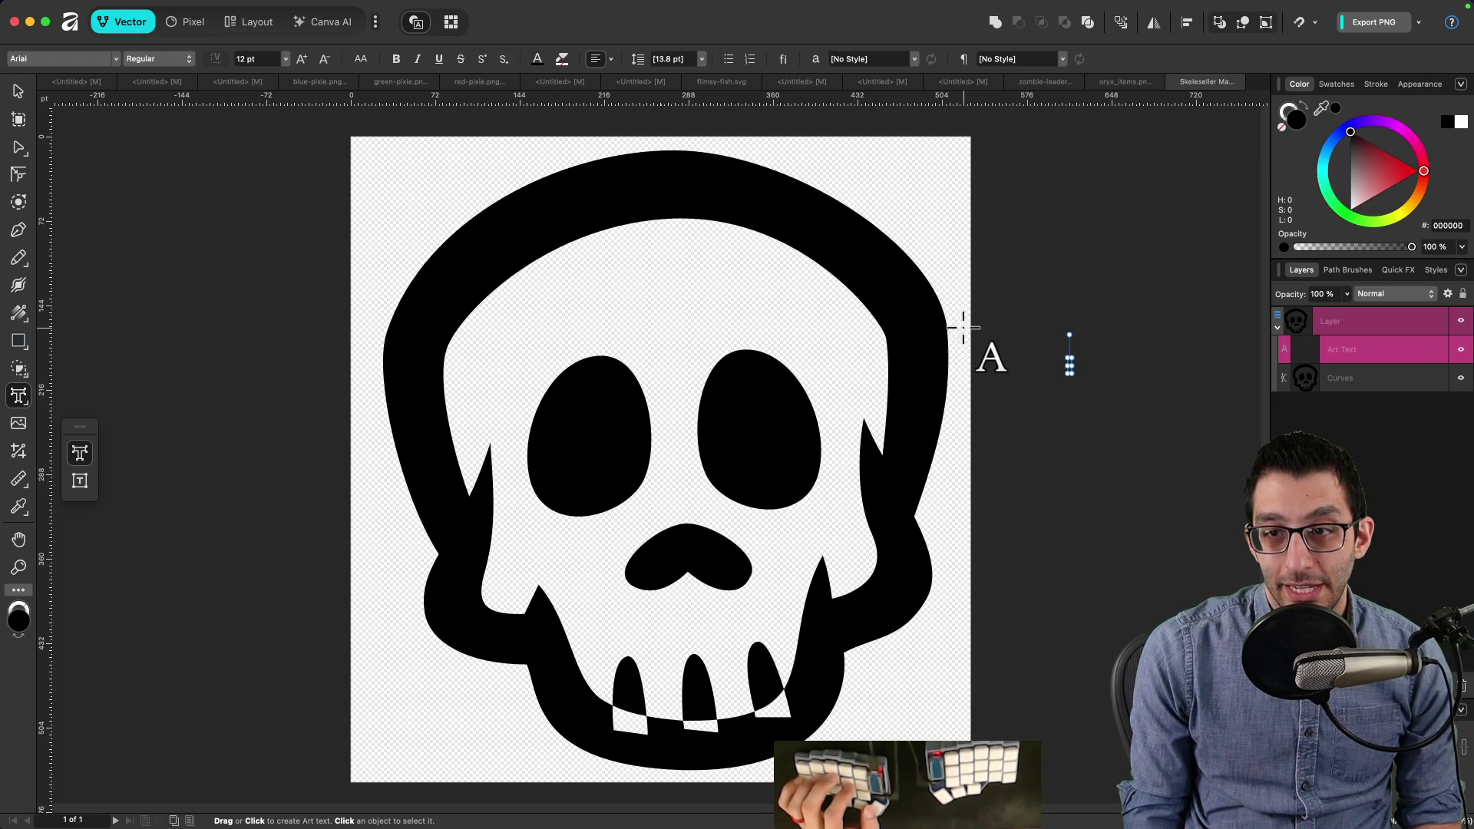
Step: Set the canvas height to 566 pt and open the quick PNG export settings
key(ctrl+alt+i)
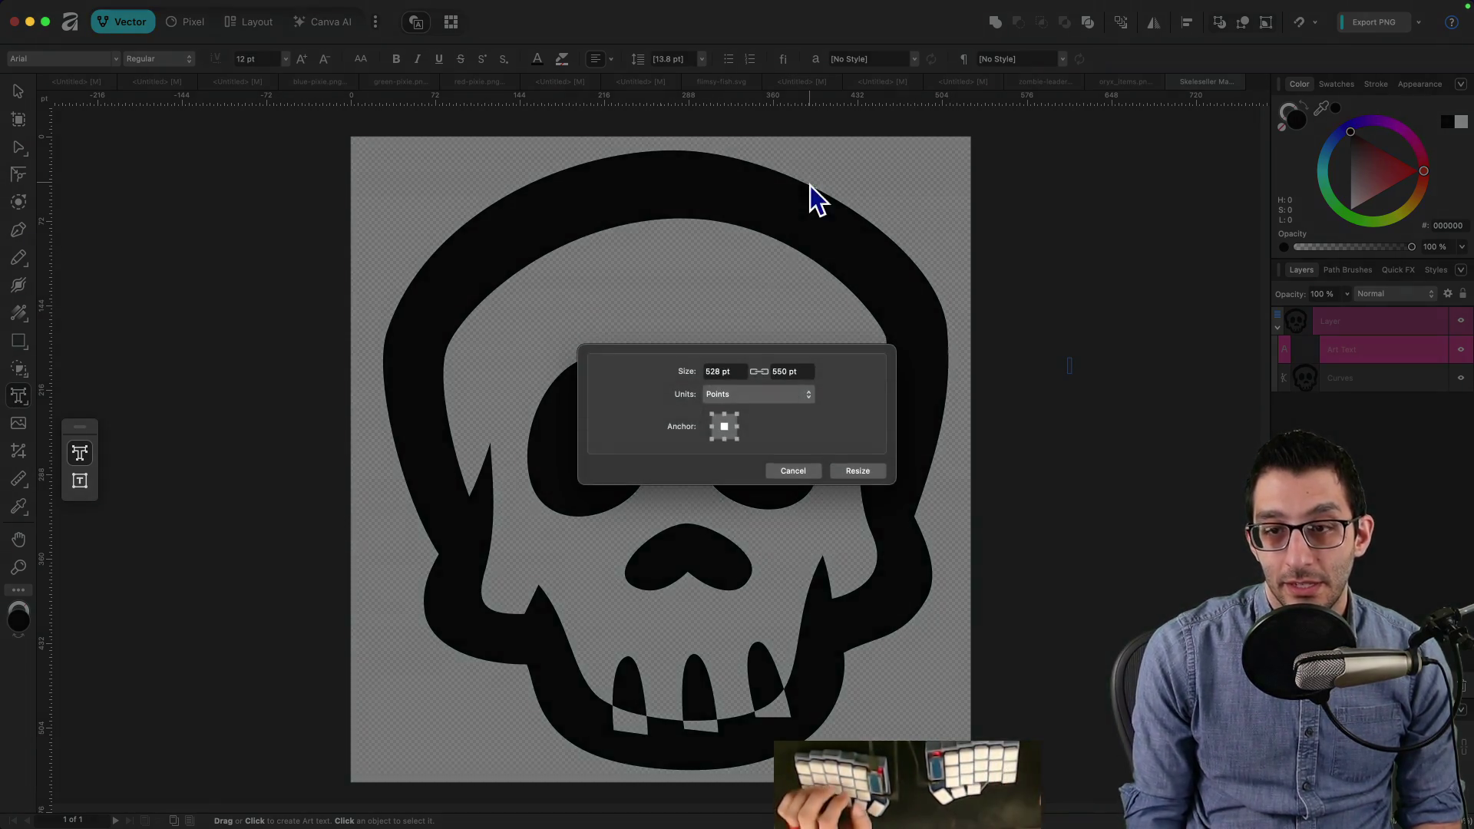
triple_click(803, 371)
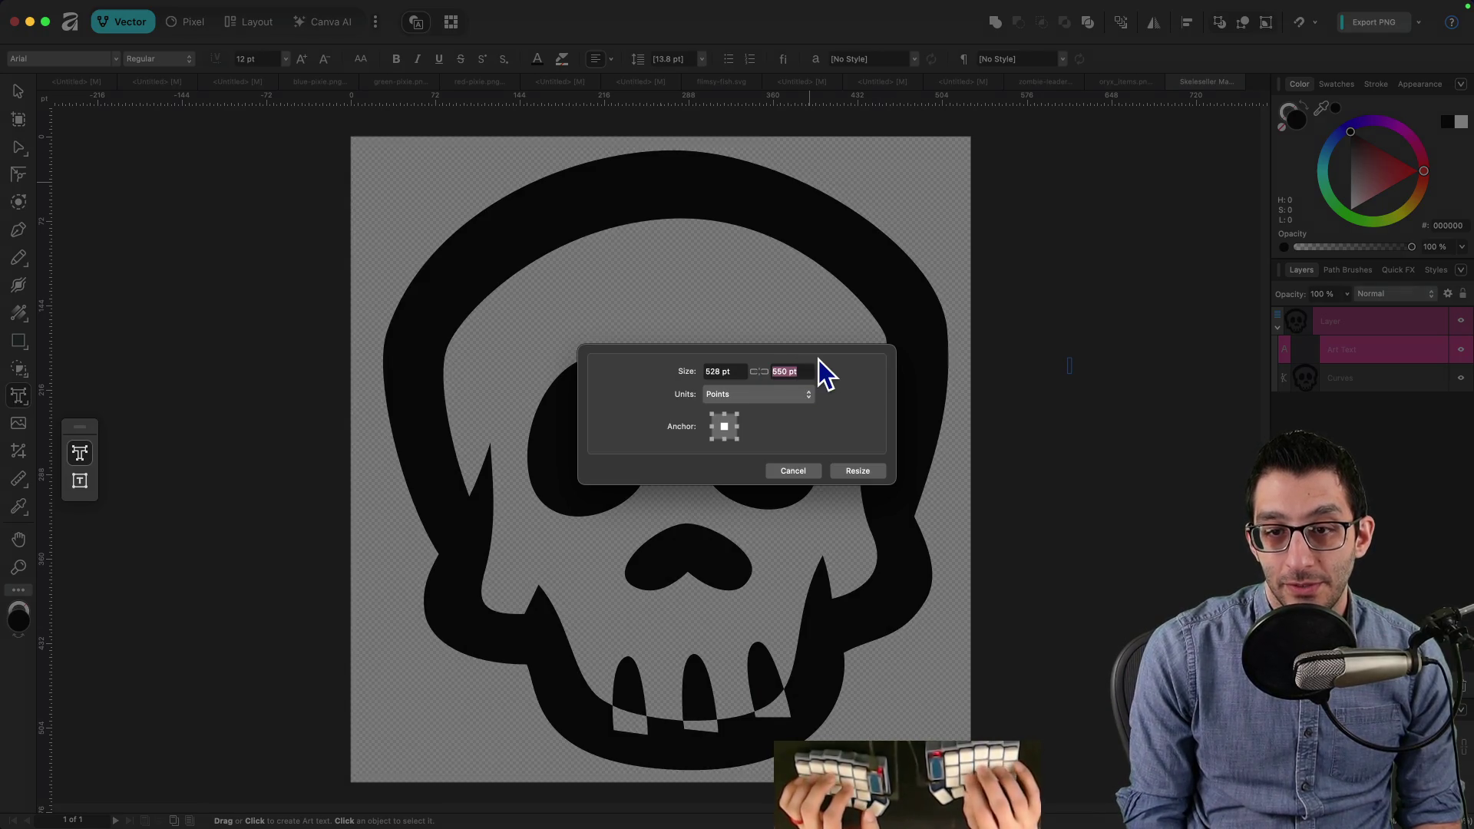
text(56)
text(8)
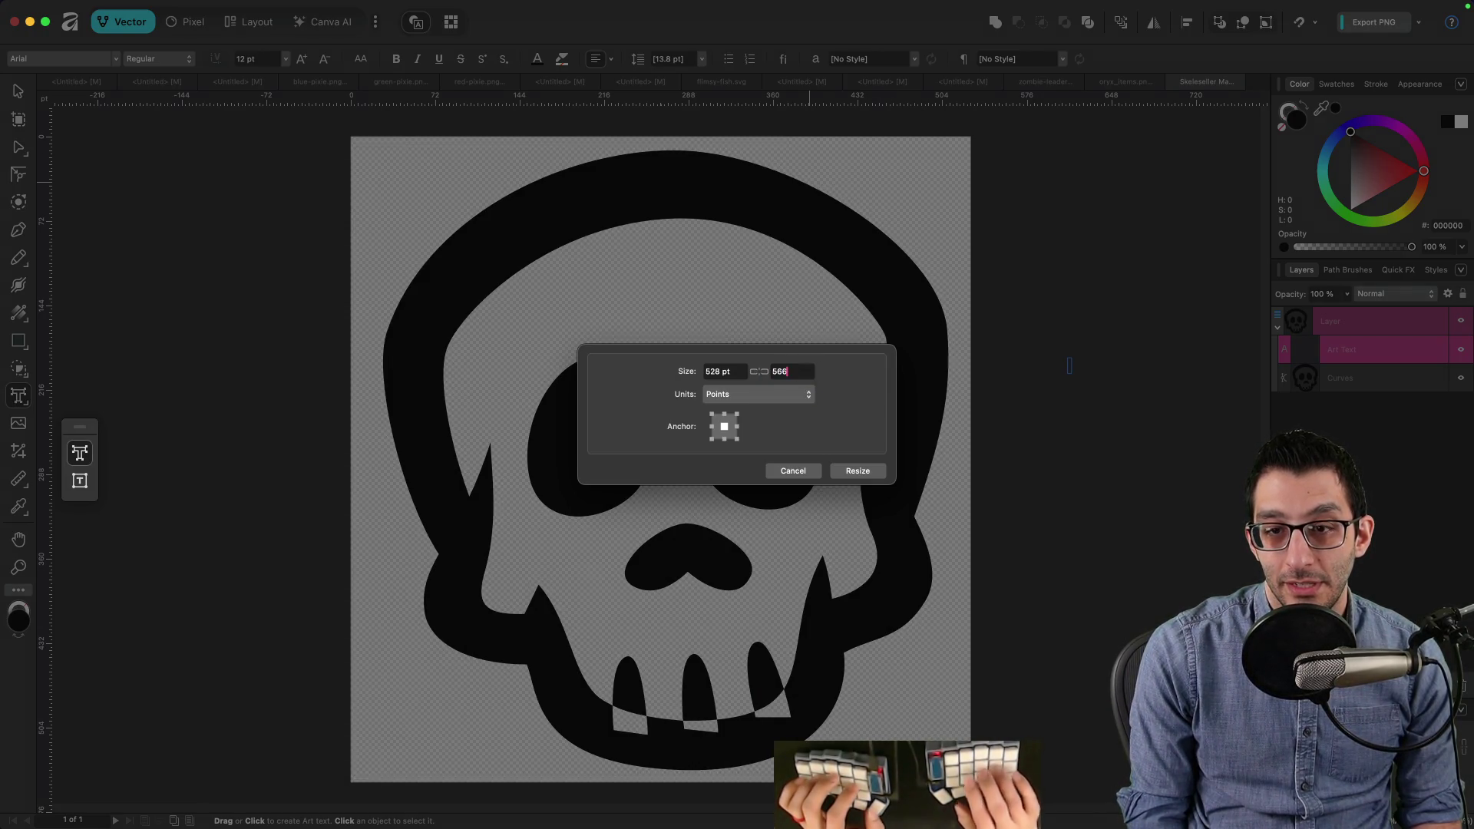
click(858, 468)
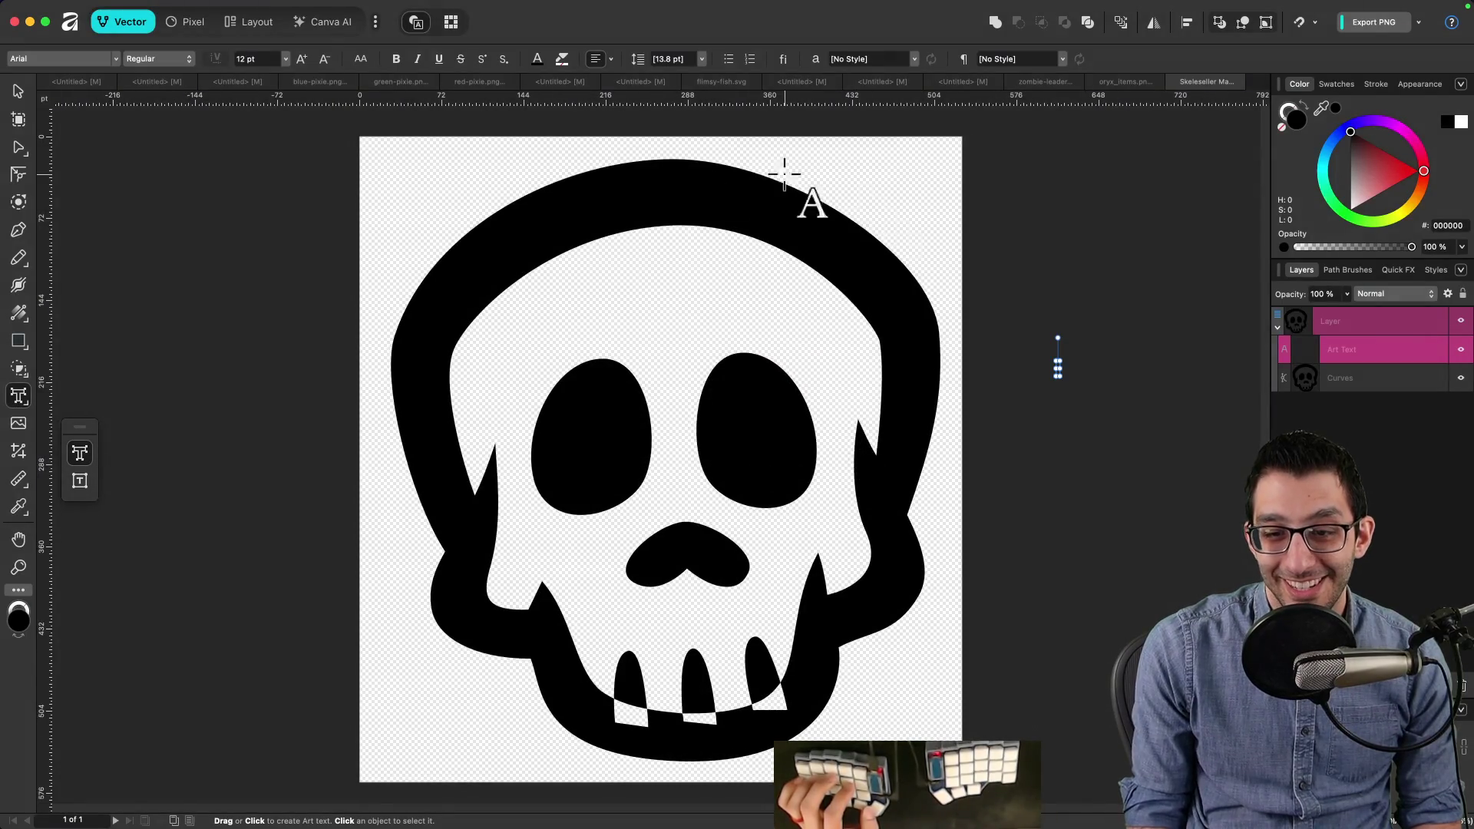
click(1417, 24)
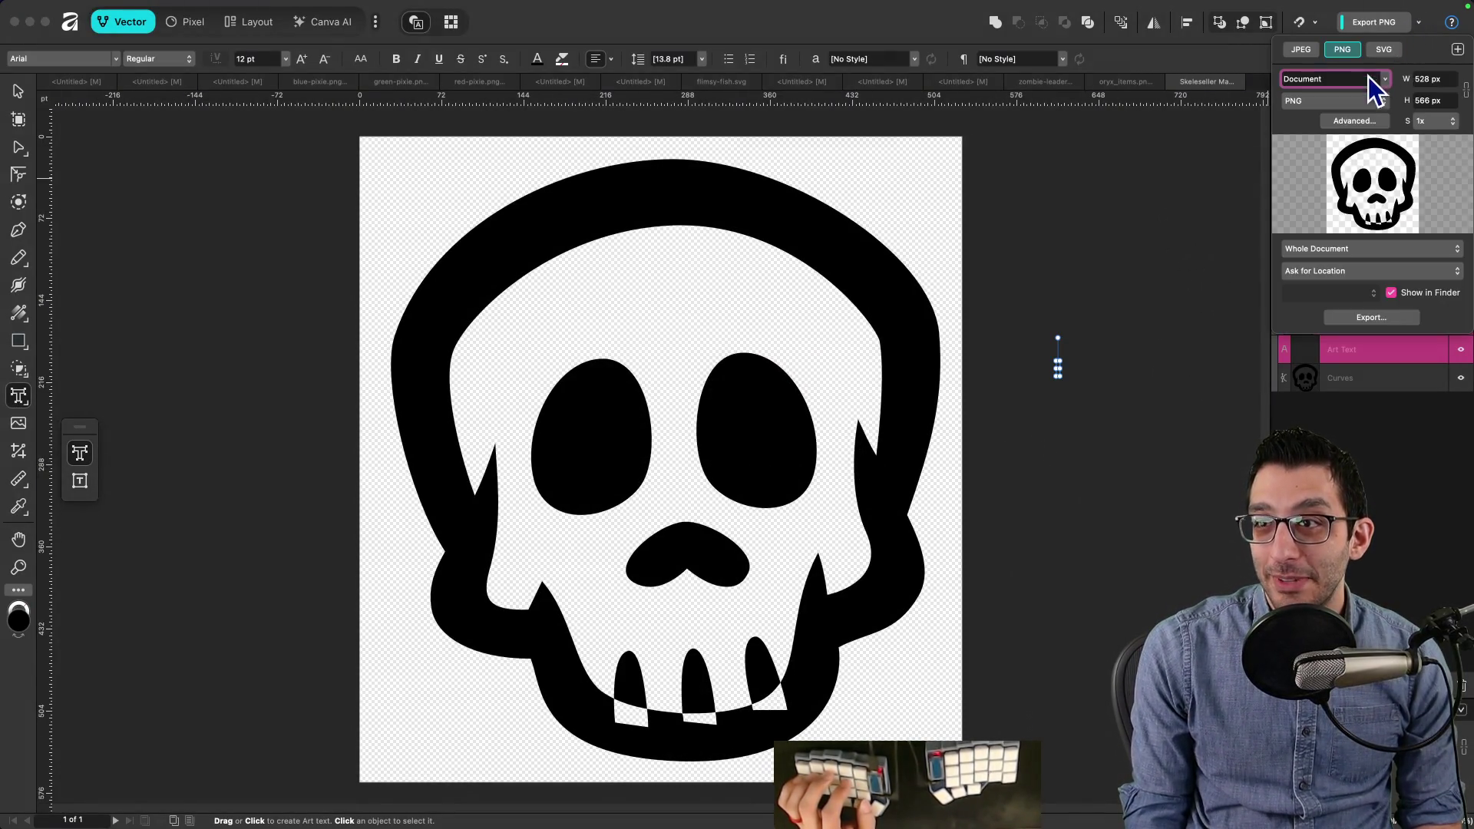
Step: Set the quick PNG export width to 16 px and close the export settings
text(16)
key(Tab)
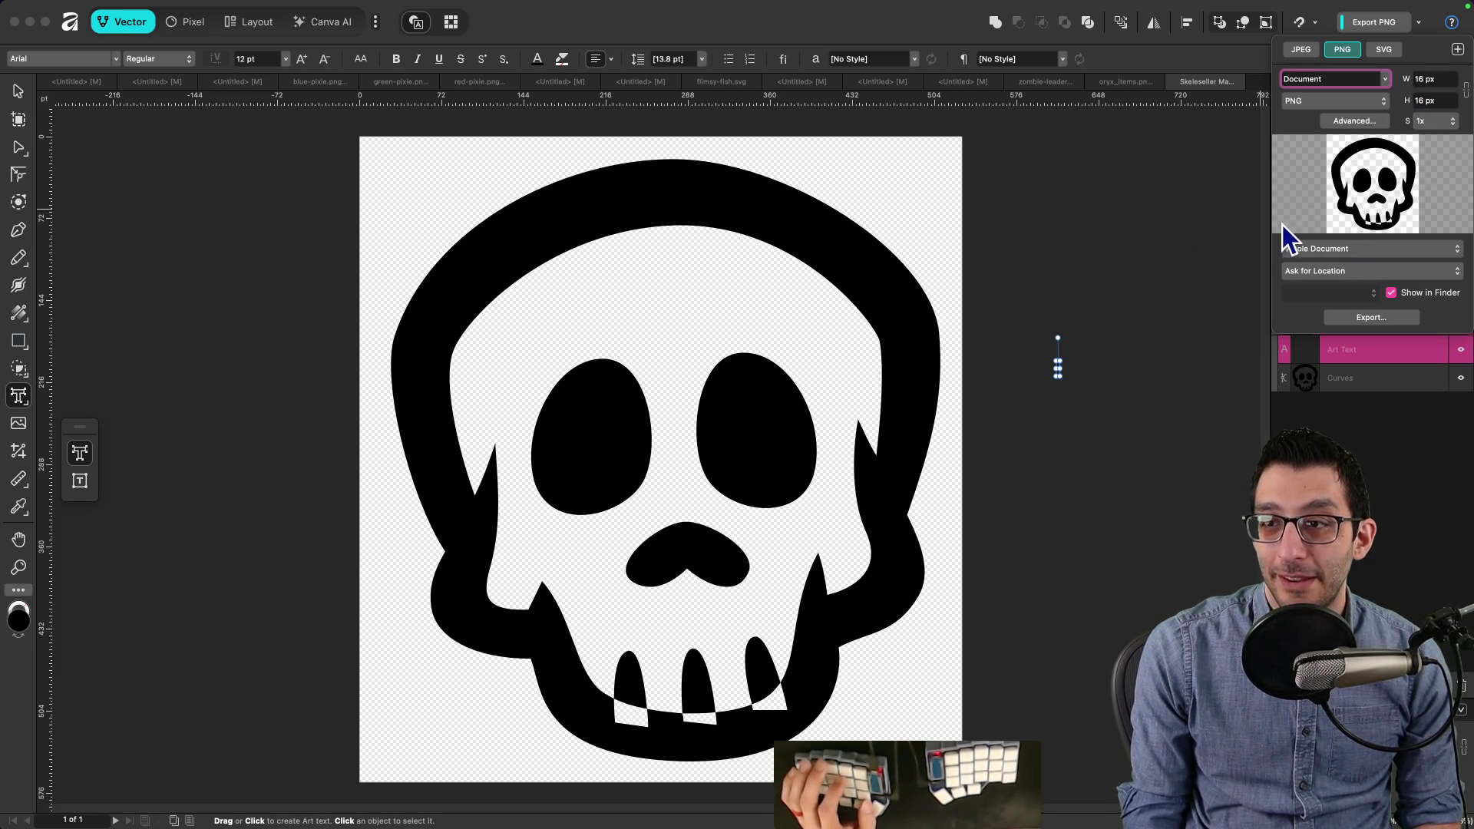
key(Escape)
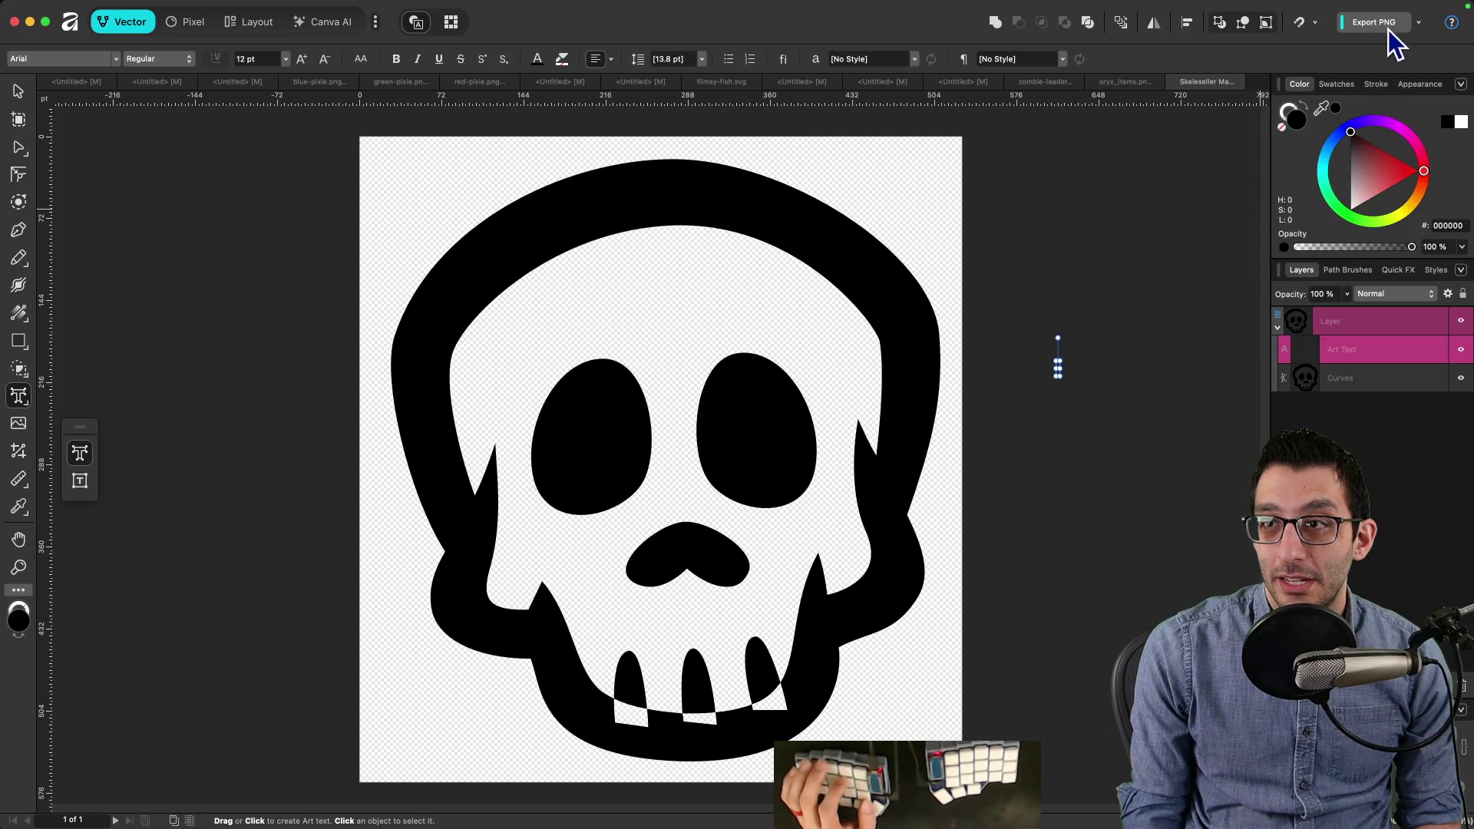
Step: Save a copy of the skull document into the Downloads folder
click(103, 8)
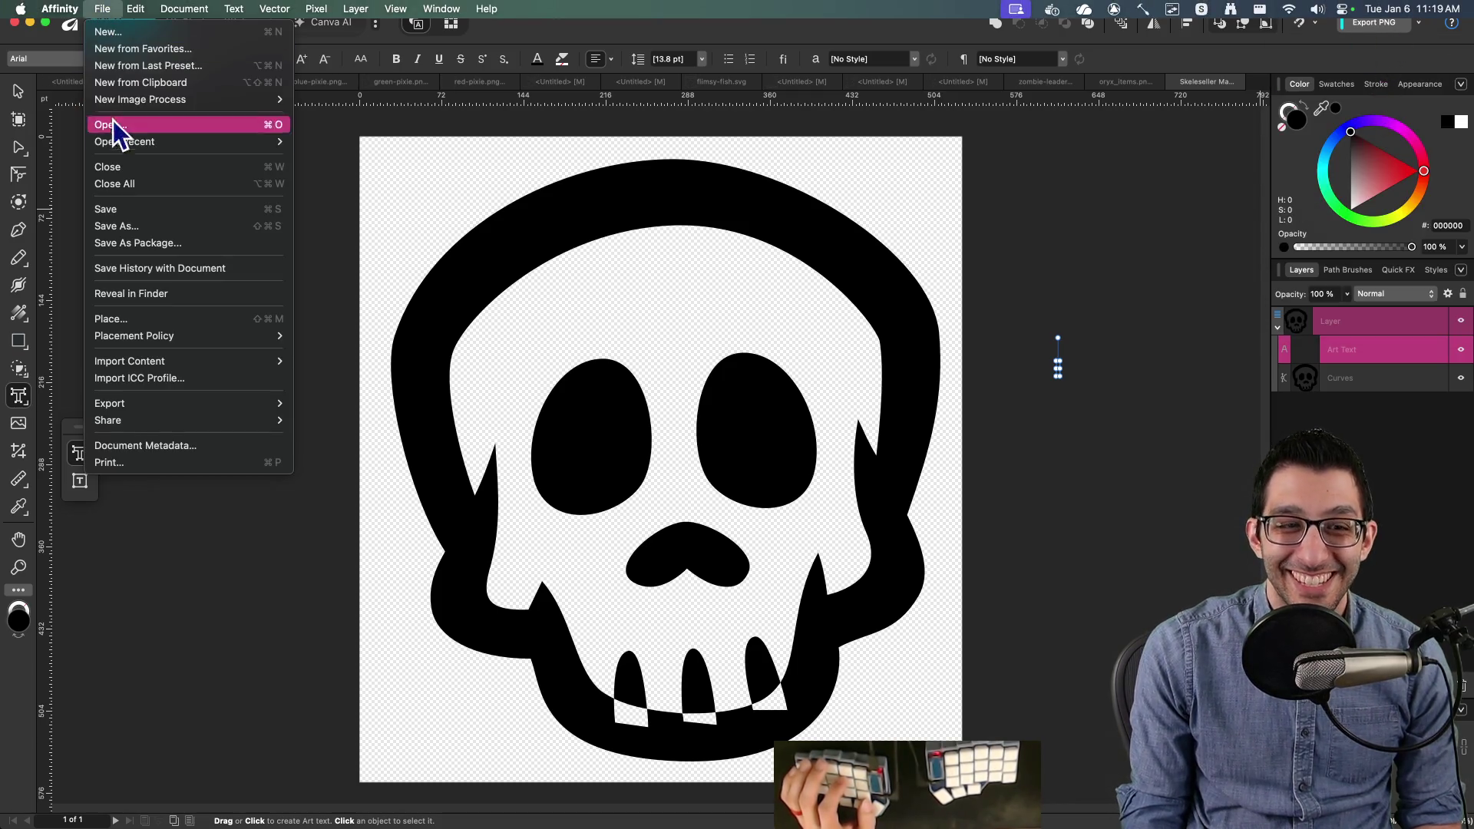
click(138, 231)
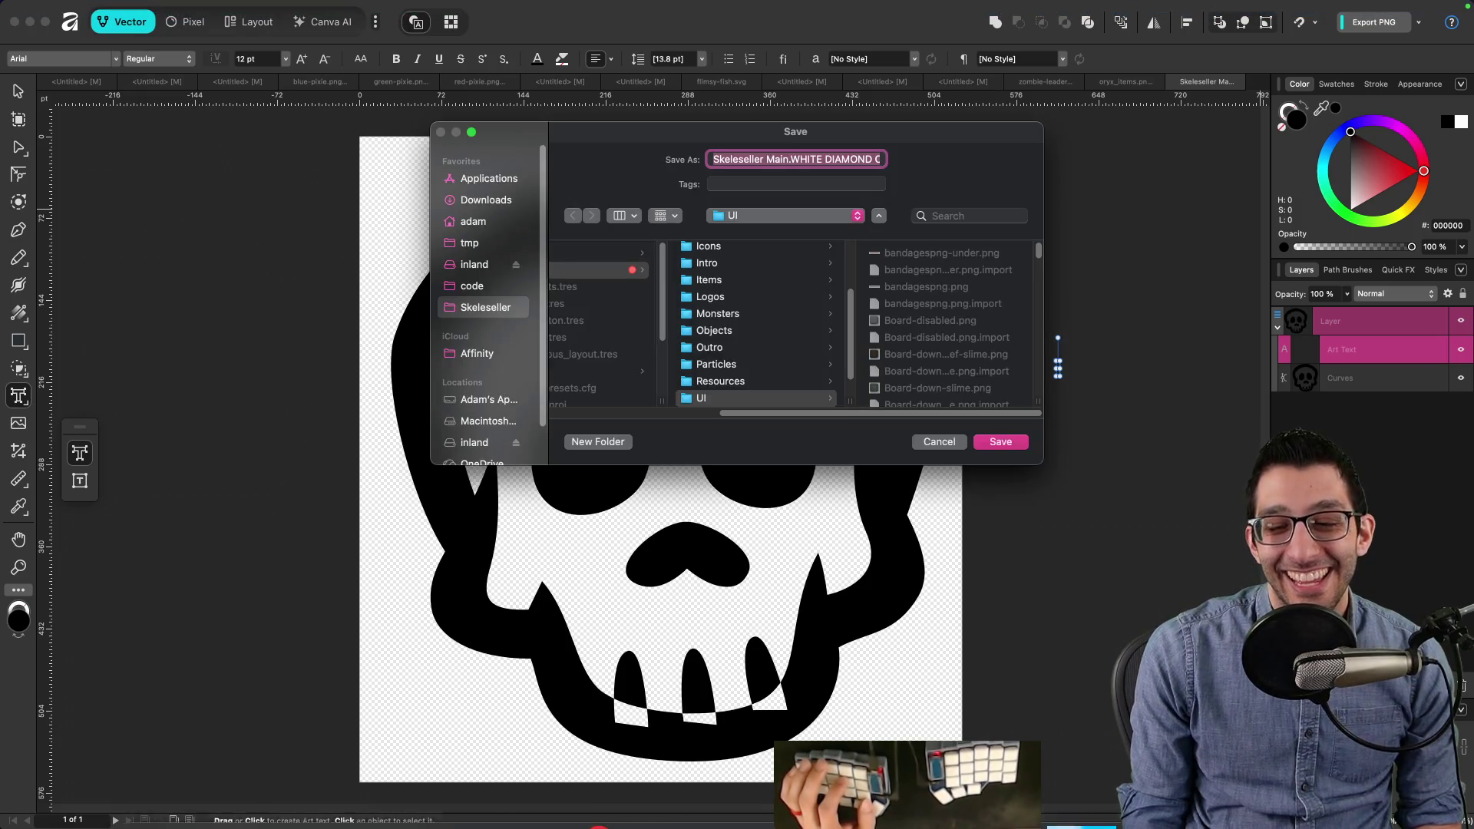
click(495, 201)
click(997, 443)
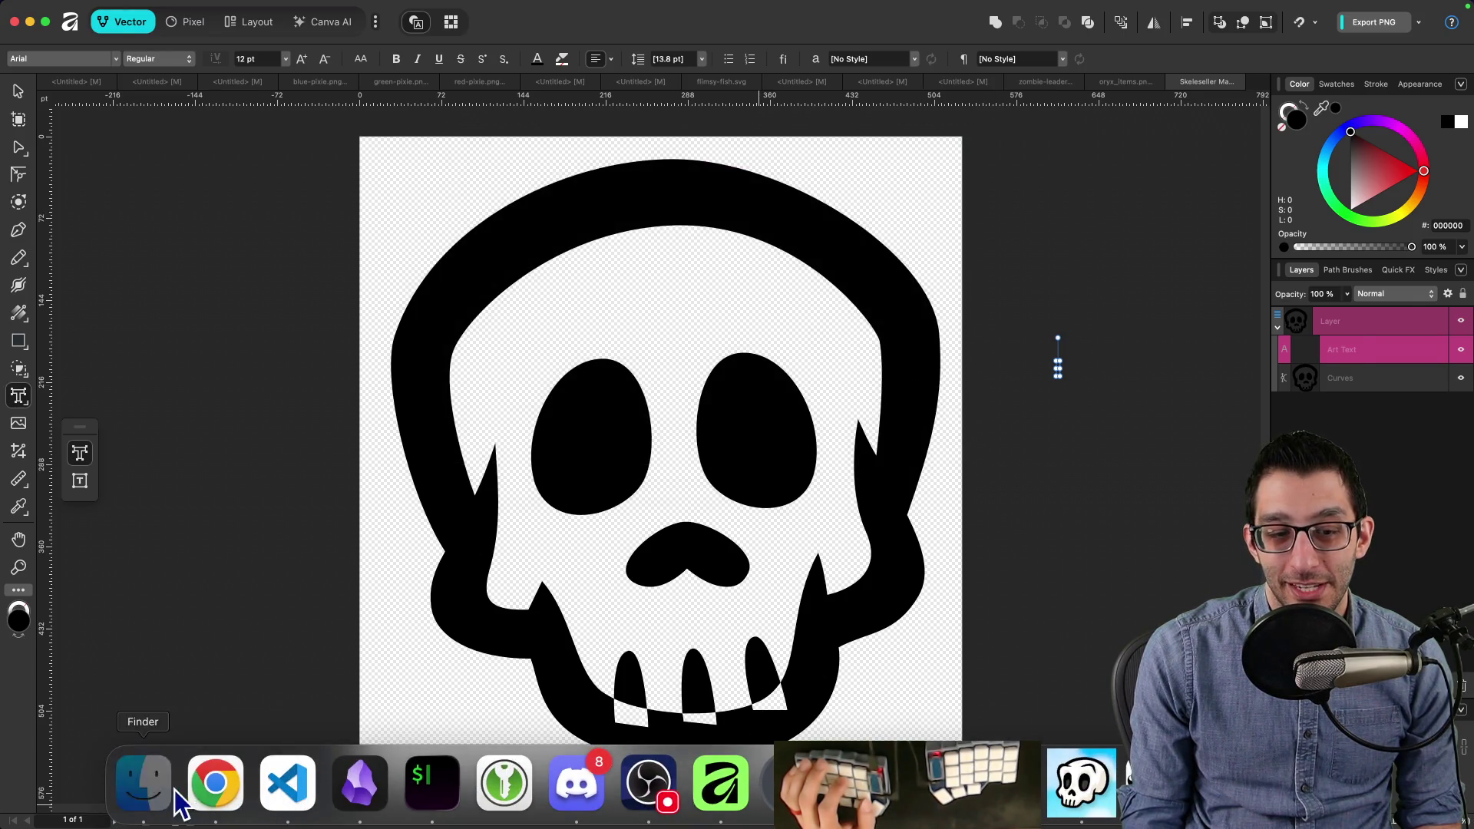
Step: Delete the skull's .af file from the Downloads folder in Finder
click(165, 790)
click(970, 112)
click(969, 181)
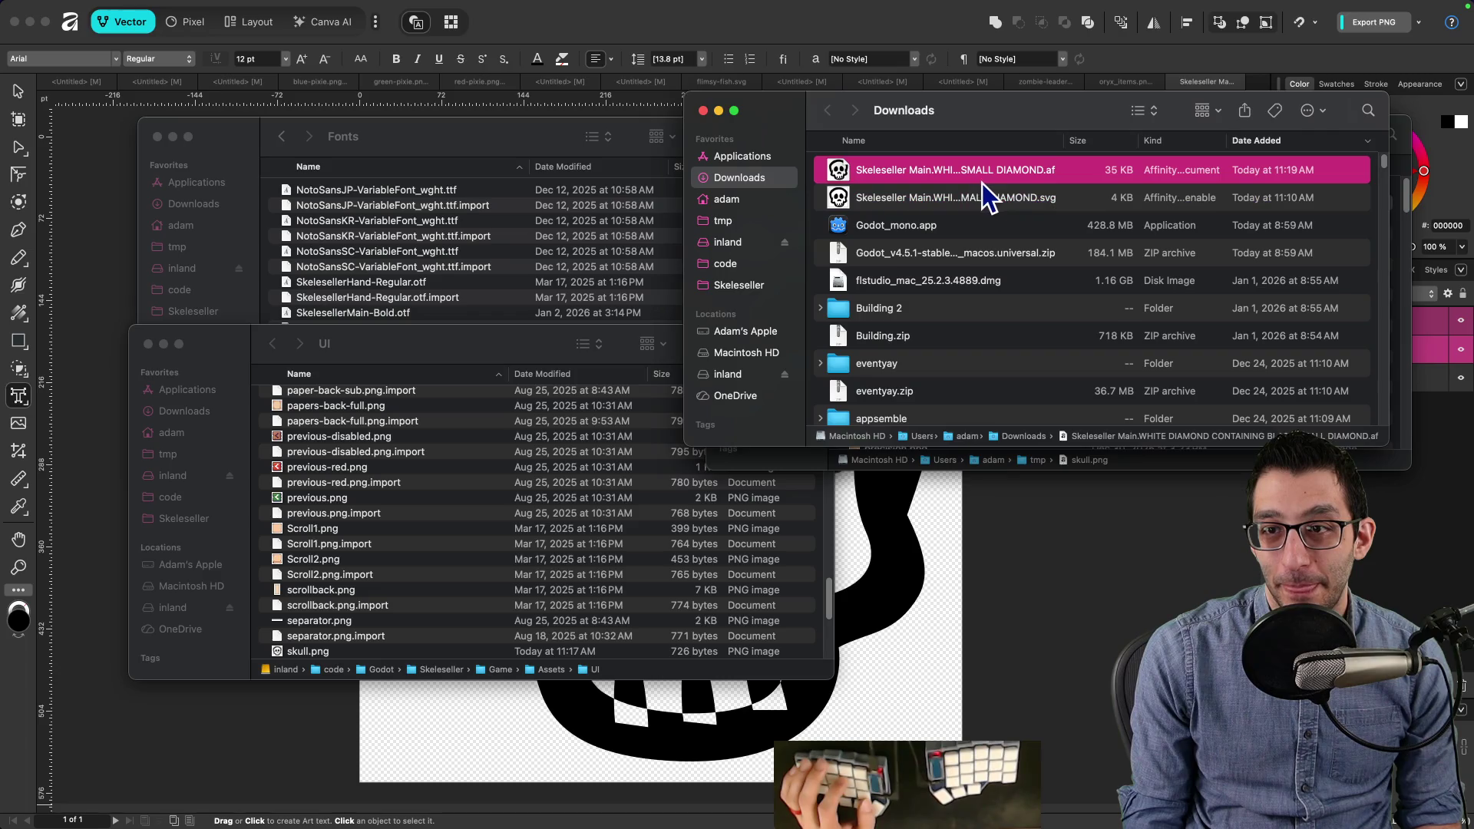
key(super+BackSpace)
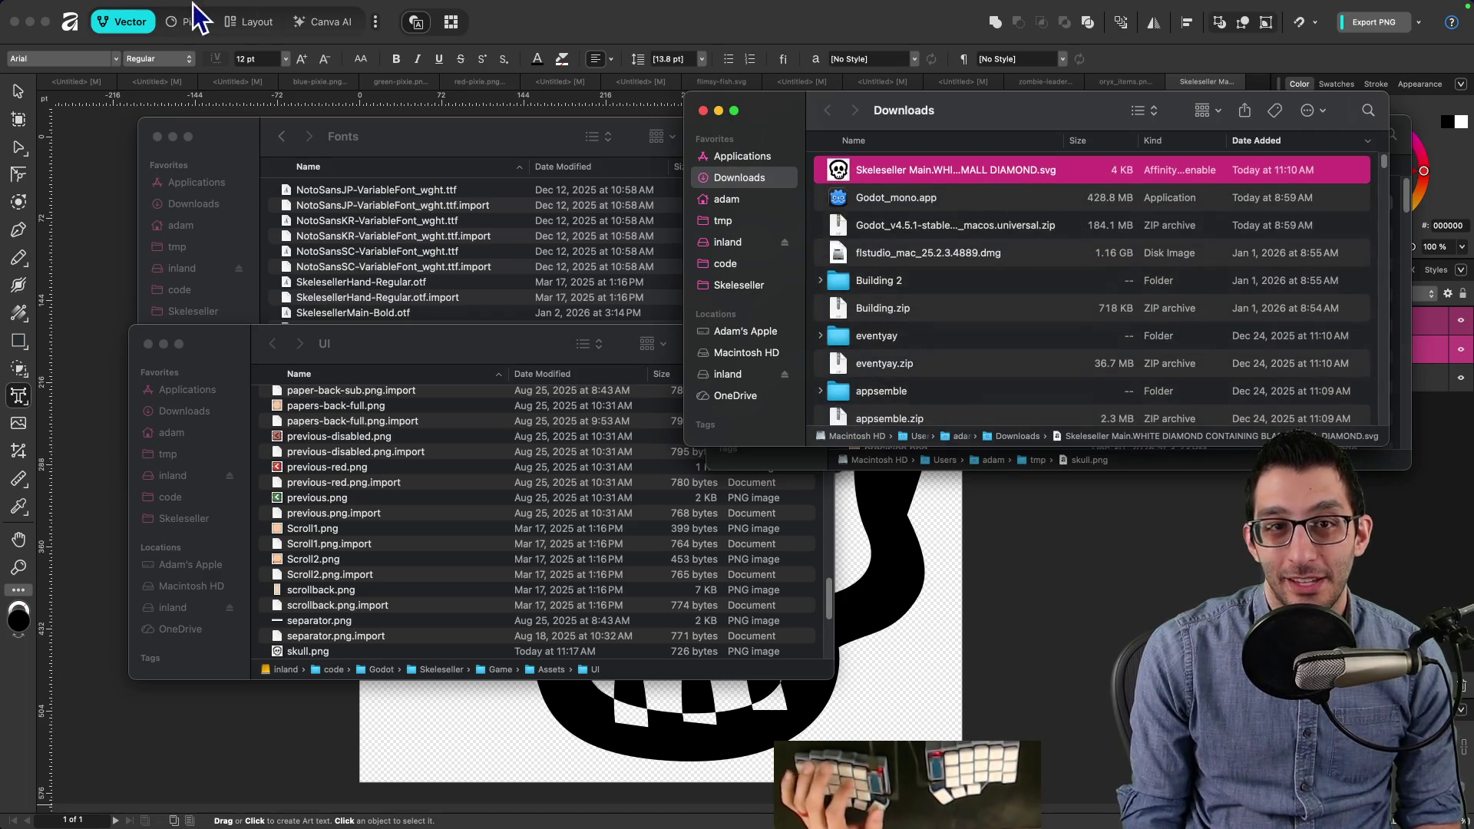
Step: Start saving the skull document as a package, then cancel it
click(711, 34)
click(102, 8)
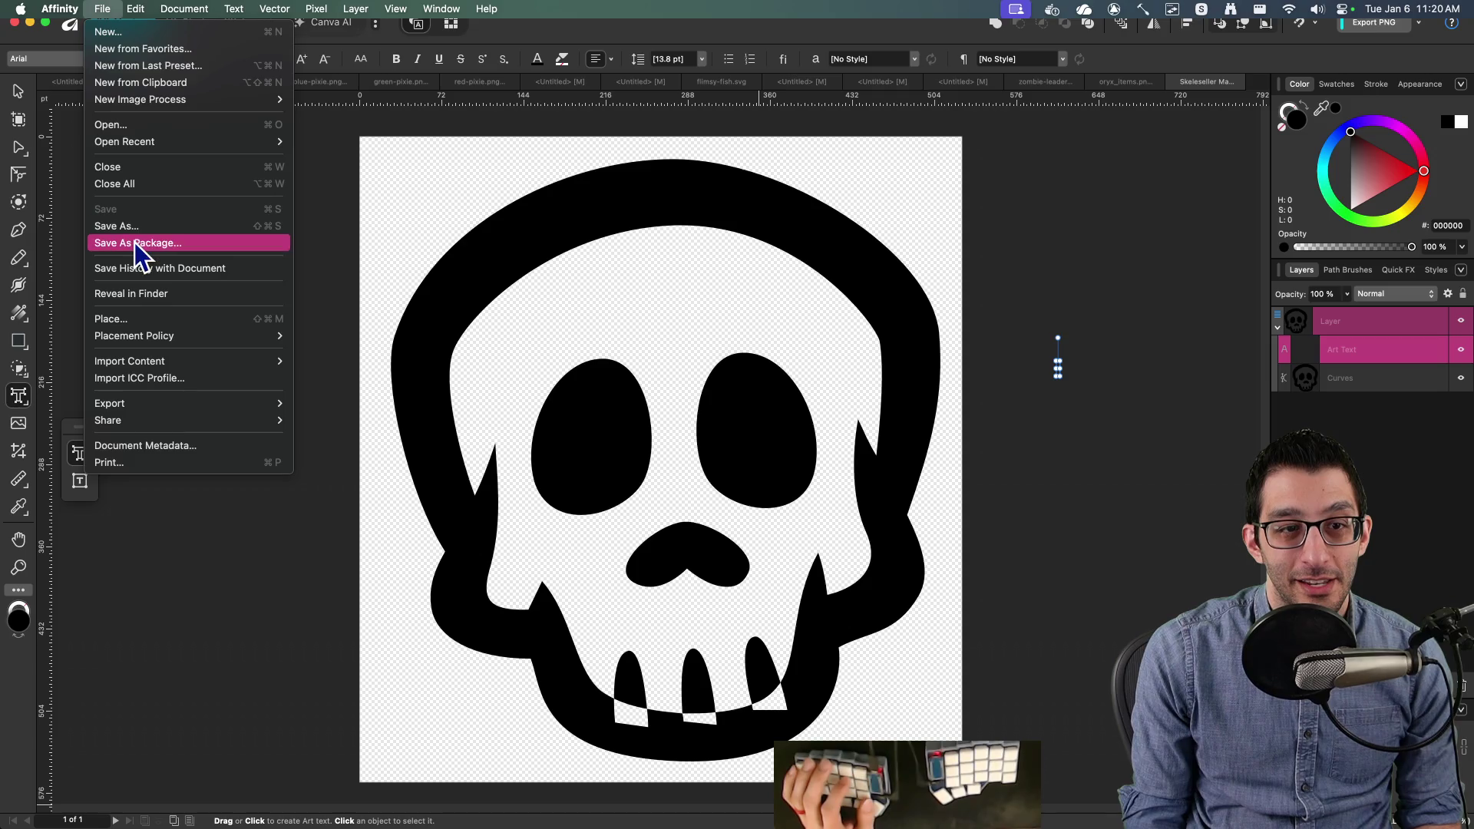
click(141, 227)
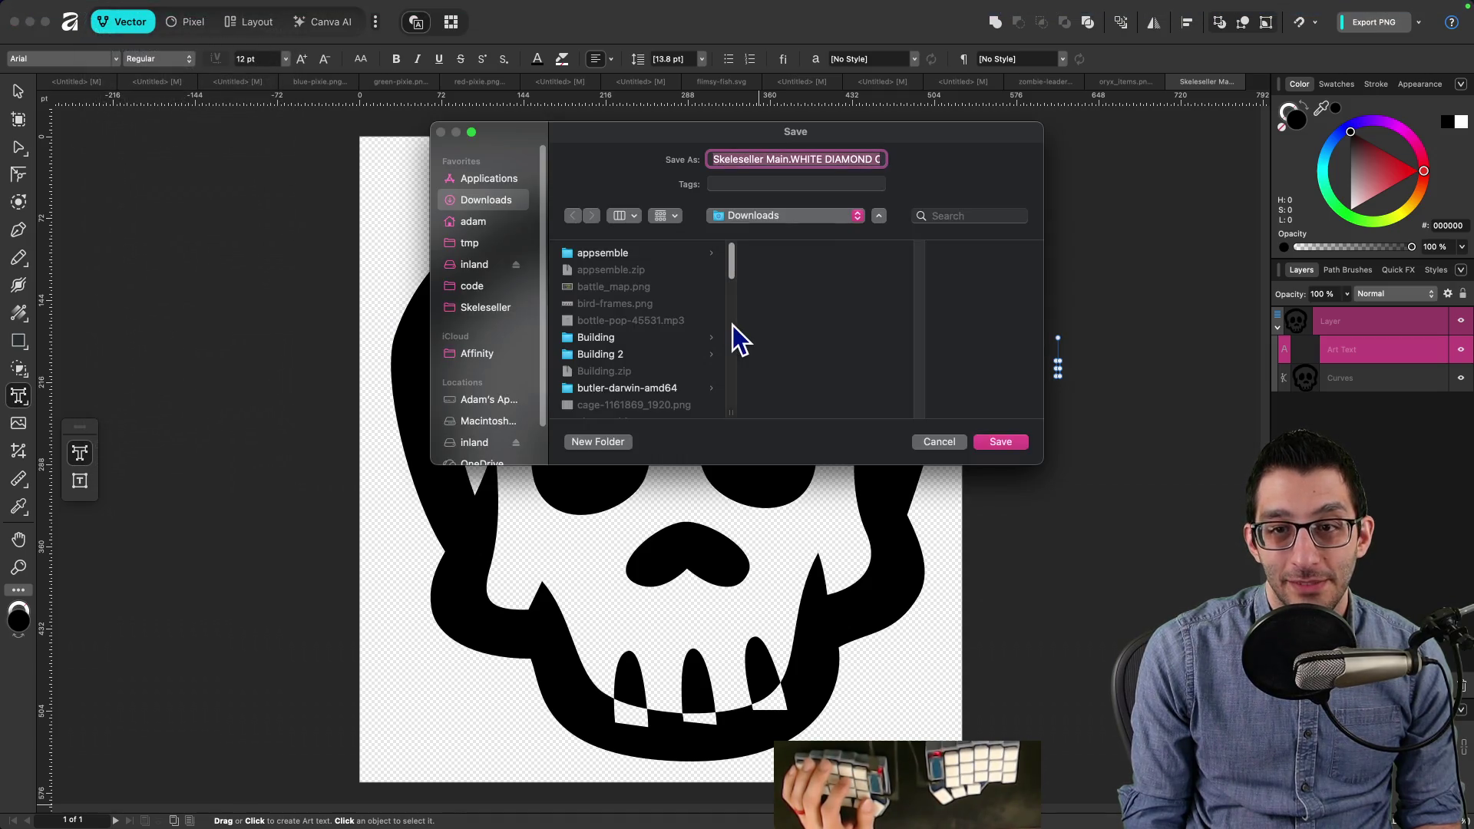
key(super+Right)
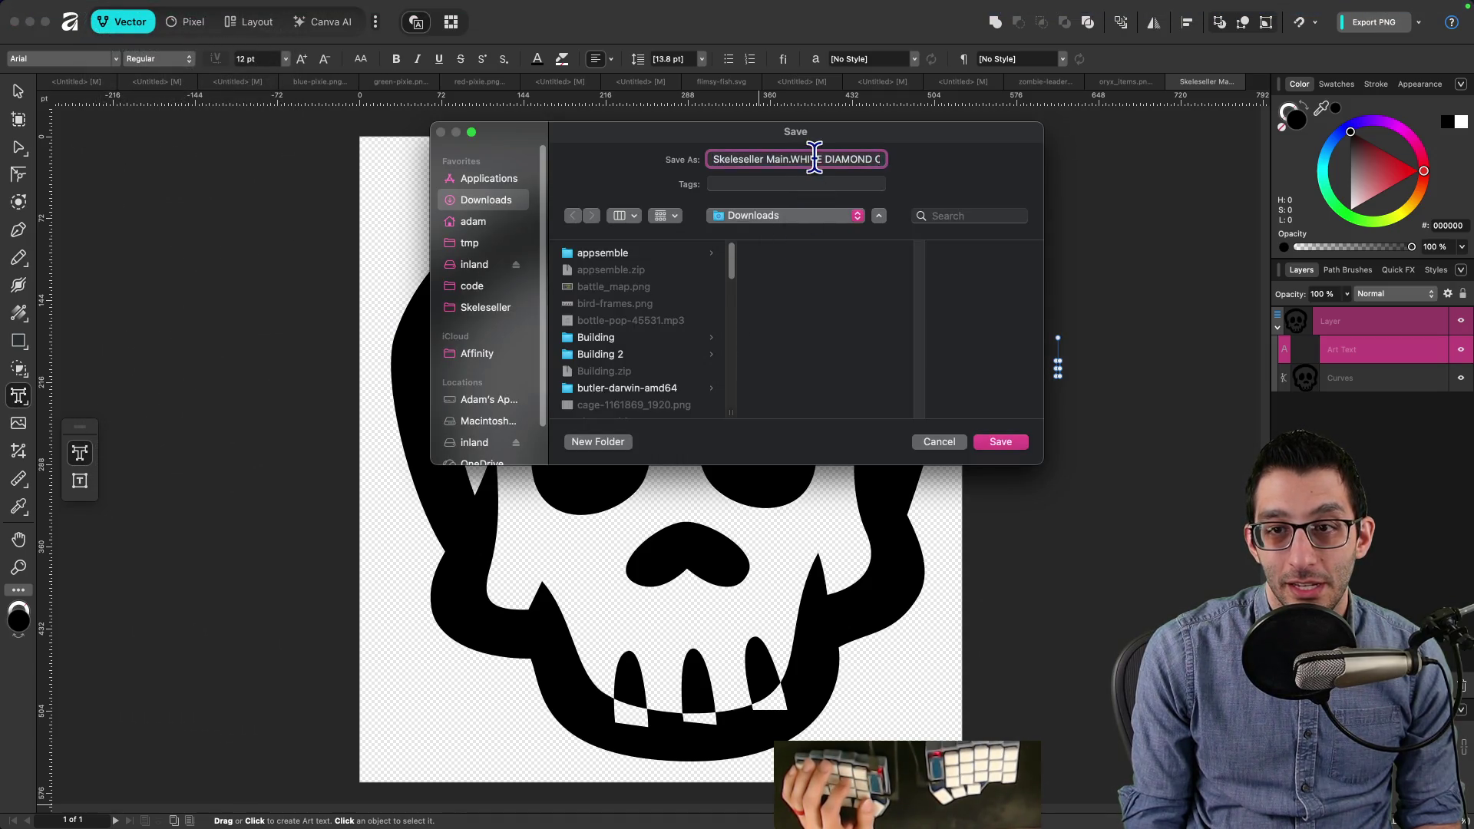
click(943, 447)
click(102, 9)
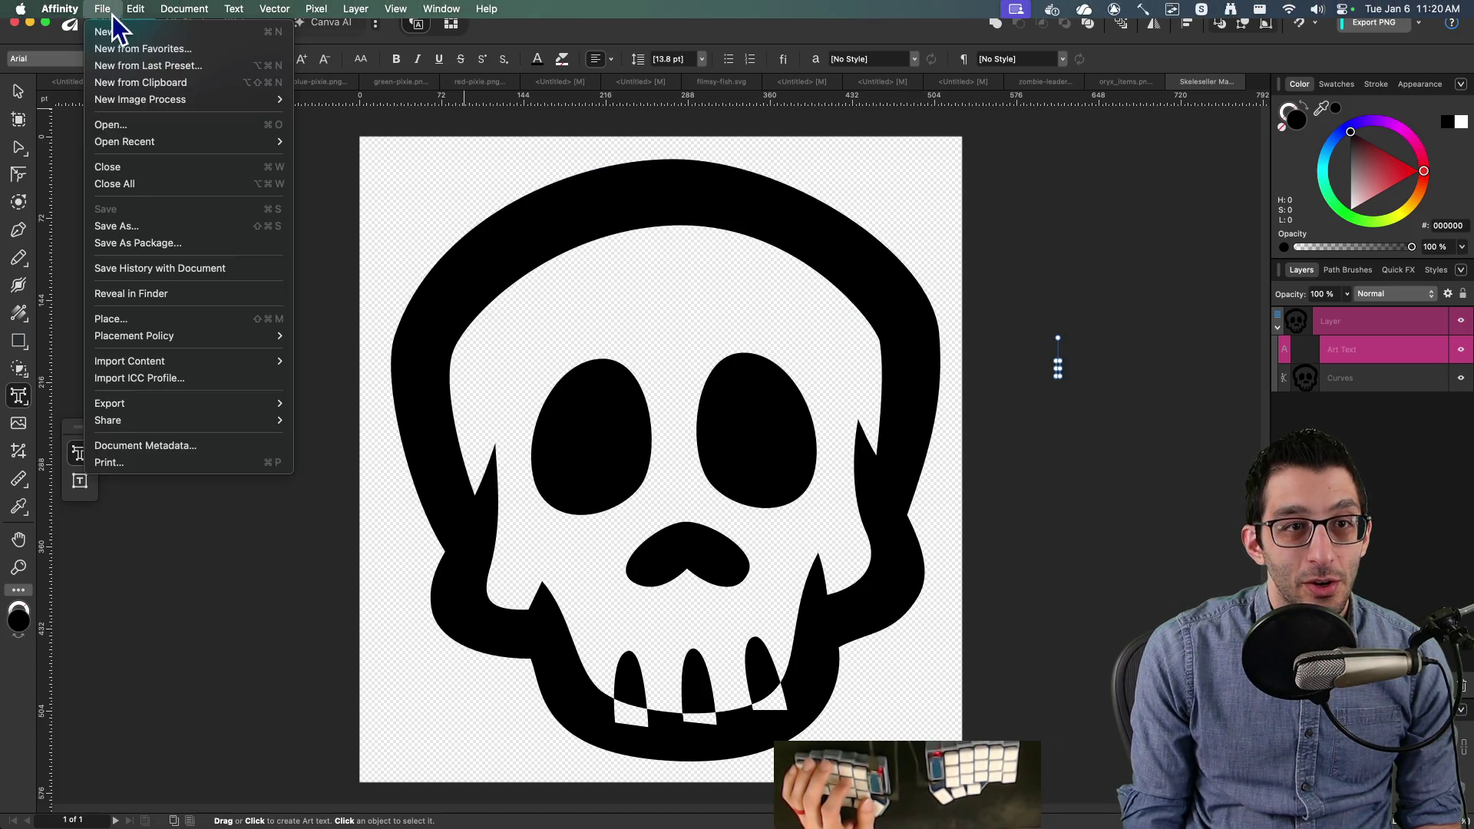
mouse_move(167, 415)
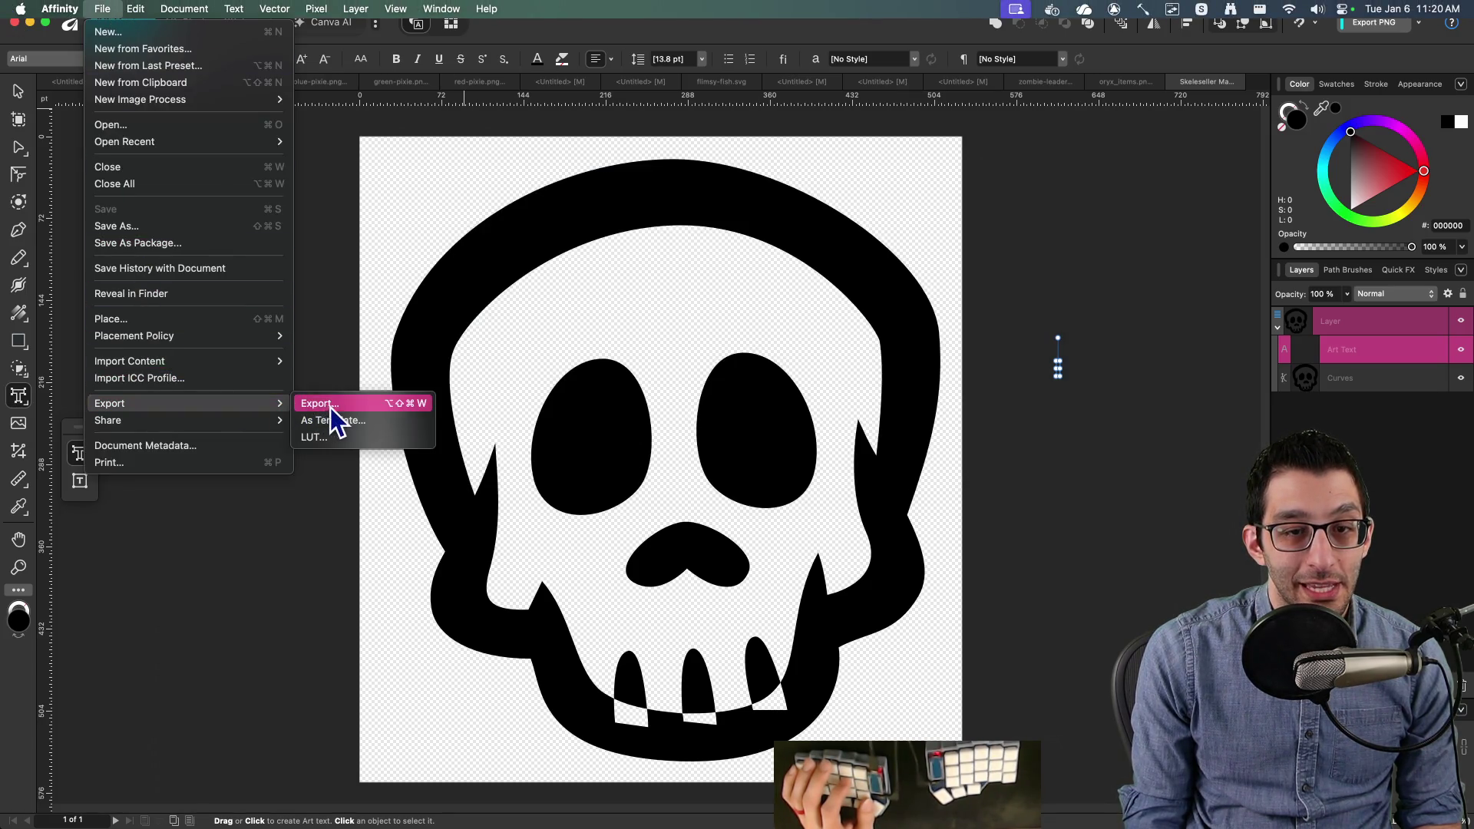
click(322, 401)
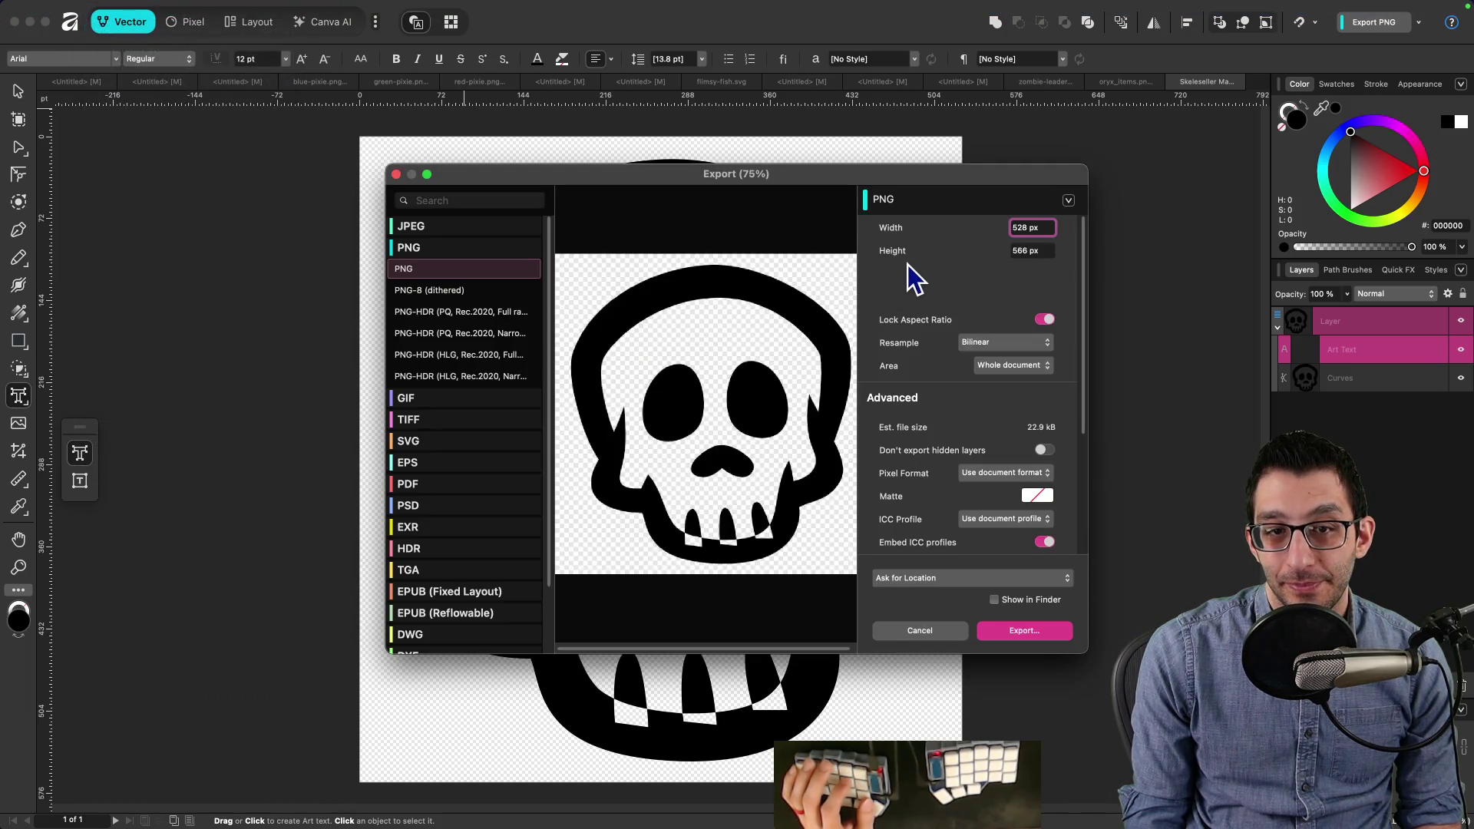
scroll(468, 362, down, 2)
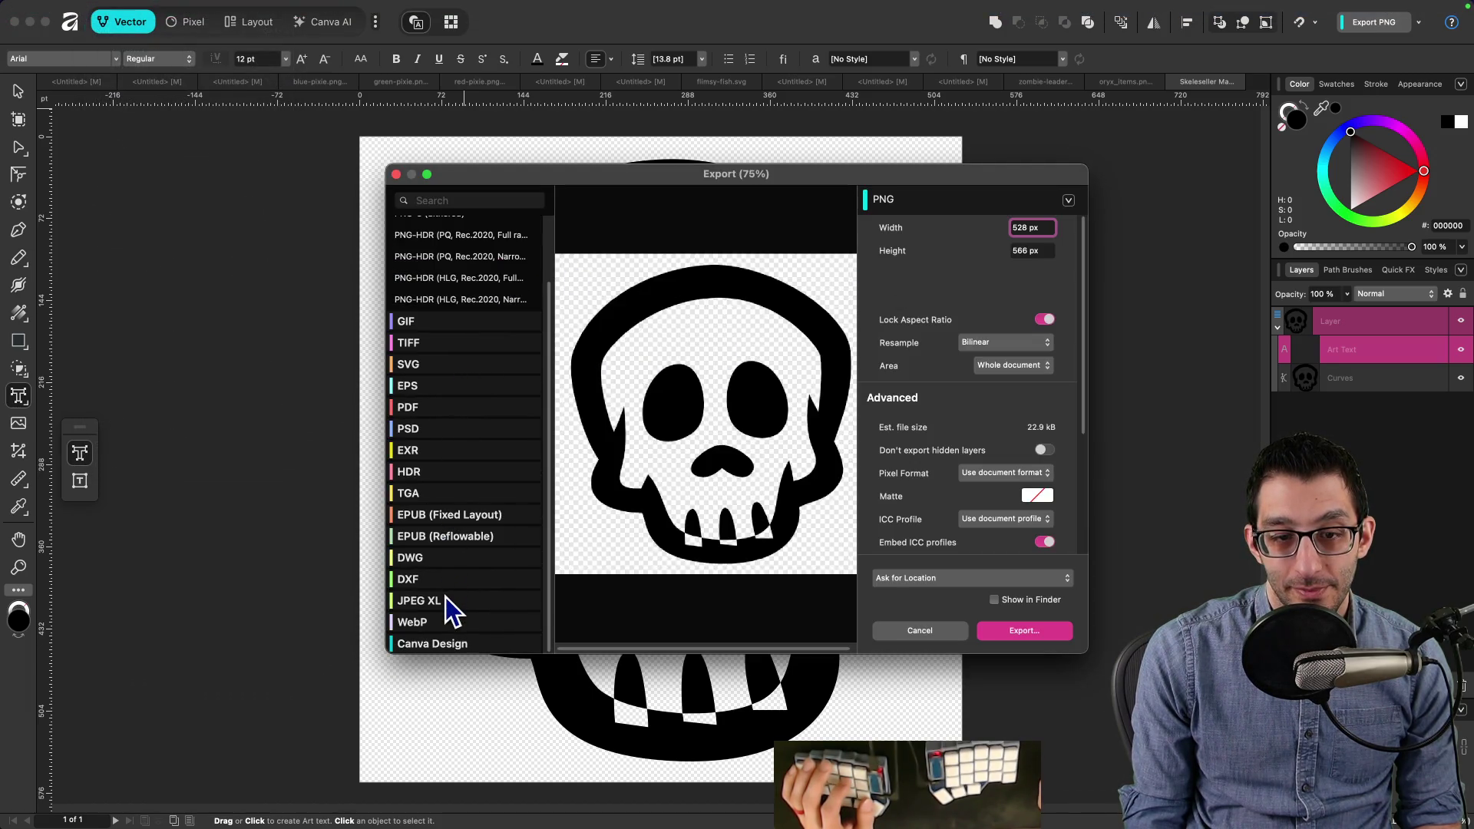
click(462, 365)
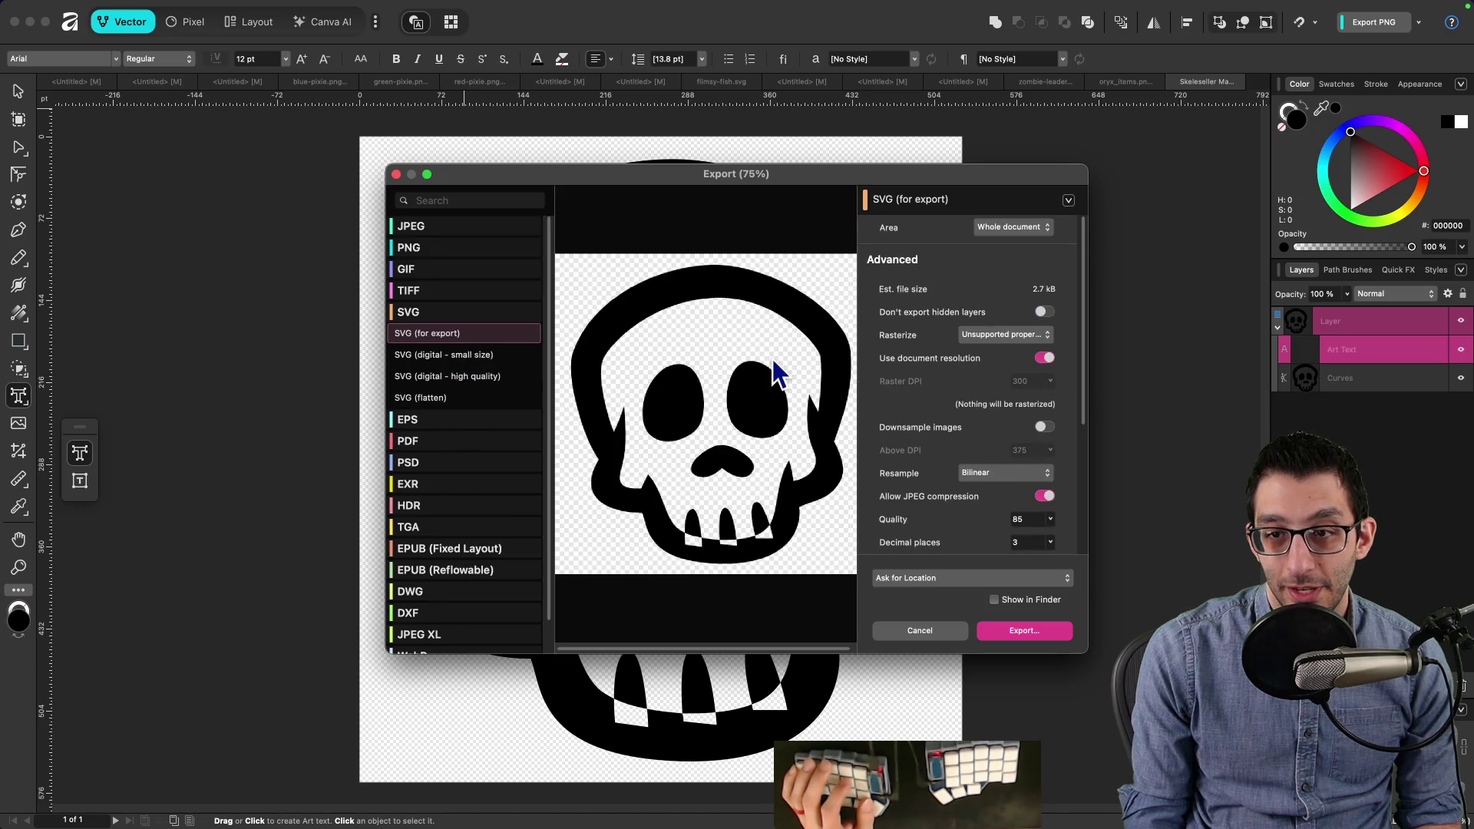
click(1036, 633)
click(491, 295)
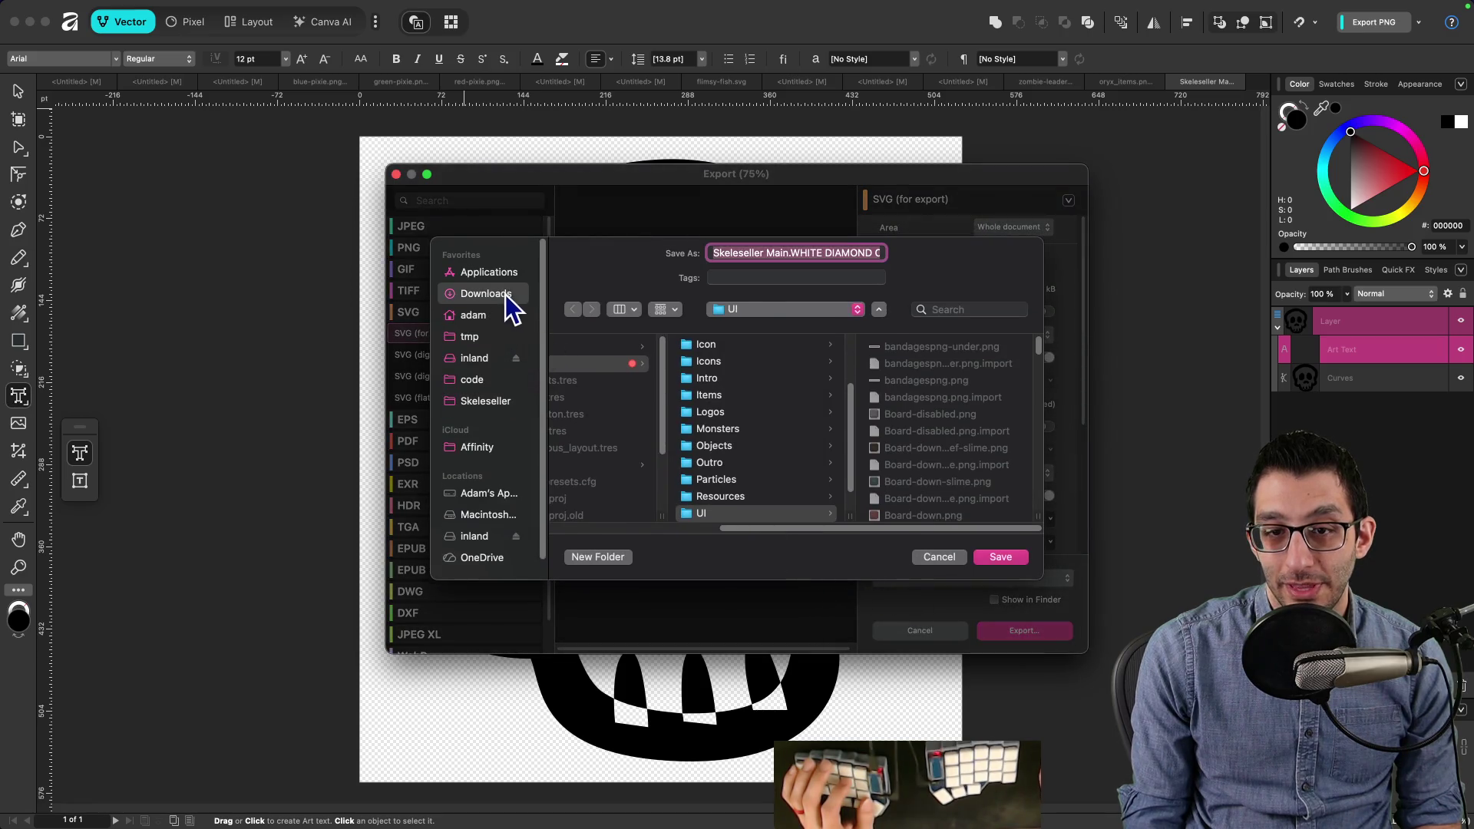
scroll(653, 376, down, 5)
scroll(657, 407, down, 6)
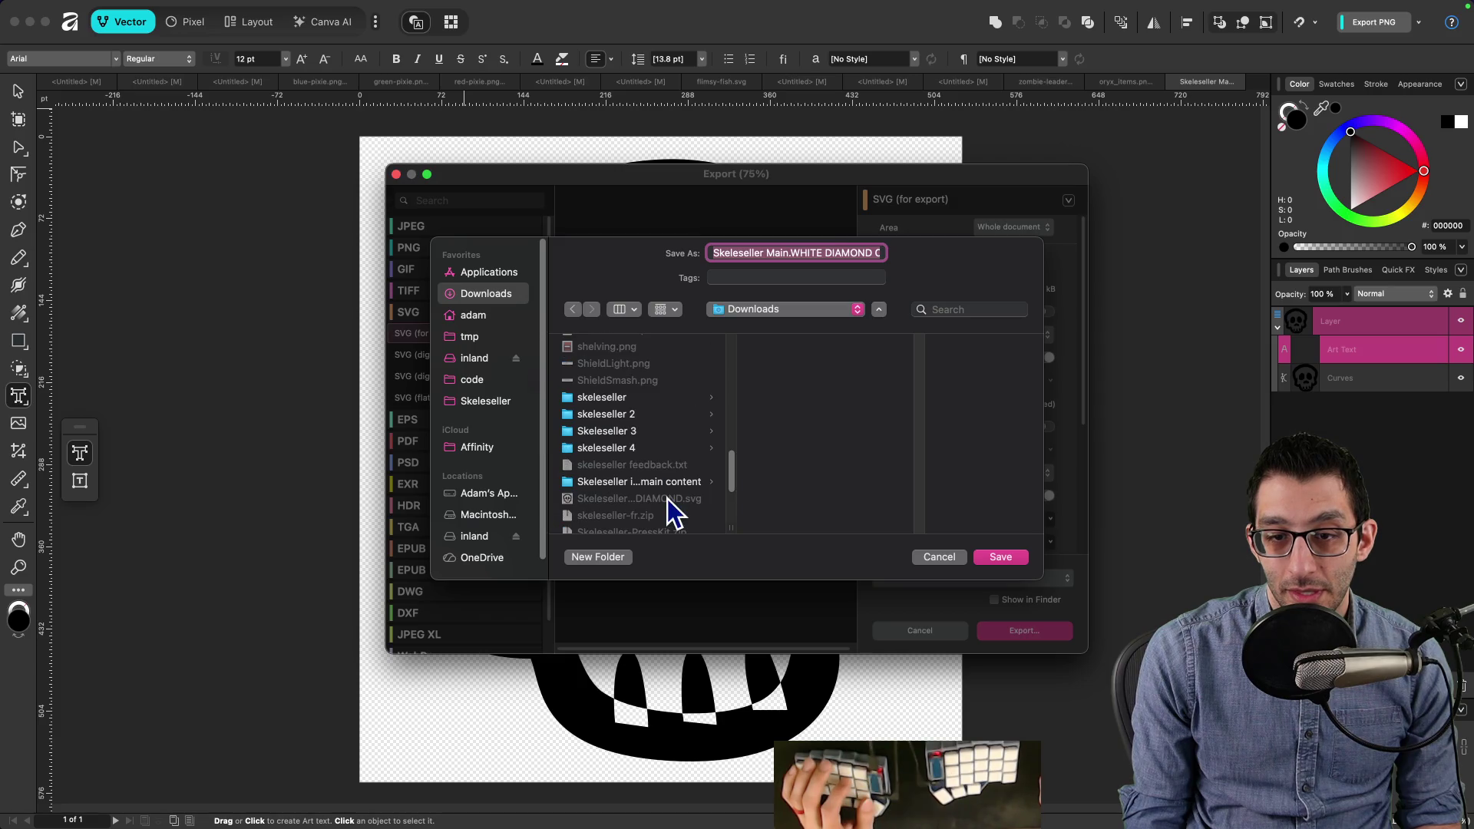
click(666, 499)
click(1001, 557)
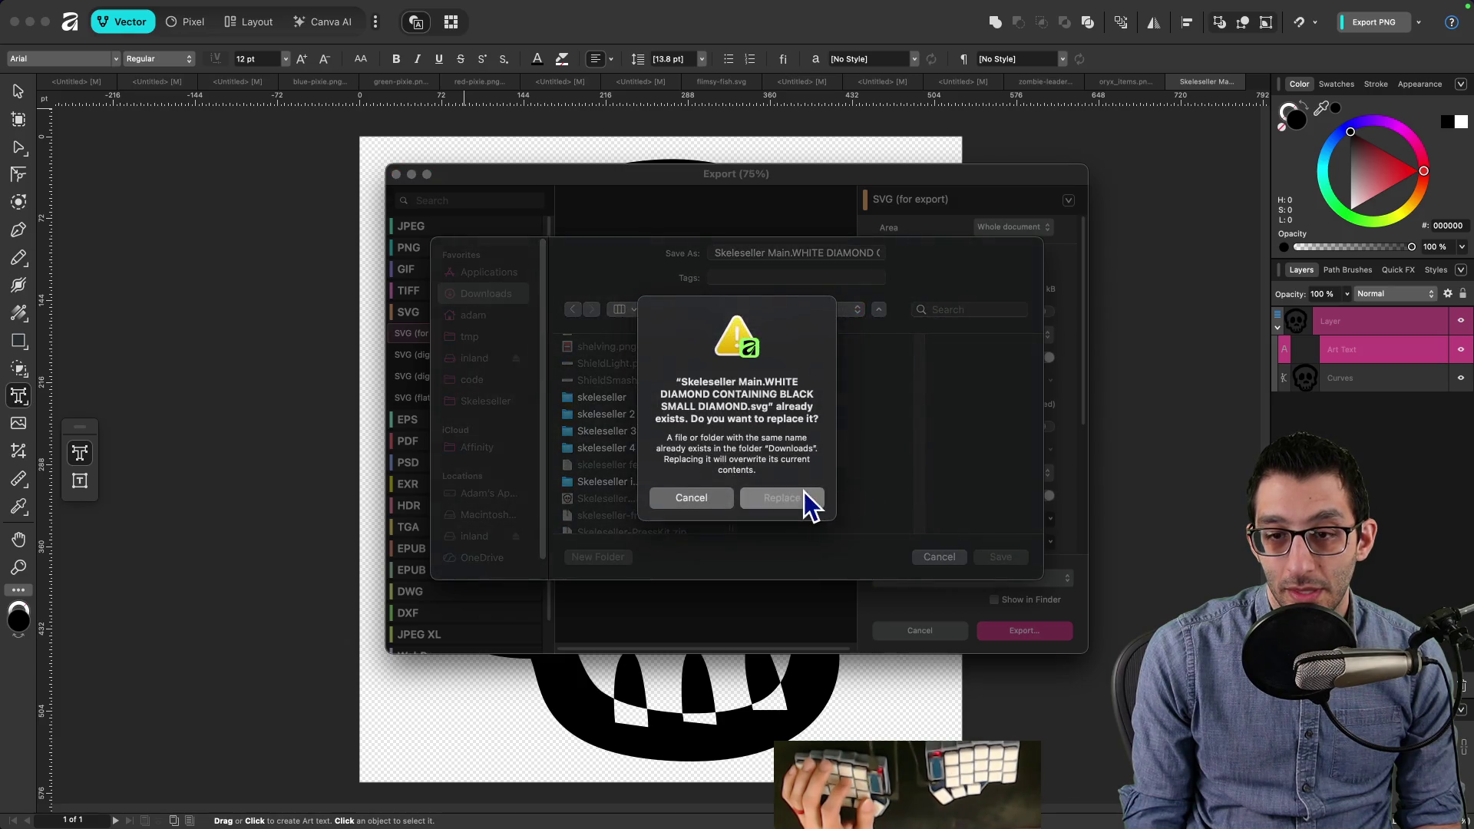
click(803, 492)
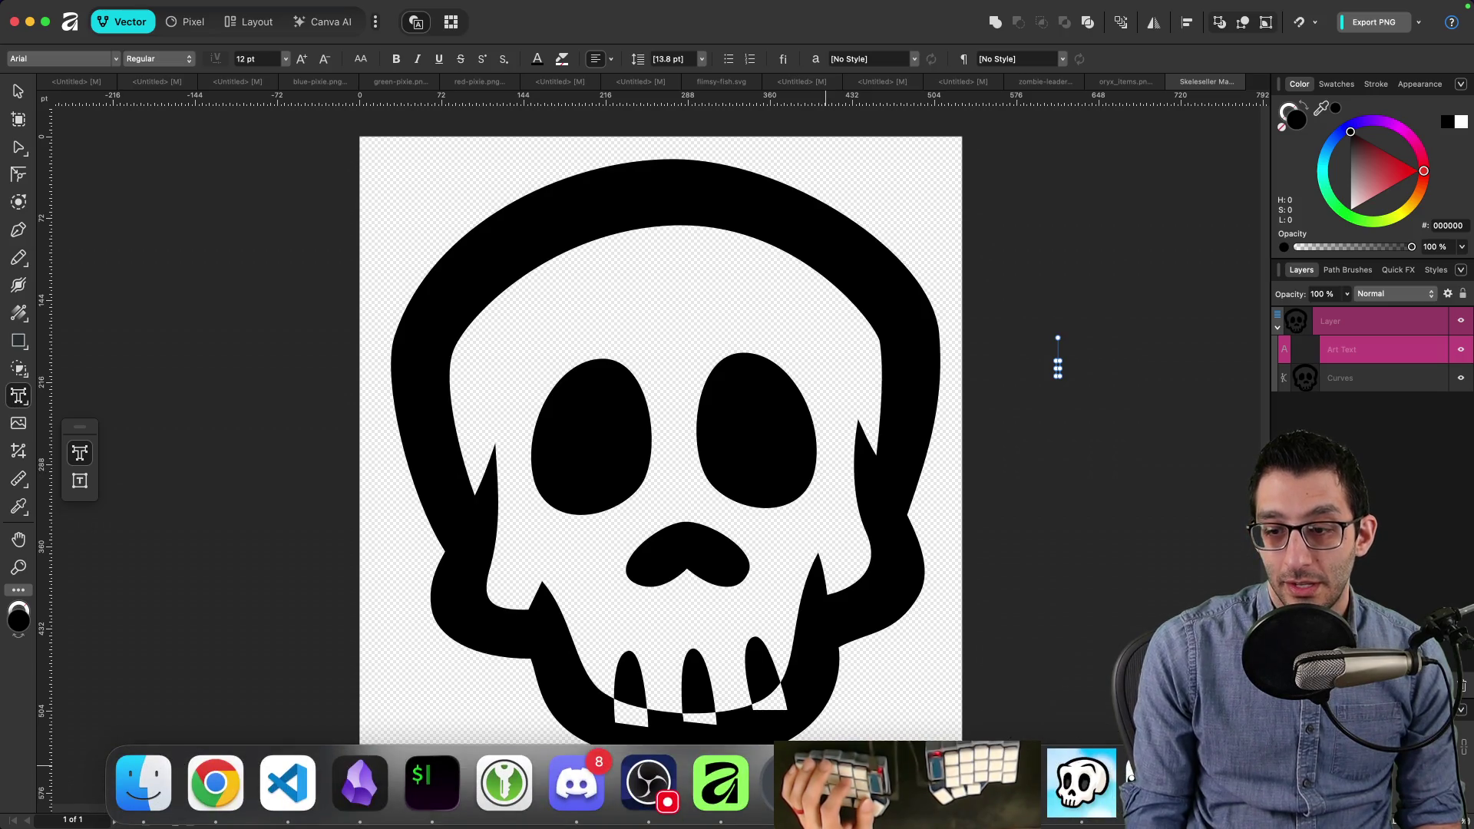
click(144, 783)
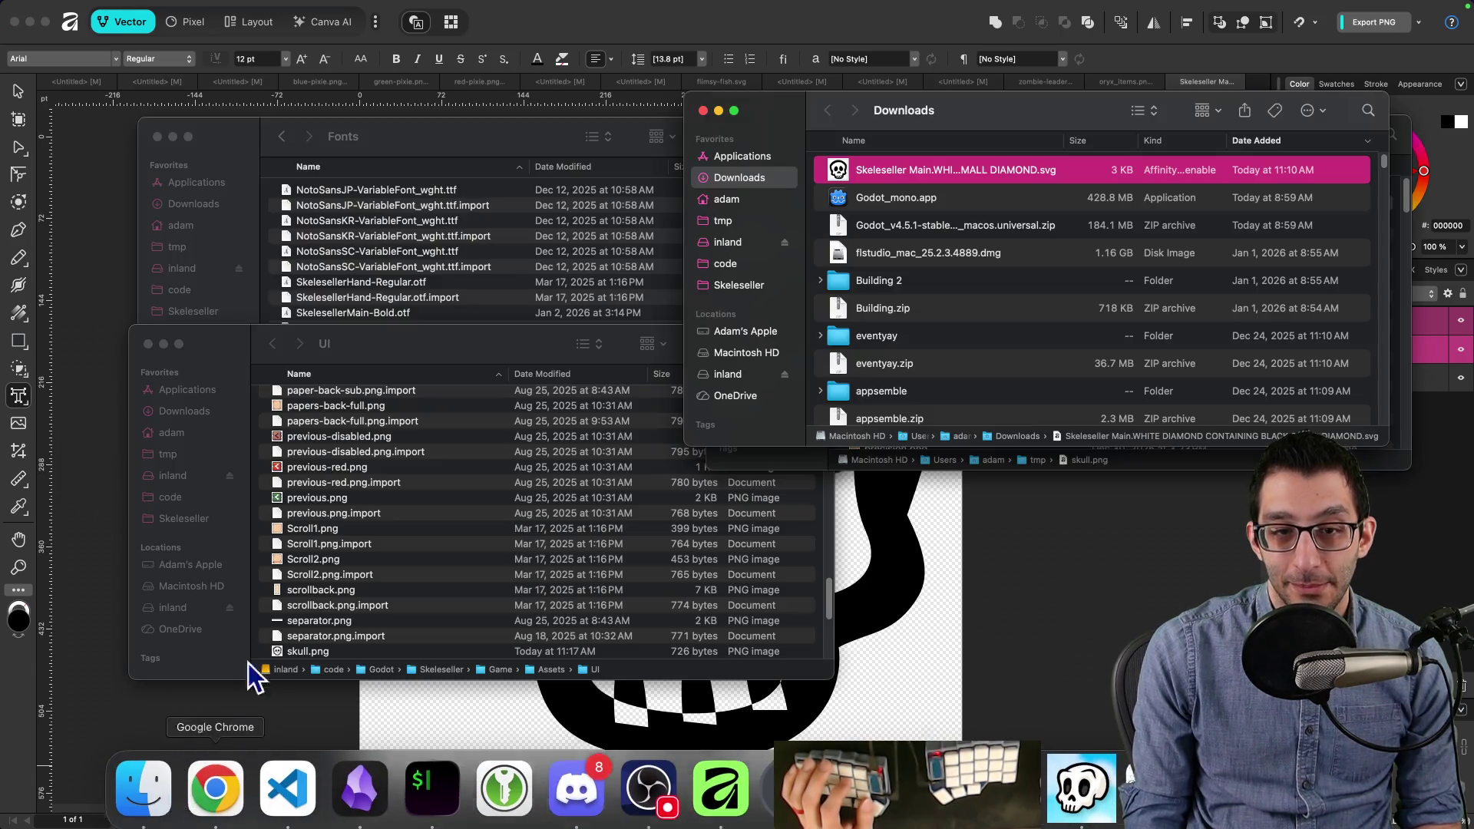
Step: Open the skull SVG from Downloads in GIMP using Open With
right_click(910, 173)
mouse_move(944, 197)
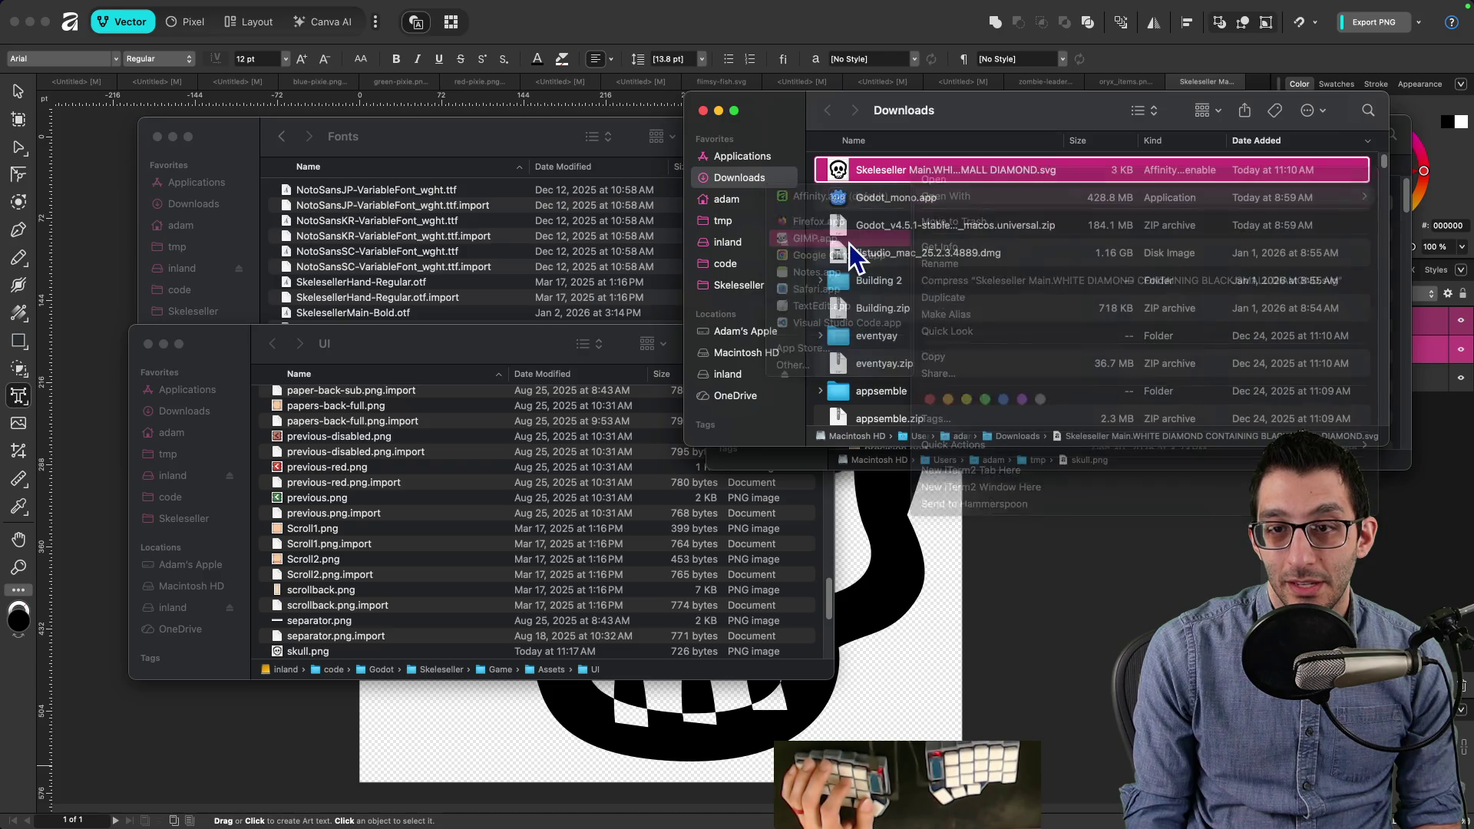
click(849, 243)
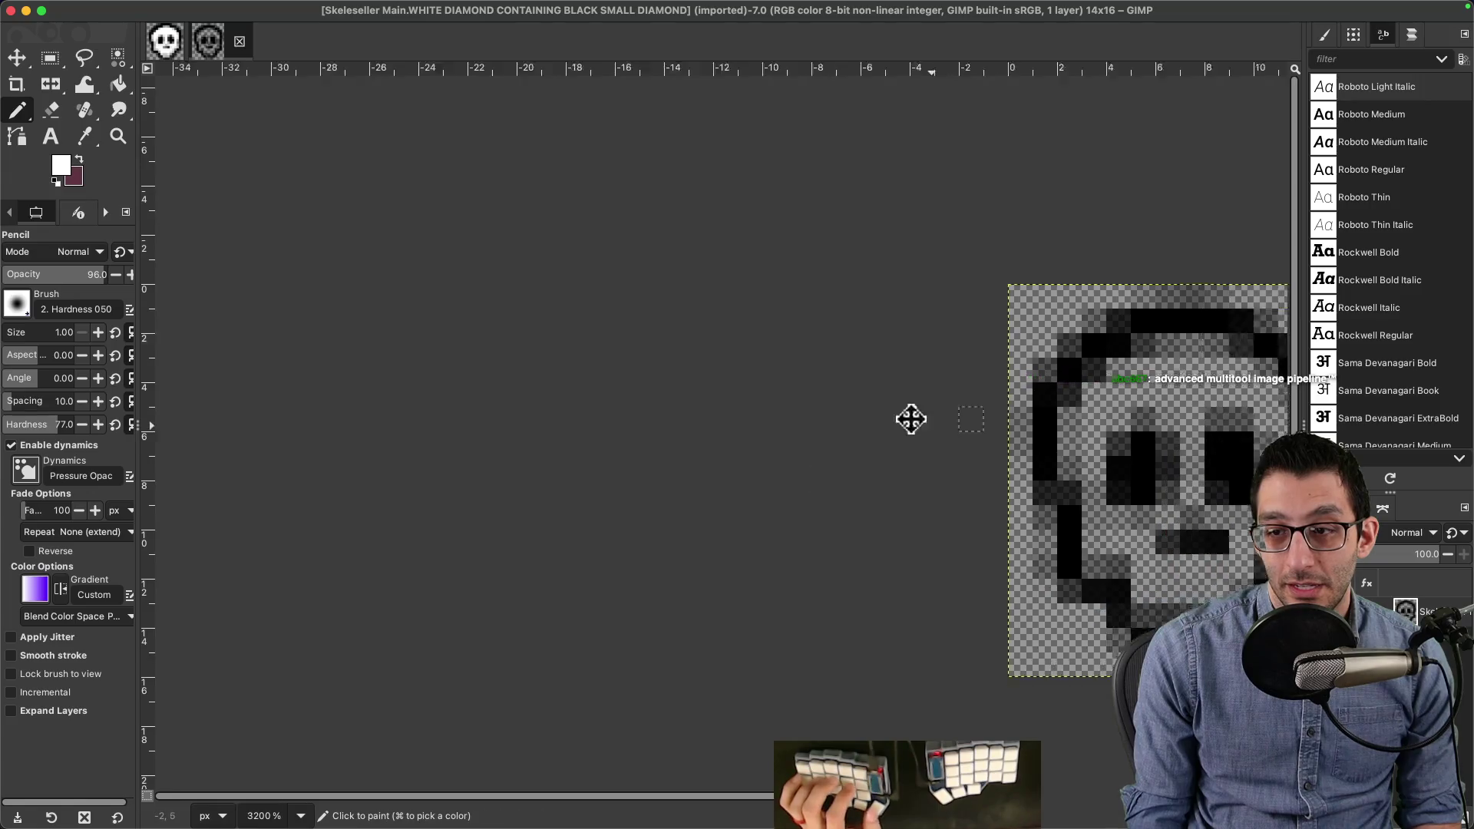
Step: Zoom in on the 14×16 skull and add a new transparent layer
key(plus)
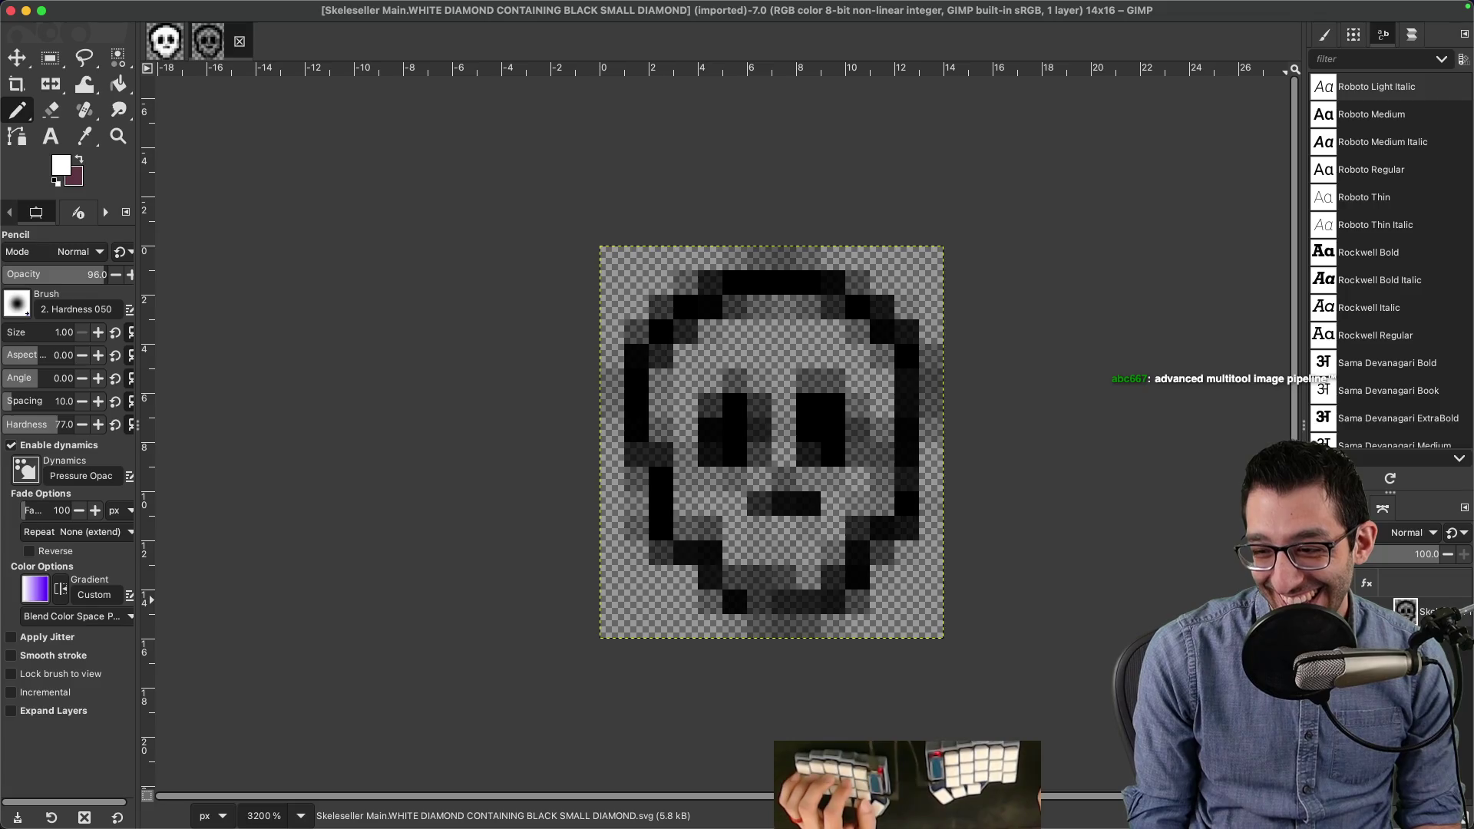
key(ctrl+shift+n)
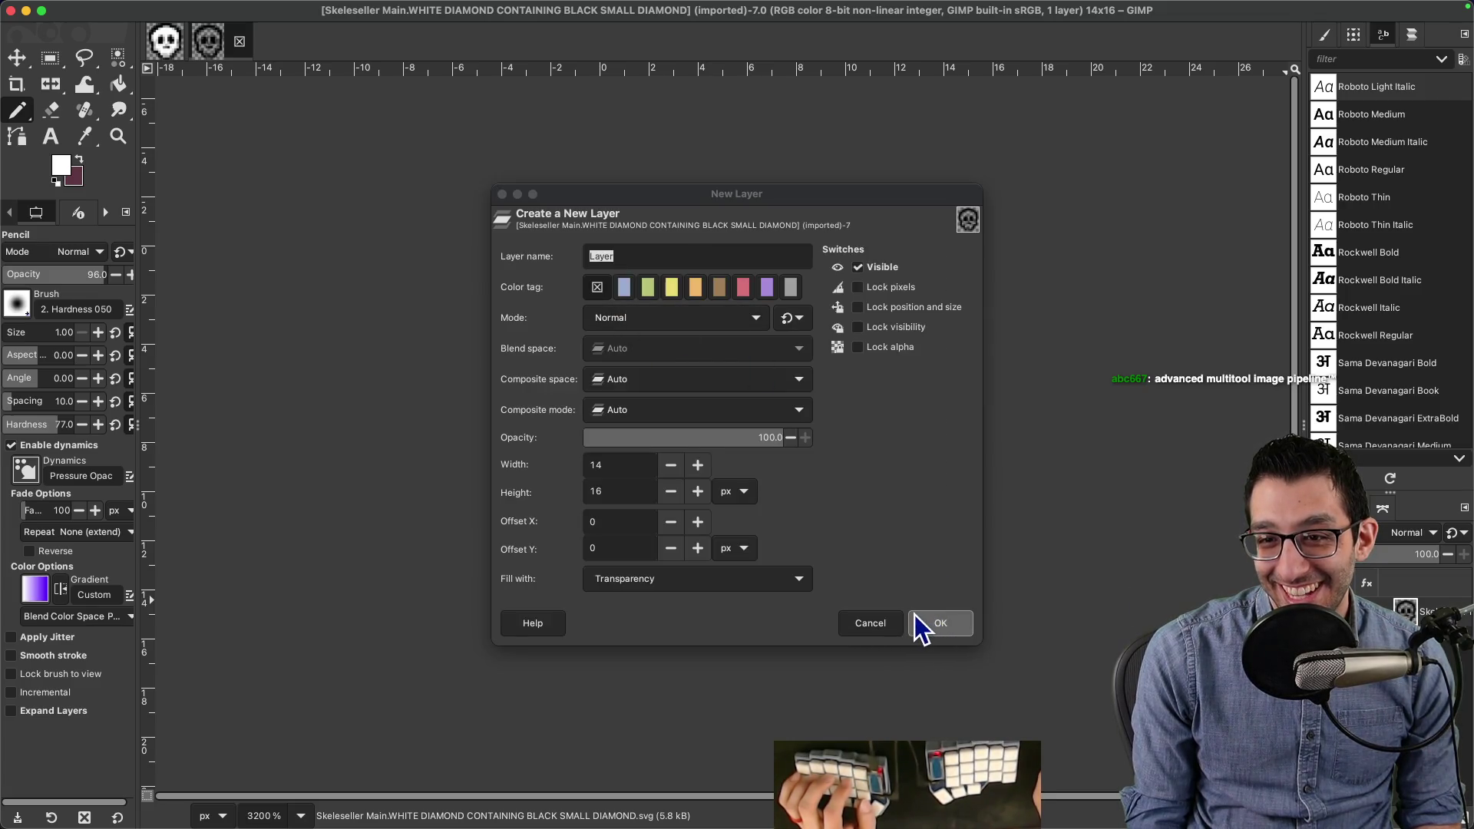
click(923, 622)
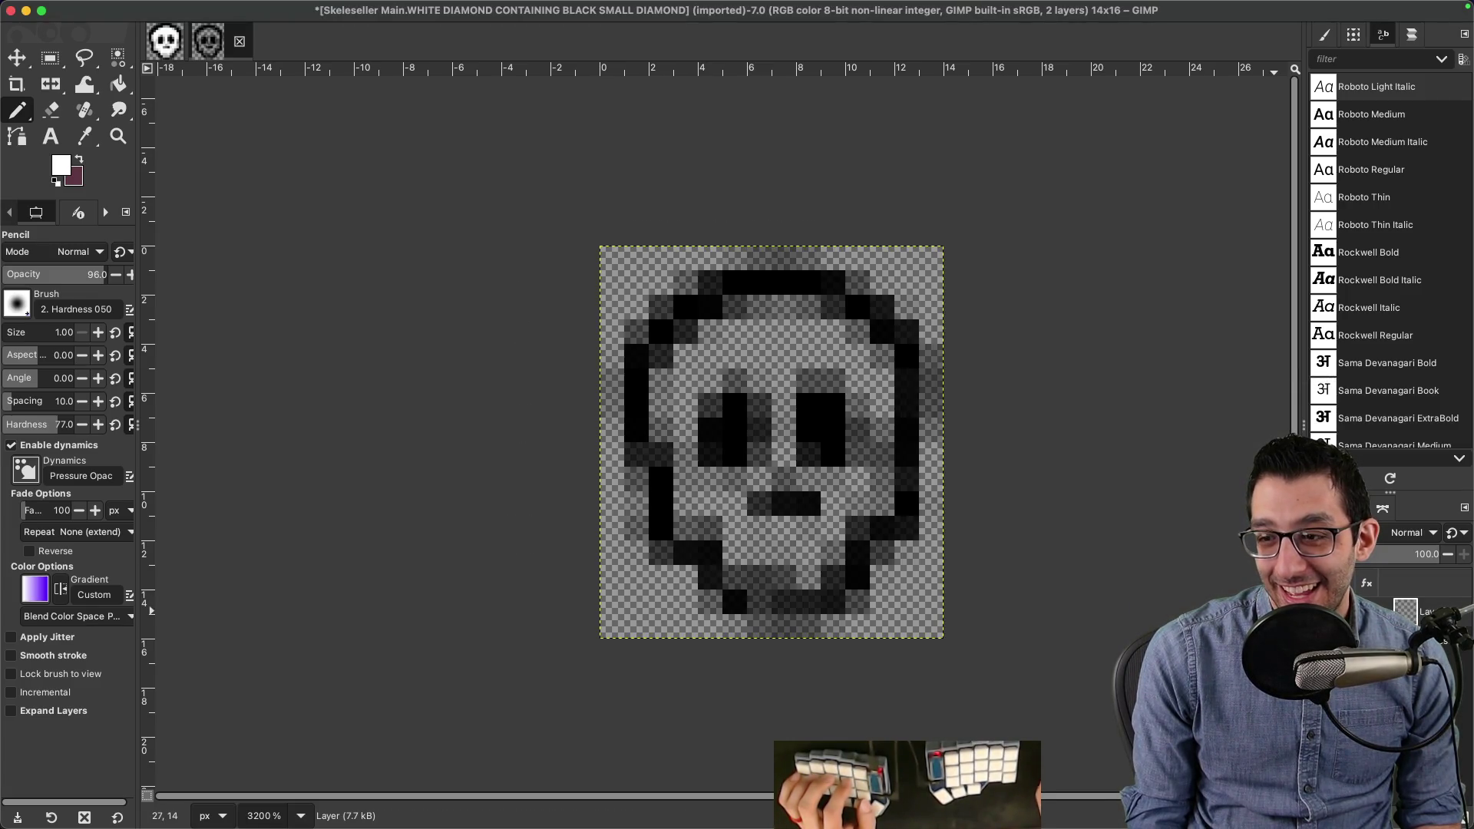
Step: Paint the skull's face white inside the black outline, leaving the eyes and nose dark
drag(711, 428, 721, 407)
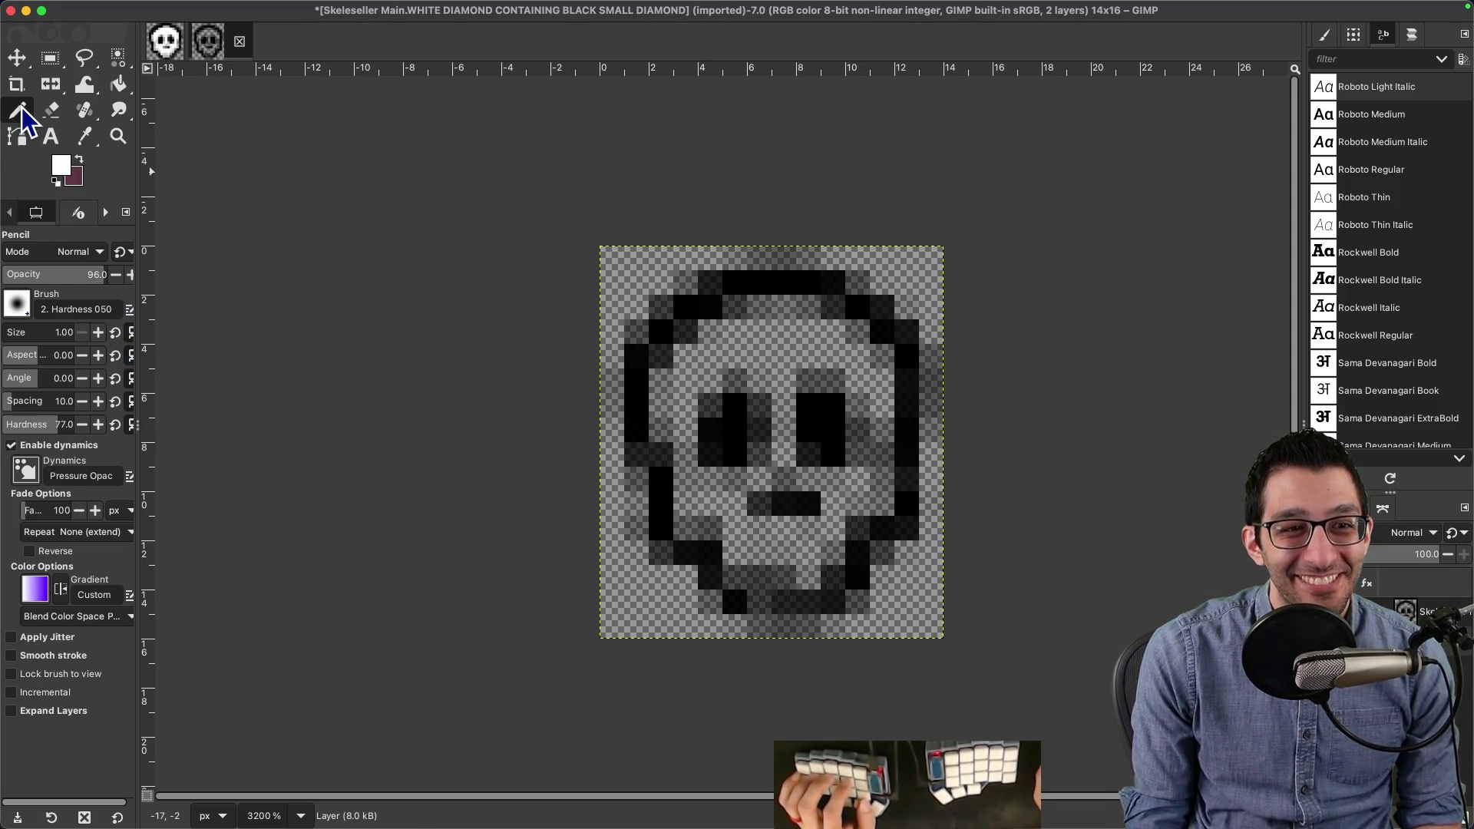
mouse_move(666, 416)
mouse_down()
mouse_move(660, 384)
mouse_move(679, 350)
mouse_move(726, 311)
mouse_move(845, 314)
mouse_up()
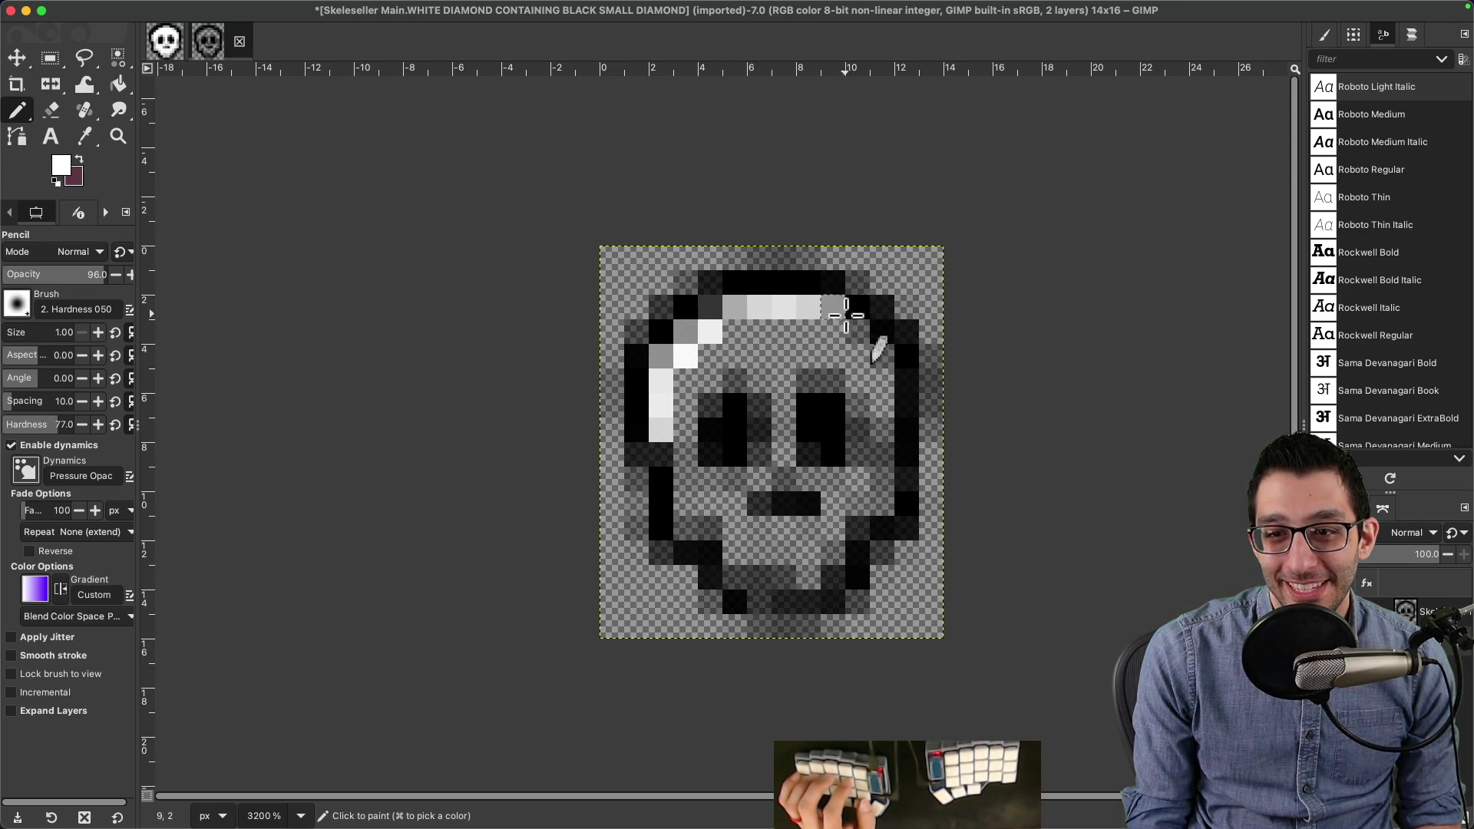
drag(884, 382, 887, 481)
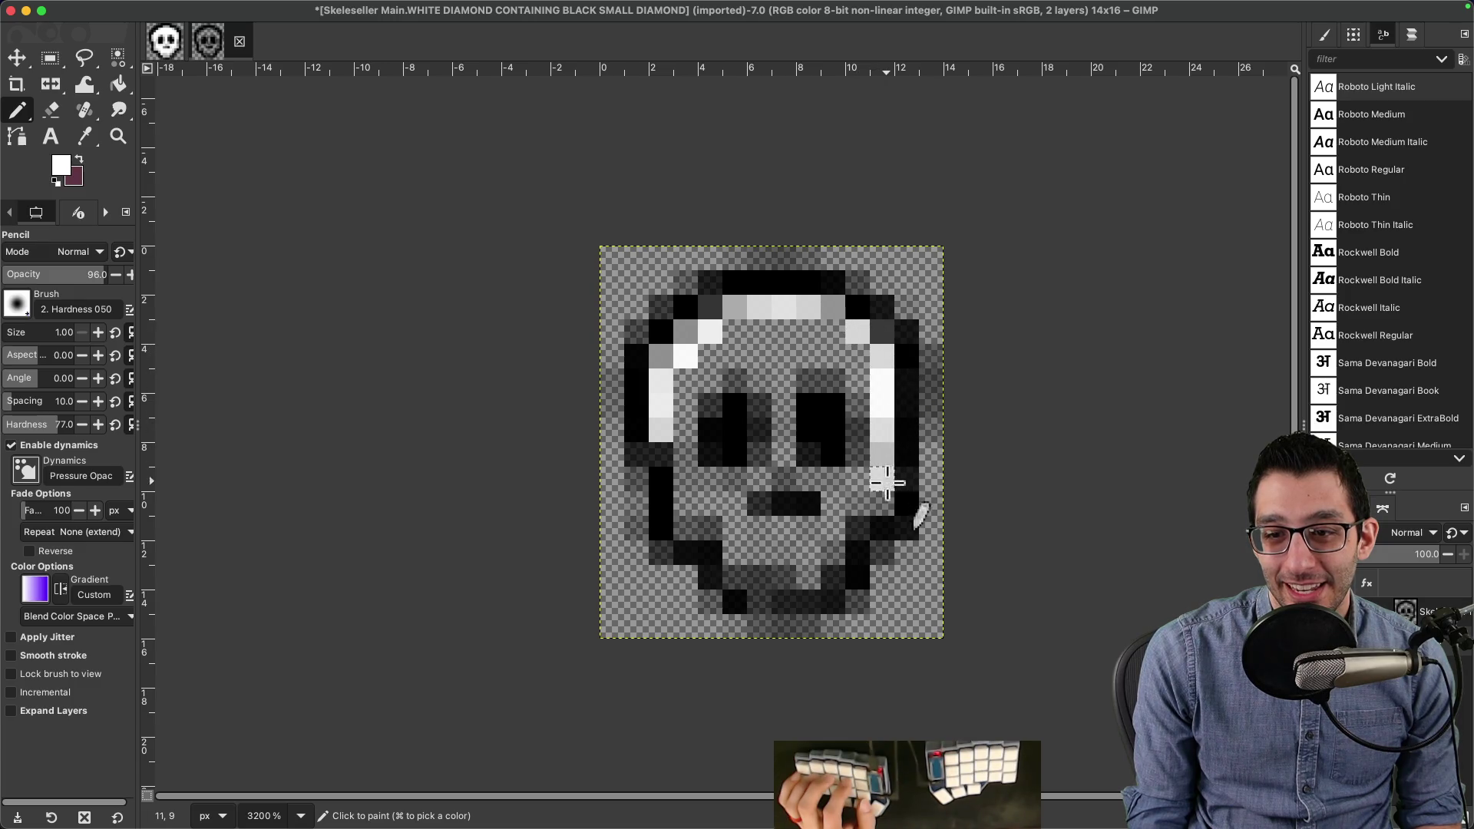
mouse_move(823, 575)
mouse_down()
mouse_move(766, 575)
mouse_move(685, 488)
mouse_up()
mouse_move(683, 431)
mouse_down()
mouse_move(742, 337)
mouse_move(832, 342)
mouse_move(852, 357)
mouse_move(885, 495)
mouse_move(798, 430)
mouse_move(852, 430)
mouse_move(790, 385)
mouse_move(772, 491)
mouse_move(724, 500)
mouse_move(780, 527)
mouse_move(784, 551)
mouse_up()
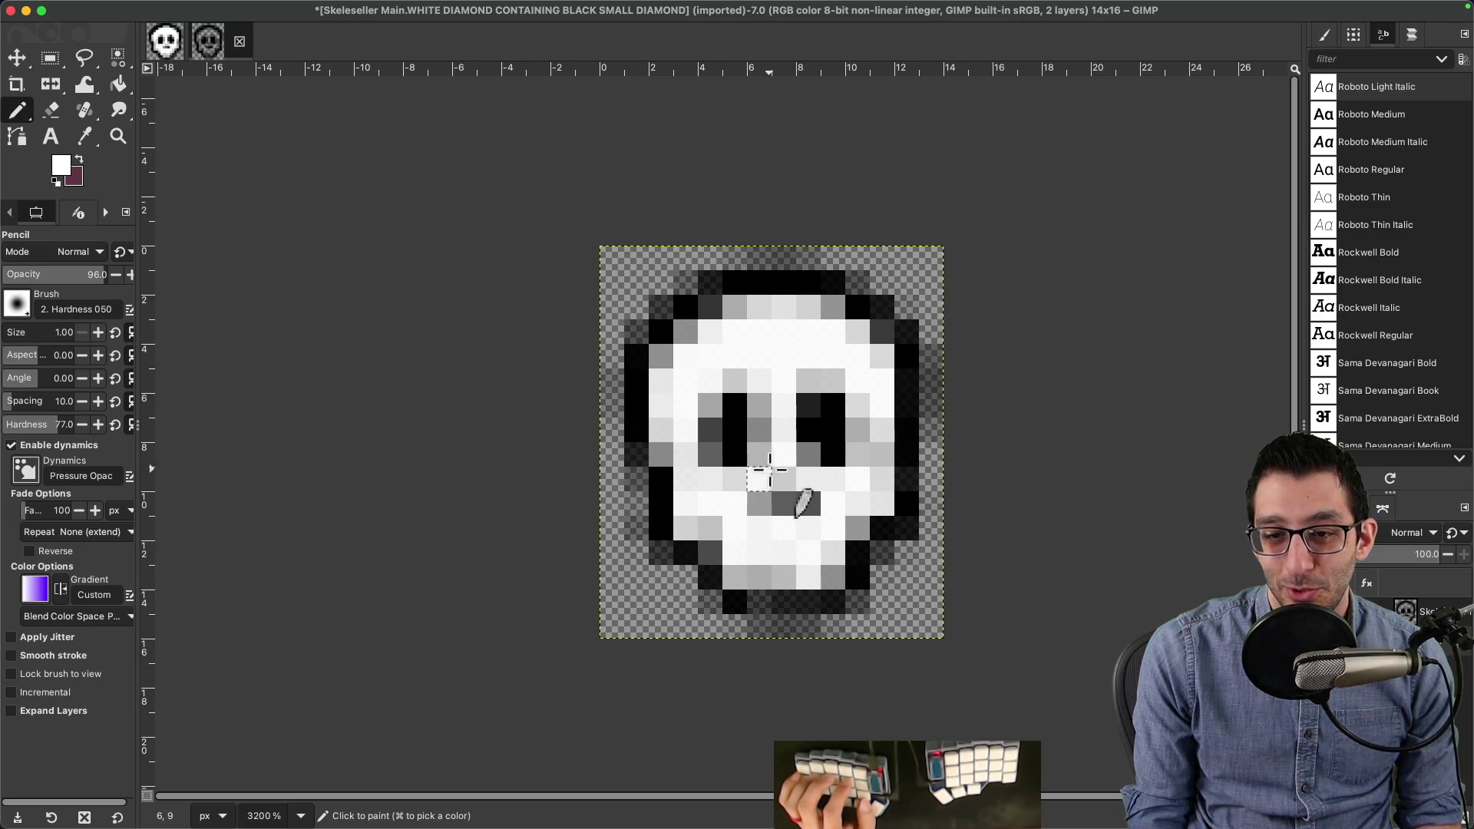
click(66, 11)
Step: Export the white-faced skull as skull.png into the tmp folder, replacing the older copy
mouse_move(91, 8)
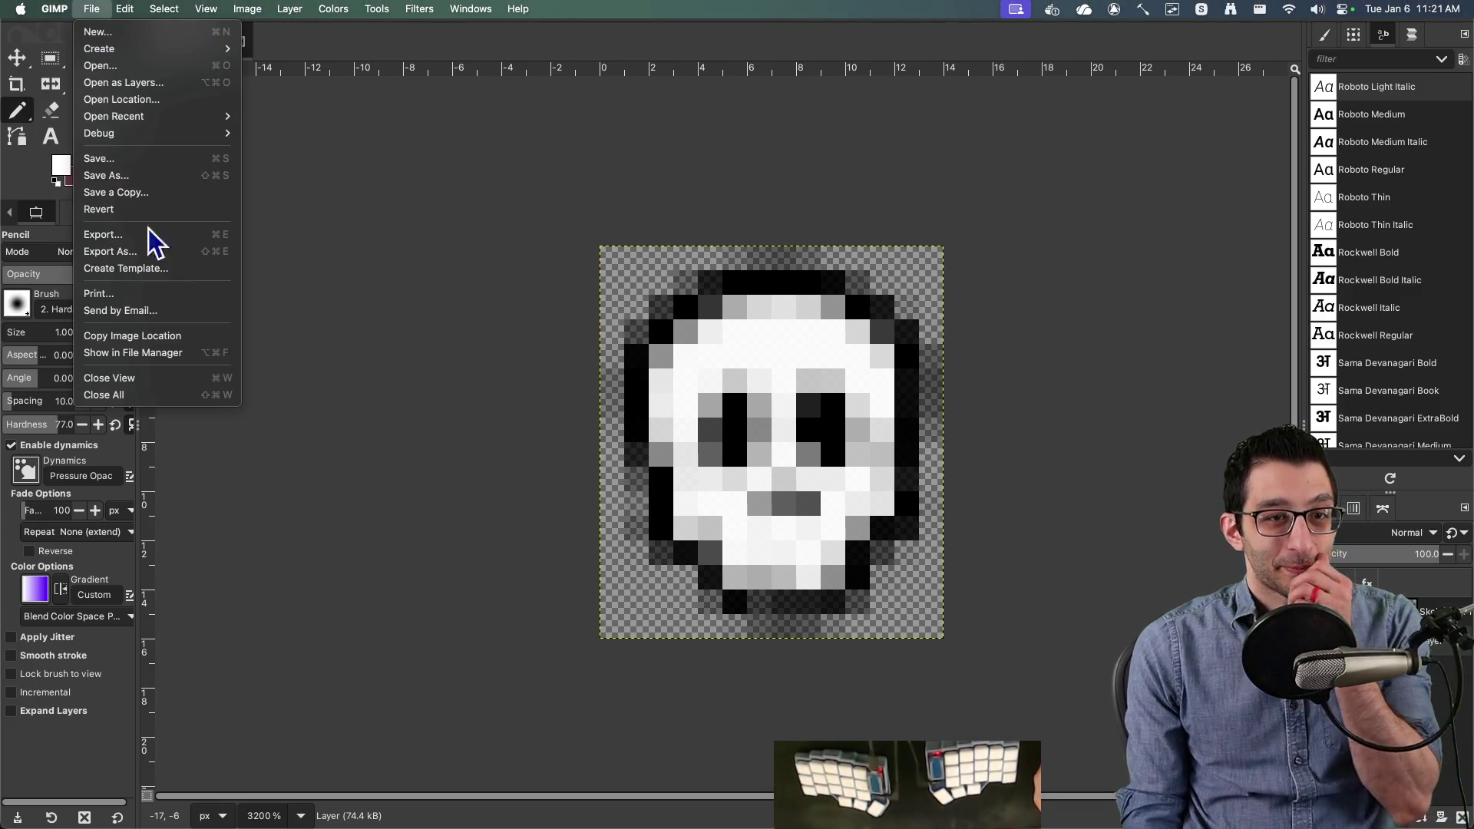
click(160, 254)
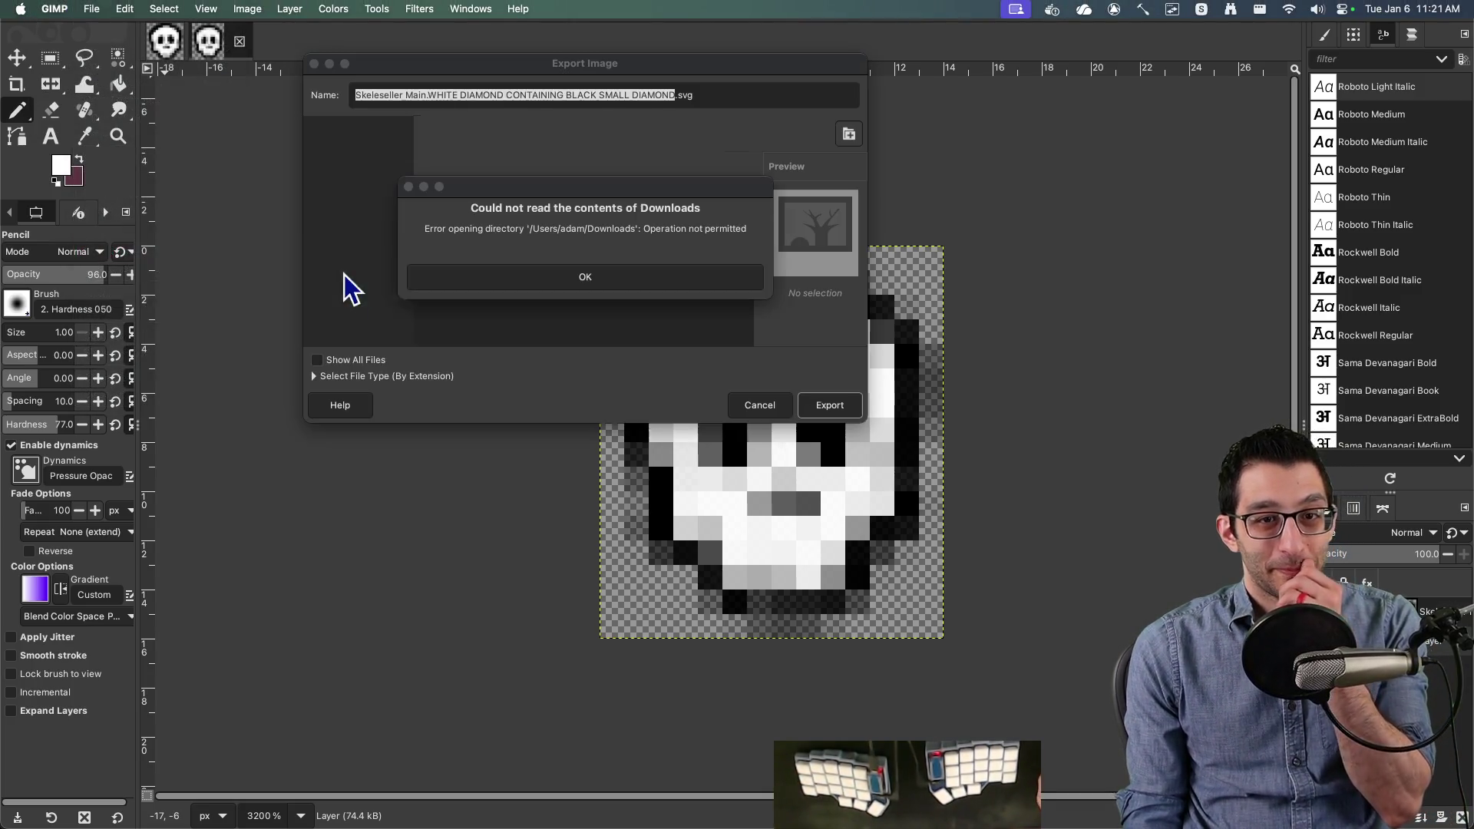
click(645, 295)
click(468, 134)
scroll(499, 296, down, 3)
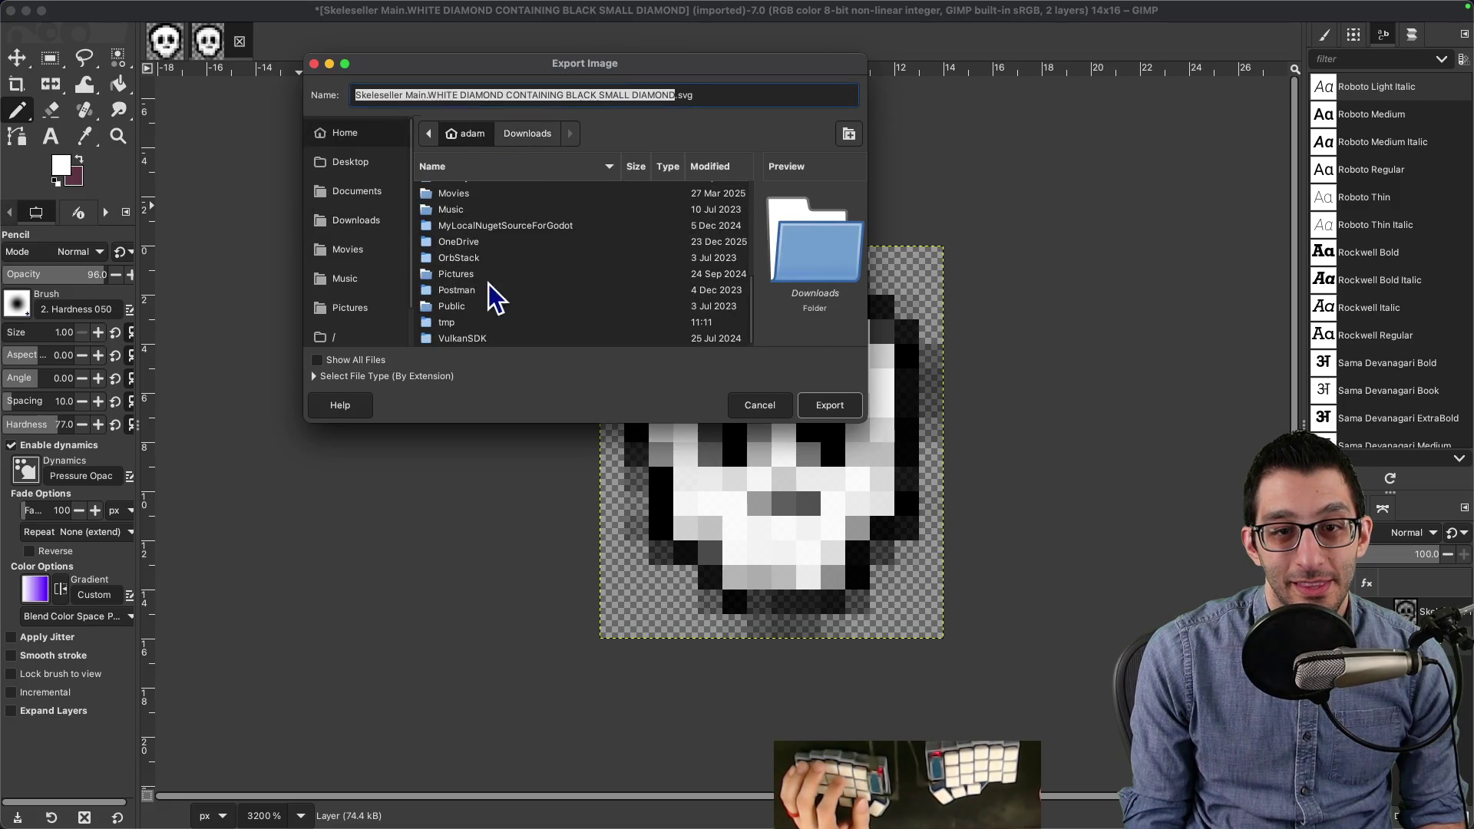
click(470, 322)
double_click(470, 323)
triple_click(553, 94)
text(skull.png)
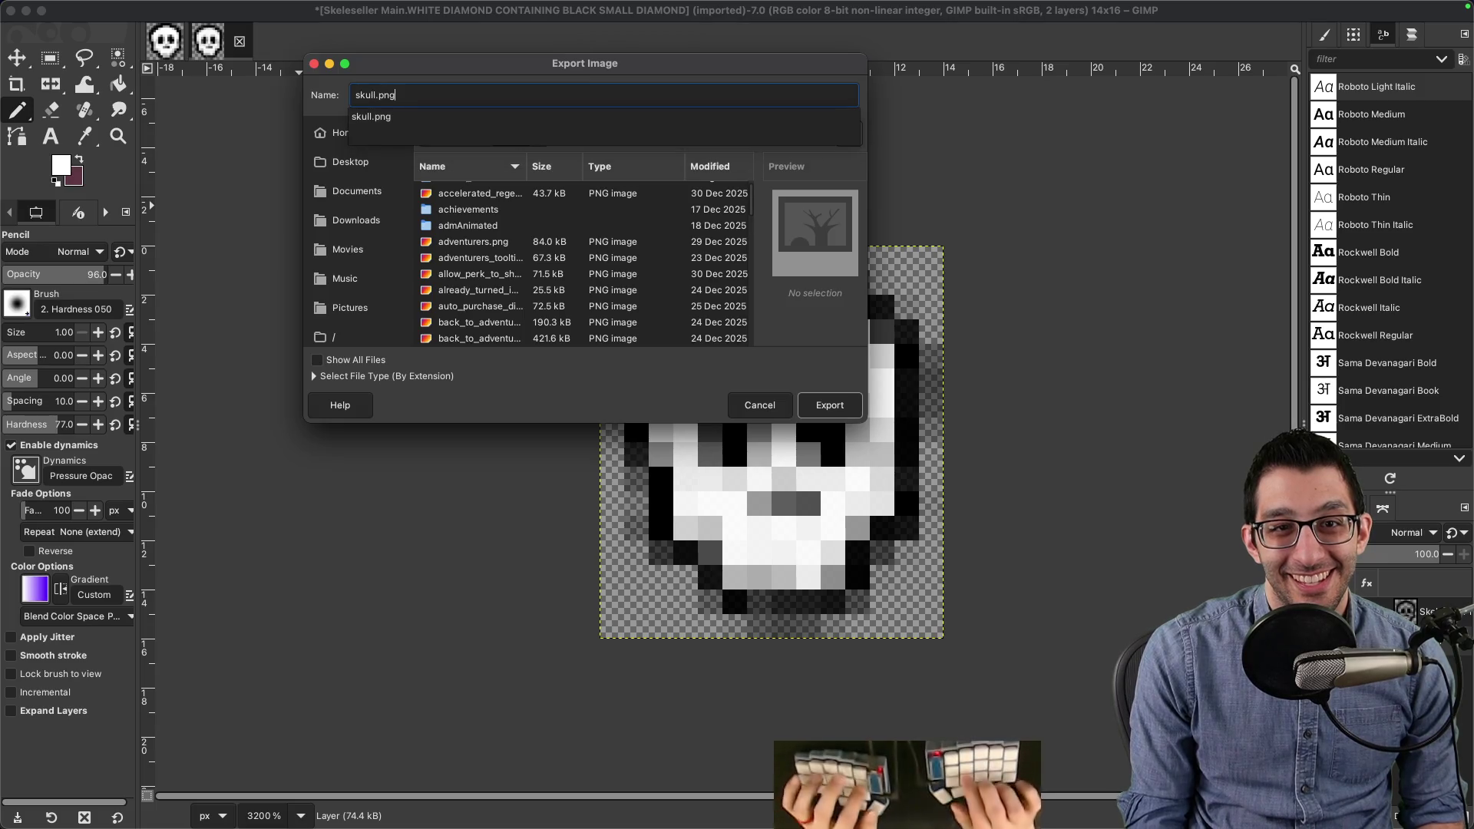
key(Return)
click(768, 353)
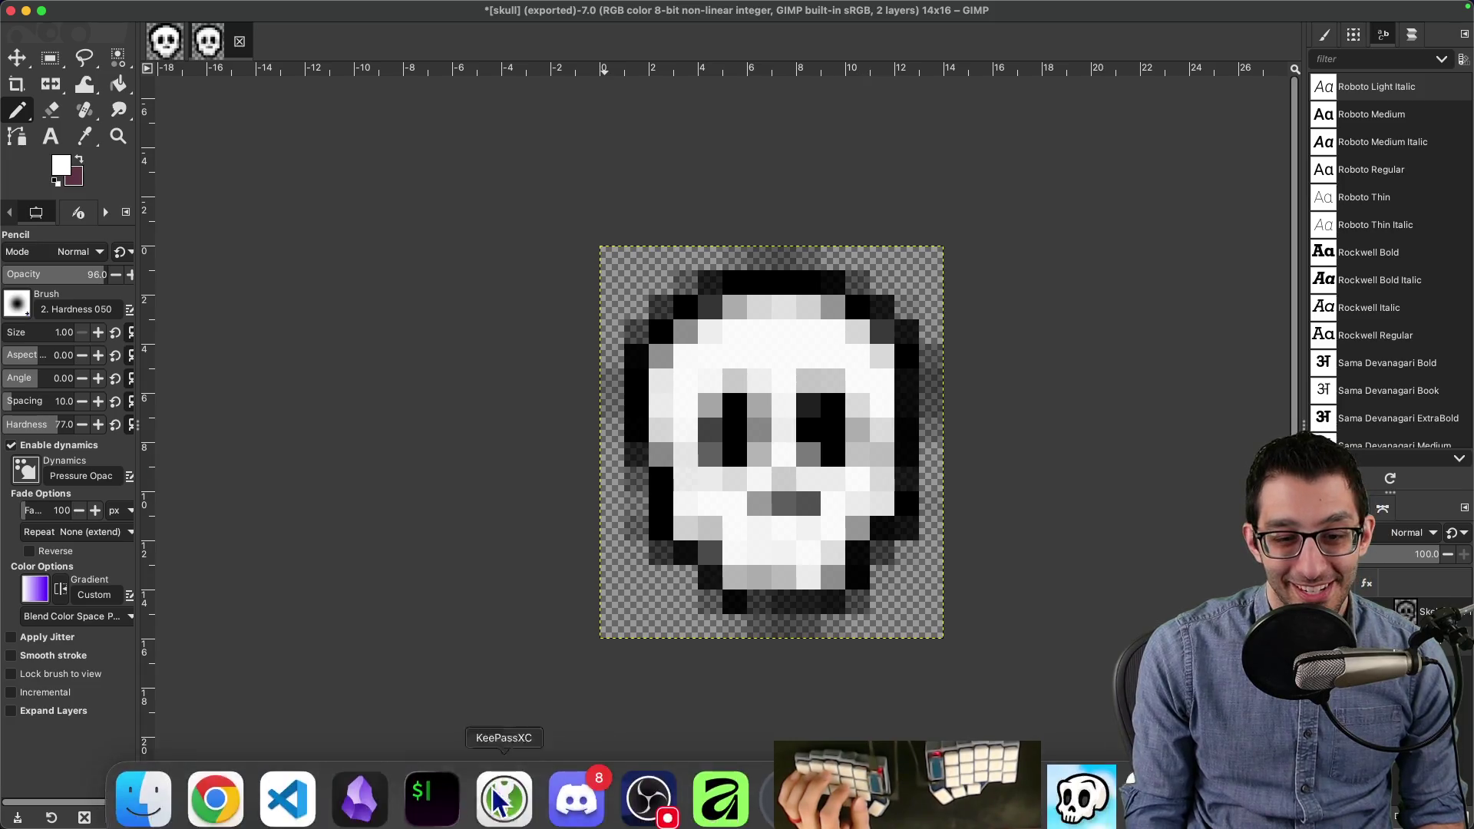
click(153, 790)
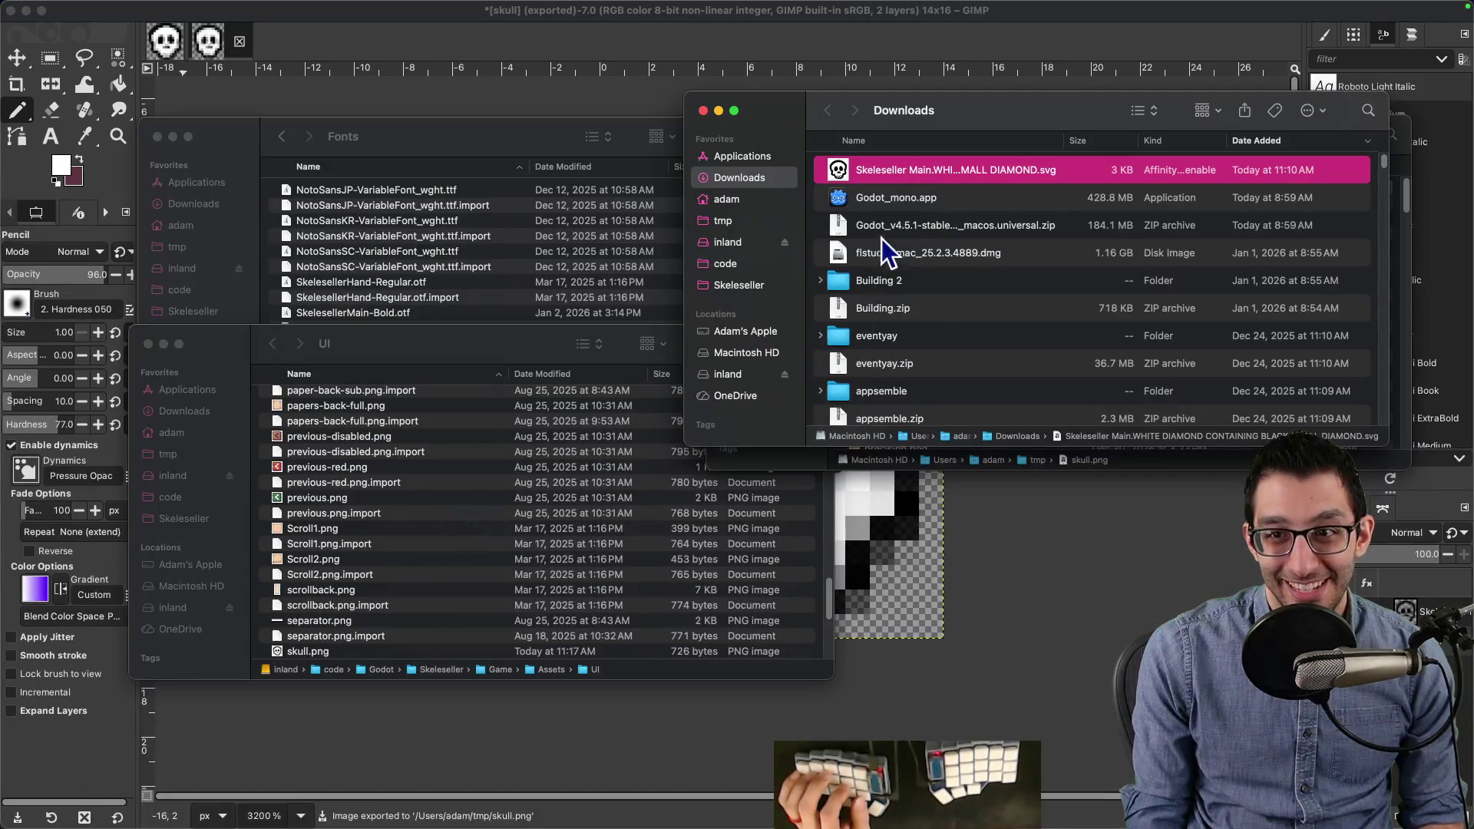
Step: Copy the new skull.png from tmp over the older one in the game's UI assets folder
click(902, 207)
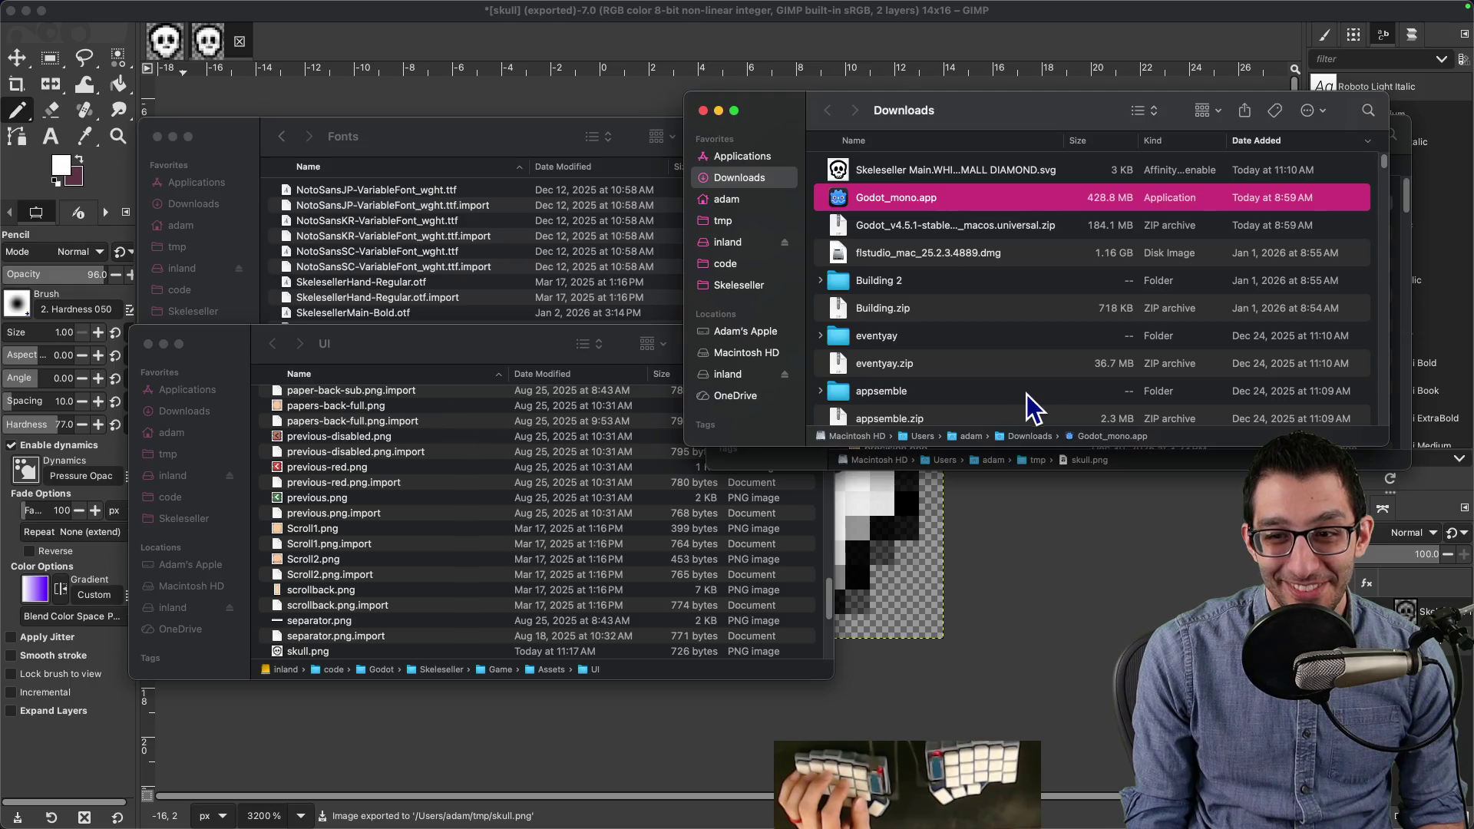
key(super+grave)
click(1011, 371)
click(887, 203)
drag(887, 203, 463, 528)
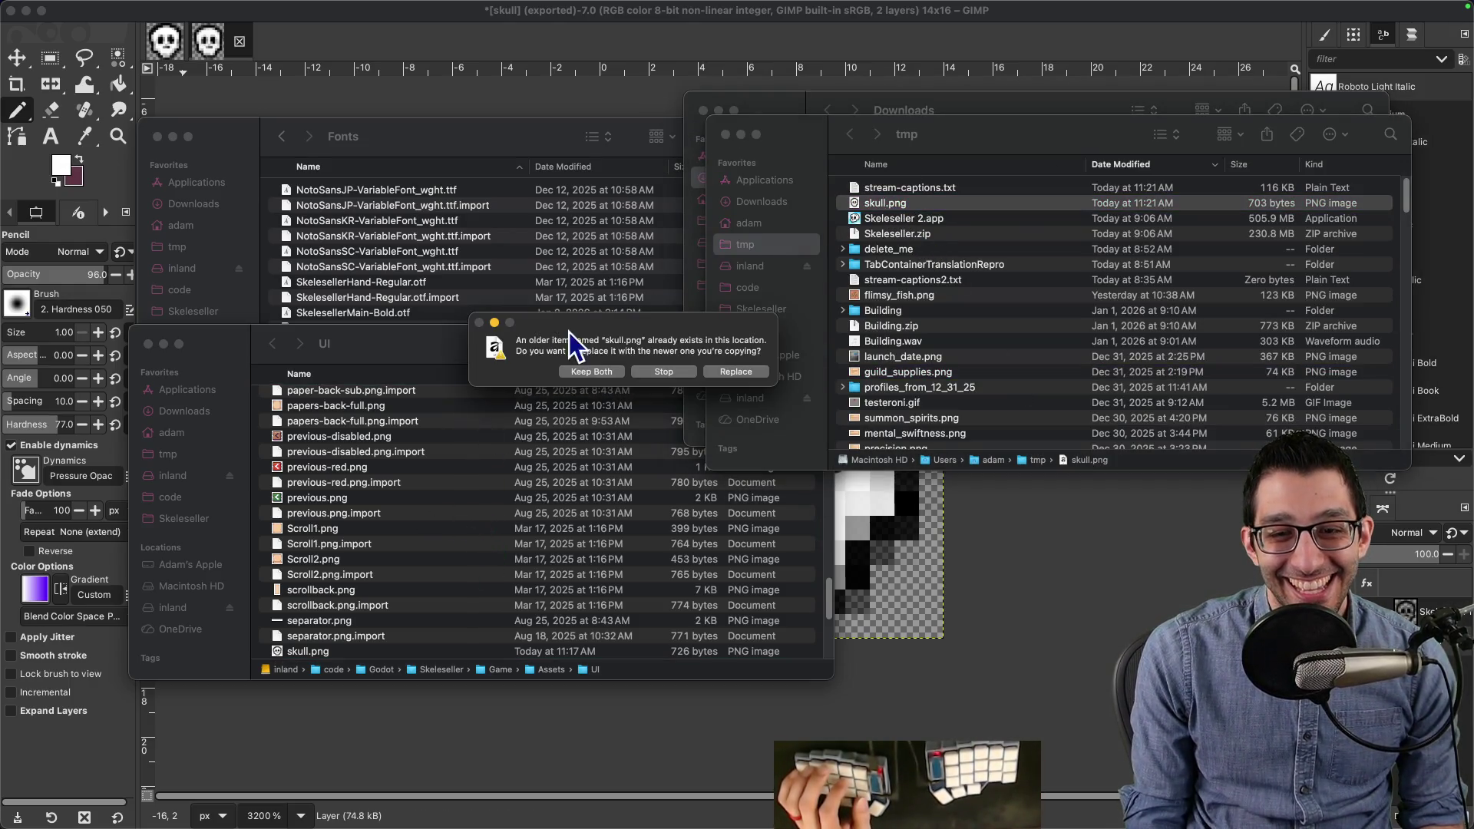
click(721, 371)
click(998, 782)
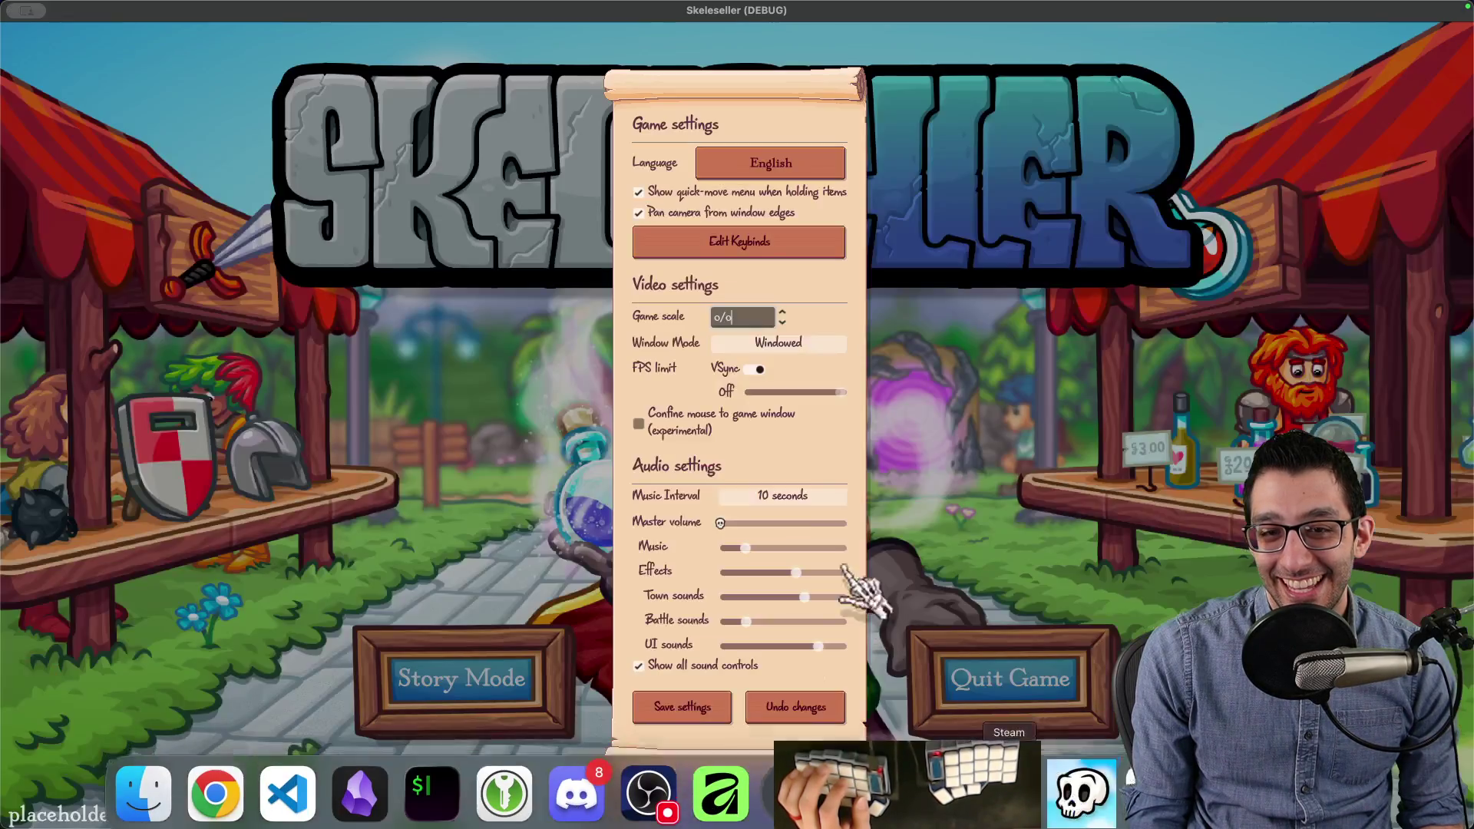
Step: Capture the audio sliders and zoom in to check the white skull grabber, then close the preview
key(super+shift+4)
drag(633, 476, 867, 614)
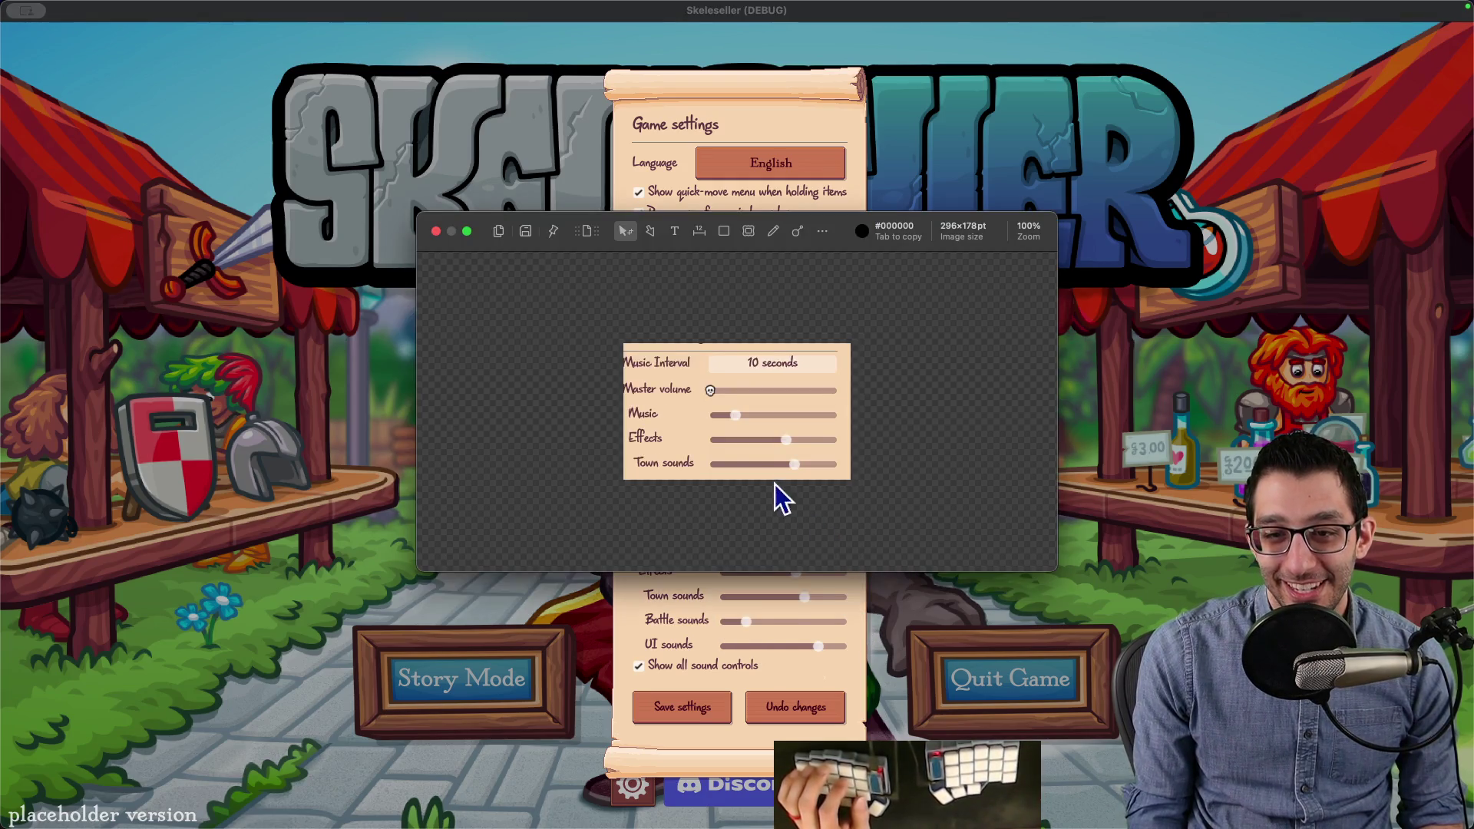
scroll(790, 507, up, 5)
scroll(676, 445, up, 2)
scroll(637, 418, down, 4)
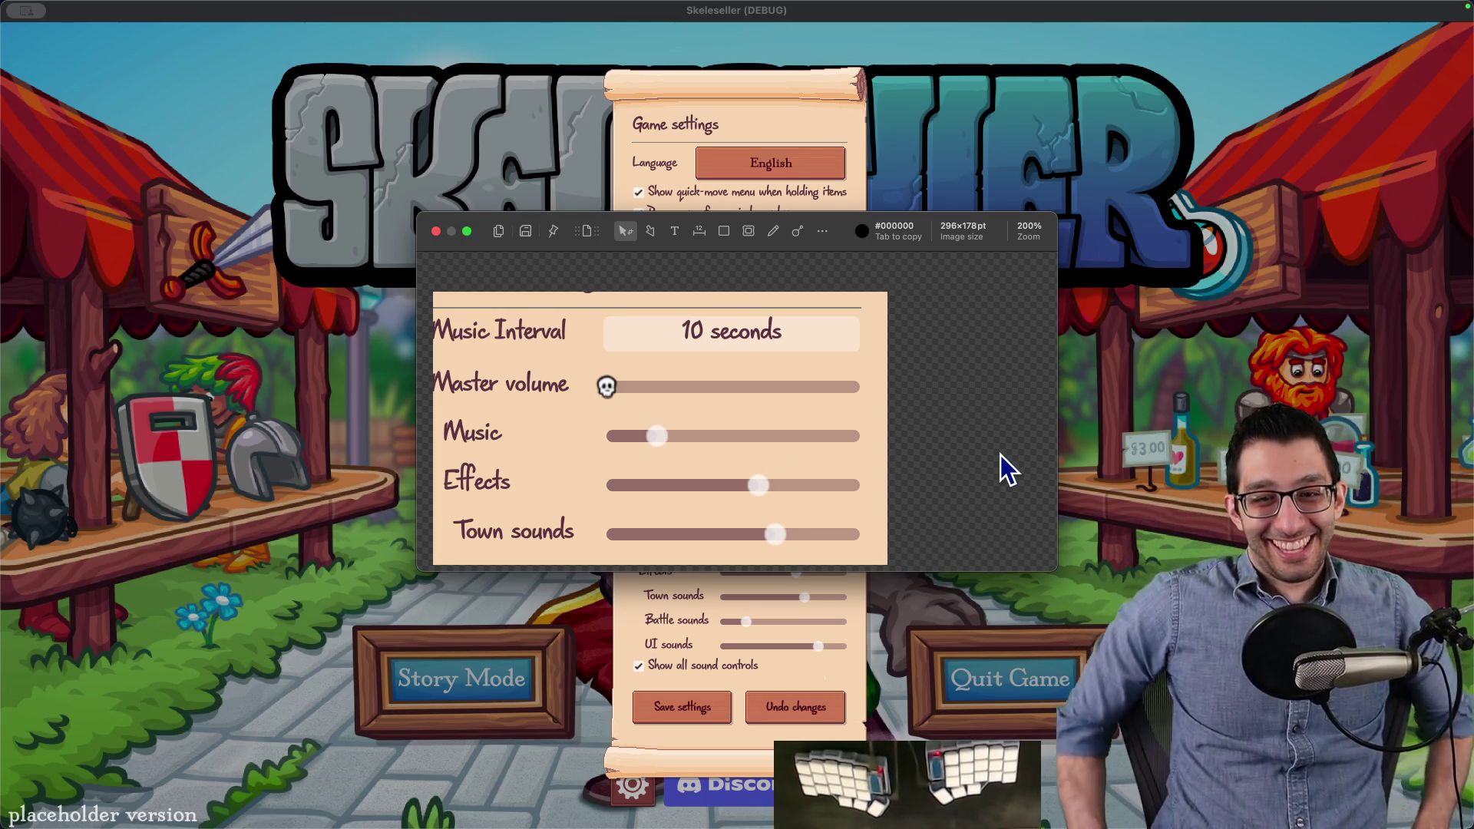
key(super+w)
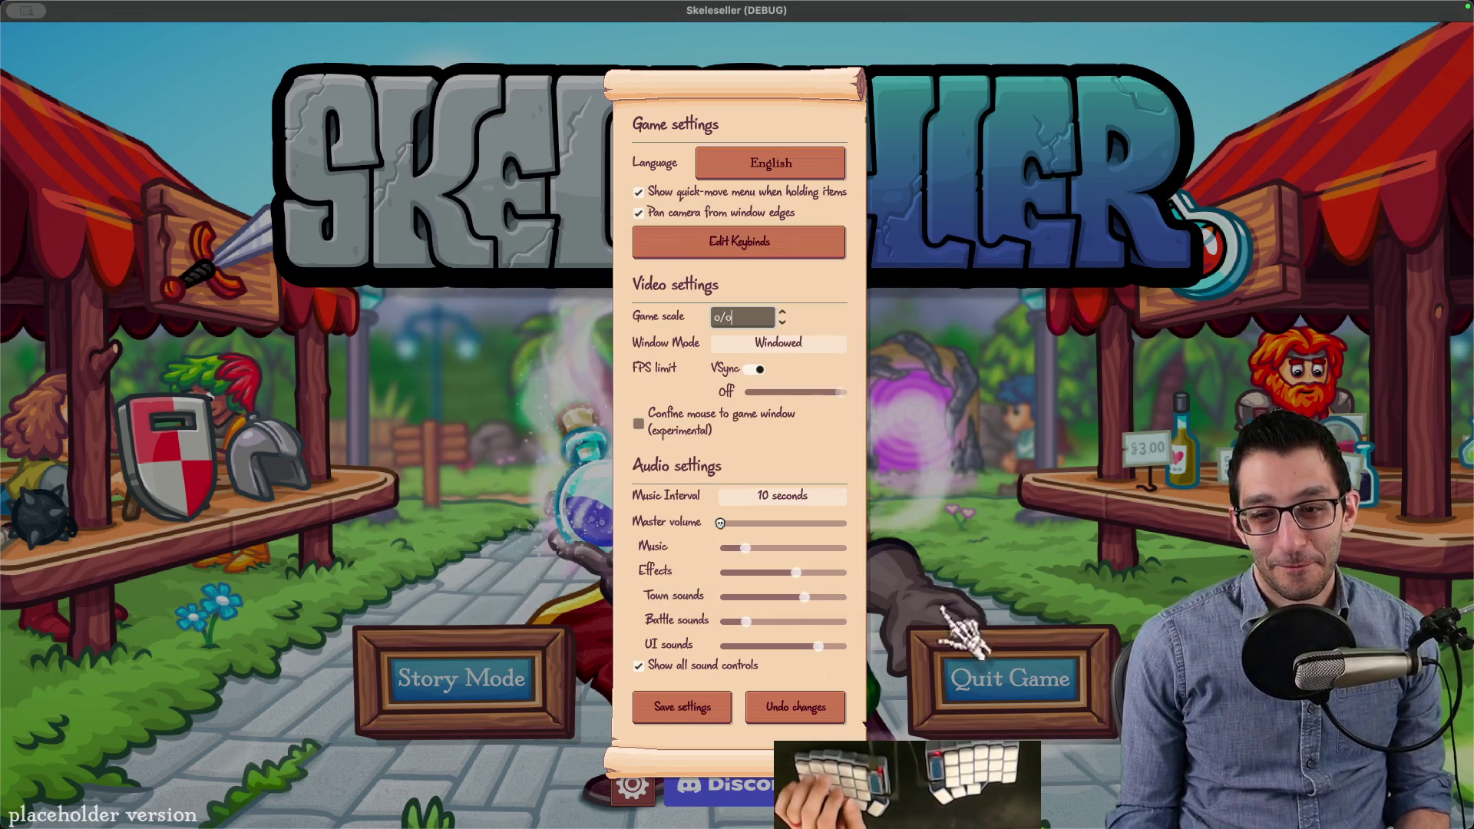
mouse_move(973, 775)
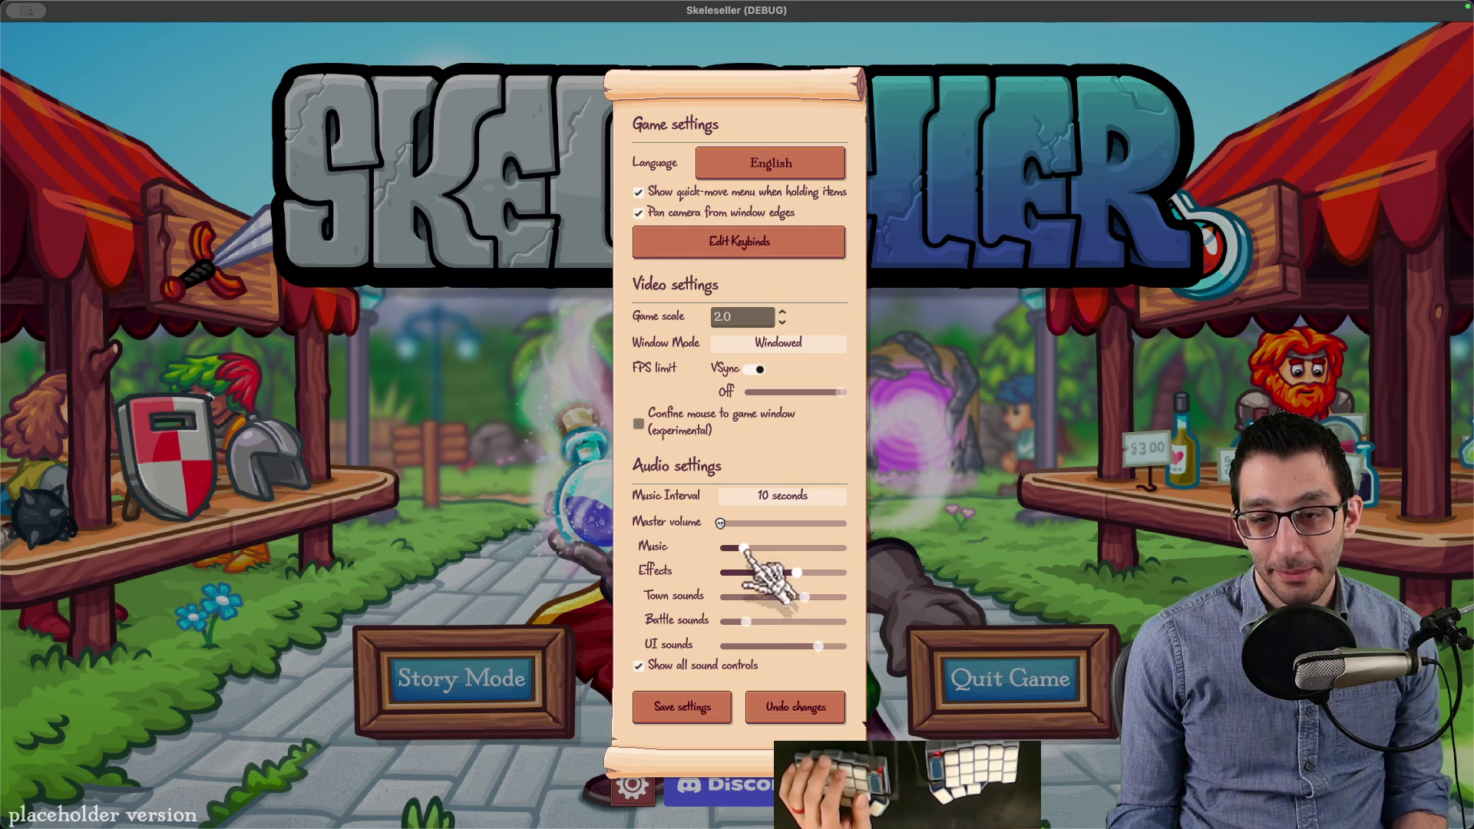
mouse_move(899, 802)
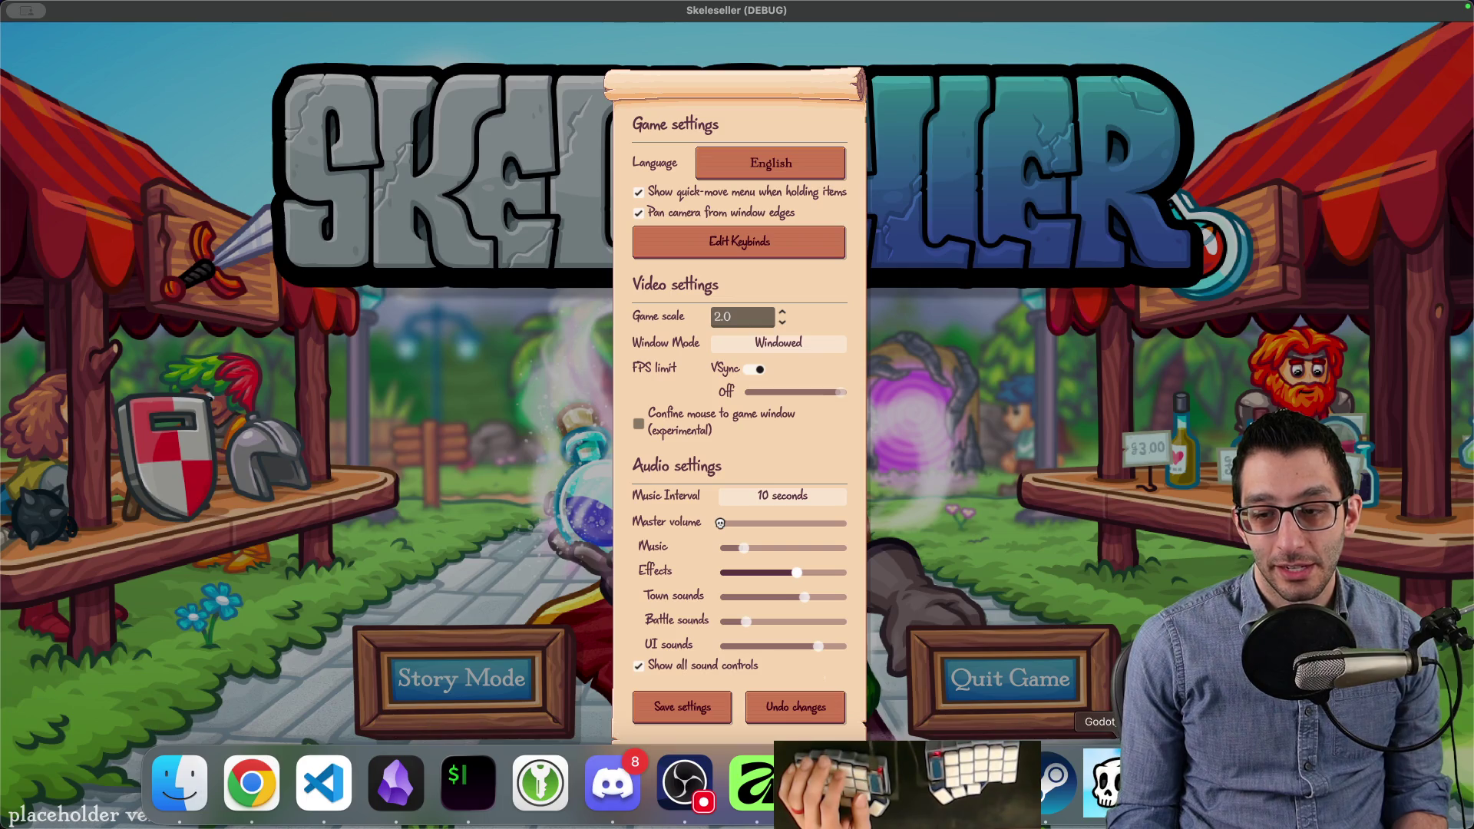
click(1105, 798)
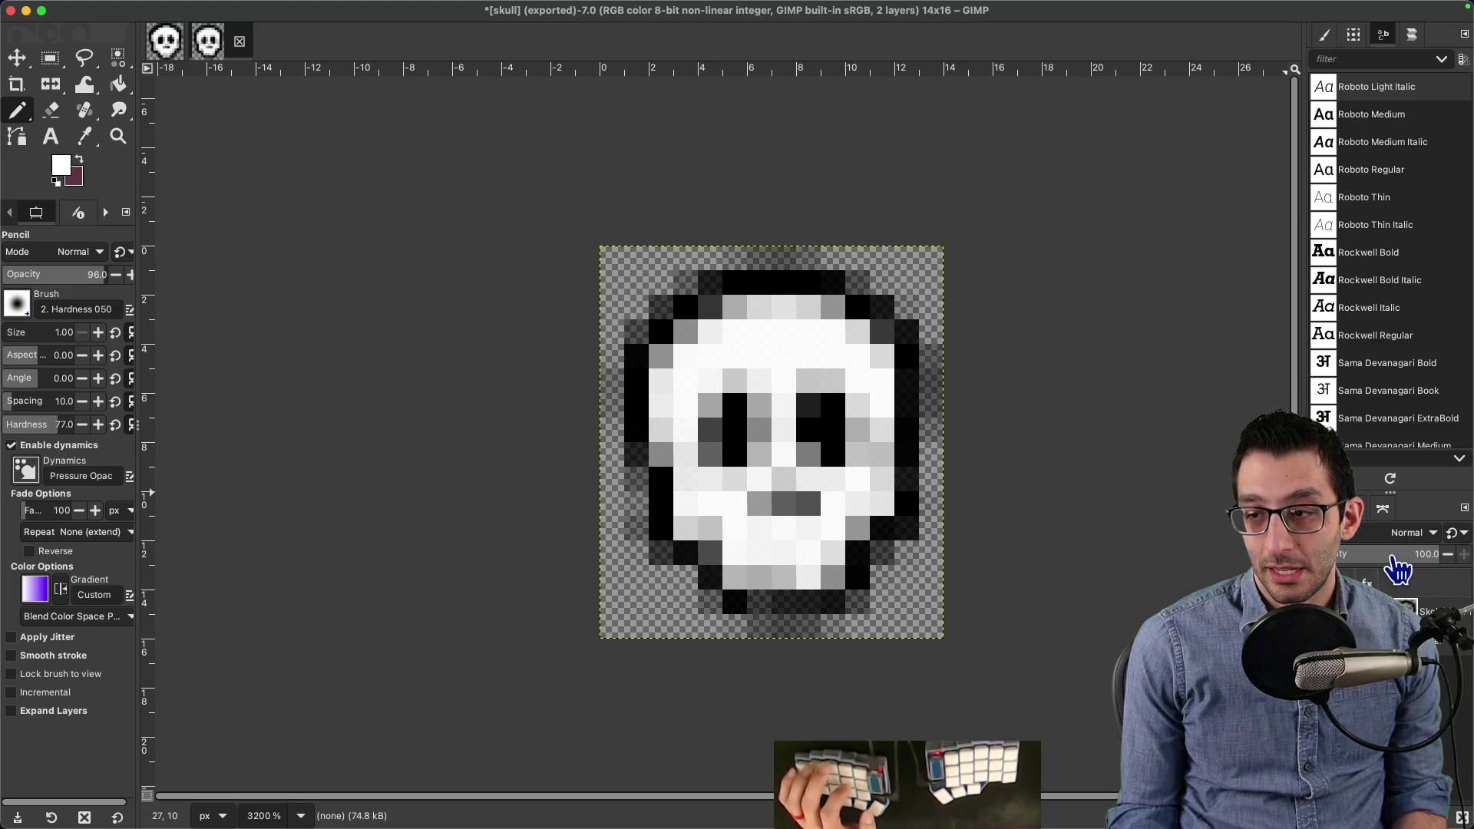
Step: Set the skull layer's opacity to 80
click(1384, 553)
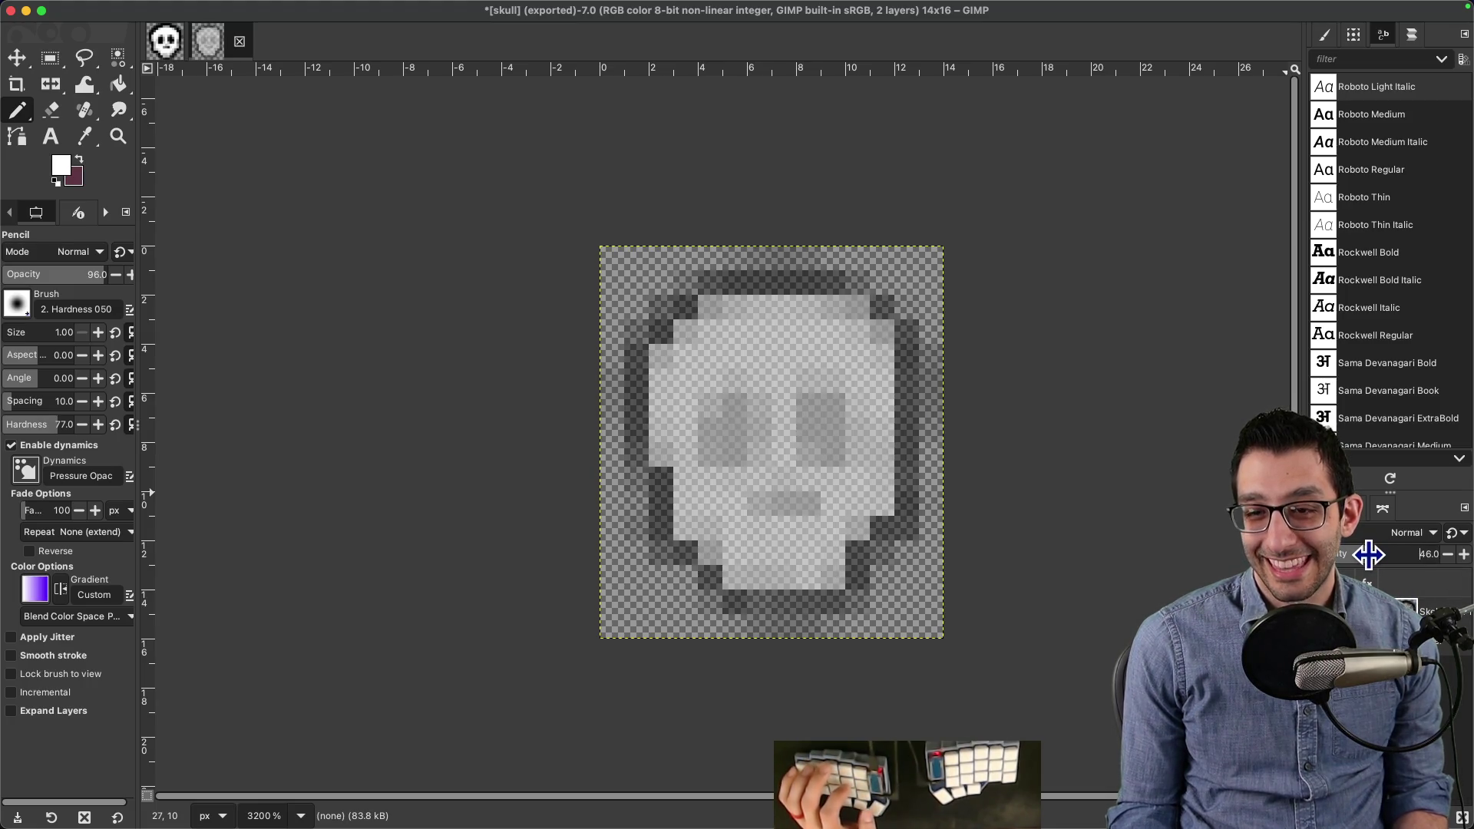
drag(1370, 554, 1401, 554)
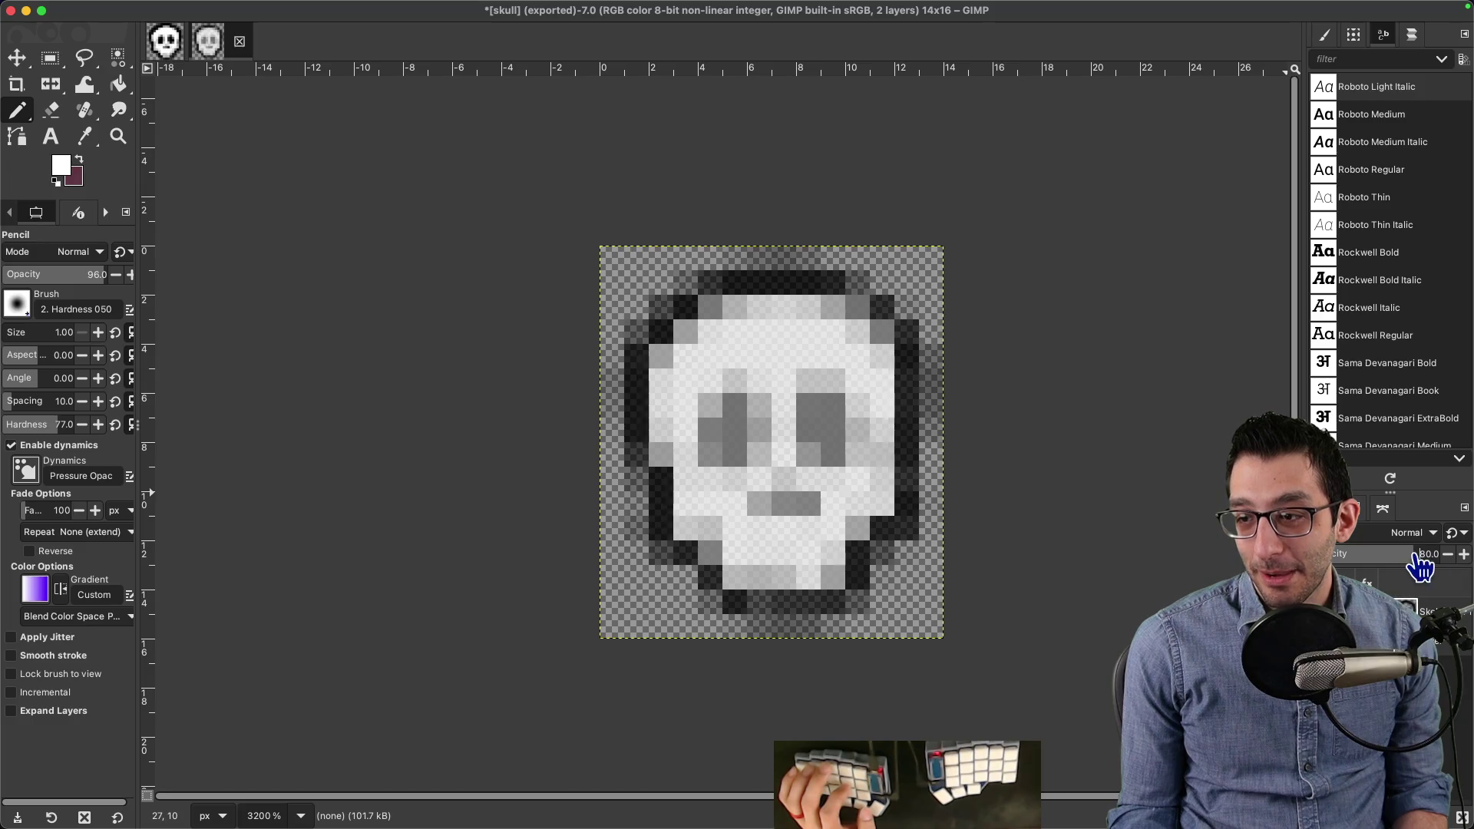
mouse_move(1421, 553)
mouse_down()
mouse_move(1438, 552)
mouse_move(1410, 554)
mouse_move(1413, 570)
mouse_up()
Step: Export the semi-transparent skull as skull_slightly_transparent.png in the tmp folder
click(125, 8)
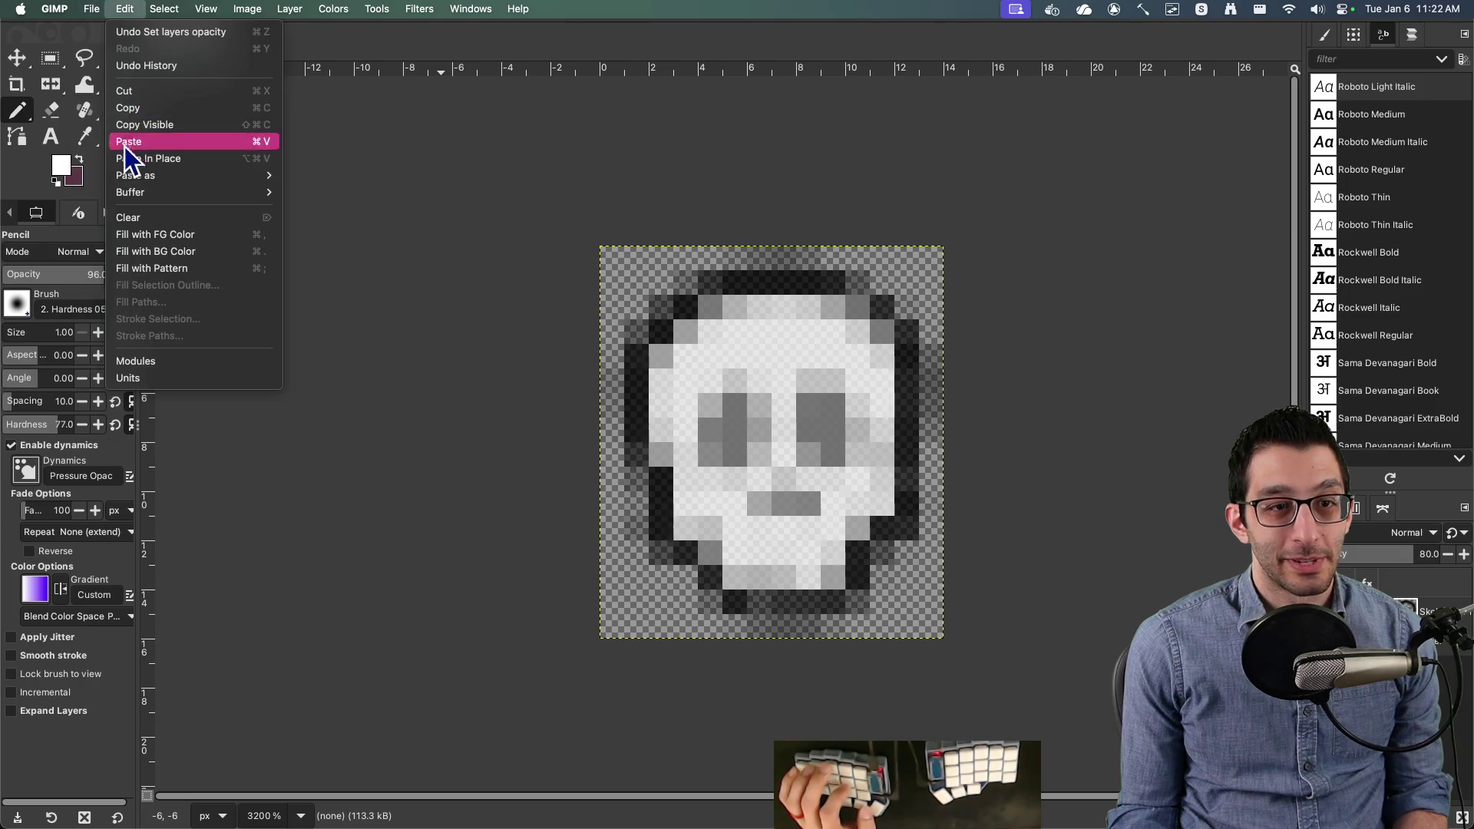
click(115, 251)
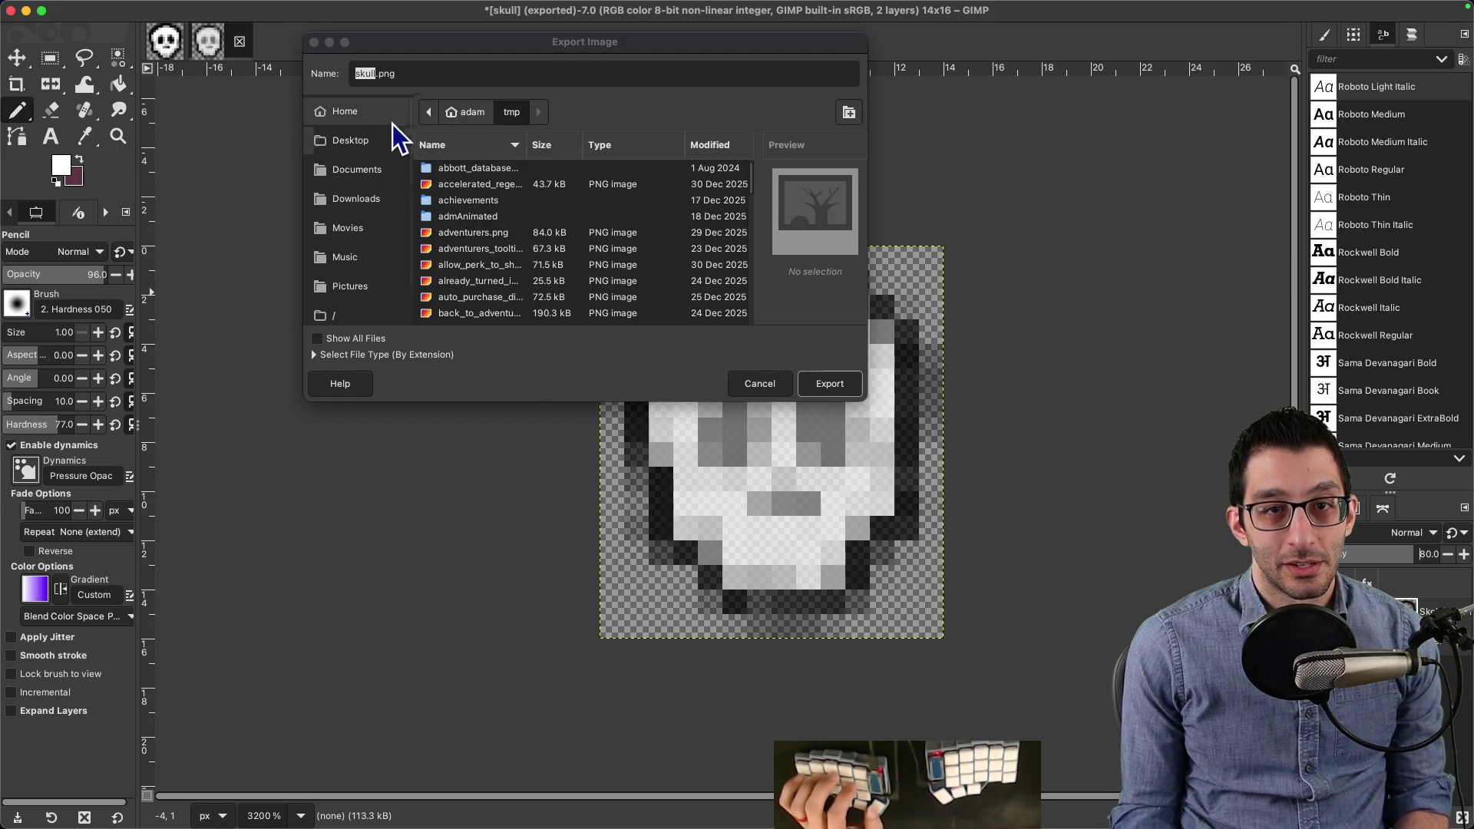
click(369, 73)
key(Right)
text(_slightly_trans)
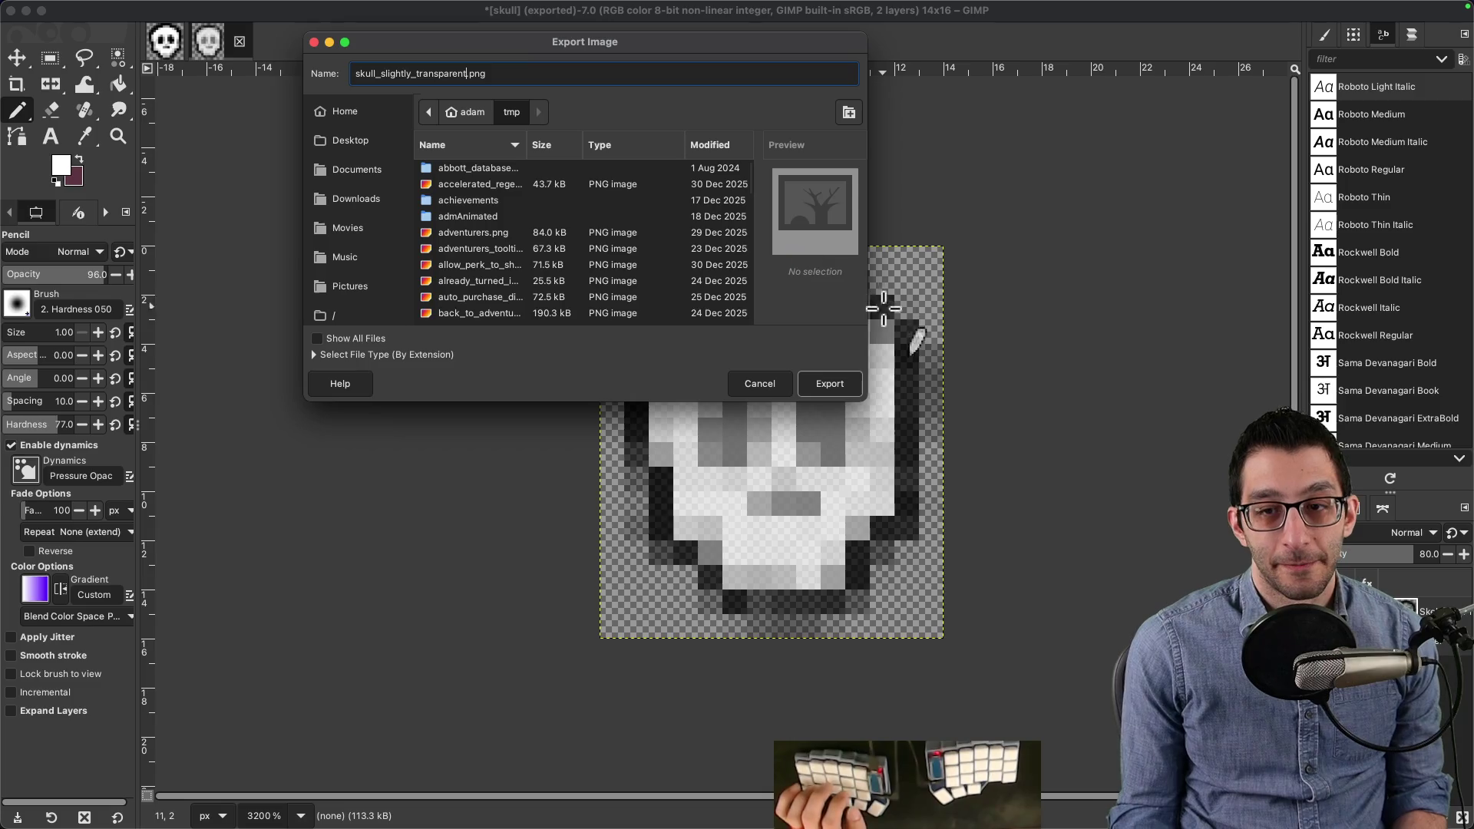
click(835, 388)
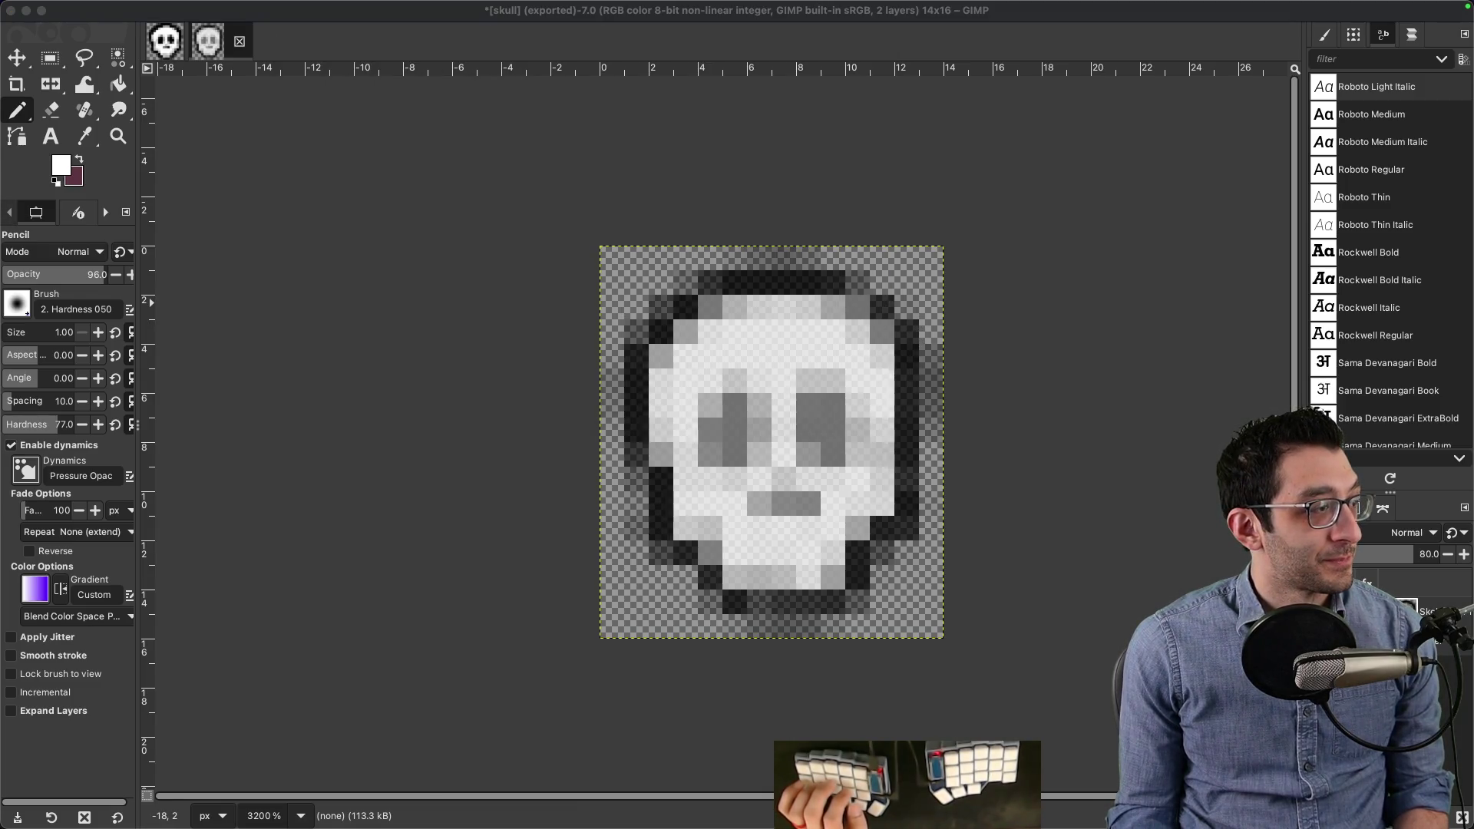
key(super+Tab)
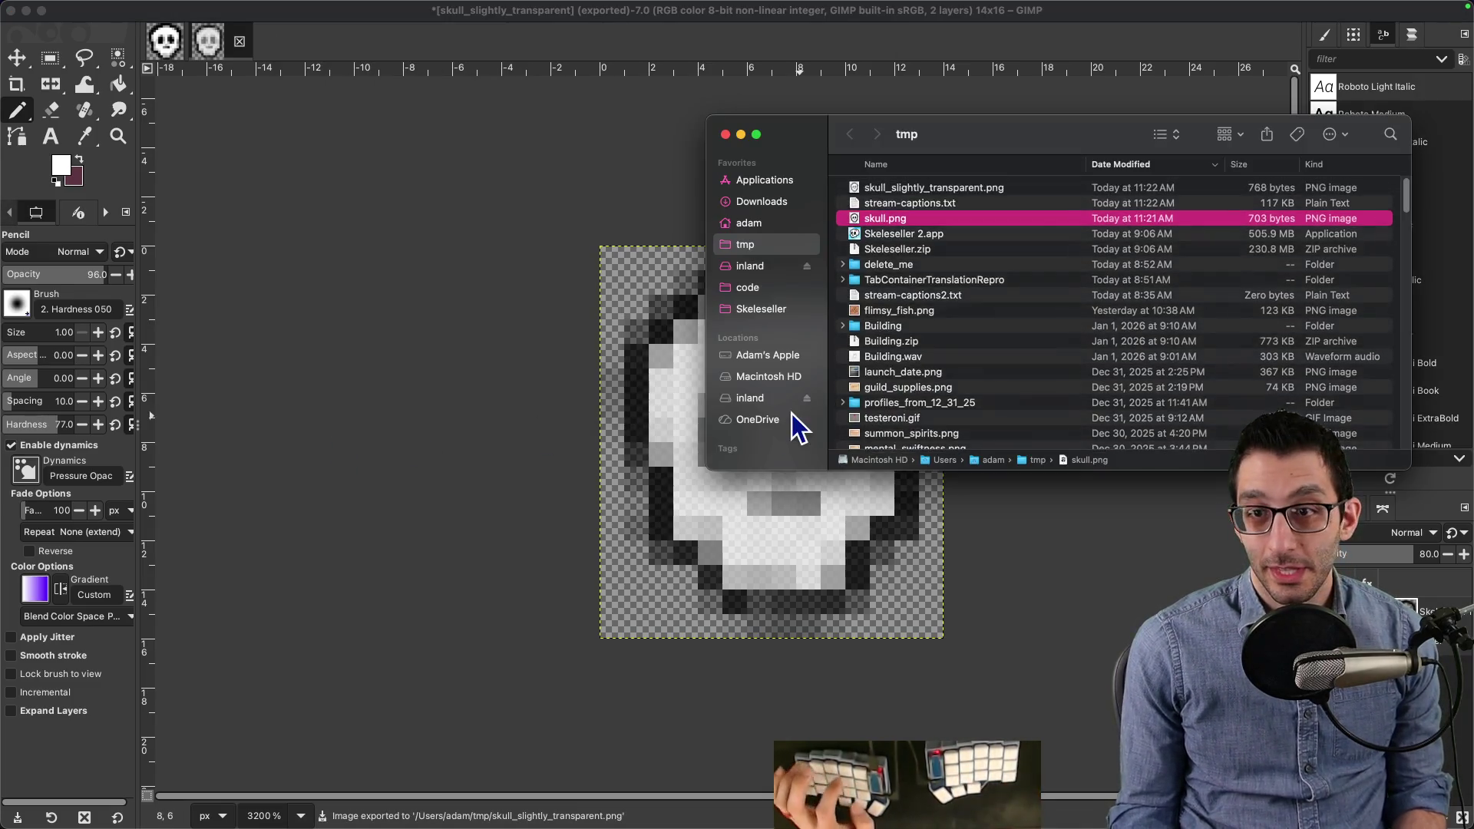
Step: Copy skull_slightly_transparent.png from tmp into the Assets/UI folder and return to Godot
drag(969, 126, 1092, 379)
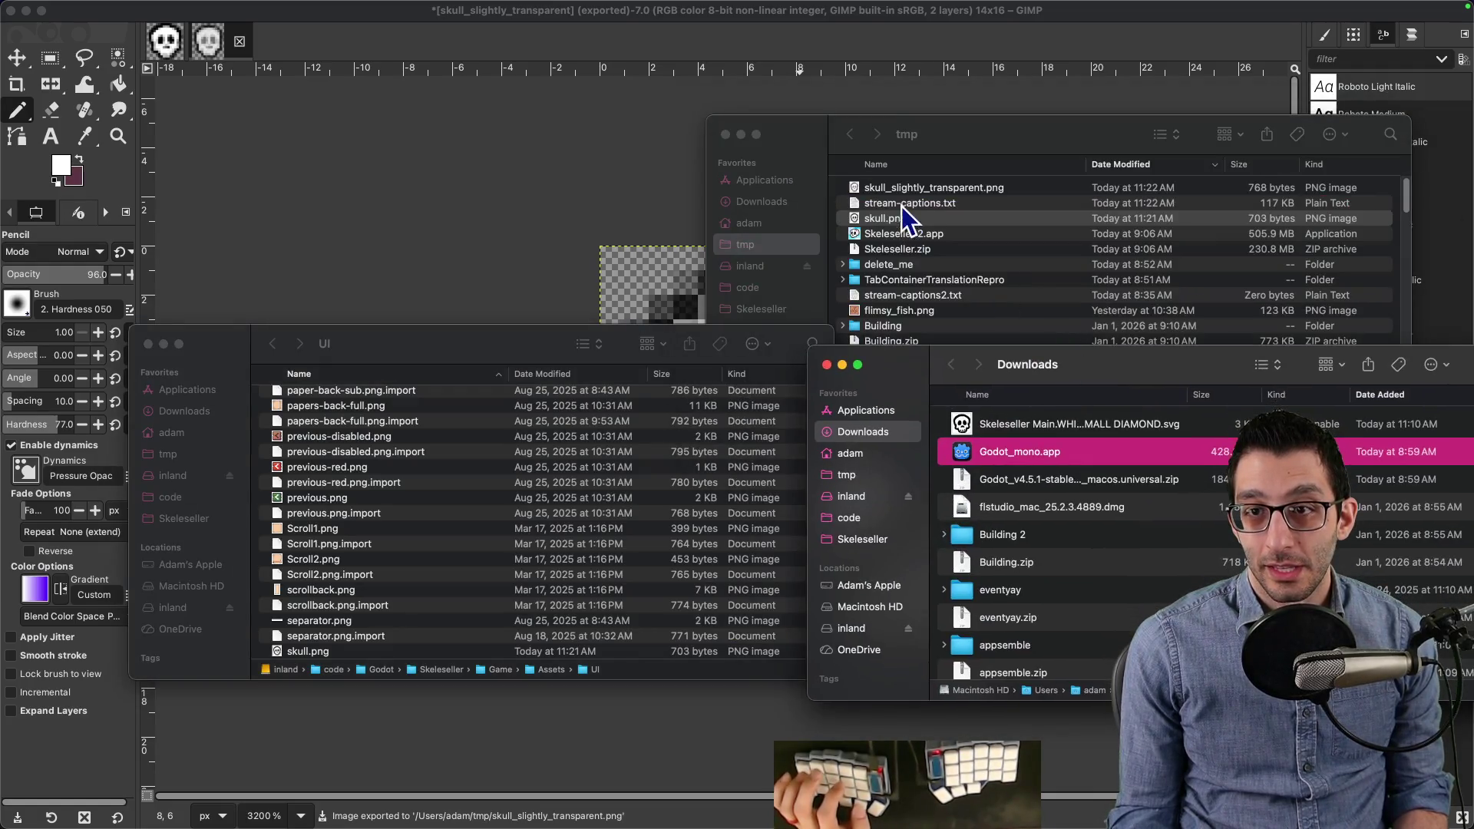
click(909, 188)
drag(907, 190, 472, 474)
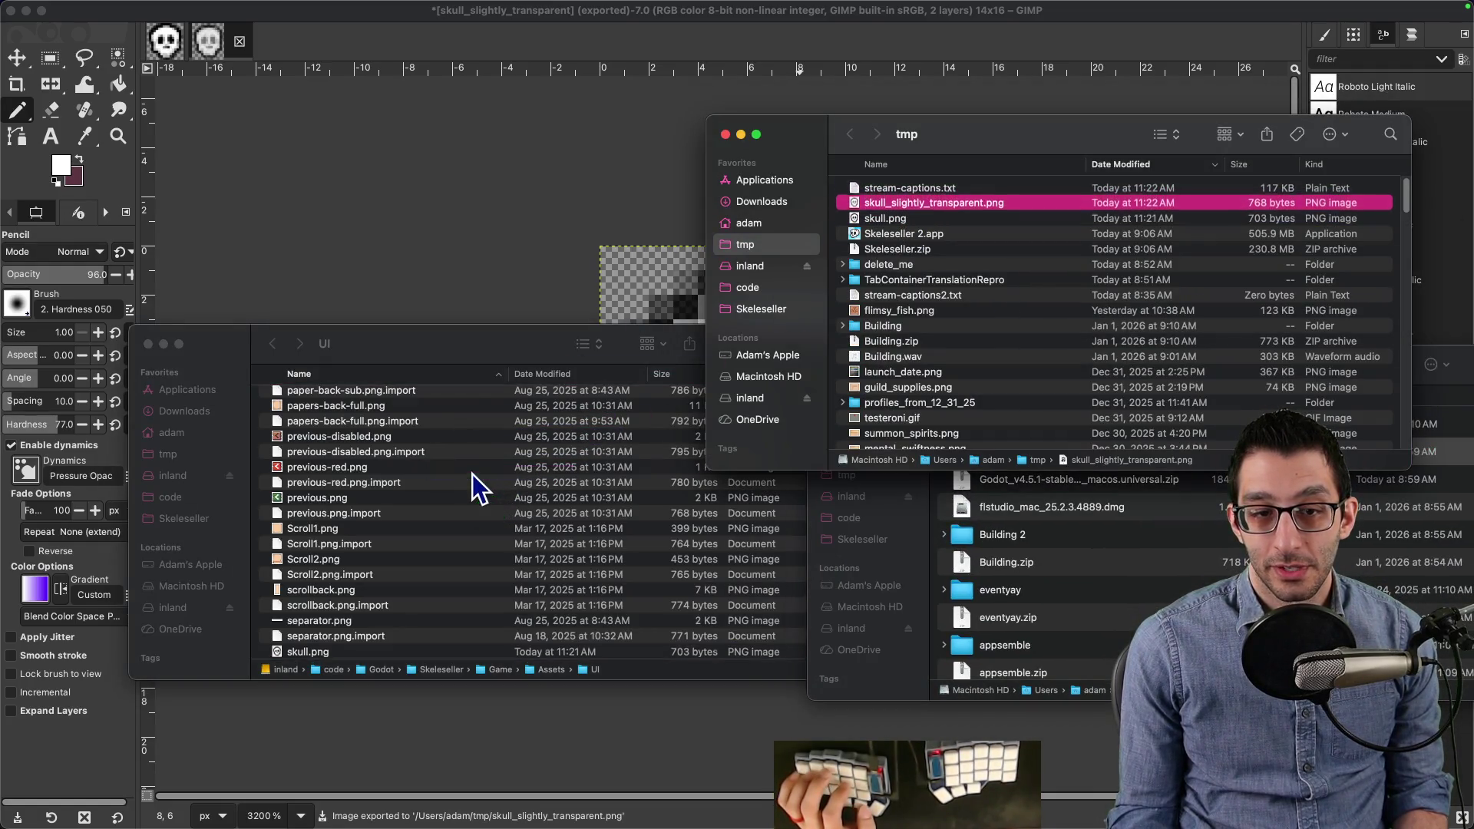
click(900, 798)
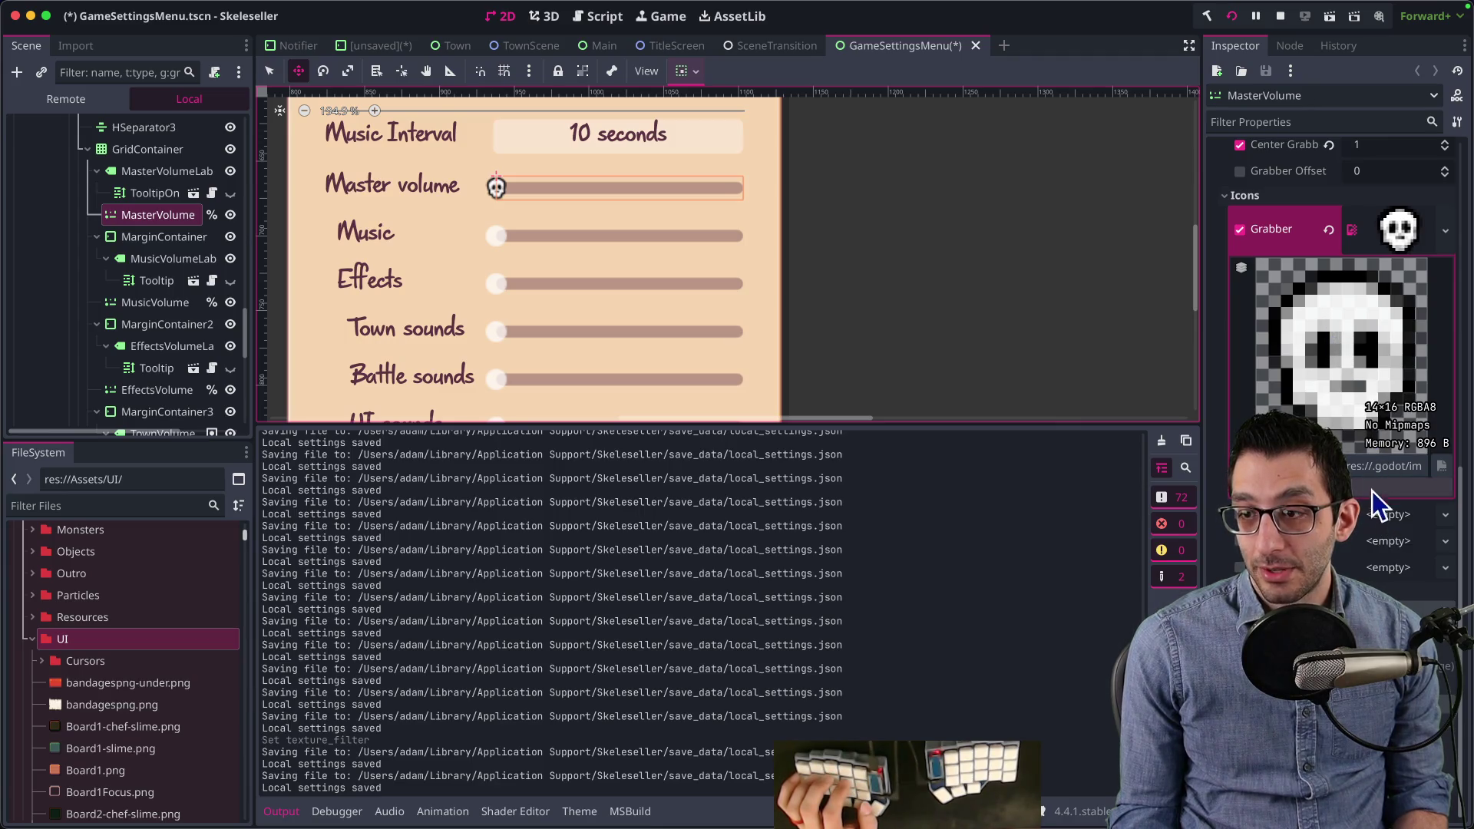
Step: Quick Load the skull texture into the MasterVolume grabber highlight icon slot
click(1386, 537)
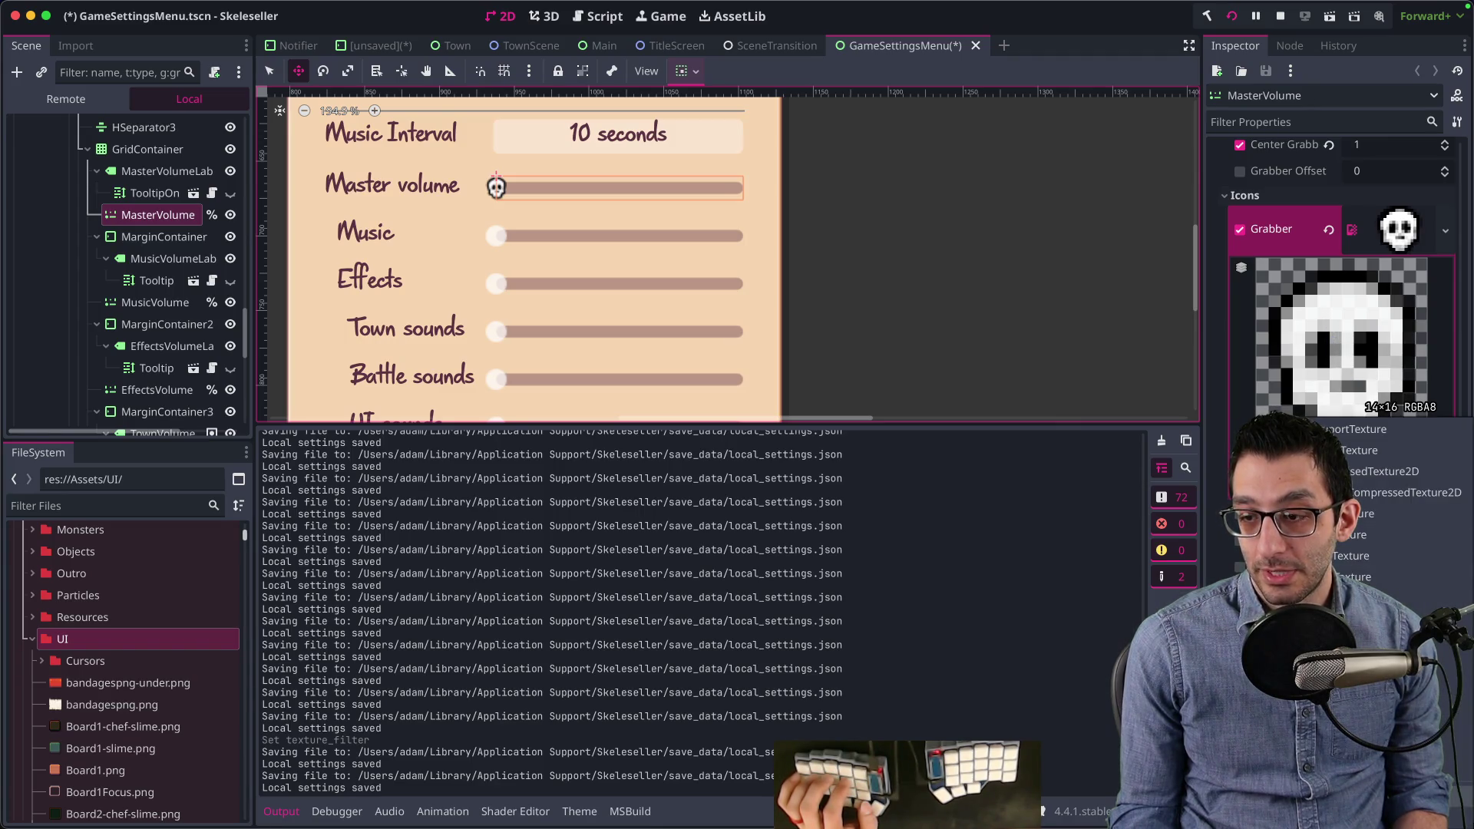
click(1359, 407)
text(skull)
key(Return)
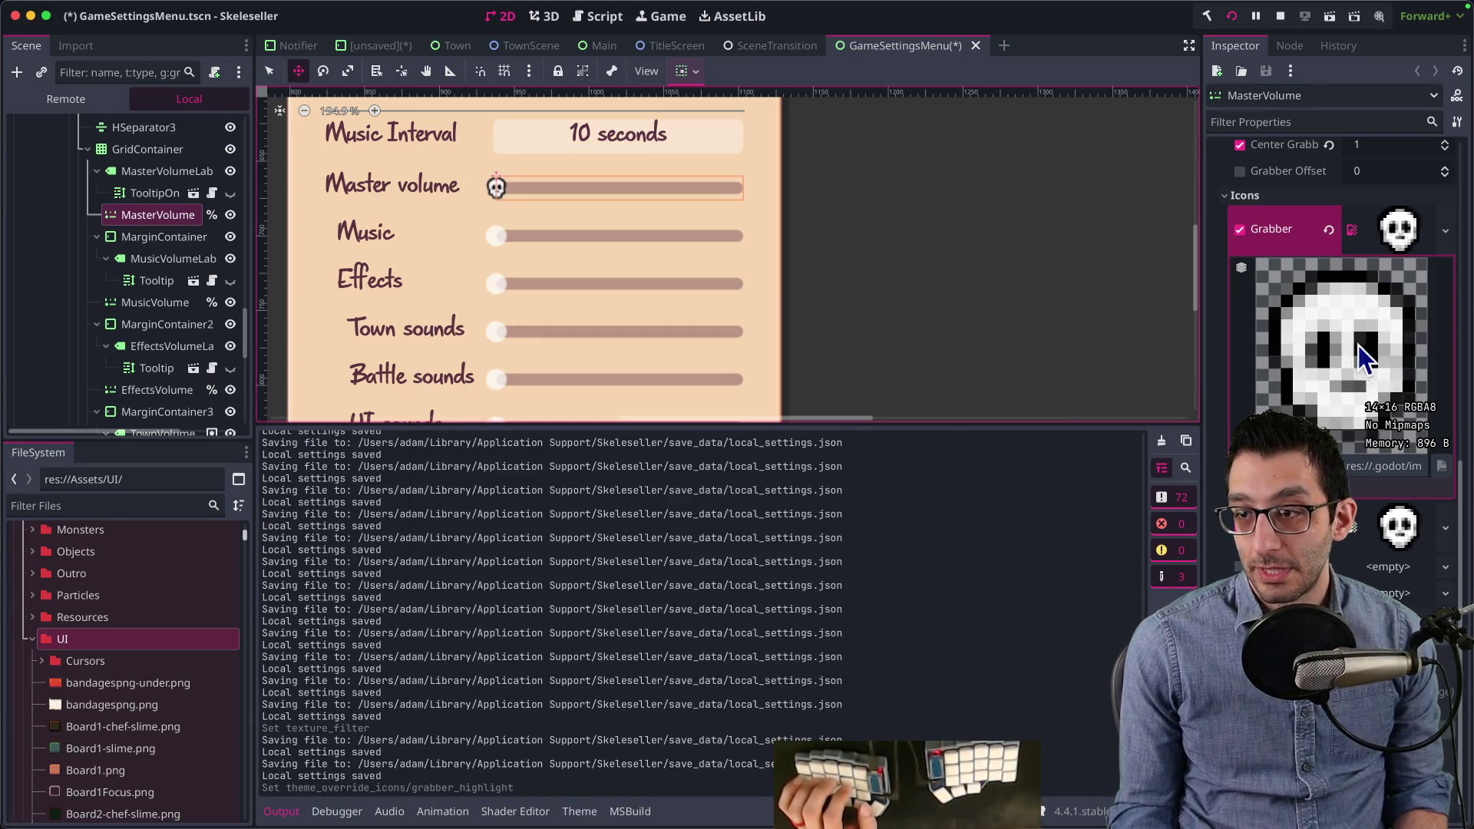
Step: Quick Load the skull texture as the Grabber icon, then save and run the game
click(1371, 247)
click(1335, 361)
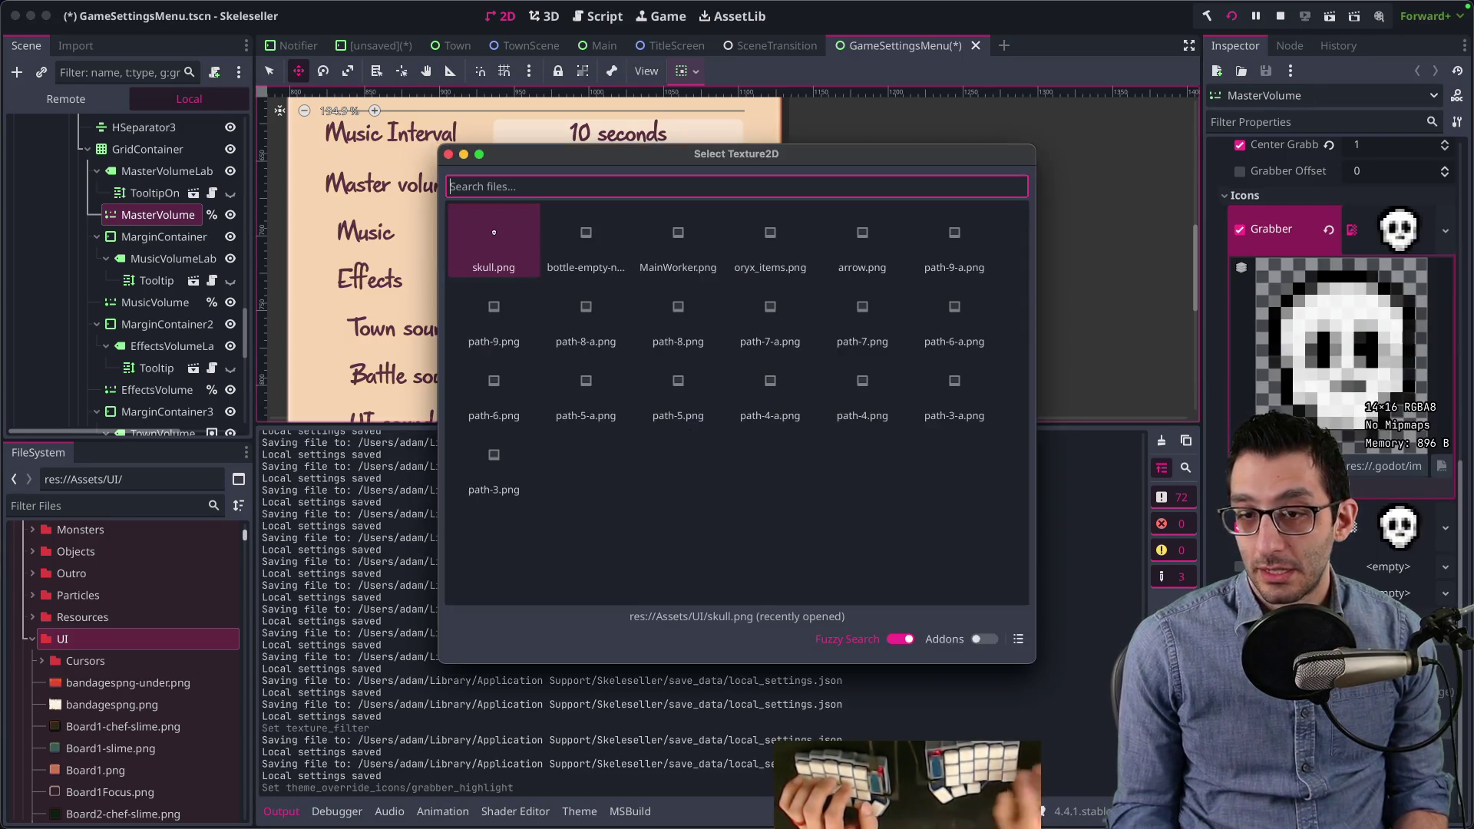
text(skullsli)
key(Return)
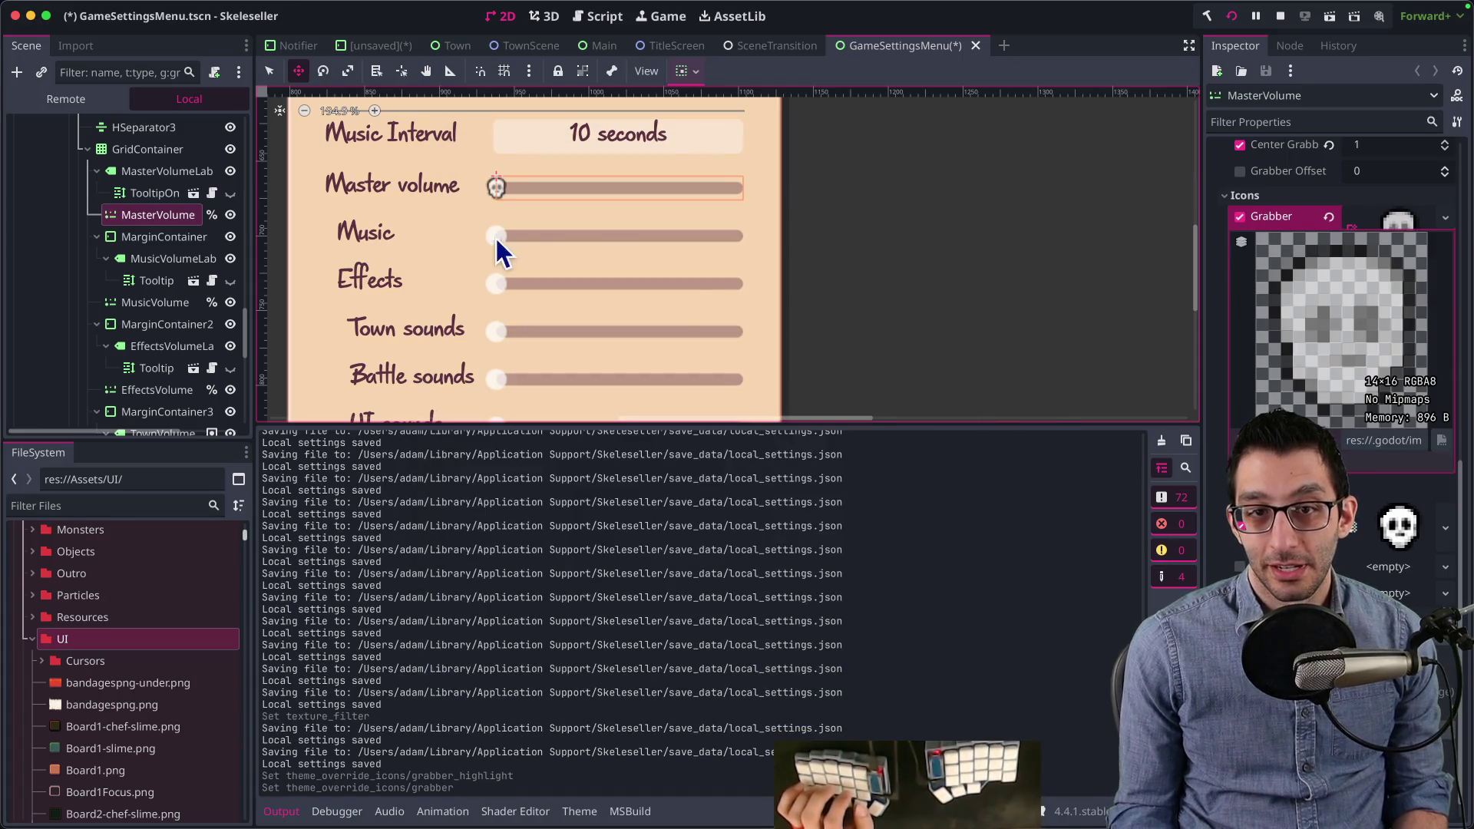
key(super+b)
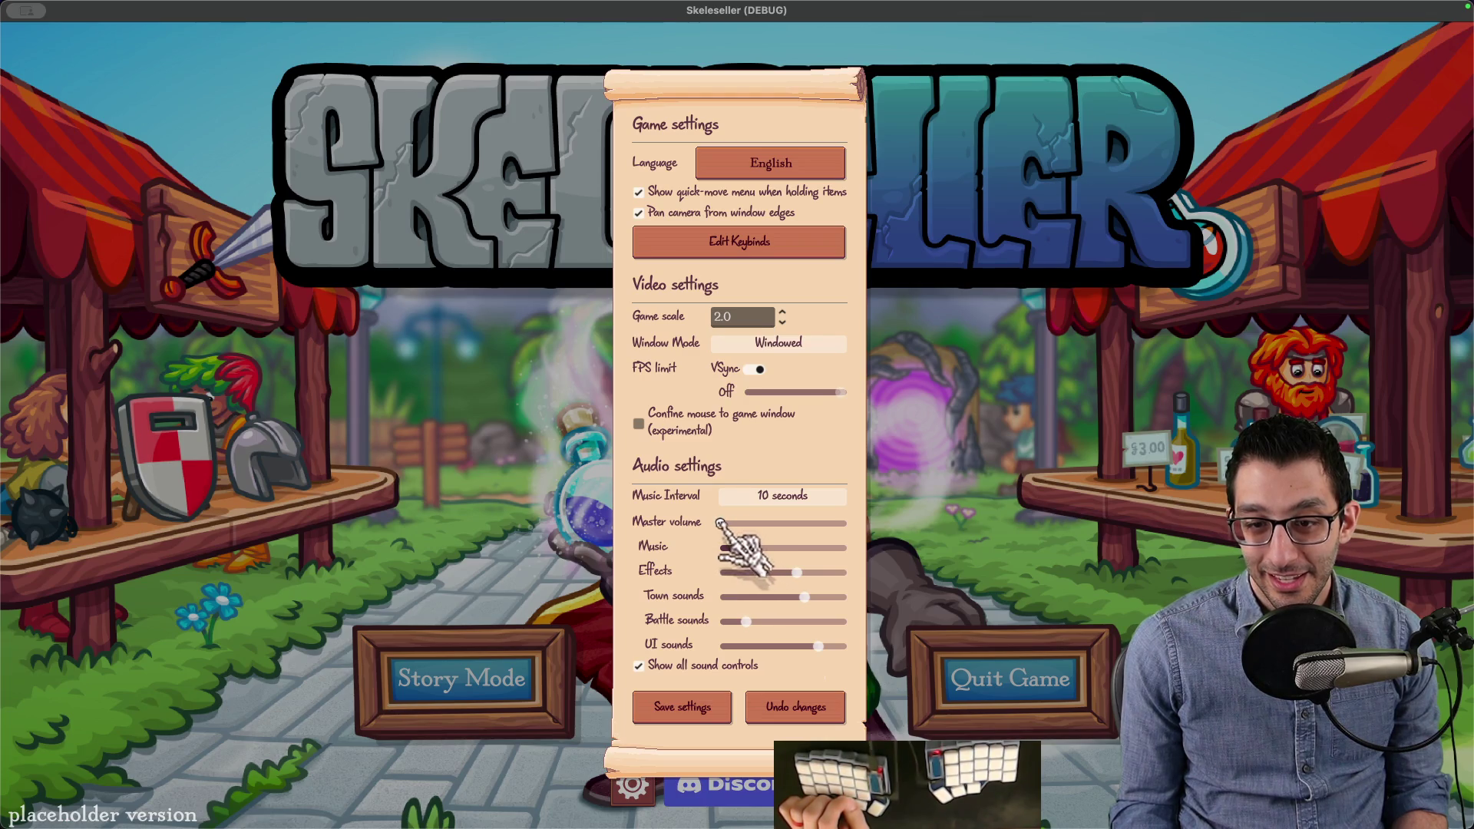
Step: Nudge the Master volume slider to test the skull grabber, then return to Godot
drag(720, 523, 726, 523)
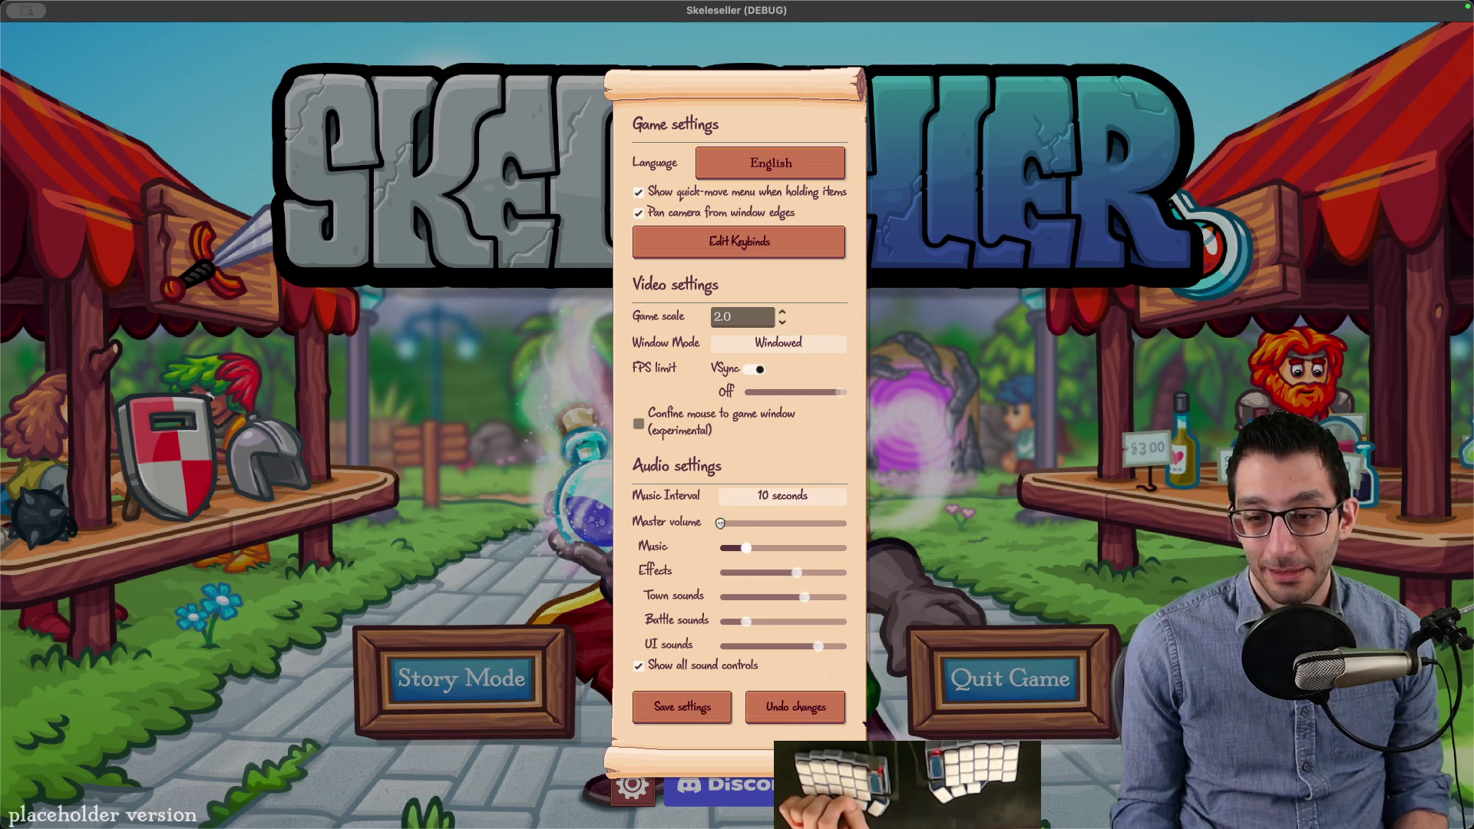
key(super+q)
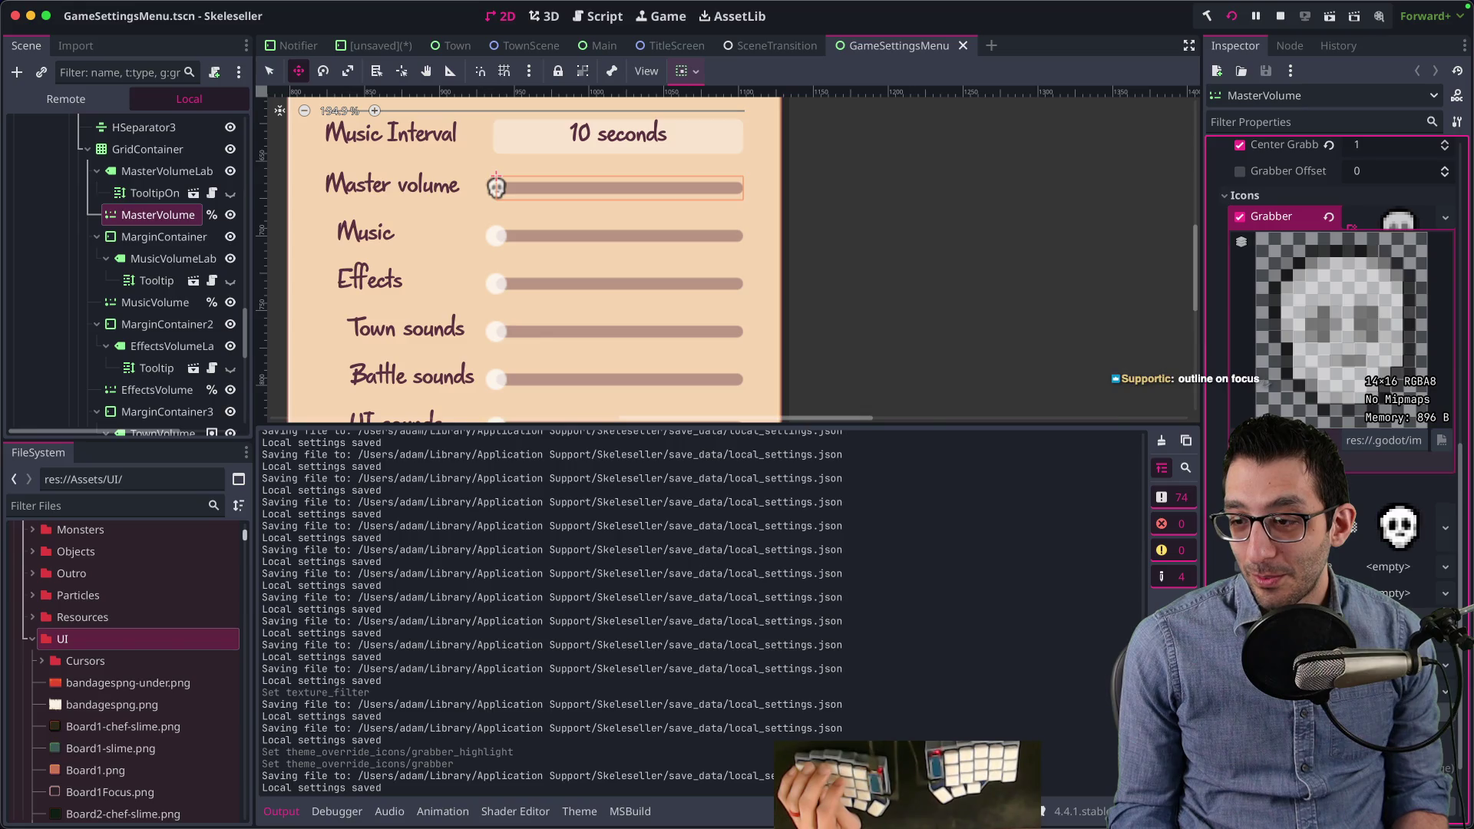
Step: Look through the MasterVolume Inspector properties, then bring the running game window forward
scroll(1332, 384, up, 5)
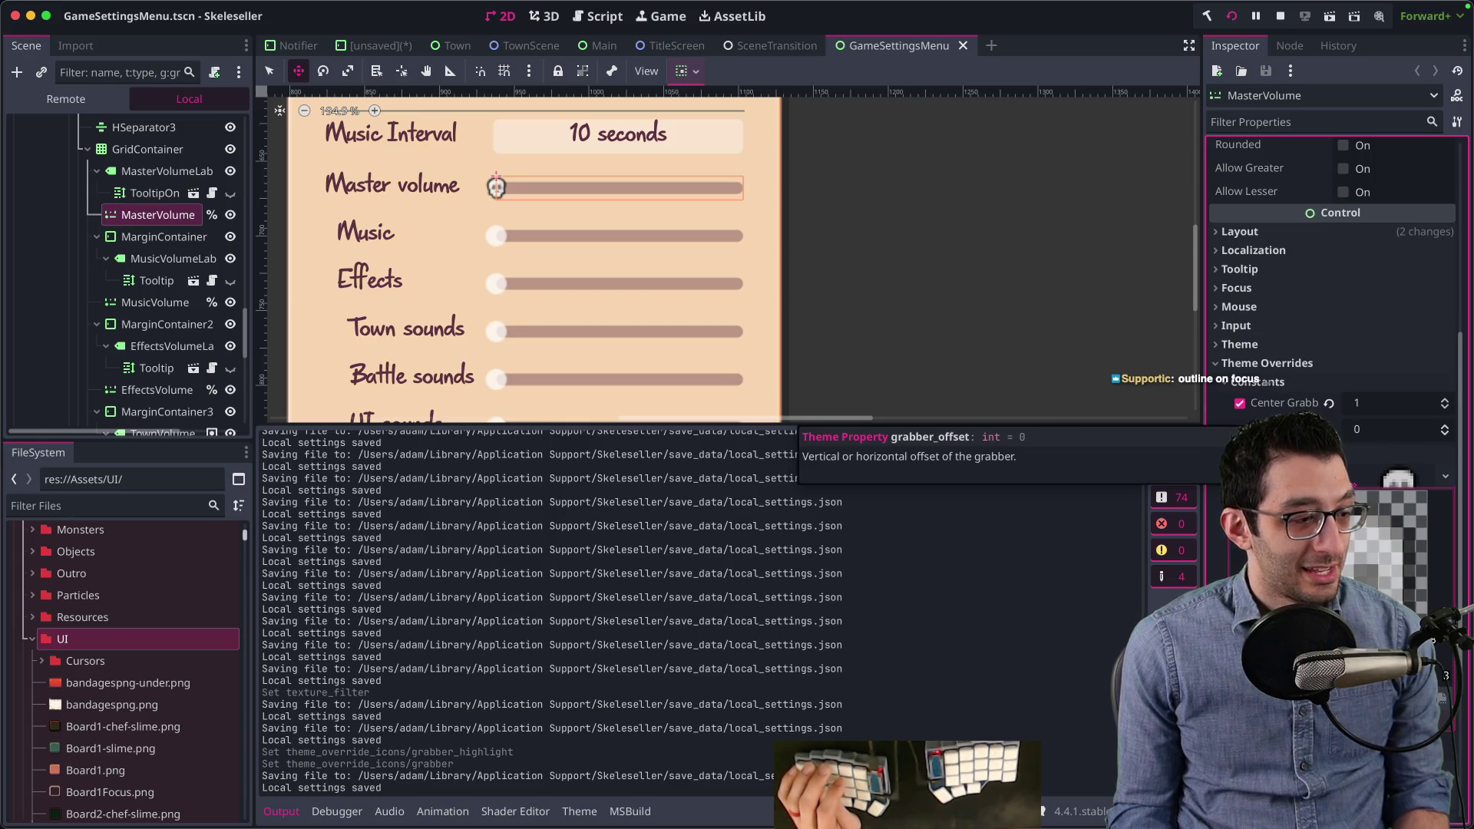
scroll(1332, 384, down, 5)
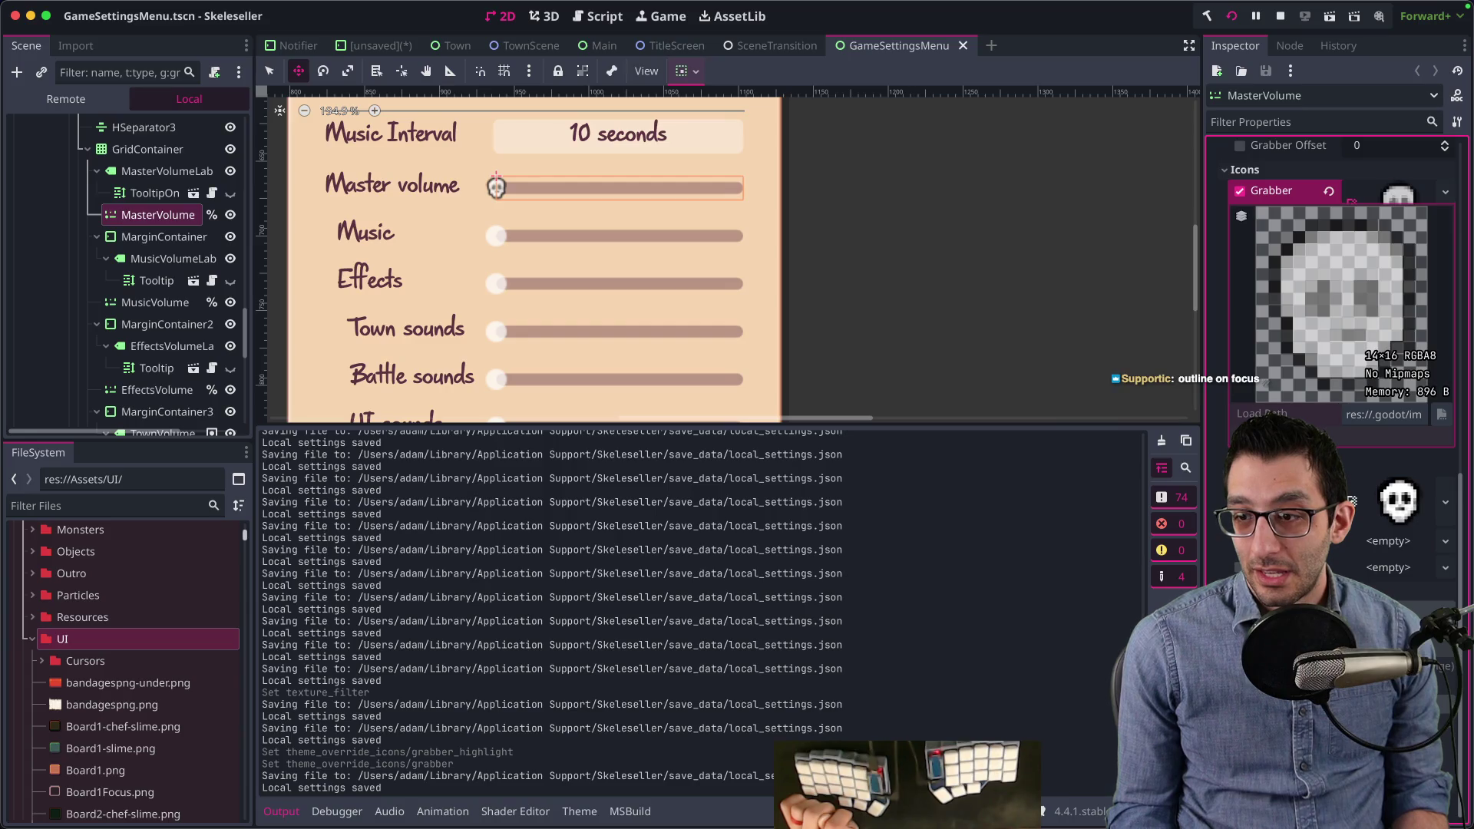
scroll(1266, 381, up, 10)
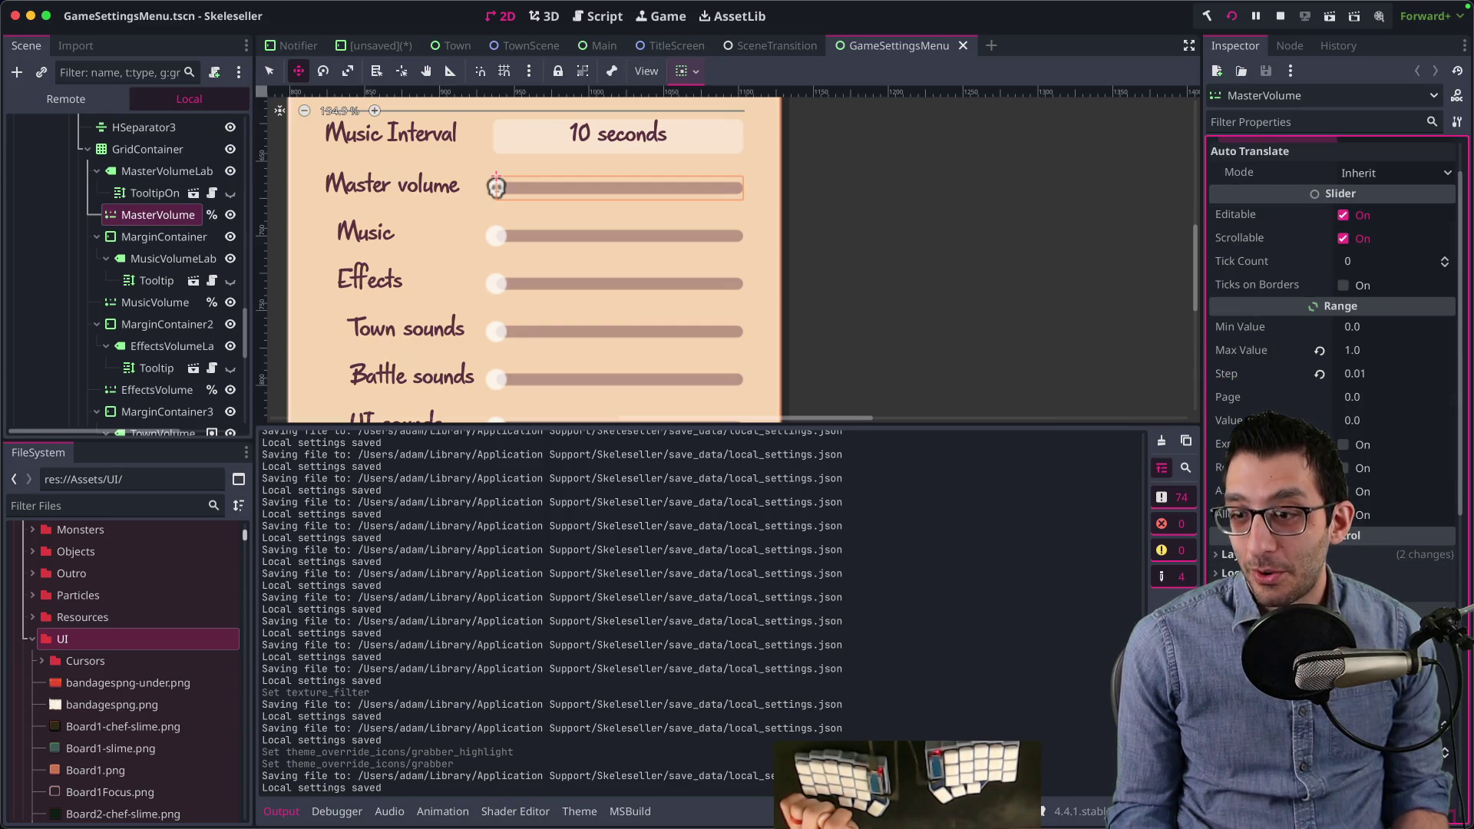
scroll(1266, 381, up, 2)
scroll(1331, 345, down, 7)
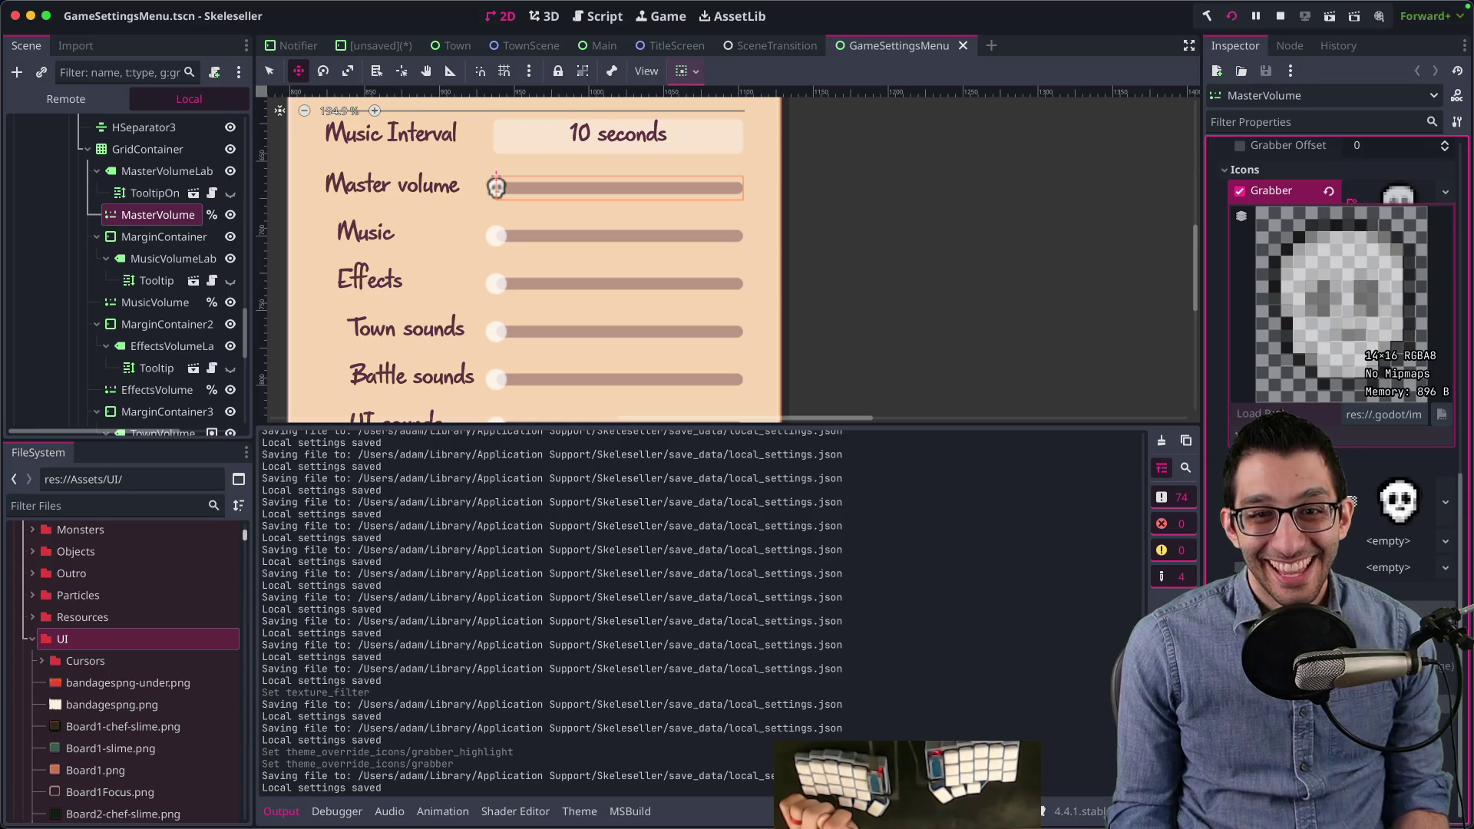
mouse_move(1099, 813)
click(1102, 783)
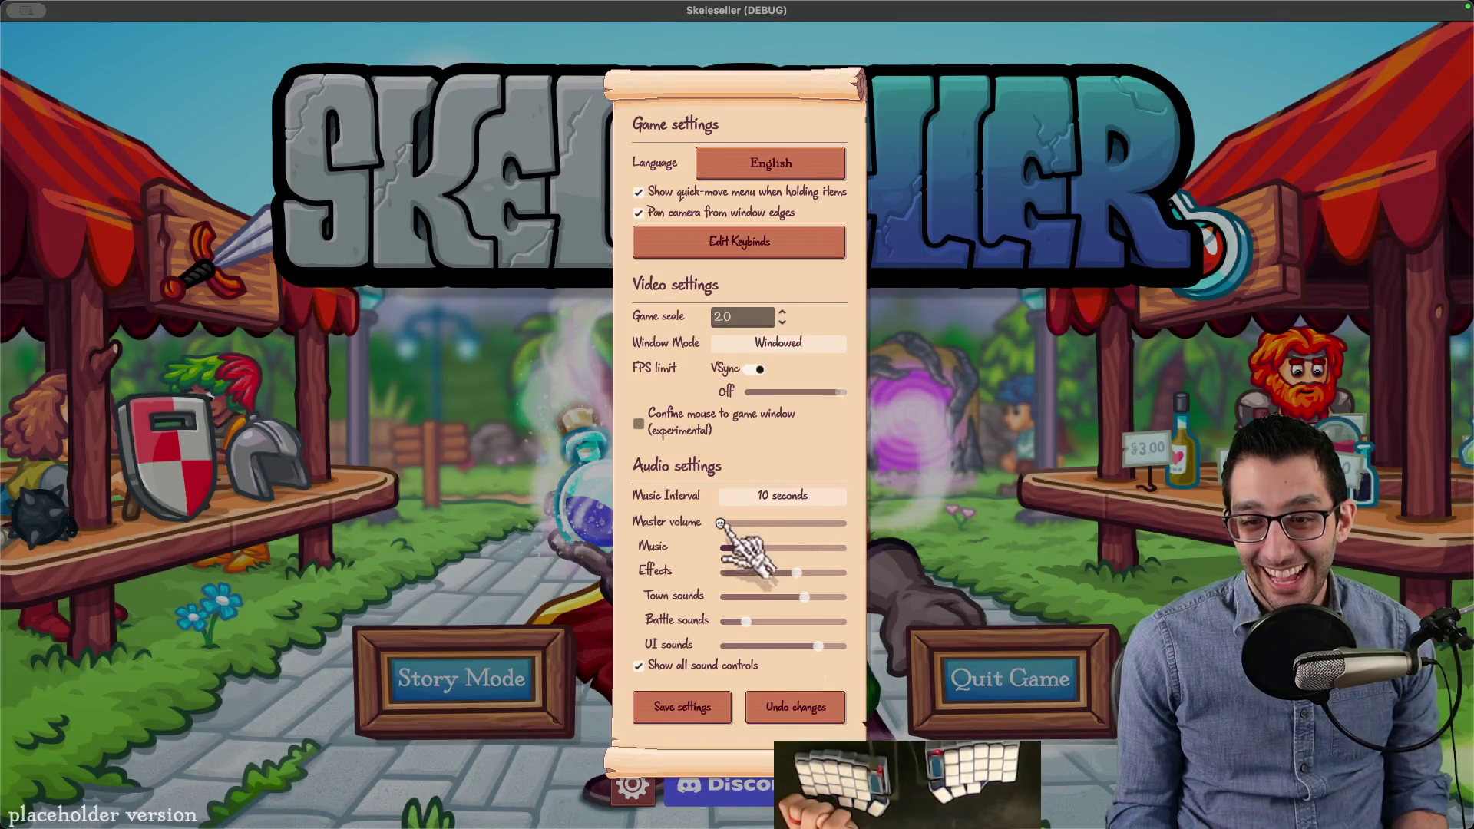
Step: Test the Master and Music sliders, leaving Master near the middle and Music higher
drag(764, 522, 720, 523)
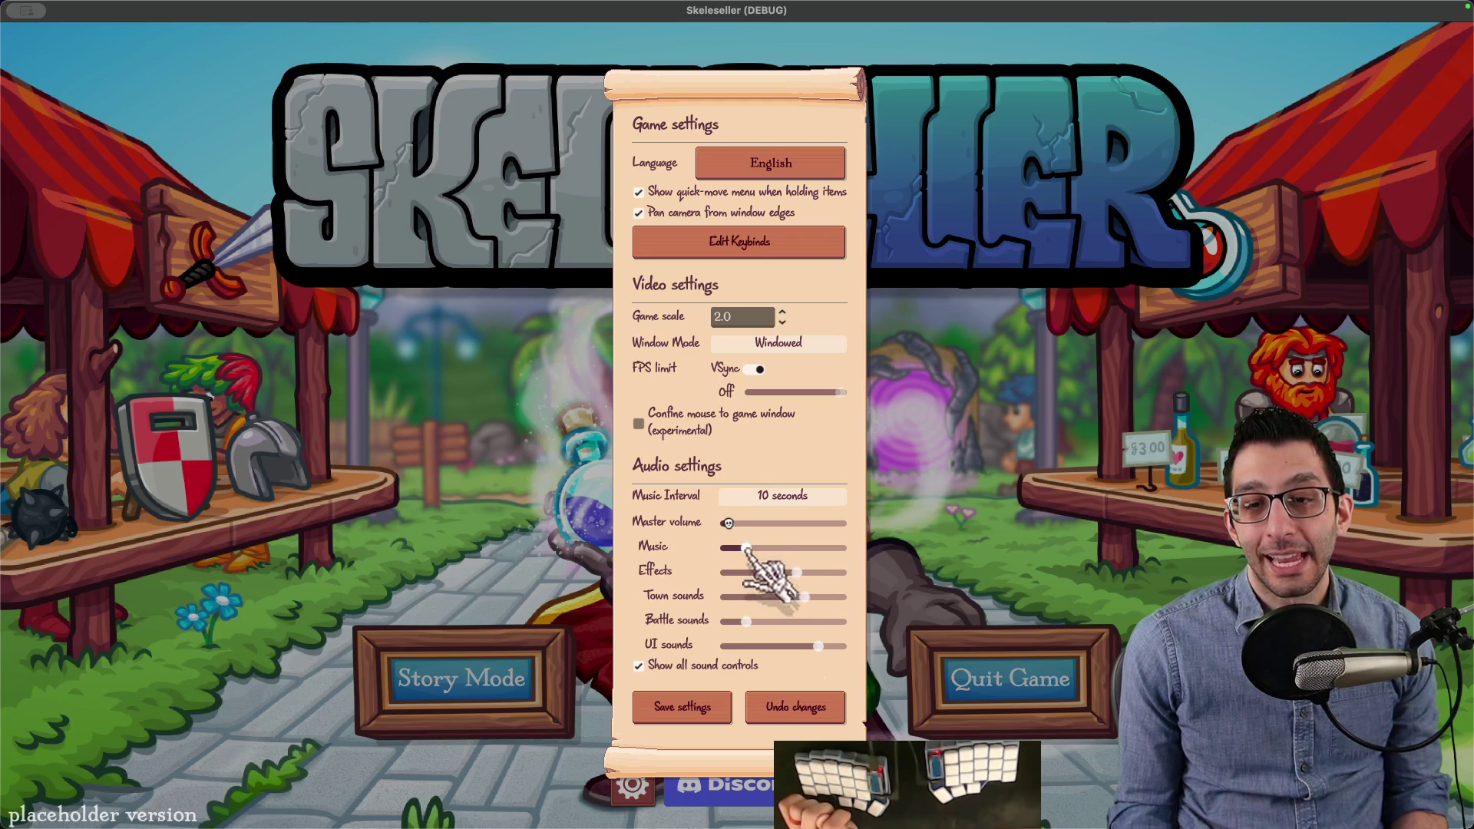
drag(746, 547, 720, 546)
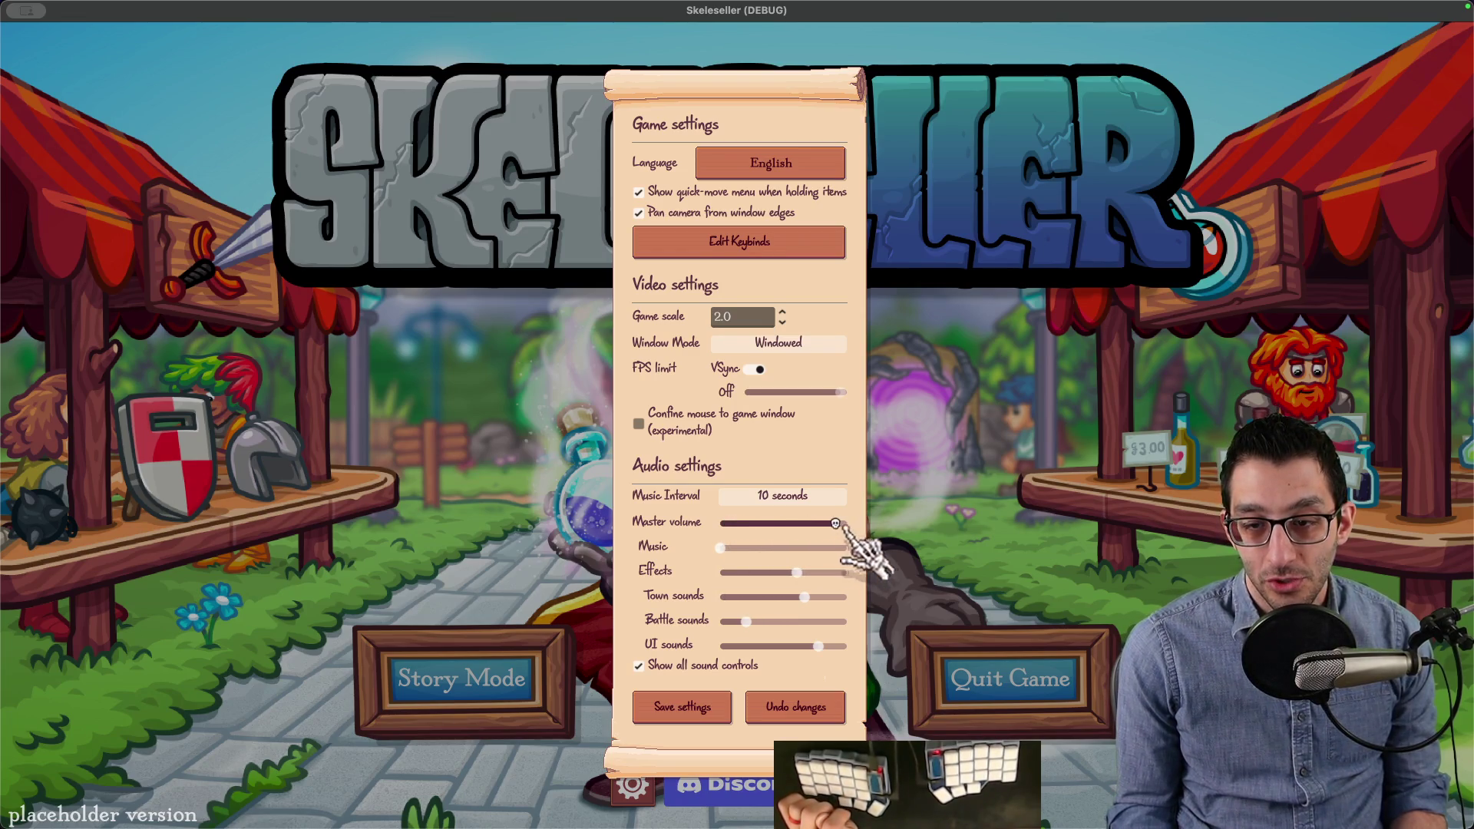
drag(771, 523, 720, 522)
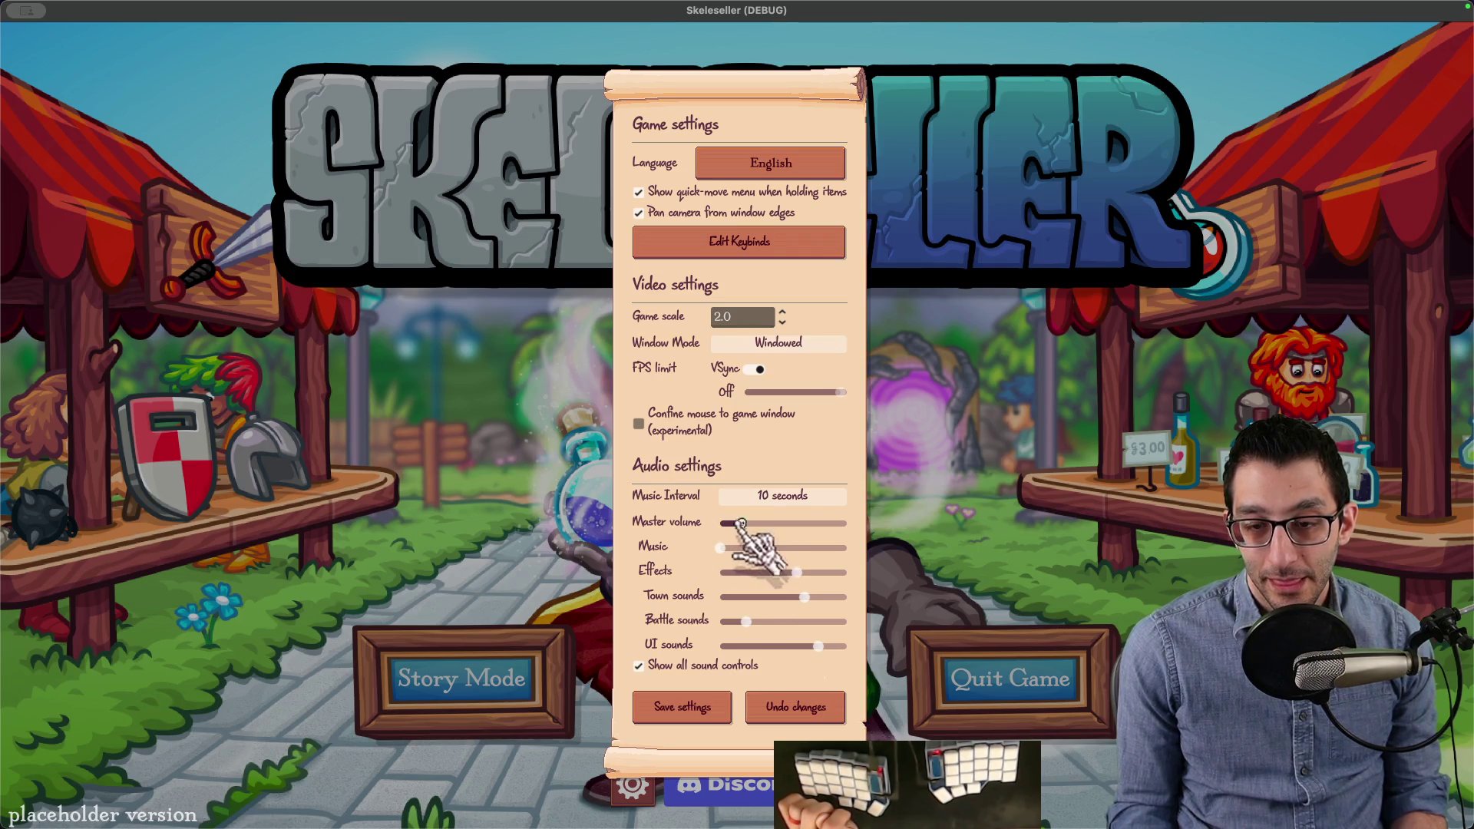
drag(791, 548, 750, 539)
click(789, 548)
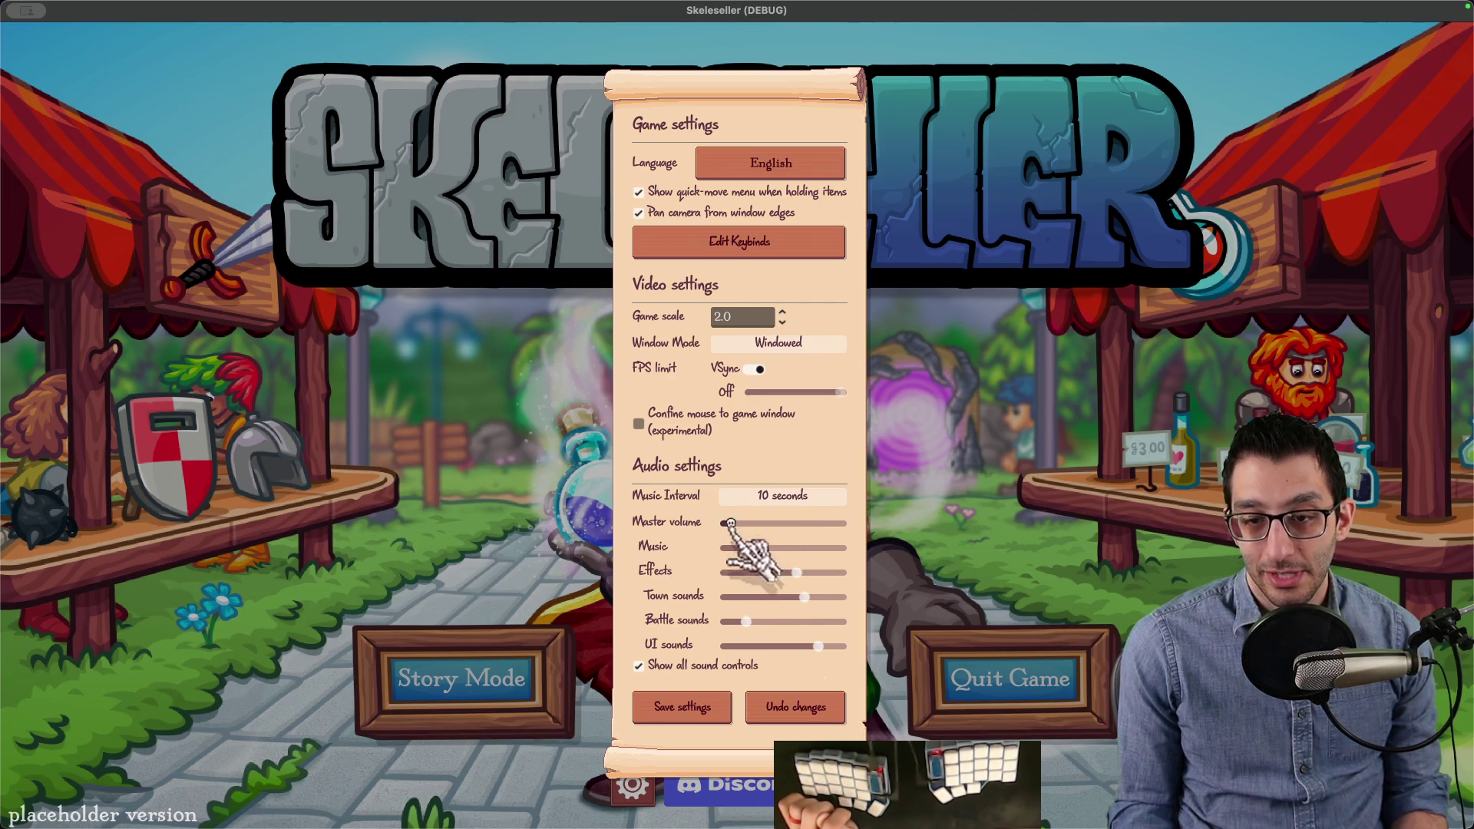
drag(729, 548, 720, 548)
click(726, 523)
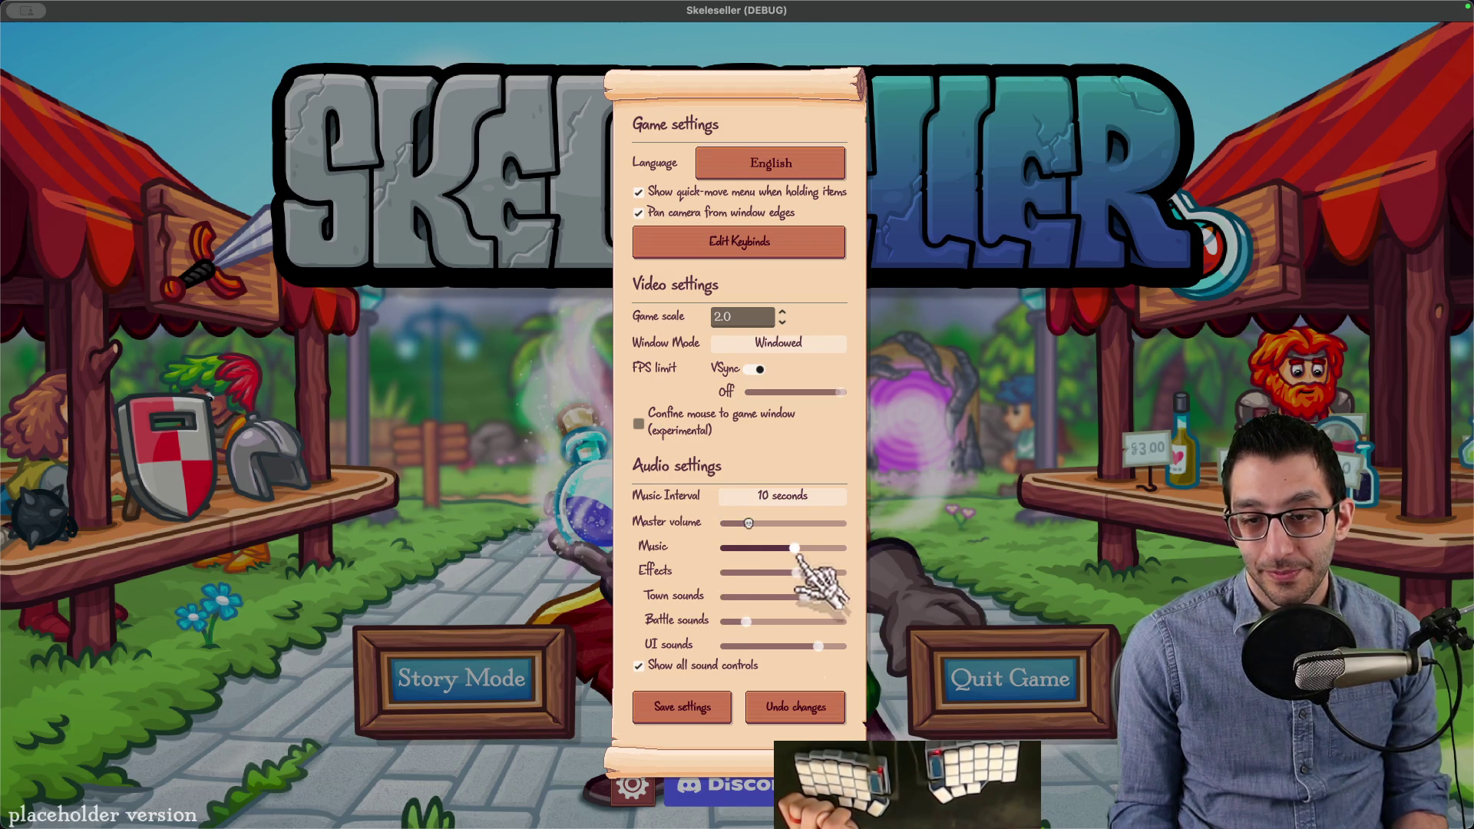
click(773, 523)
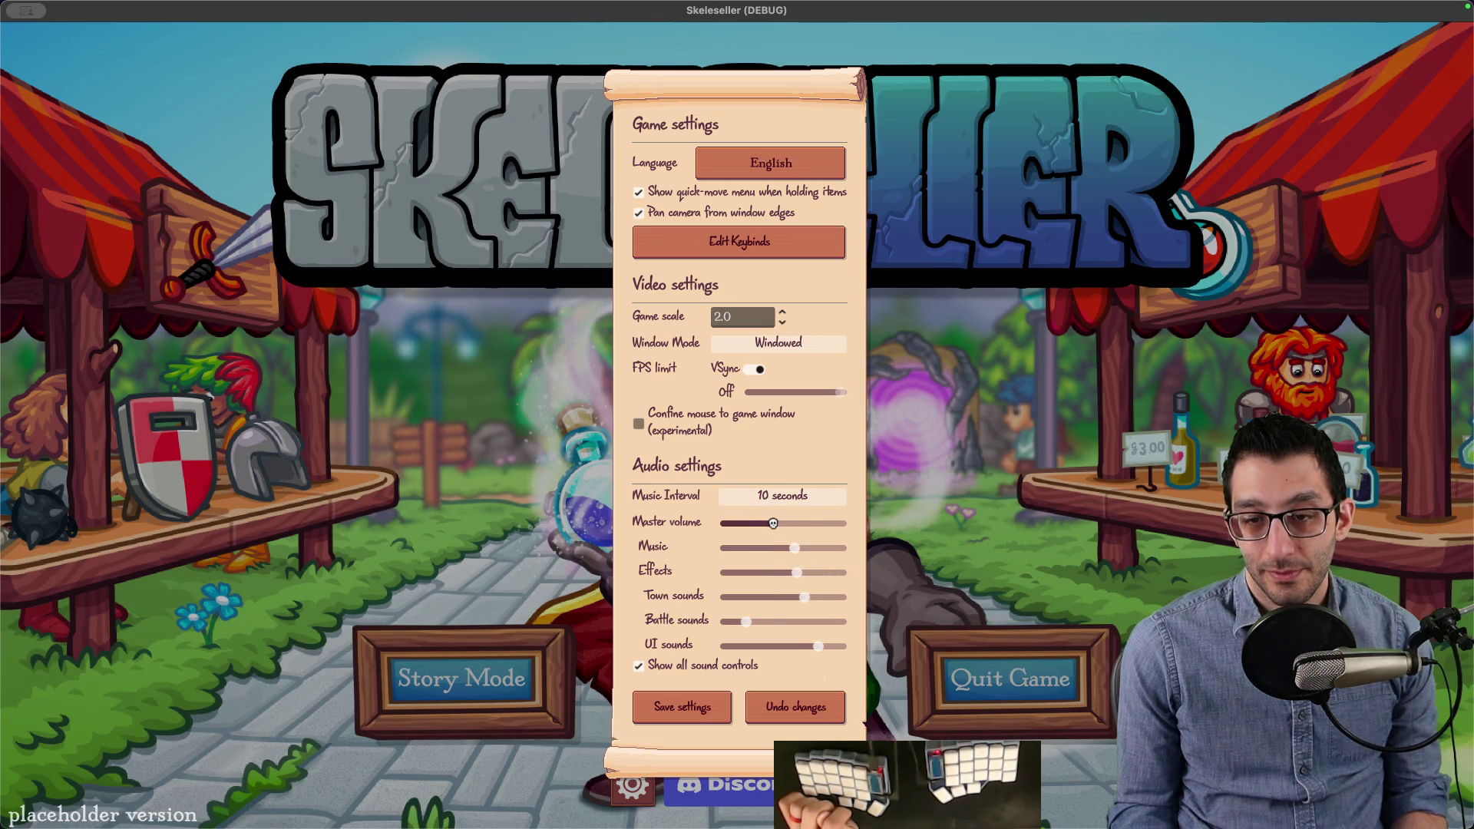
Step: Restore the game scale to 2.0, save the settings, and return to Godot
mouse_move(900, 822)
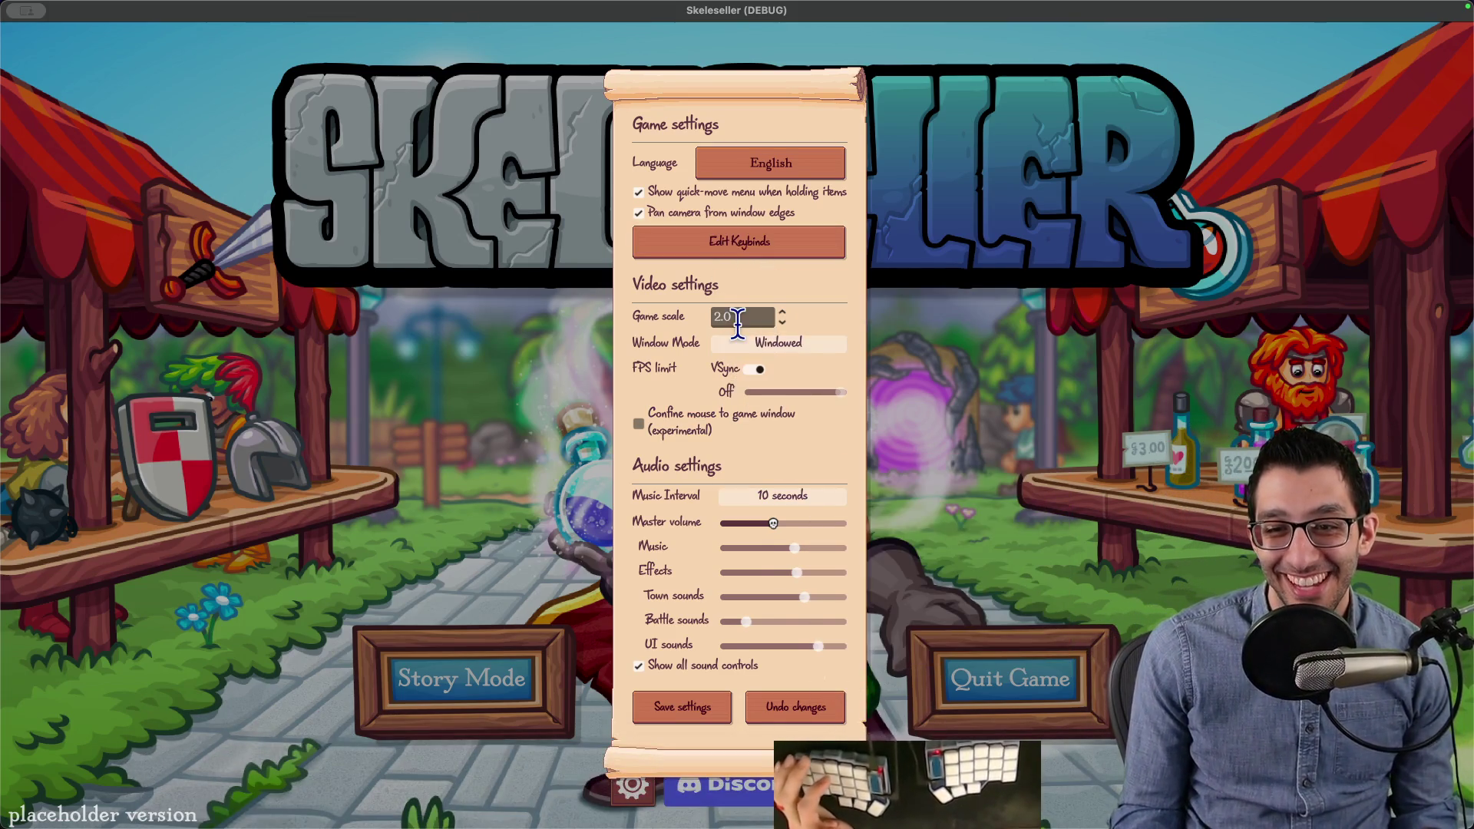
scroll(736, 322, down, 1)
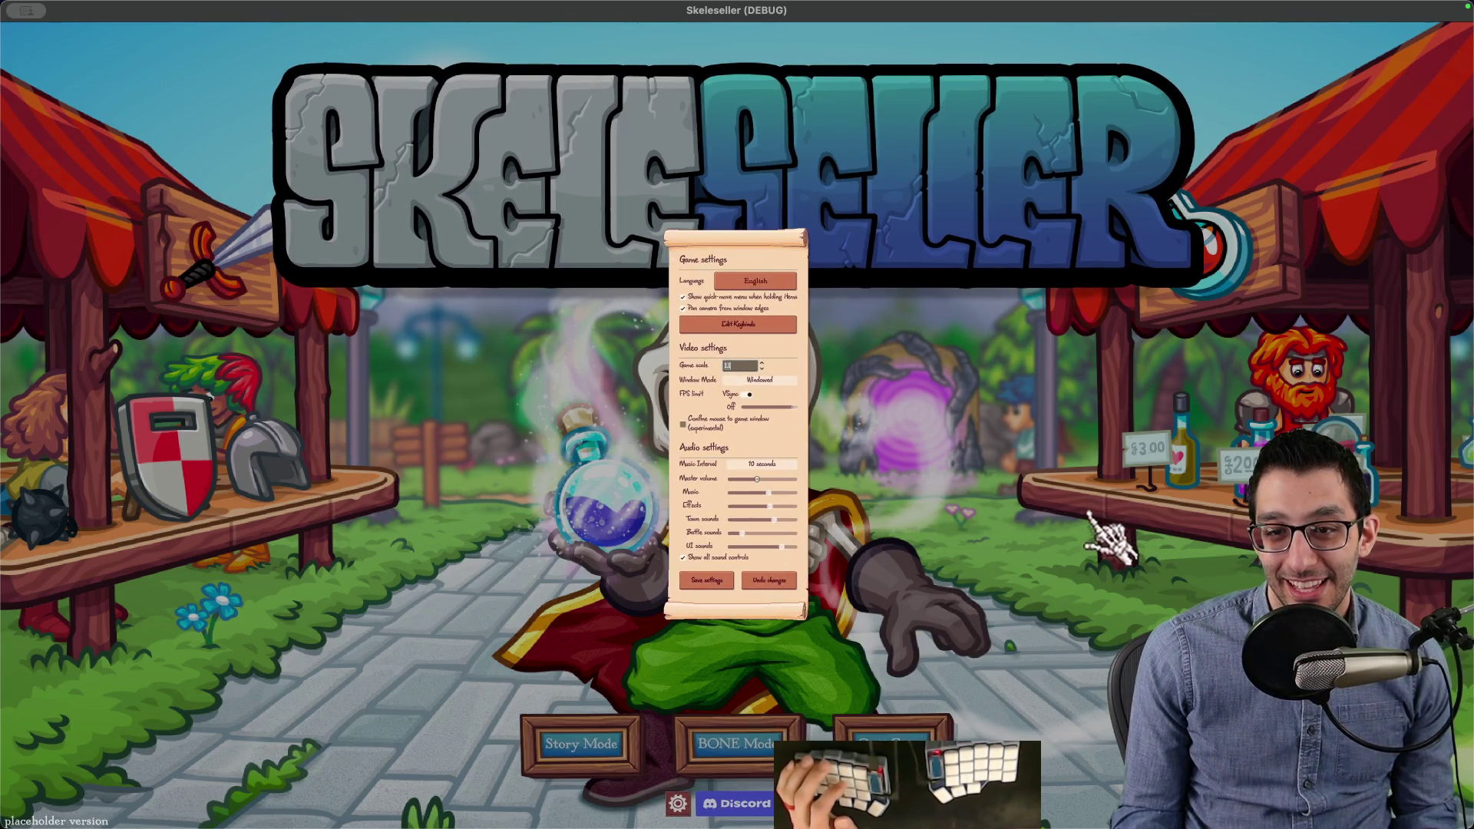
key(Up)
click(722, 707)
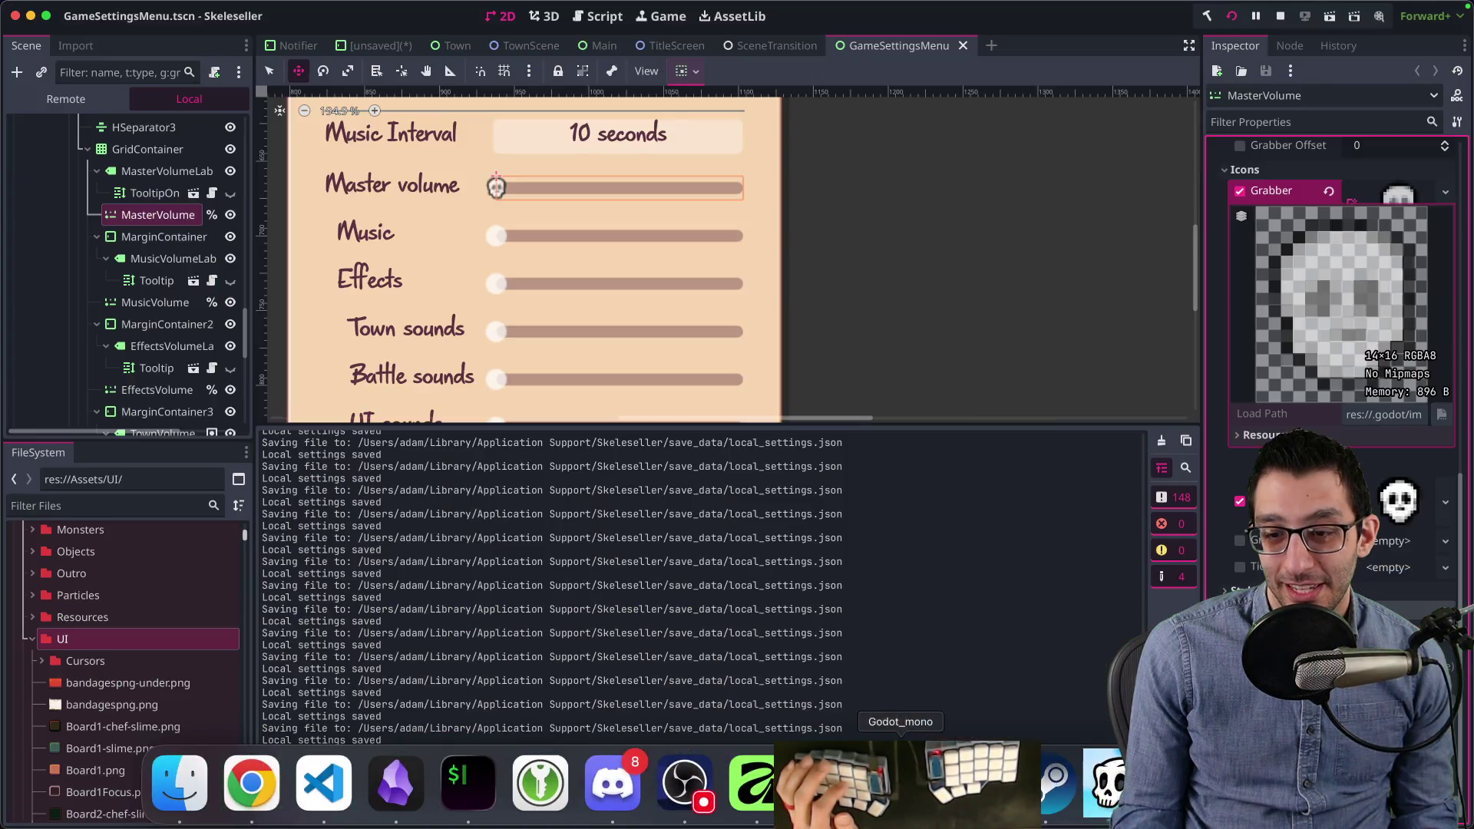
click(979, 798)
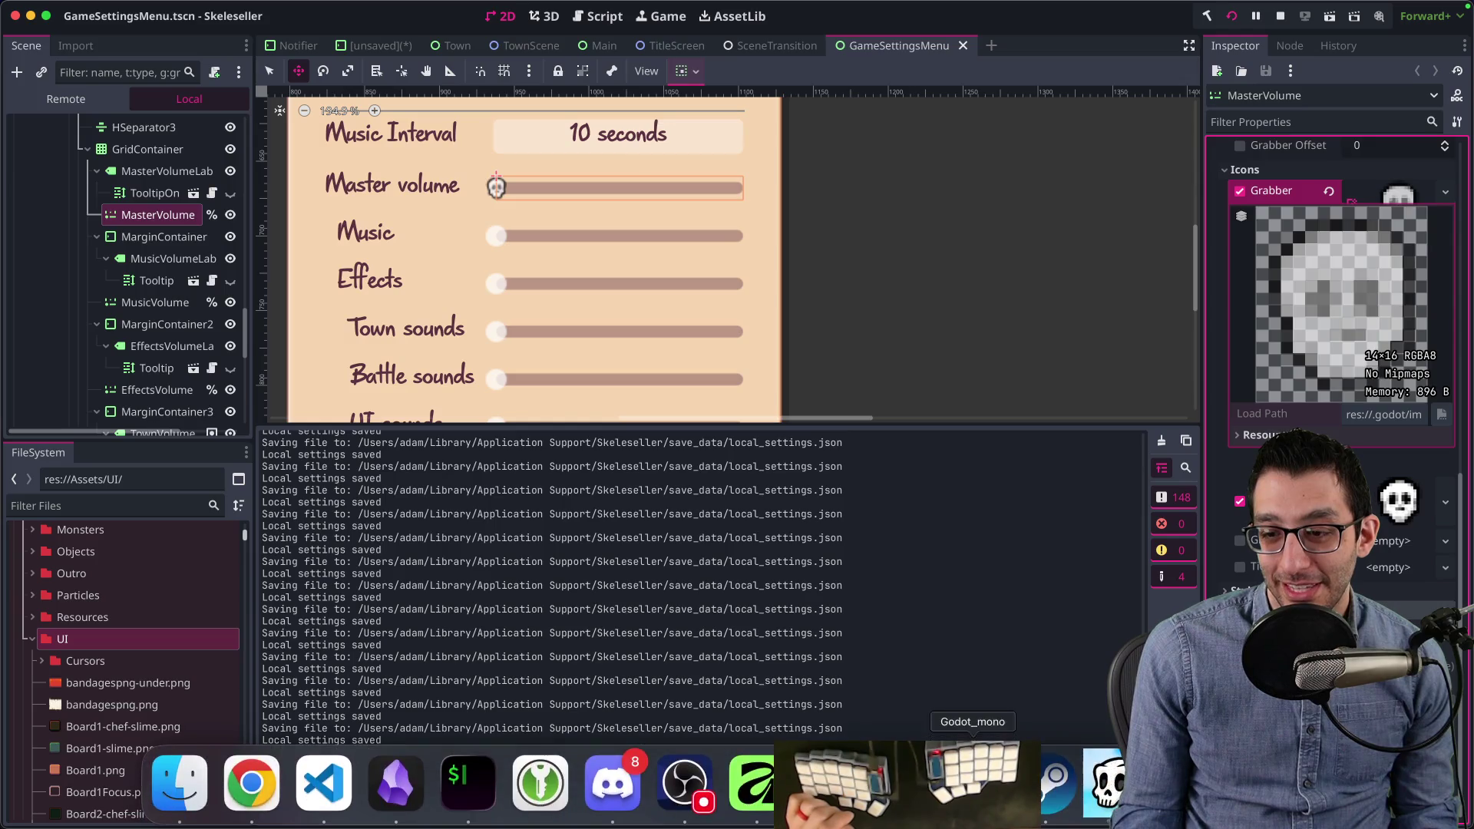
Step: Raise the GIMP skull layer's opacity to 100, then return to the running game
click(760, 779)
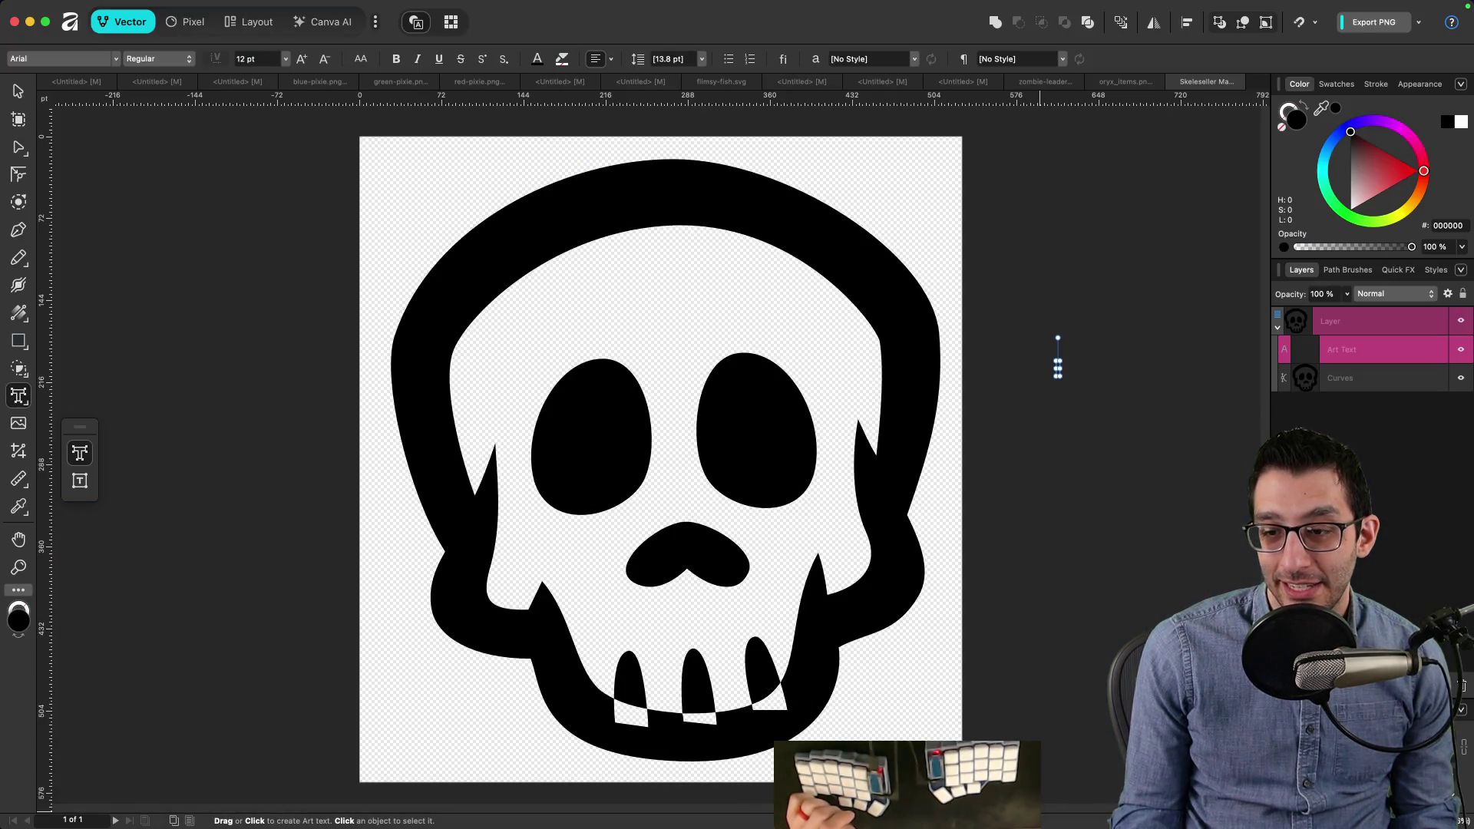
mouse_move(1105, 823)
click(898, 783)
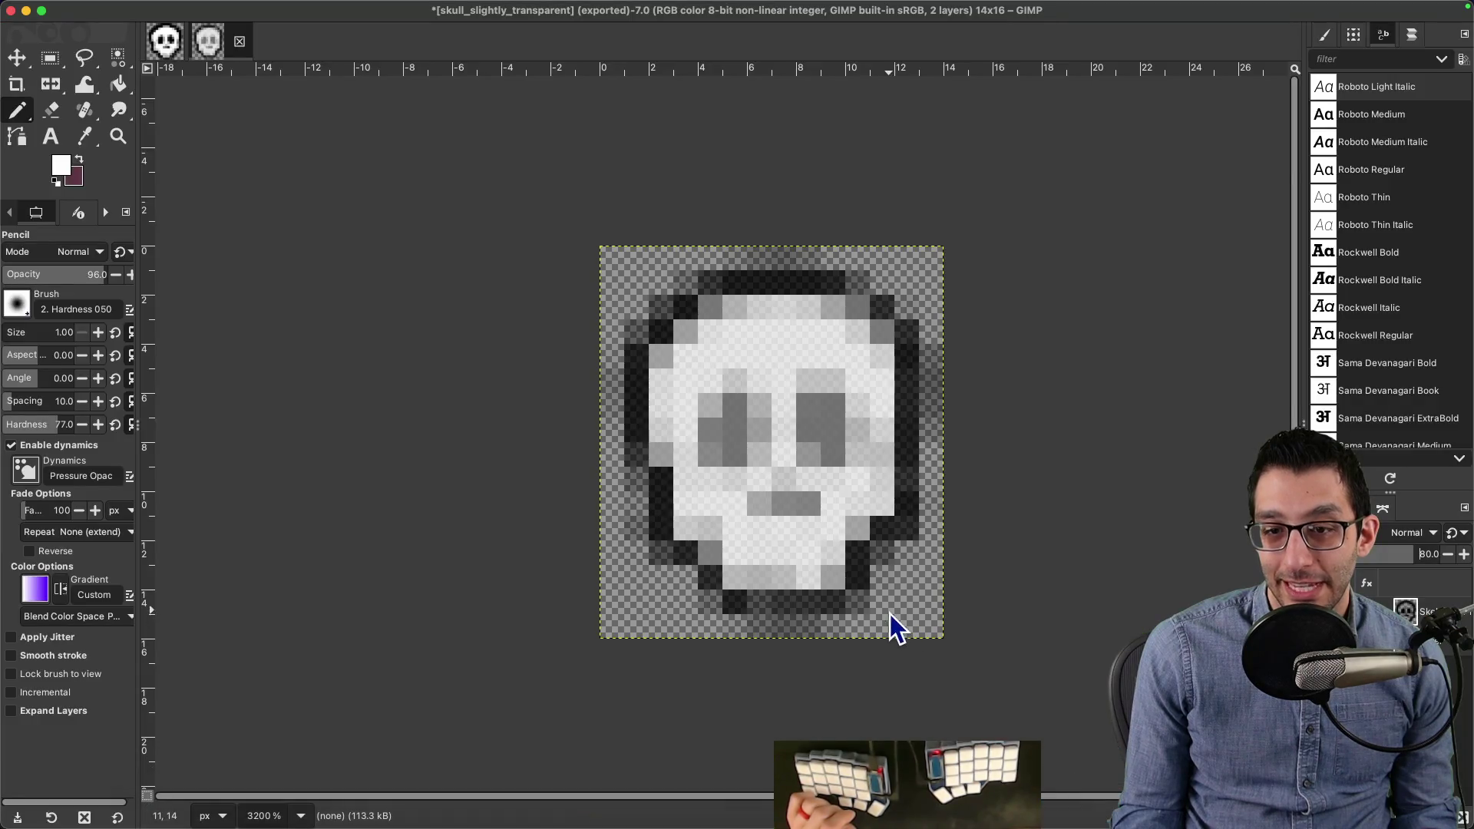
drag(1373, 556, 1458, 551)
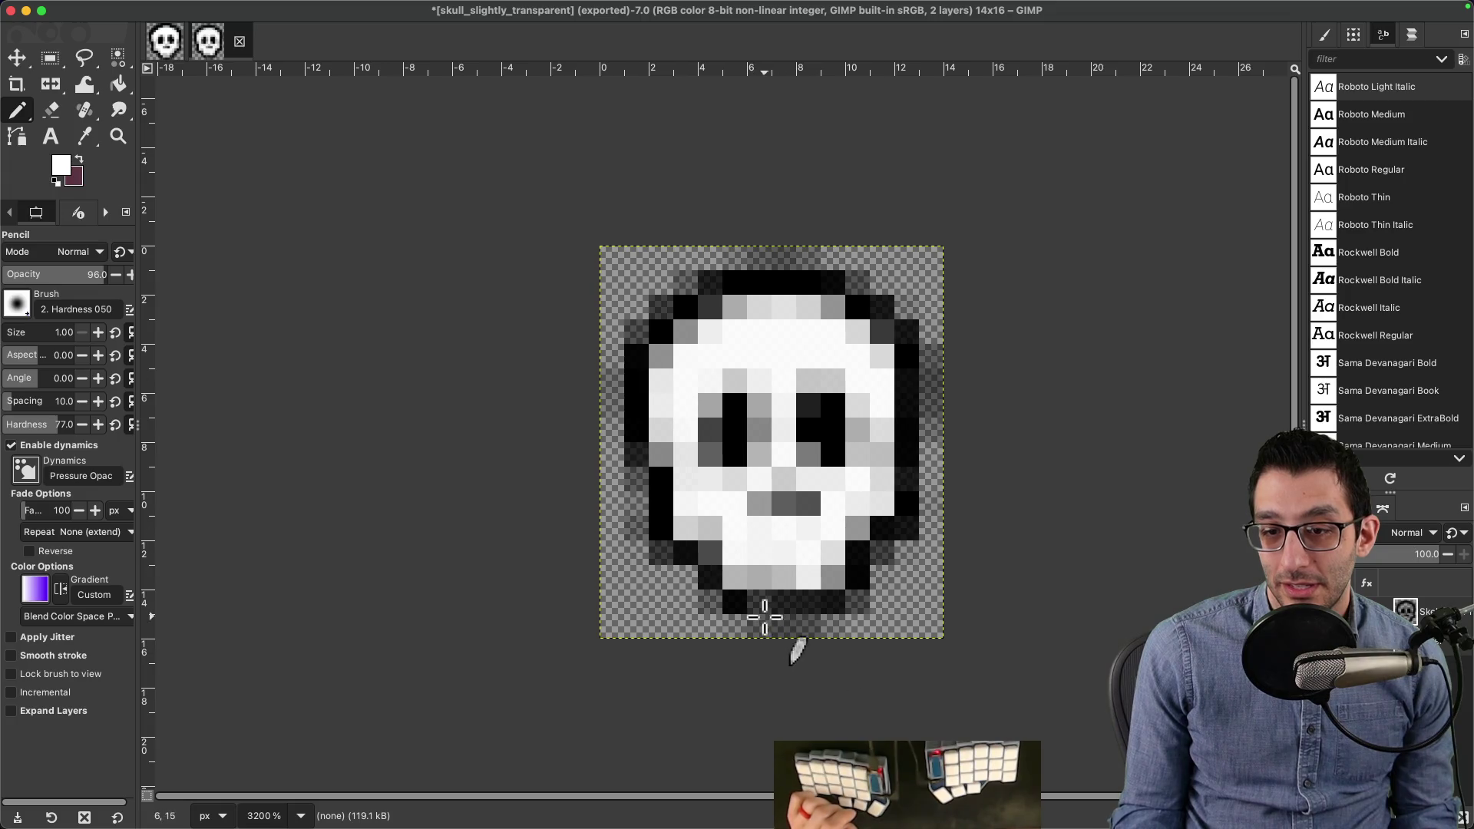
mouse_move(972, 825)
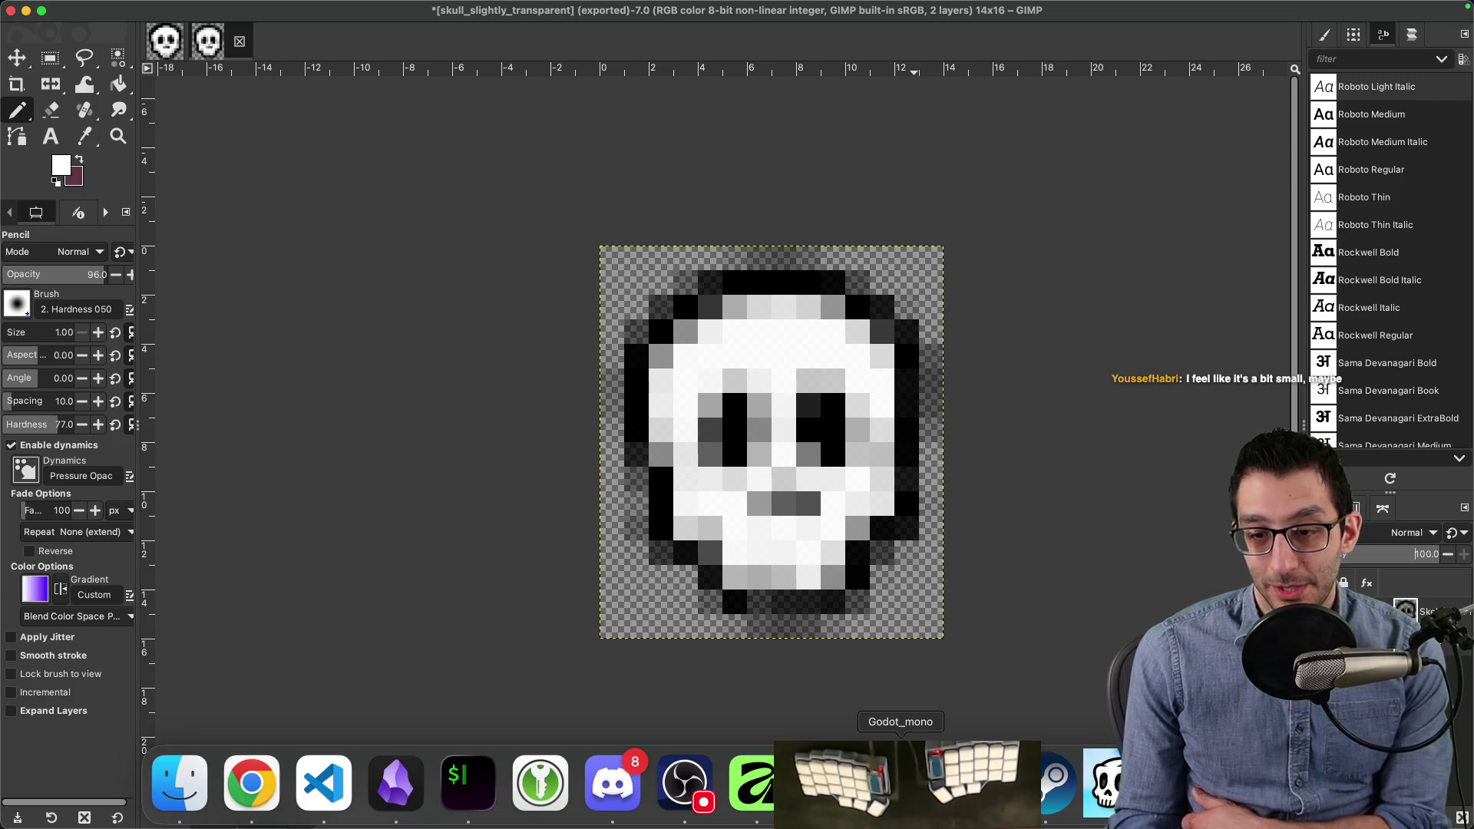
click(973, 783)
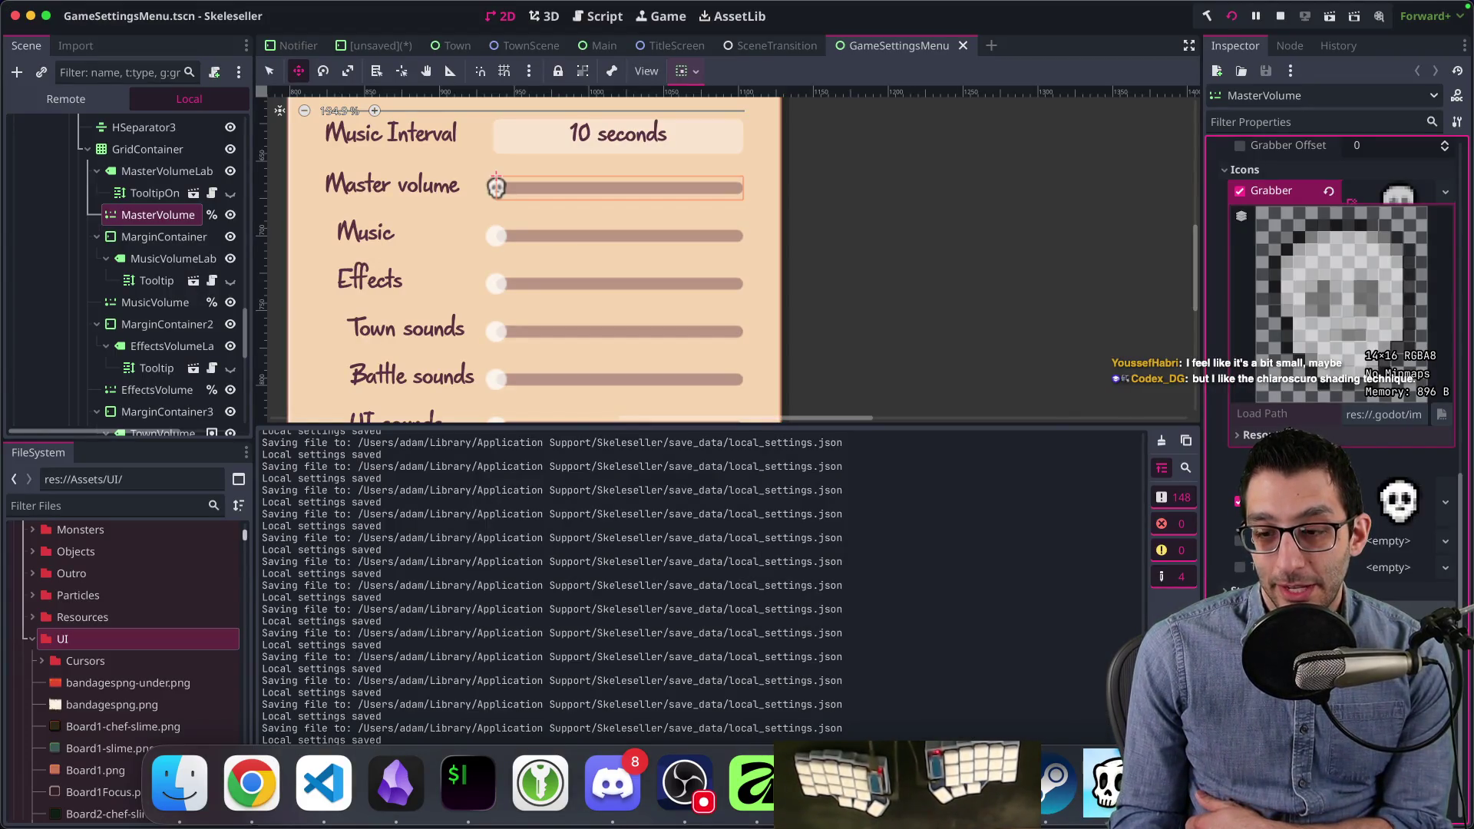
click(1103, 783)
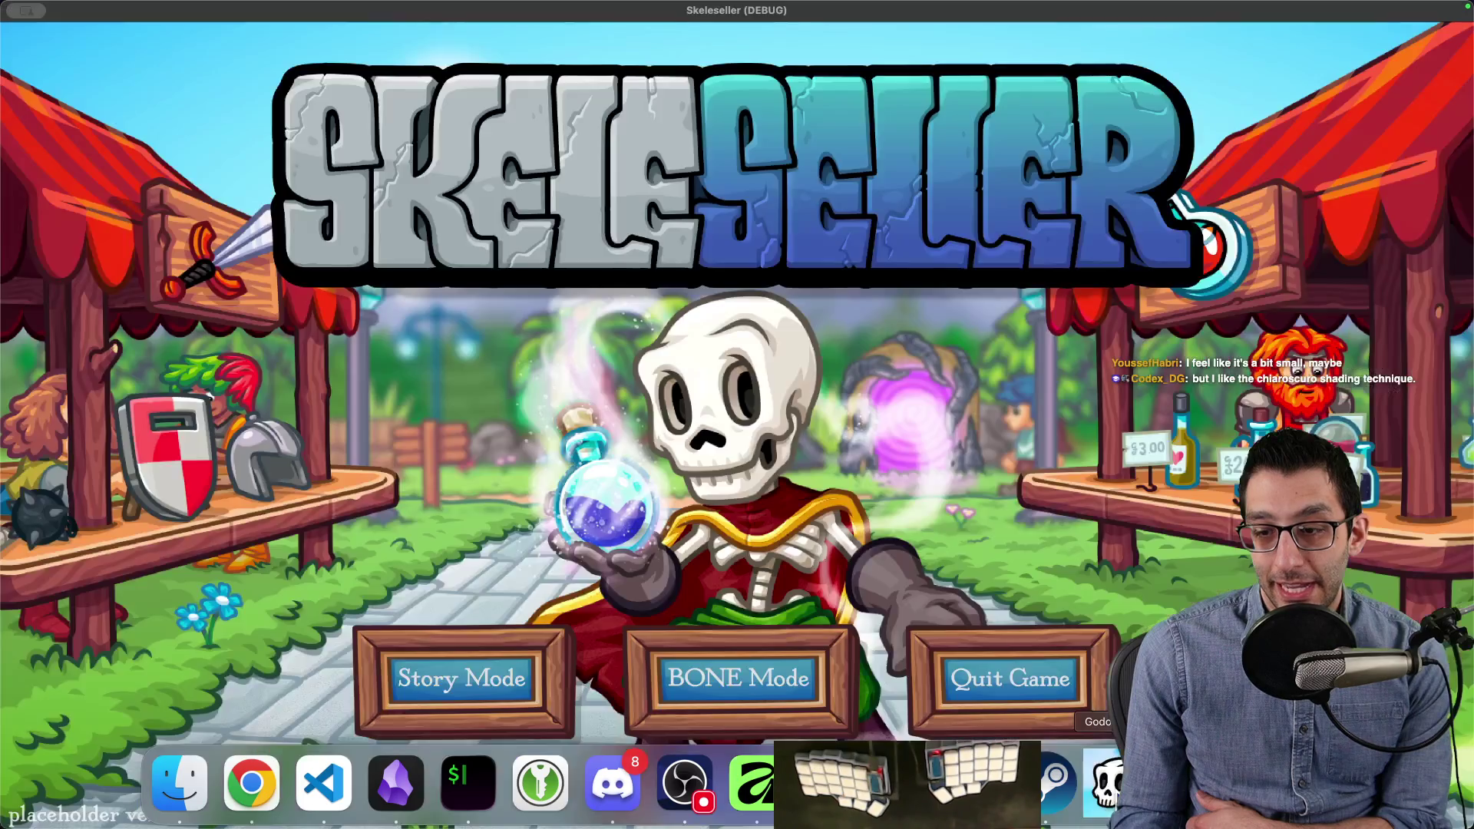
Step: Bring up the game's settings panel, then switch back to the skull image in GIMP
click(632, 785)
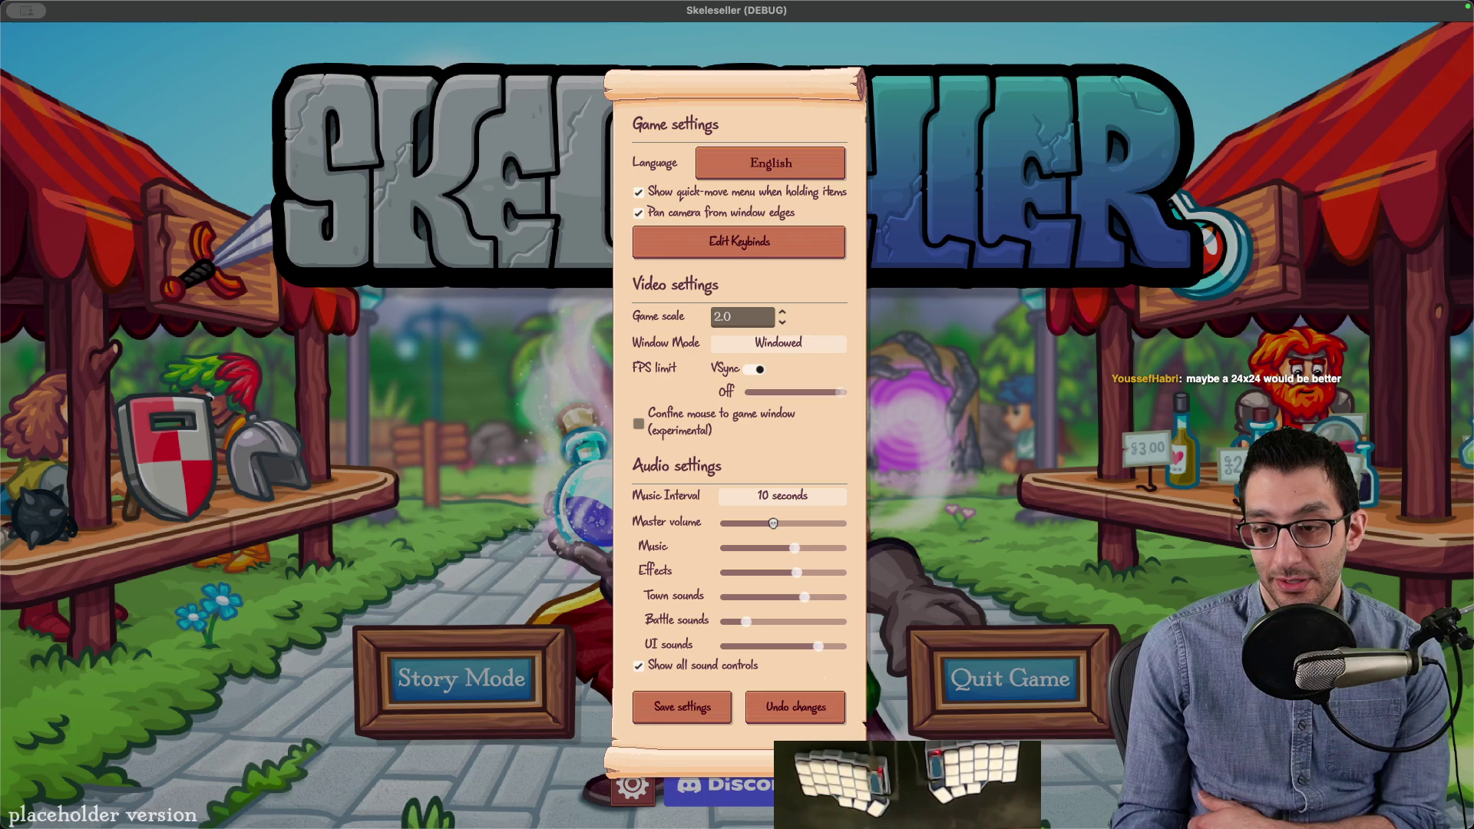
mouse_move(1105, 791)
key(super+Tab)
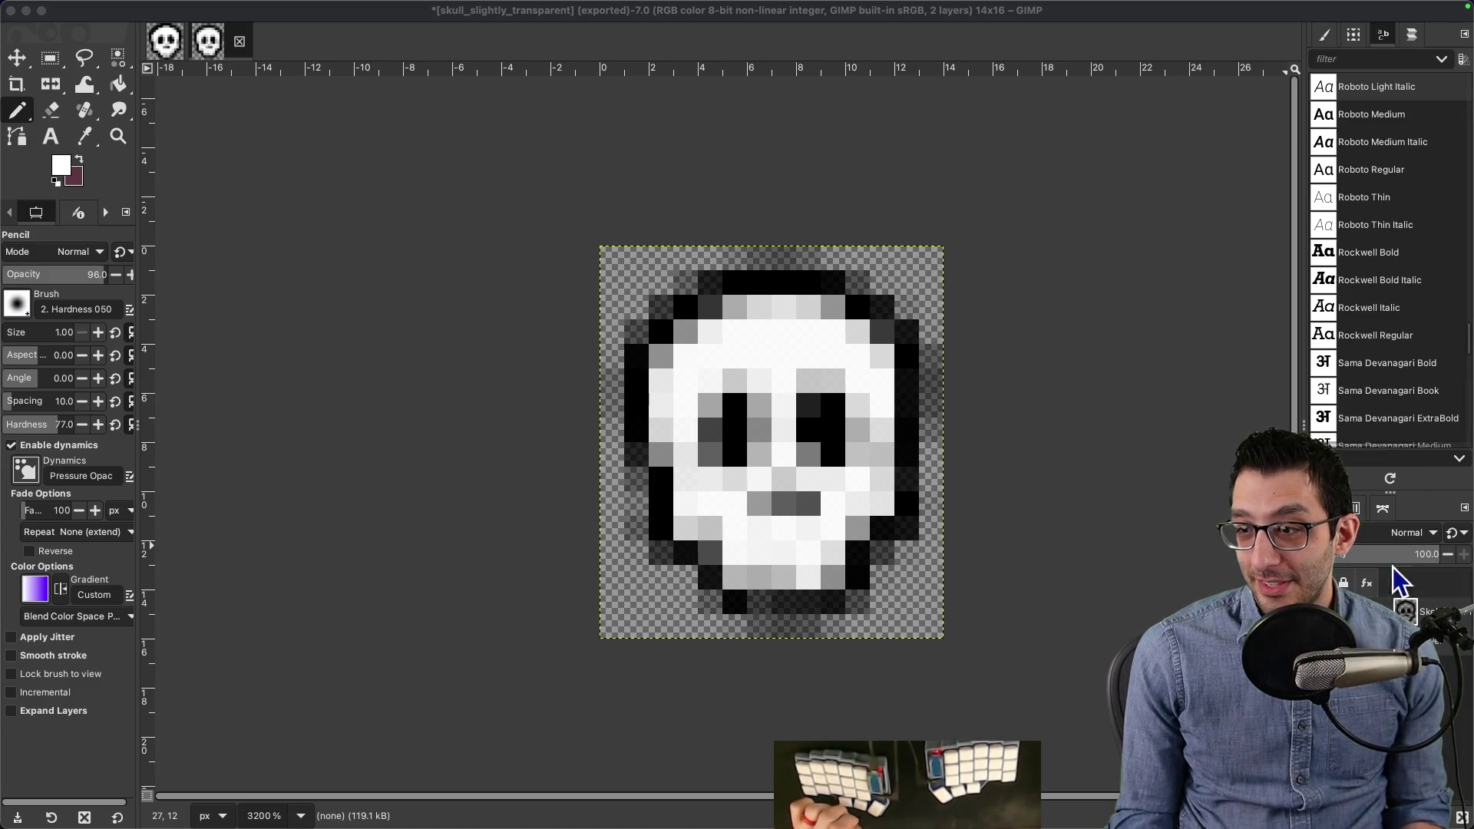
Step: Dismiss GIMP's File menu without choosing anything and bring Finder's windows forward
click(91, 8)
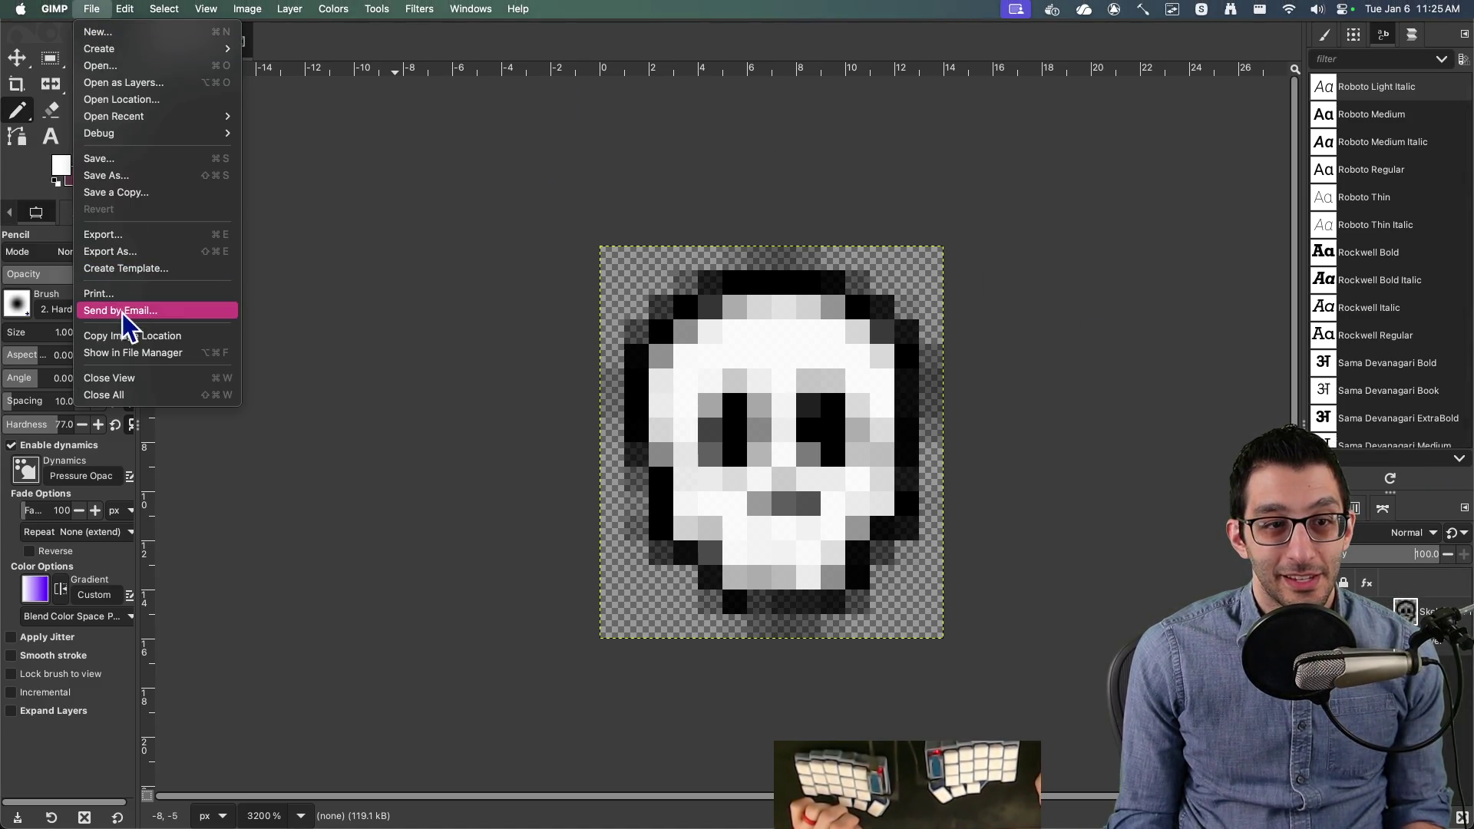
click(398, 169)
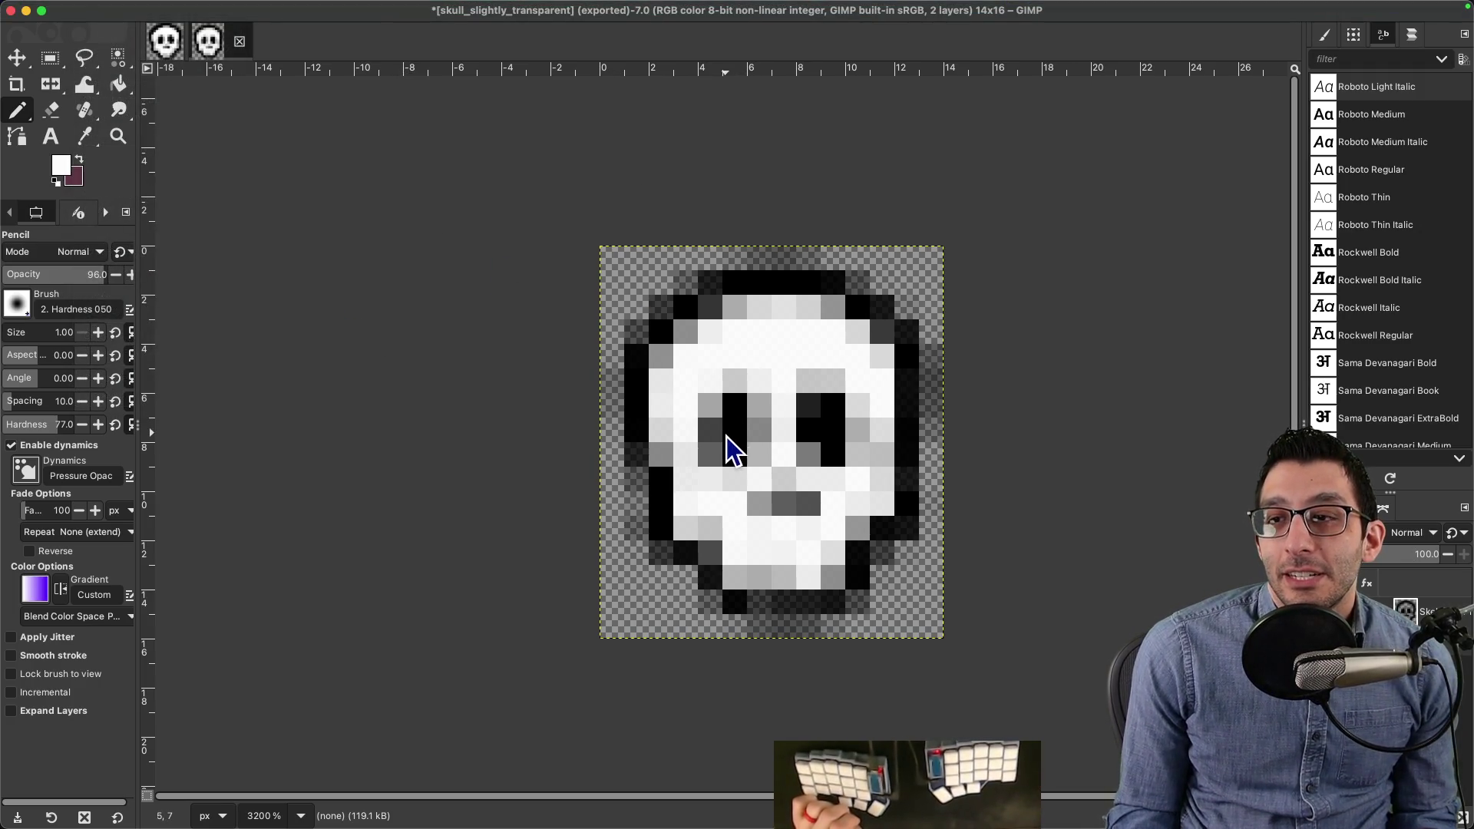
mouse_move(1059, 823)
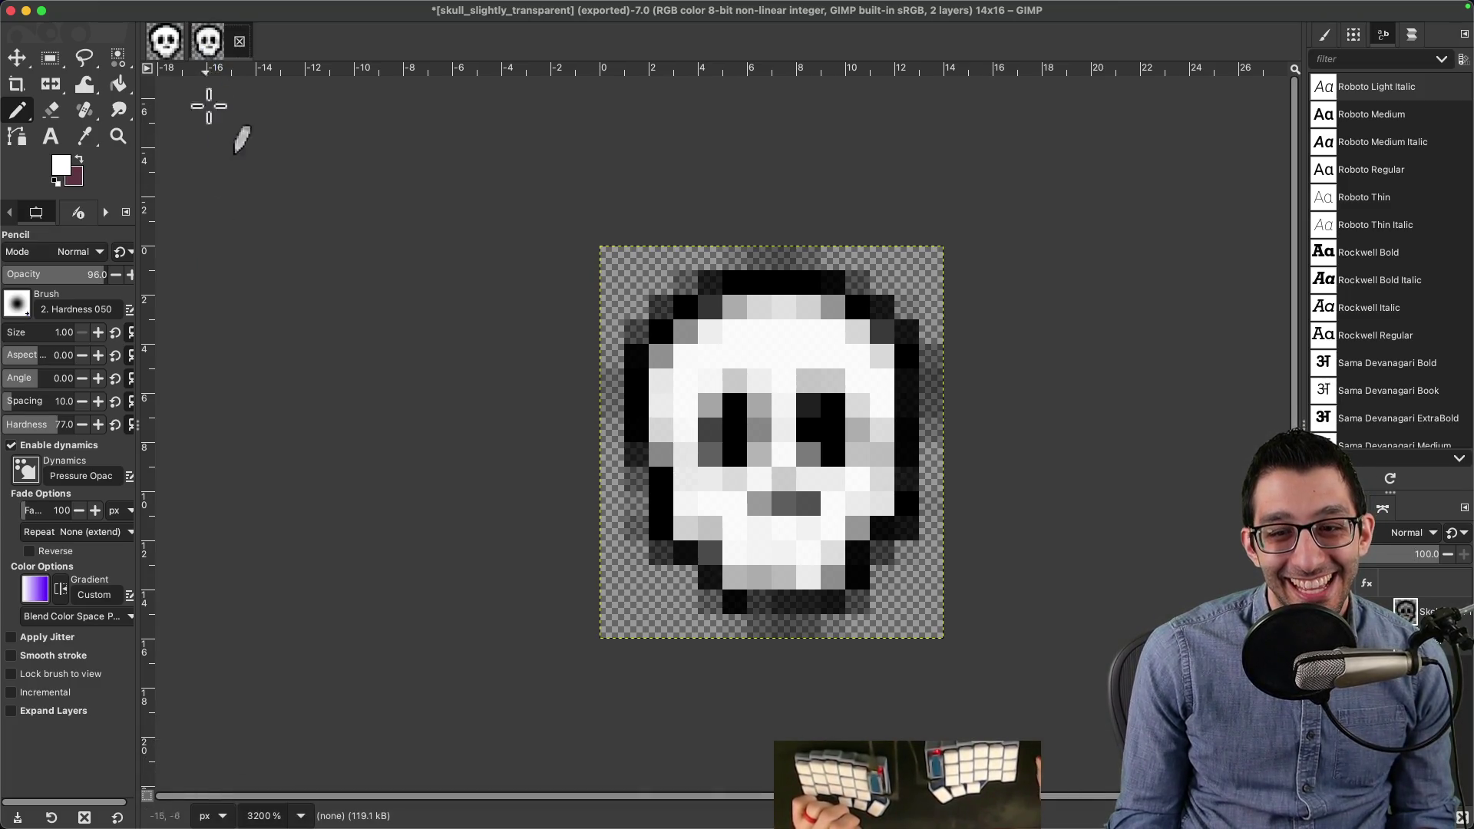
click(183, 798)
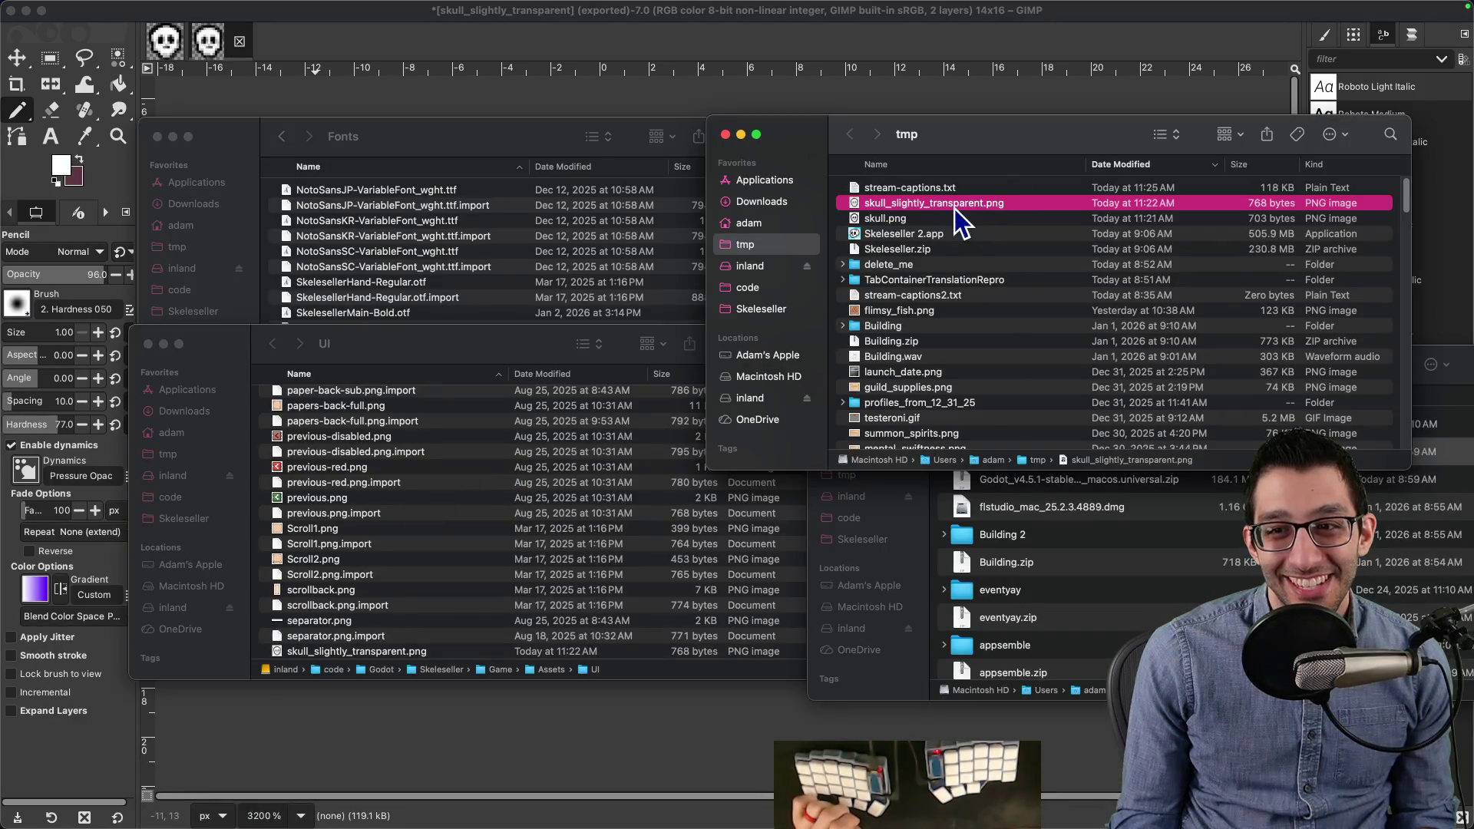
Step: Select skull.png in tmp and check its context menu without choosing an action
click(895, 221)
right_click(895, 226)
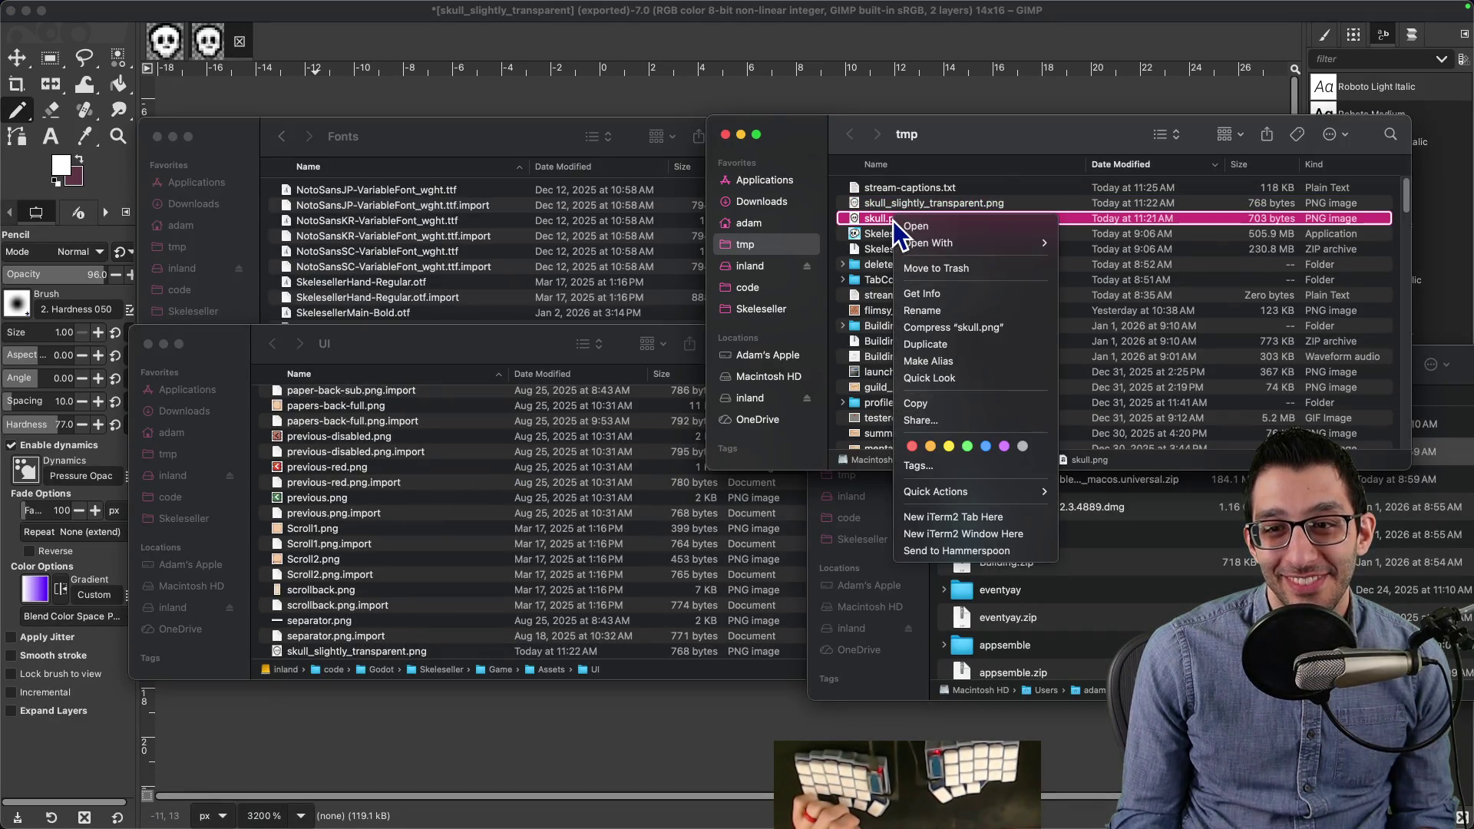
key(Escape)
scroll(921, 253, down, 5)
scroll(933, 265, down, 10)
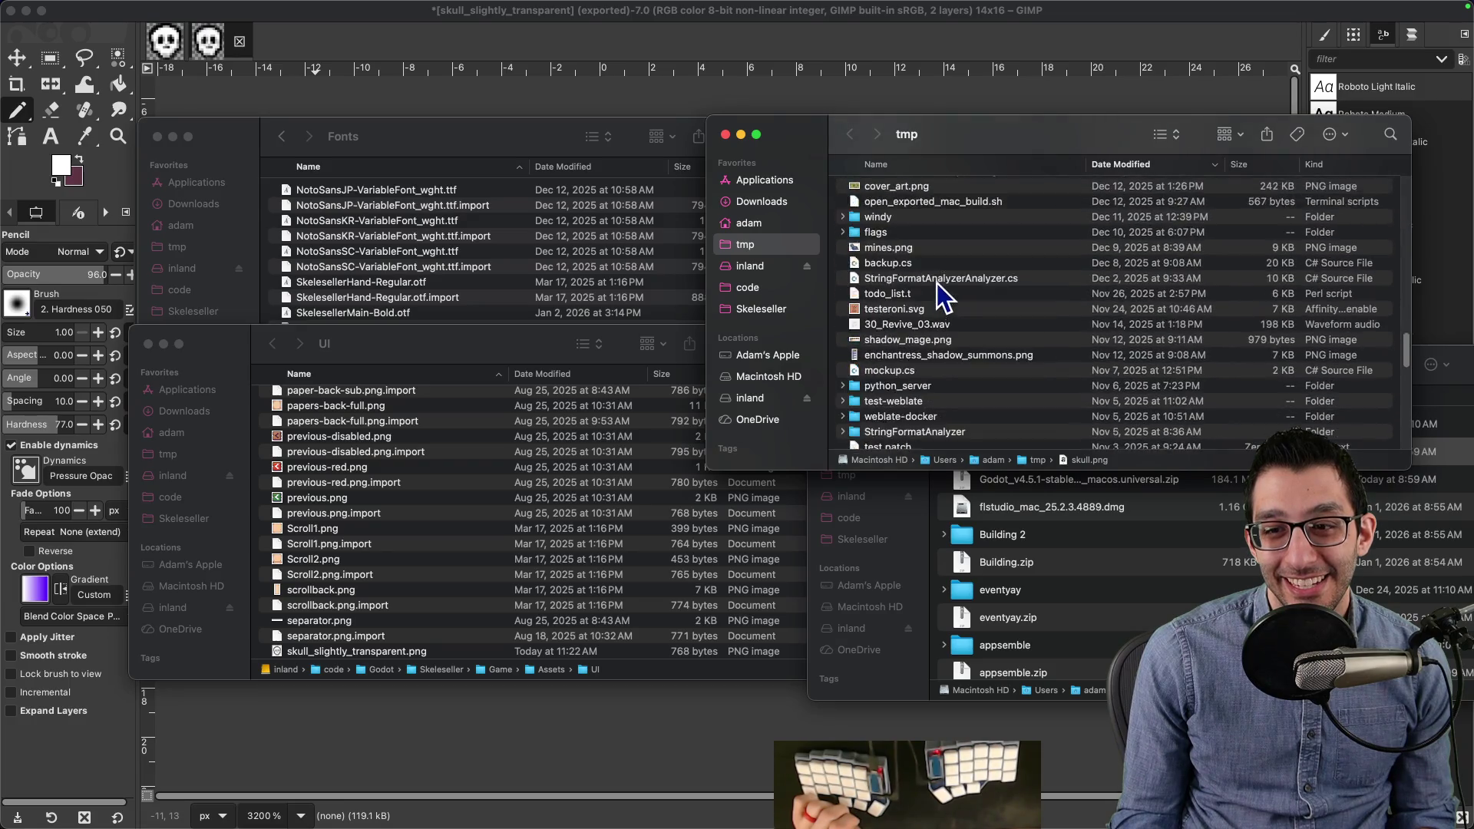
scroll(934, 411, up, 15)
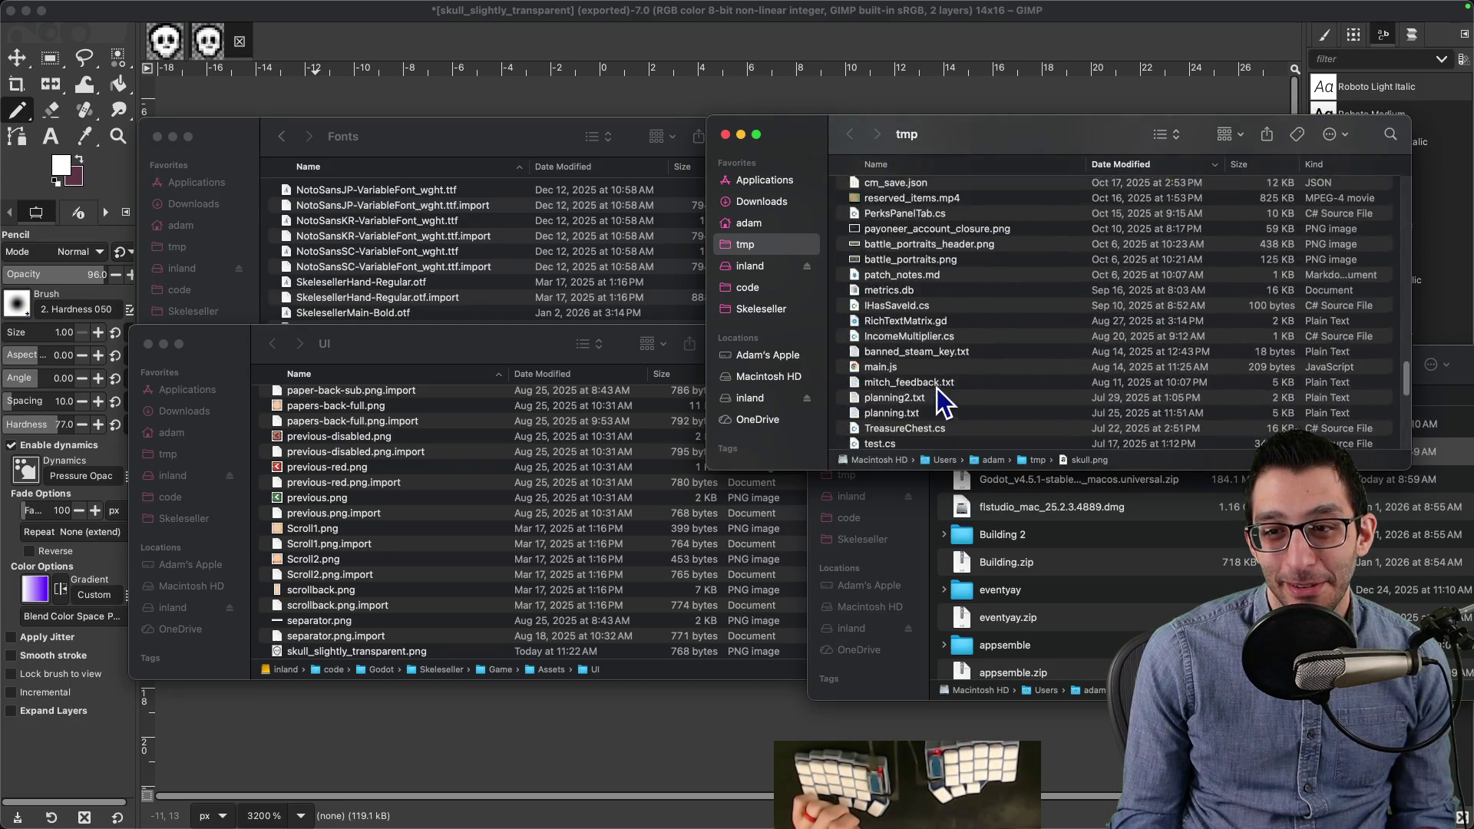
Step: Open the skull SVG from the Downloads window in GIMP via Open With
click(979, 496)
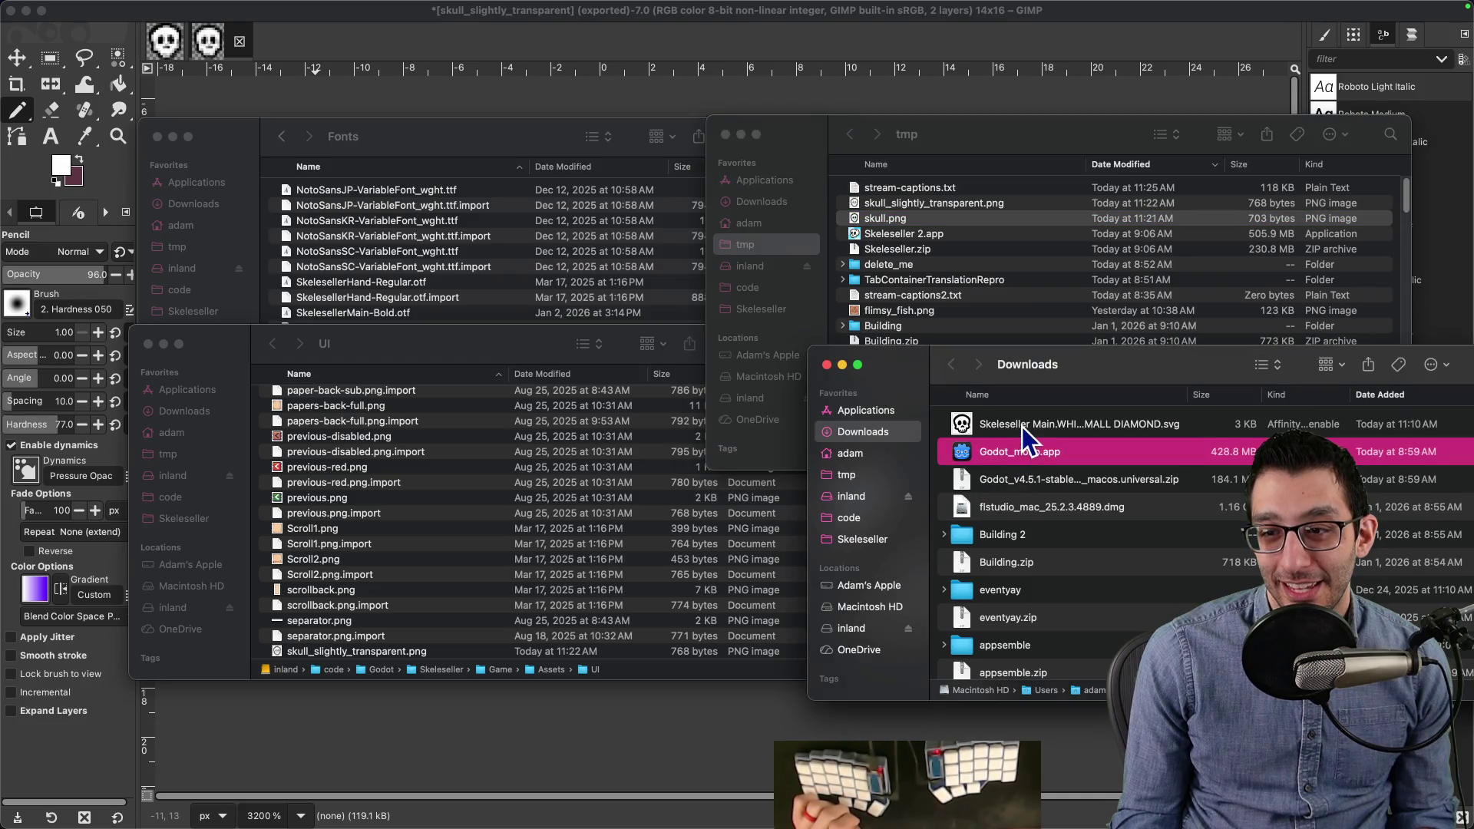
right_click(1021, 427)
mouse_move(919, 454)
click(1069, 490)
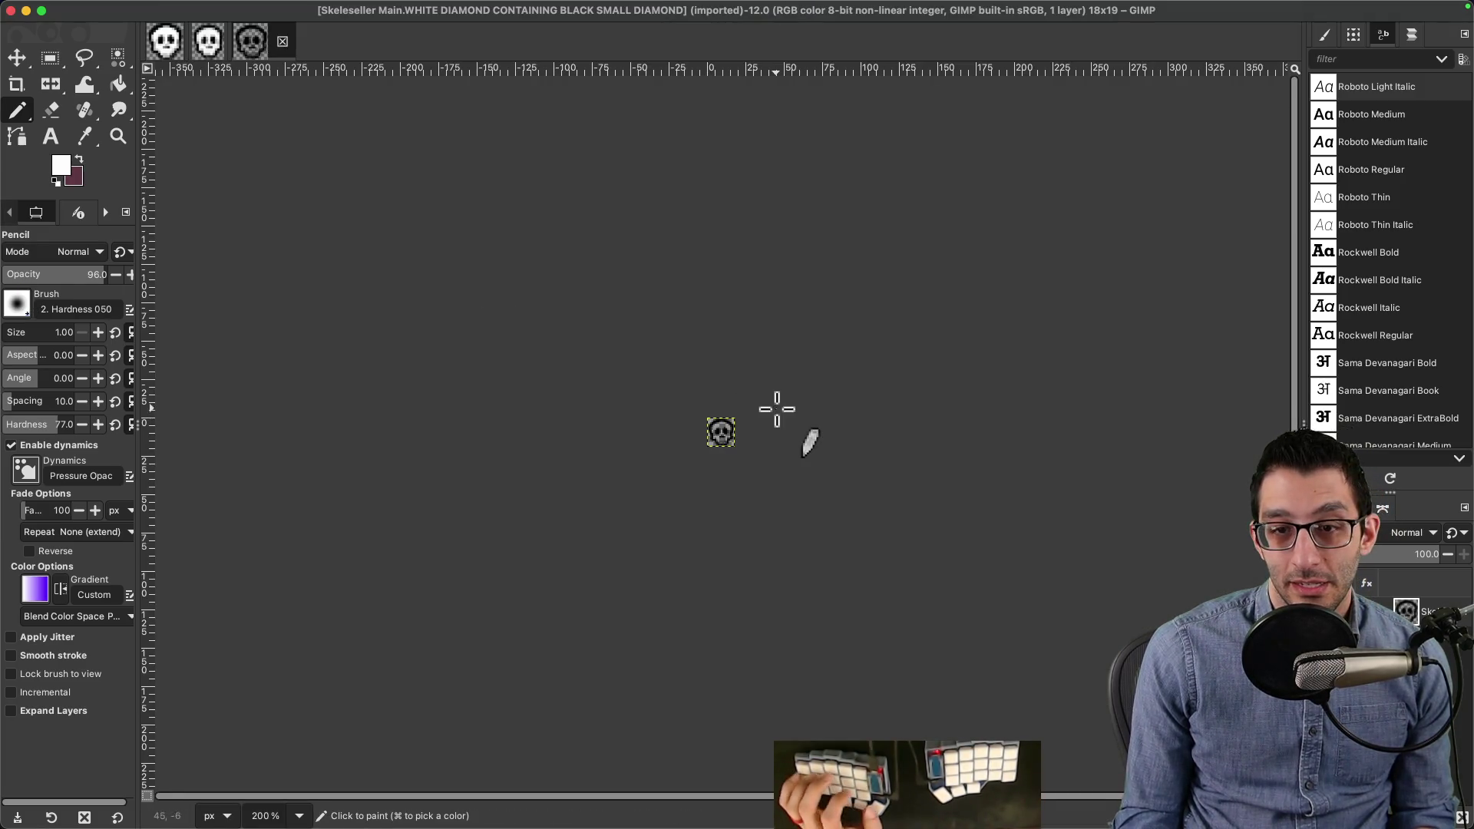
Step: Zoom in on the 18×19 skull and add a new transparent layer
scroll(773, 405, up, 10)
scroll(732, 401, up, 3)
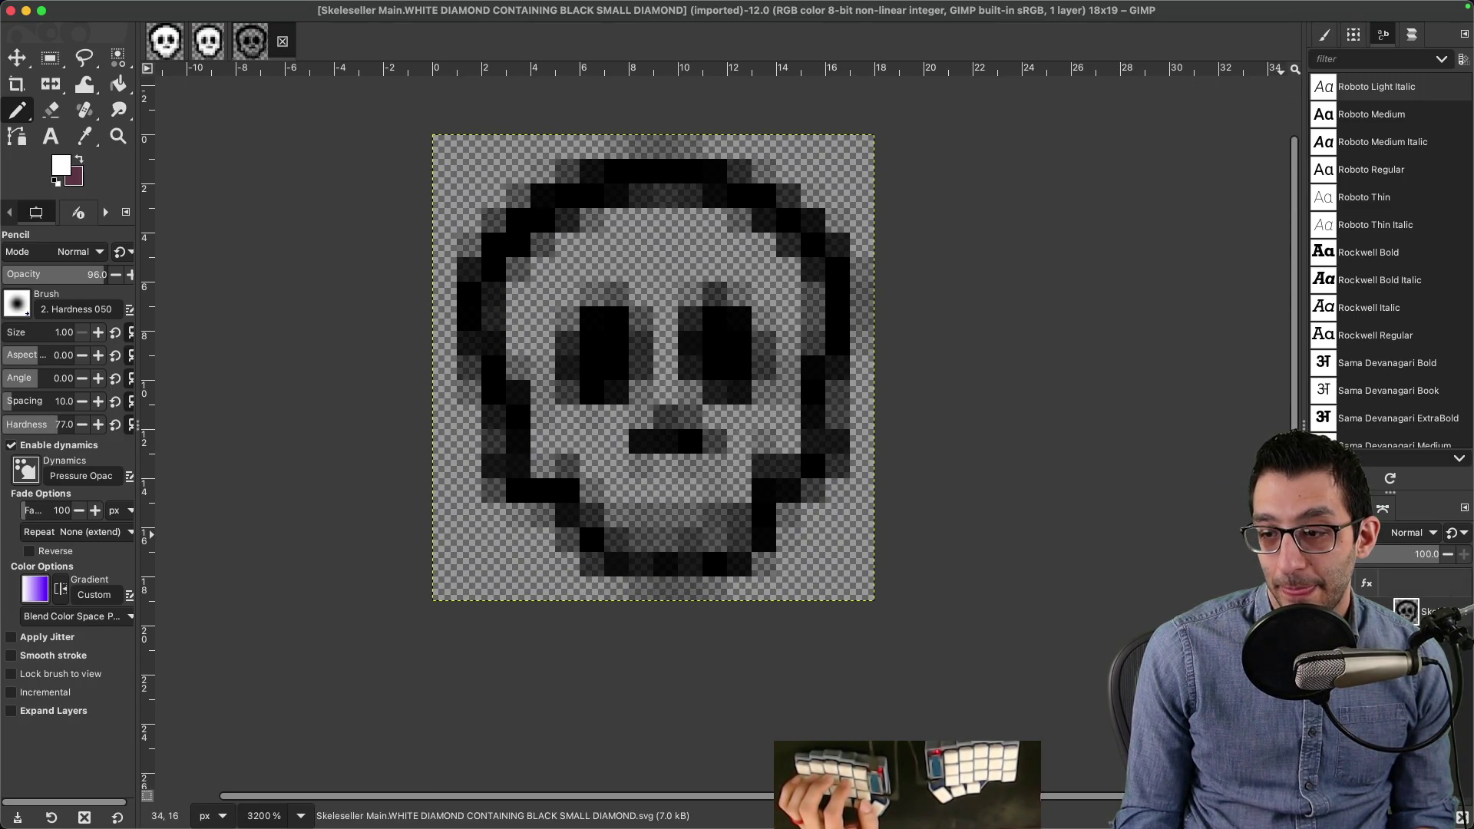
key(ctrl+shift+n)
key(Return)
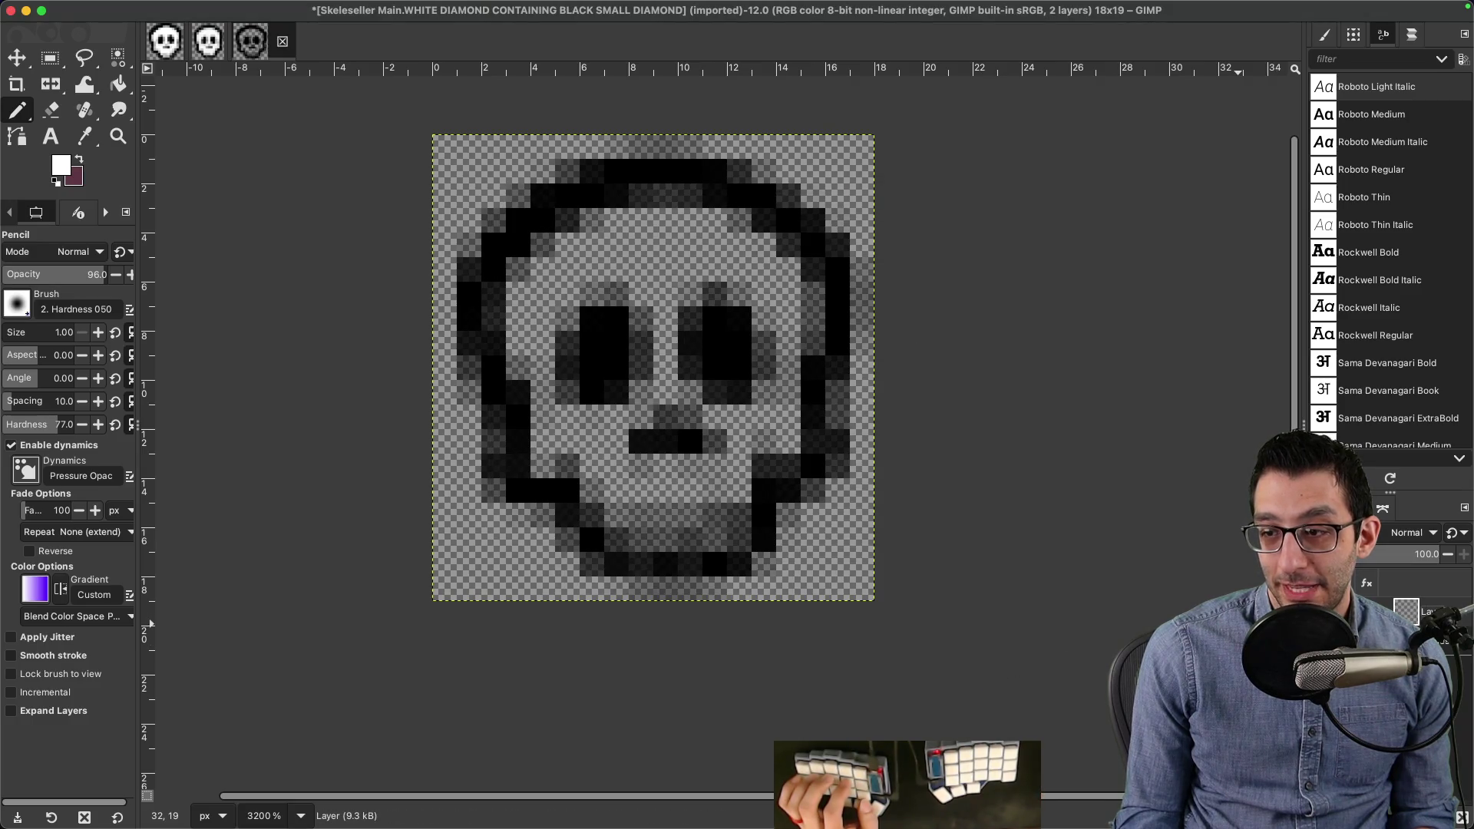
Step: Pencil white pixels along the skull's top, right side, jaw and left side
click(1427, 637)
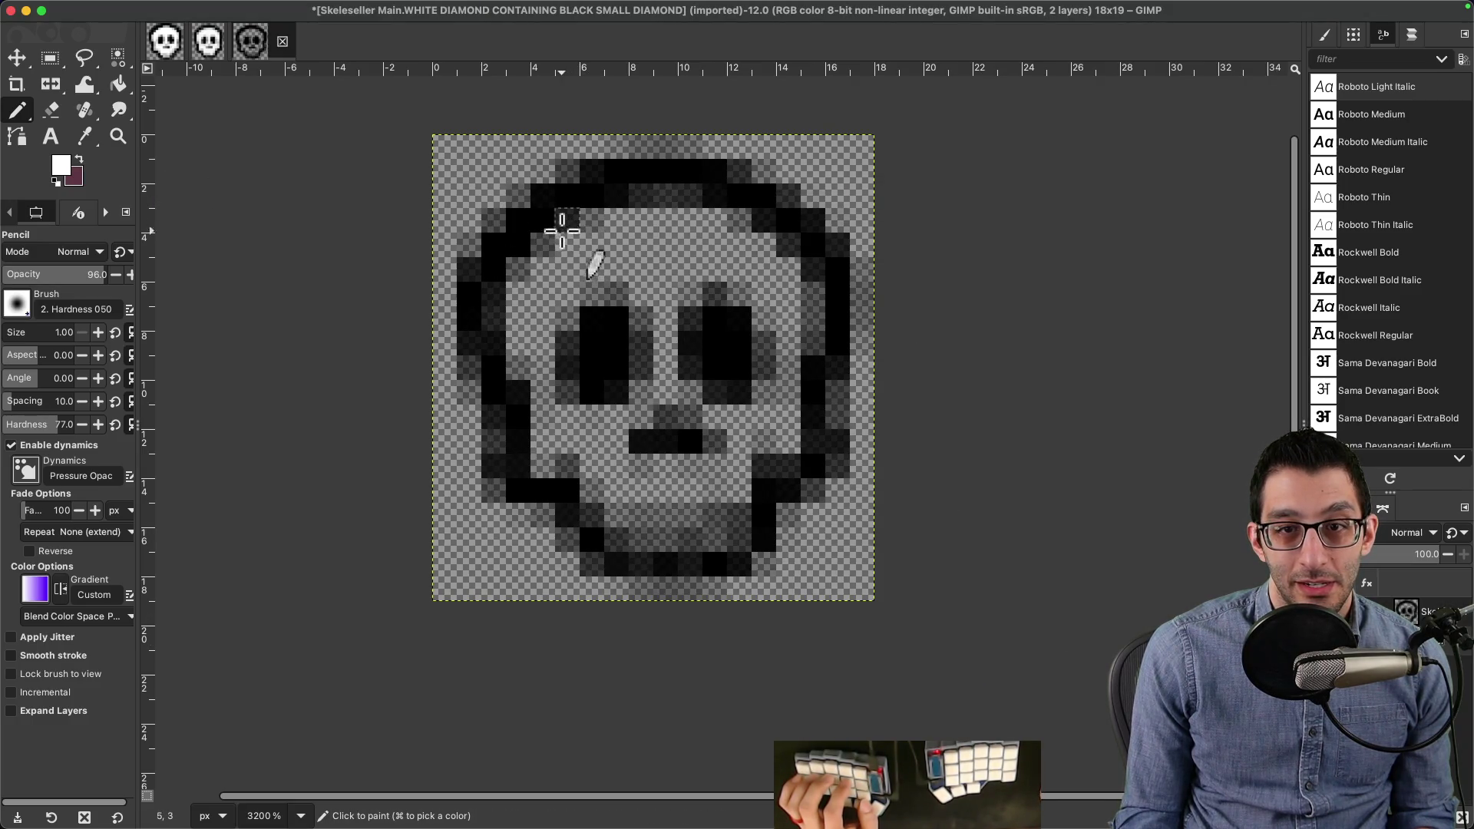
drag(580, 212, 738, 218)
click(788, 269)
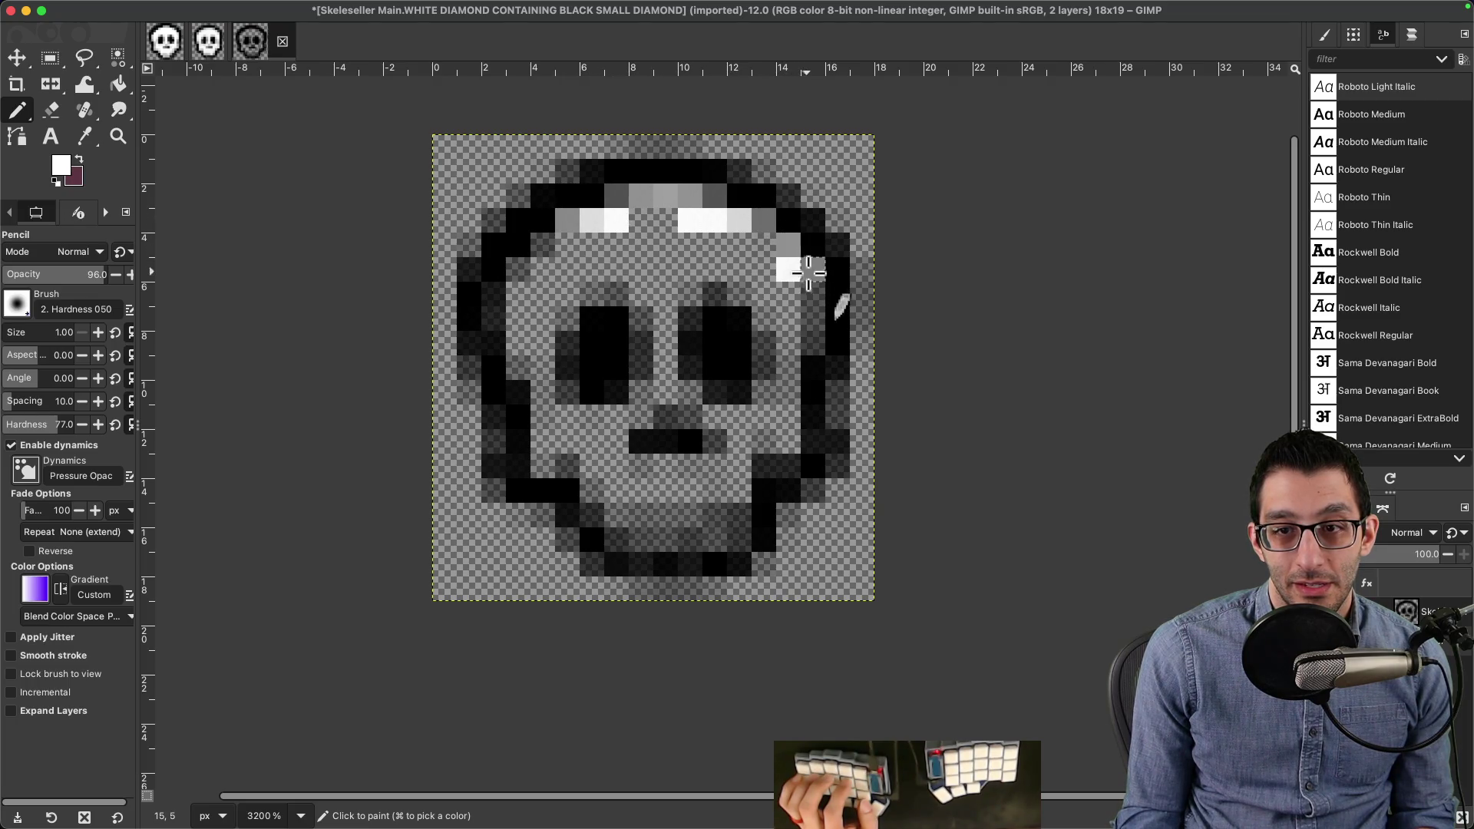
drag(811, 370, 812, 426)
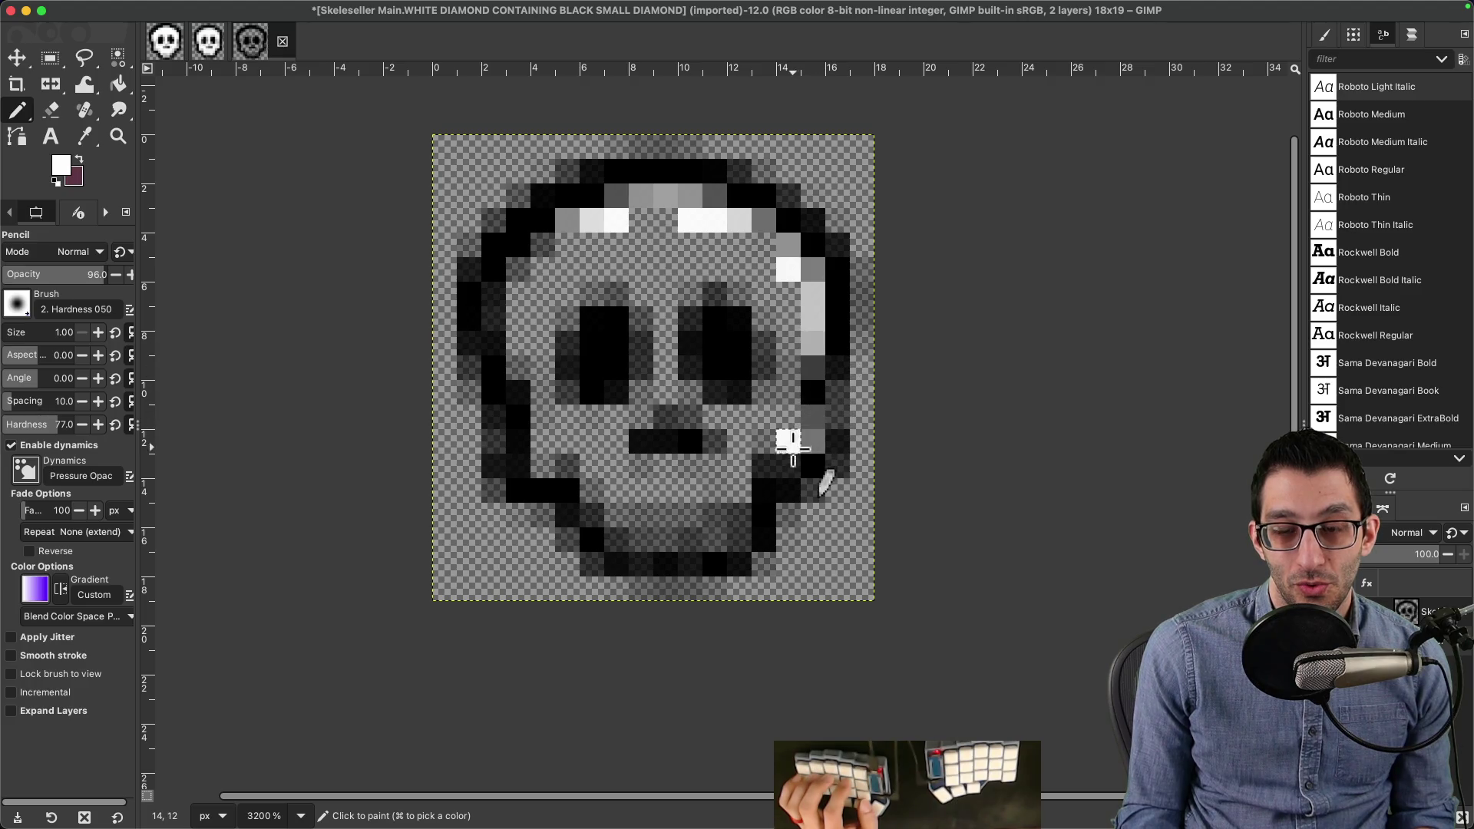
drag(701, 537, 629, 536)
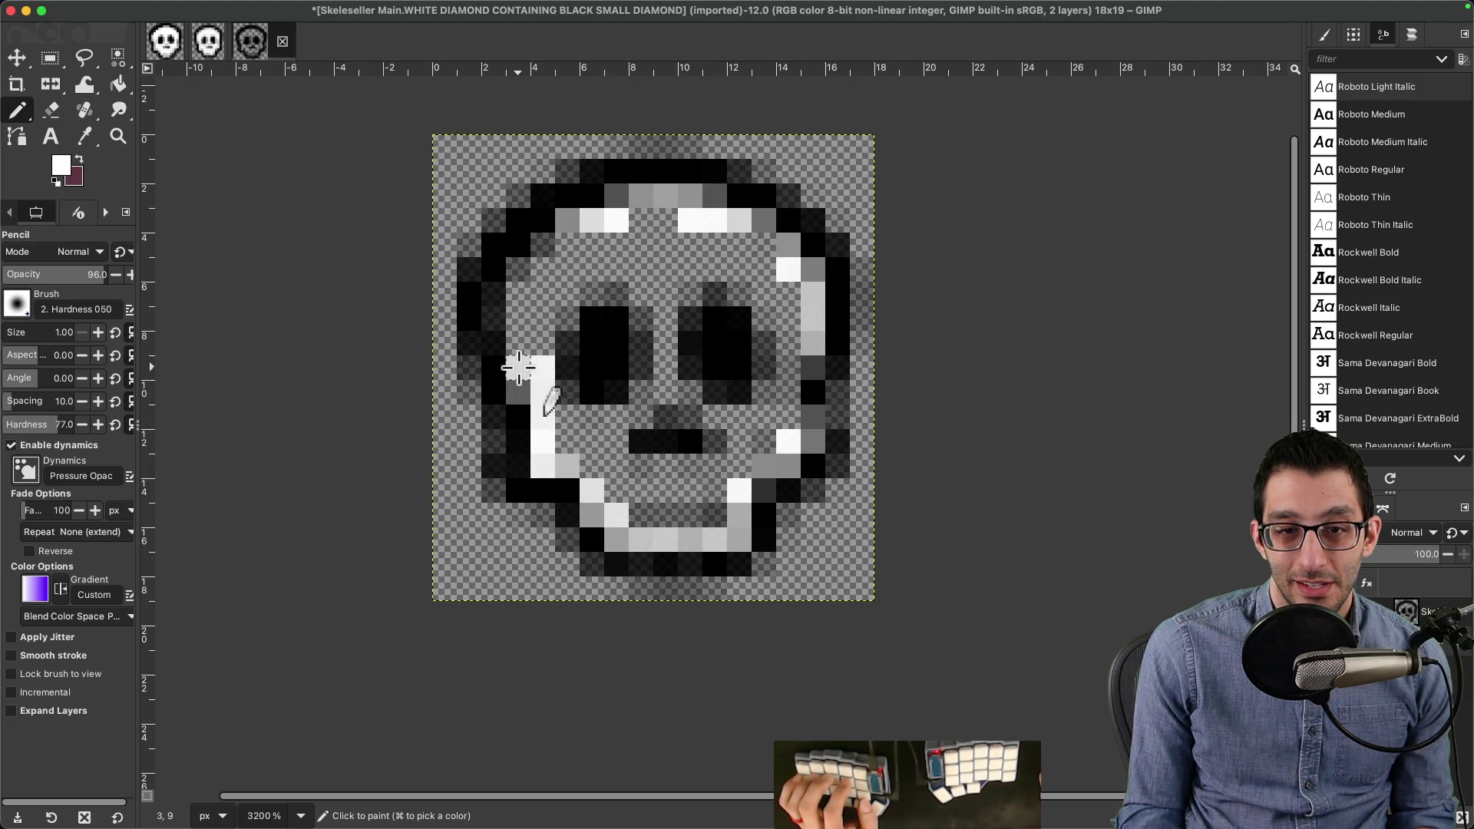
mouse_move(518, 270)
mouse_down()
mouse_move(552, 246)
mouse_move(674, 220)
mouse_move(771, 257)
mouse_up()
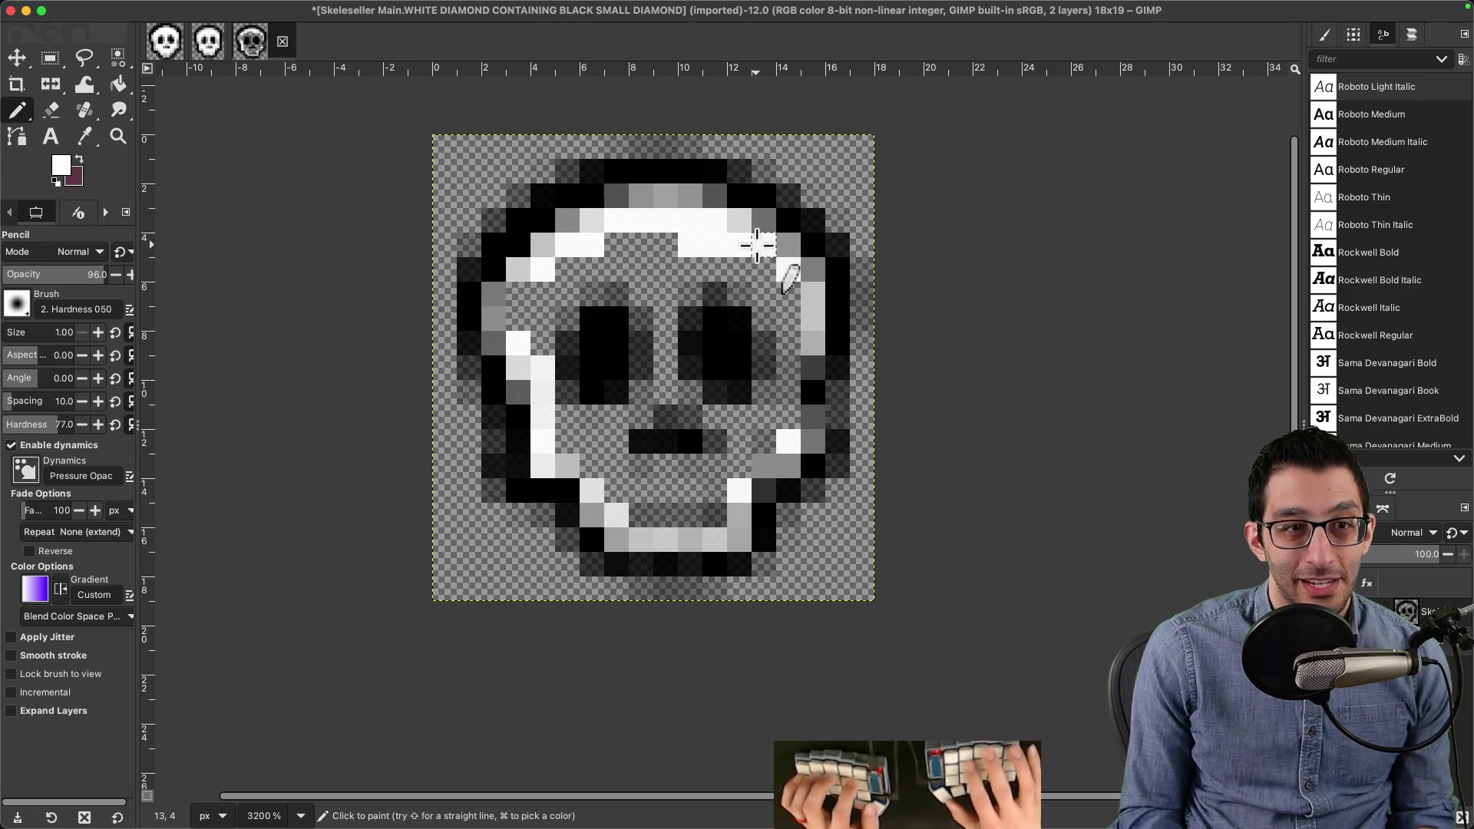
Step: Bucket Fill the skull's interior with solid white
key(shift+b)
click(776, 259)
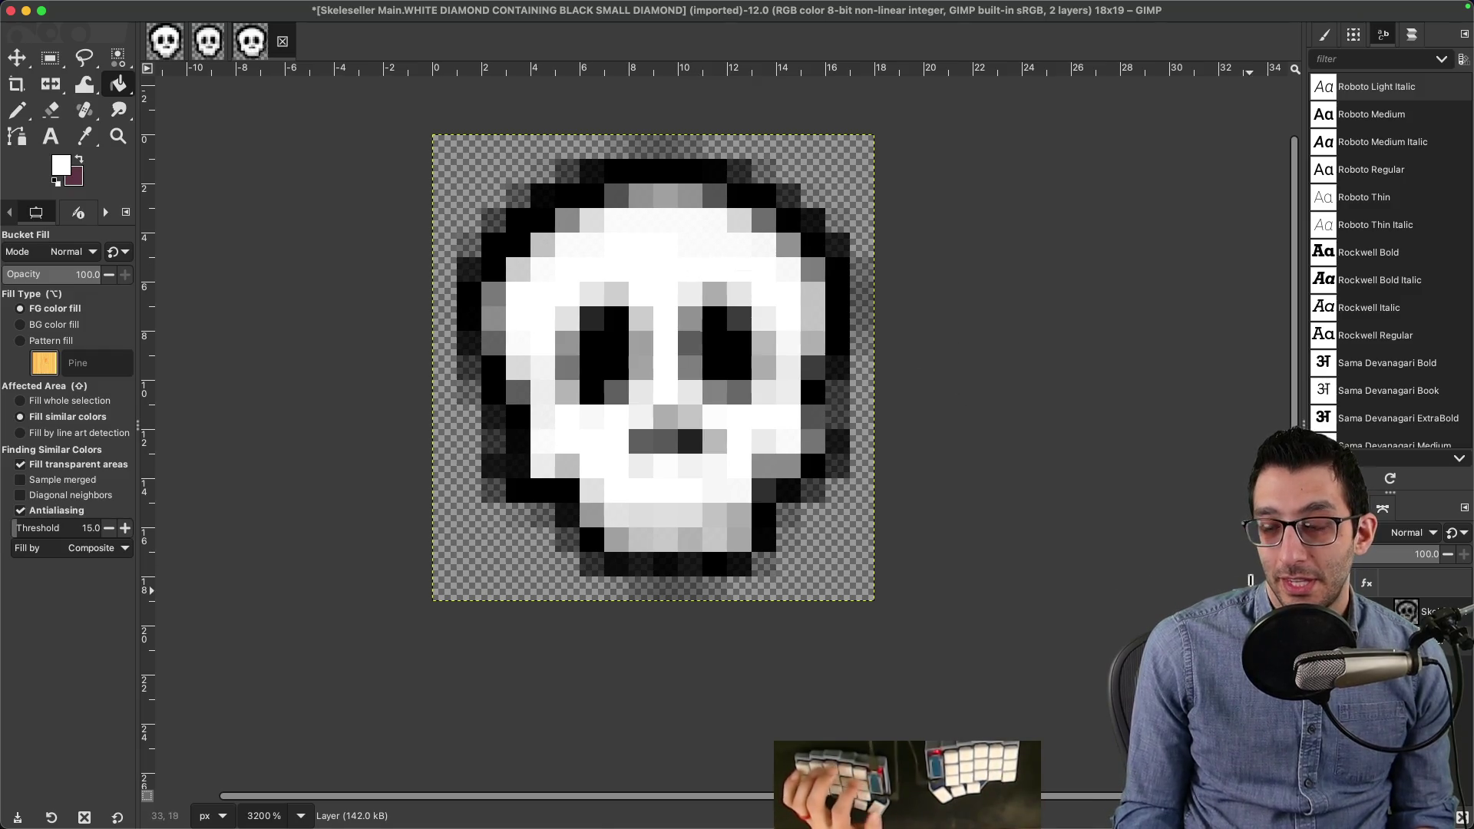
click(94, 6)
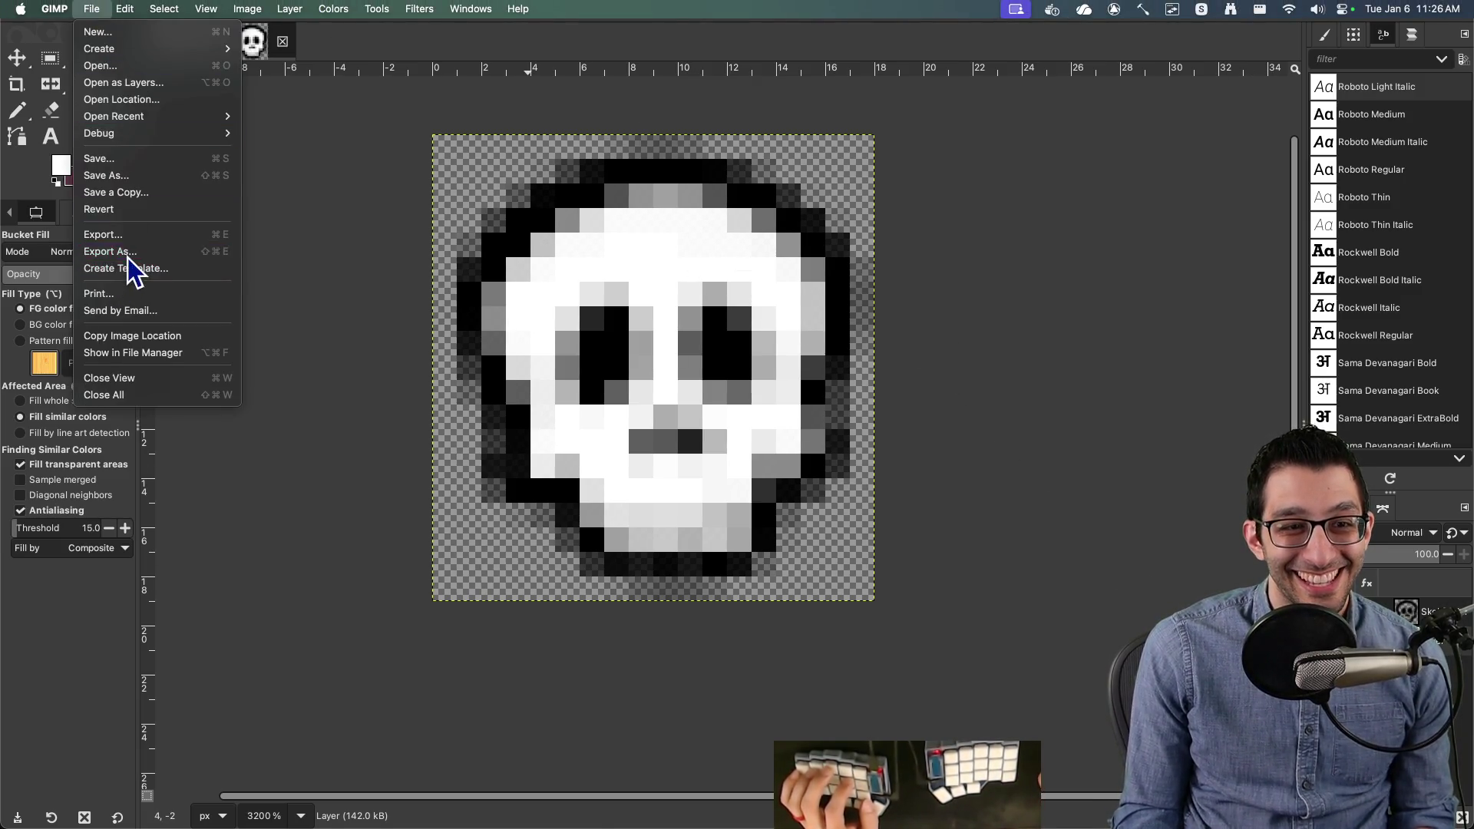
Step: Export the skull image to the tmp folder, overwriting the existing skull.png
click(129, 248)
click(527, 234)
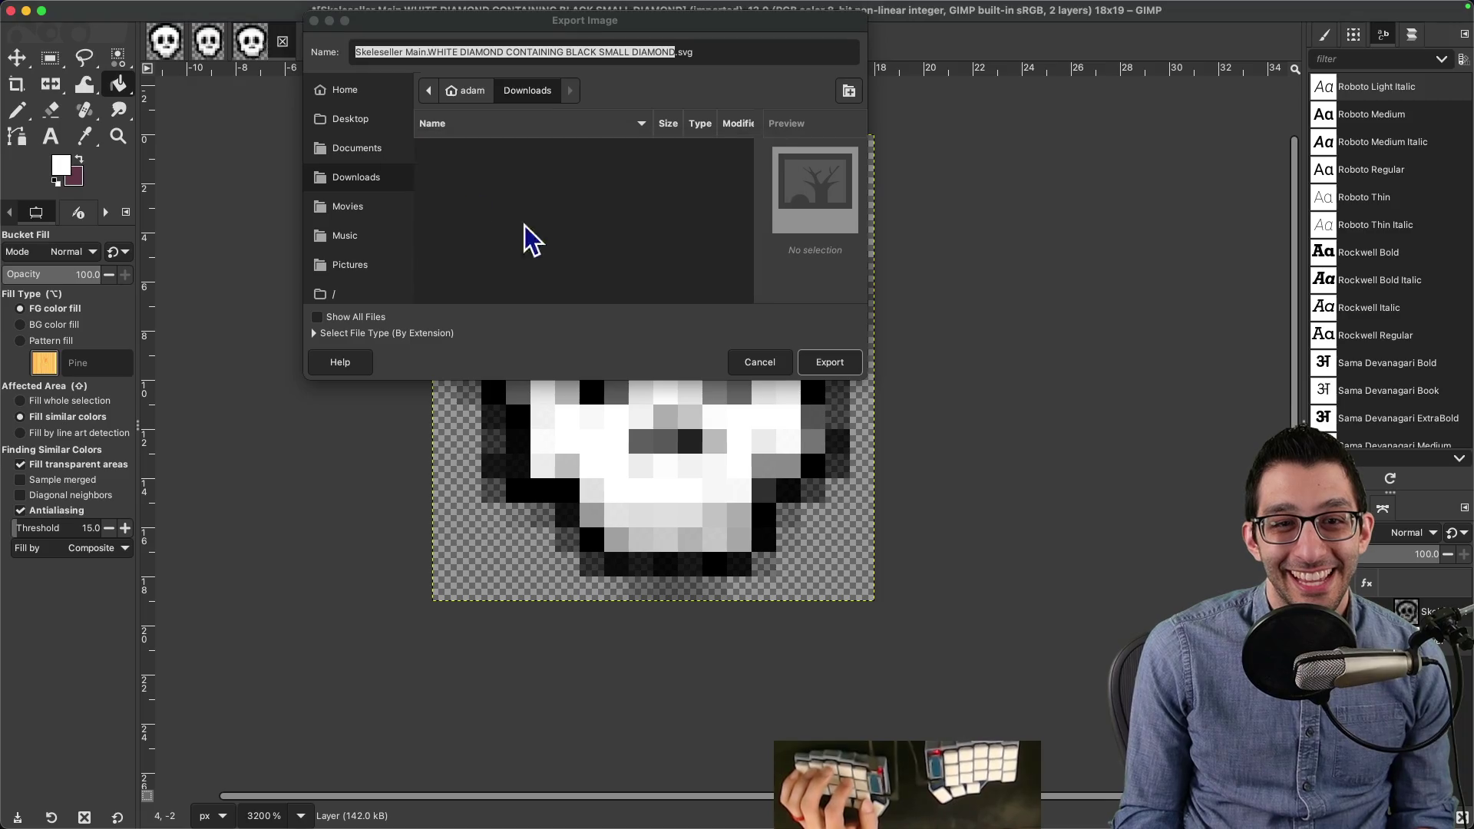
click(469, 93)
double_click(473, 278)
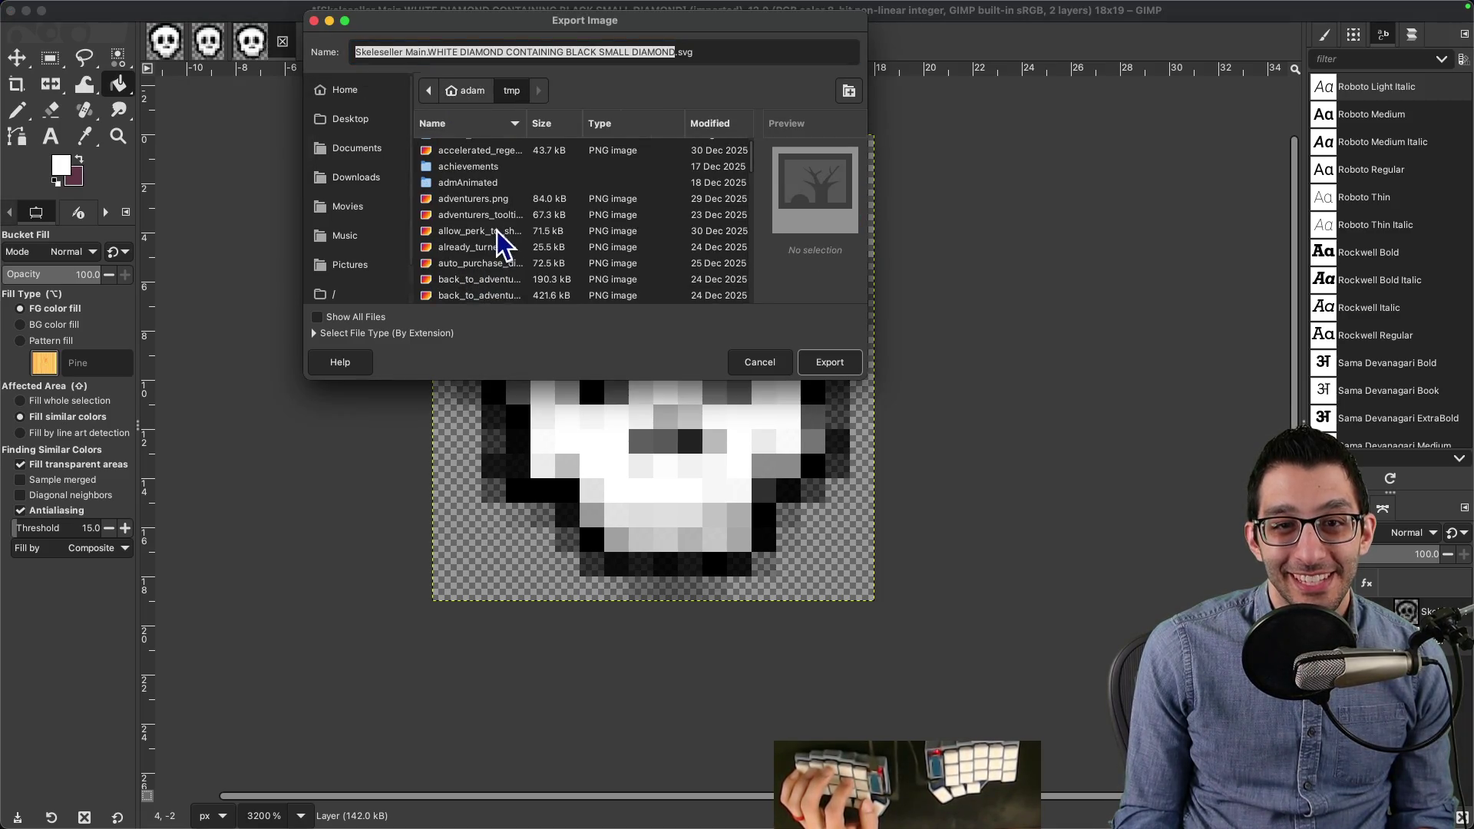
scroll(546, 169, up, 1)
text(skull)
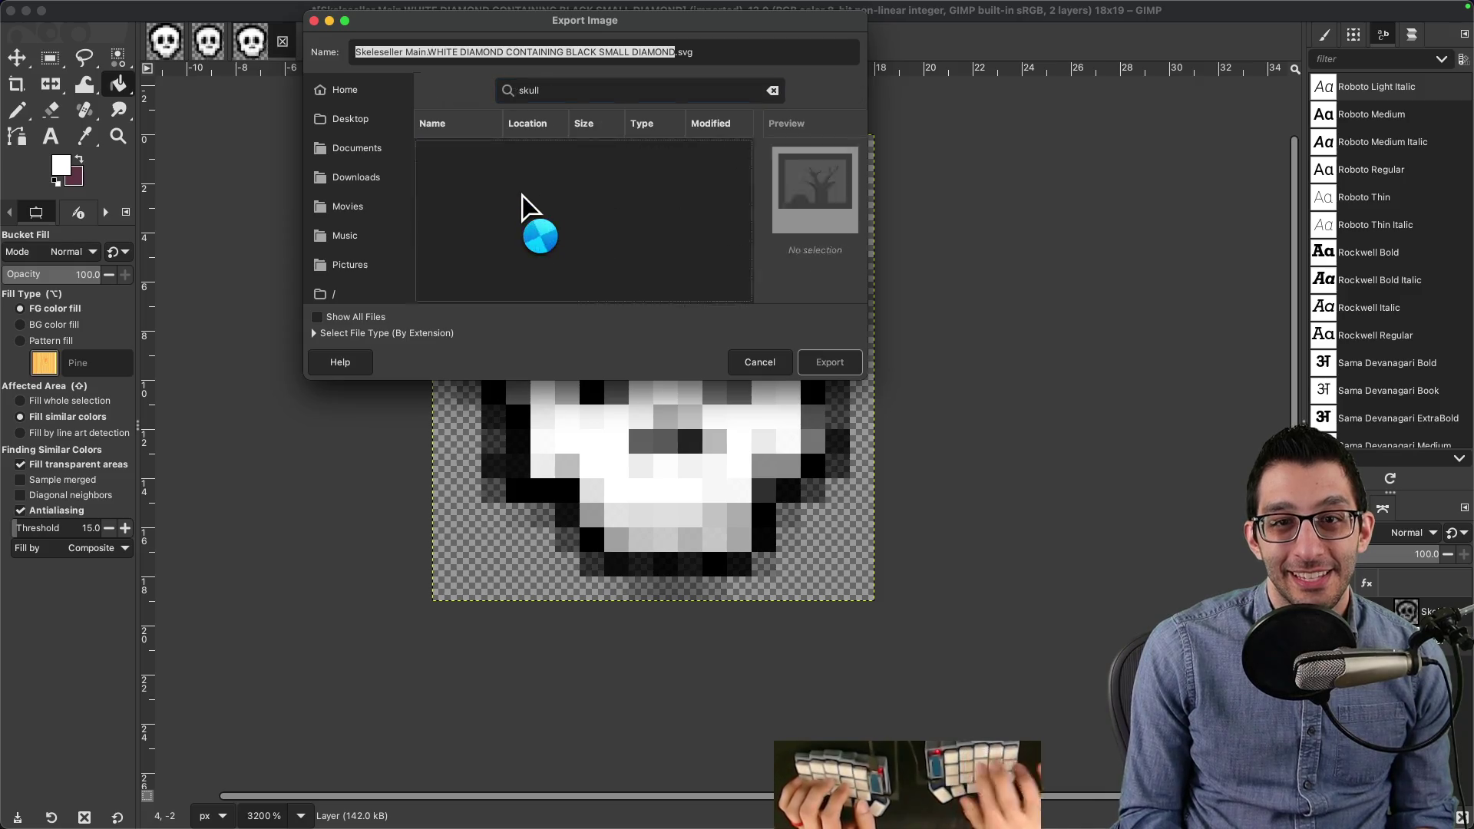
click(828, 362)
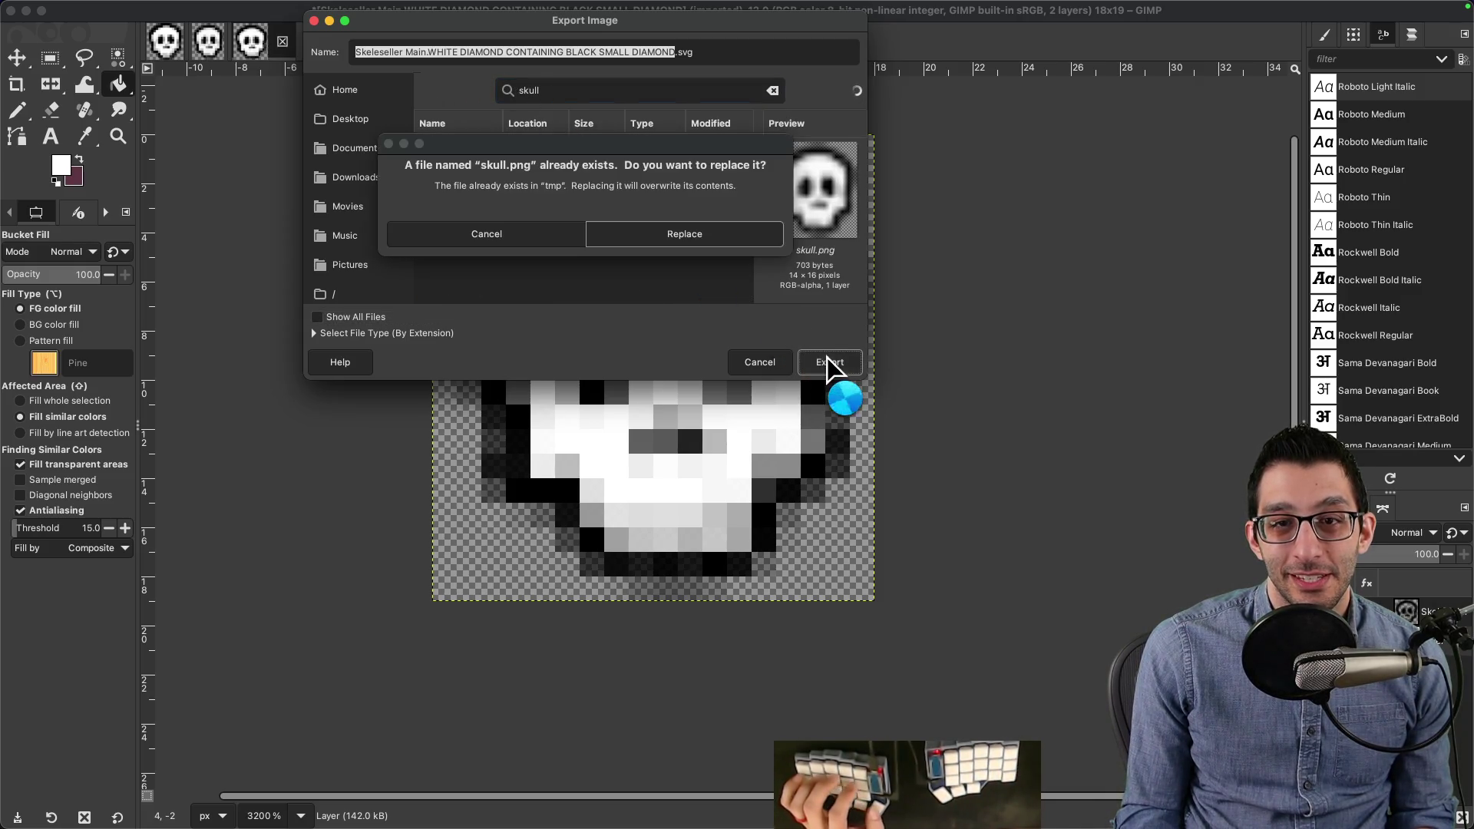
click(677, 235)
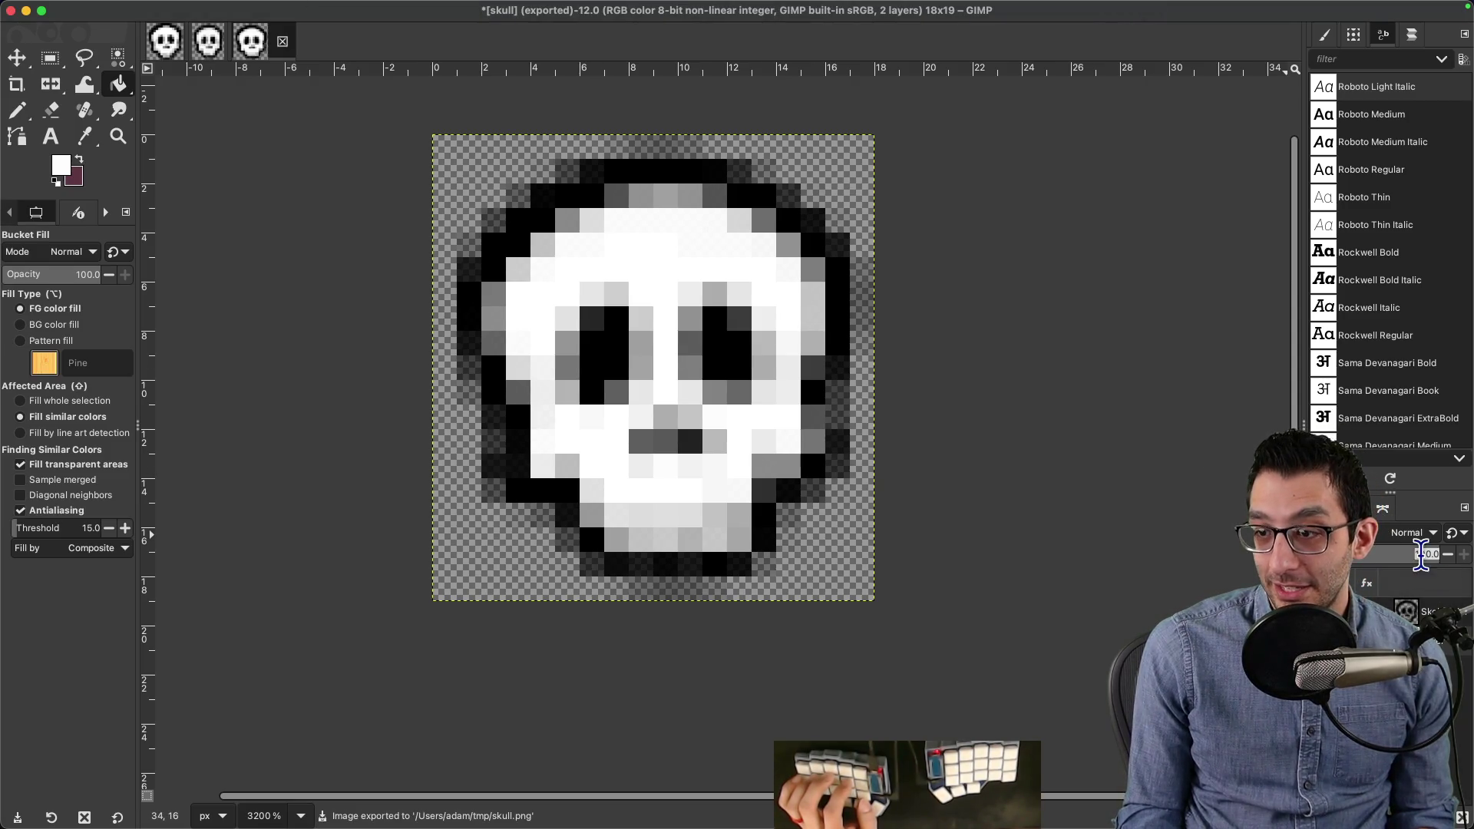
Step: Try different skull layer opacities, ending at 79
drag(1411, 554, 1398, 553)
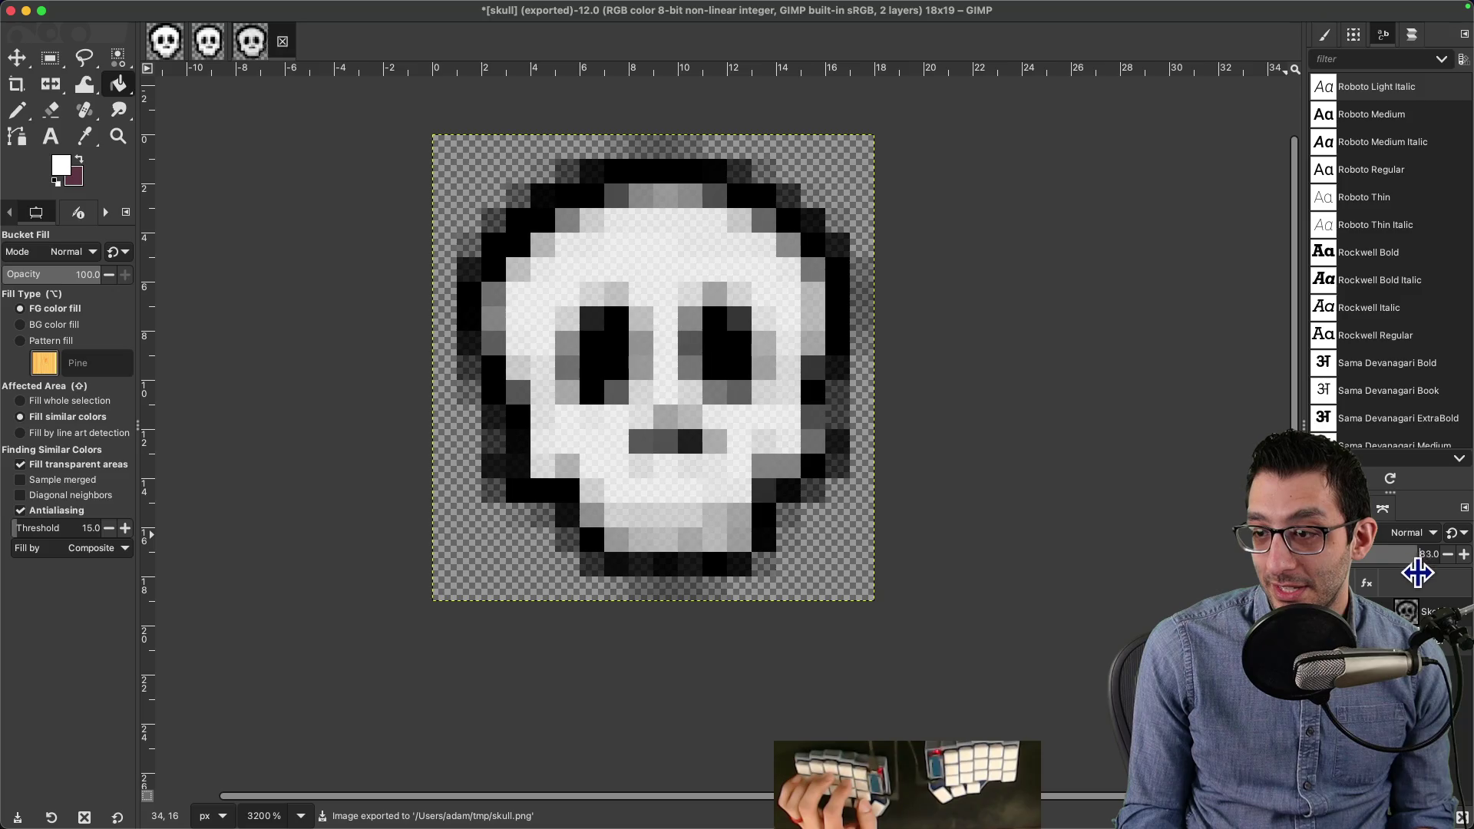
drag(1413, 577, 1408, 576)
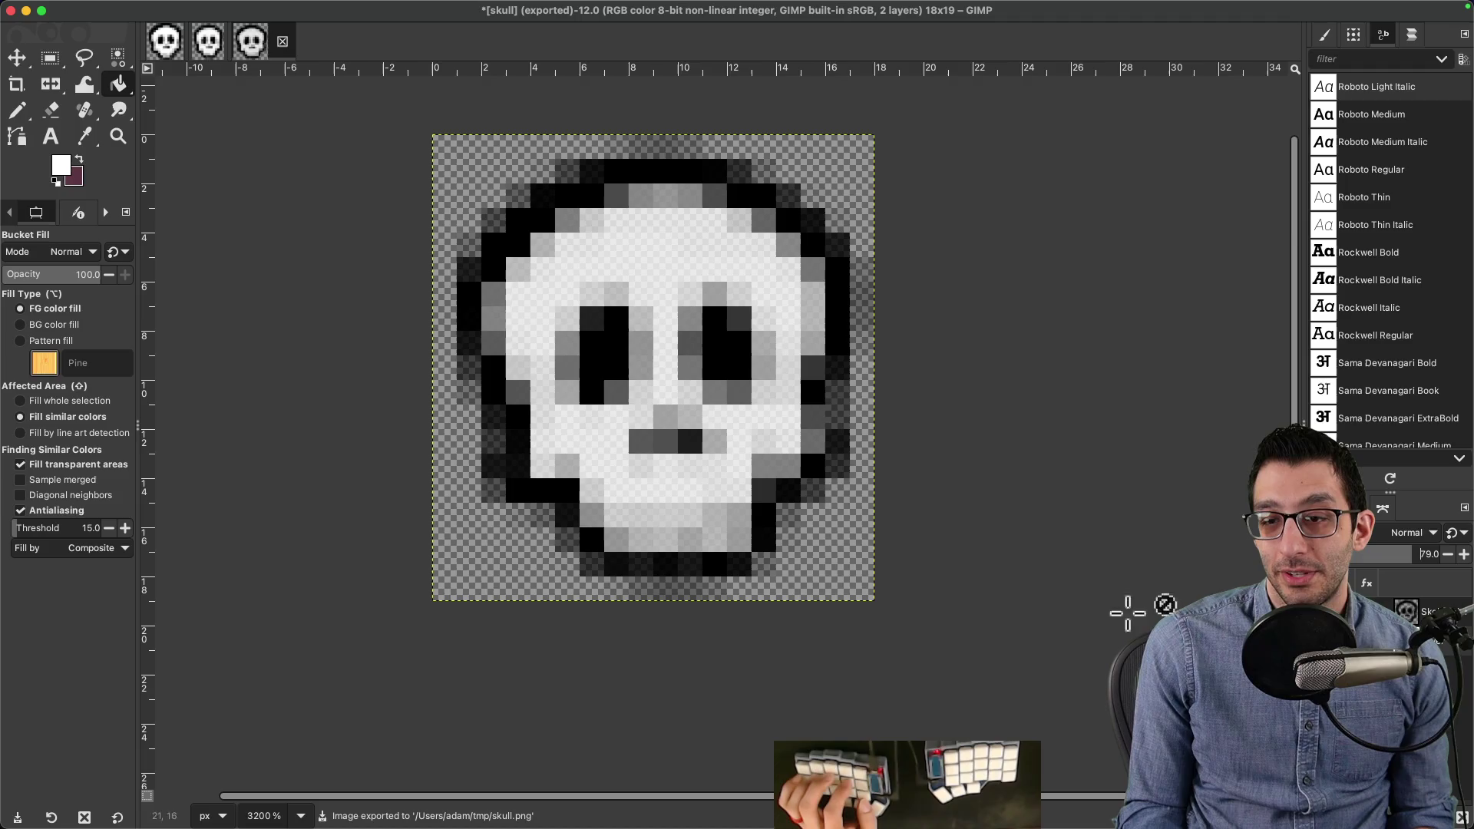
key(ctrl+z)
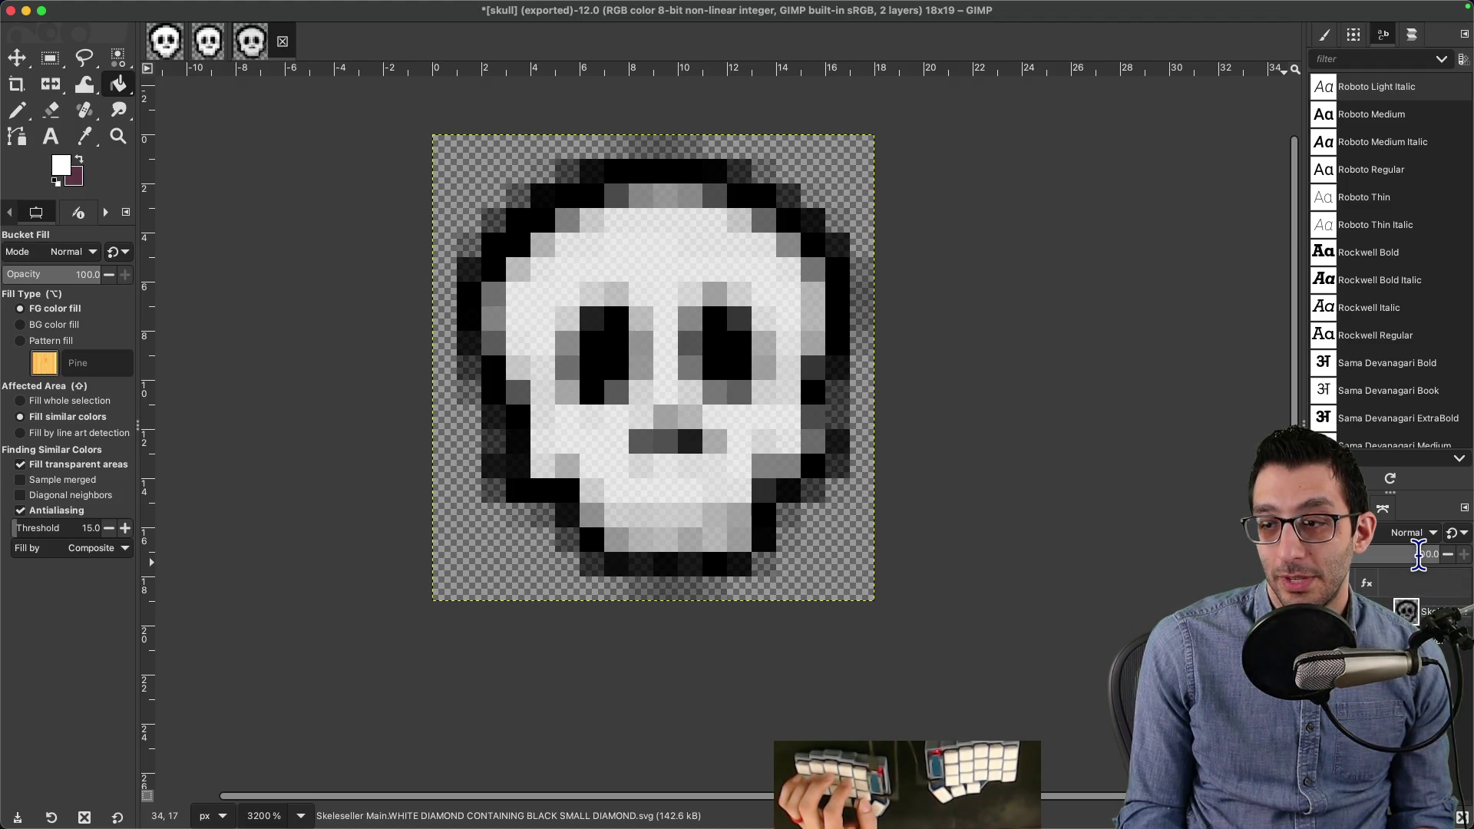
mouse_move(1418, 555)
mouse_down()
mouse_move(1394, 552)
mouse_move(1426, 587)
mouse_up()
key(ctrl+z)
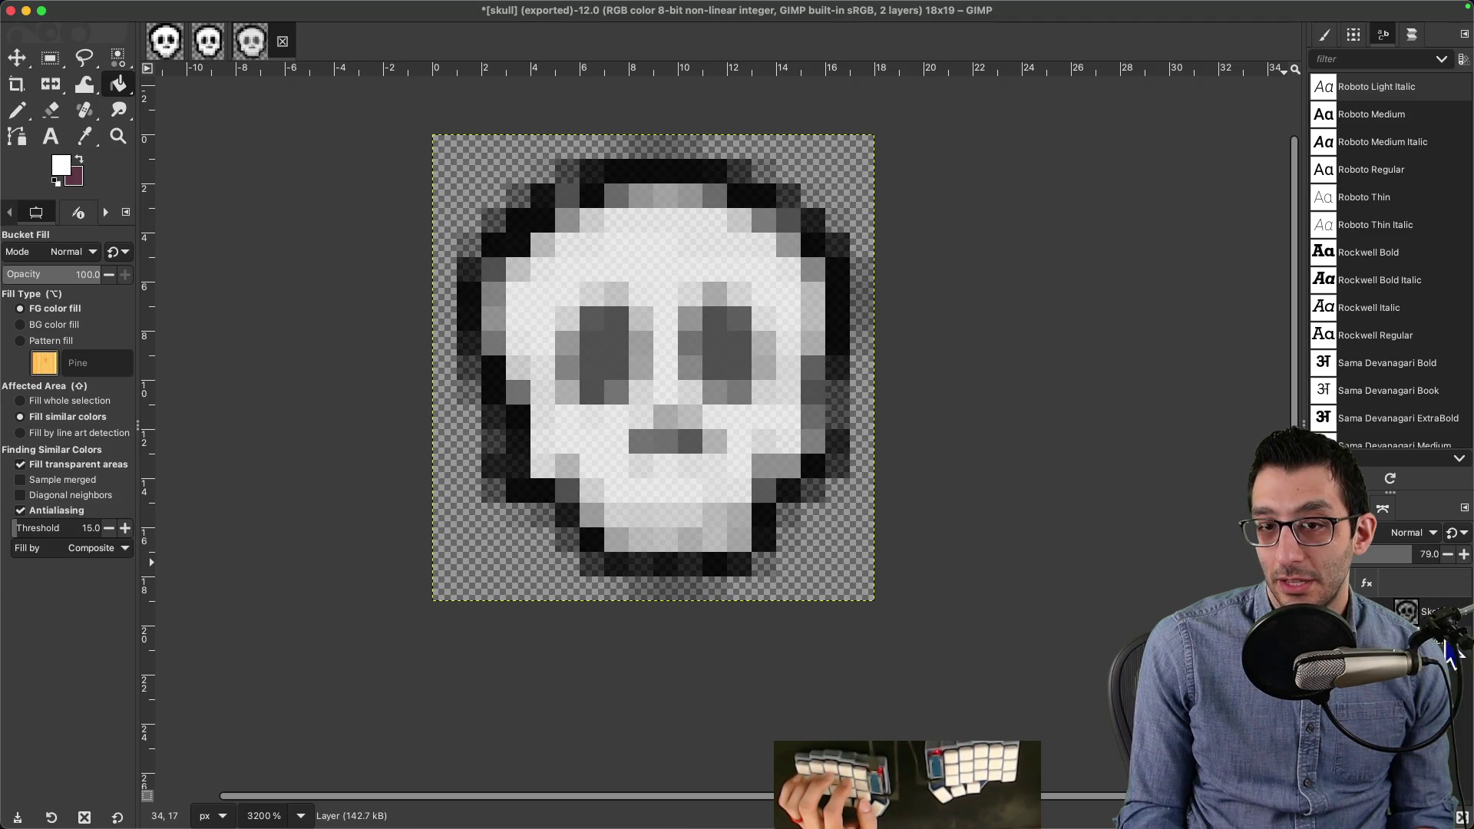
Step: Export the faded skull over skull_slightly_transparent.png in tmp
click(93, 8)
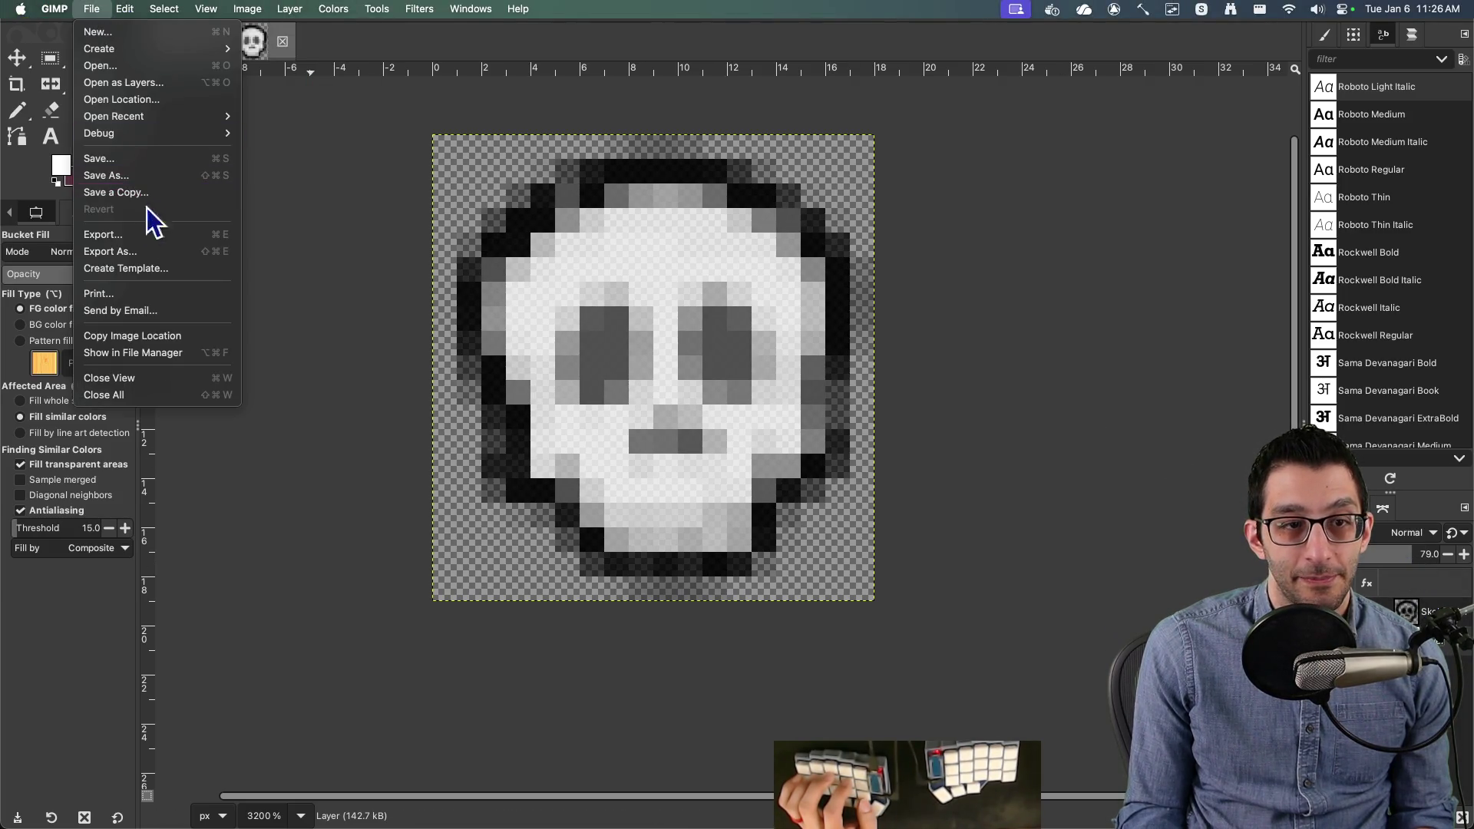
click(146, 255)
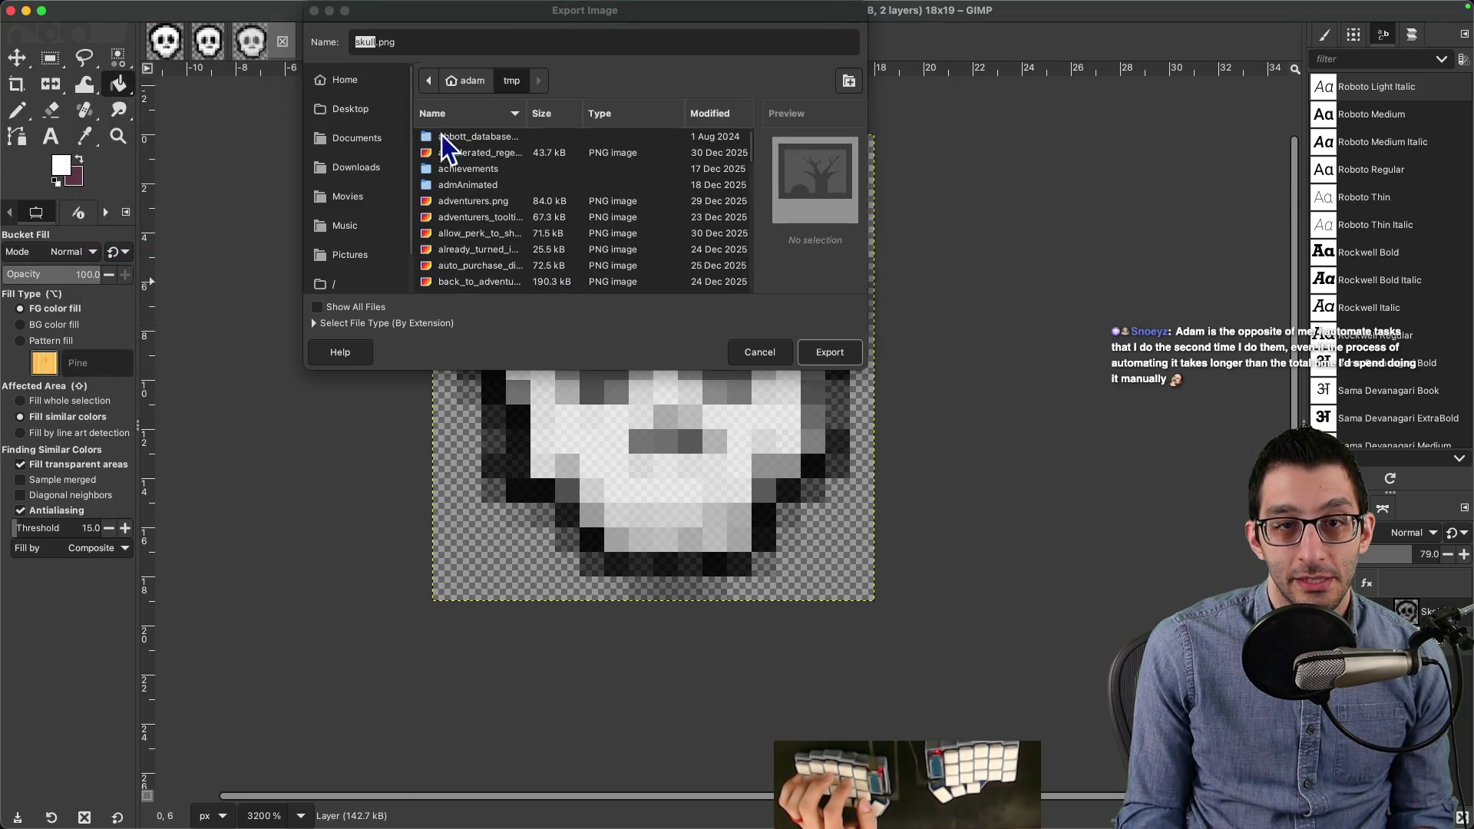
key(k)
click(493, 169)
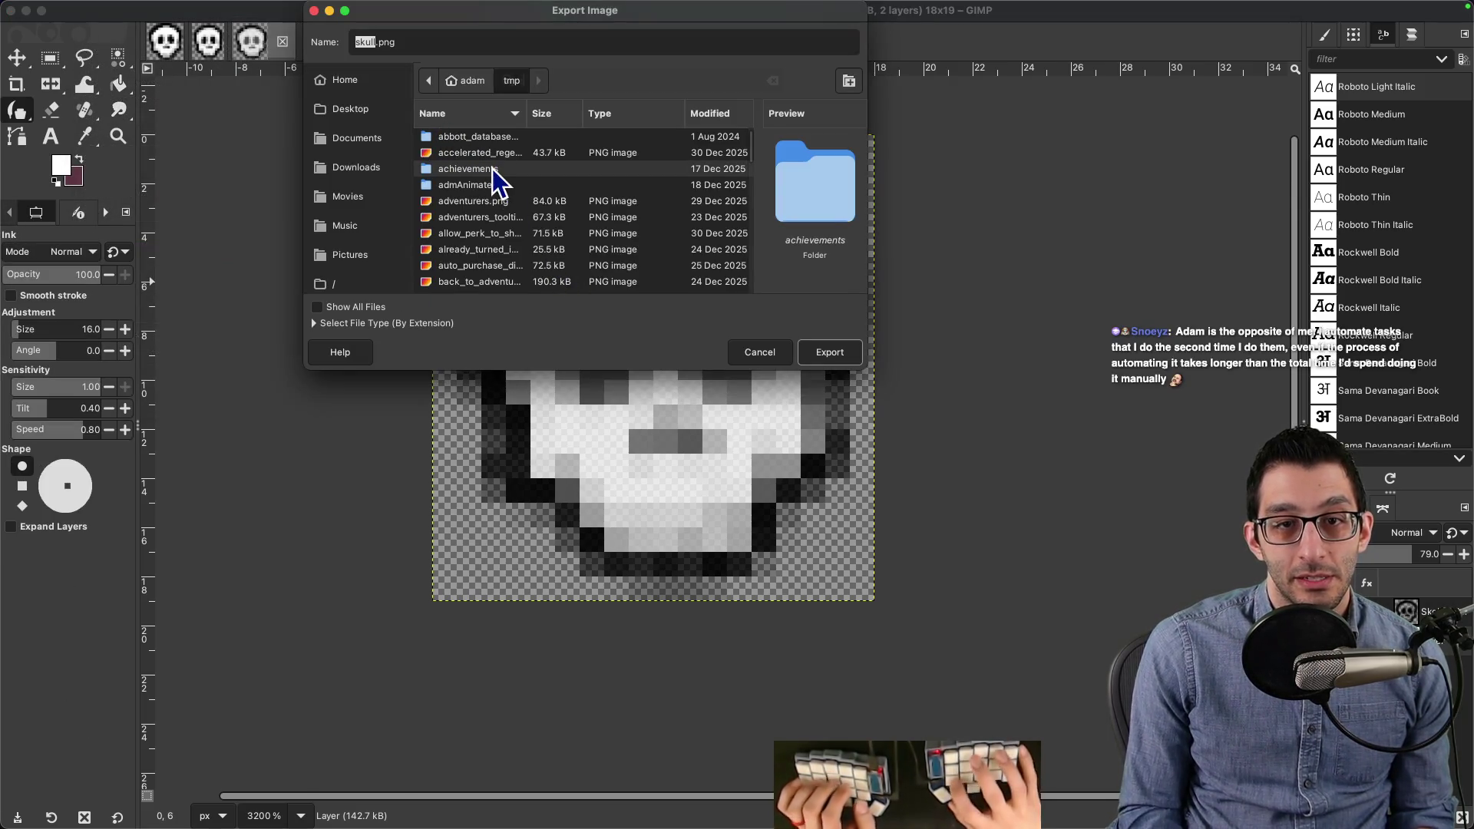
text(skull)
click(488, 158)
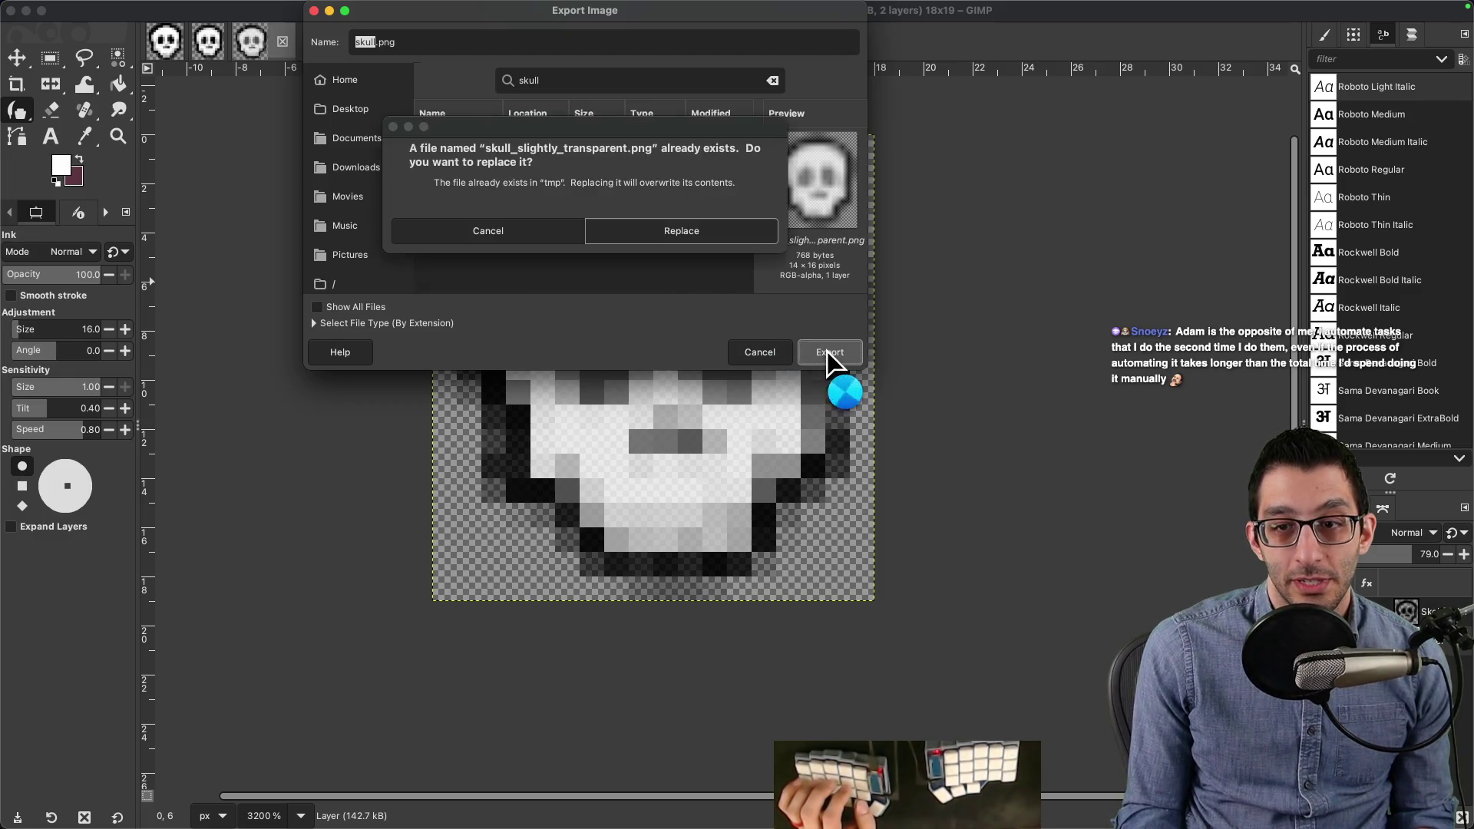
key(Return)
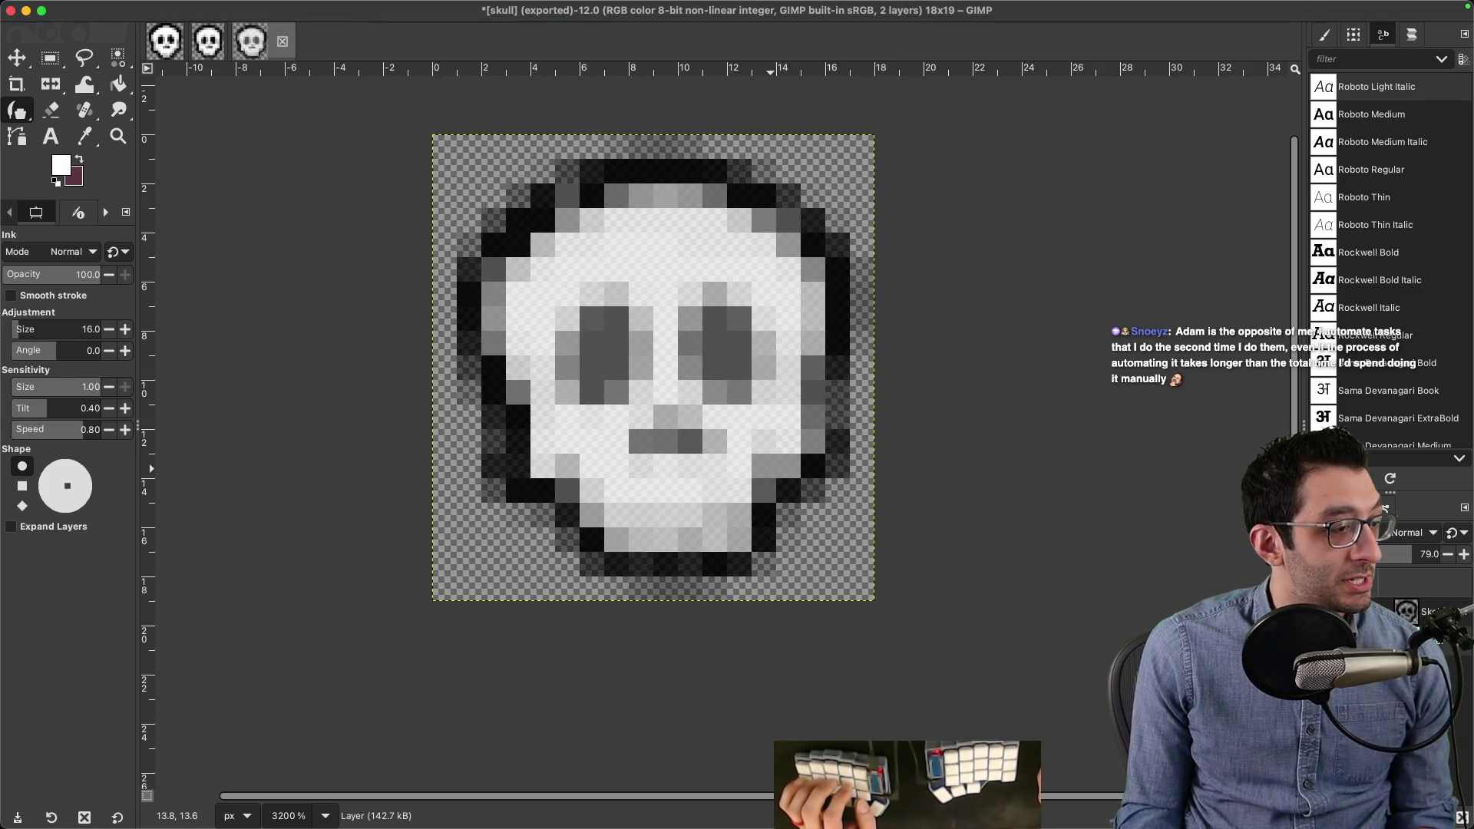
mouse_move(1055, 825)
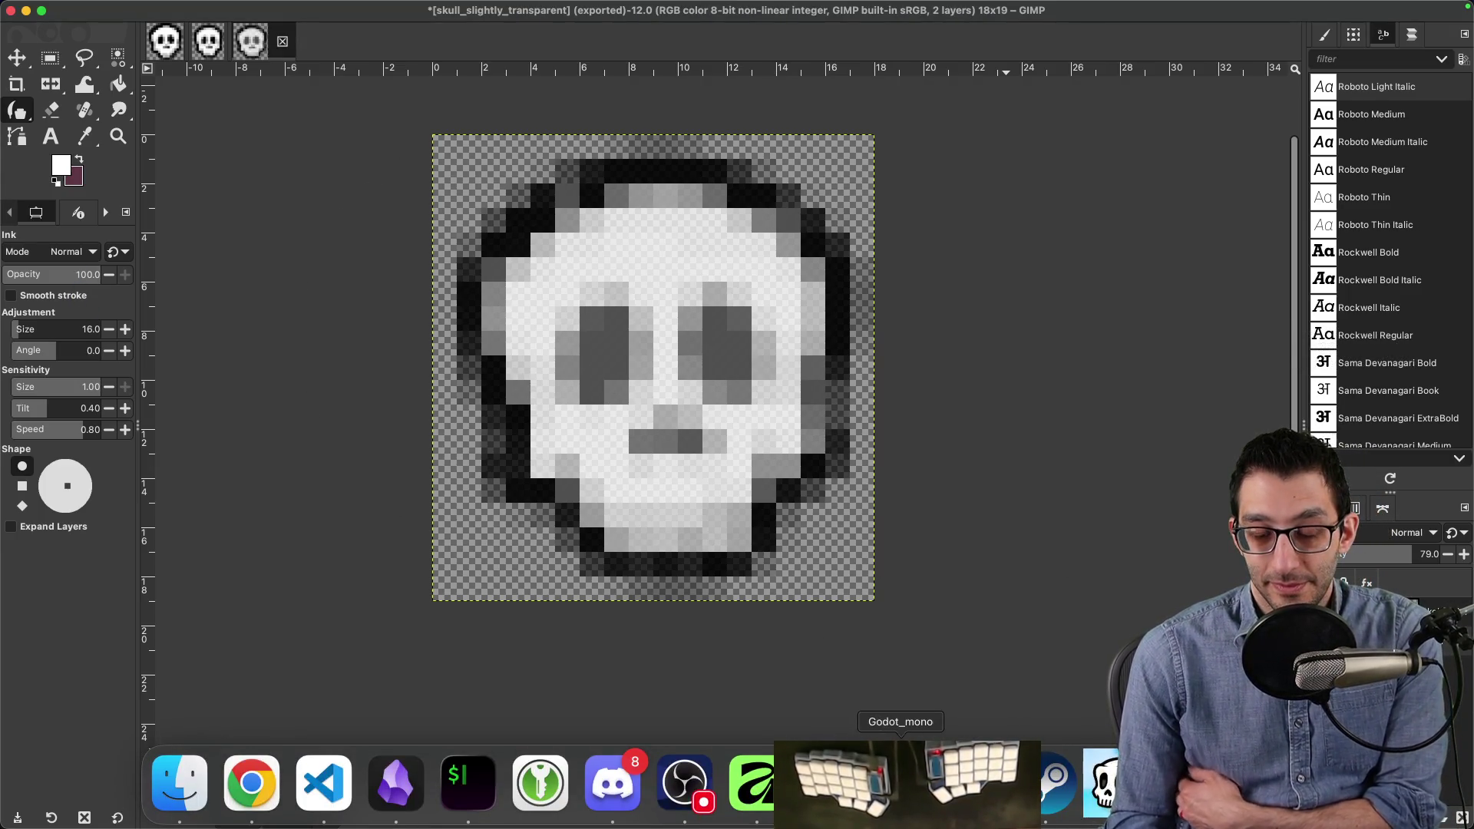
Step: Drag Skeleseller's Master volume to minimum and slightly back up, then close settings and return to Godot
click(1106, 783)
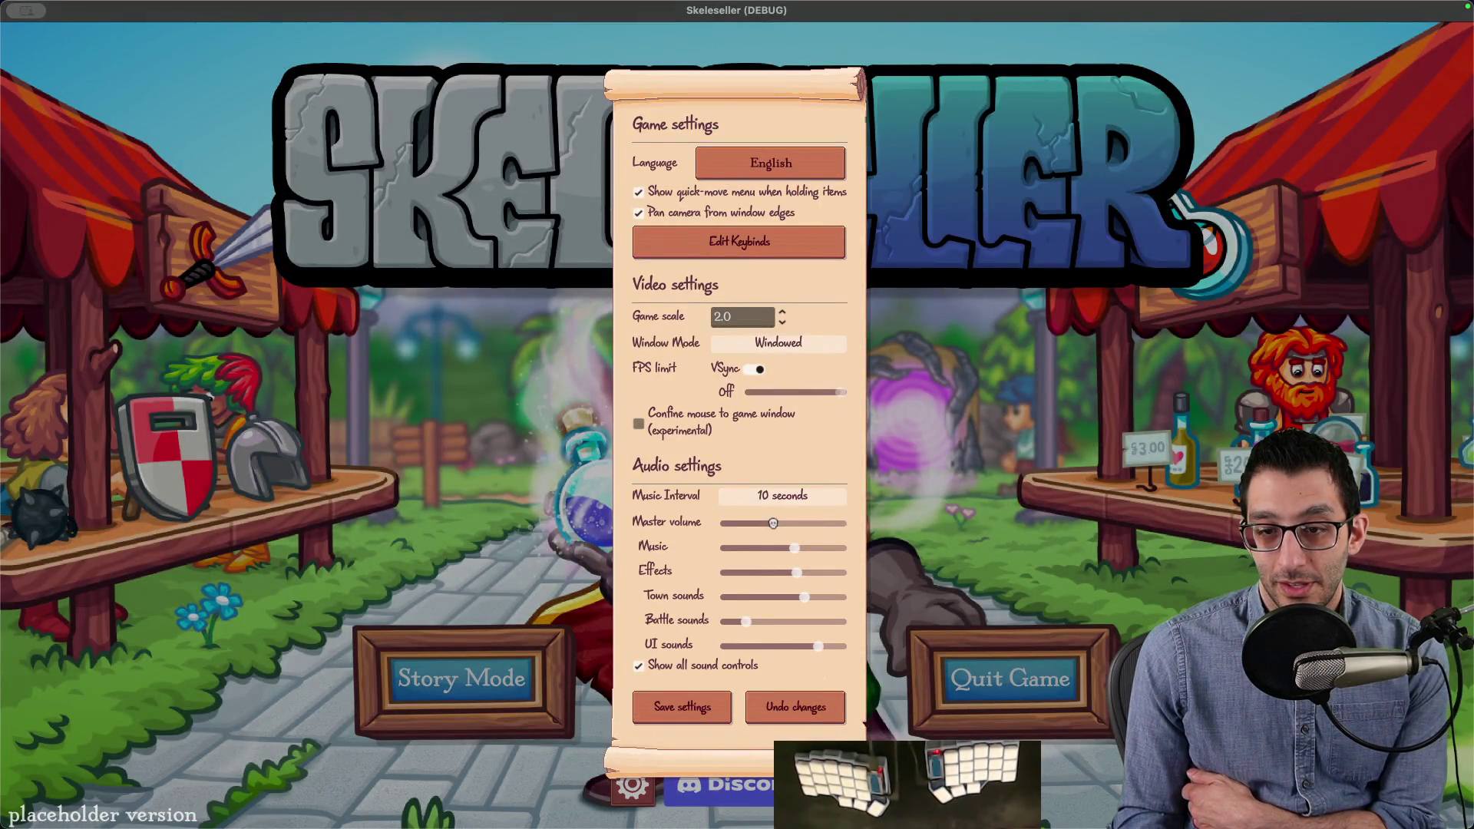
click(891, 782)
click(1106, 783)
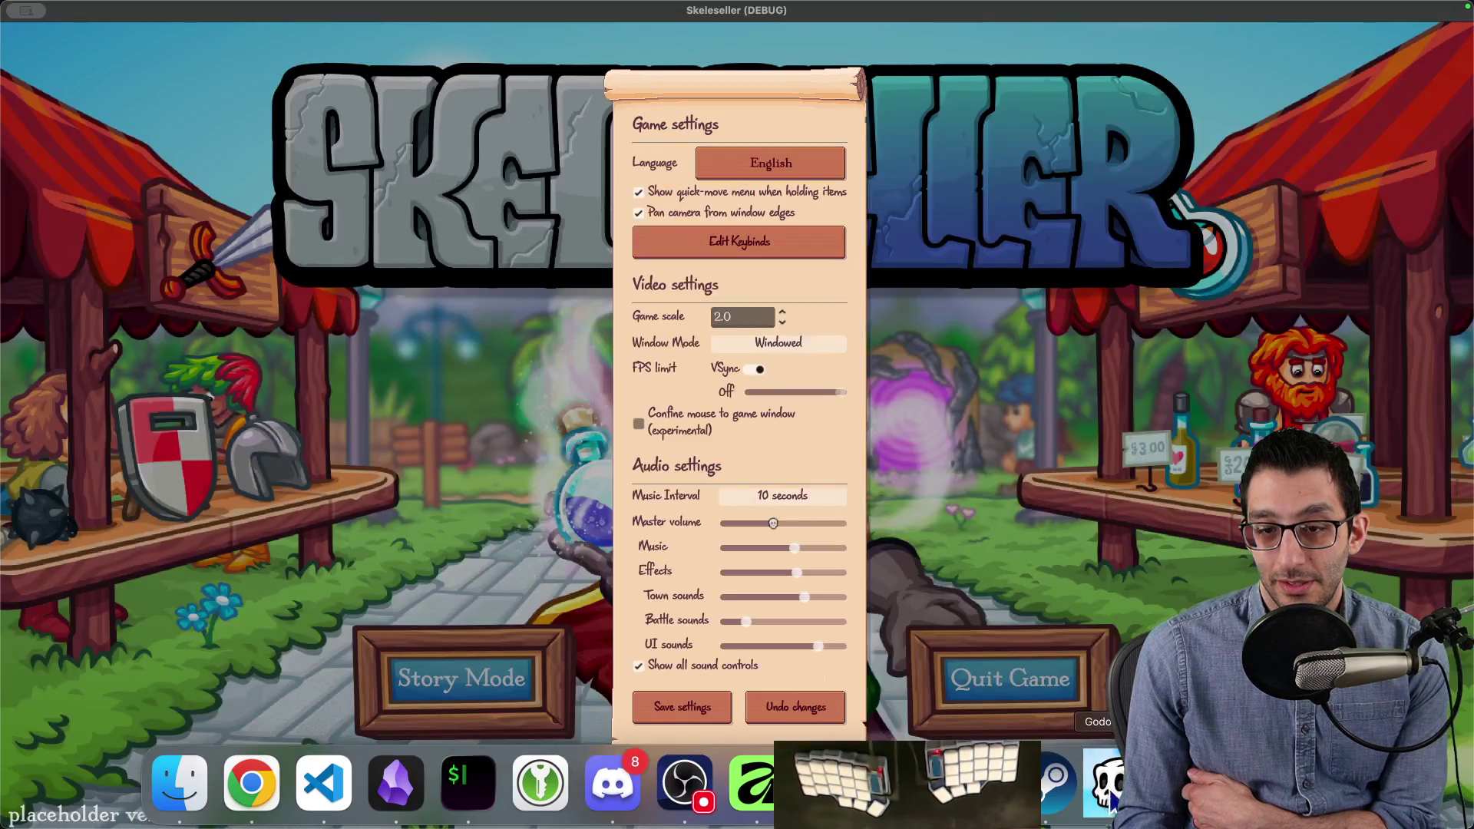
drag(773, 522, 720, 523)
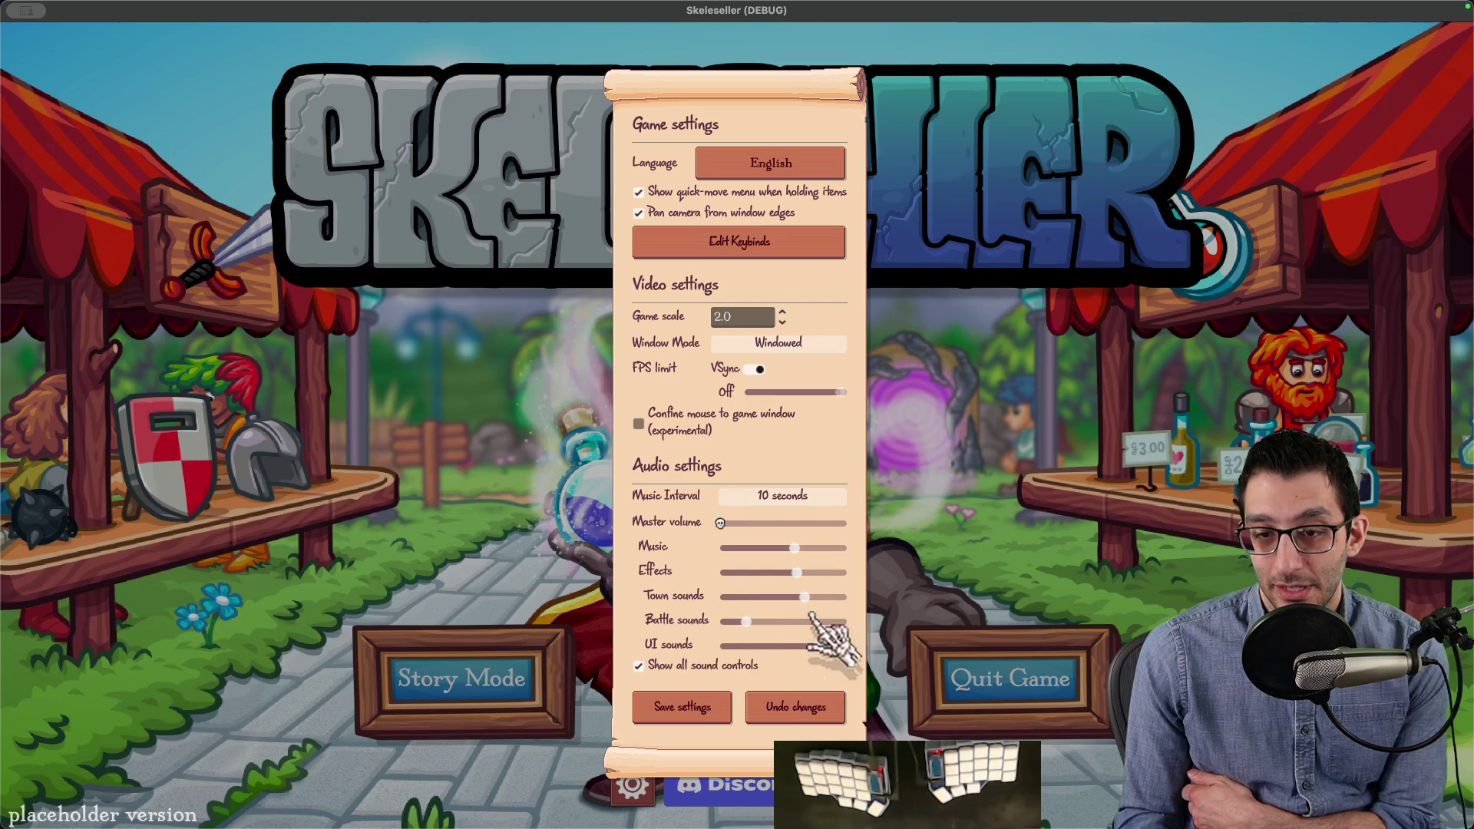
mouse_move(729, 526)
mouse_down()
mouse_move(849, 586)
mouse_move(748, 581)
mouse_up()
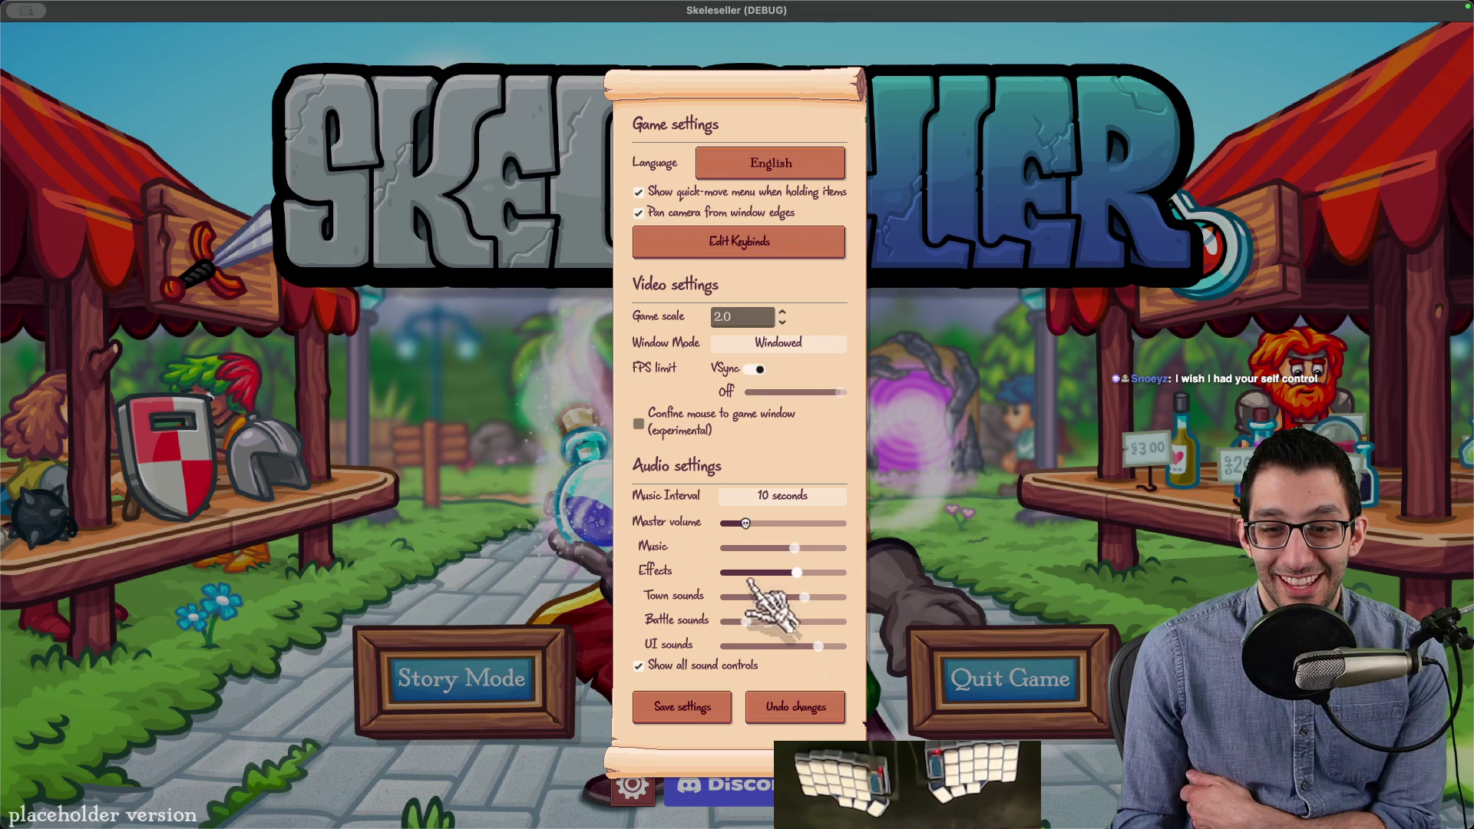
click(917, 585)
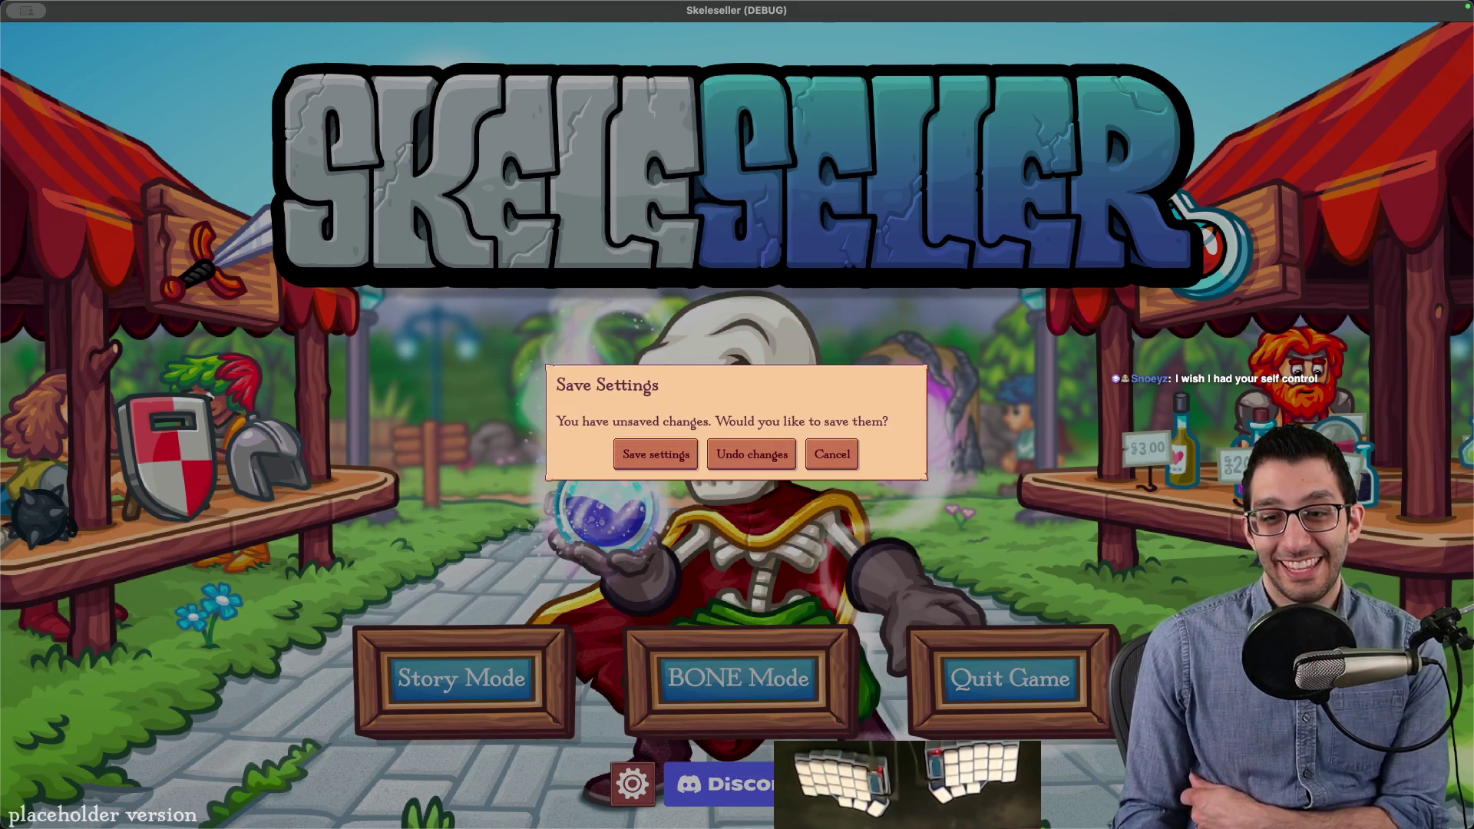
click(841, 798)
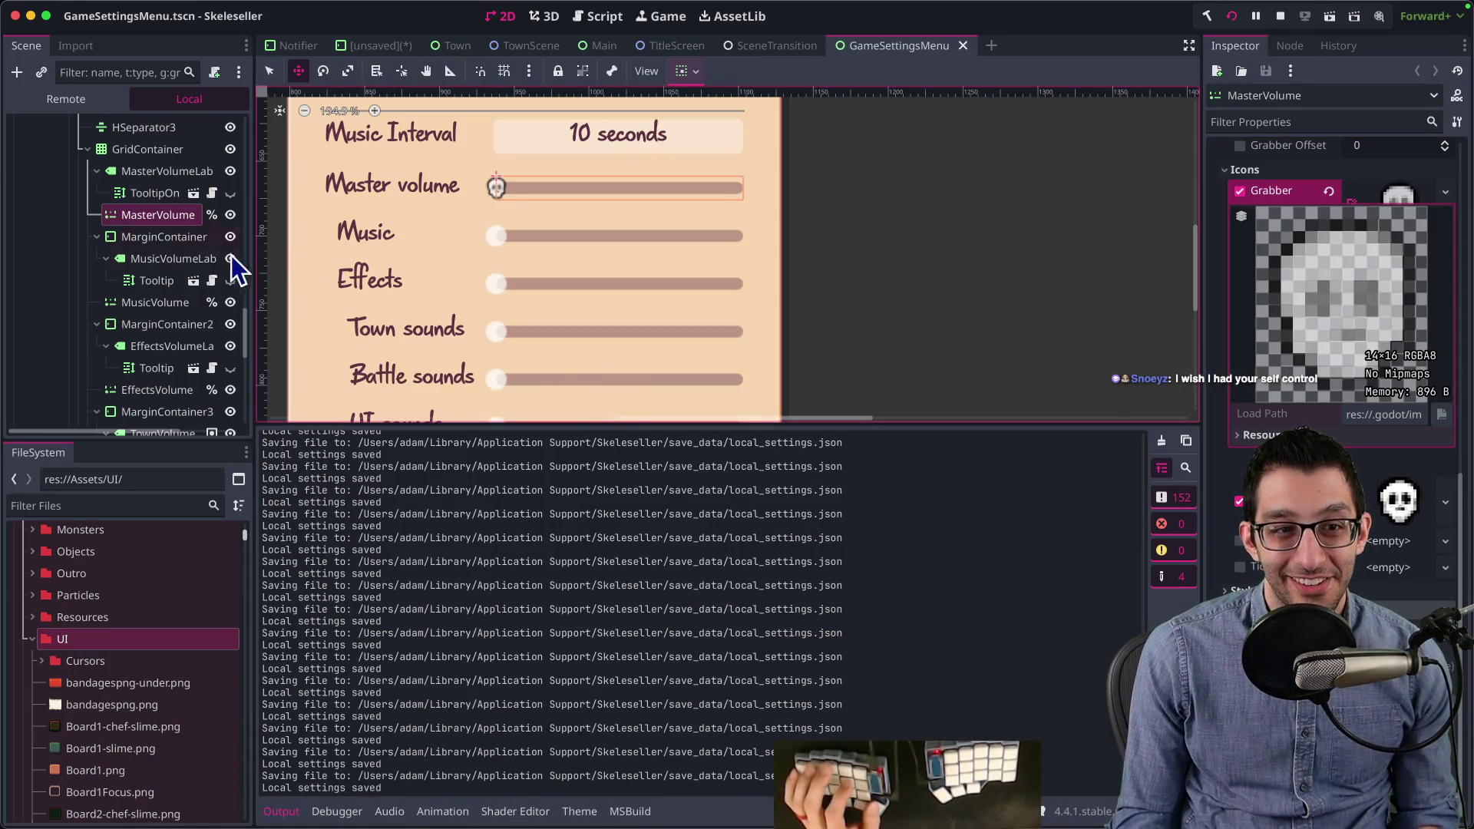
Step: Multi-select the Music, Effects, Battle and UI volume sliders in the scene tree
click(140, 307)
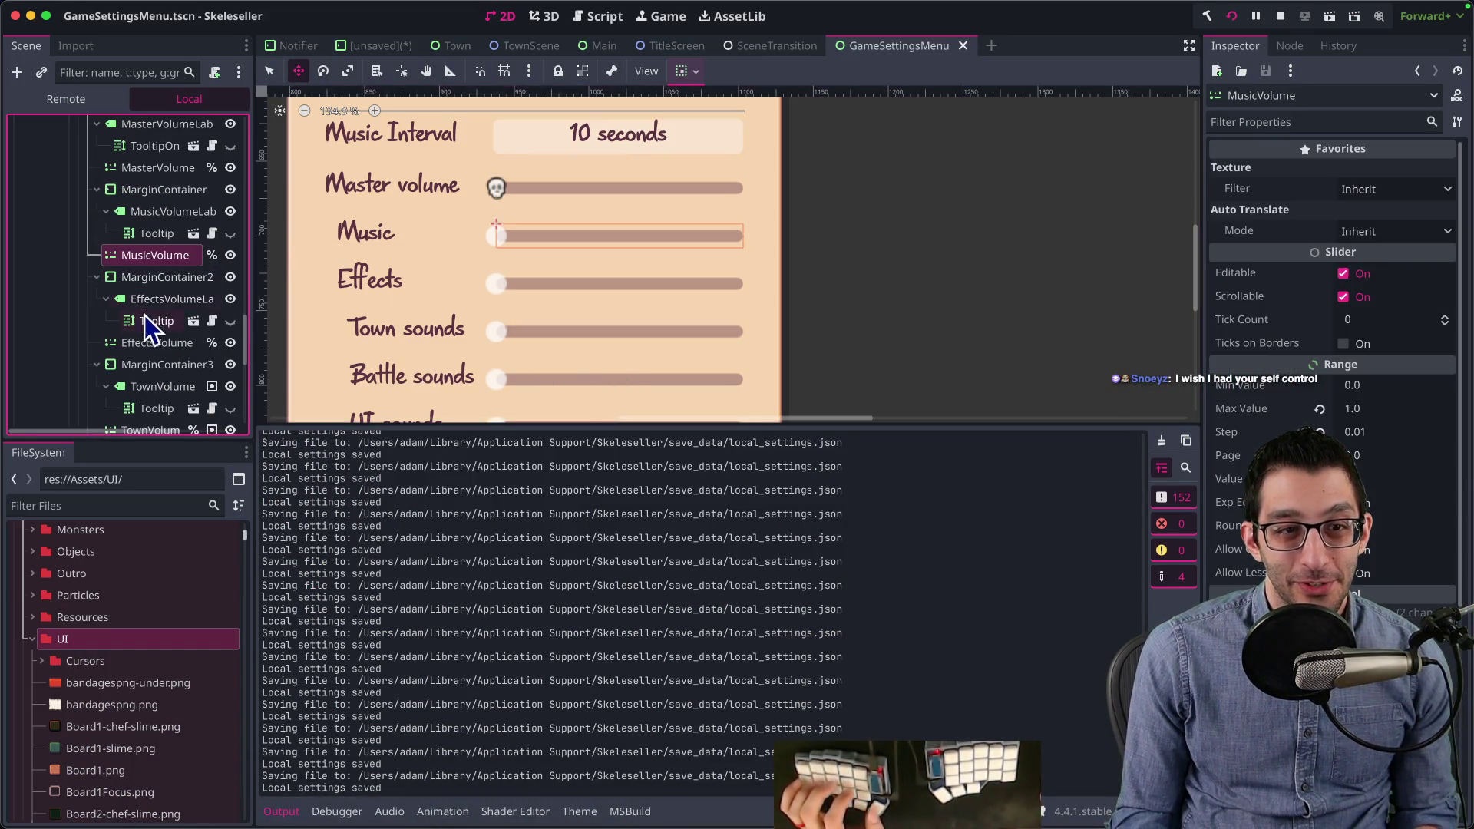
super+click(153, 343)
scroll(148, 338, down, 3)
scroll(146, 331, down, 3)
super+click(145, 311)
scroll(144, 322, down, 2)
super+click(154, 343)
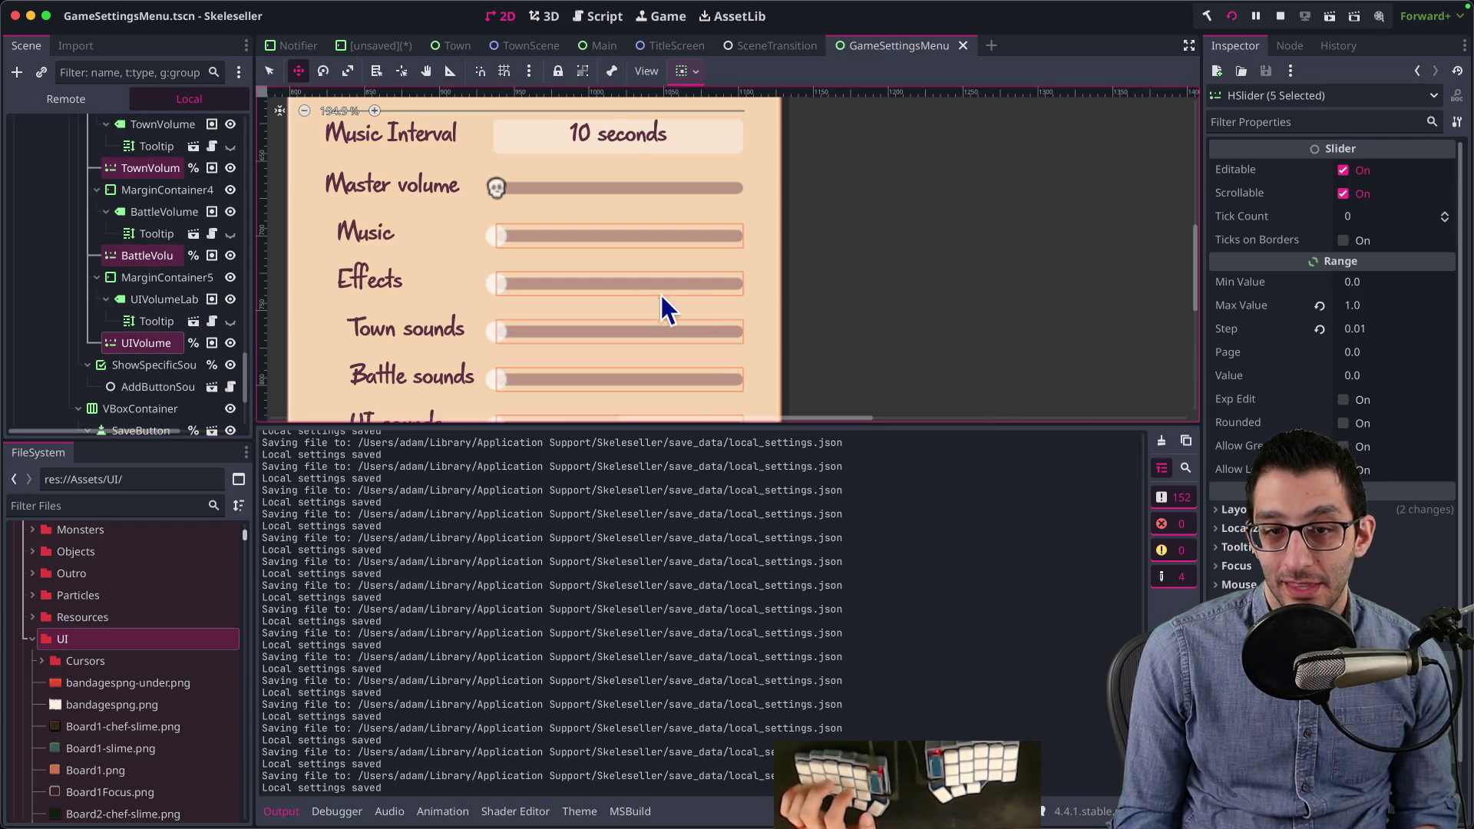
scroll(642, 319, down, 4)
scroll(167, 286, up, 12)
scroll(168, 257, down, 2)
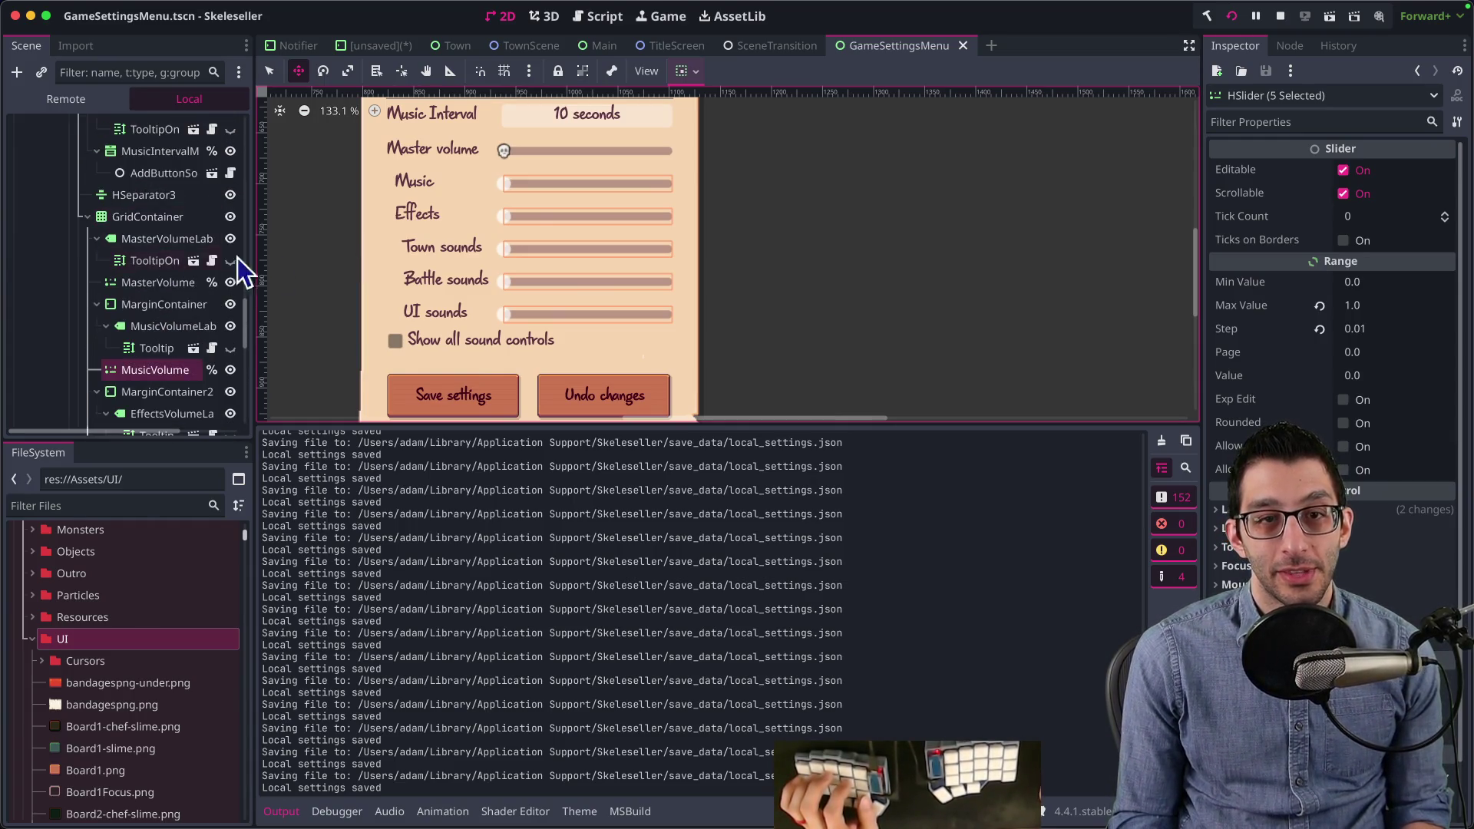
scroll(440, 330, down, 3)
scroll(441, 329, up, 5)
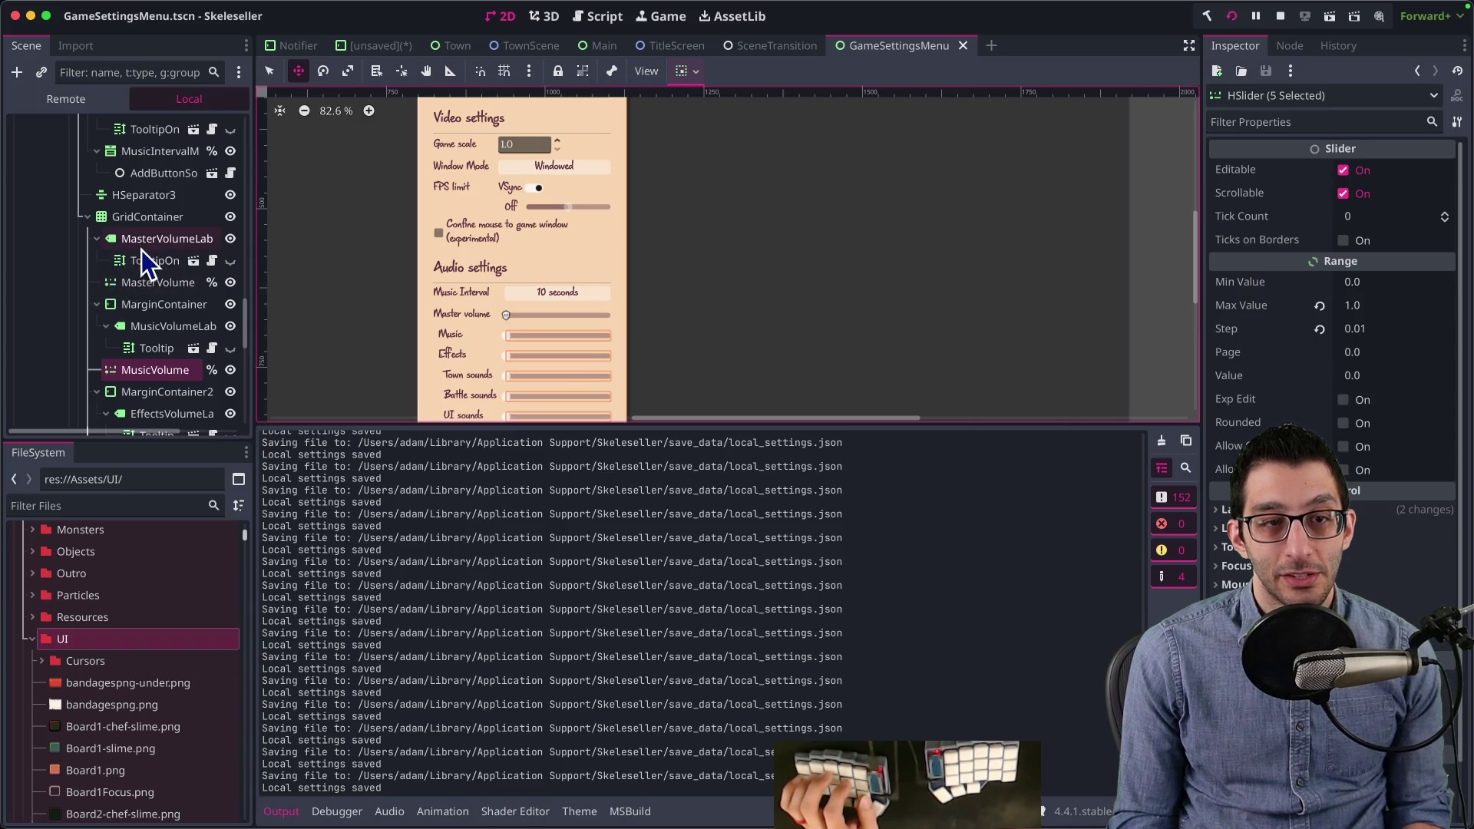
Step: Clear MasterVolume's skull grabber icon overrides and its Center Grabber override
click(137, 280)
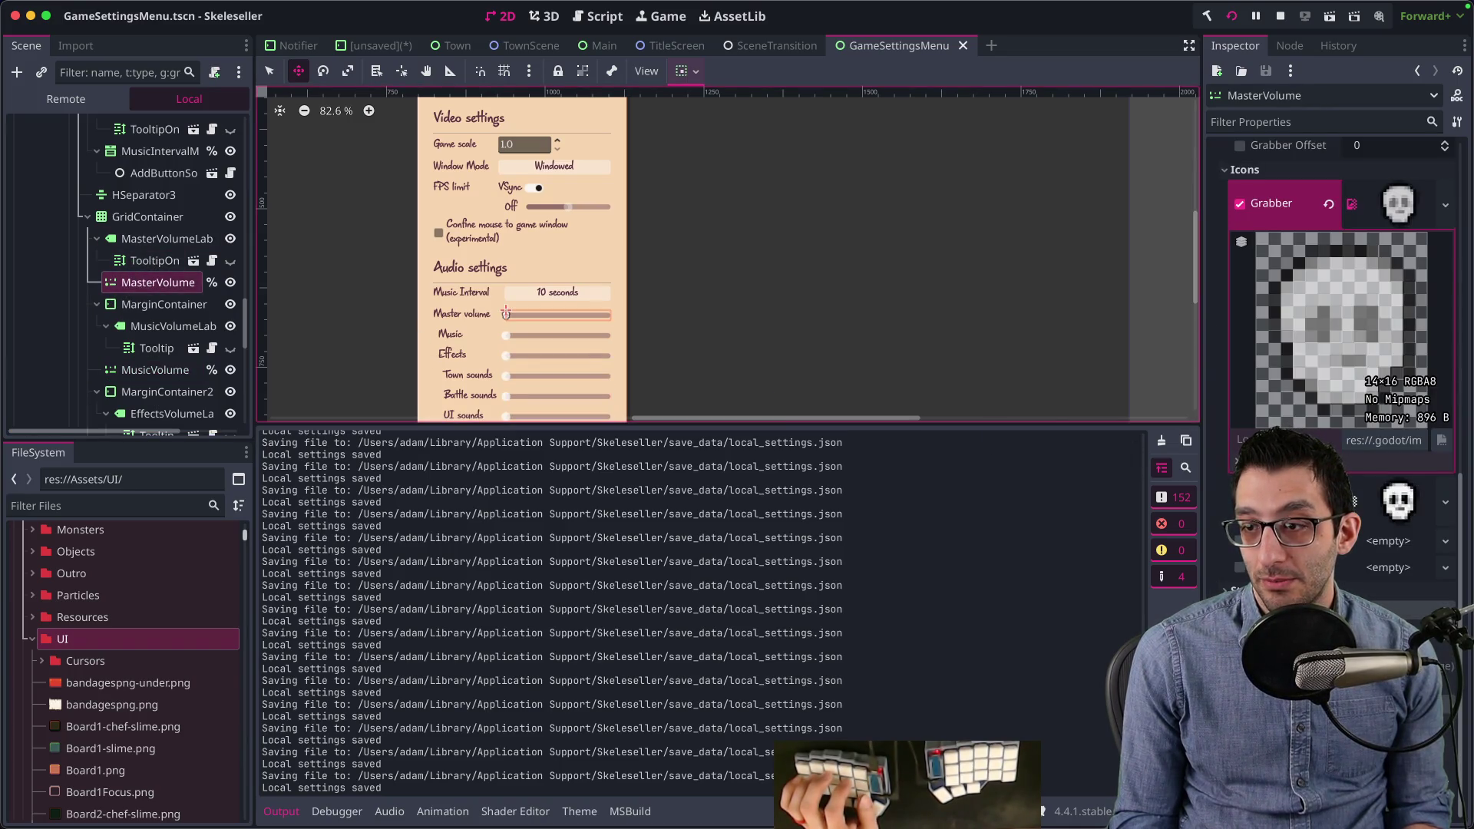
key(ctrl+z)
key(ctrl+z)
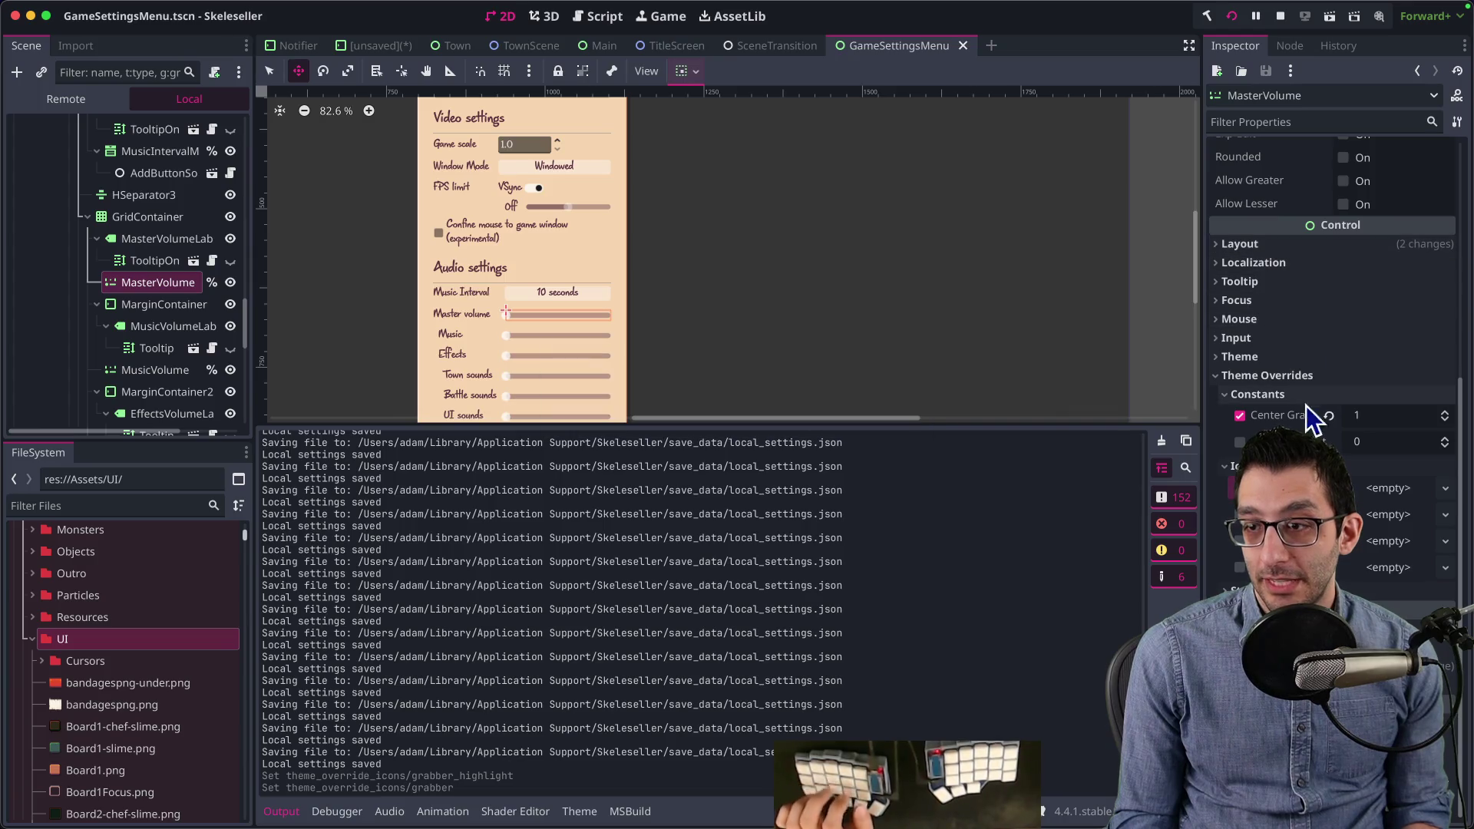
click(1327, 416)
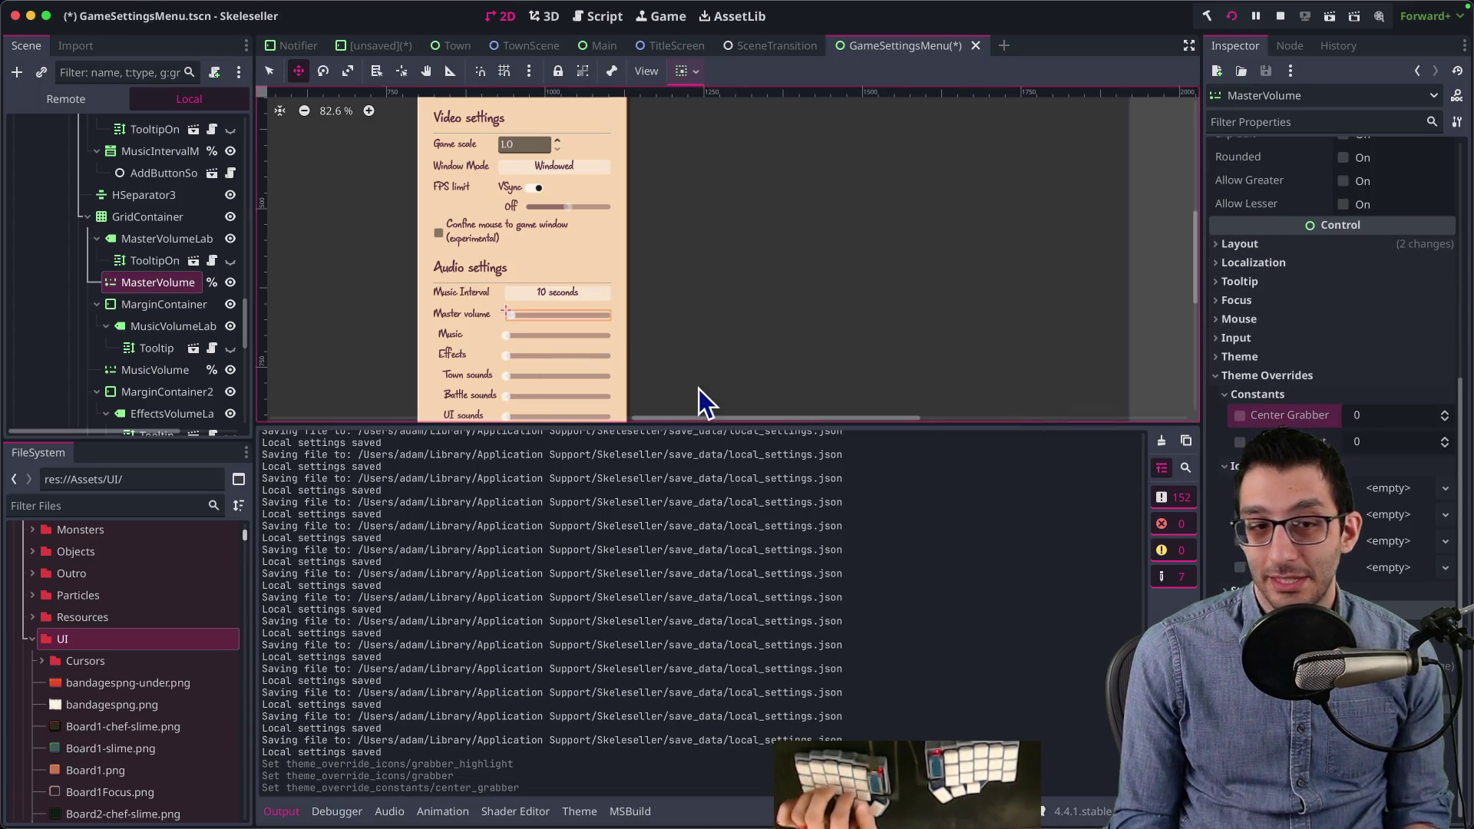
Step: Remove the Center Grabber override from the Music, Effects and Town volume sliders and save
click(140, 375)
scroll(172, 312, down, 3)
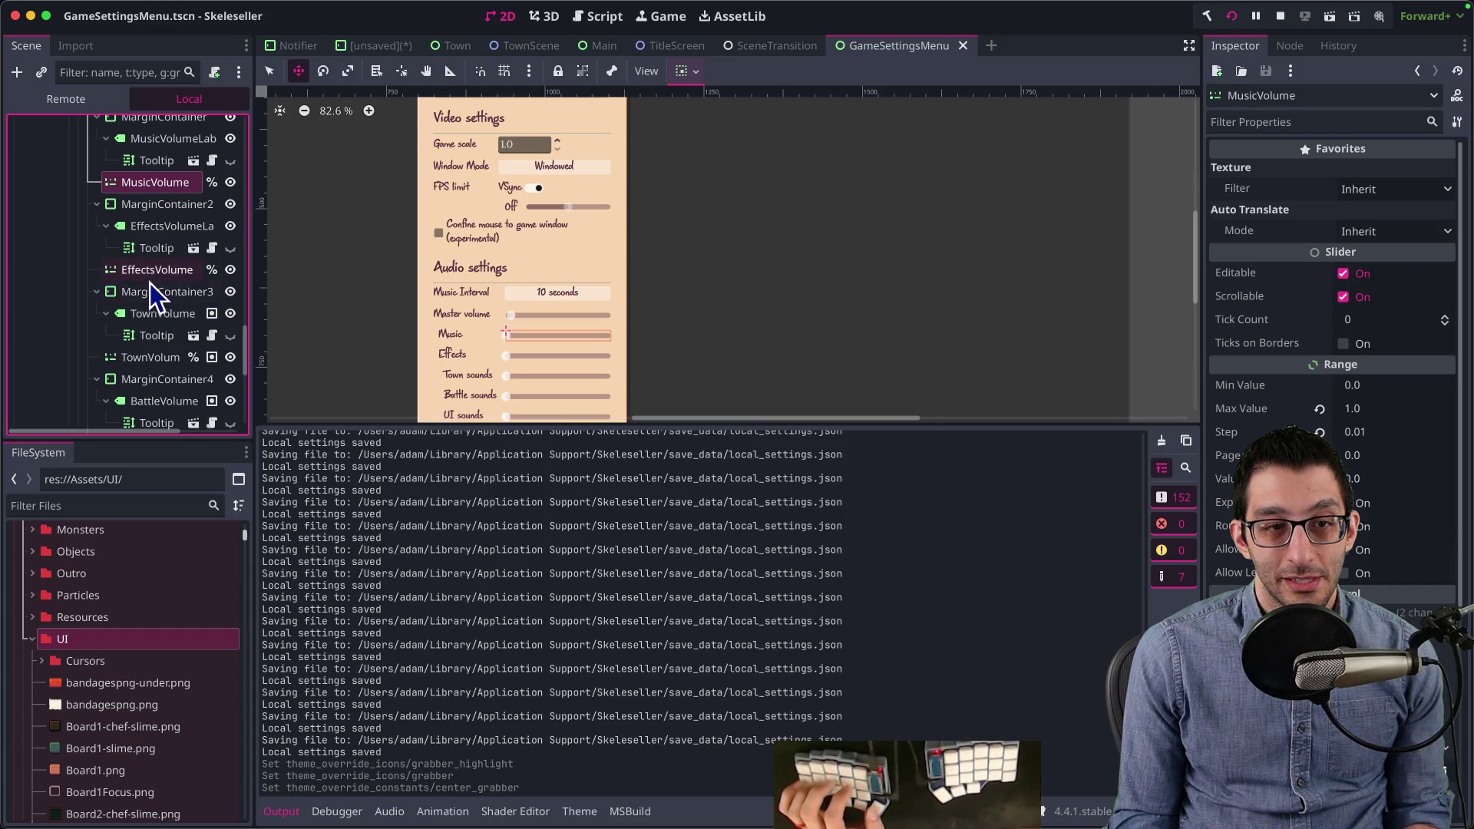
super+click(151, 275)
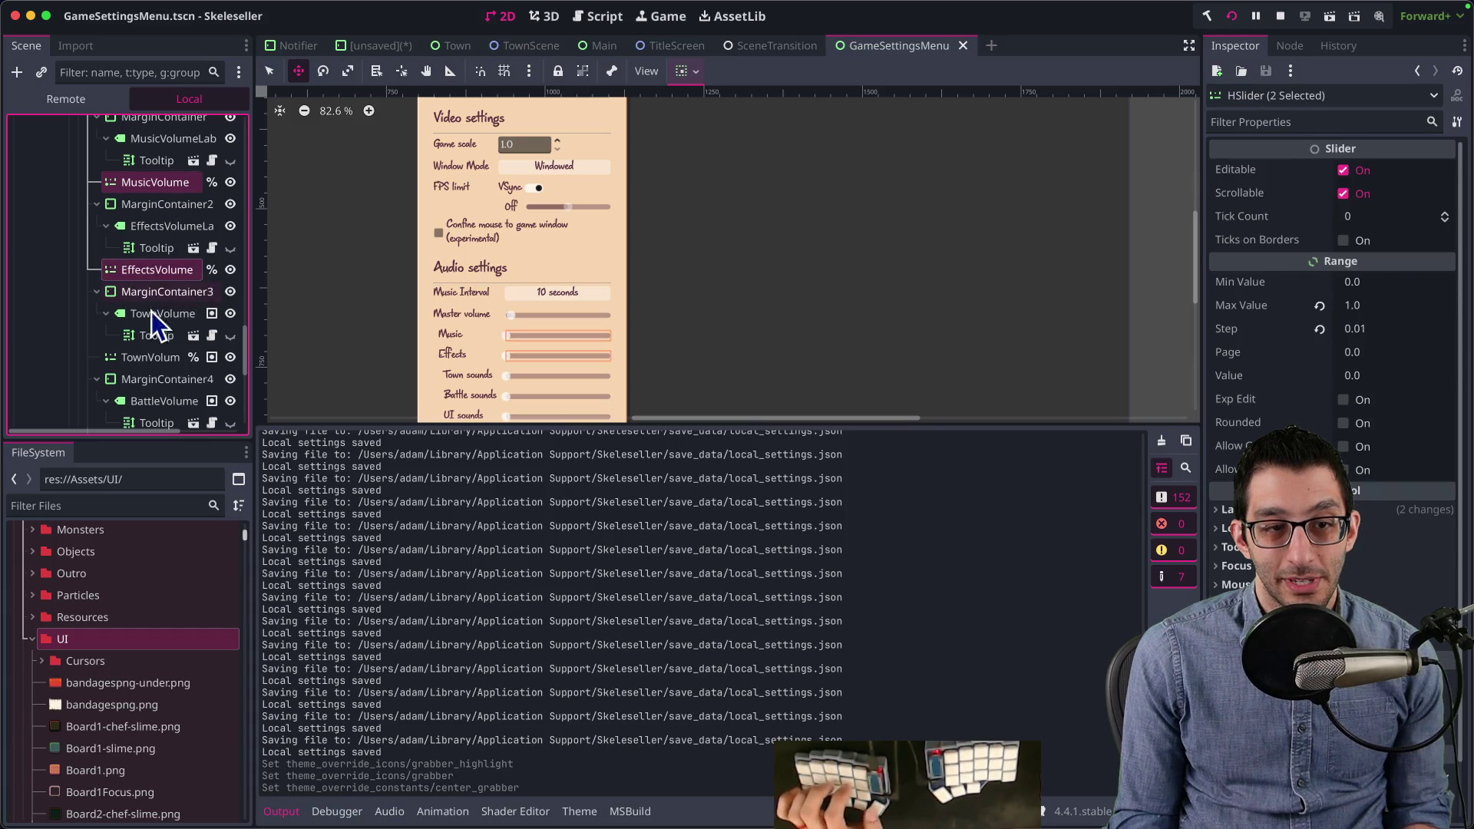
click(149, 181)
scroll(1373, 469, down, 3)
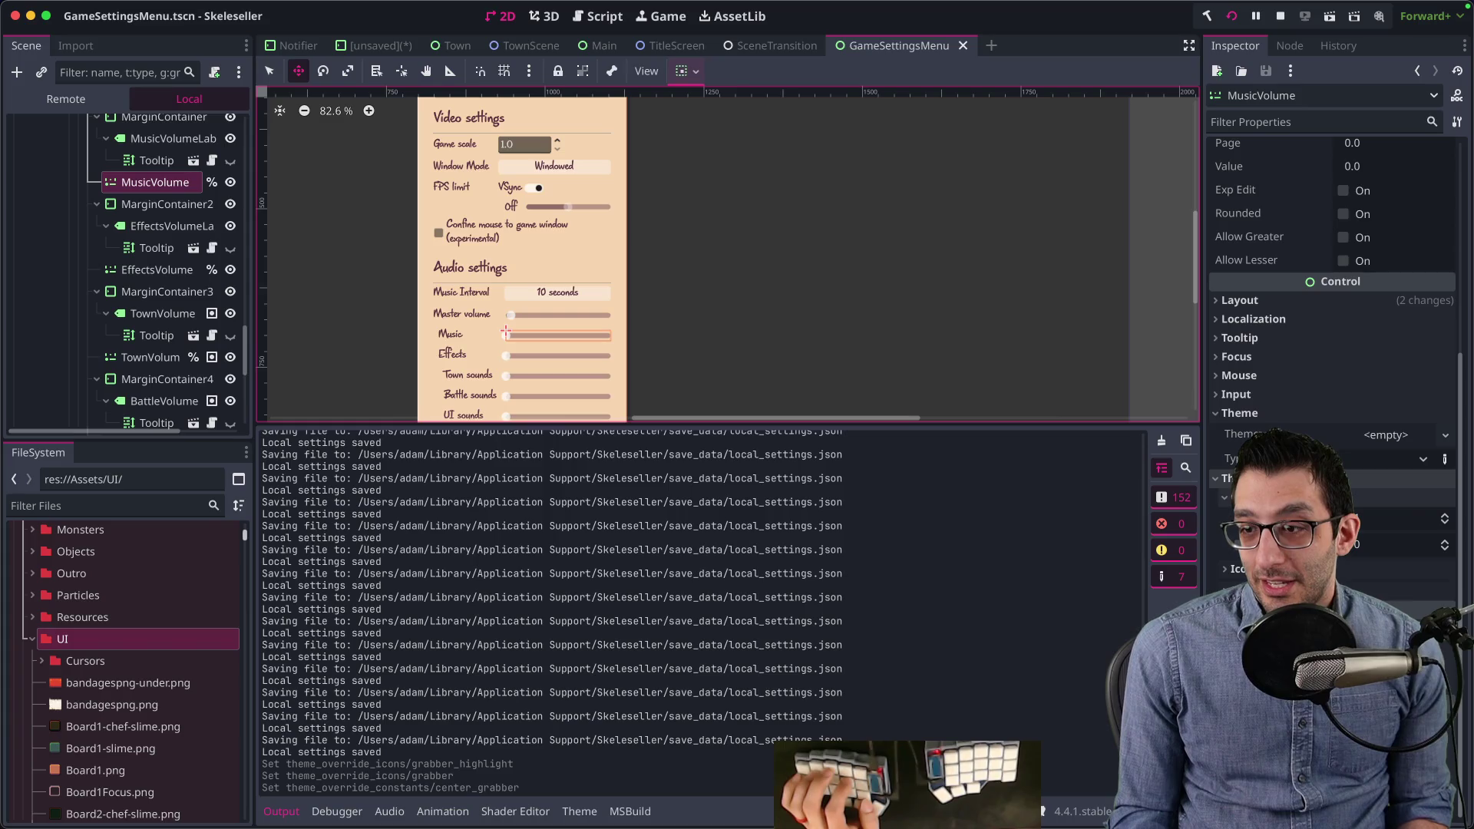
click(156, 269)
scroll(1362, 537, down, 2)
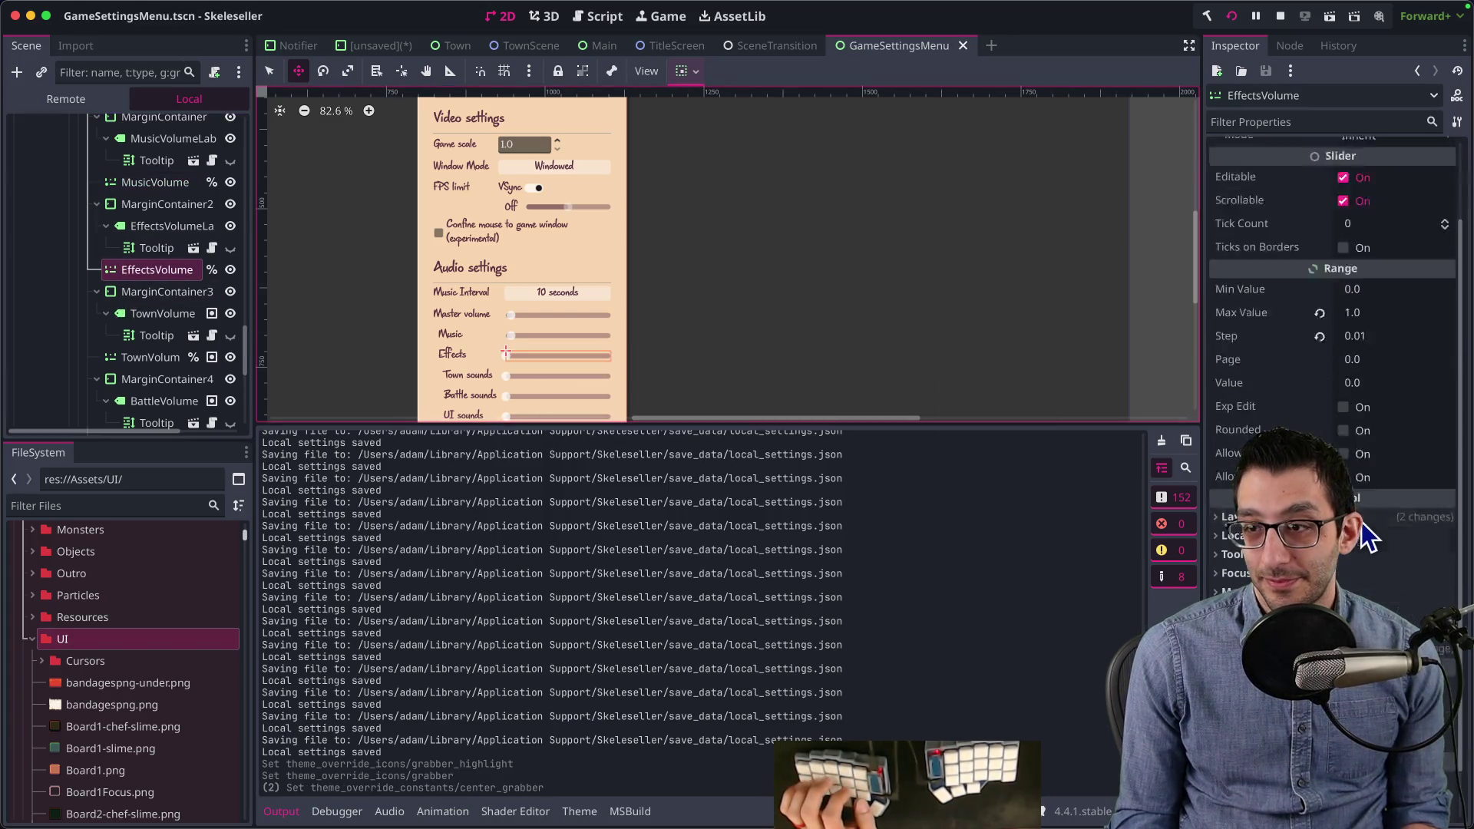
scroll(1351, 560, down, 4)
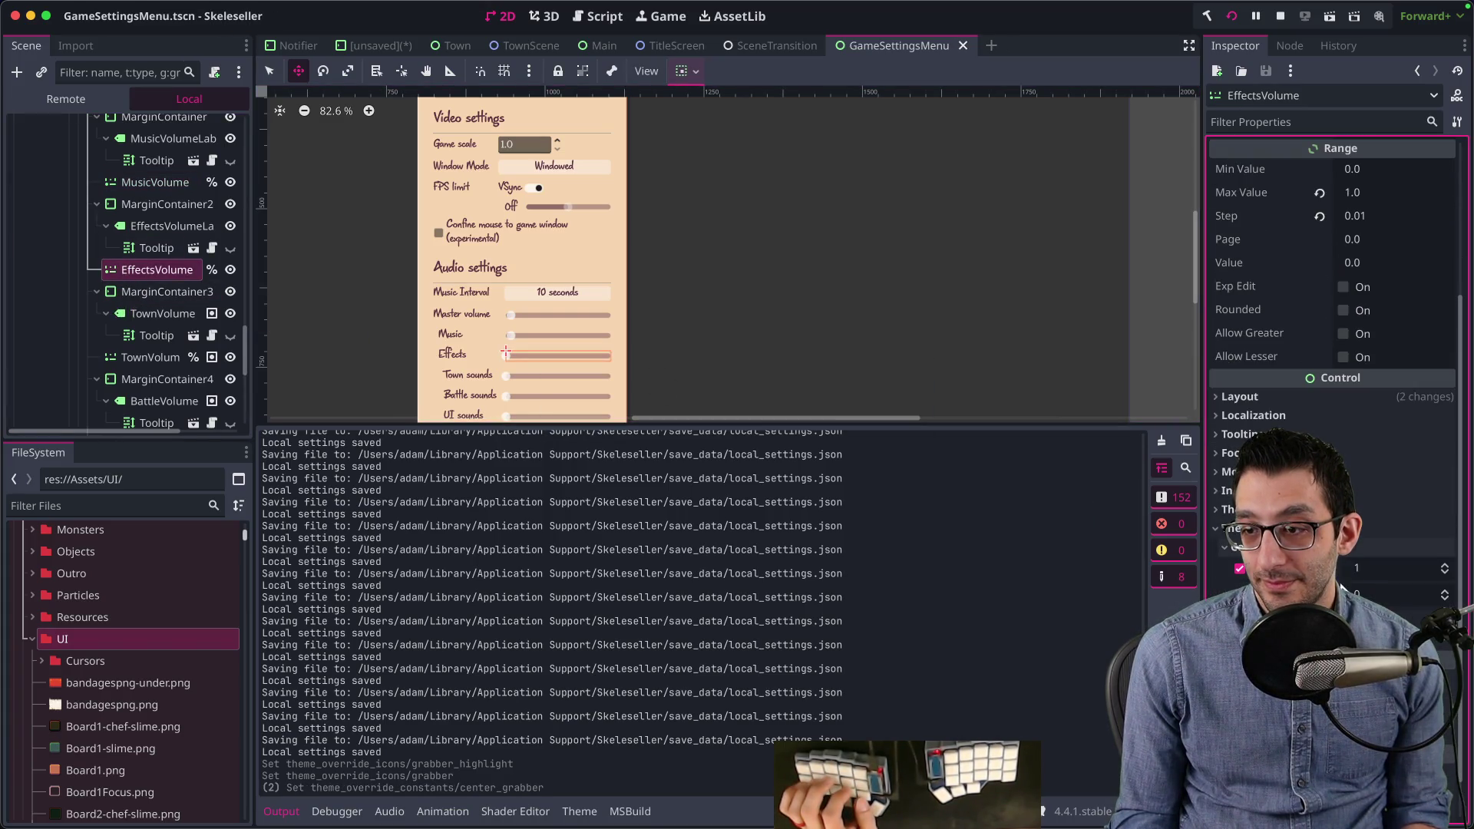
click(150, 357)
scroll(1322, 426, down, 3)
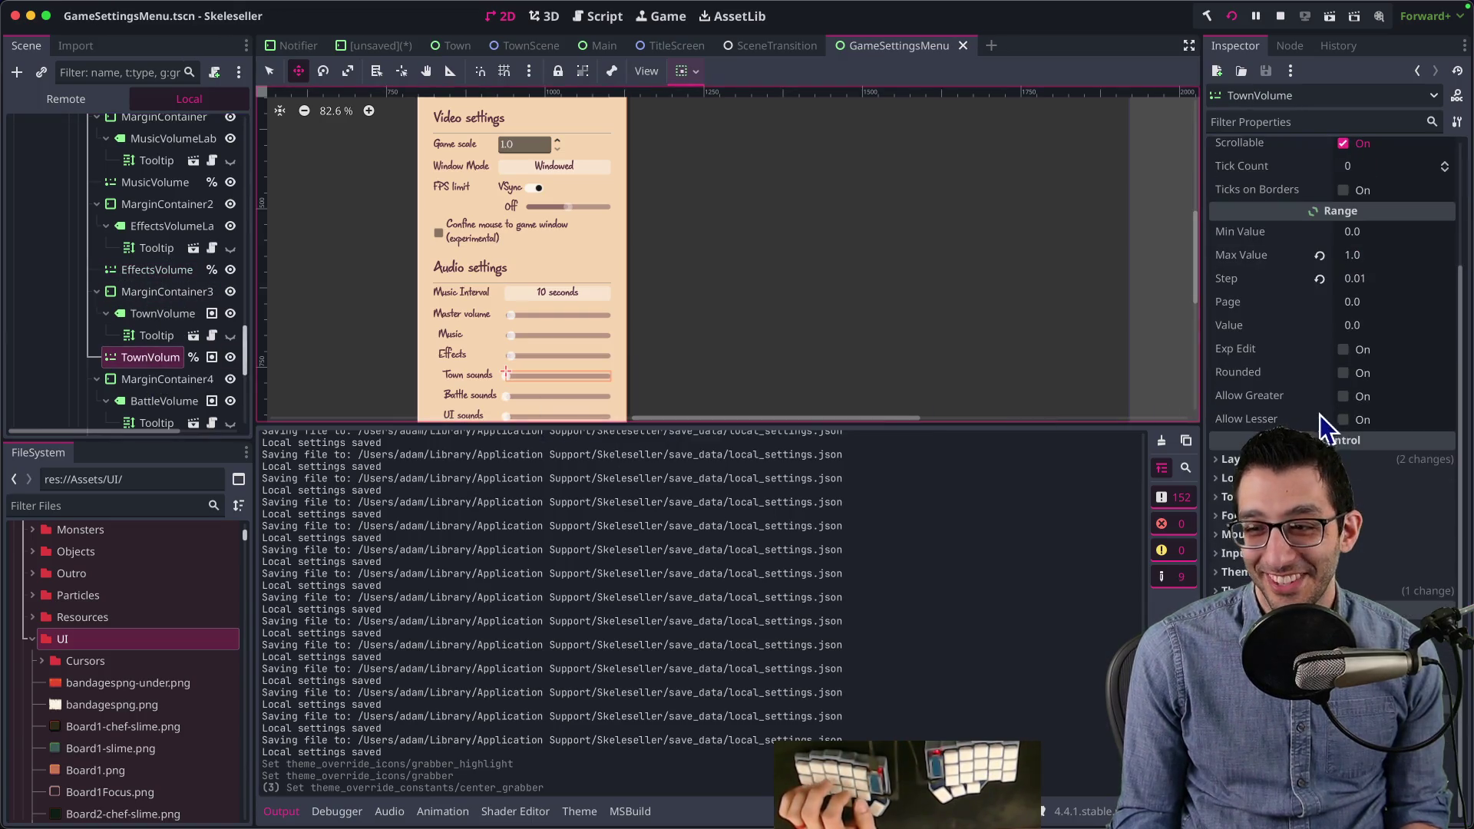
scroll(1319, 414, down, 1)
click(1343, 583)
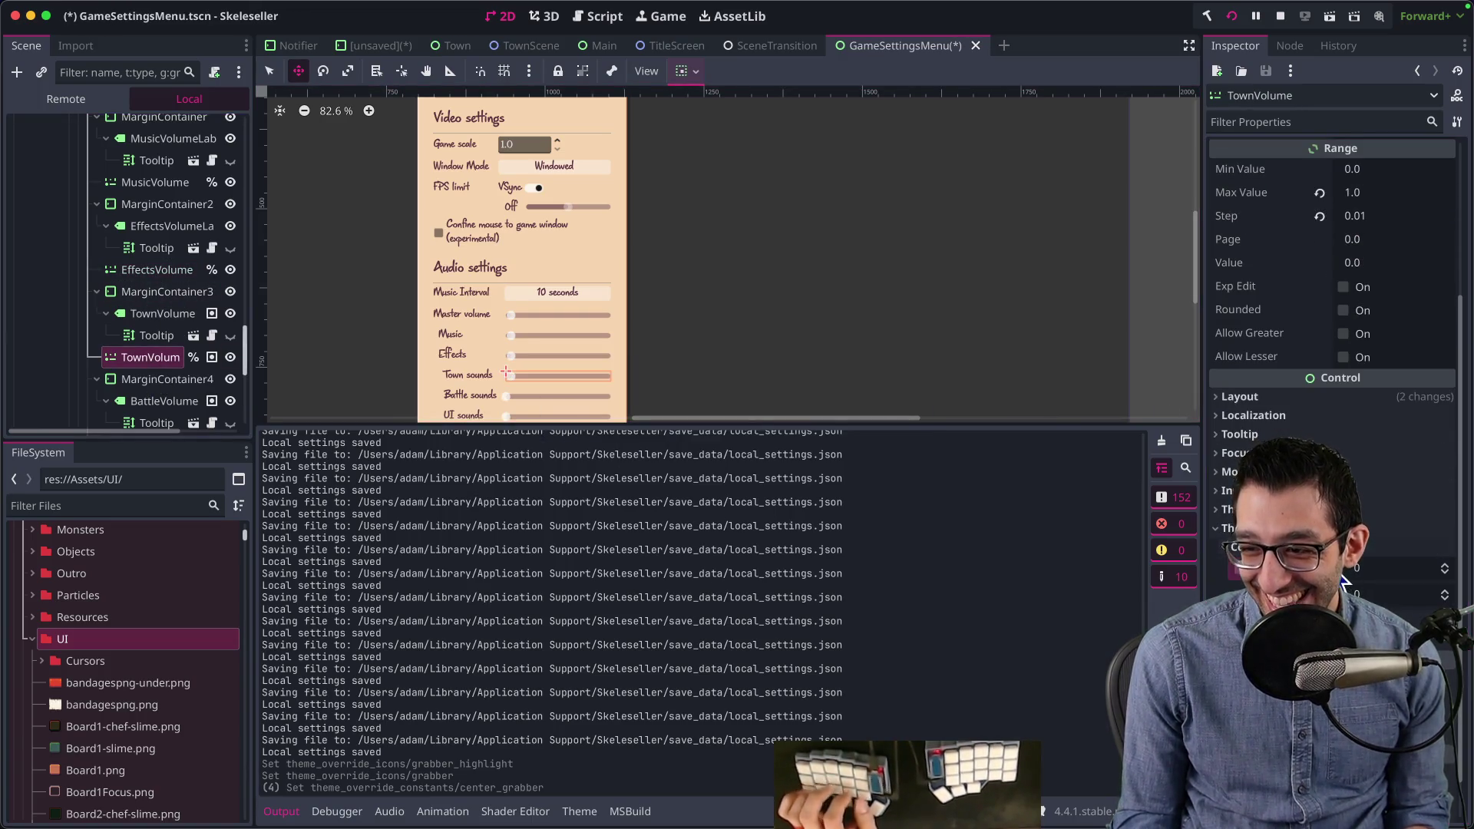
key(ctrl+s)
Step: Check the Battle and UI volume sliders' theme overrides, then select the GameSettingsMenu root
scroll(161, 350, down, 4)
click(146, 262)
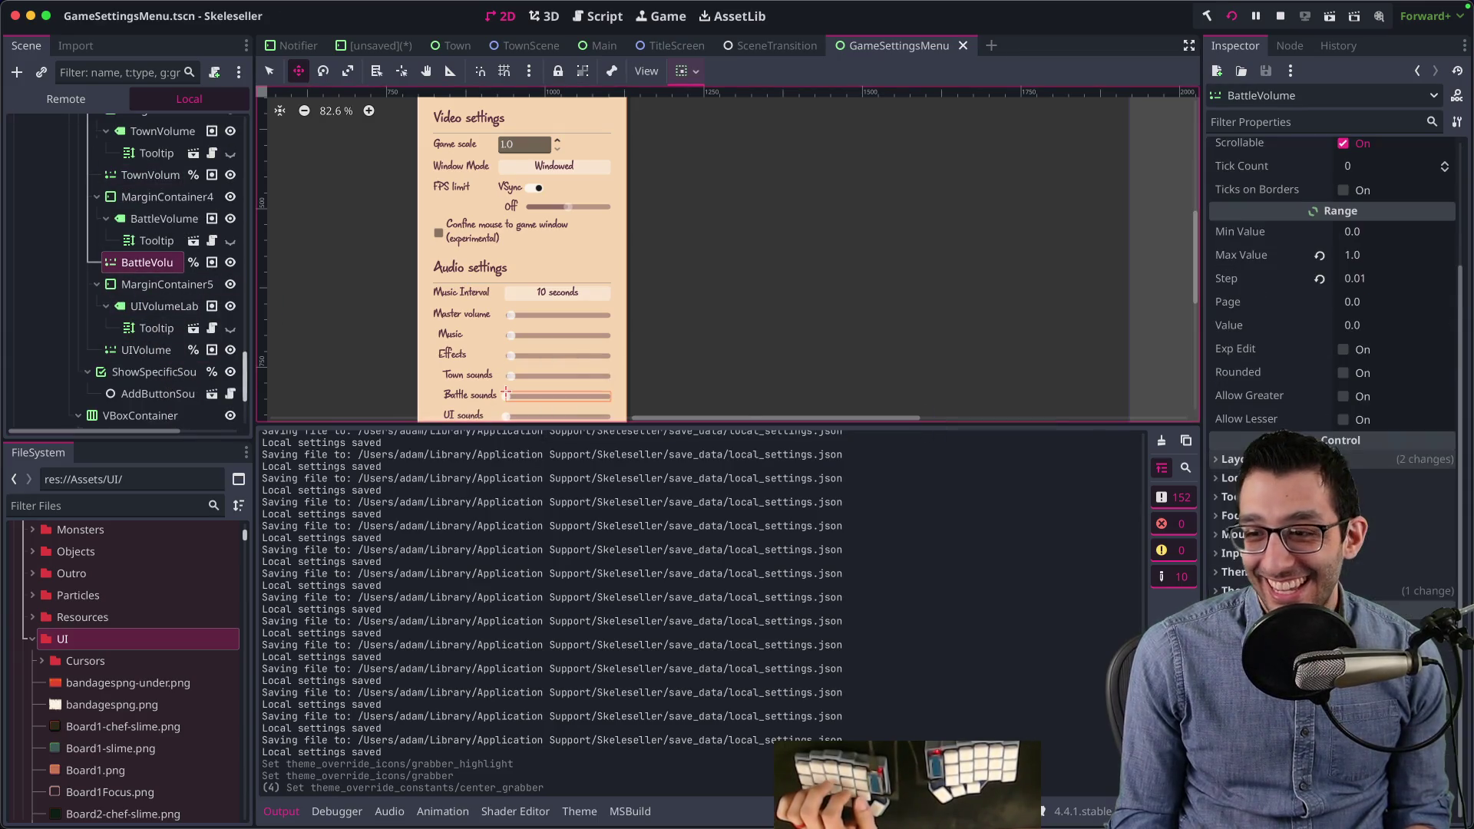
click(1305, 591)
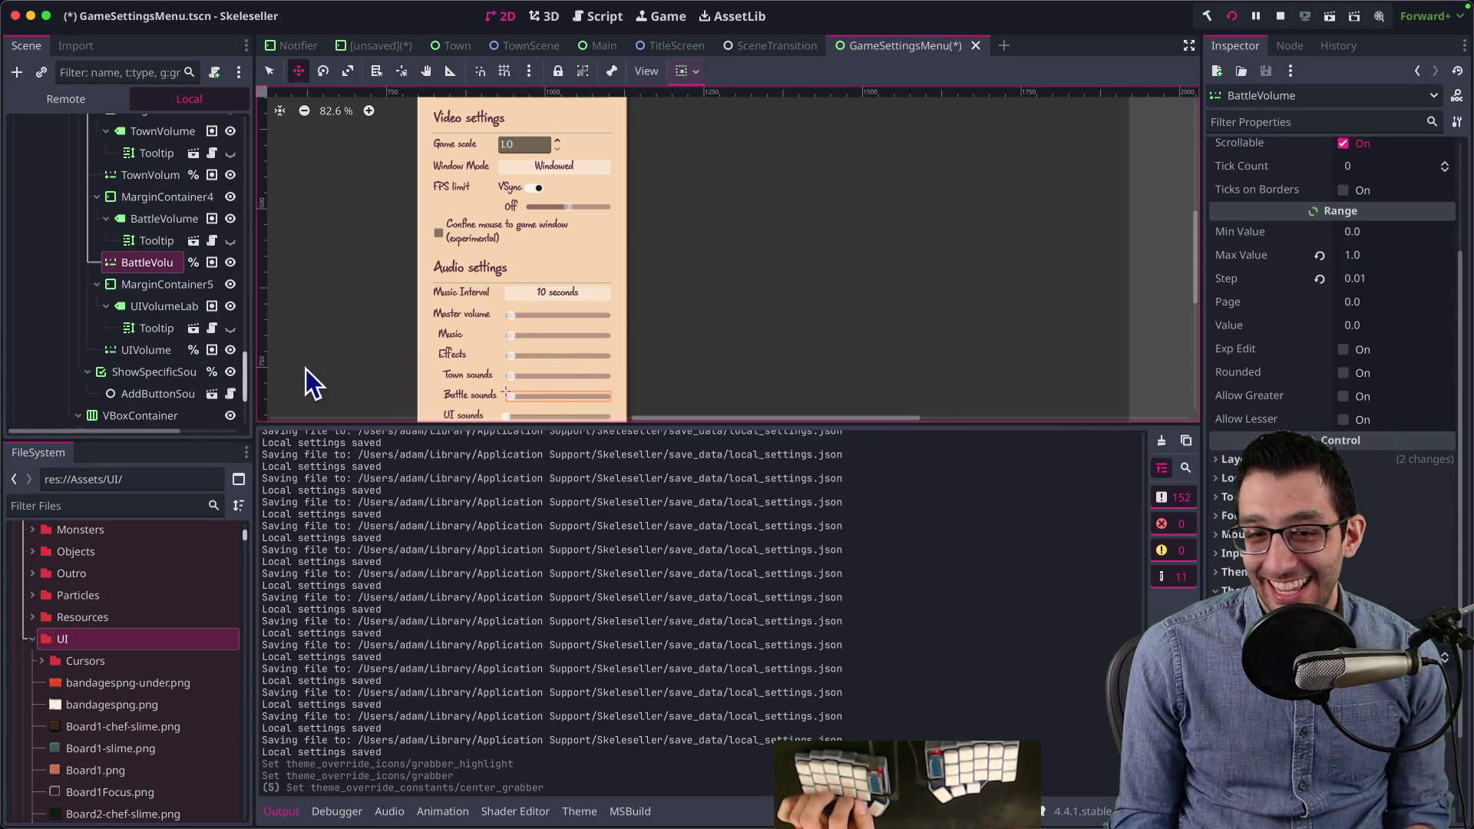
click(148, 350)
click(1358, 589)
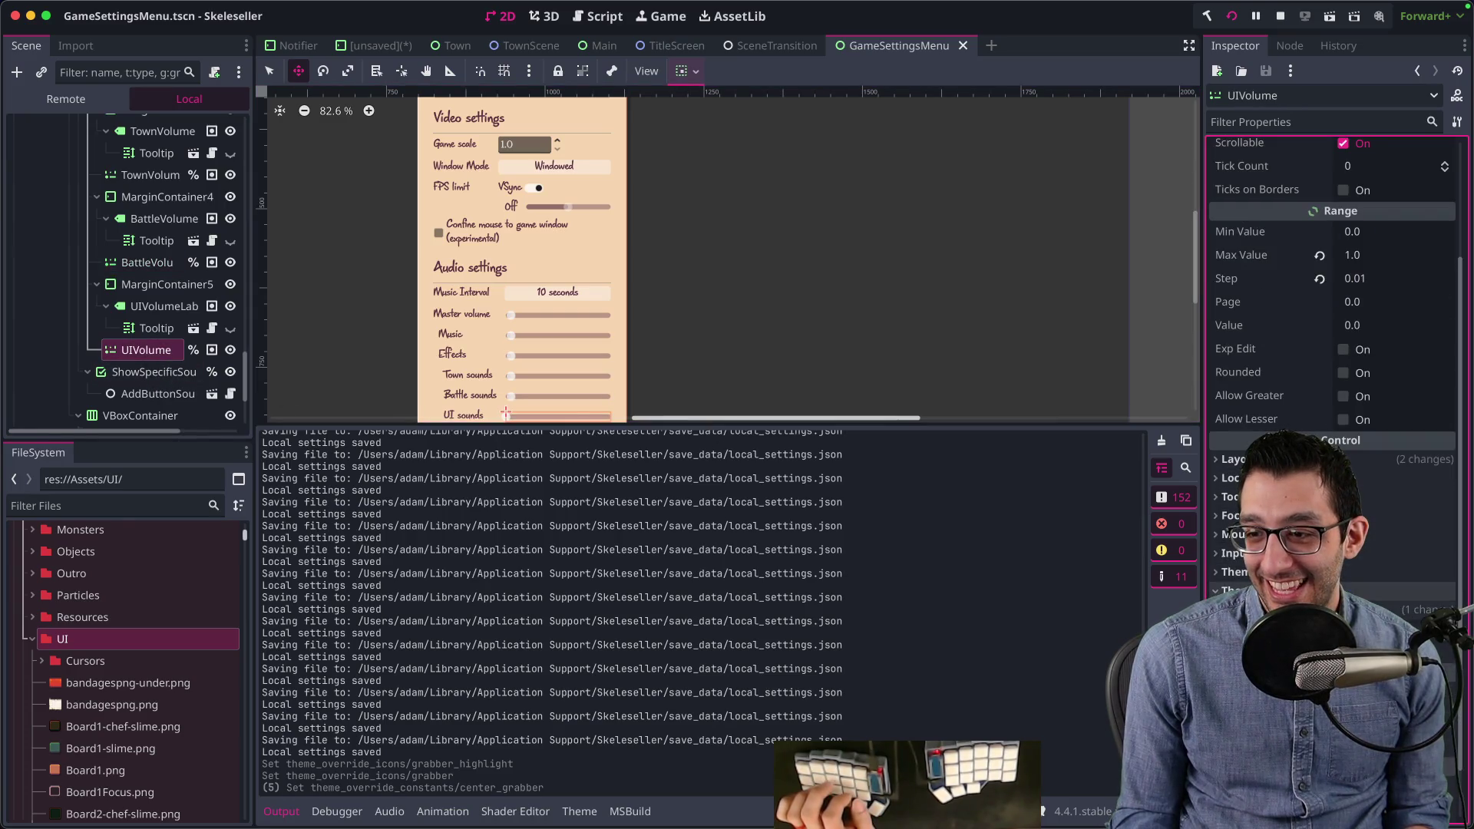
scroll(127, 287, up, 10)
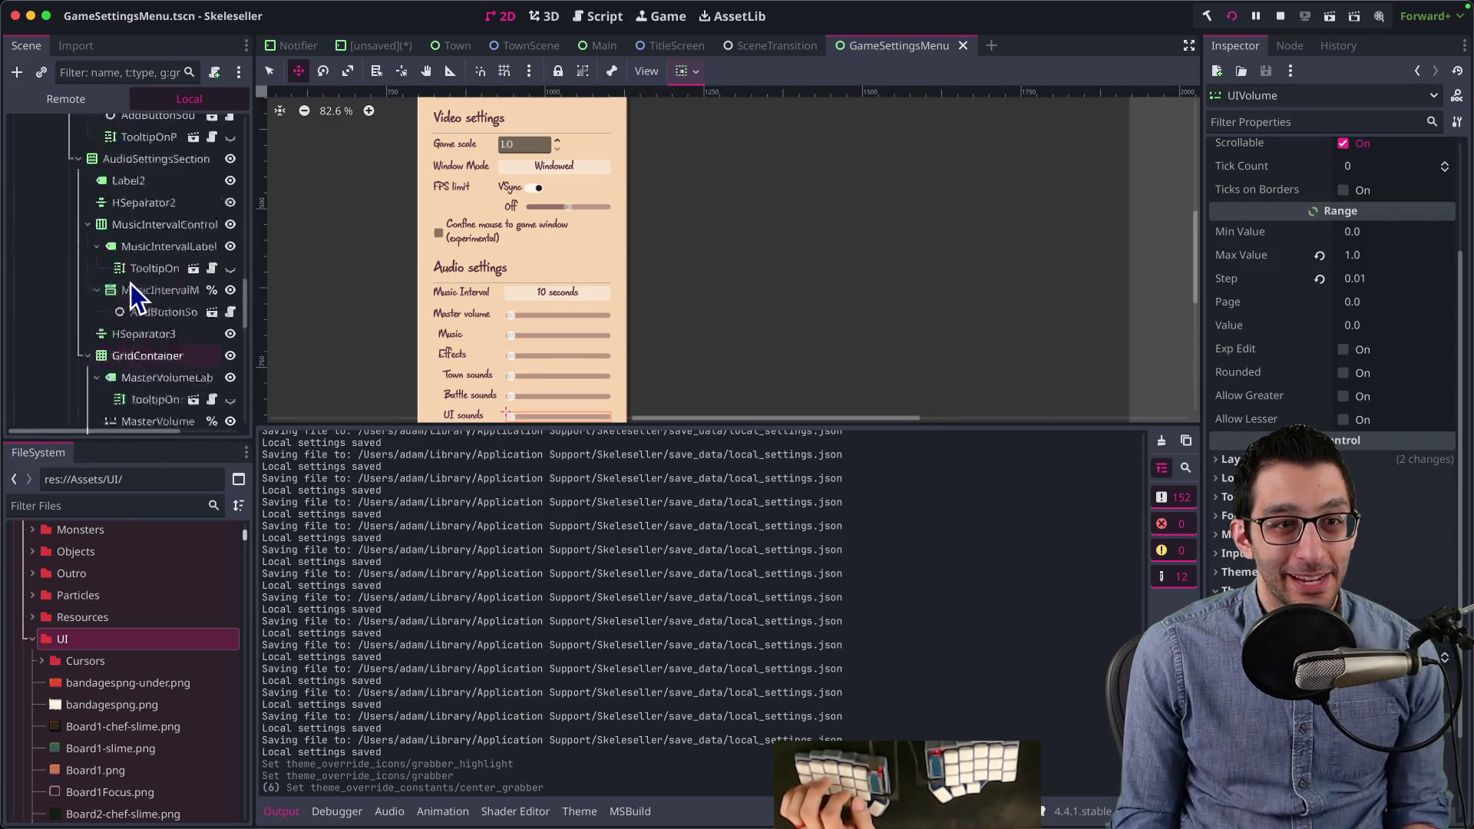
scroll(131, 284, up, 5)
click(108, 127)
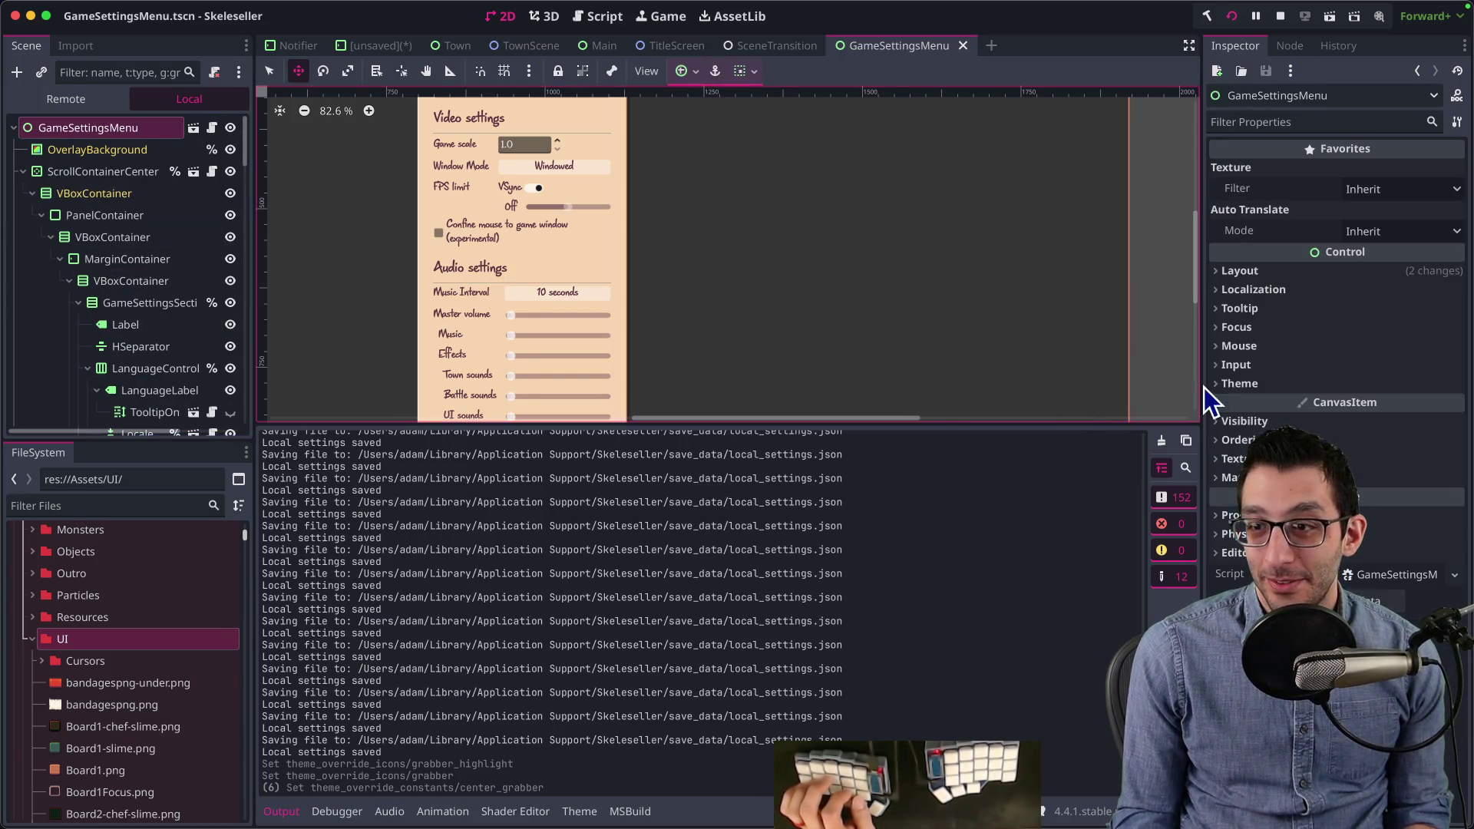
Step: Open the controls.tres theme from ScrollContainerCenteredOnScreen and switch to its HSlider items
click(89, 172)
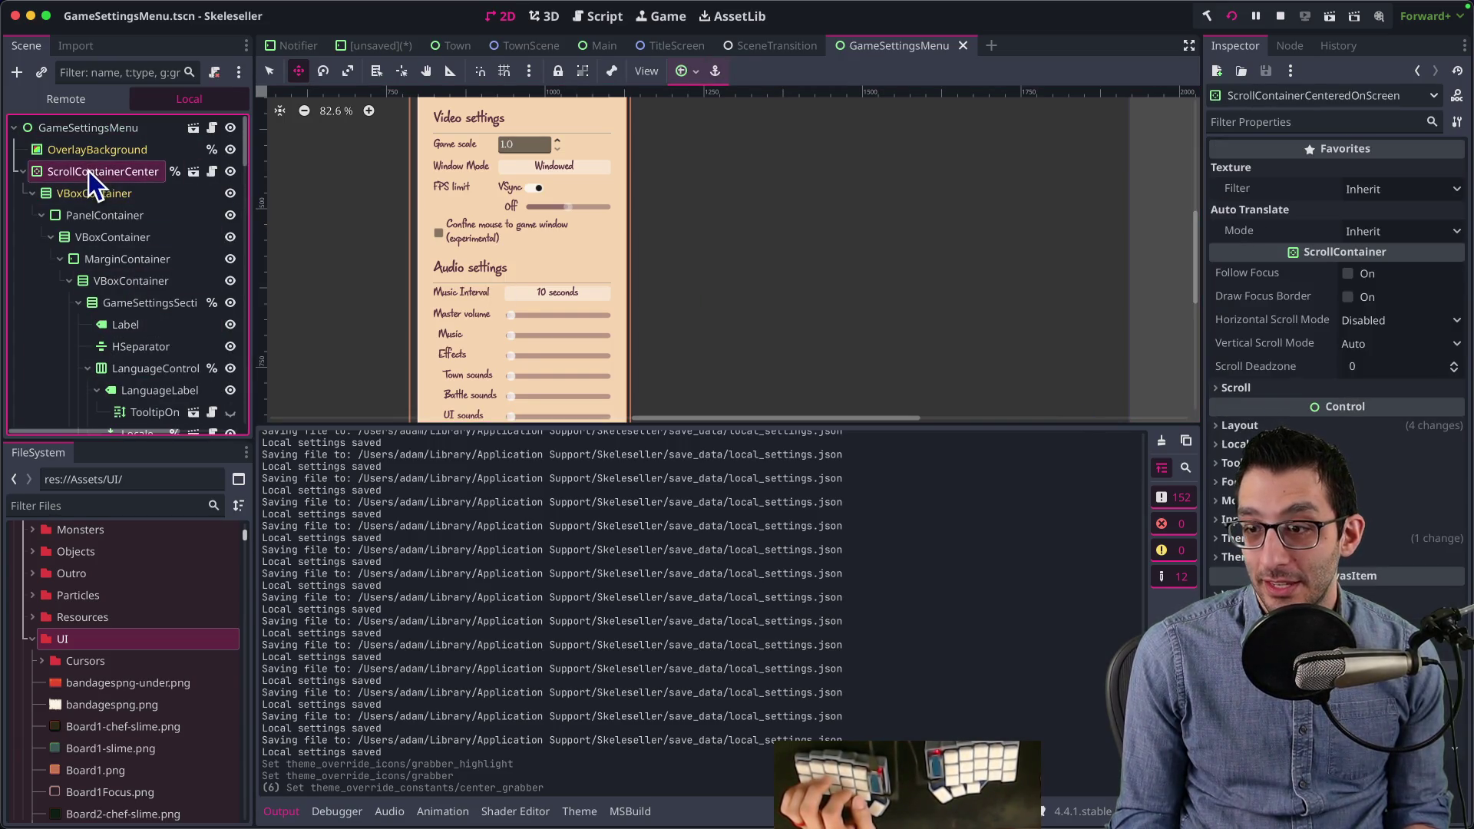
click(1232, 538)
click(1374, 559)
click(1052, 465)
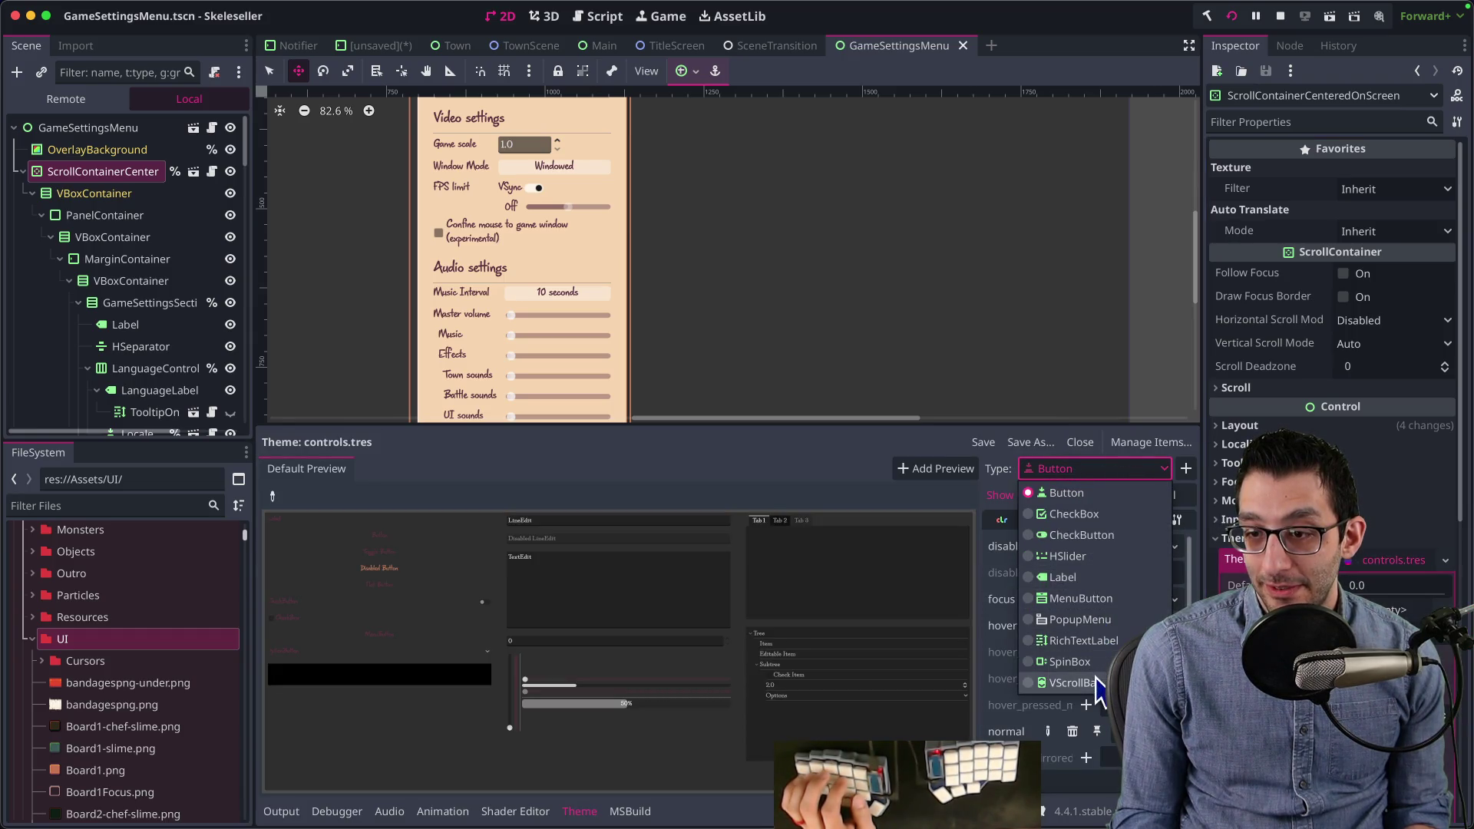
click(1100, 555)
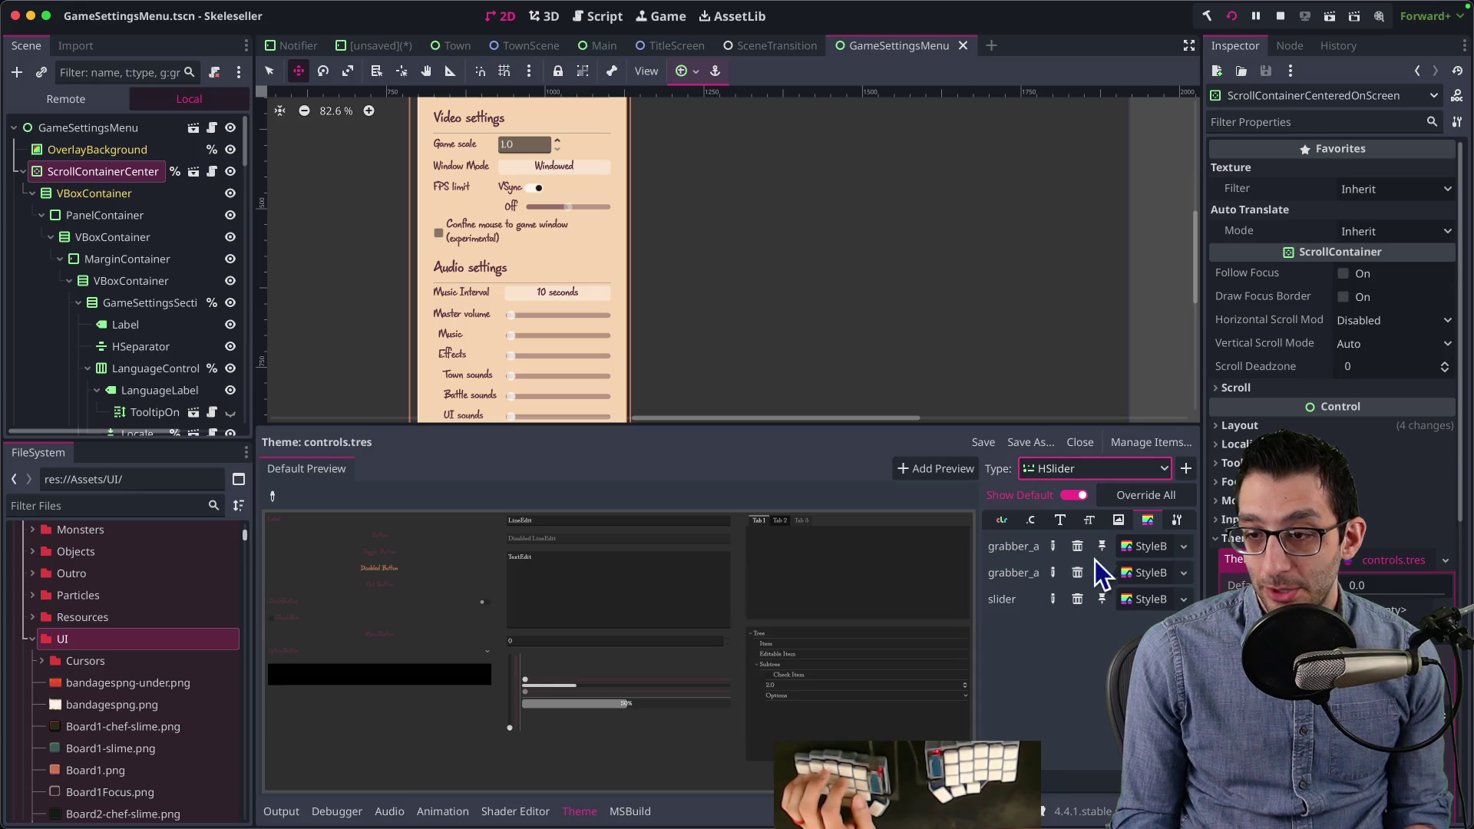
click(1135, 549)
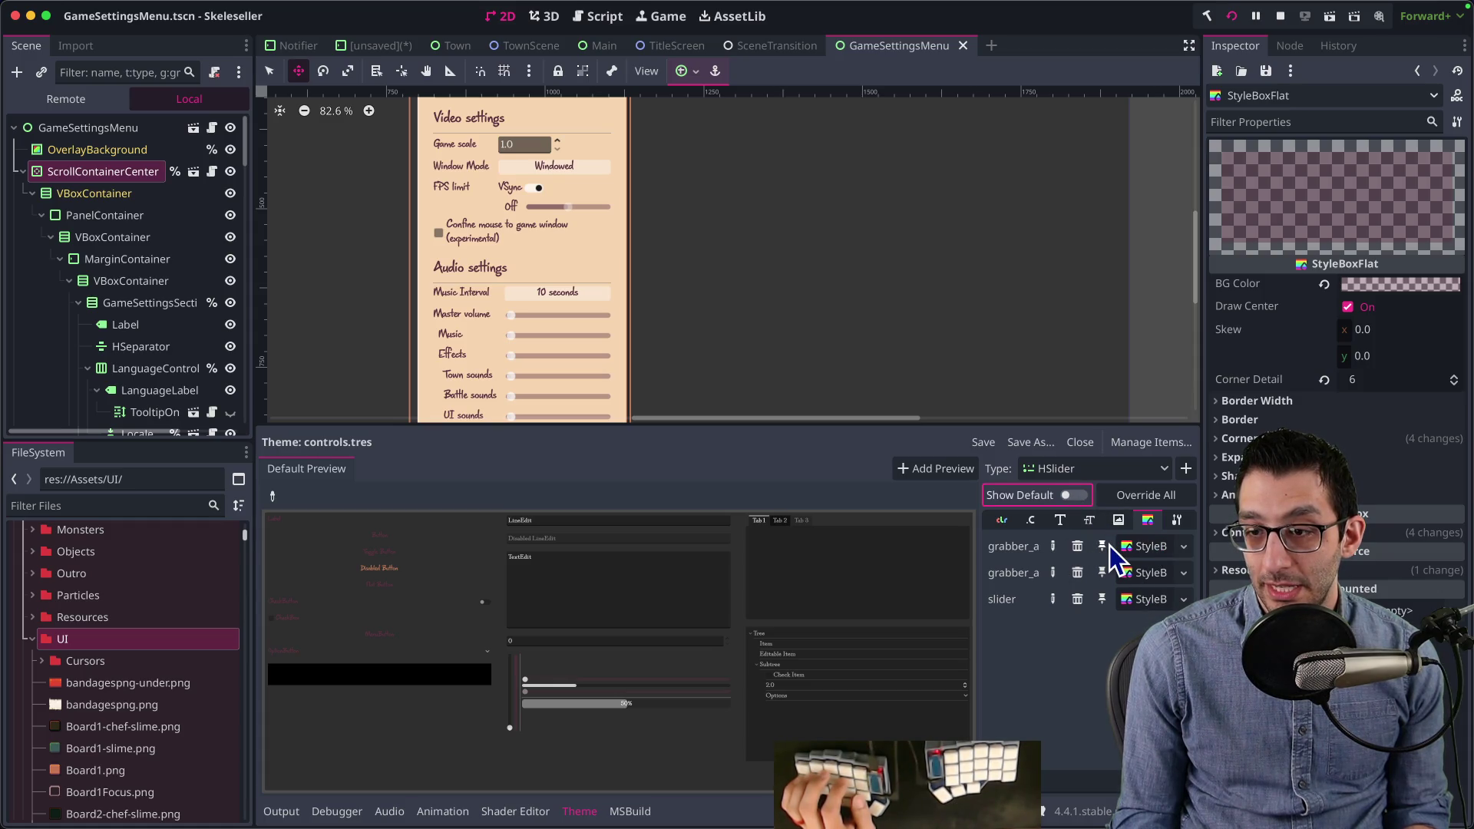
Step: Override the HSlider grabber icon with the skull_slightly_transparent texture
click(1083, 499)
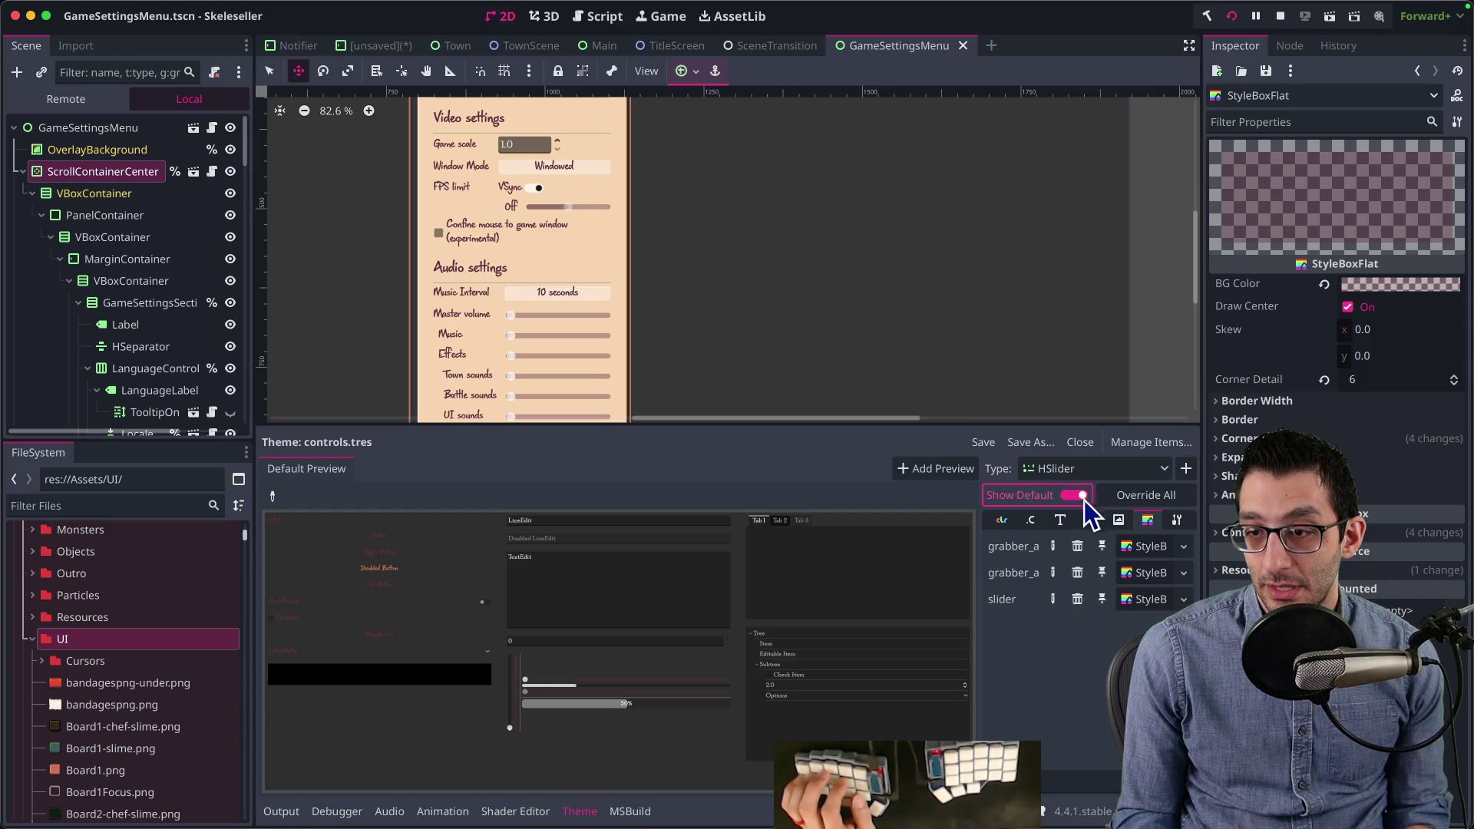
click(1117, 522)
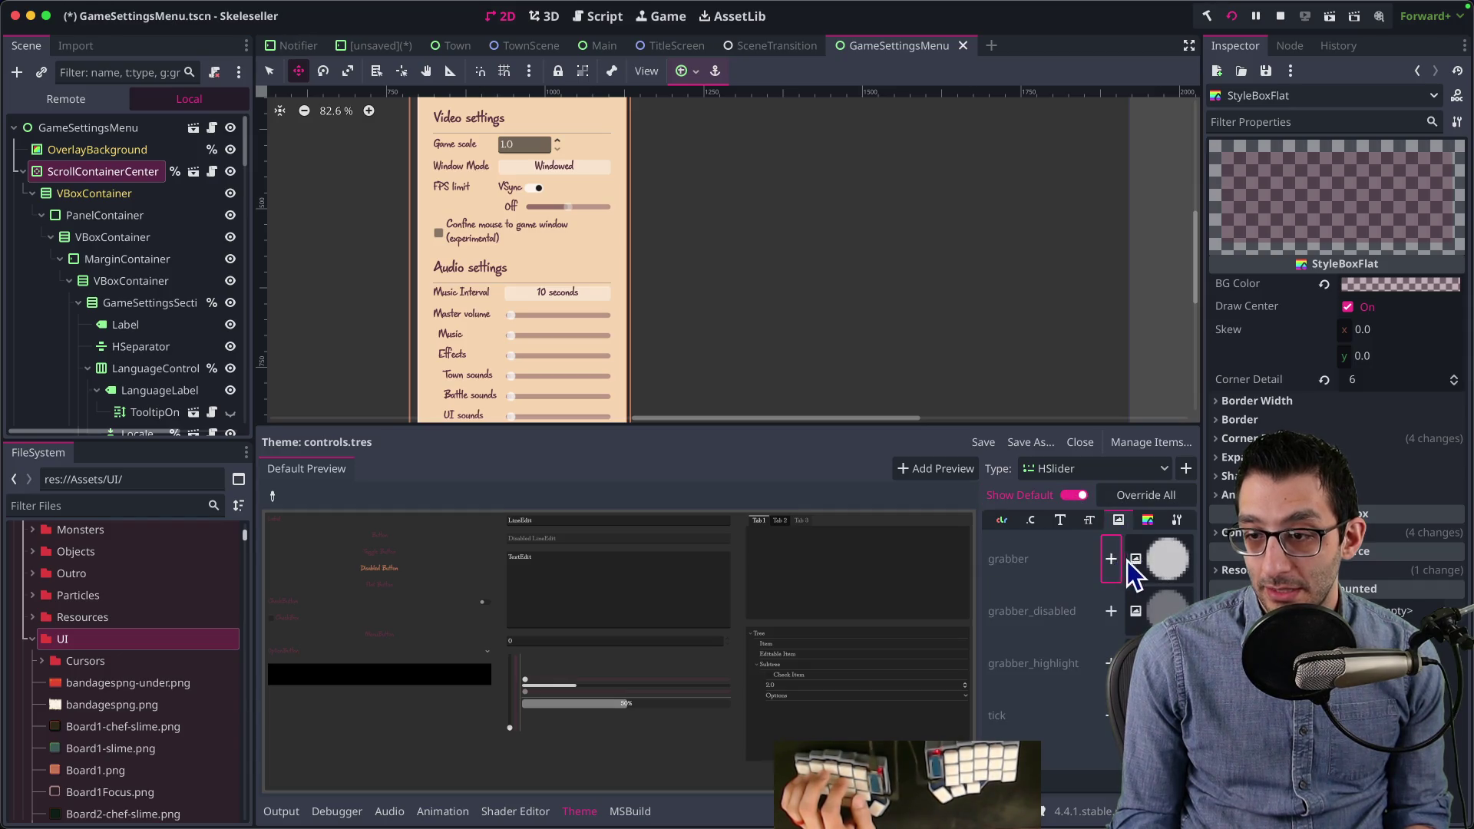
click(1119, 560)
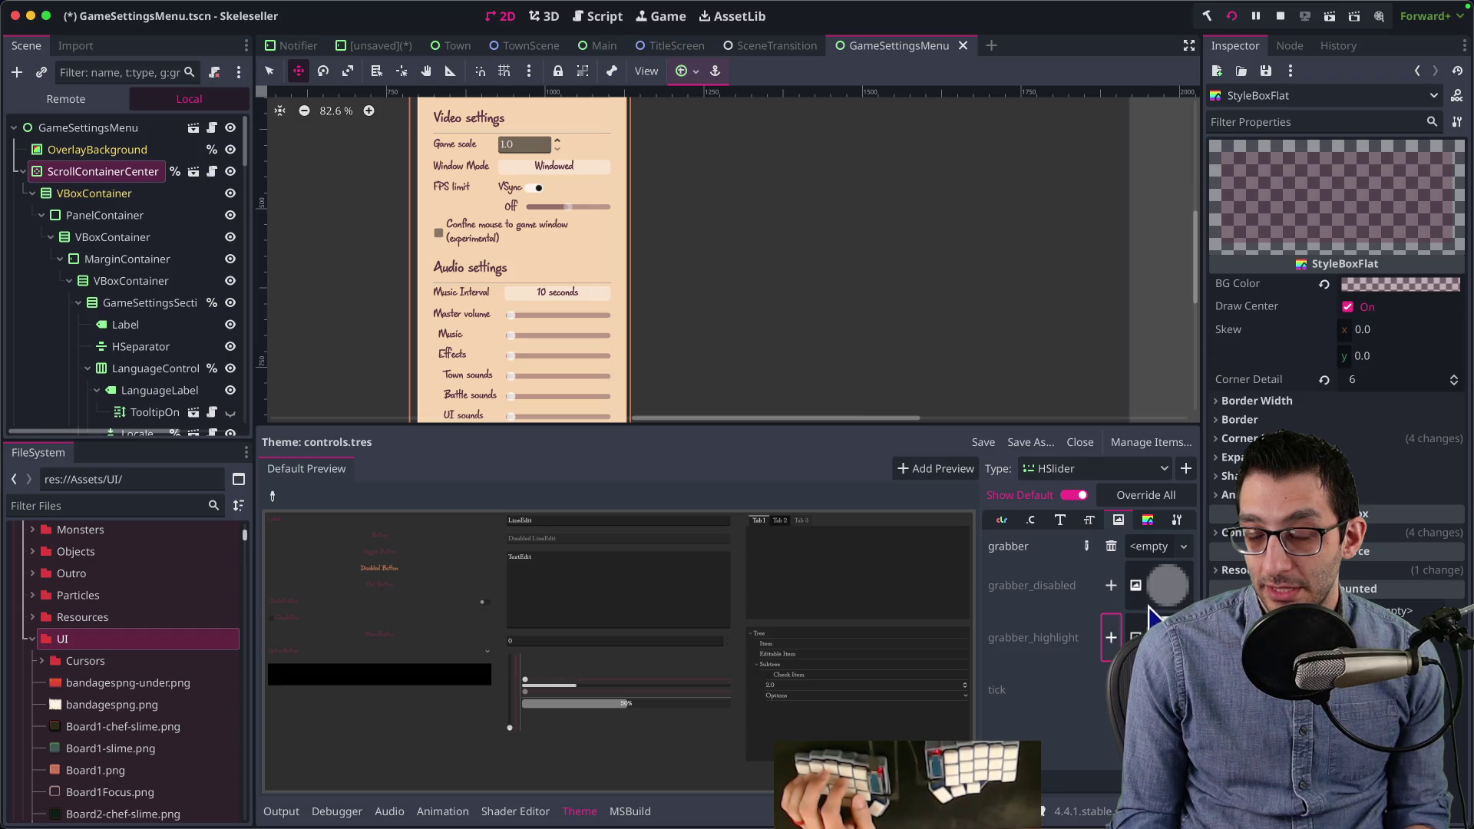
click(1166, 550)
click(1047, 806)
text(skull_sli)
key(Return)
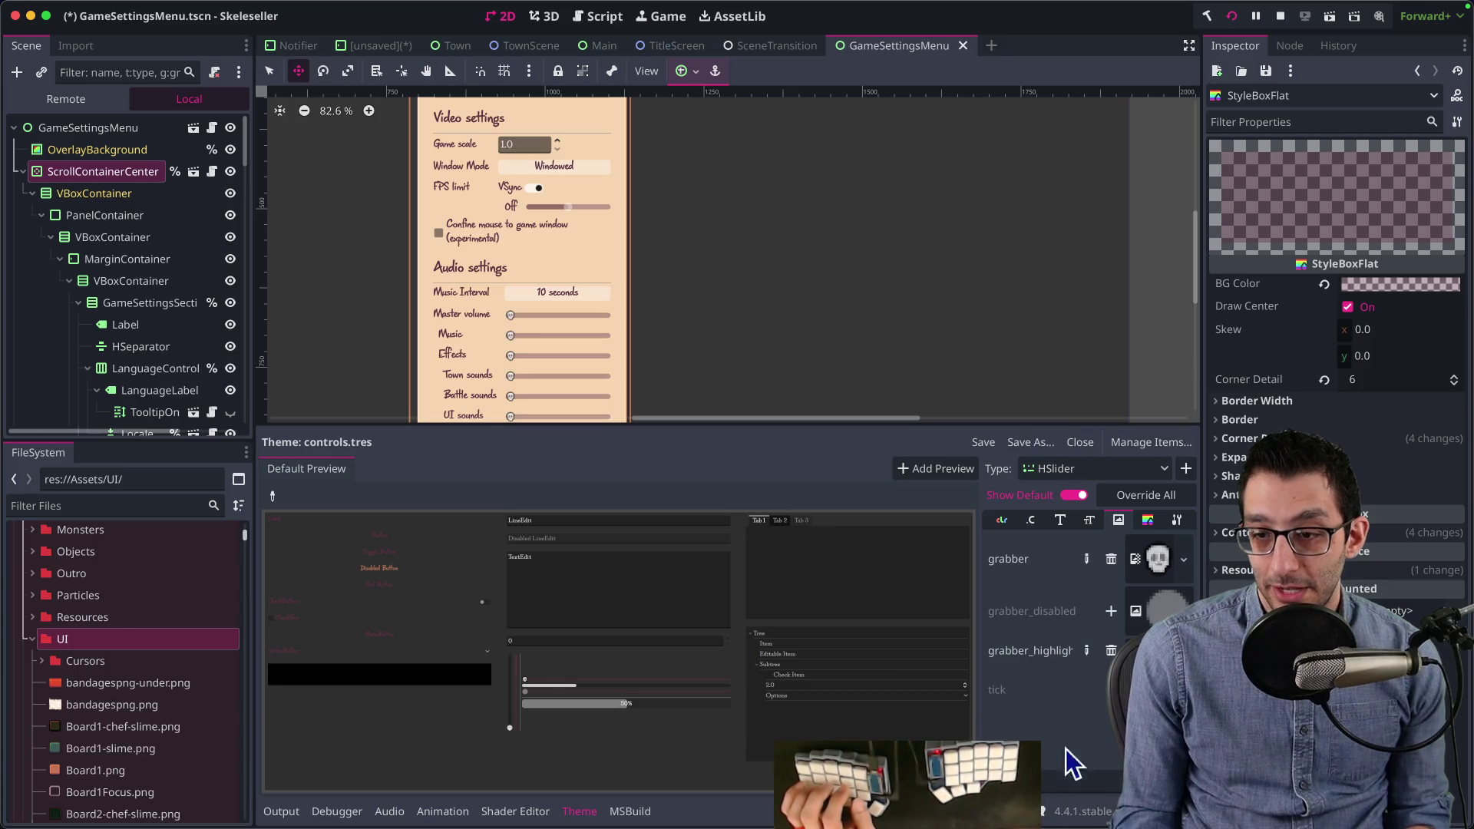
click(1183, 559)
click(1197, 660)
key(Escape)
Step: Set the HSlider center_grabber constant to 1 and save
click(1088, 519)
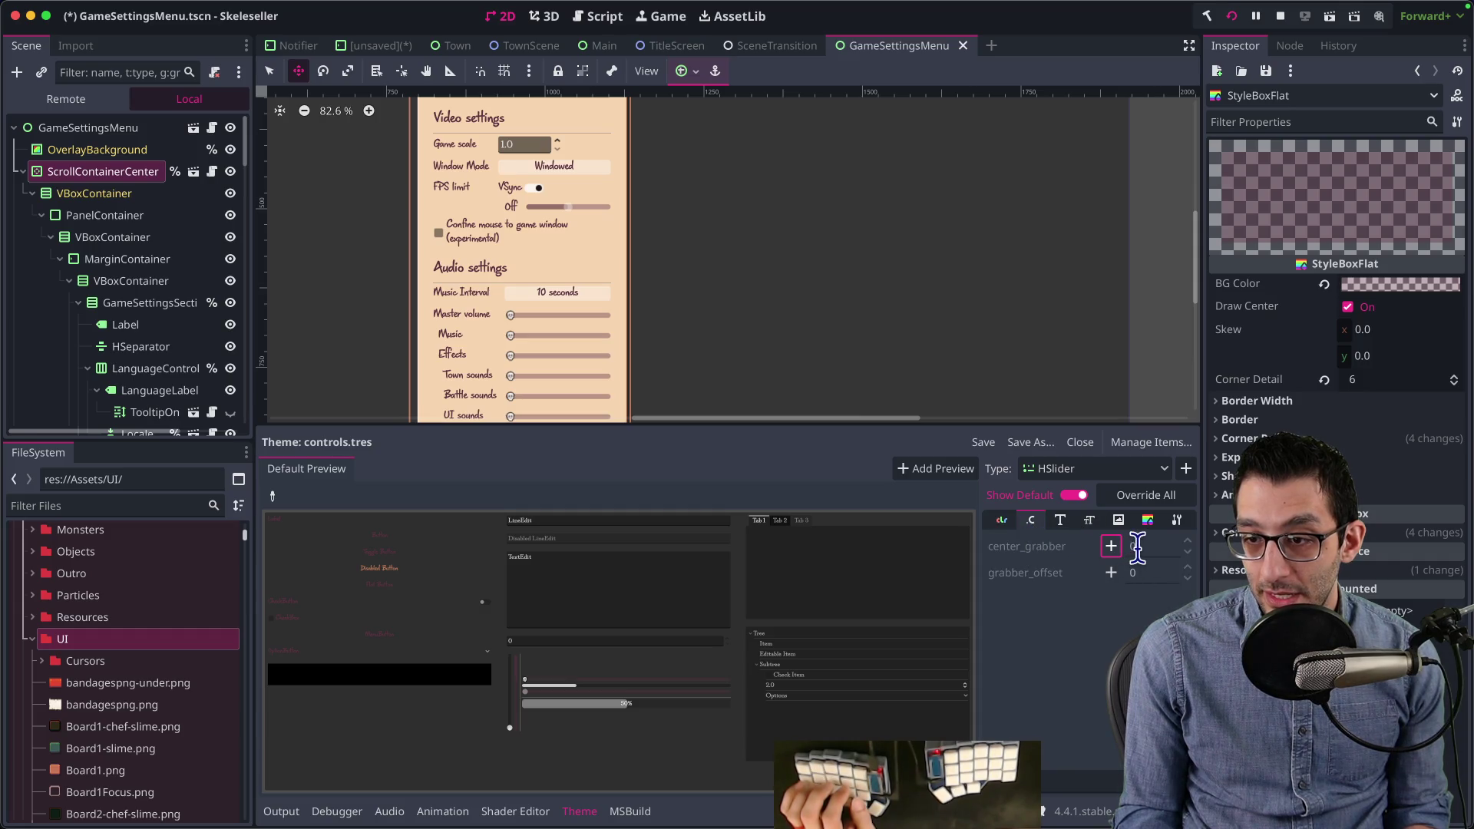
click(1144, 545)
text(1)
key(ctrl+s)
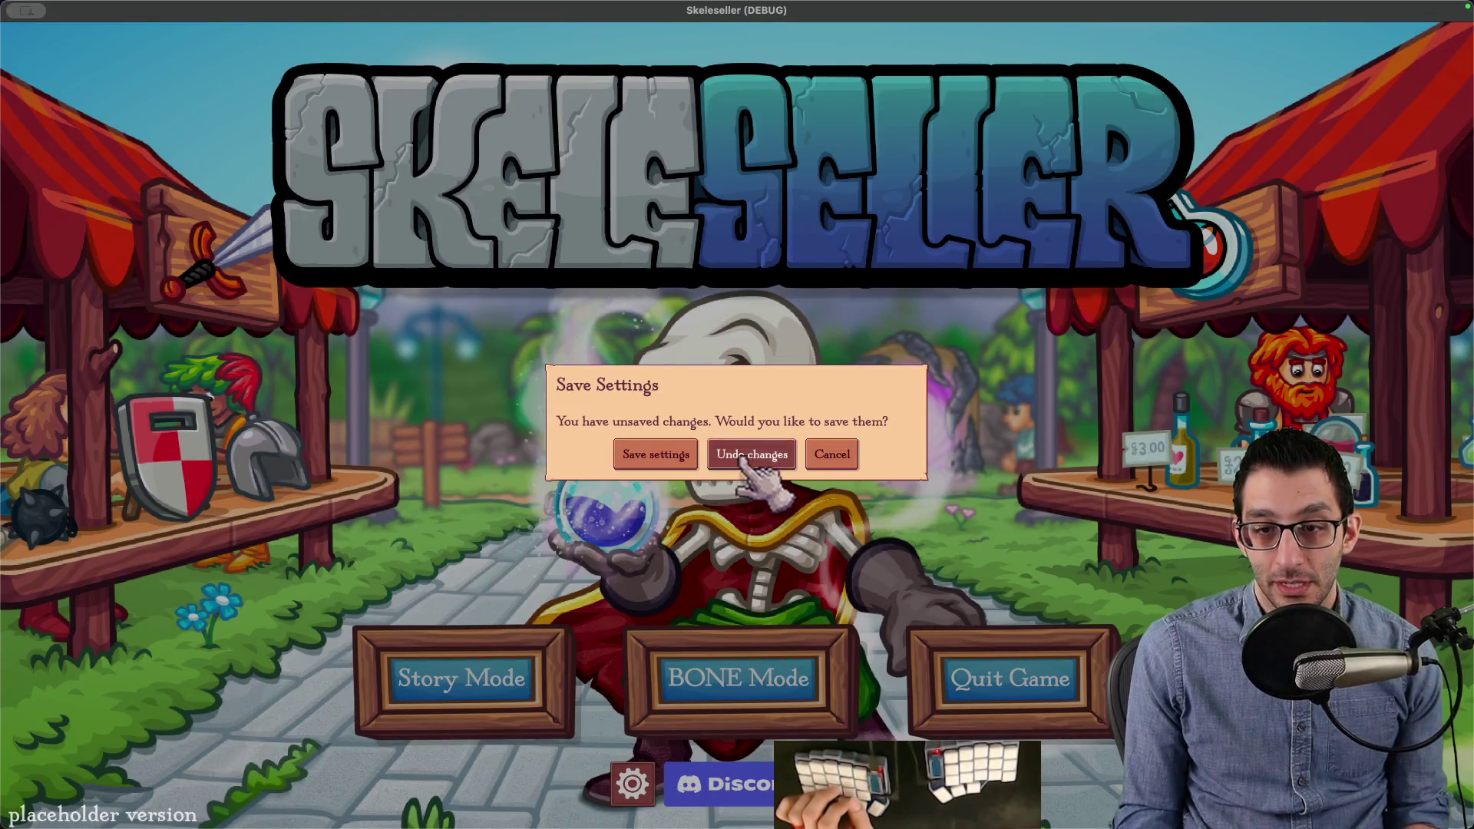
Step: Discard unsaved settings, relaunch Skeleseller, inspect the volume sliders in settings, and quit
click(752, 453)
click(743, 660)
click(634, 777)
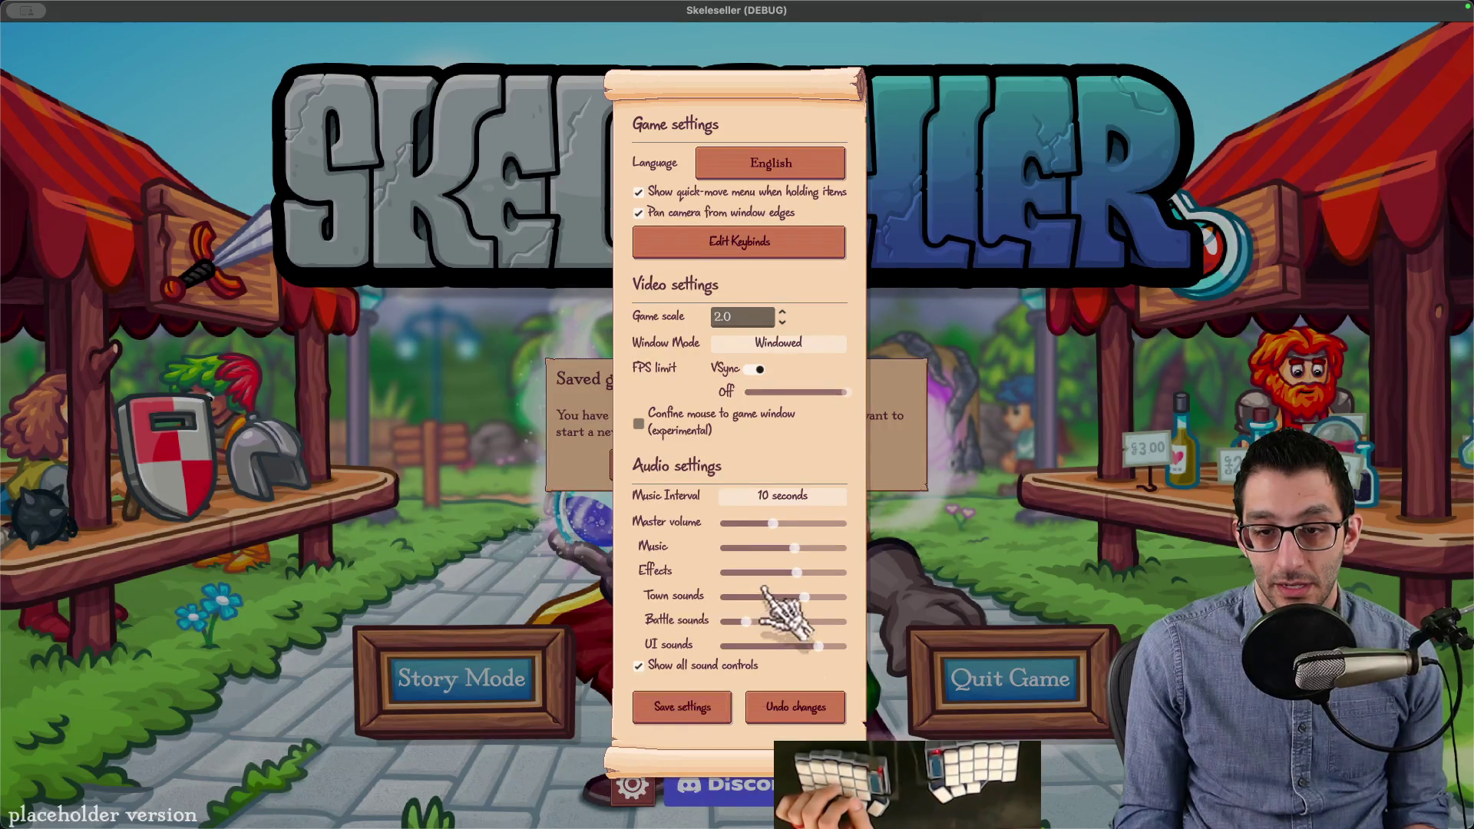
key(Escape)
key(Escape)
key(Escape)
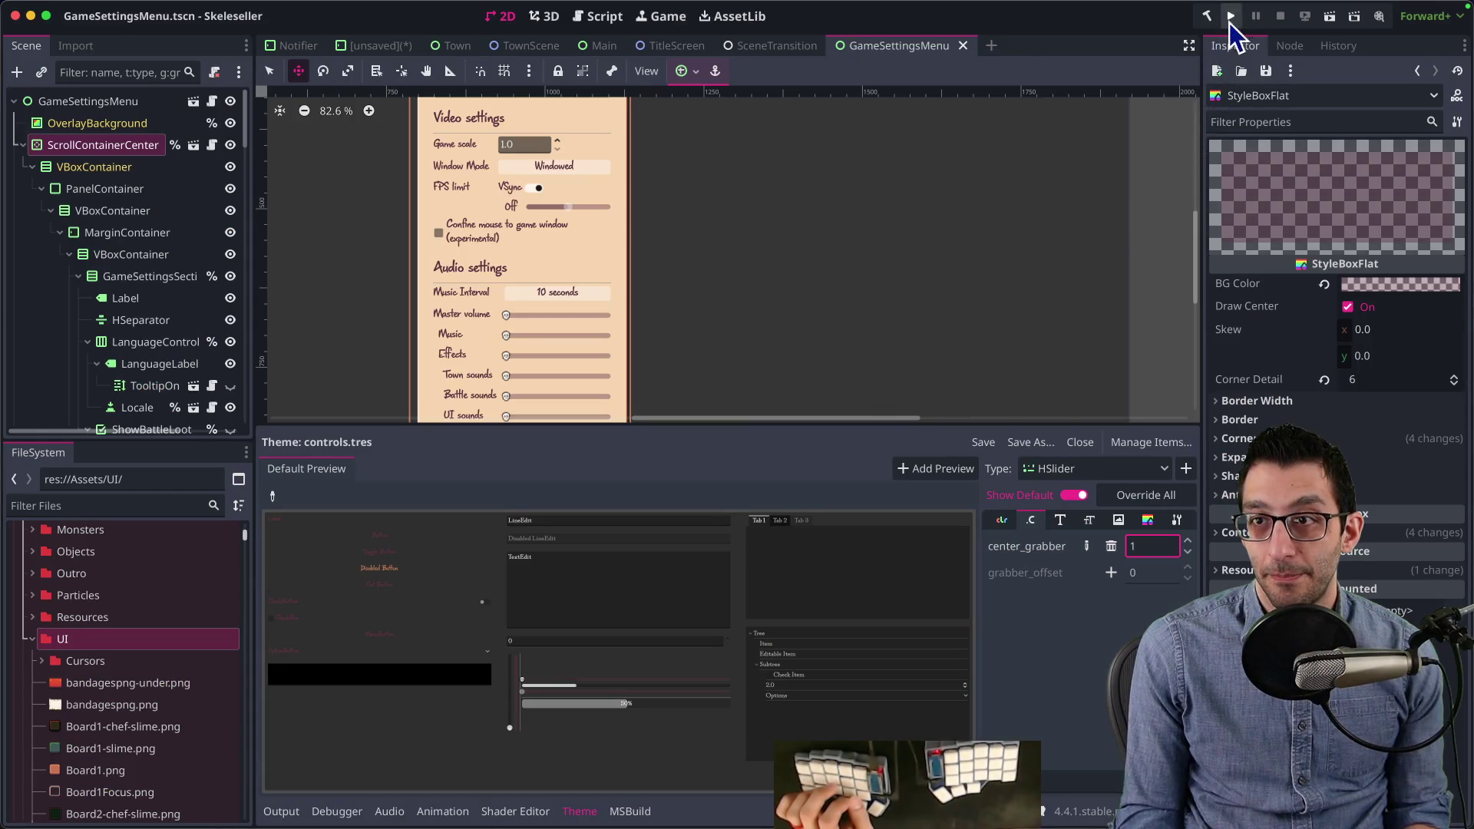
click(1230, 19)
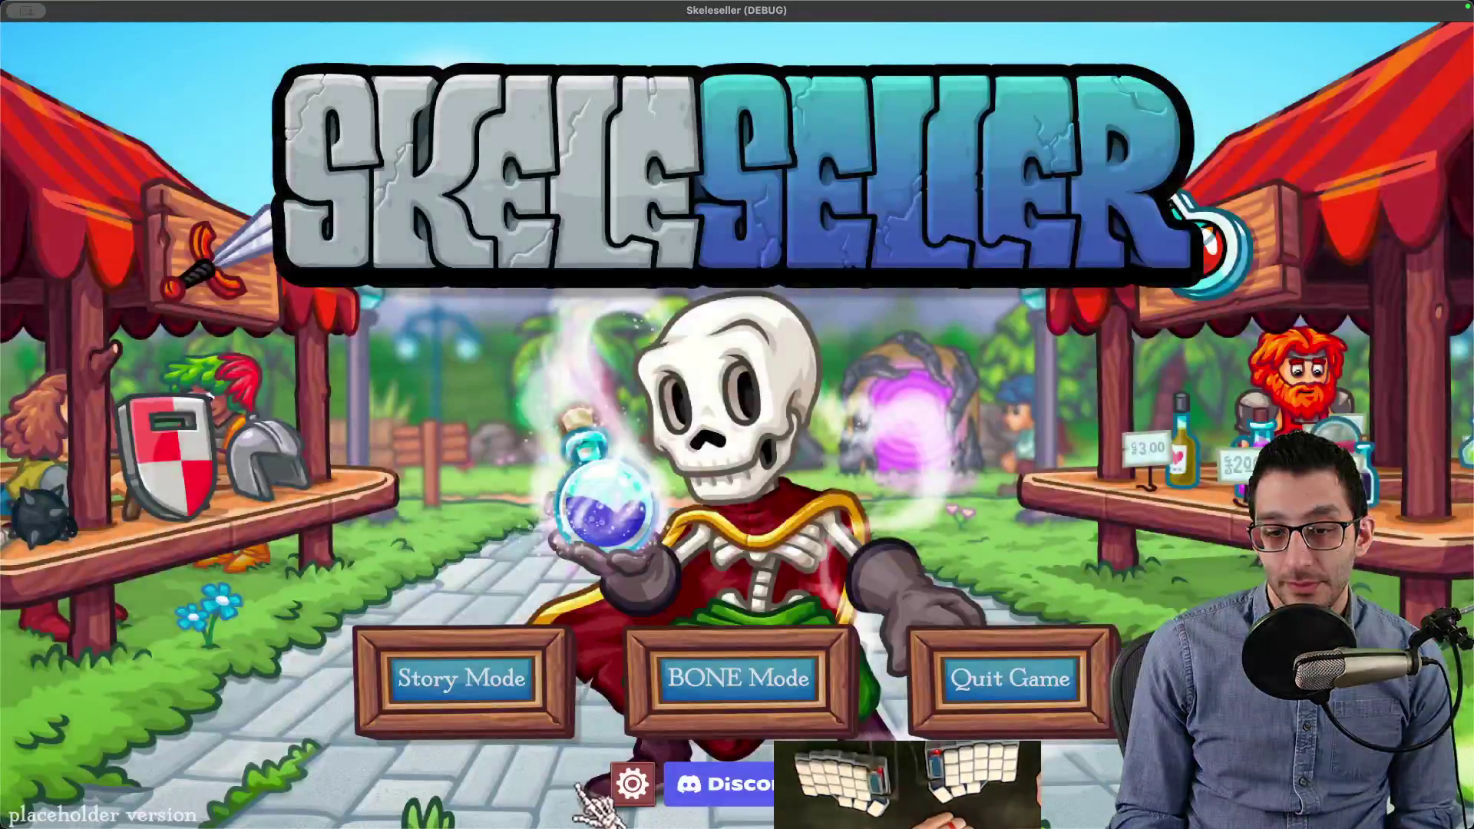
click(632, 784)
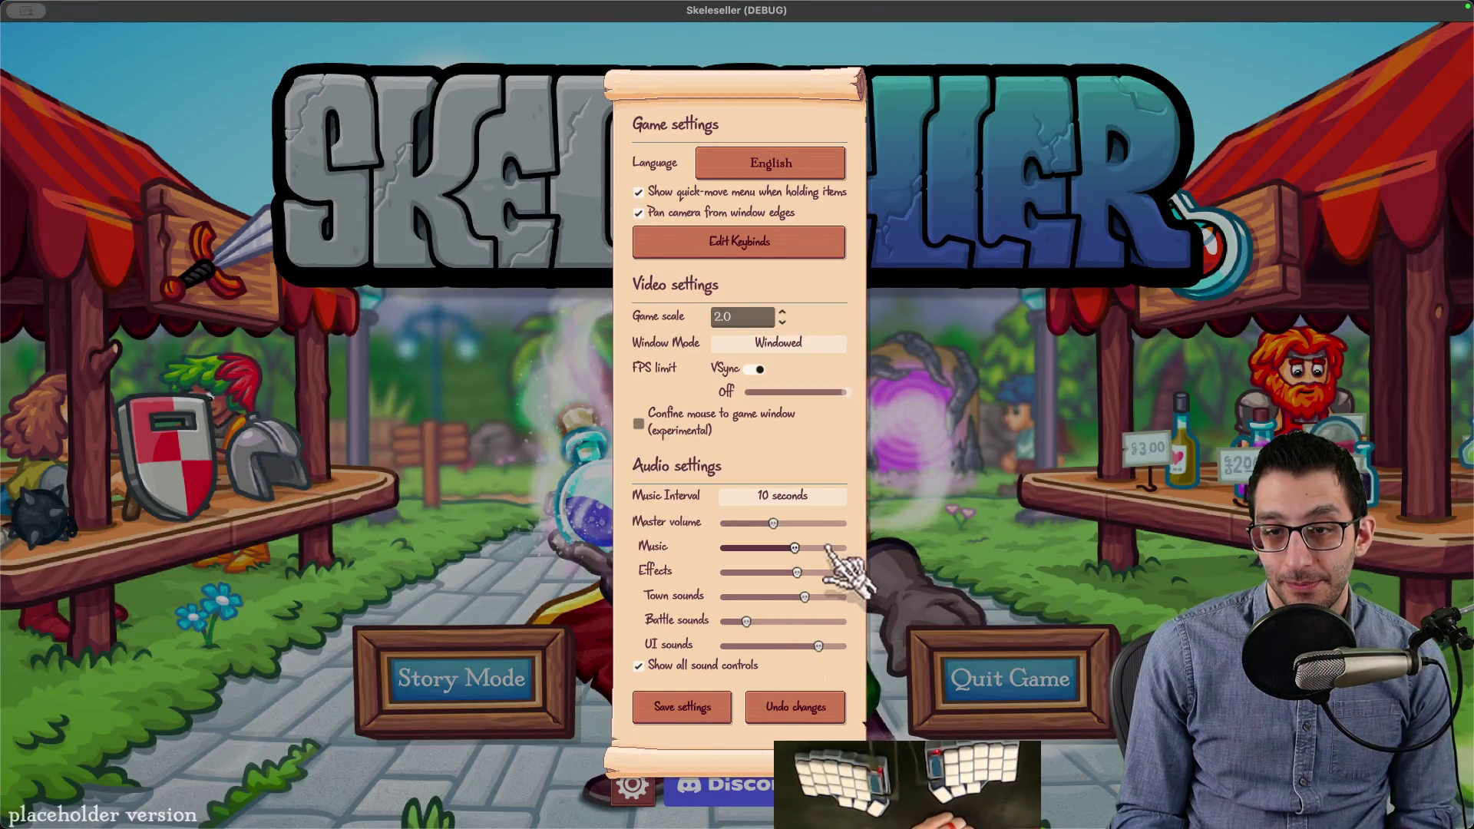
key(super+q)
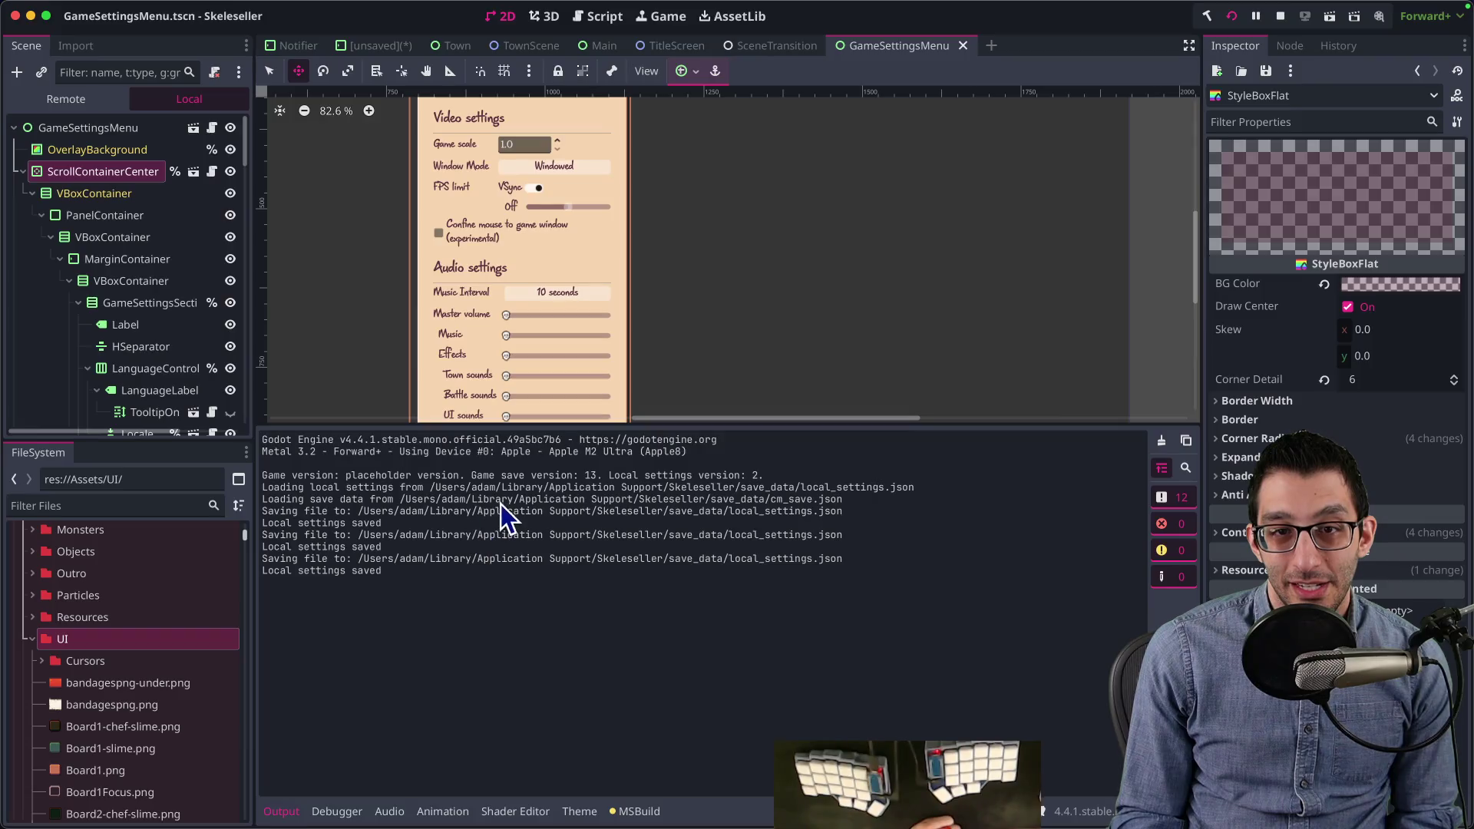
Step: Lower the GIMP skull layer's opacity to 72
mouse_move(883, 783)
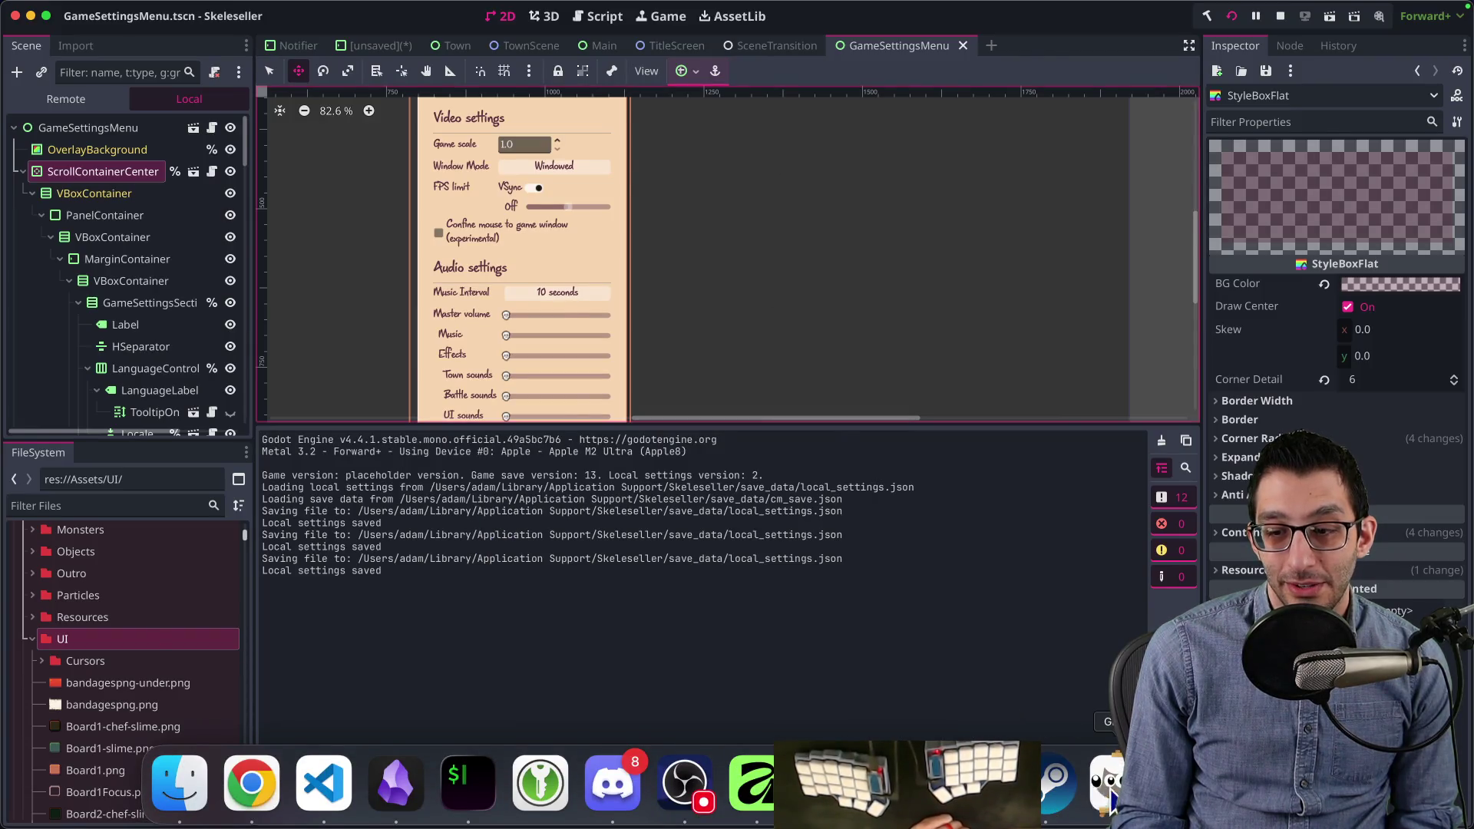
click(1109, 798)
click(1397, 555)
drag(1383, 556, 1405, 554)
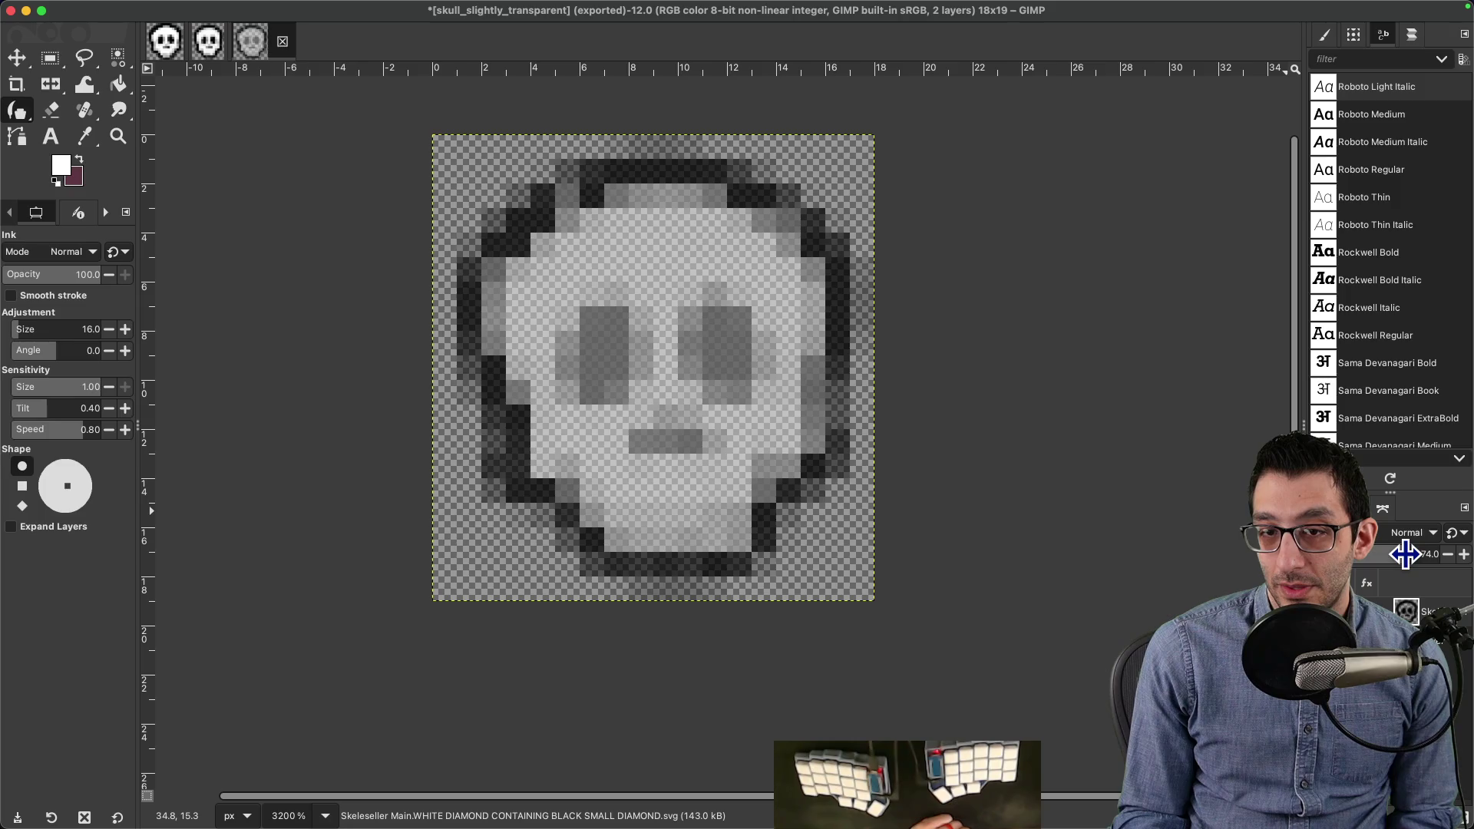
Step: Export the image as skull_very_transparent.png into tmp, then return to Godot
click(125, 9)
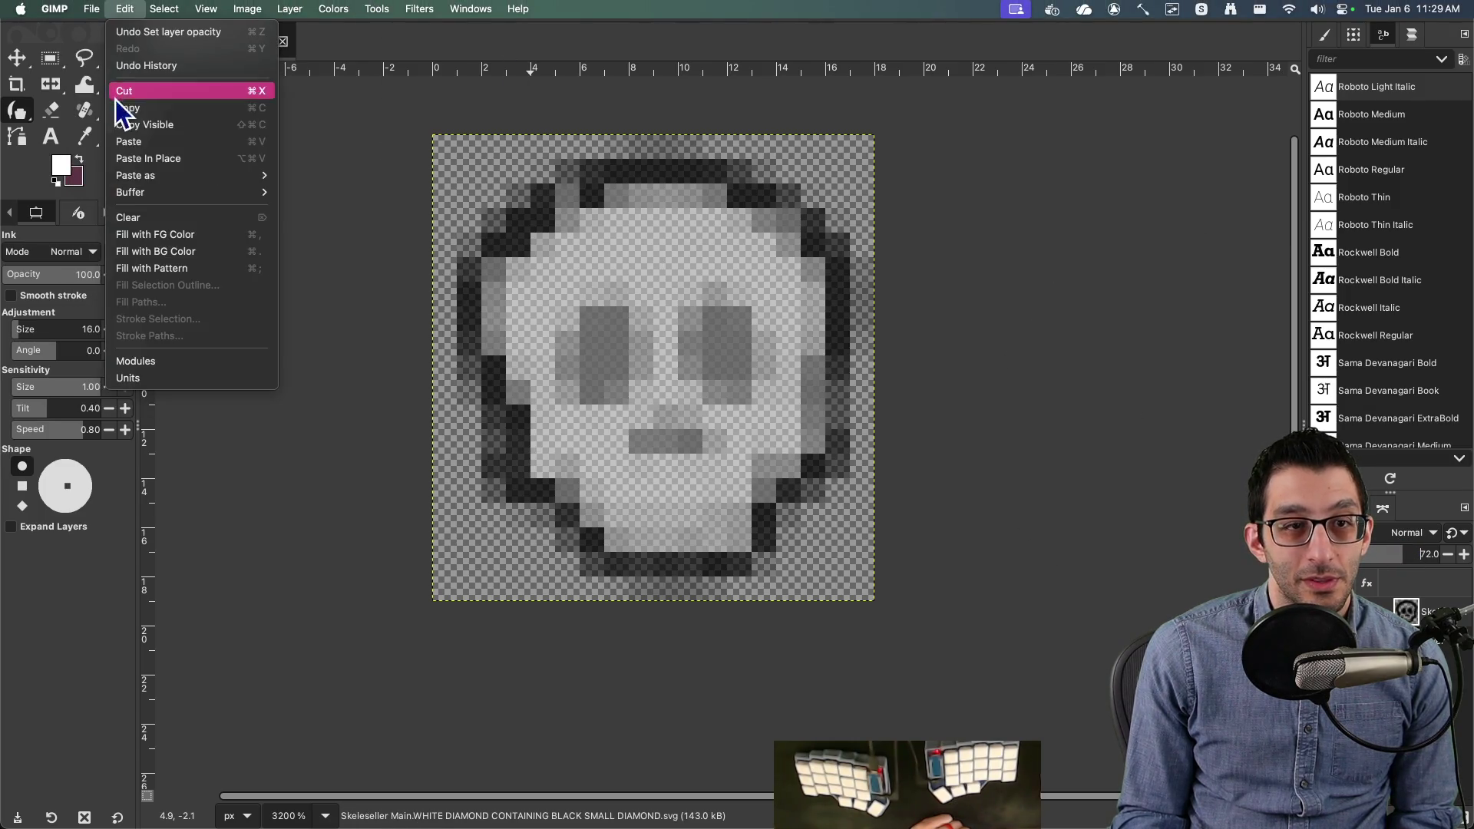
mouse_move(91, 9)
click(119, 254)
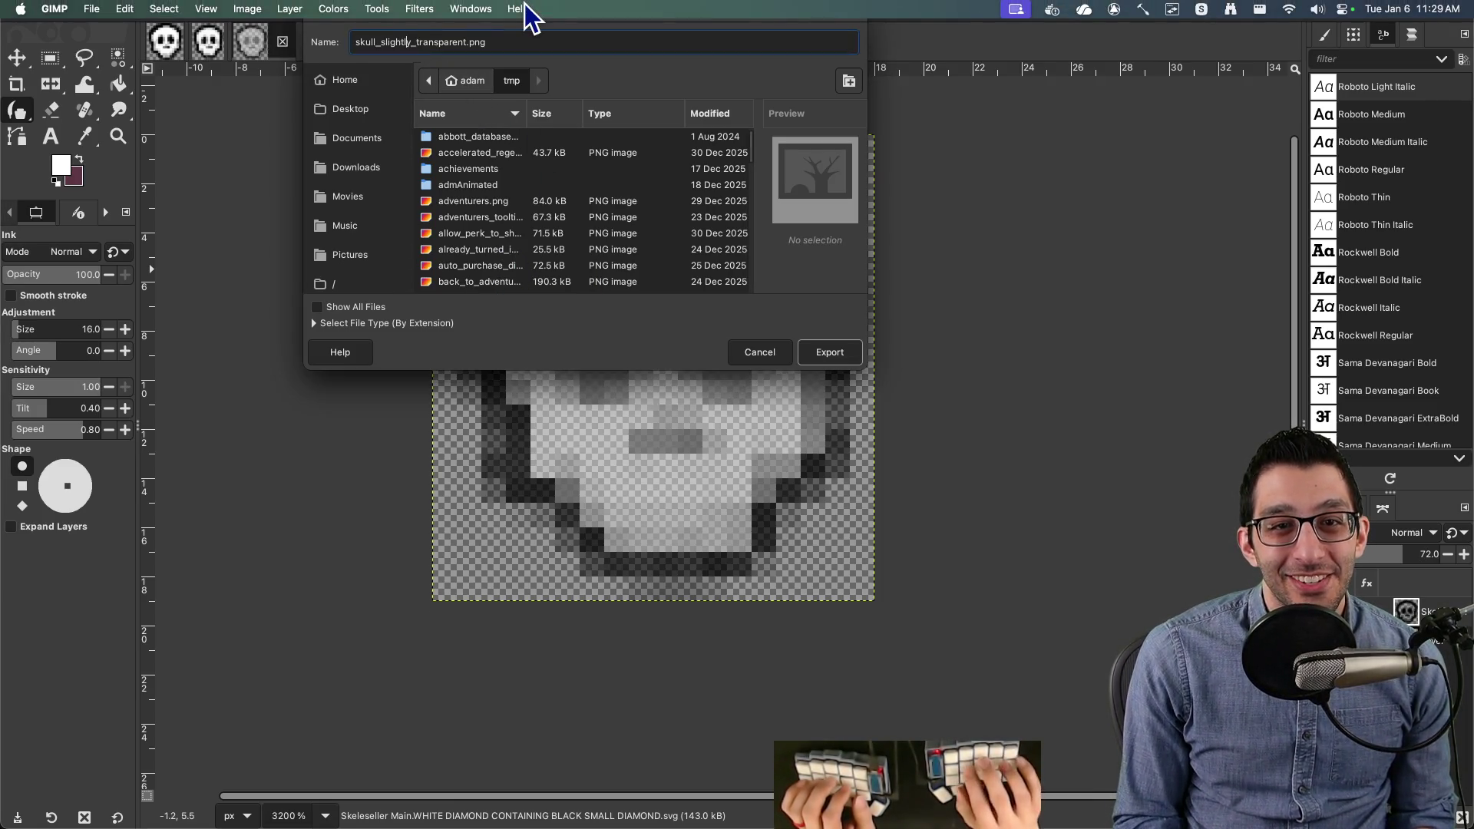
key(BackSpace)
key(BackSpace)
key(BackSpace)
text(ightl)
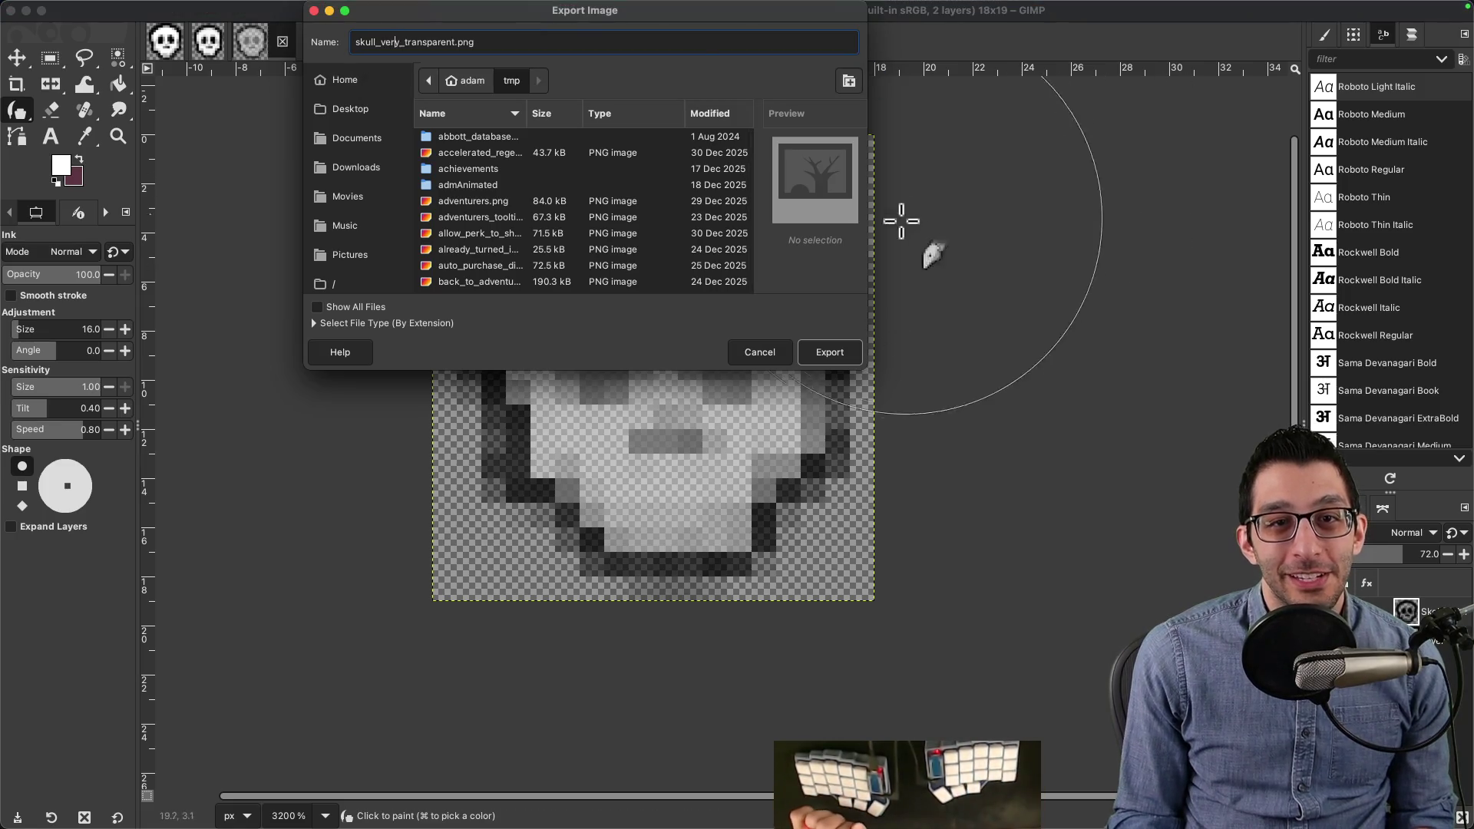
click(830, 355)
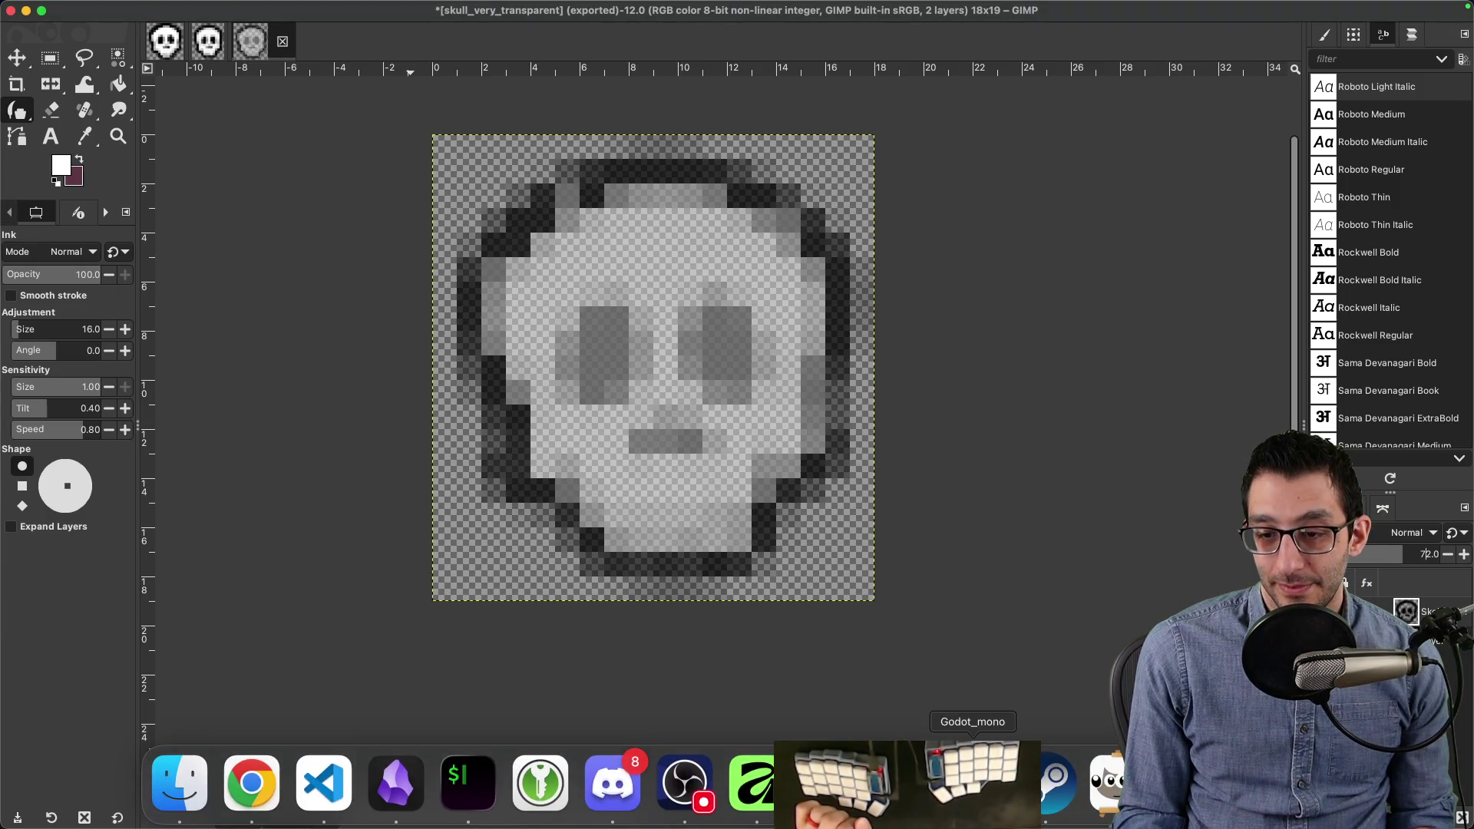
click(971, 810)
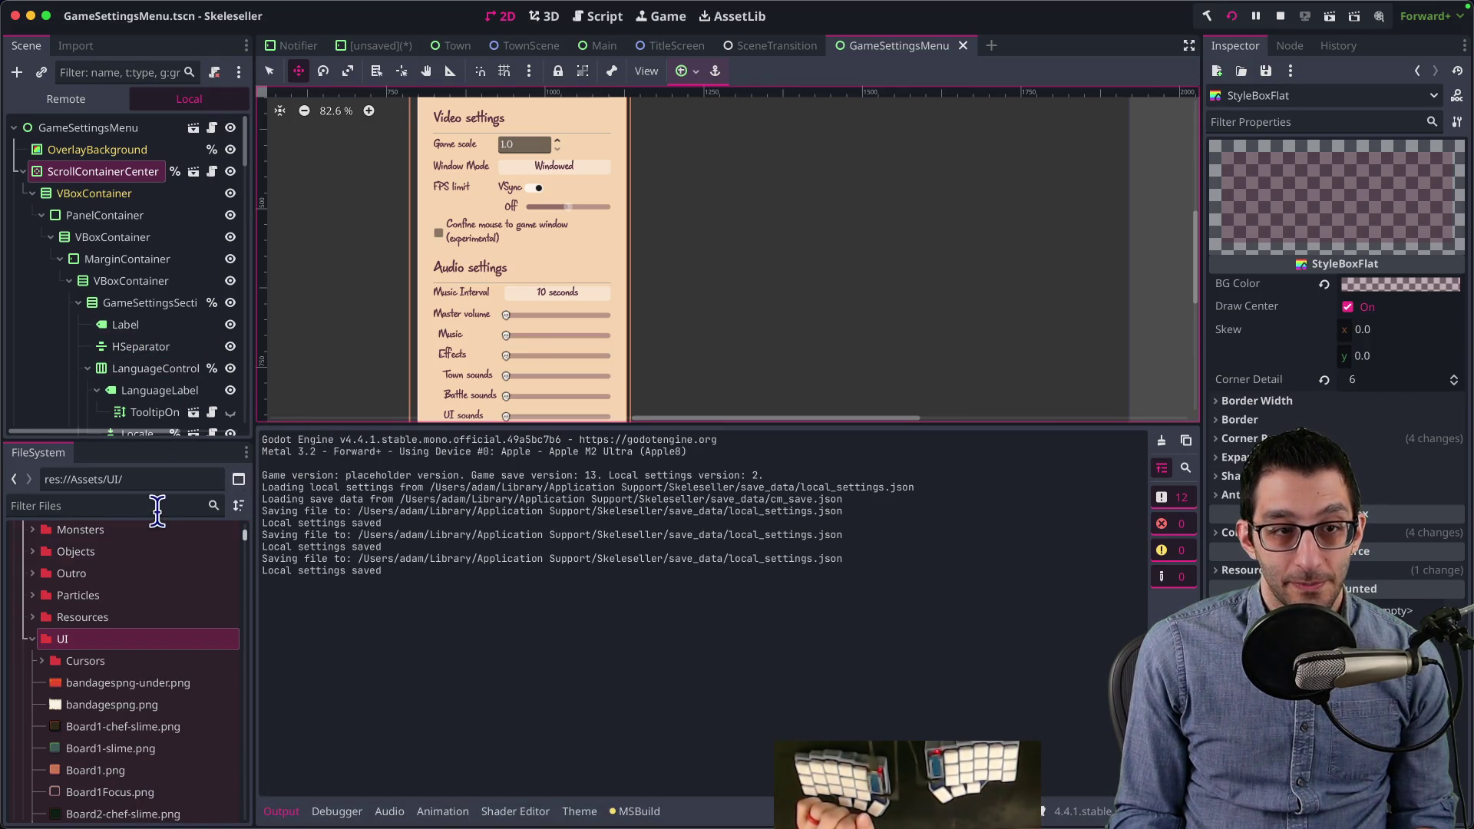
Step: Add a grabber_disabled icon override for HSlider in the controls.tres theme
click(95, 212)
click(104, 177)
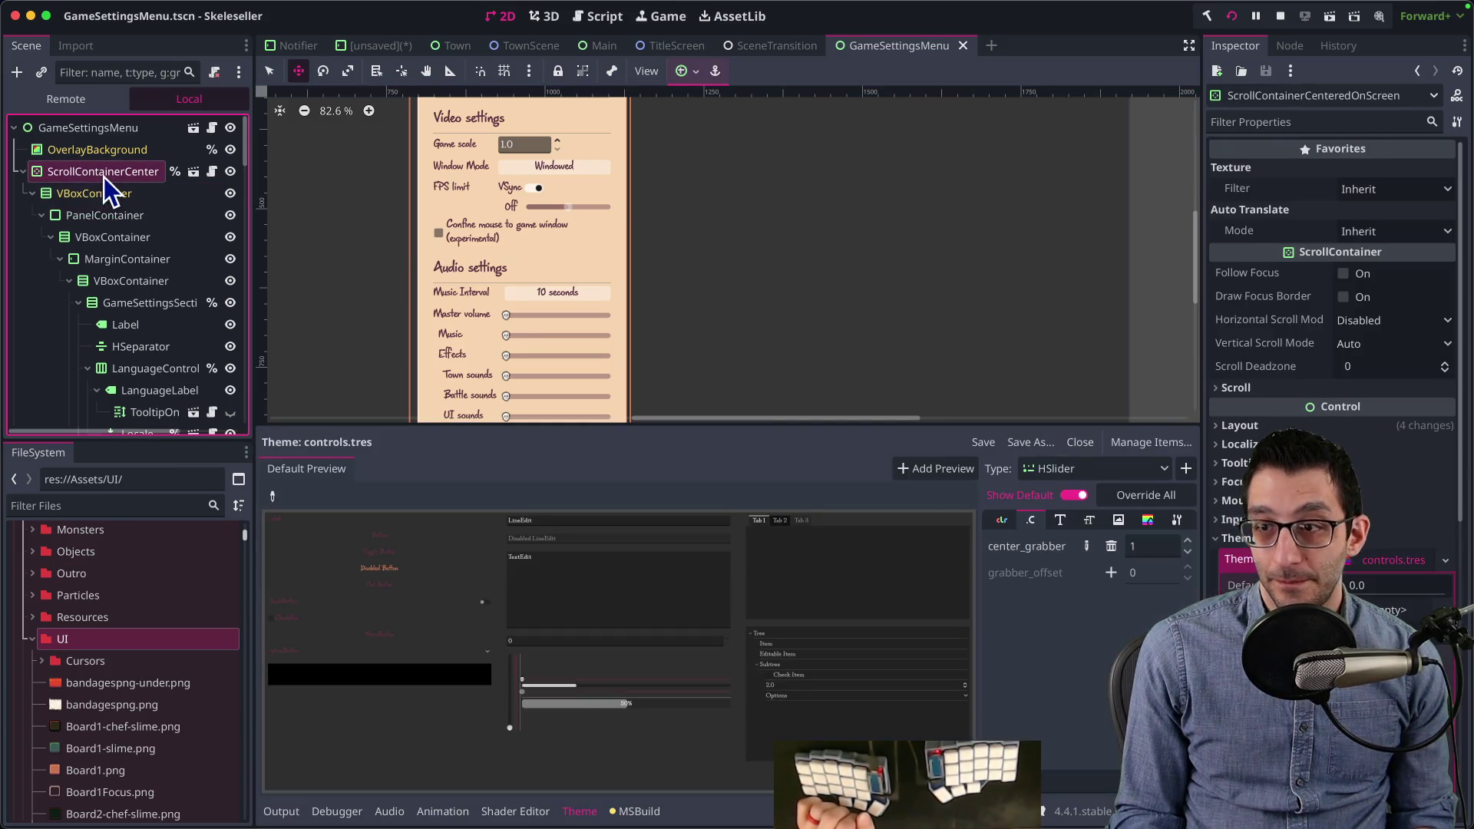
click(1392, 570)
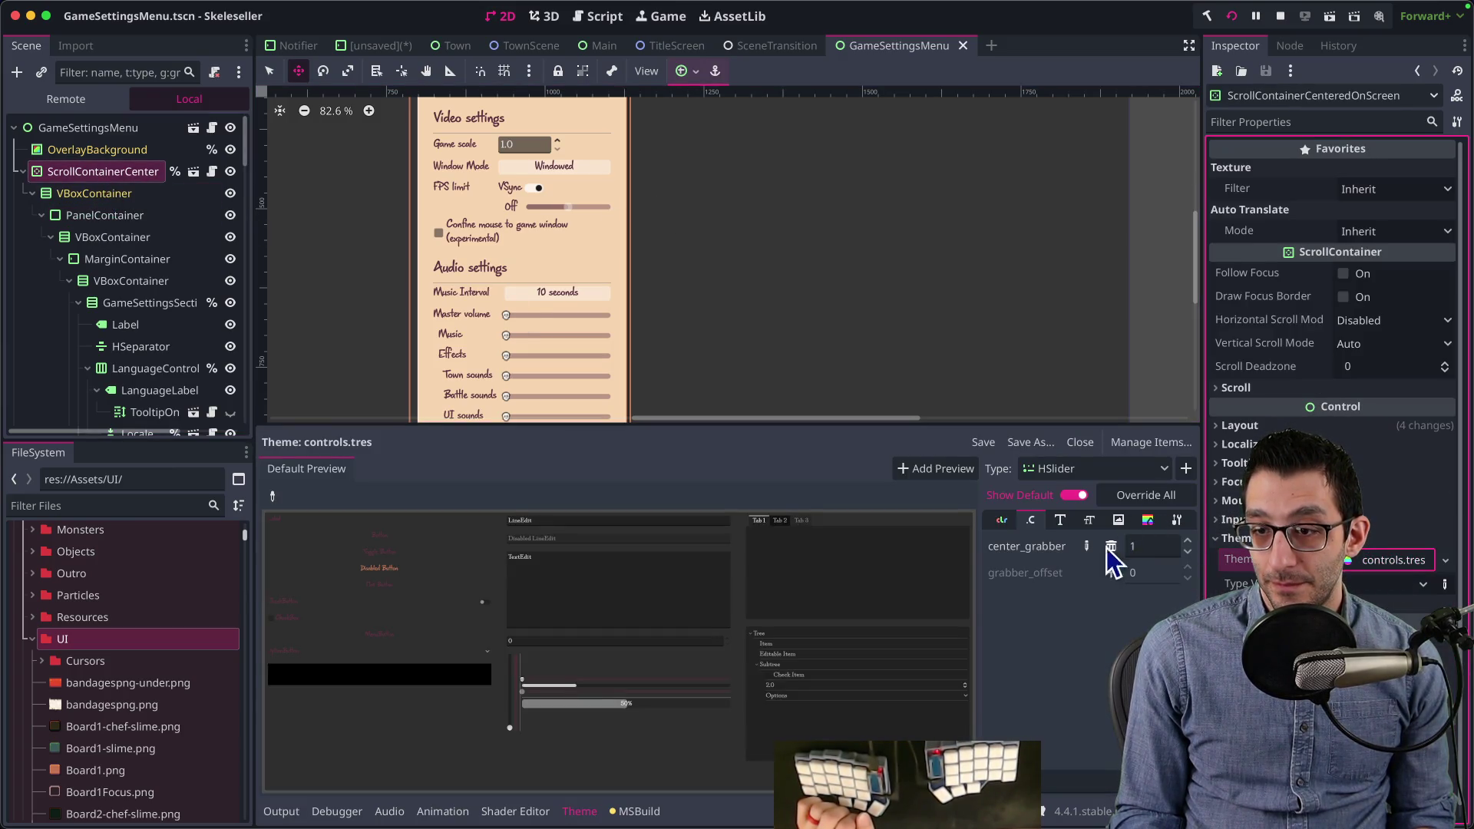
click(1119, 521)
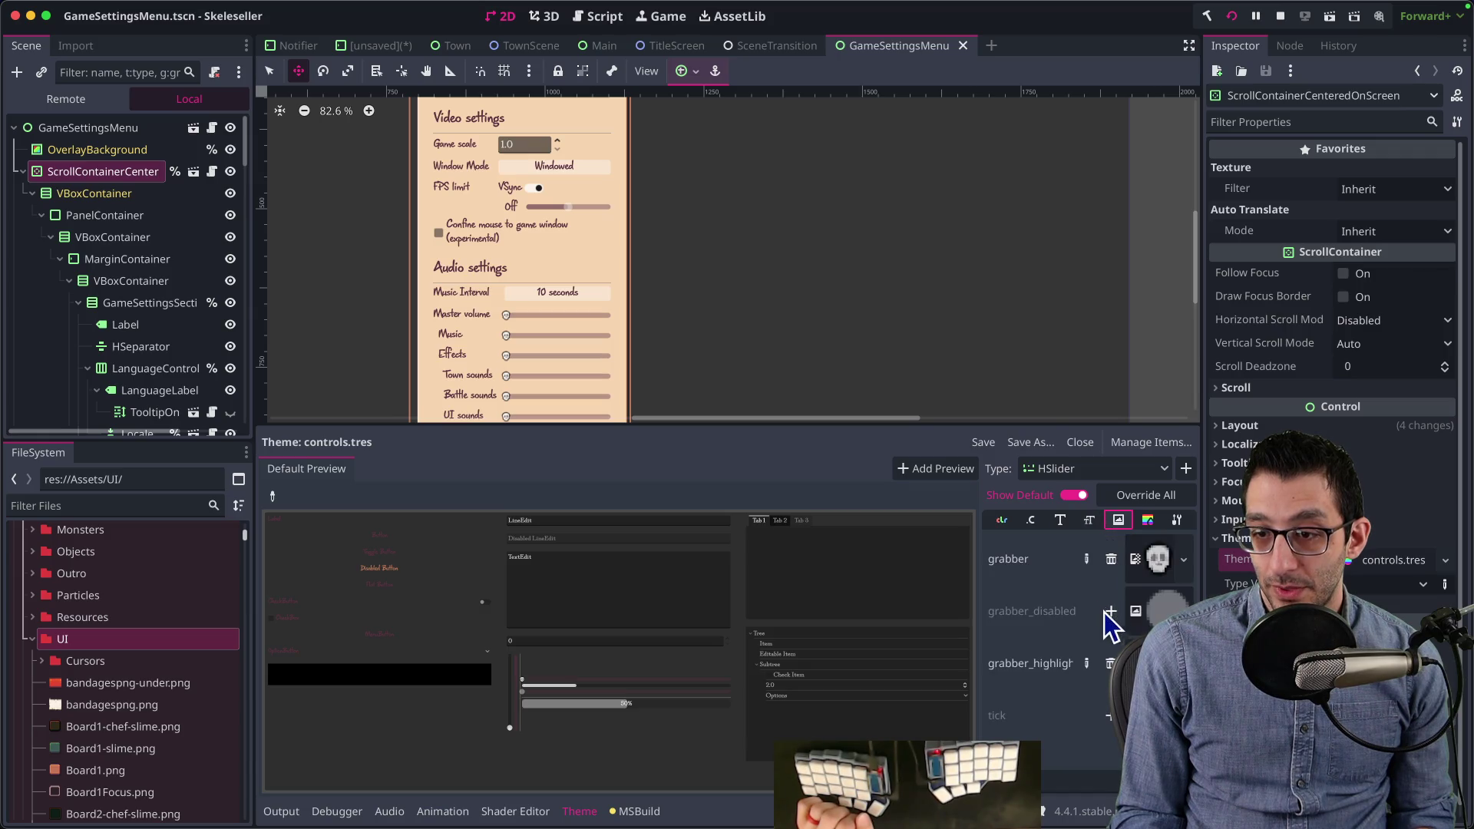
click(1111, 611)
click(1153, 601)
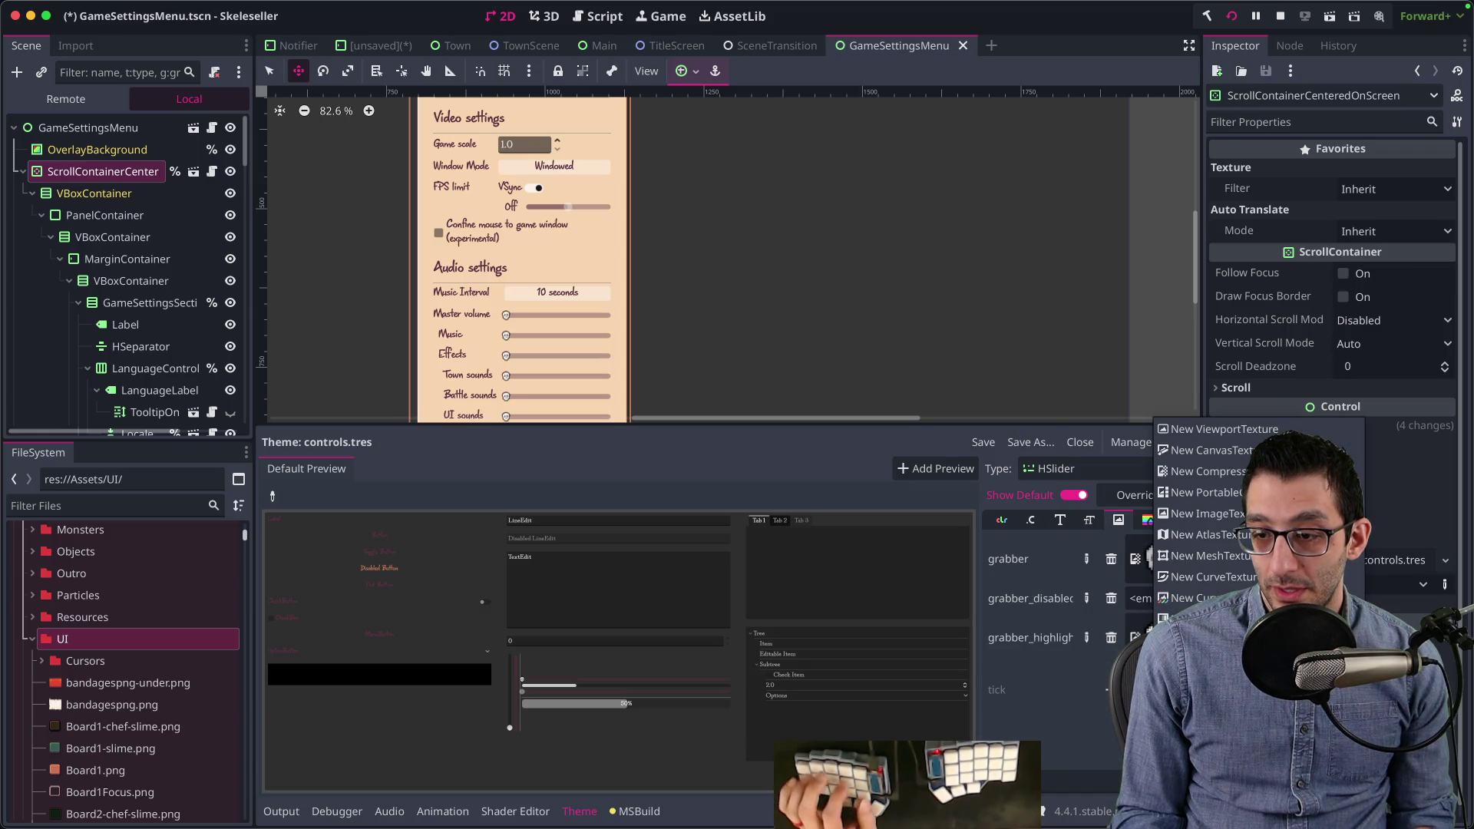
text(verytra)
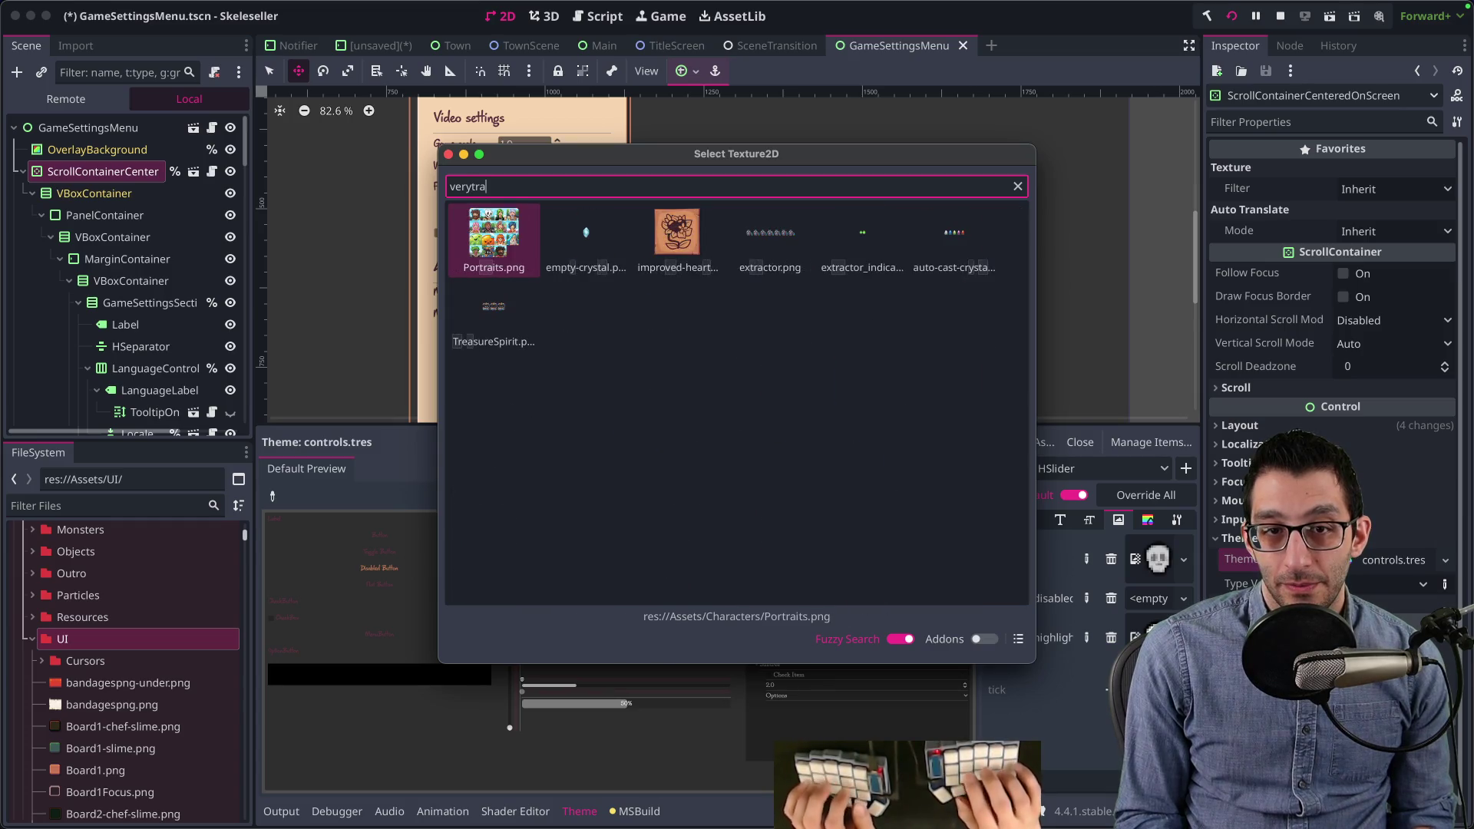
key(Right)
key(Right)
key(Right)
key(Left)
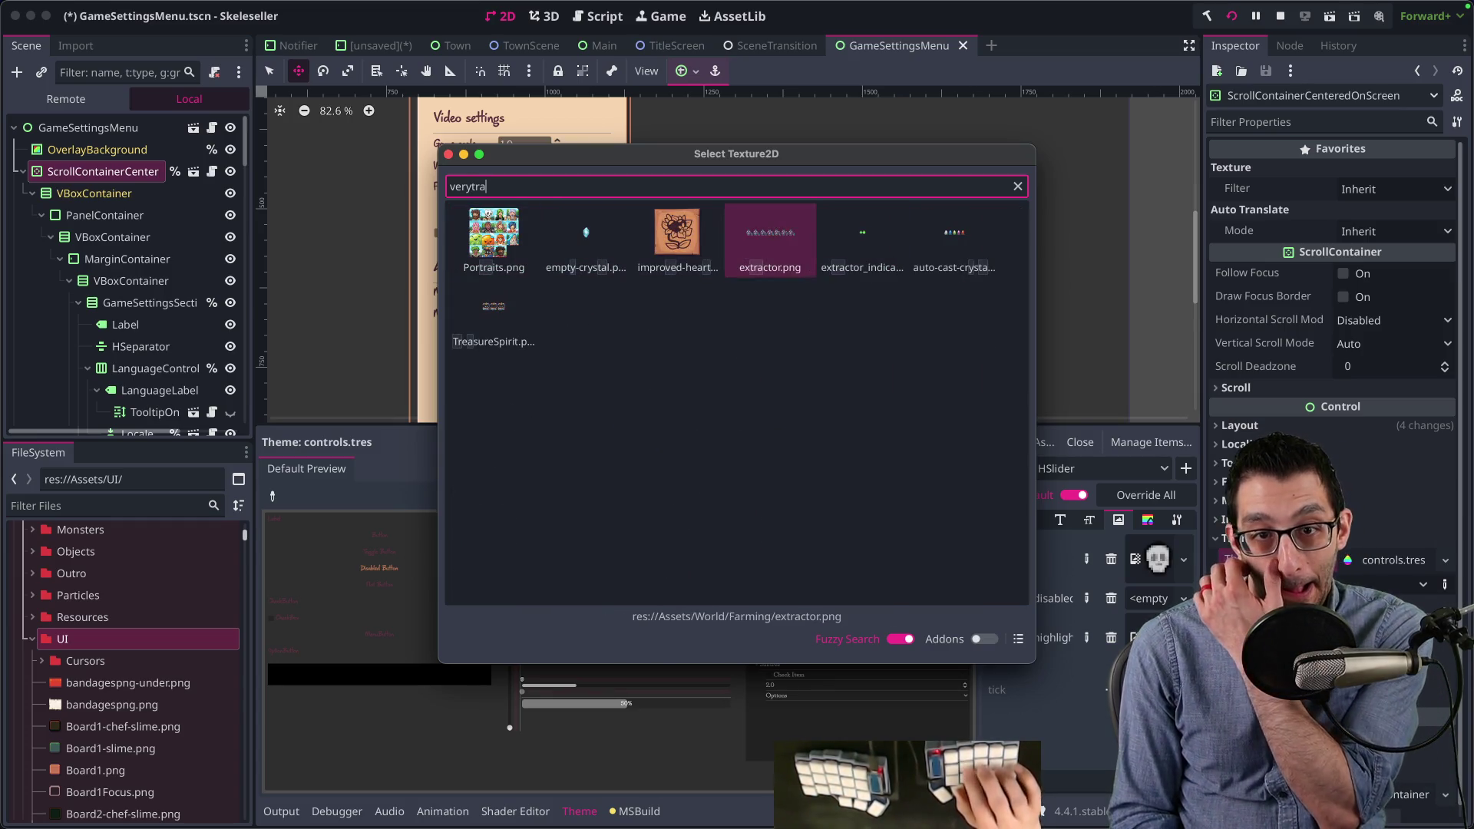
key(Left)
key(Escape)
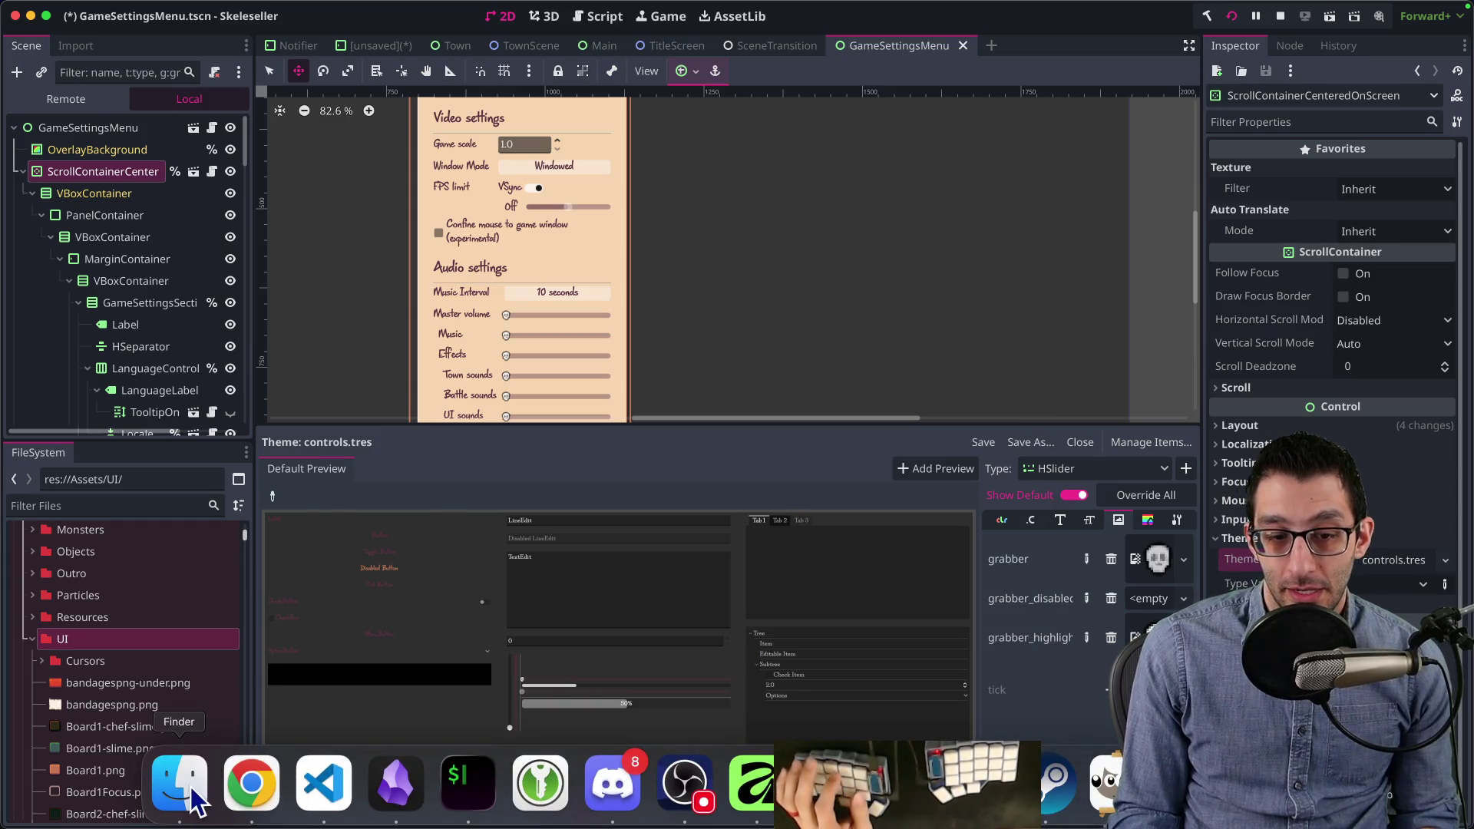
Step: Confirm in Finder that skull_very_transparent.png exists in tmp
click(196, 802)
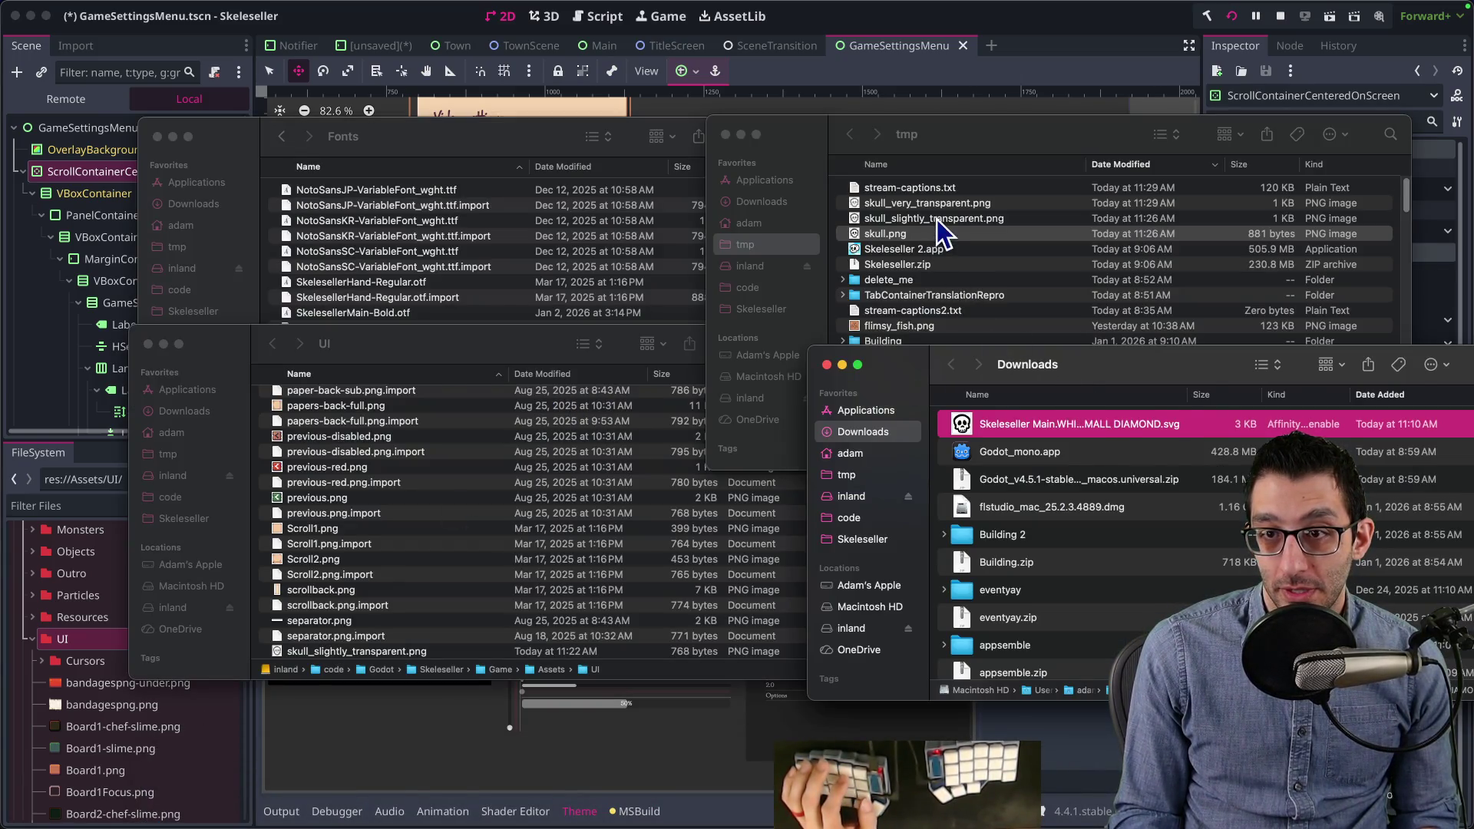
click(938, 221)
key(Up)
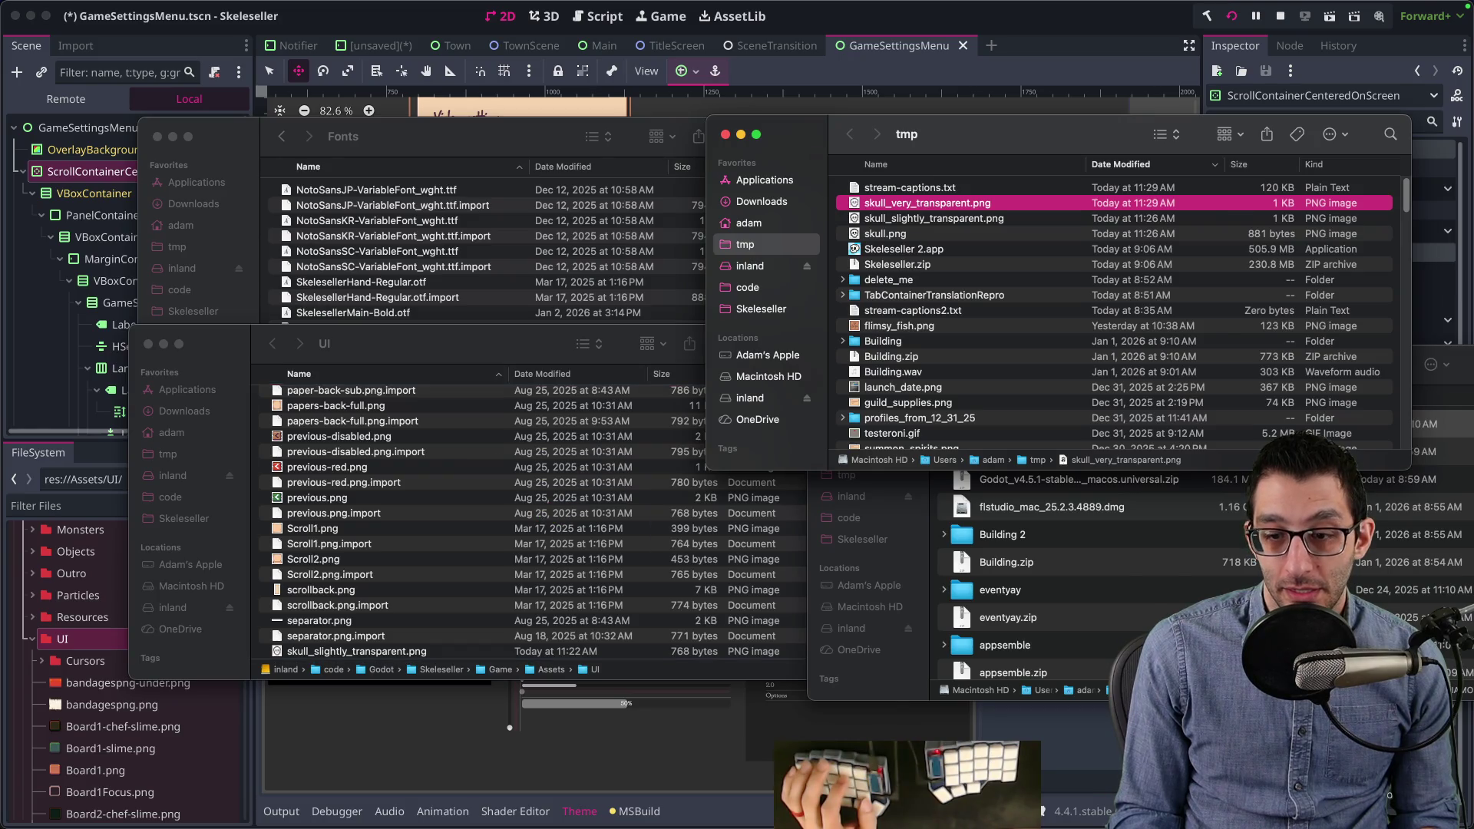
key(super+Tab)
Step: Assign skull_very_transparent as the grabber_disabled texture and save
click(1140, 635)
click(1182, 679)
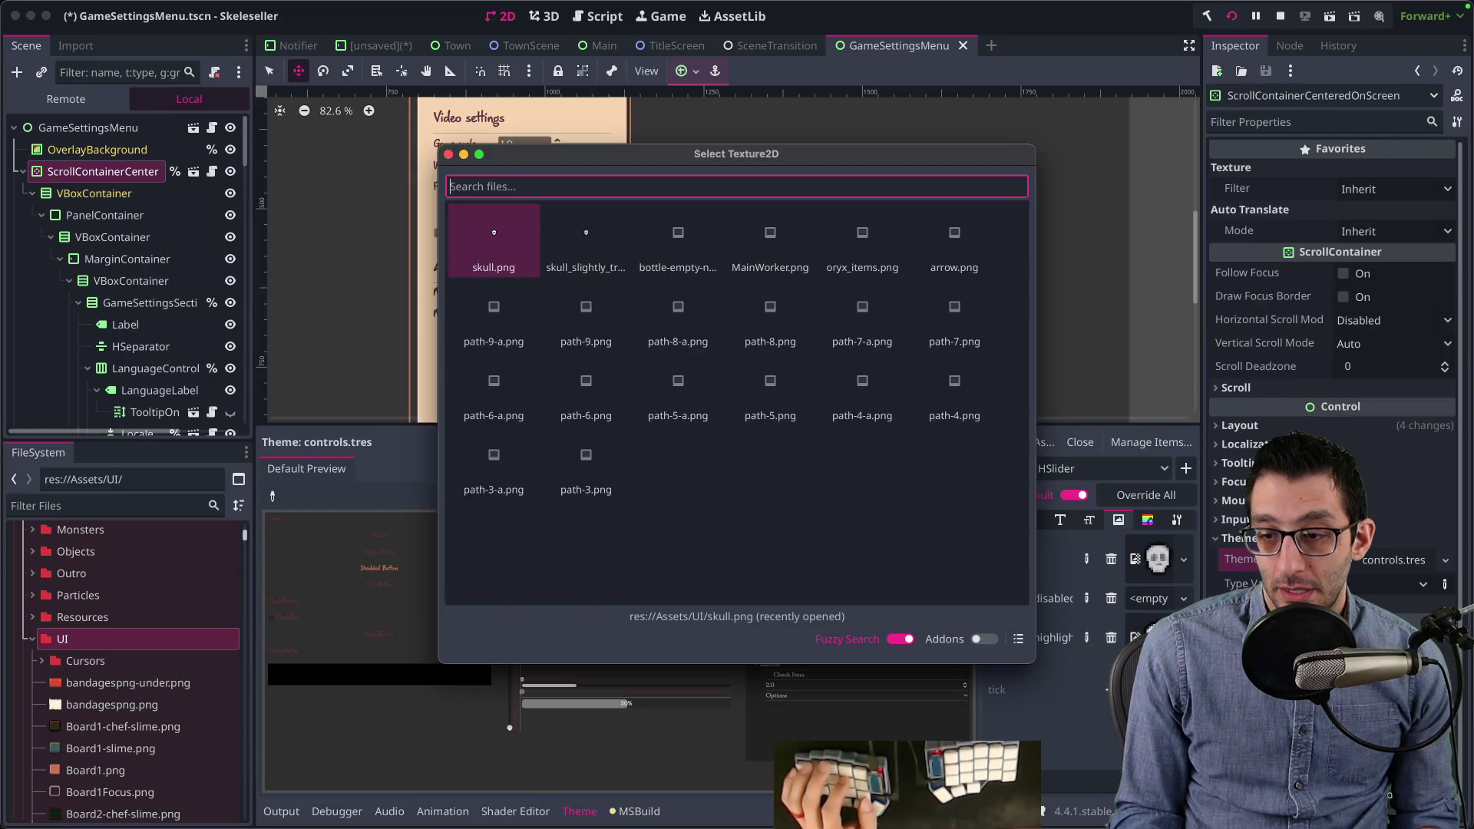
text(vir)
key(BackSpace)
key(BackSpace)
key(BackSpace)
text(ery_trans)
key(Return)
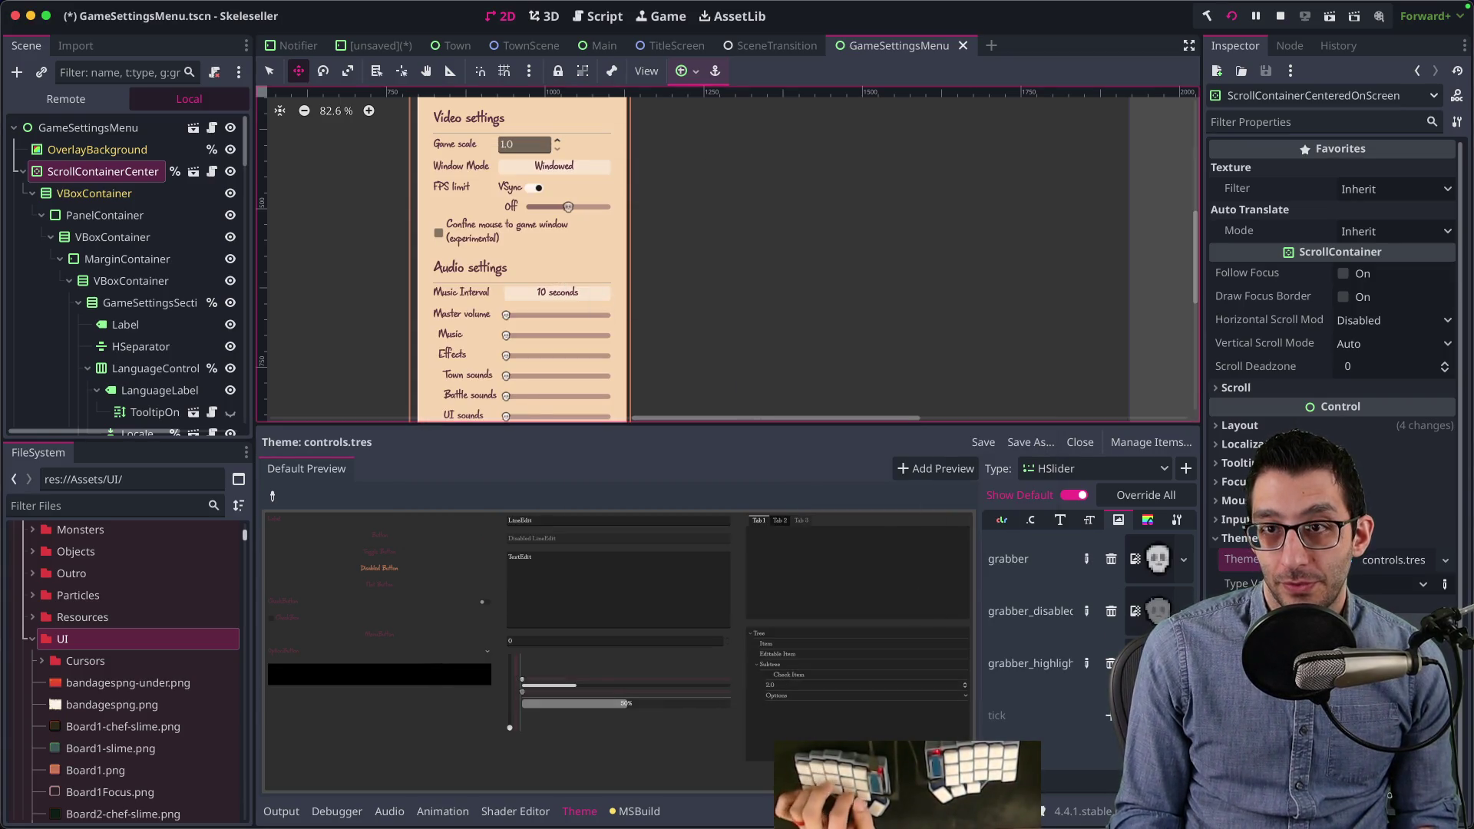
key(super+s)
mouse_move(1048, 798)
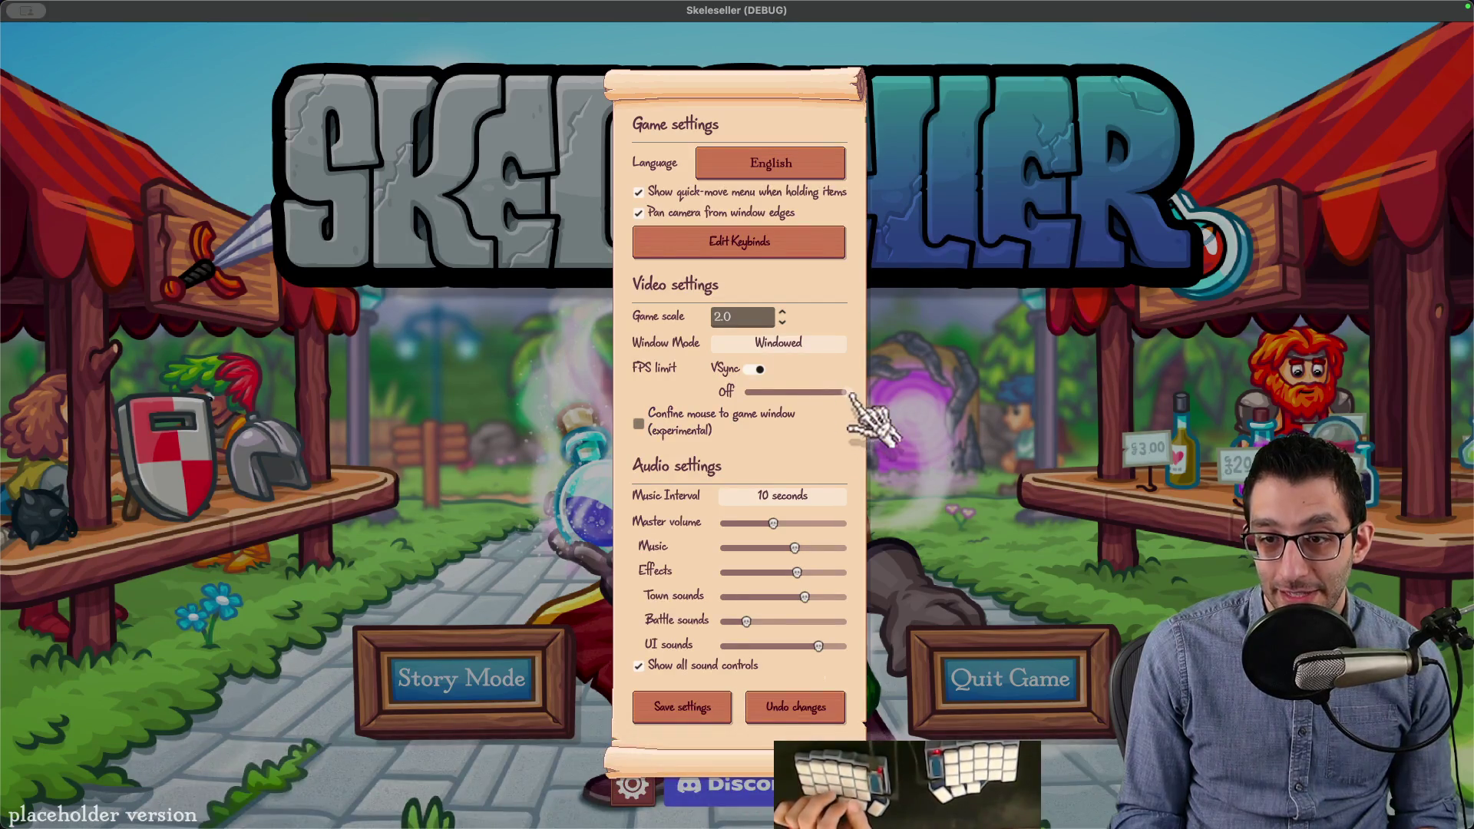
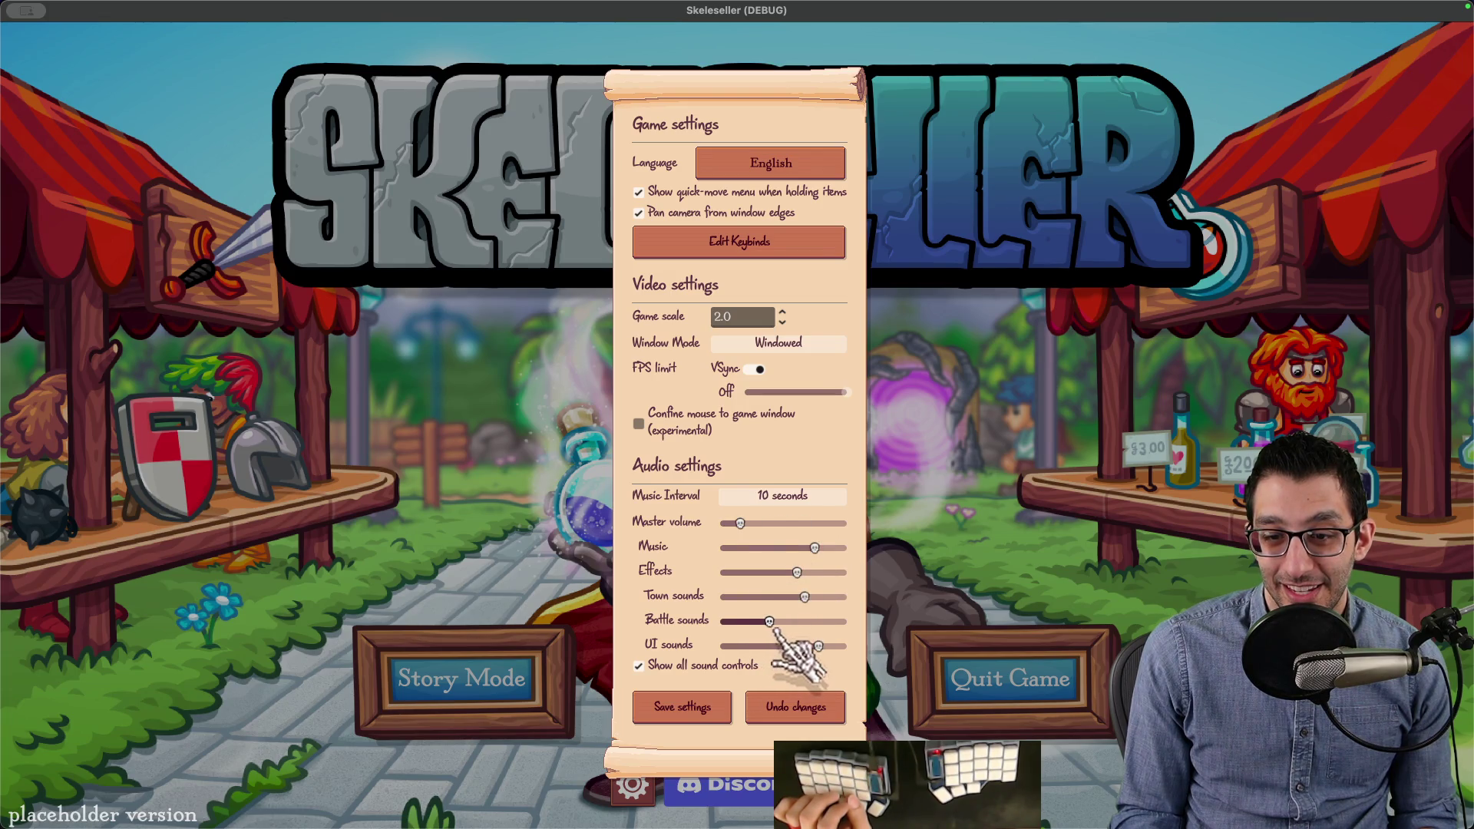
Step: Turn Battle sounds down, adjust the VSync/FPS limit slider, and close the settings panel
mouse_move(738, 628)
mouse_down()
mouse_move(841, 639)
mouse_move(751, 636)
mouse_up()
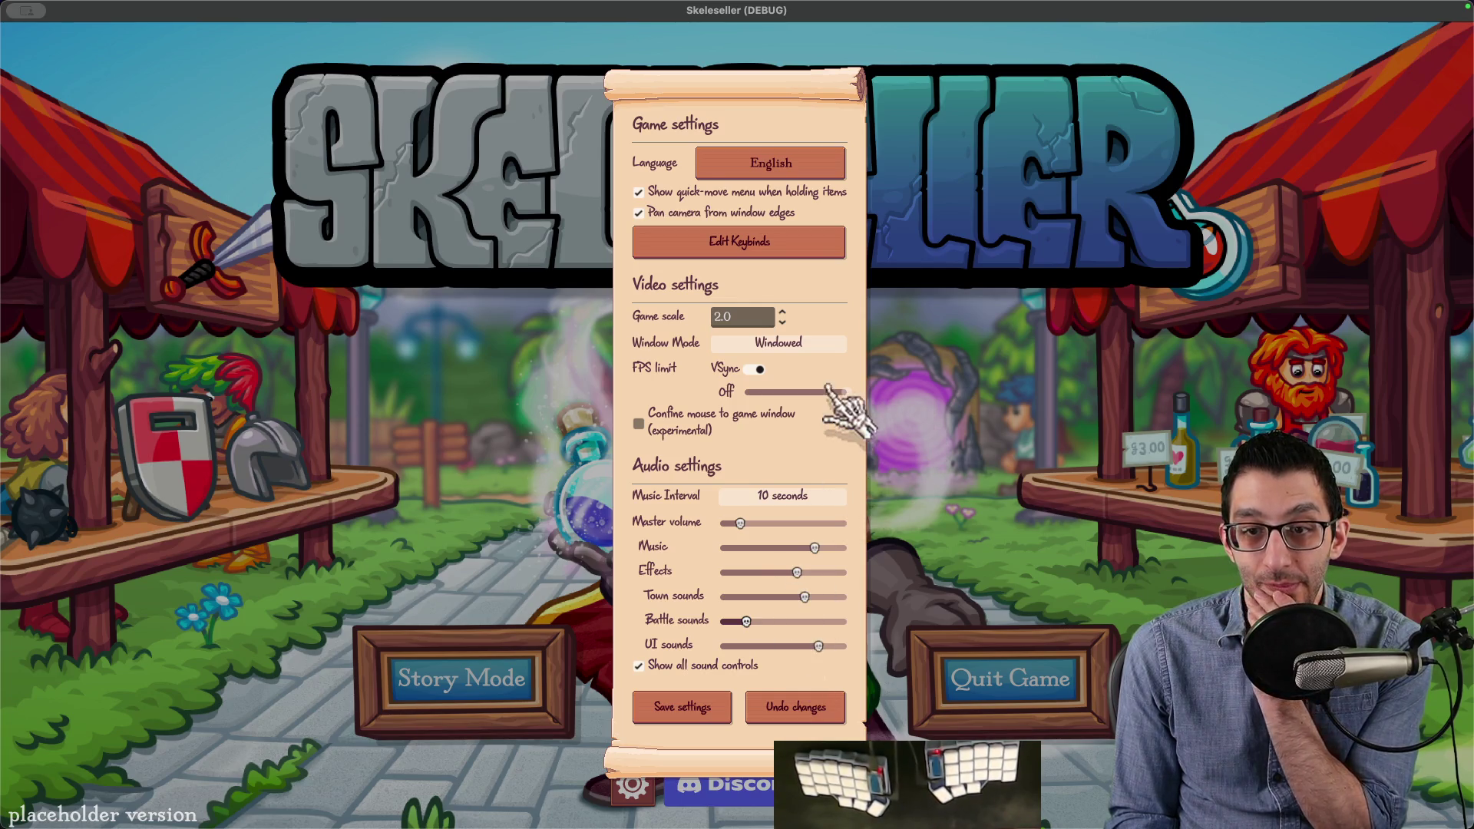
mouse_move(822, 388)
mouse_down()
mouse_move(779, 389)
mouse_move(825, 393)
mouse_up()
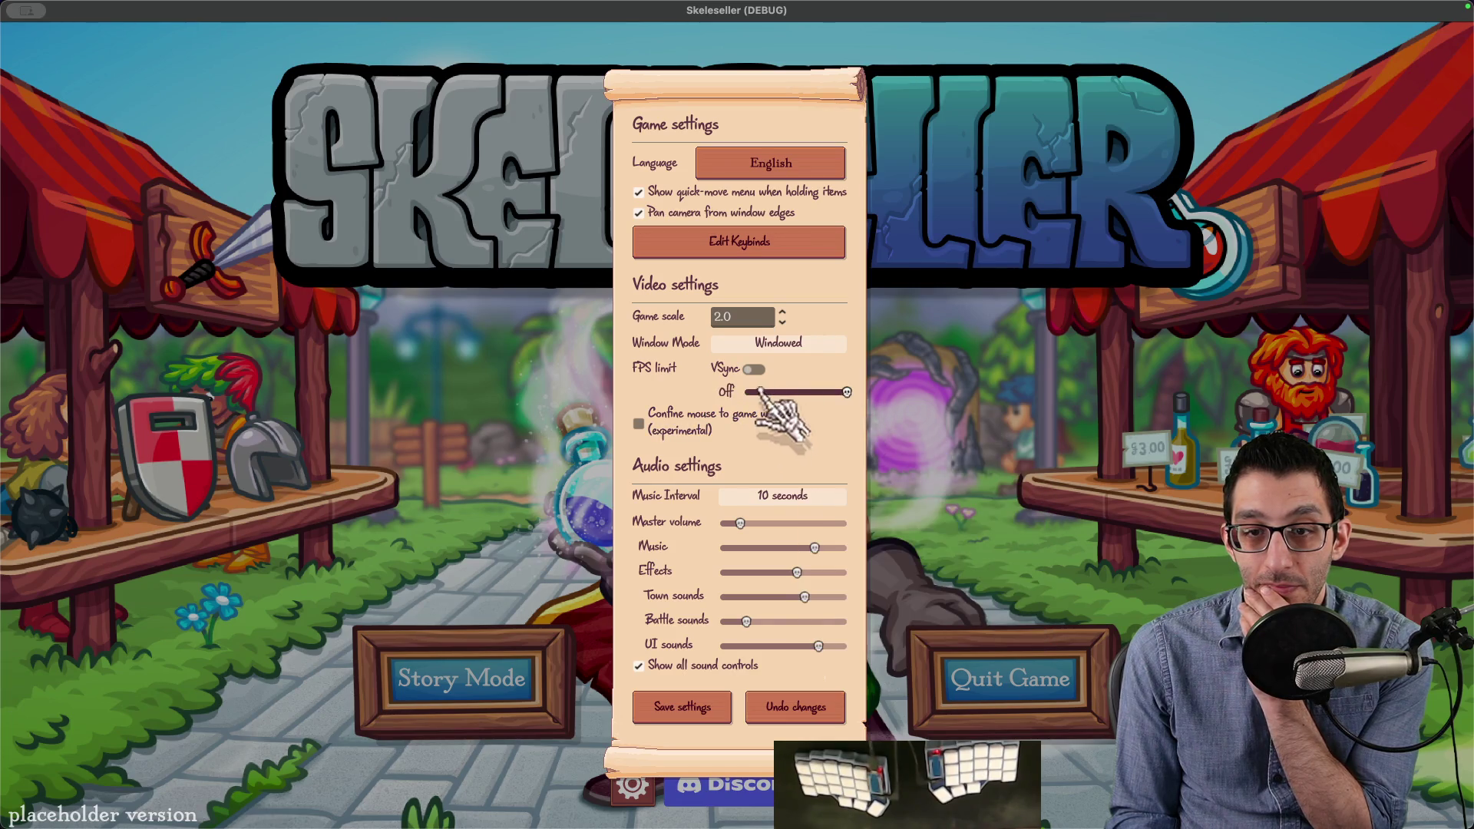
click(681, 706)
Step: Relaunch Skeleseller from the Godot editor and reopen its settings panel
key(super+q)
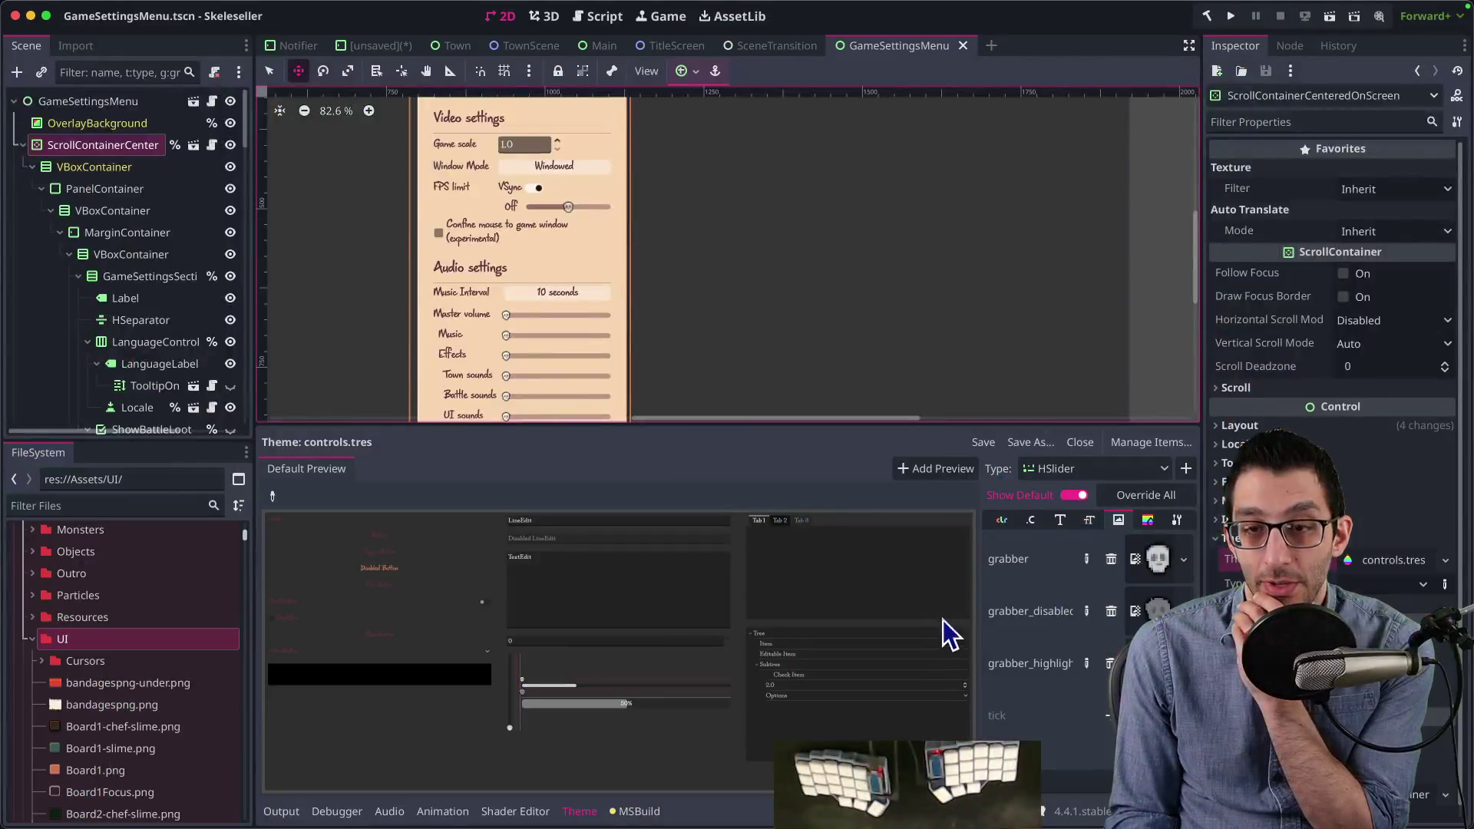
click(1231, 16)
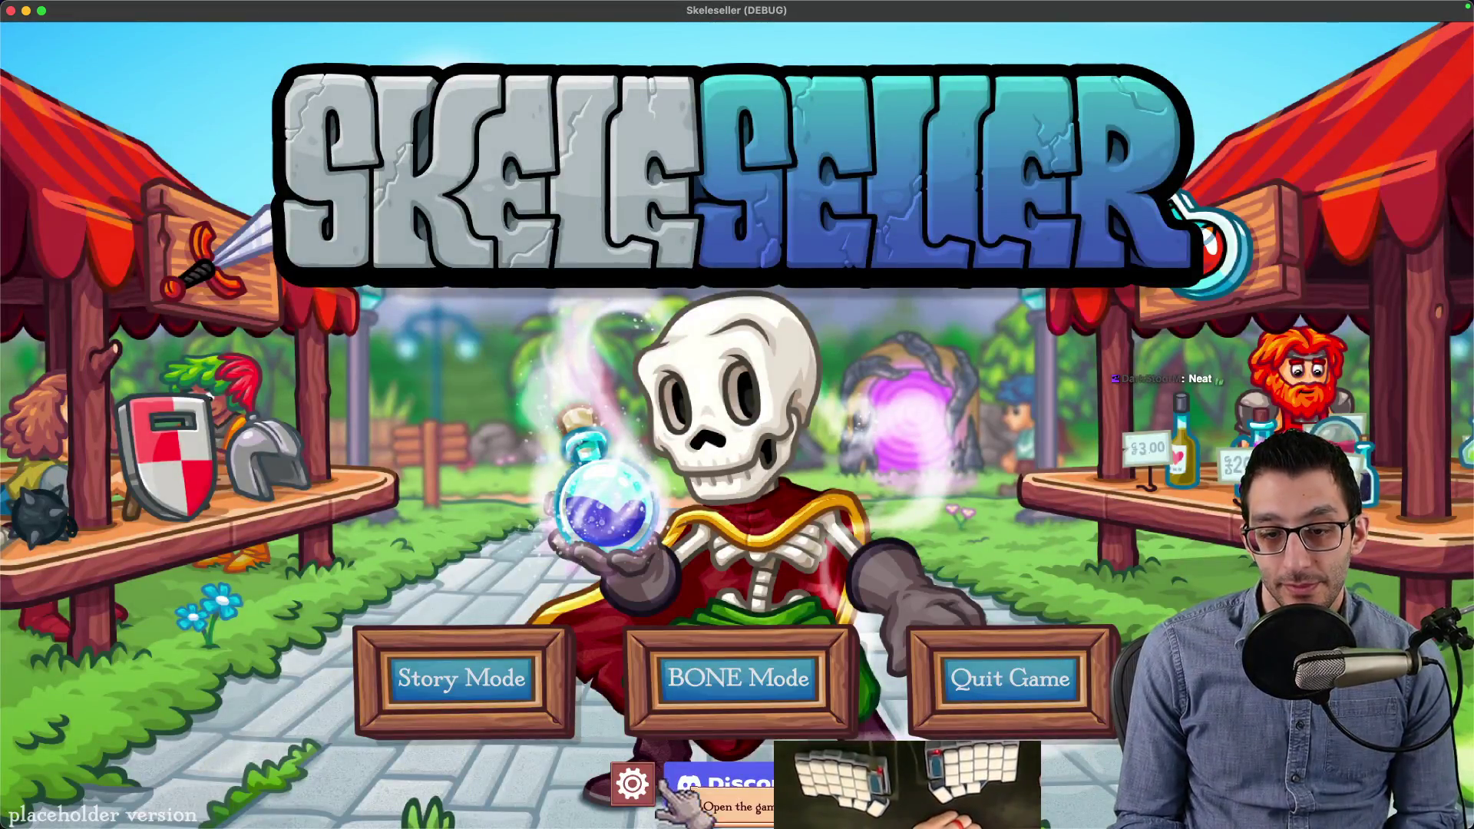
click(632, 783)
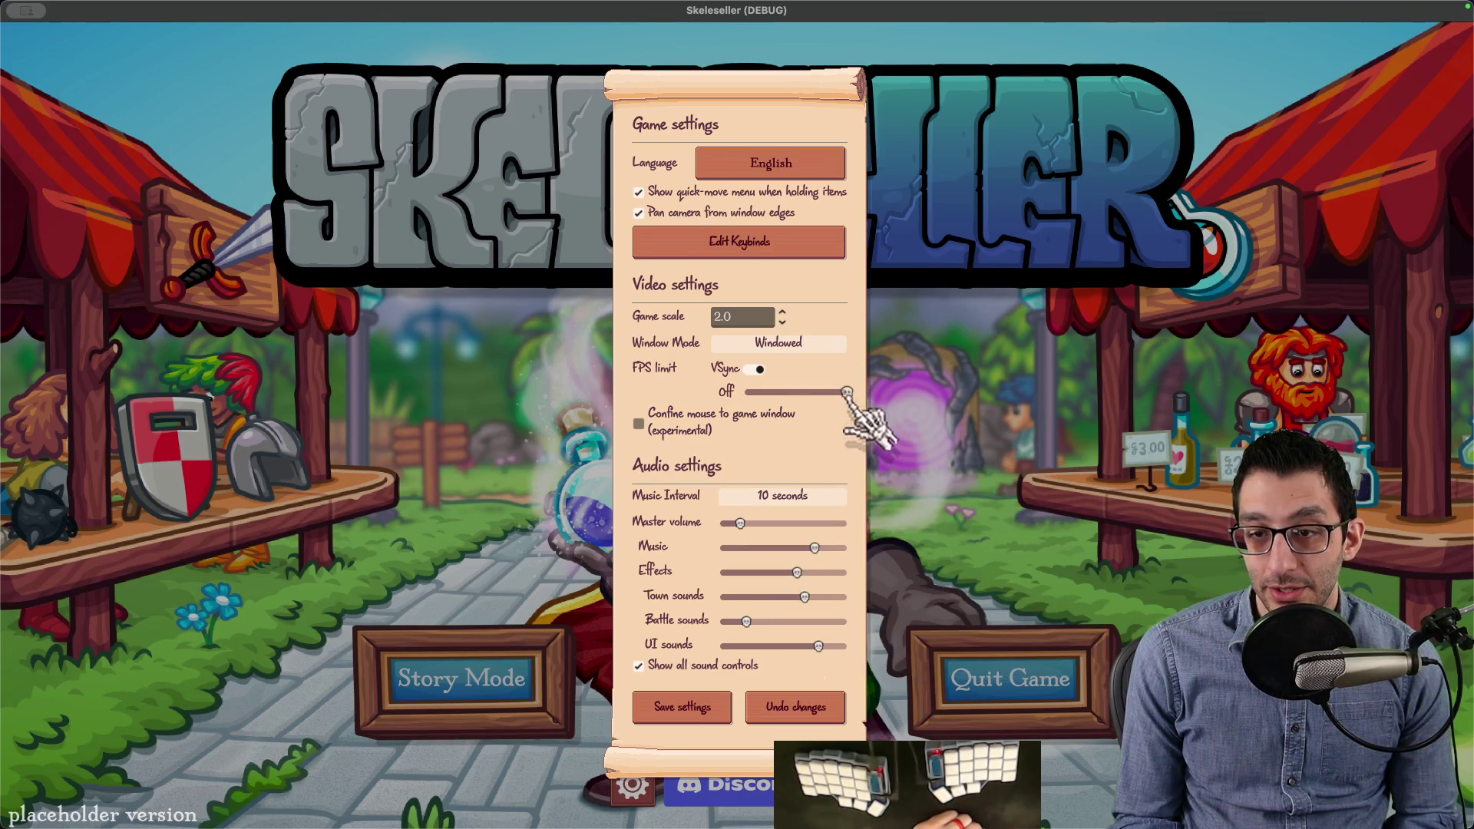
Step: Copy skull.png and skull_slightly_transparent.png from tmp into the UI folder, replacing both existing files
click(181, 784)
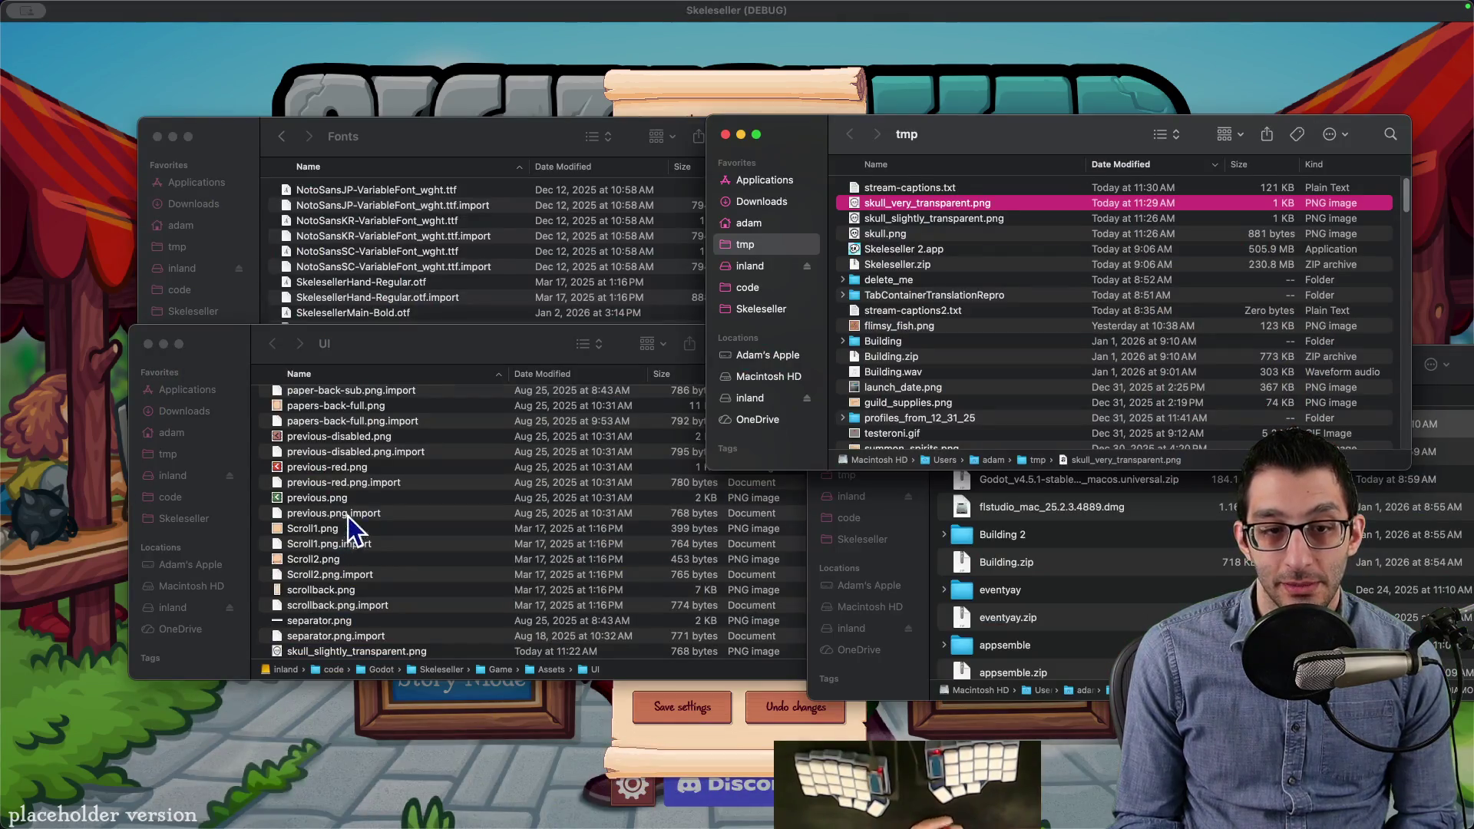
scroll(363, 572, down, 4)
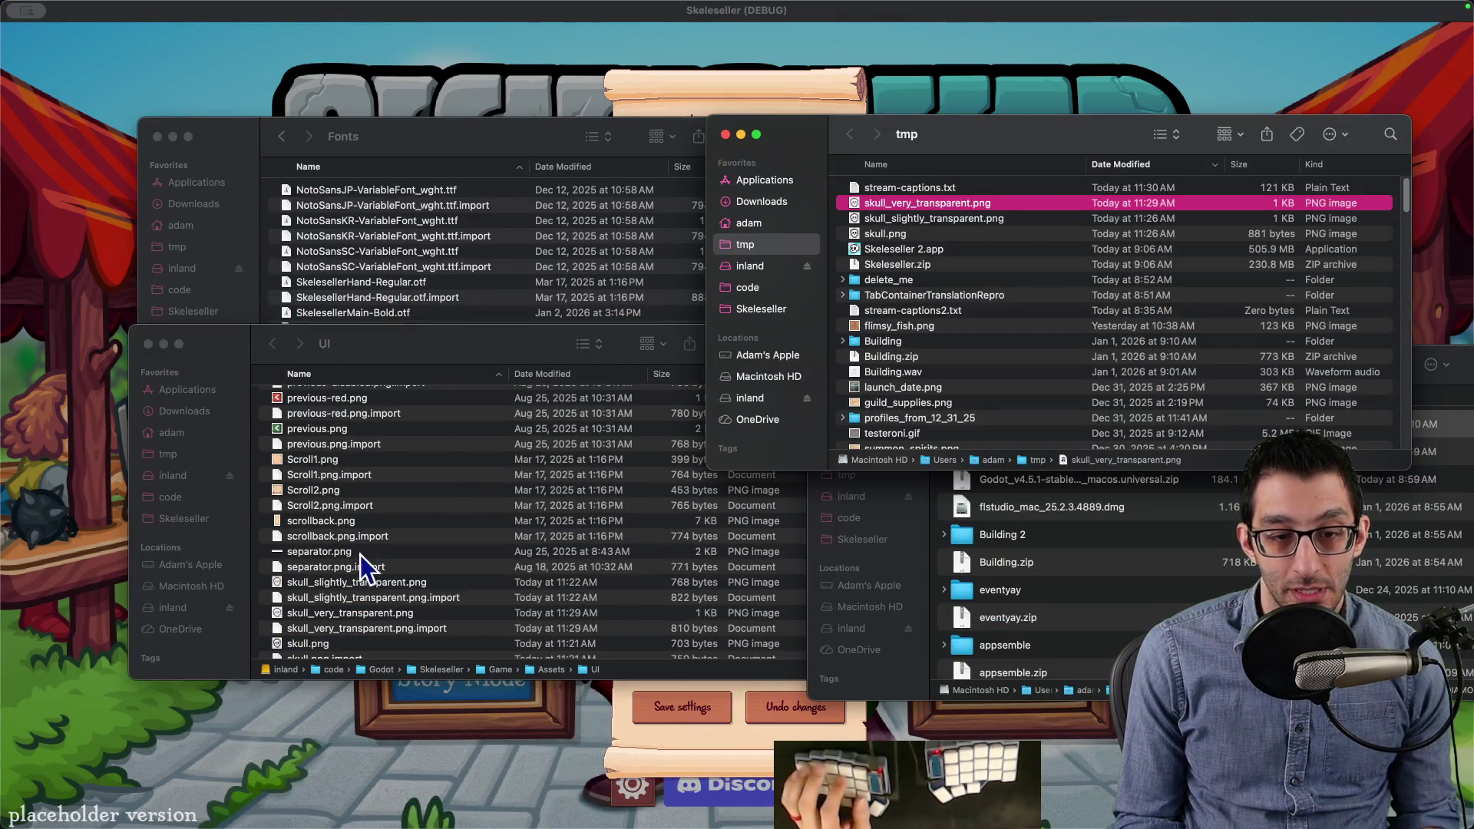
click(905, 237)
shift+click(905, 224)
mouse_move(896, 225)
mouse_down()
mouse_move(525, 488)
mouse_move(602, 417)
mouse_up()
click(675, 382)
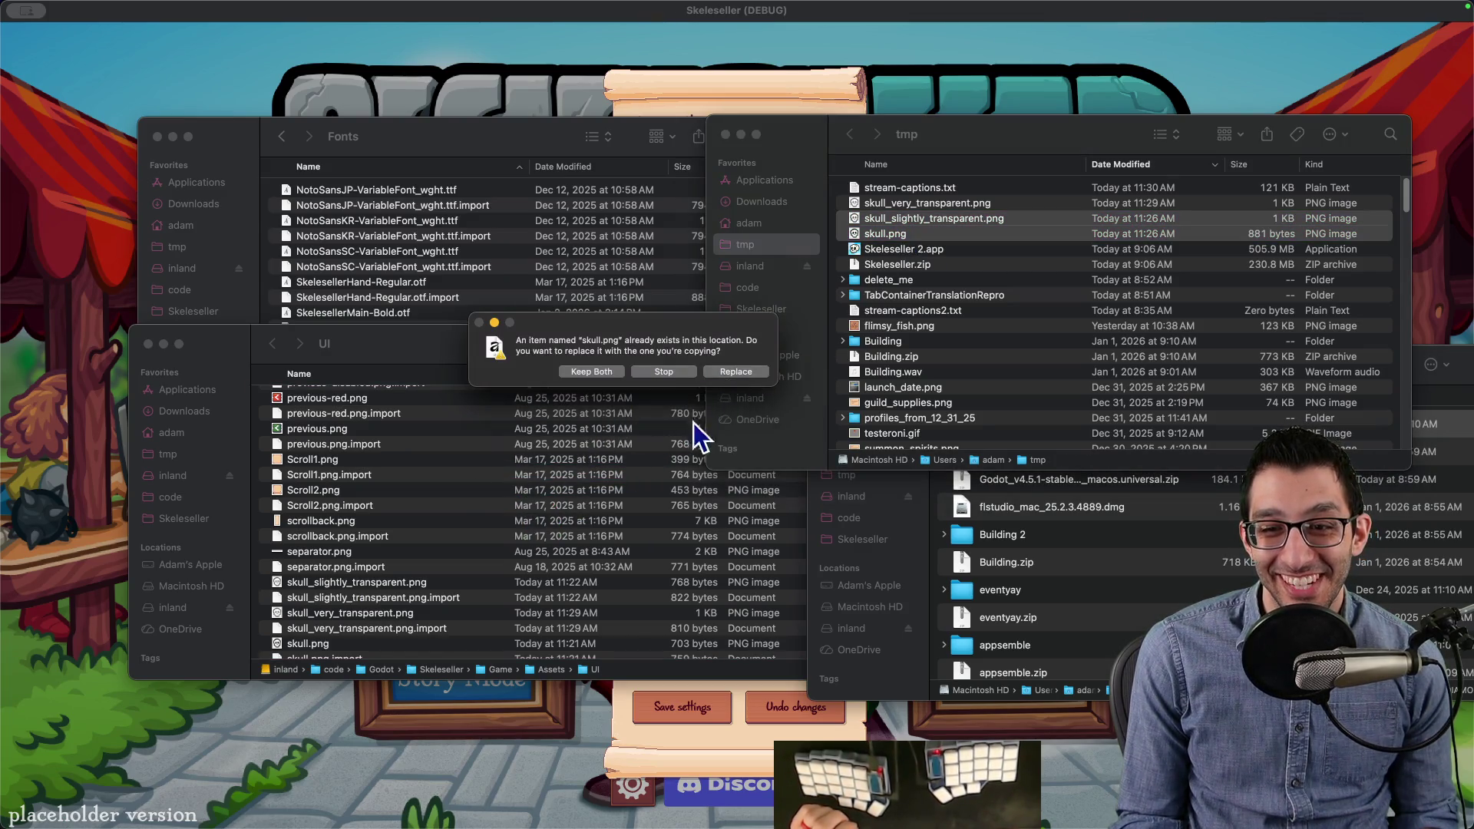
click(729, 373)
key(super+shift+4)
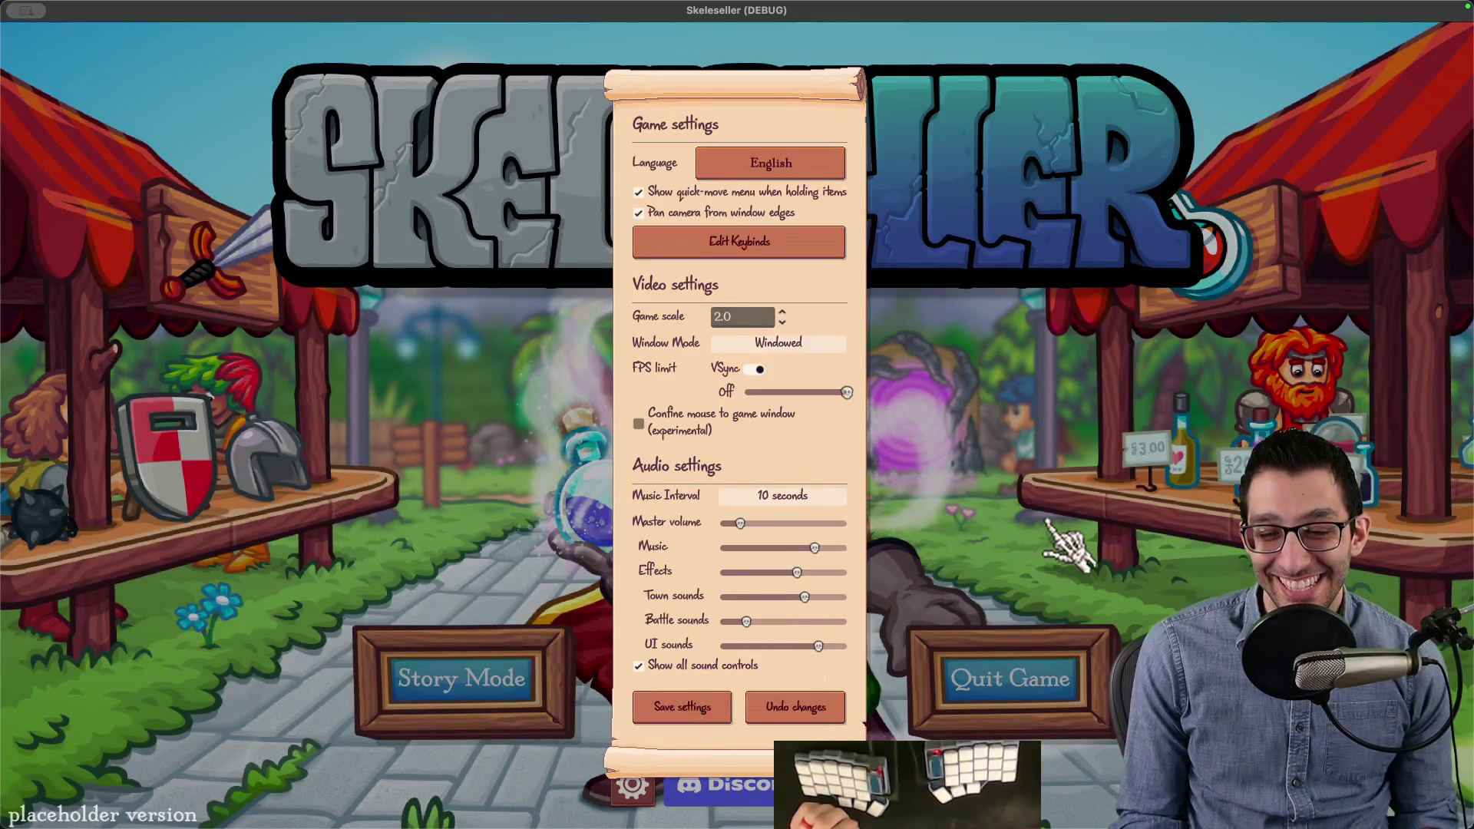
Step: Capture a screenshot region of the settings panel's audio sliders to the clipboard
drag(663, 503, 955, 524)
key(Escape)
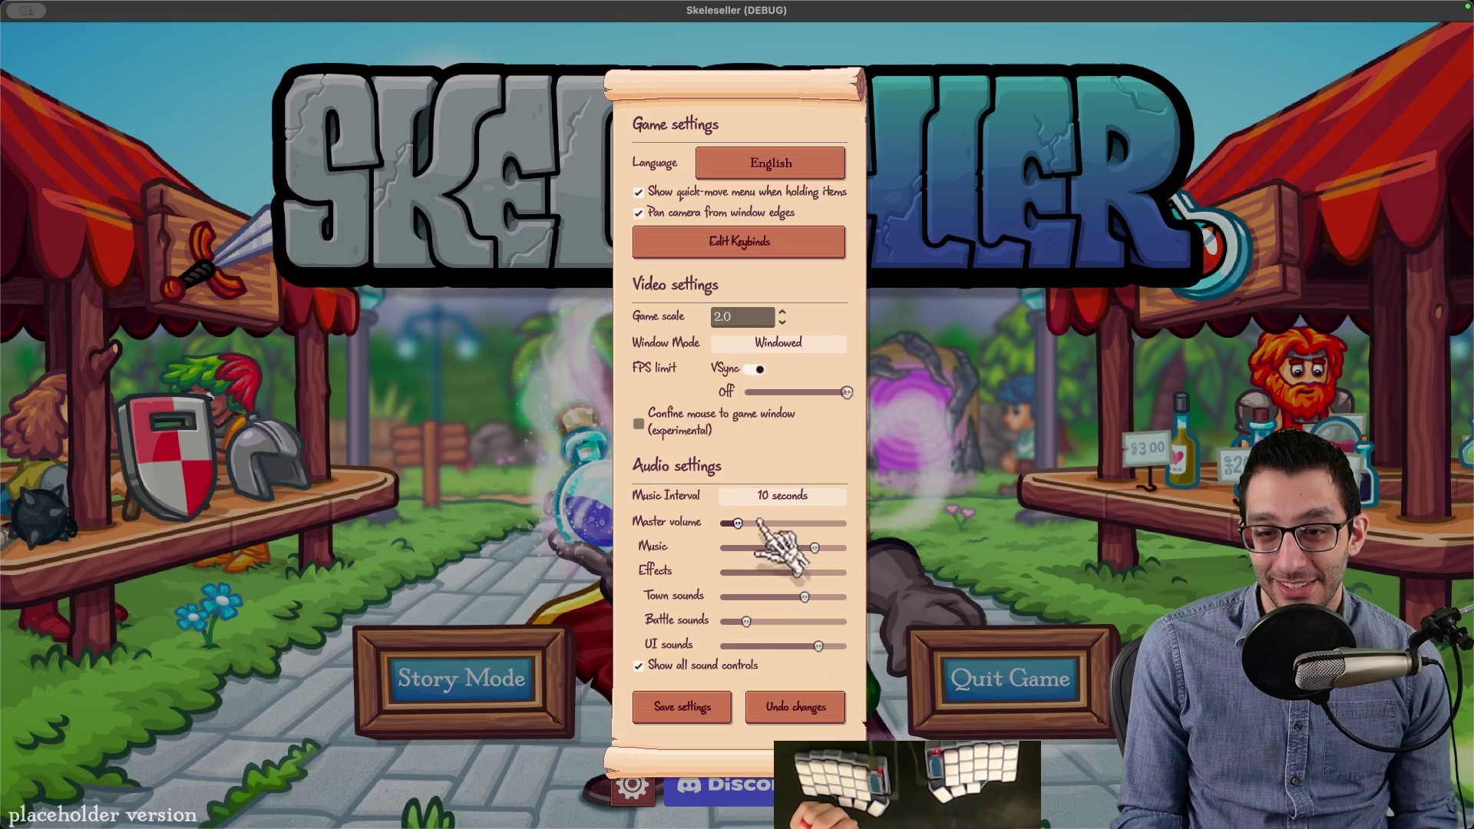
drag(623, 490, 917, 698)
mouse_move(901, 776)
click(756, 798)
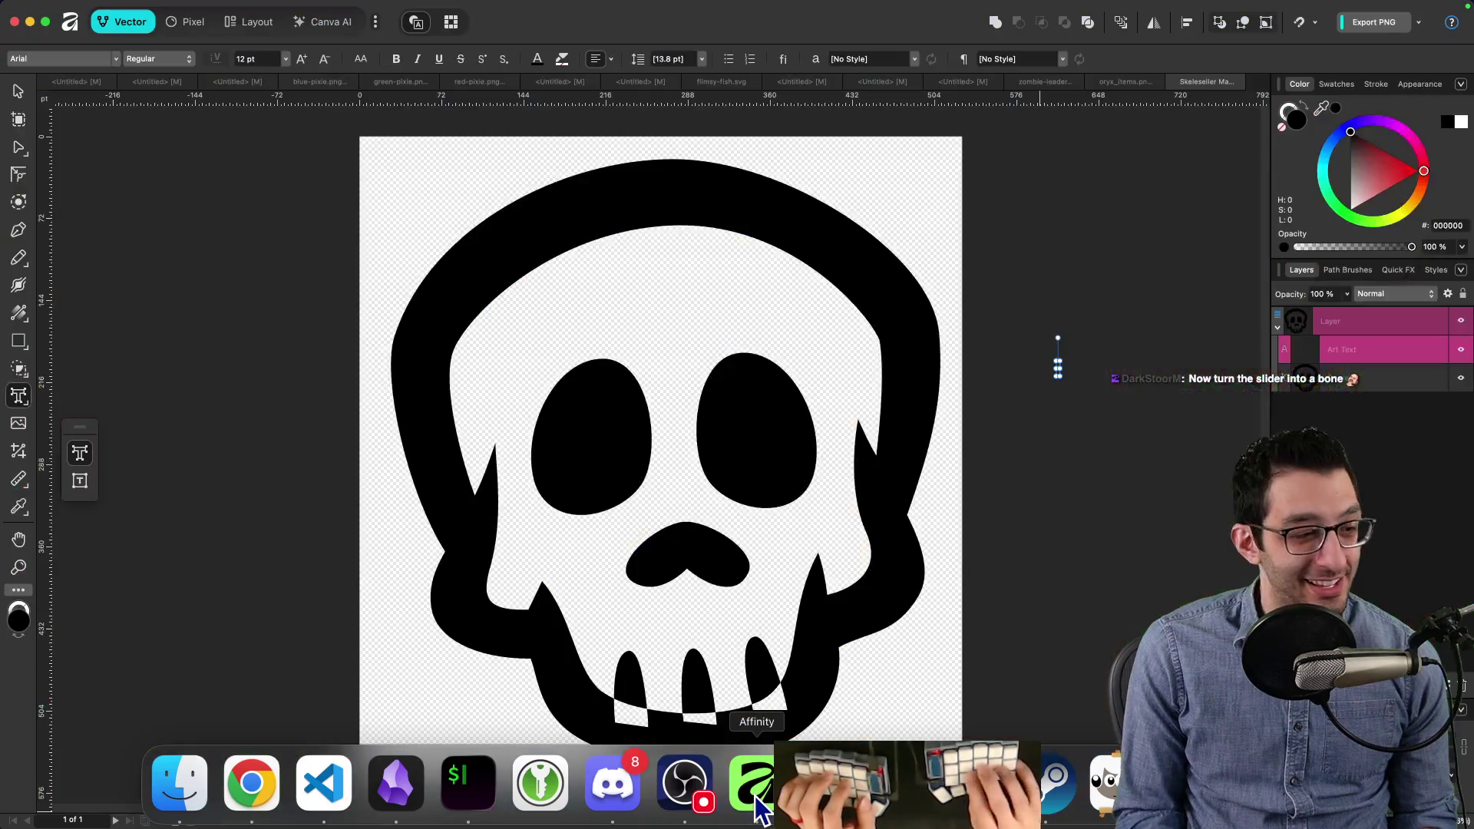
Step: Paste the slider capture as a new Affinity image, then capture and open the full settings panel
key(super+alt+shift+n)
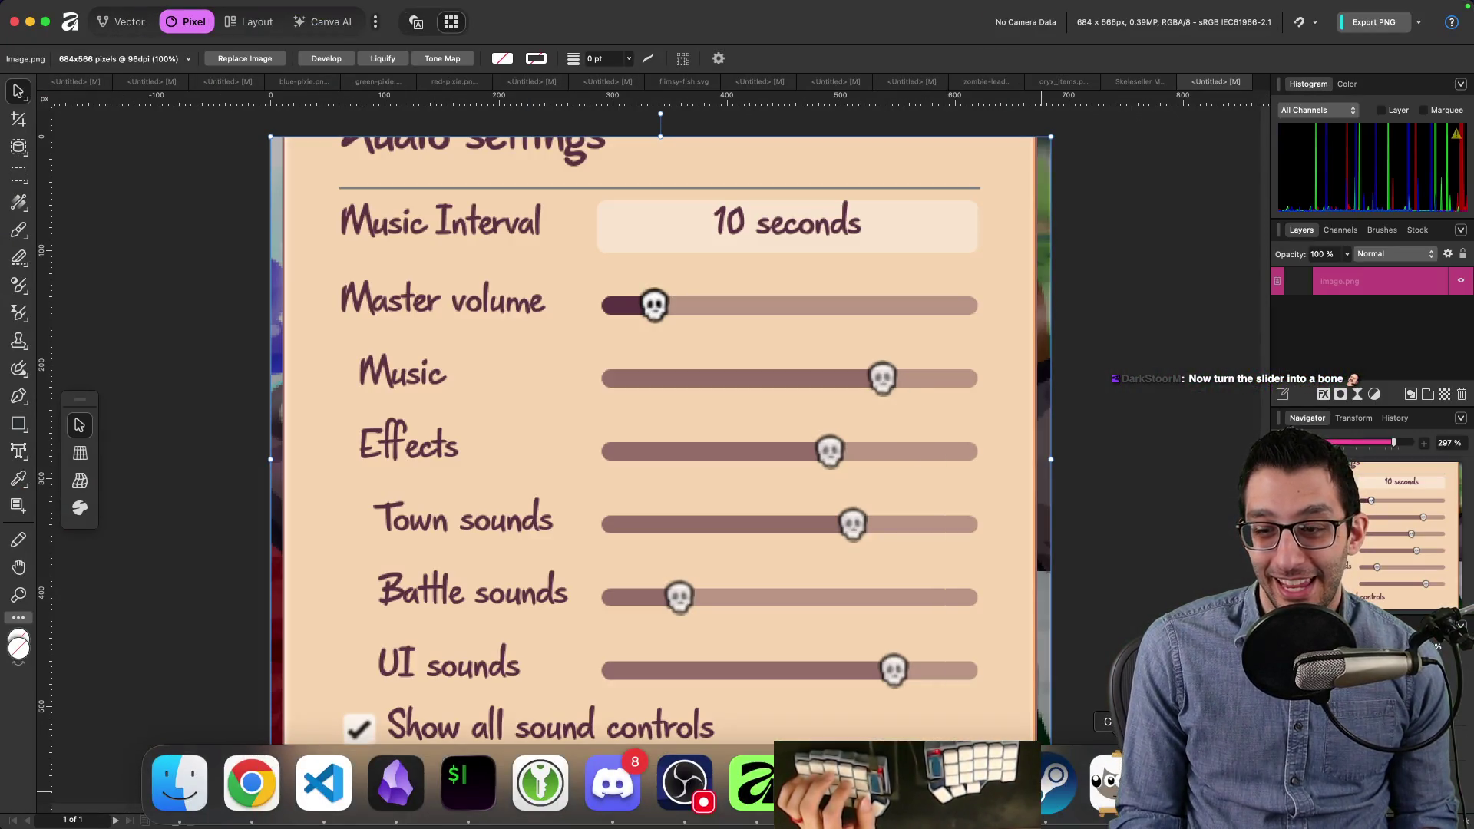
key(super+Tab)
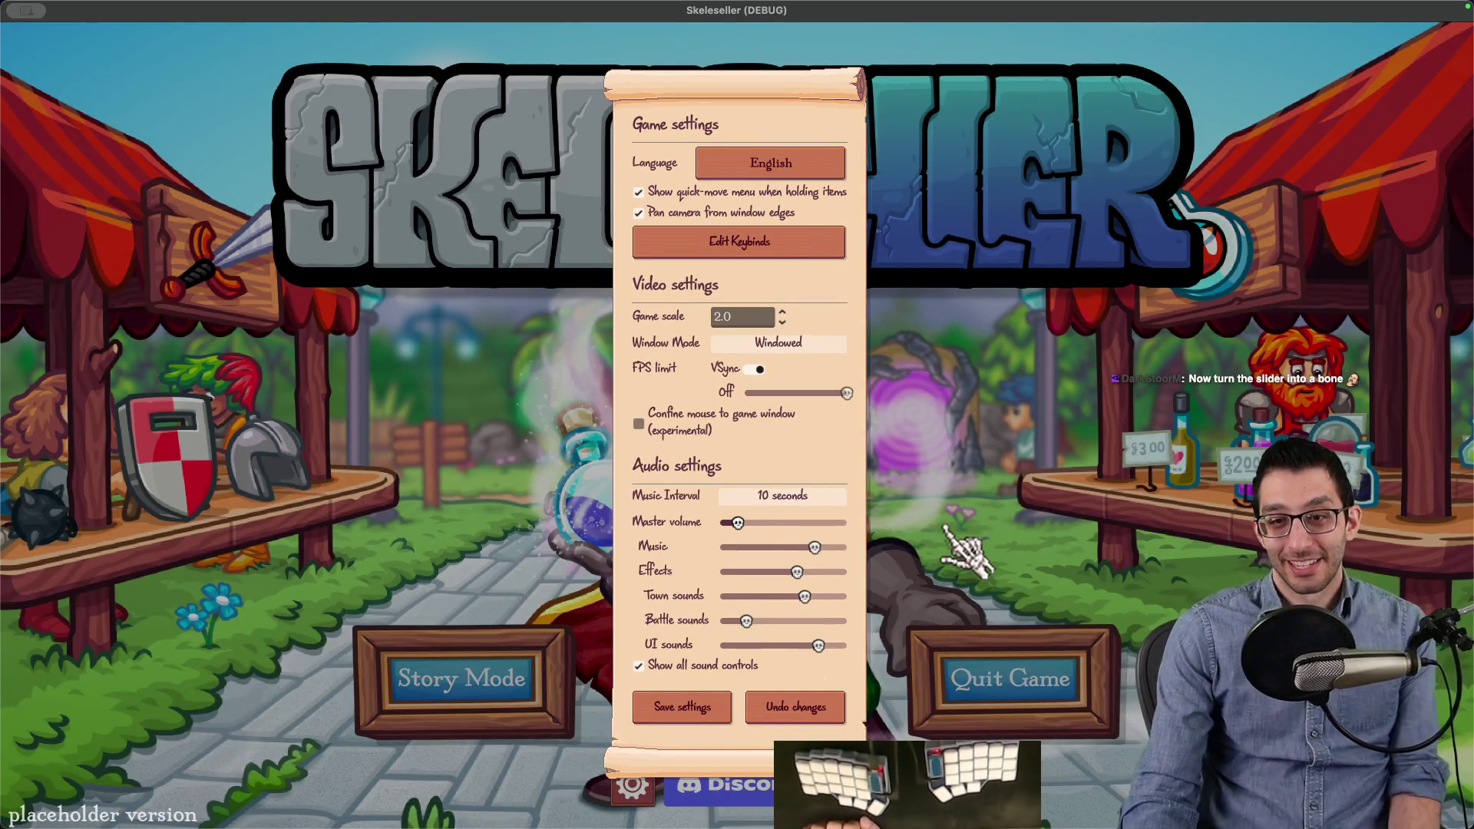
key(super+shift+4)
mouse_move(600, 351)
mouse_down()
mouse_move(893, 739)
mouse_move(921, 743)
mouse_up()
mouse_move(829, 776)
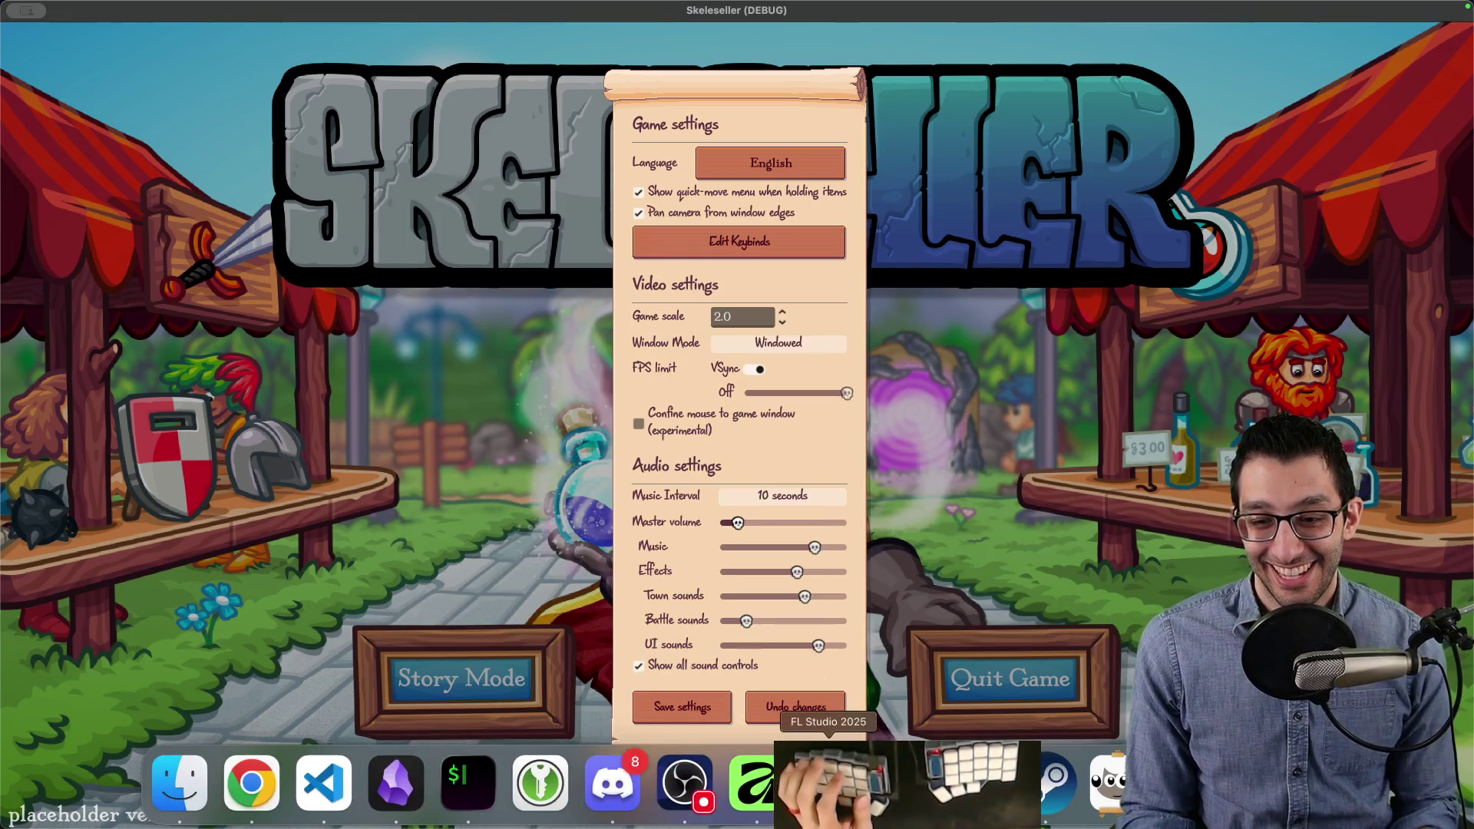
drag(829, 775, 754, 783)
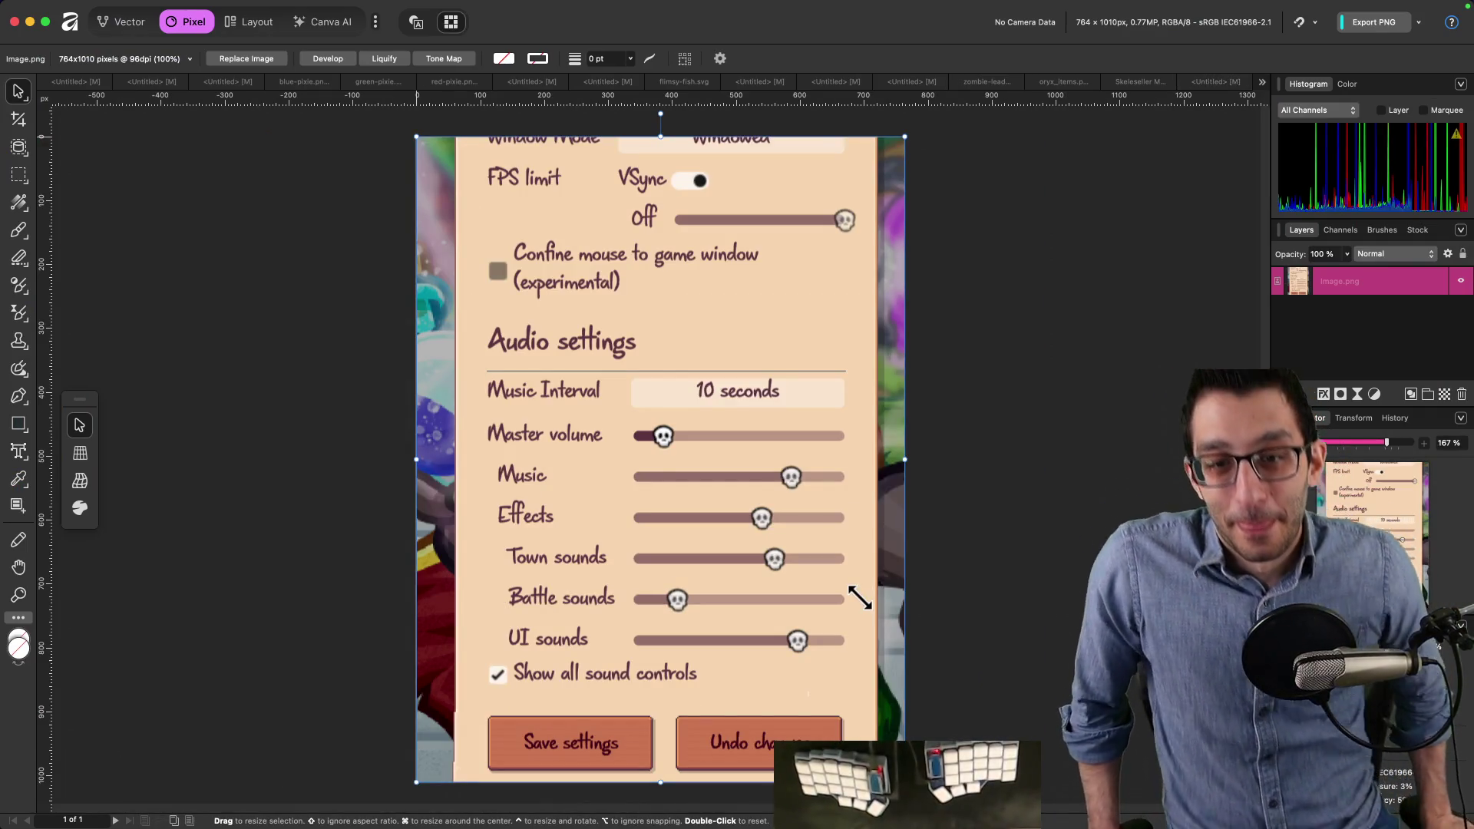
Step: Raise the game's Master volume to about half
mouse_move(883, 825)
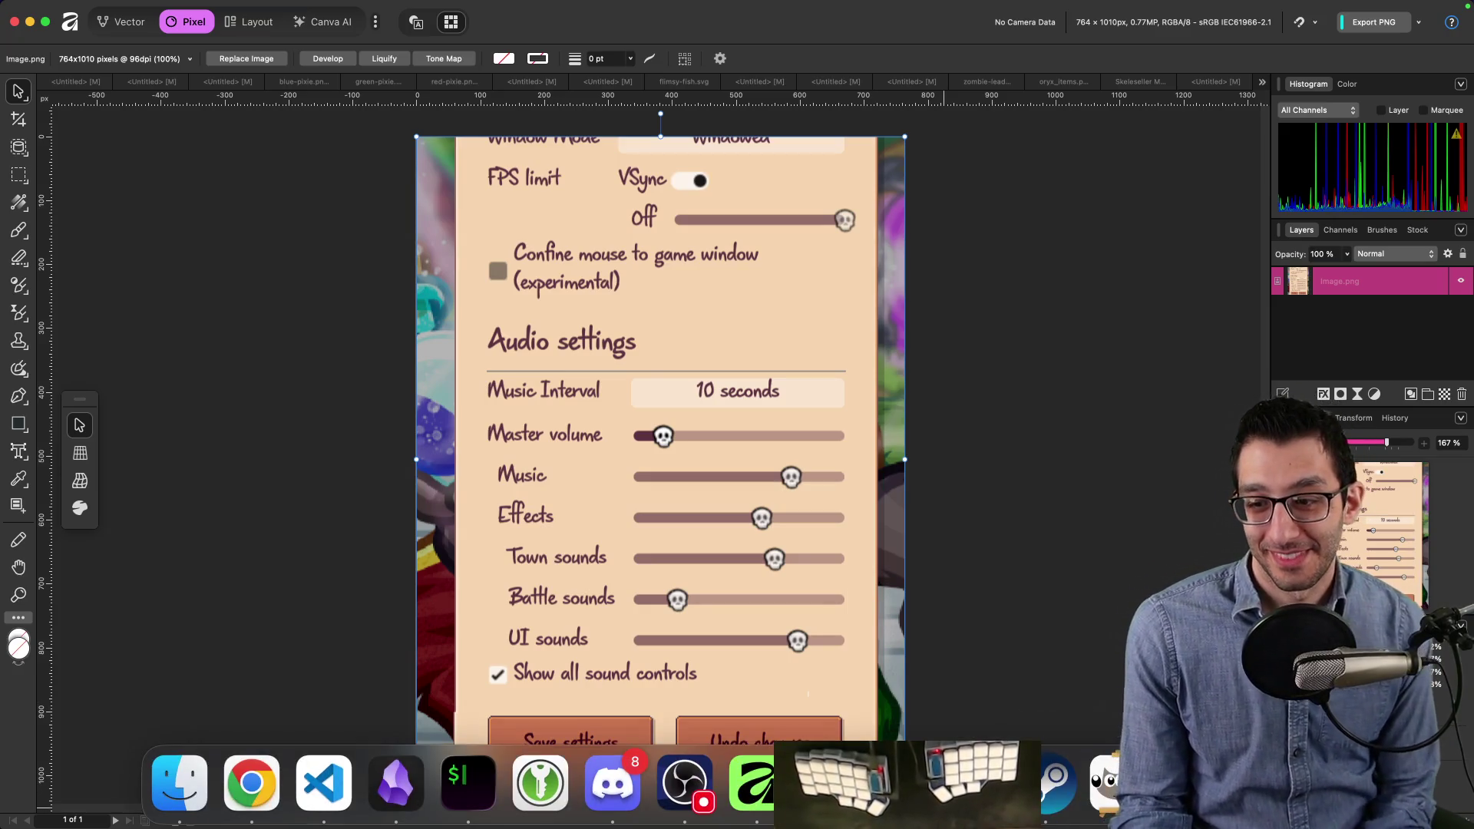
click(883, 791)
mouse_move(737, 523)
mouse_down()
mouse_move(795, 530)
mouse_move(776, 560)
mouse_move(799, 569)
mouse_up()
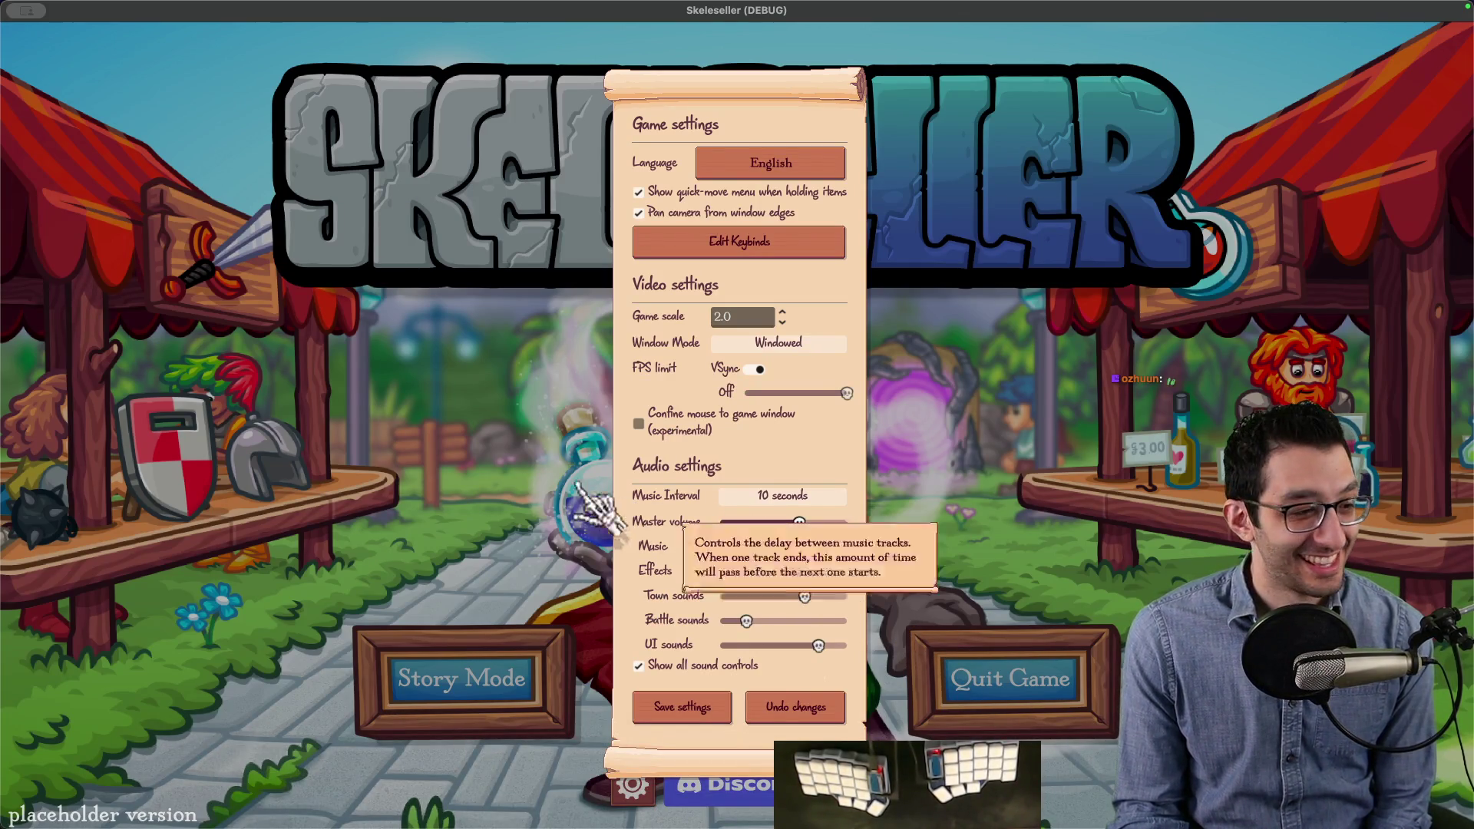
Step: Toggle VSync off and back on, drop Master volume to zero, and close settings
key(super+Tab)
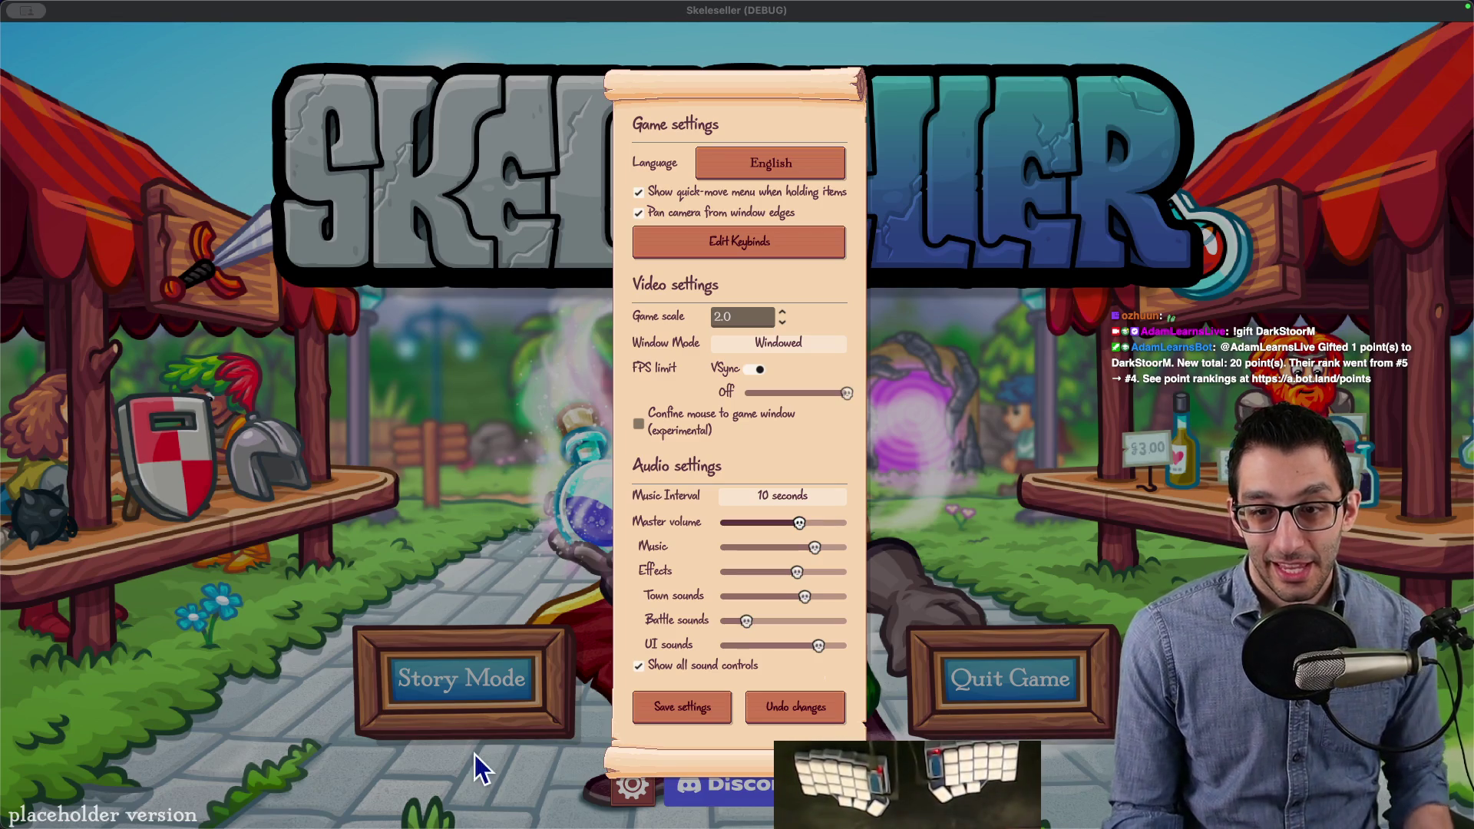
click(754, 370)
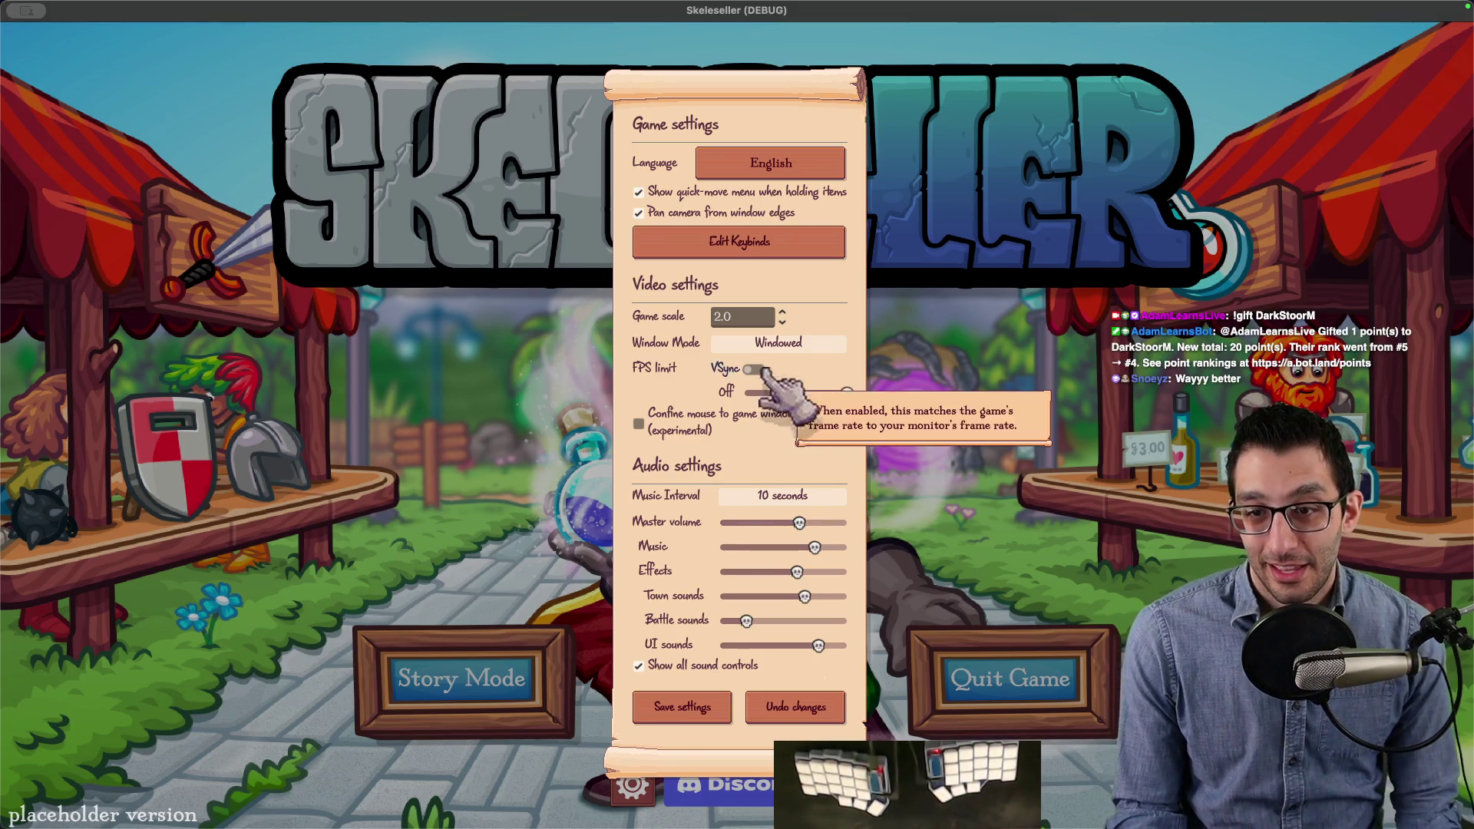
click(748, 371)
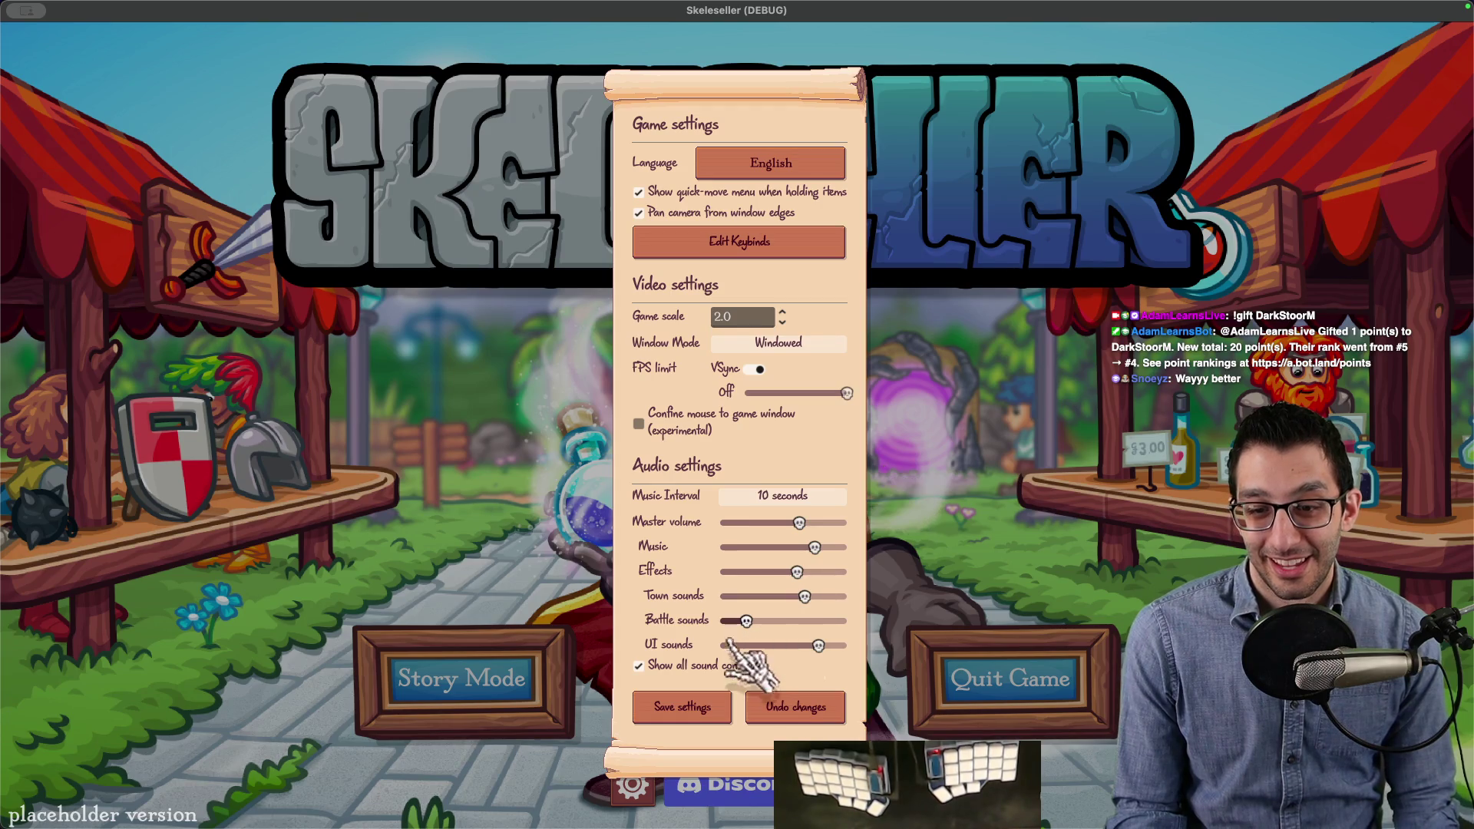
drag(799, 524, 698, 525)
key(Escape)
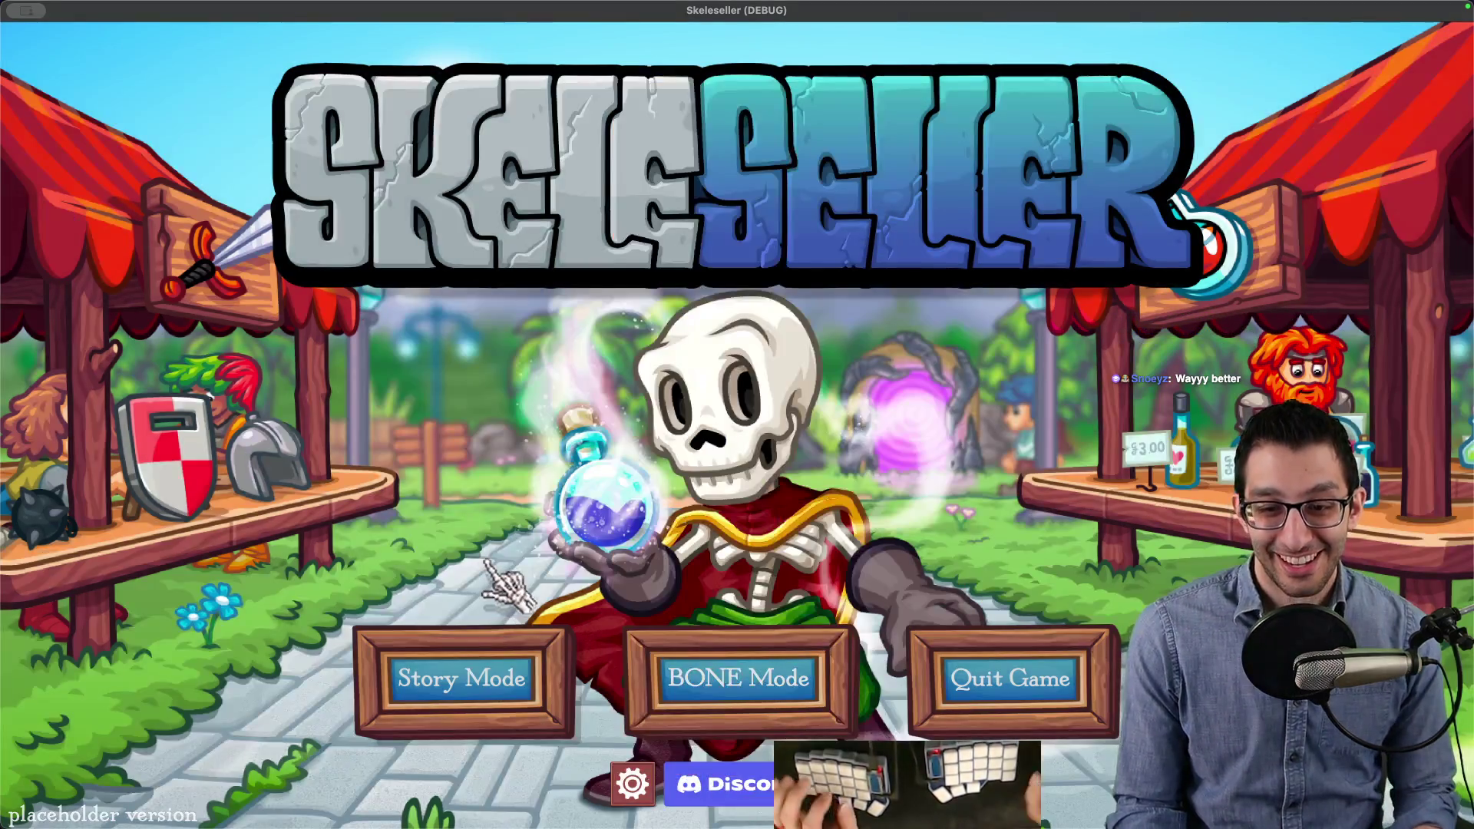
Step: Review the controls.tres and combined all-files Git diffs in the code editor
key(super+Tab)
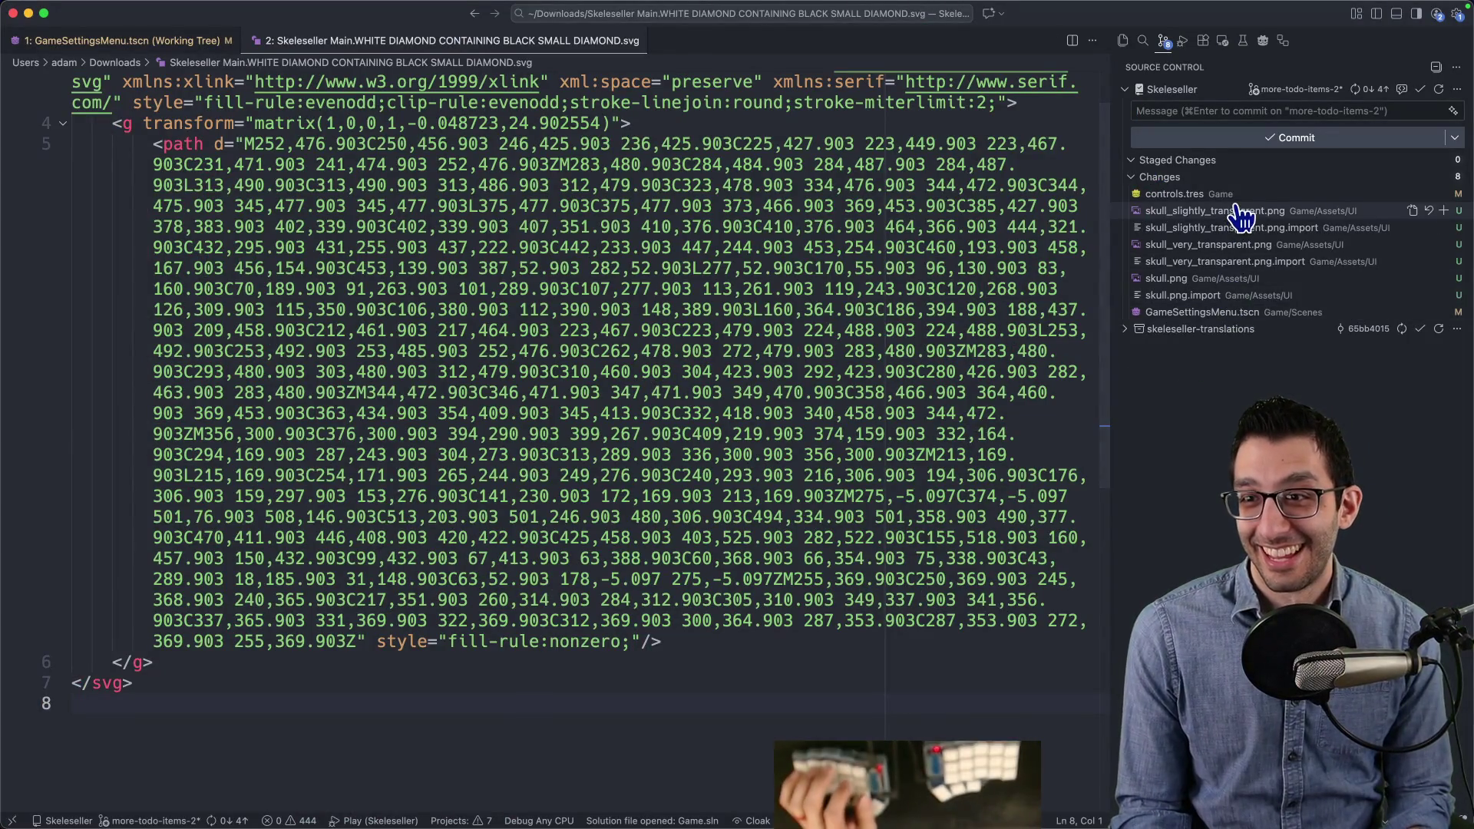
click(1197, 194)
click(1407, 177)
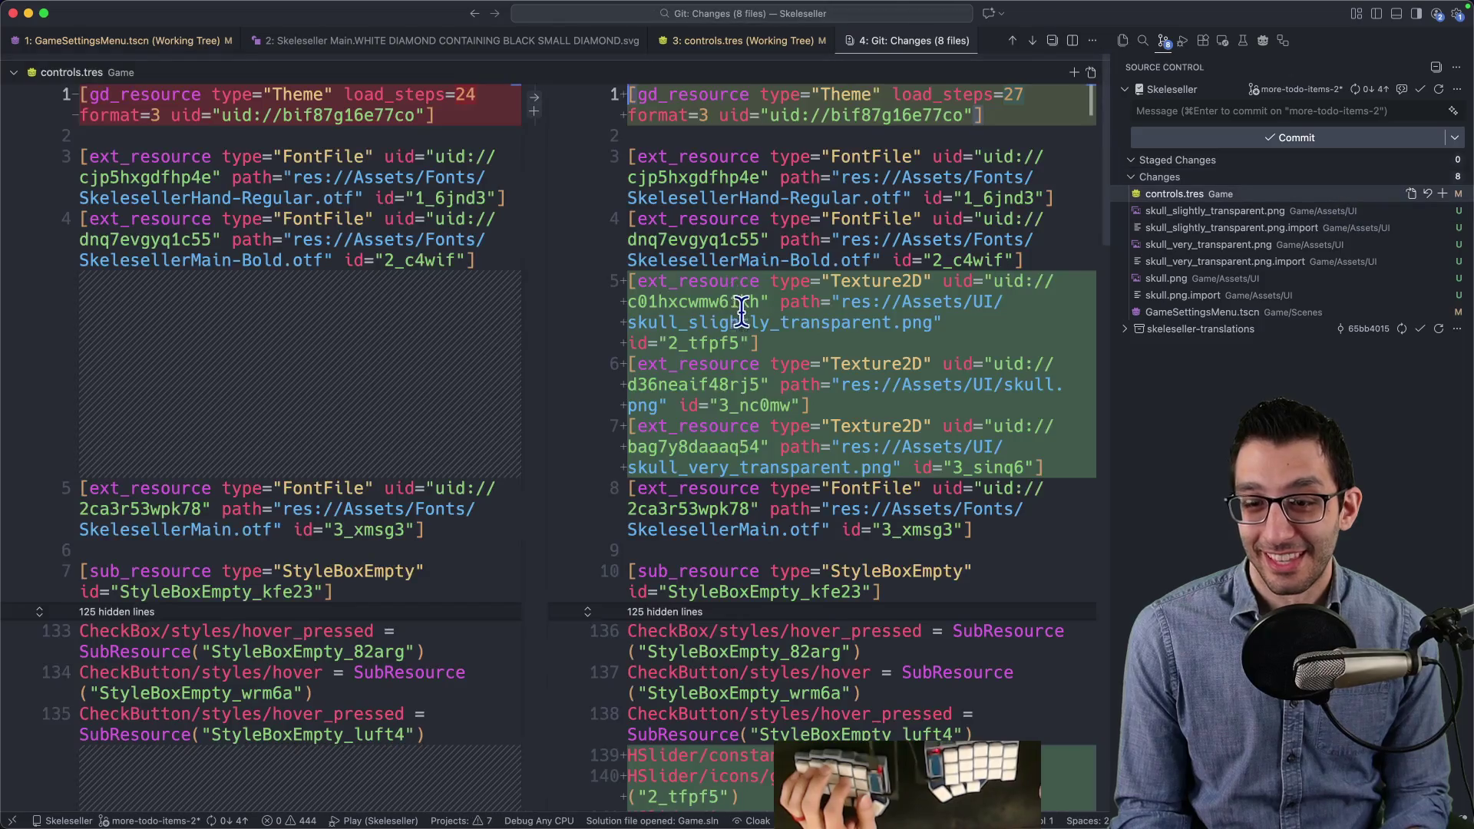
scroll(588, 445, down, 15)
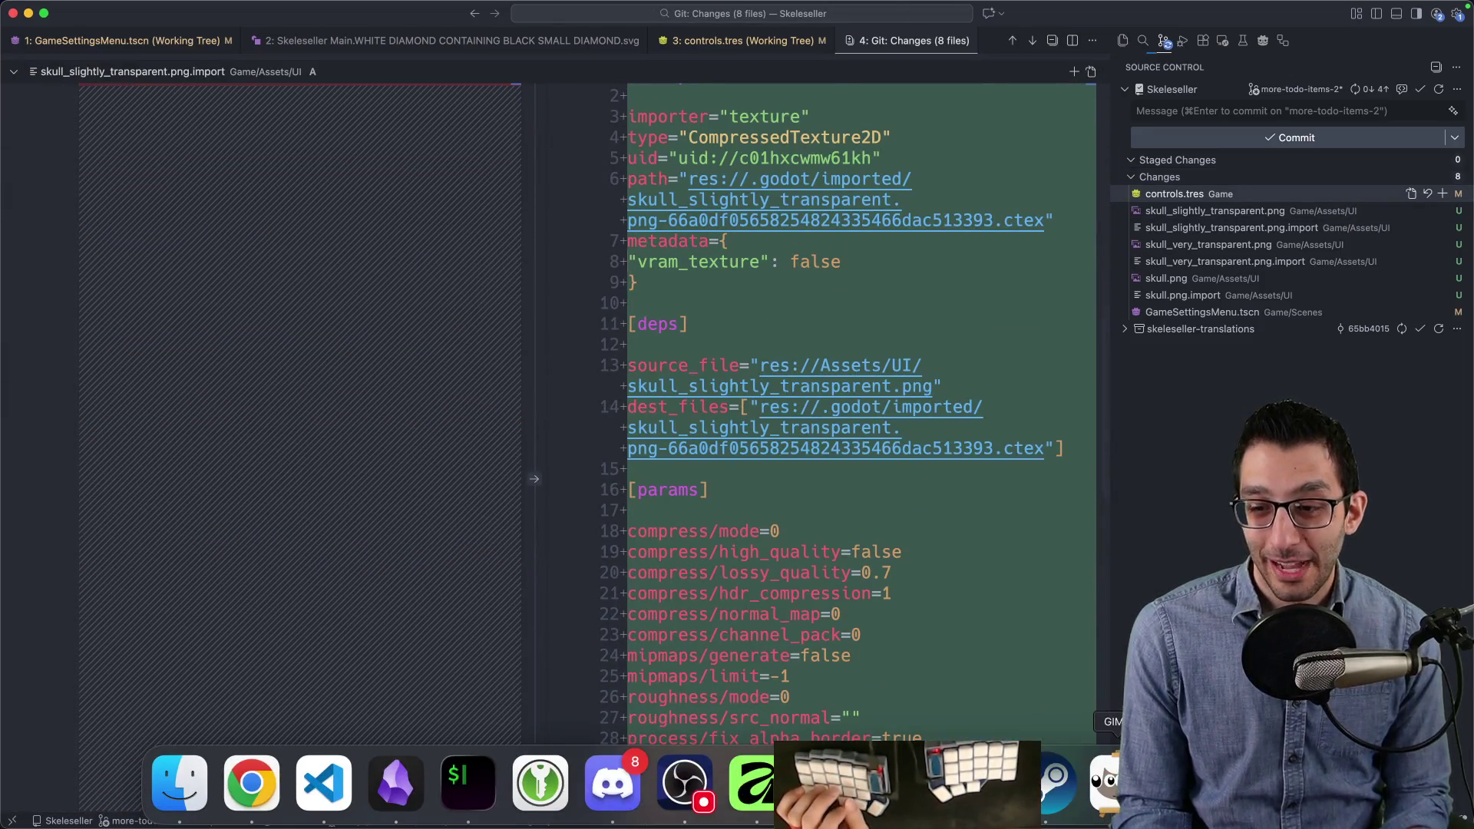
key(super+Tab)
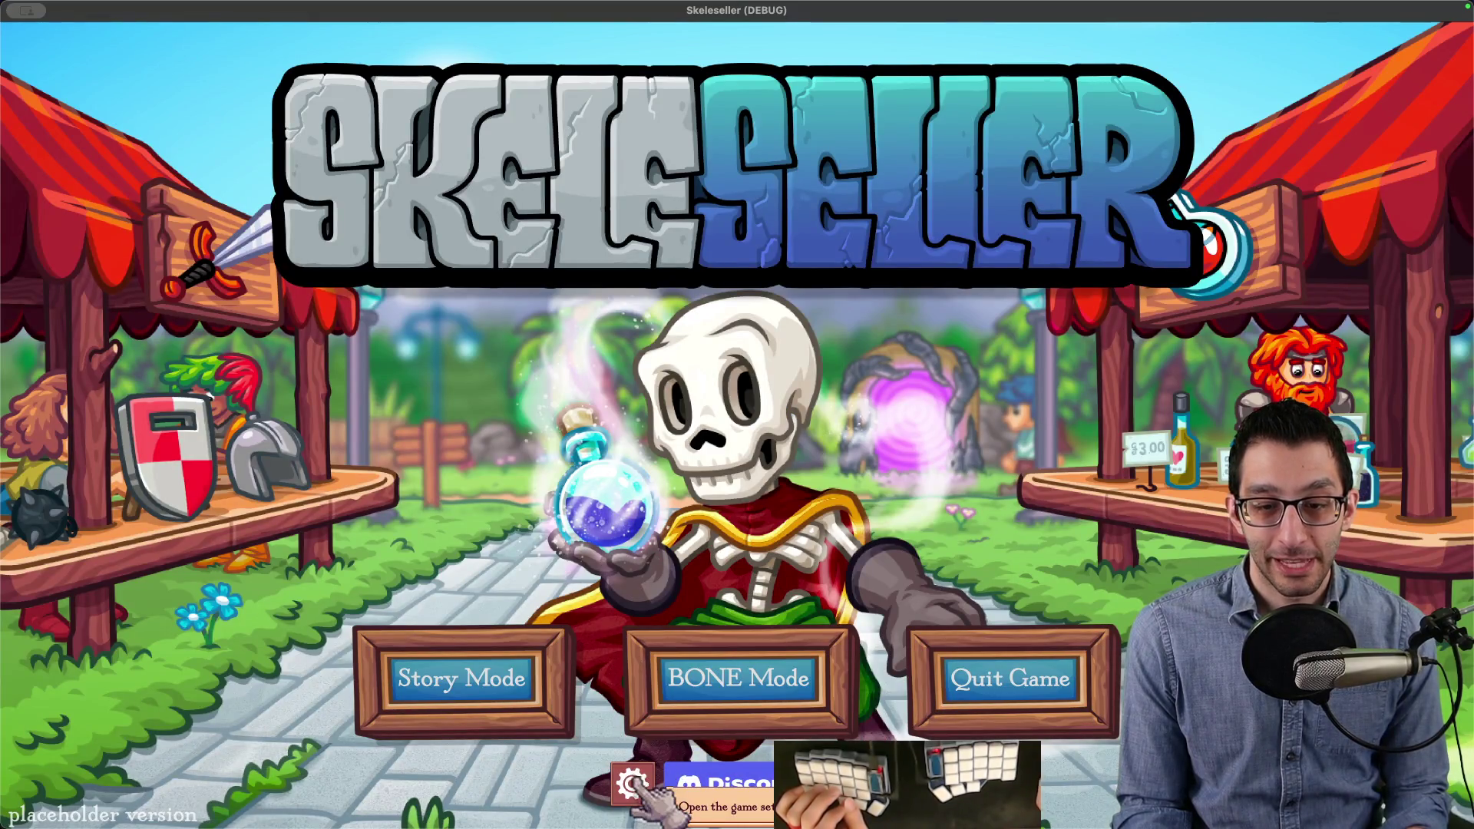
click(634, 790)
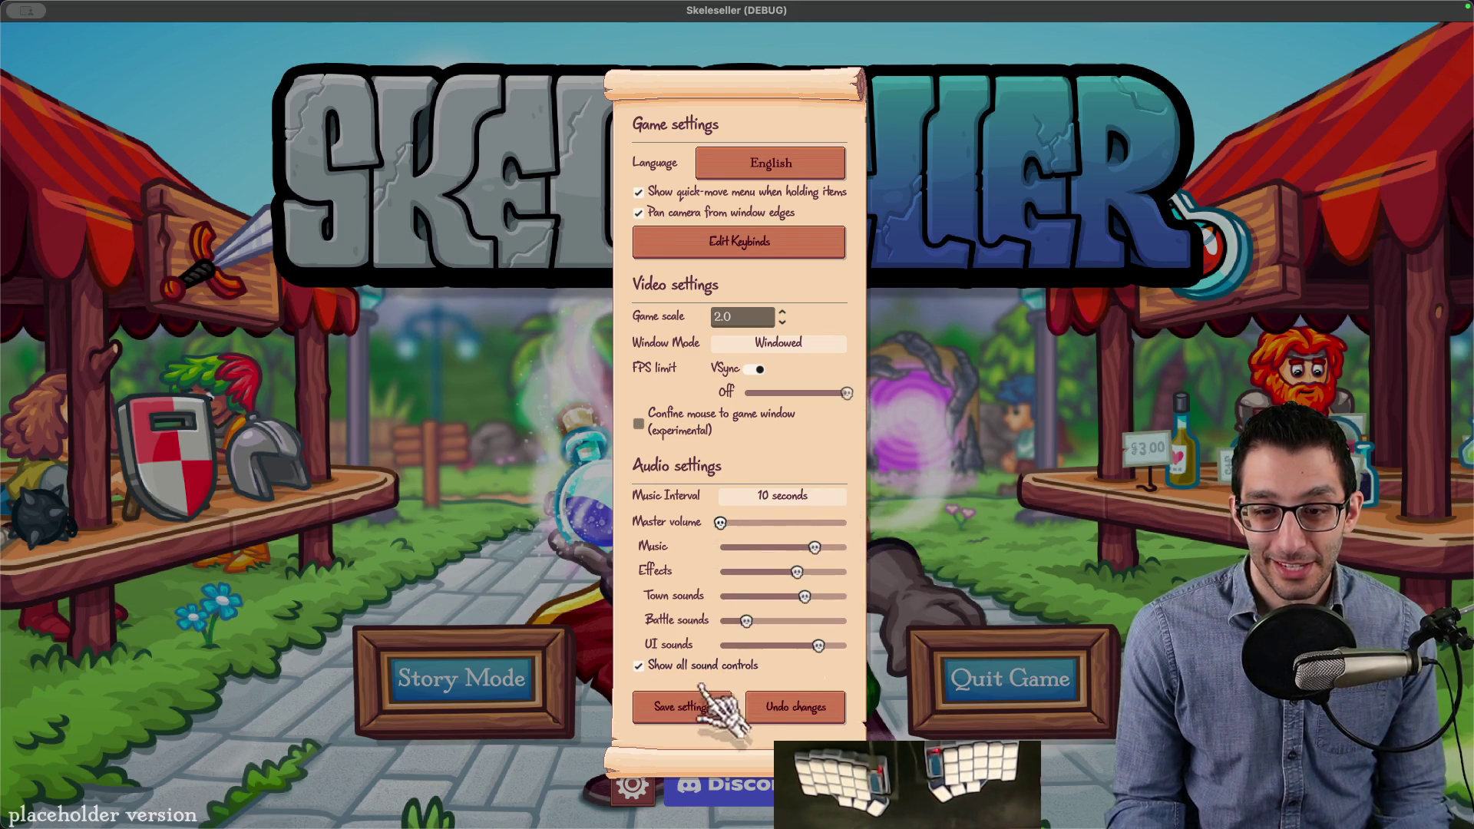
Step: Save the game settings with Master volume at zero
click(675, 706)
key(super+Tab)
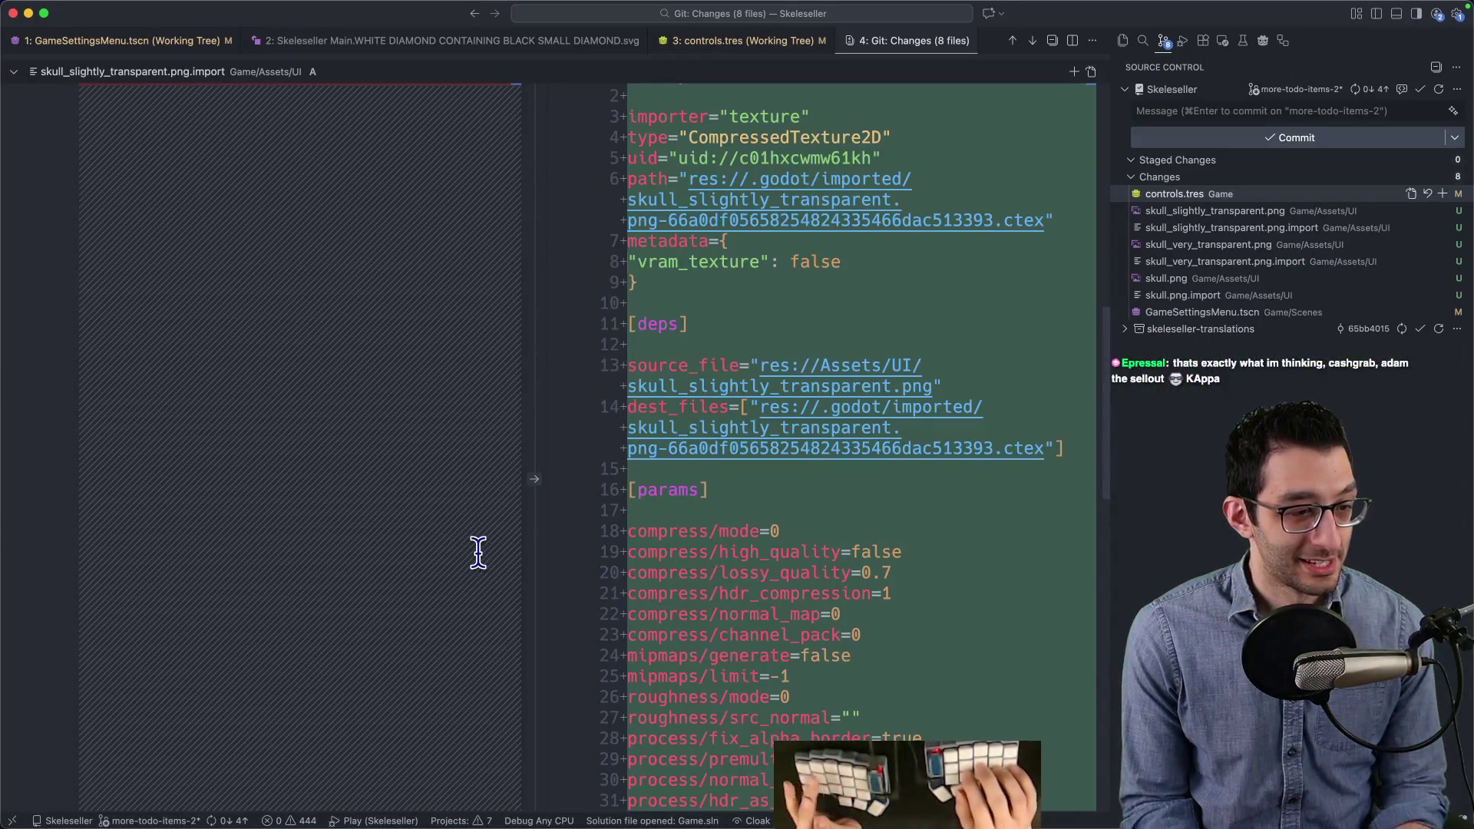
Step: Review the controls.tres and GameSettingsMenu.tscn diffs, checking the added texture_filter = 2 line
click(1273, 196)
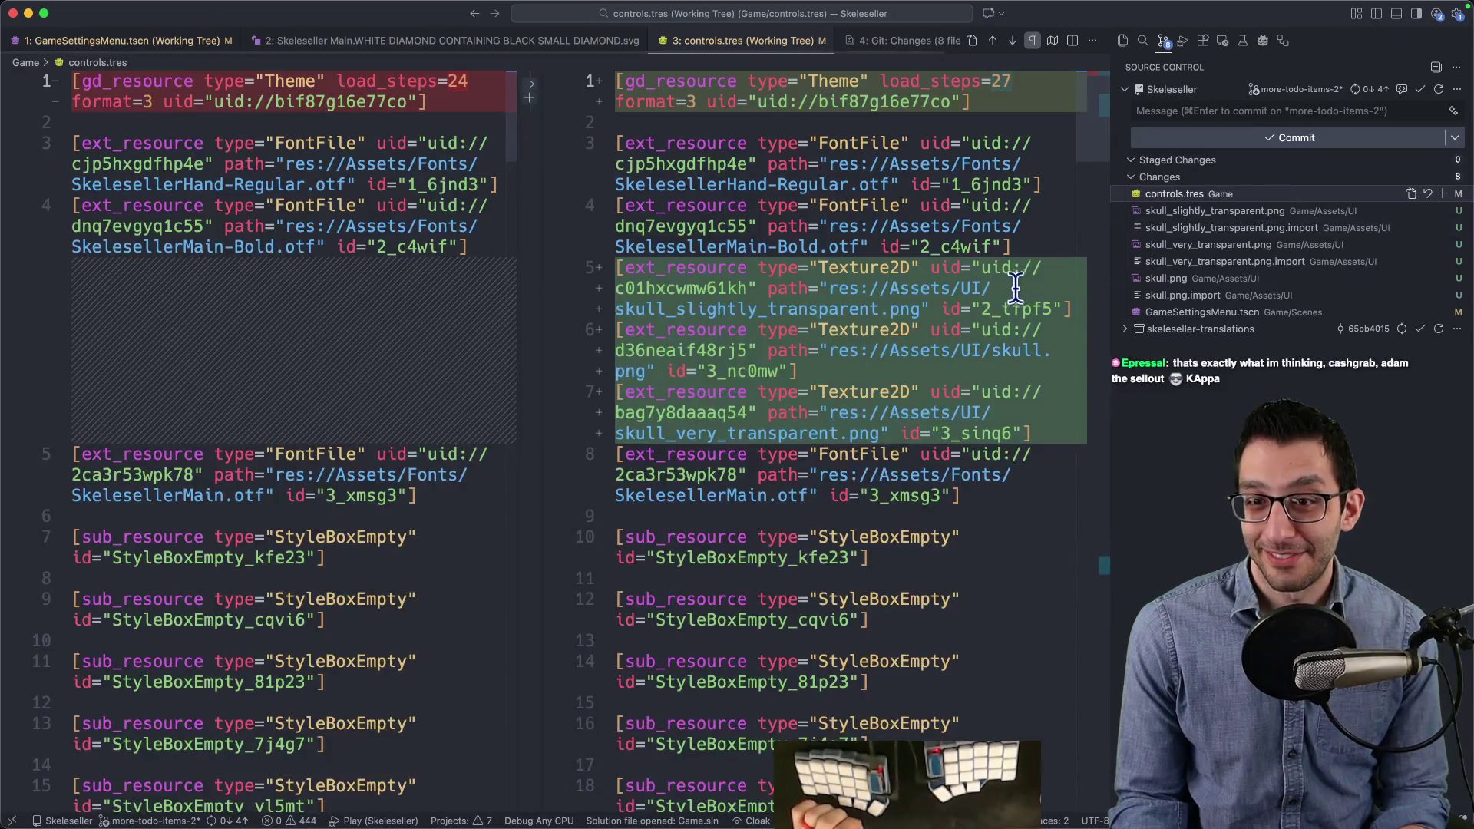
scroll(1018, 287, down, 20)
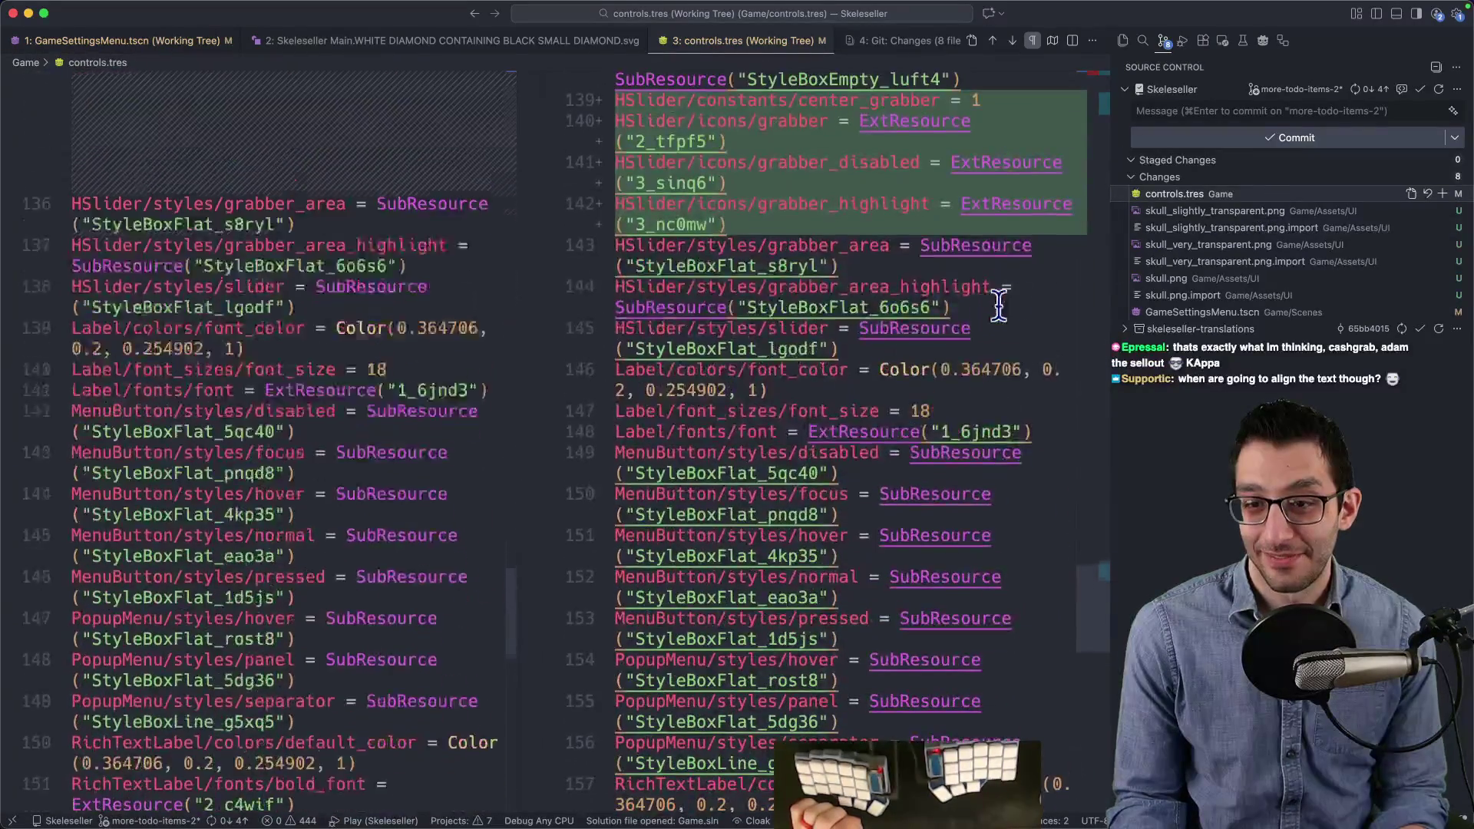
scroll(1075, 305, up, 2)
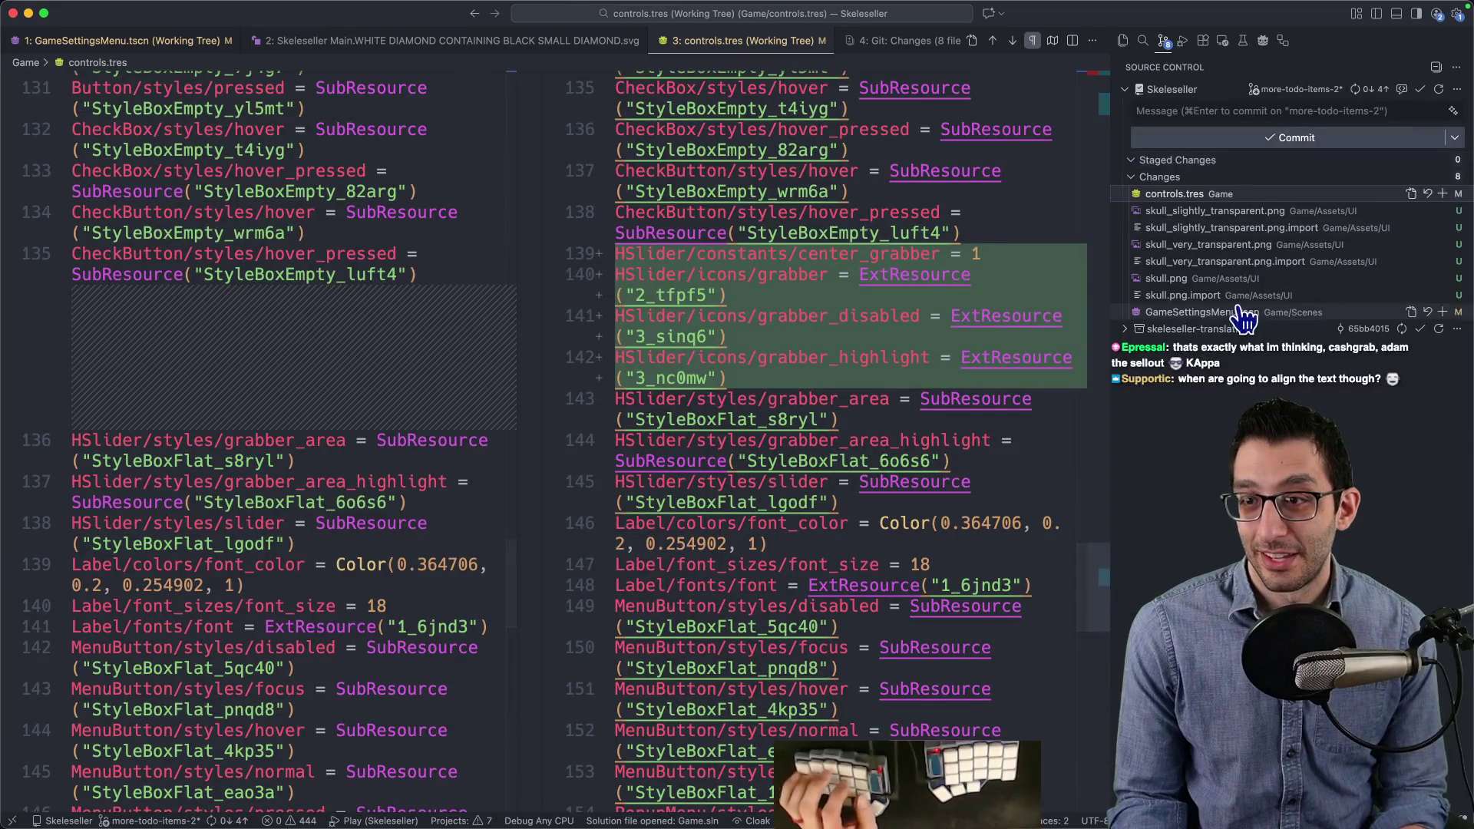
click(1243, 315)
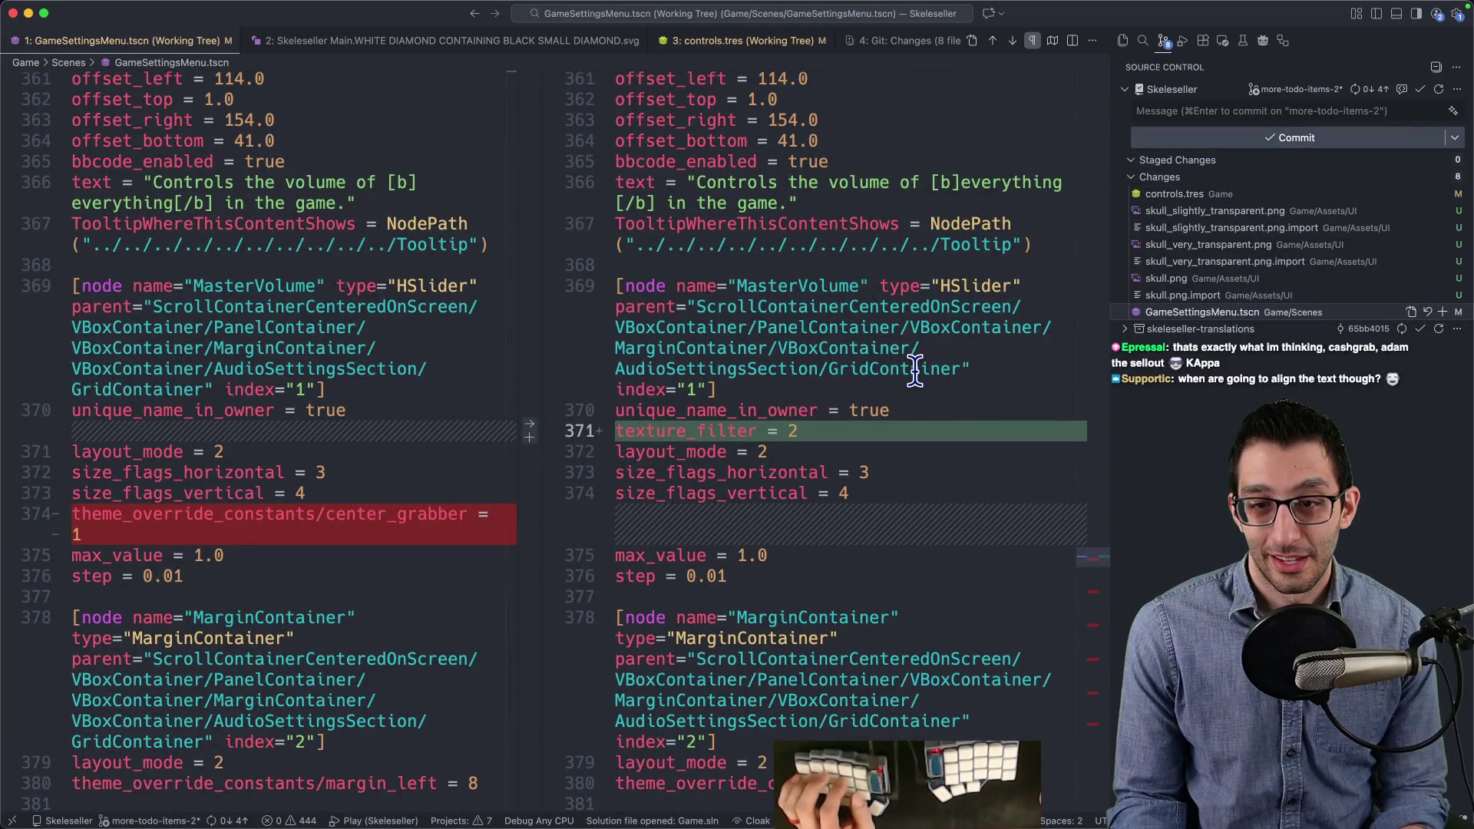
click(635, 431)
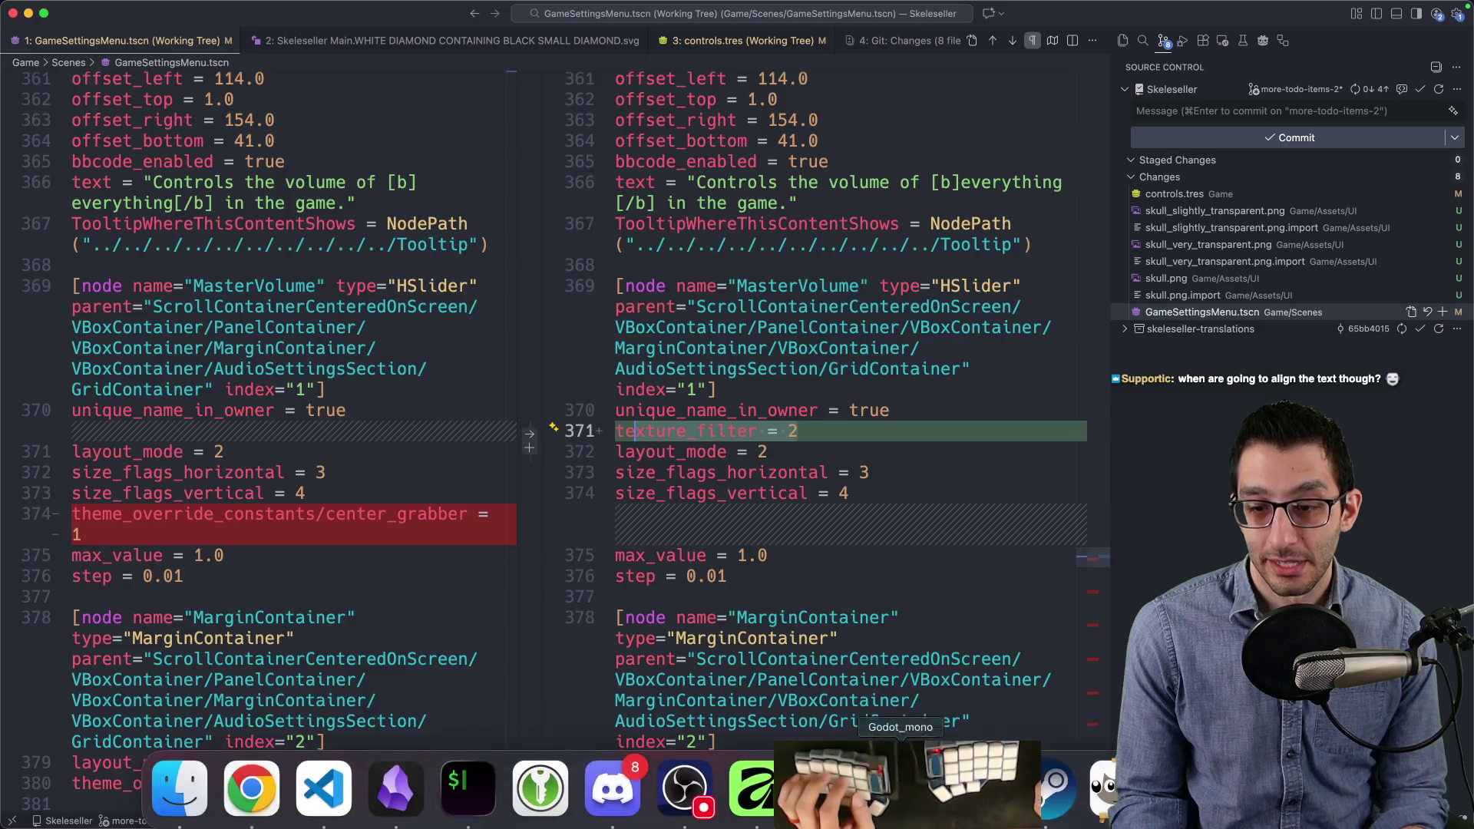
click(937, 802)
scroll(513, 311, up, 10)
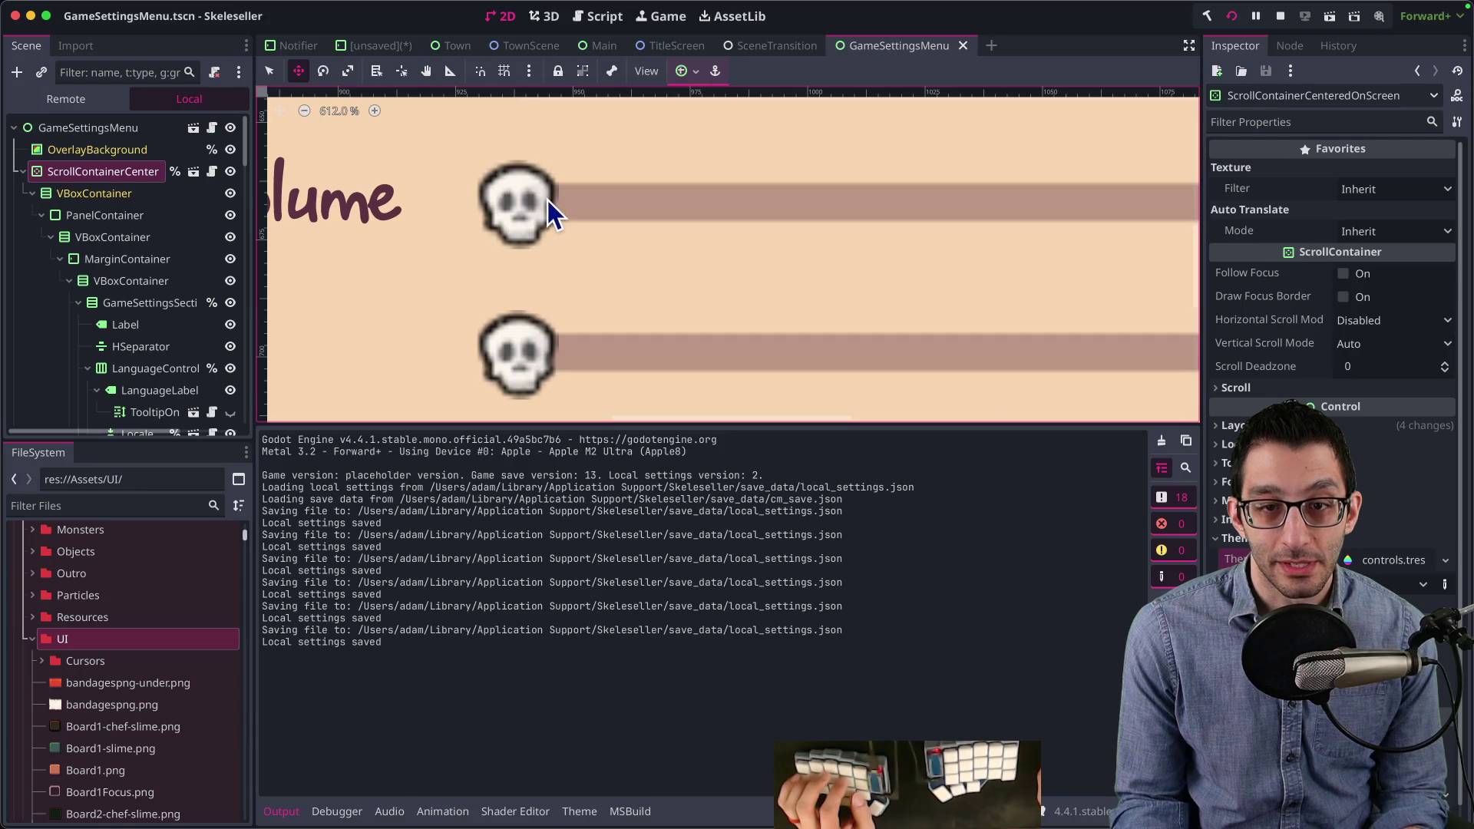
Step: Set the MasterVolume slider's Texture Filter to Nearest in the Inspector
scroll(149, 269, down, 10)
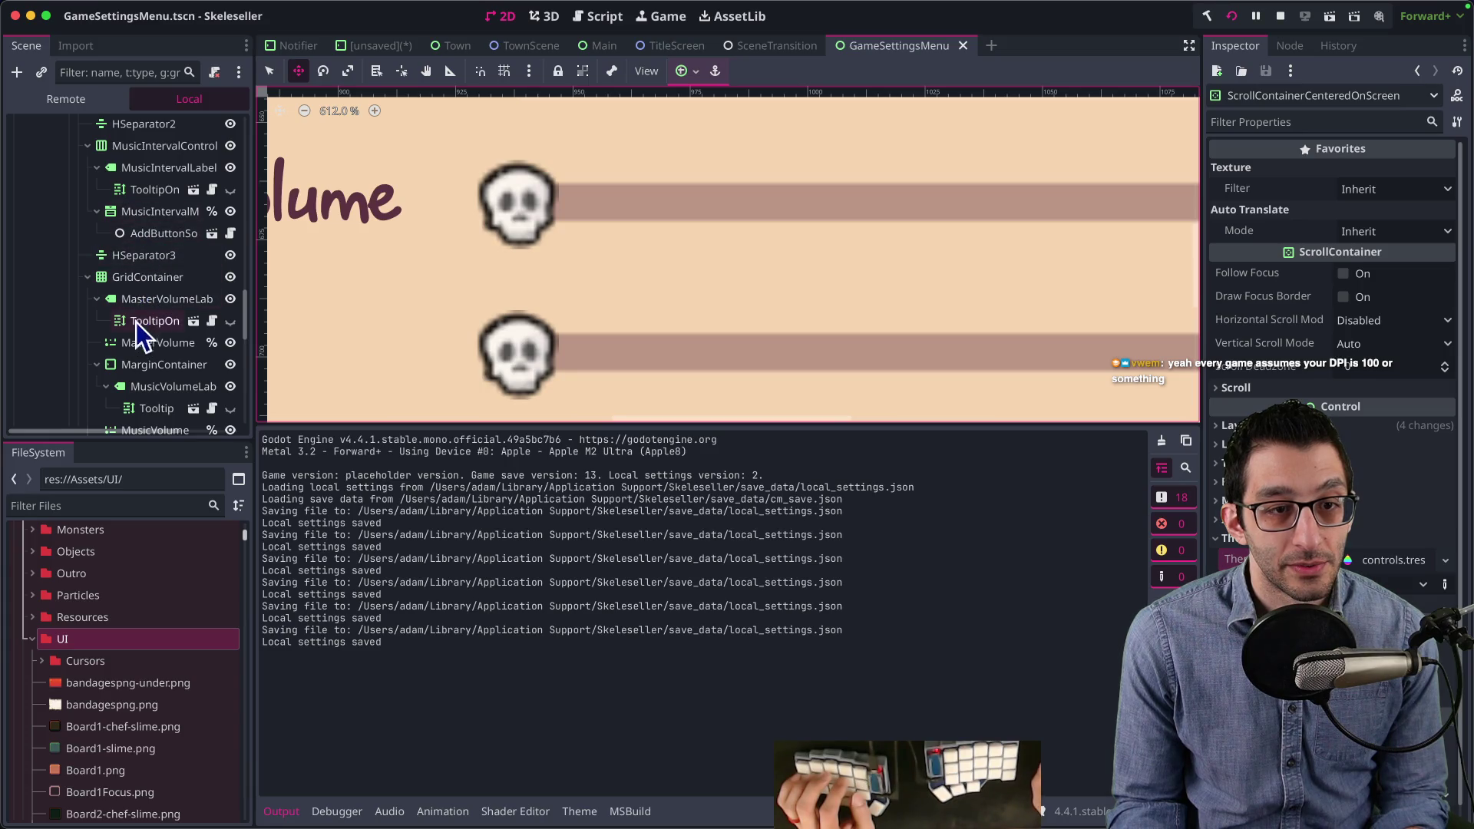
click(142, 337)
scroll(145, 330, down, 3)
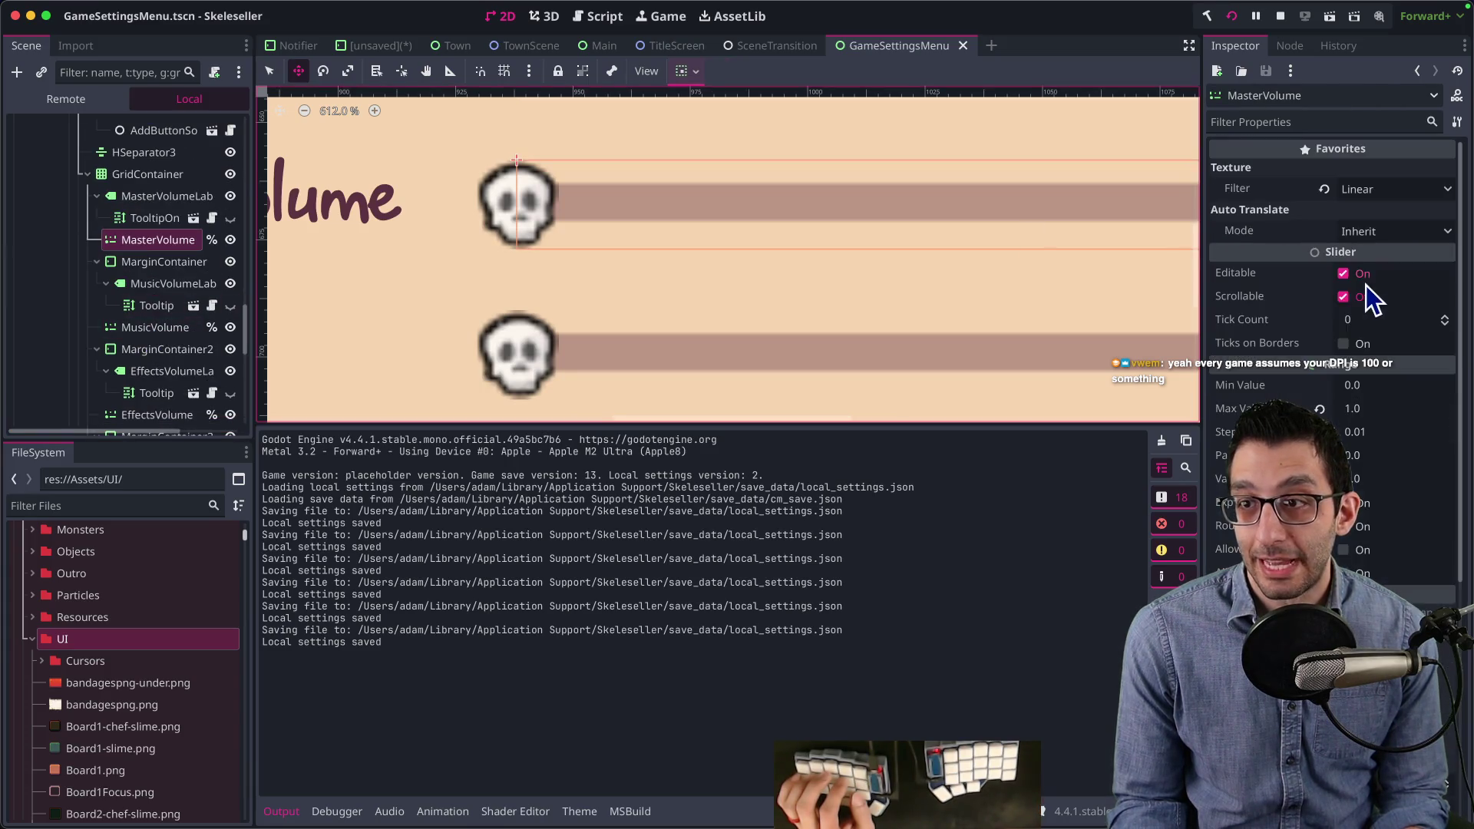
click(1370, 190)
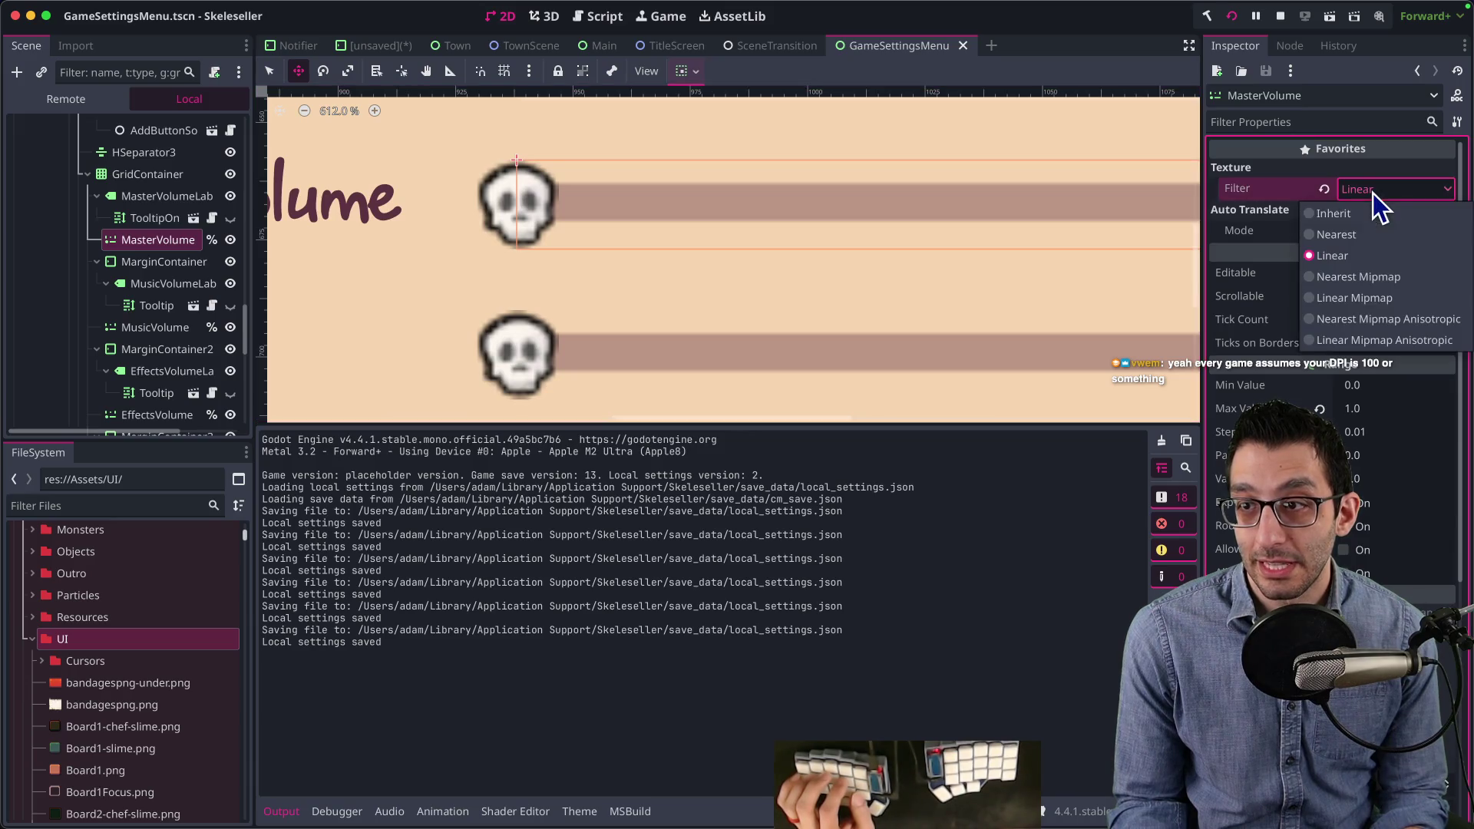
click(1358, 235)
scroll(655, 309, down, 3)
scroll(667, 314, down, 5)
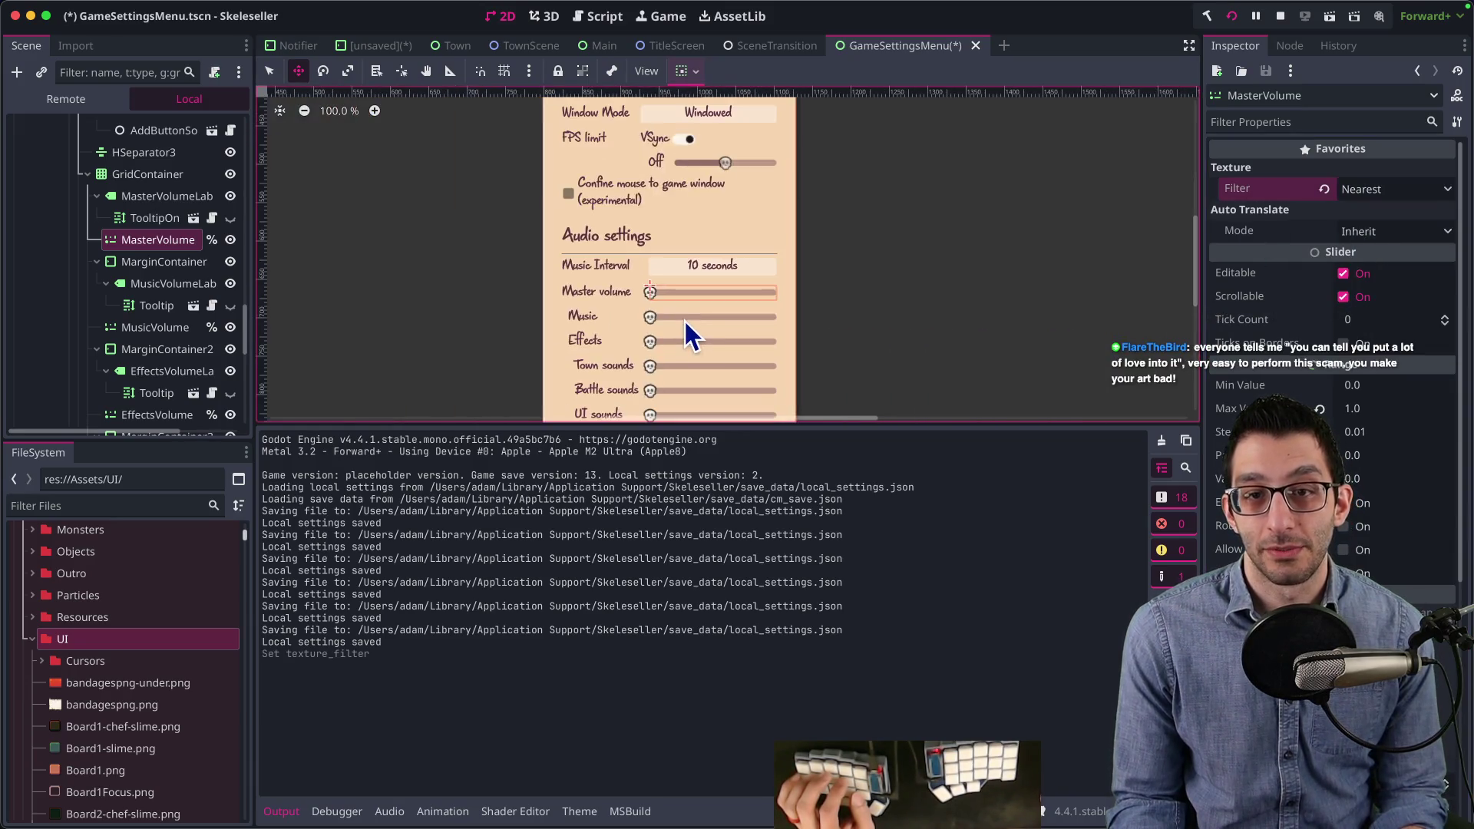
scroll(674, 316, up, 1)
Step: Open the settings panel in the running Skeleseller game
mouse_move(1106, 823)
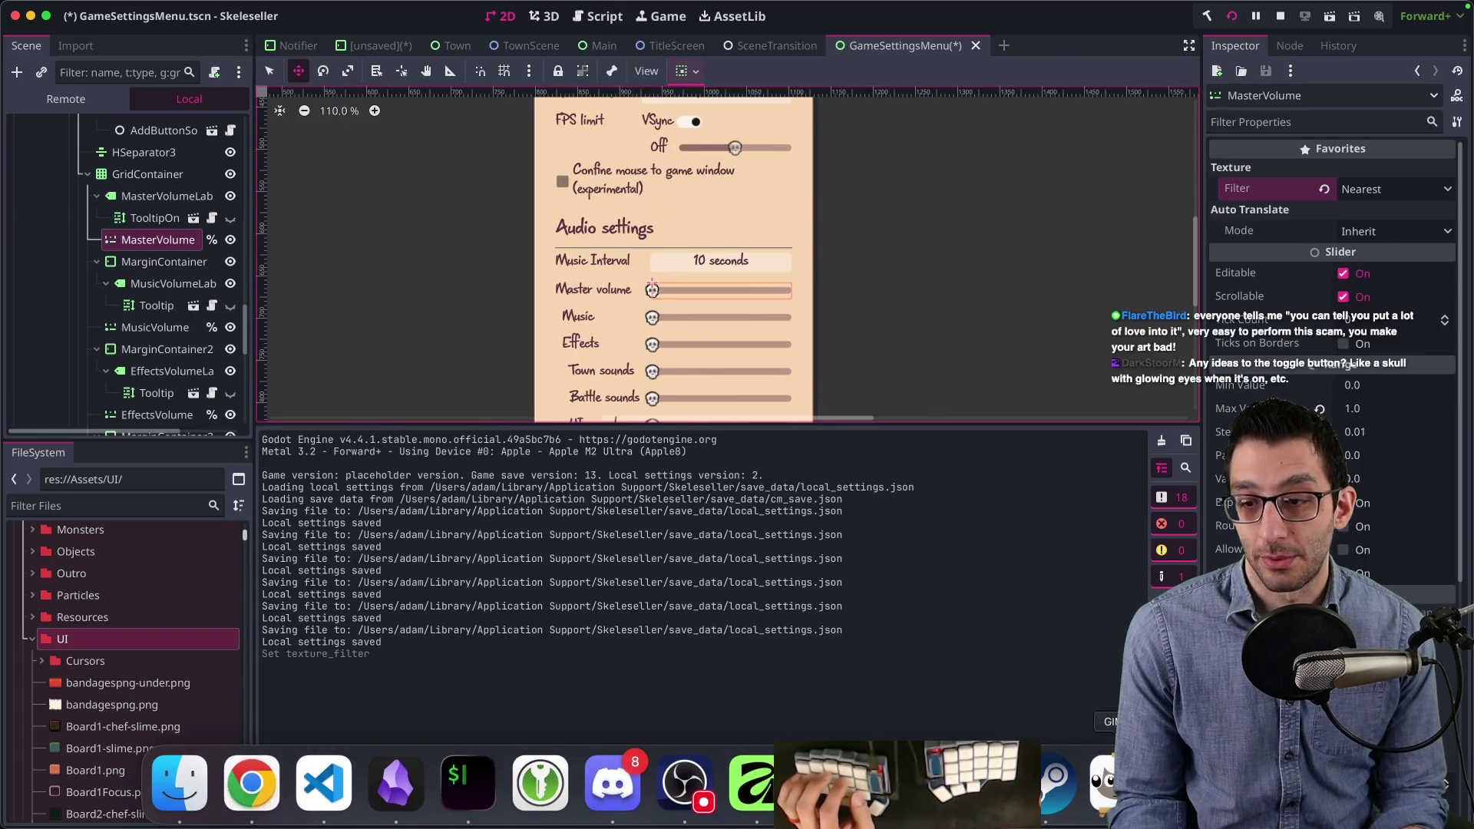
click(1105, 783)
click(633, 785)
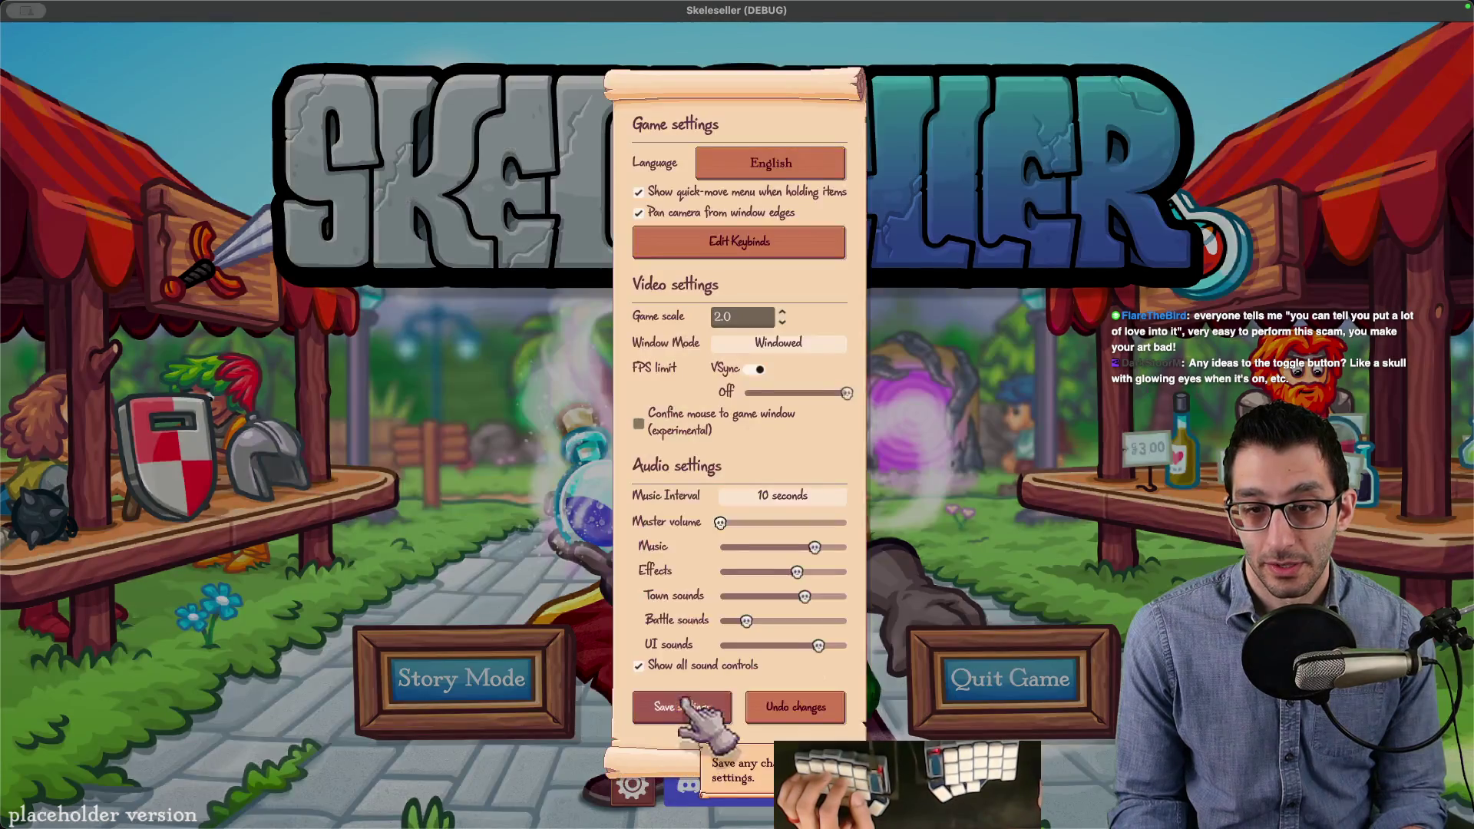
Step: Turn Music volume fully down and inspect a zoomed screenshot of the Master and Music sliders
drag(814, 547, 721, 548)
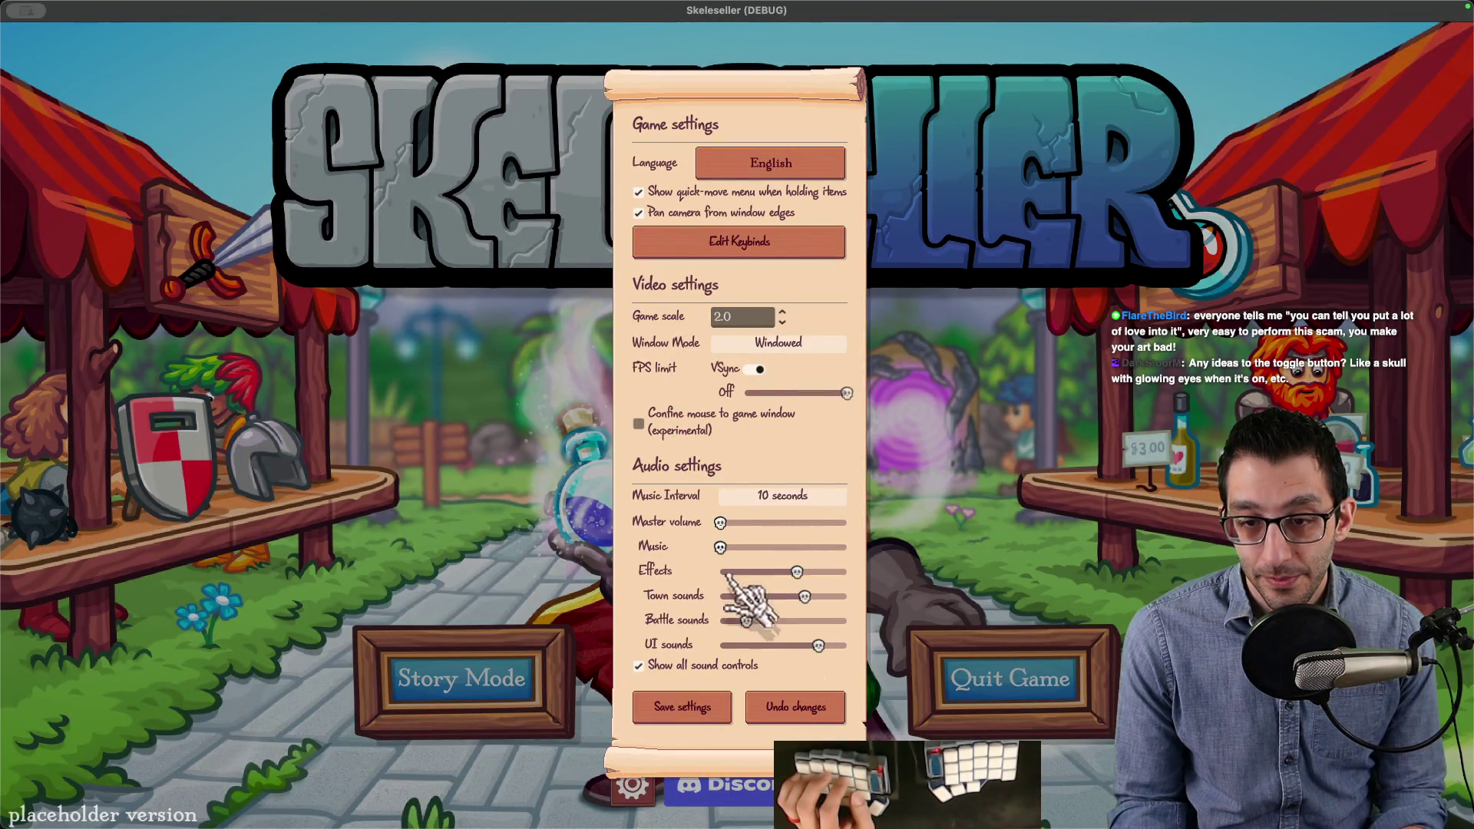
key(super+shift+4)
drag(688, 494, 752, 578)
scroll(744, 425, up, 5)
mouse_move(744, 425)
mouse_down()
mouse_move(750, 535)
mouse_move(752, 501)
mouse_up()
key(Escape)
mouse_move(973, 790)
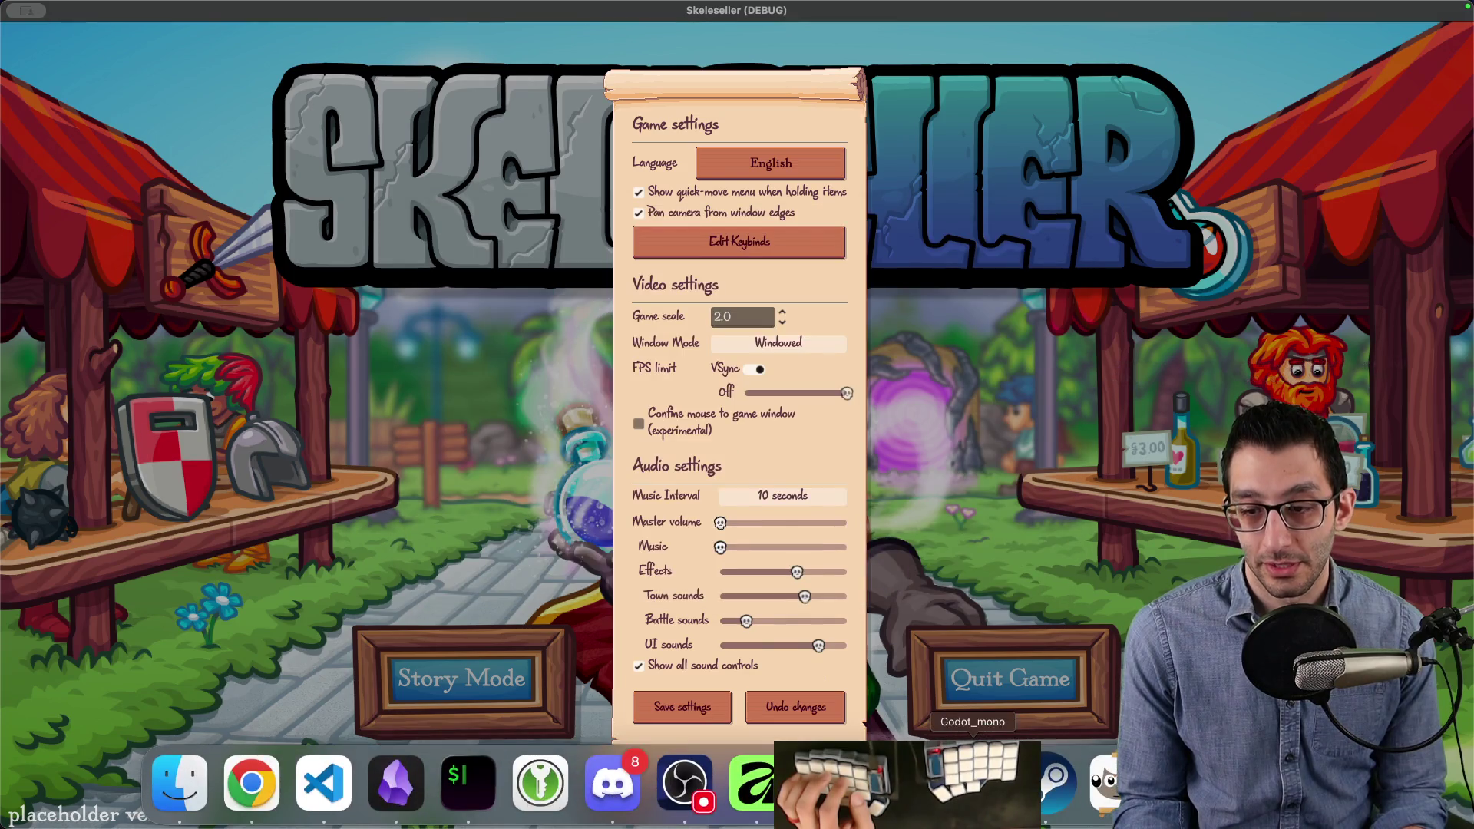
Step: In Godot, add MusicVolume and TownVolume to the selected sliders
key(super+Tab)
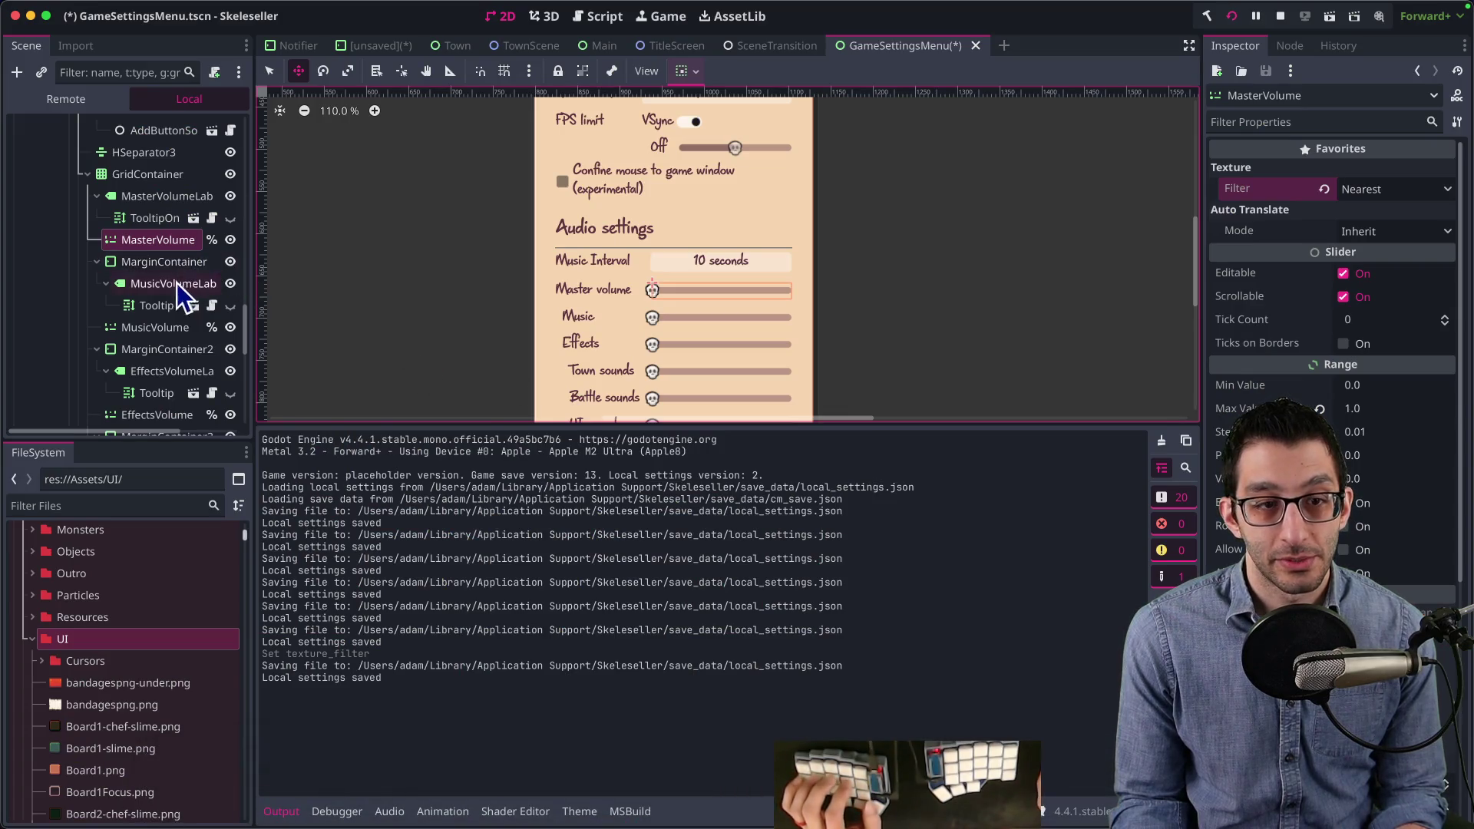
scroll(177, 282, down, 2)
super+click(147, 293)
scroll(144, 368, down, 3)
super+click(148, 353)
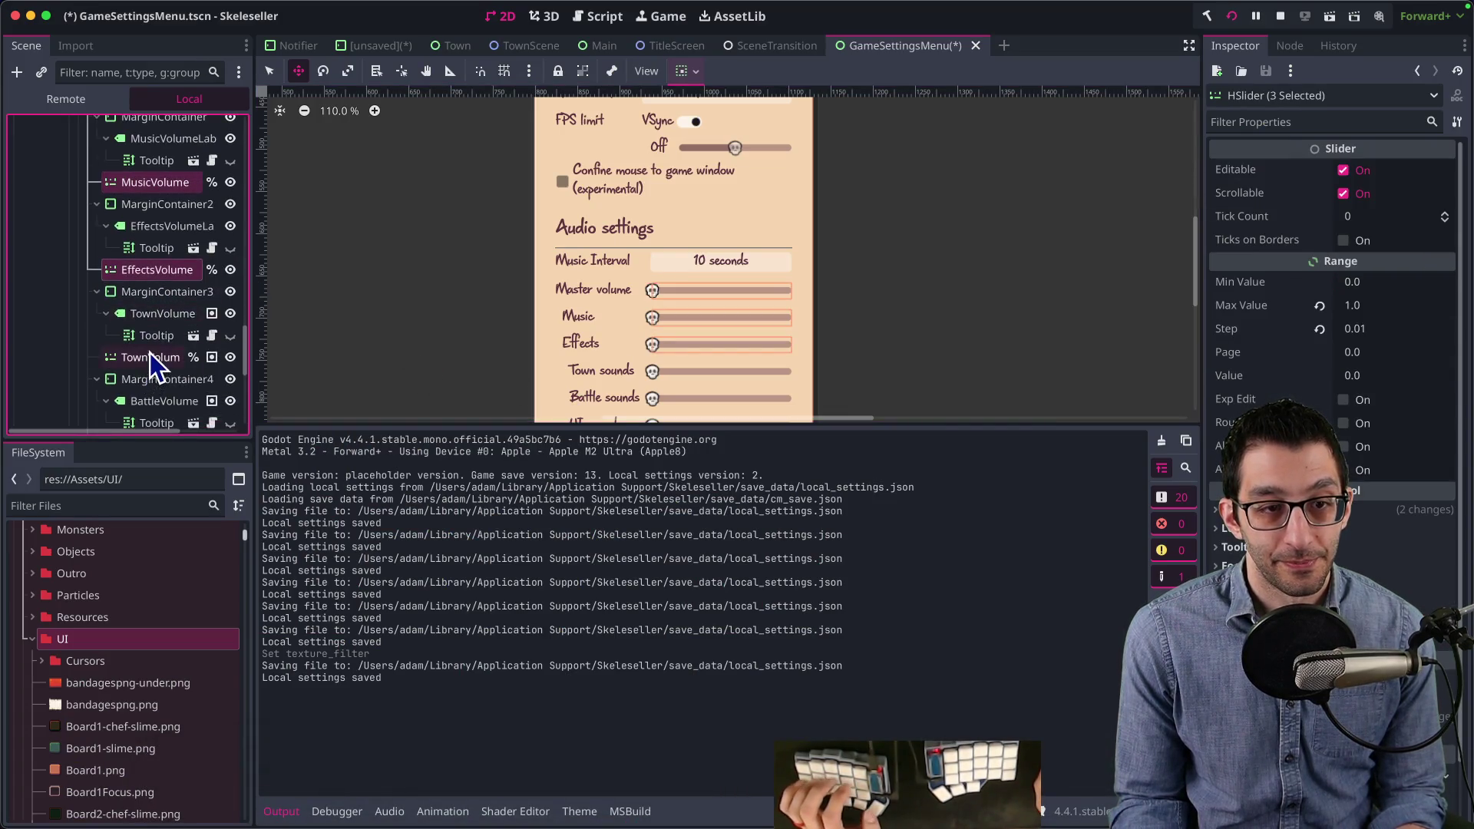
Step: Add BattleVolume and UIVolume to the selection, then save the scene and launch the game
scroll(145, 351, down, 5)
super+click(148, 289)
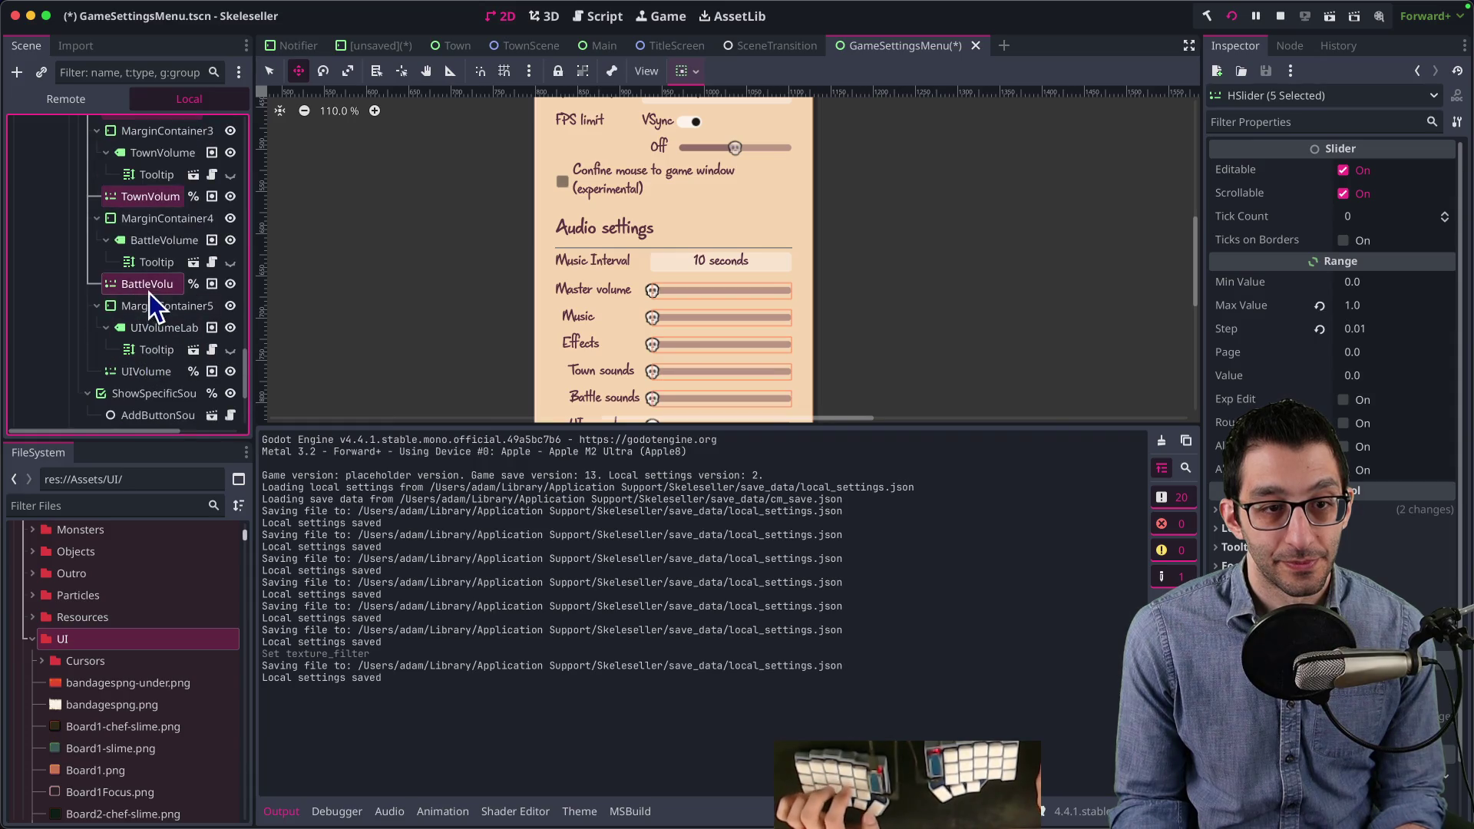
super+click(144, 372)
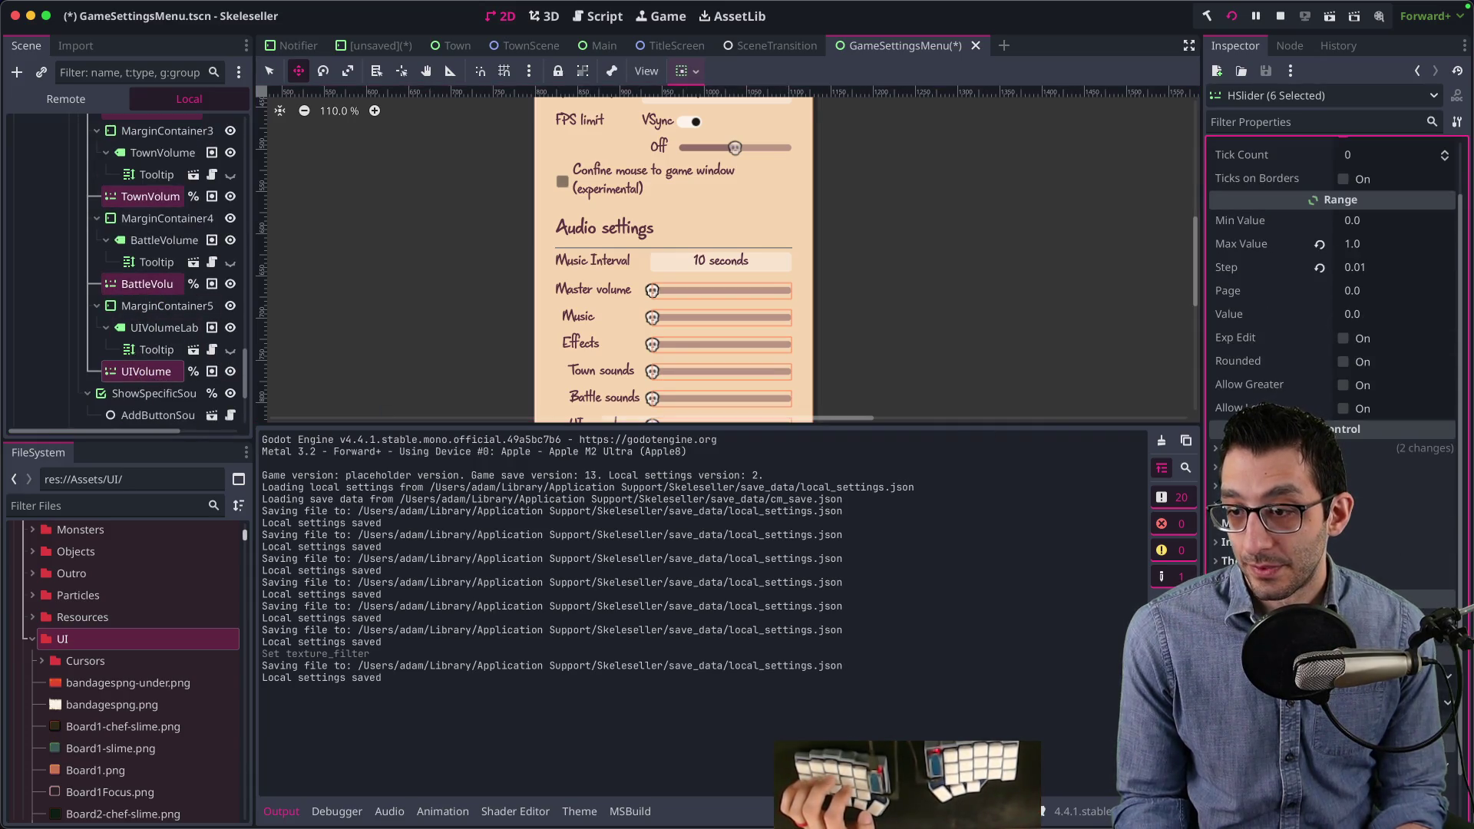
key(super+b)
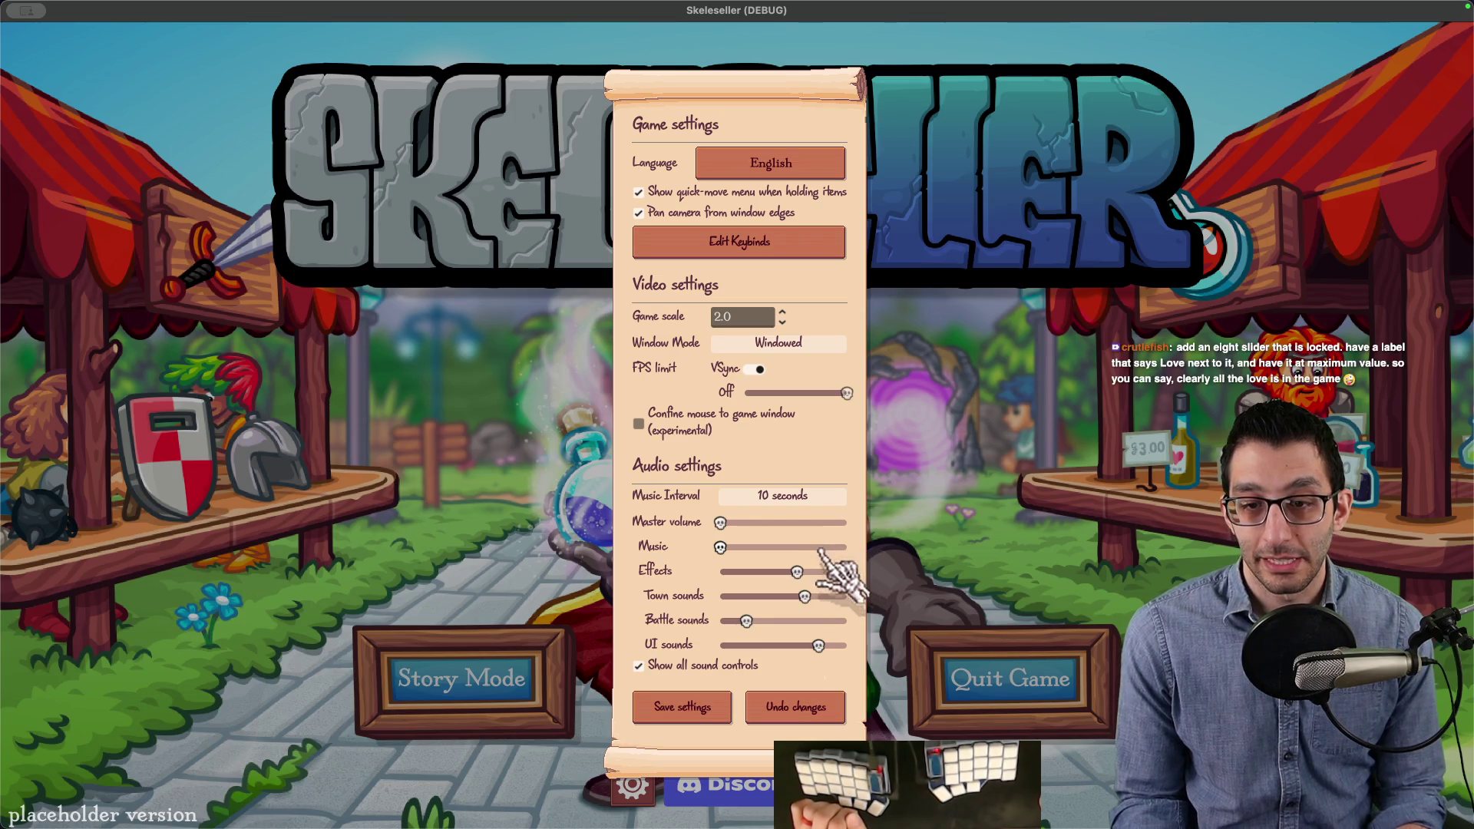
Step: Raise the game's Music volume to about 40%
click(770, 547)
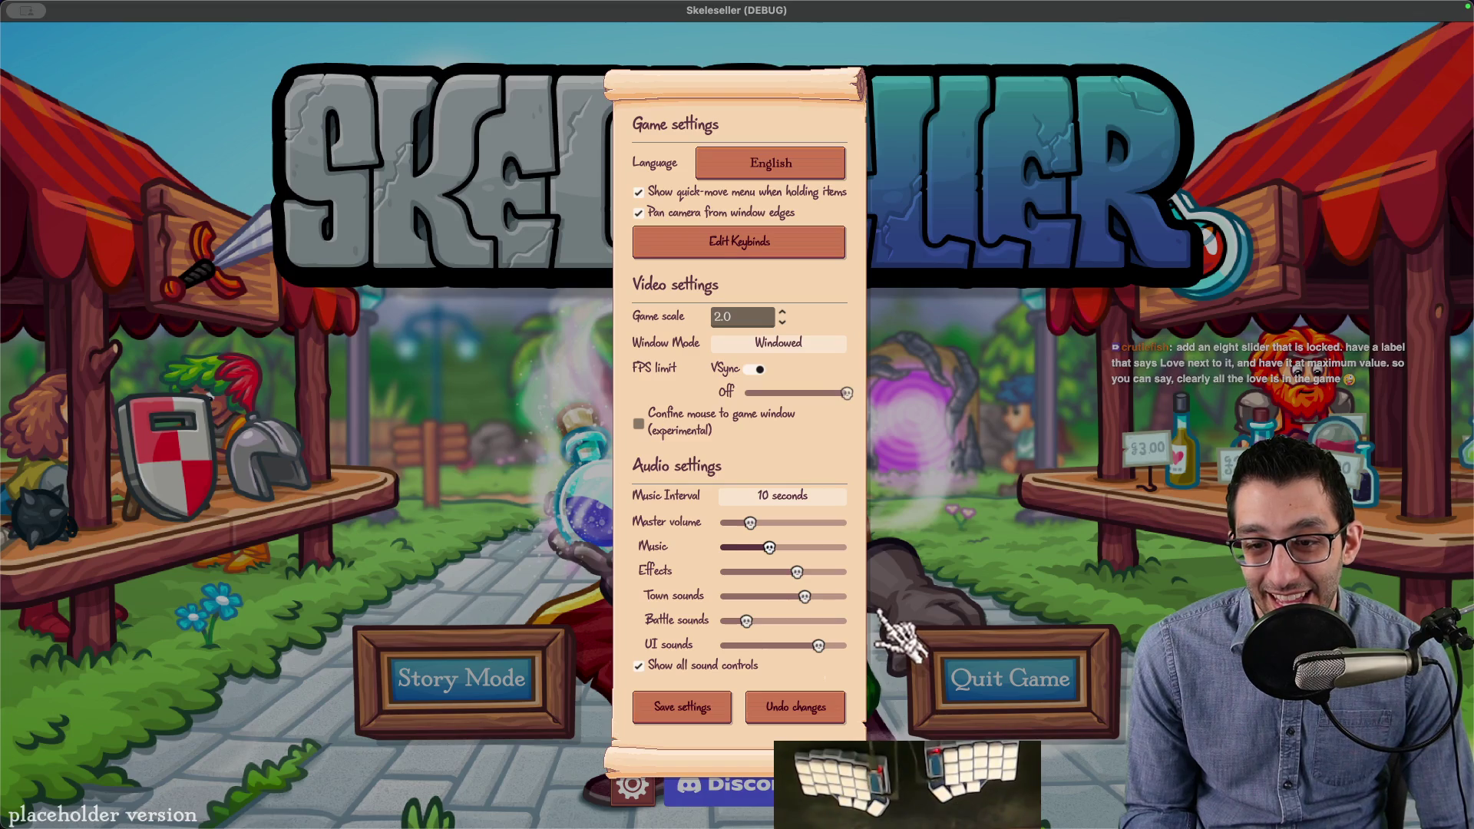
mouse_move(975, 805)
click(1099, 799)
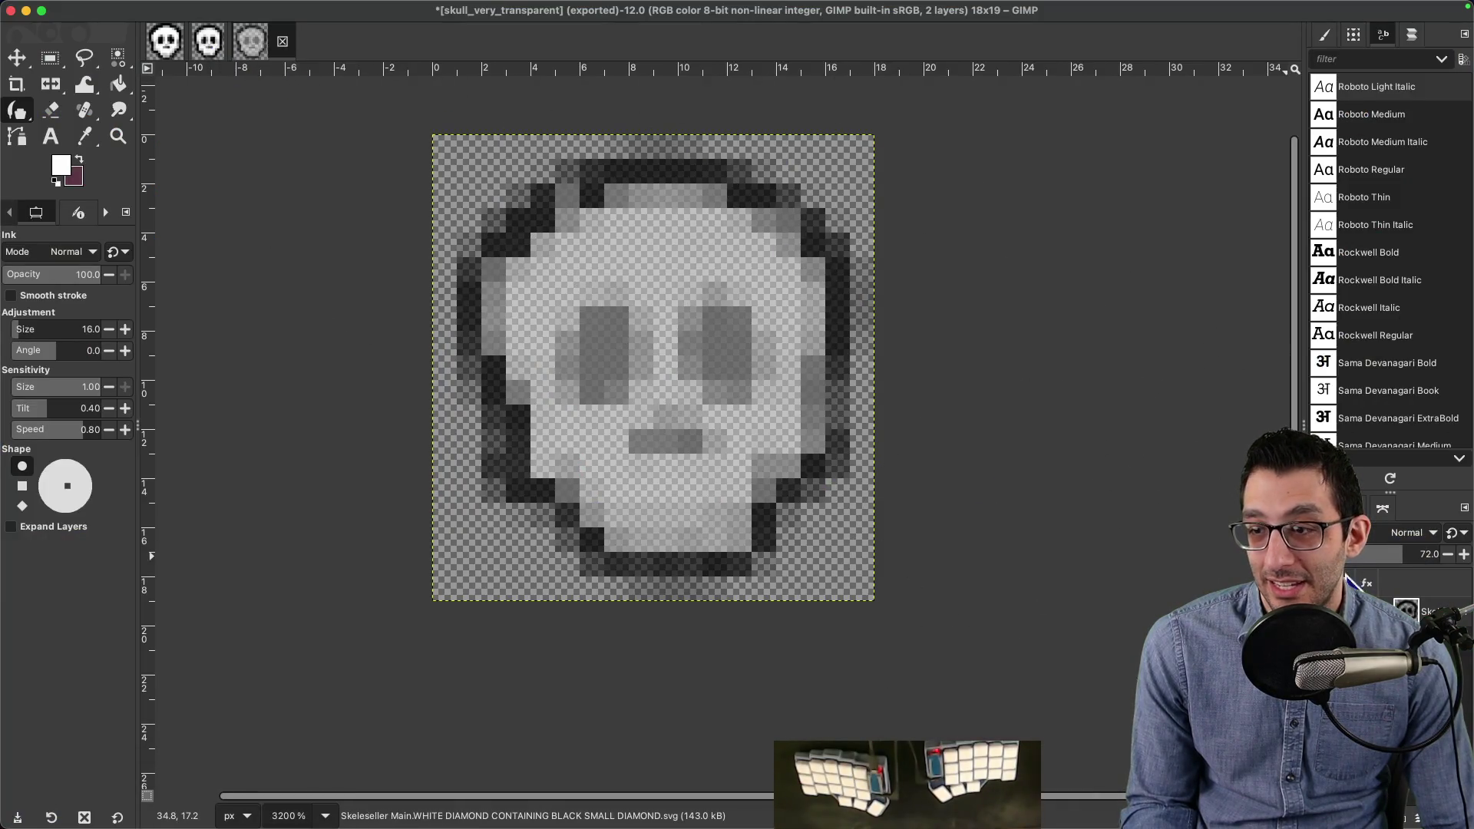
Step: Raise the skull layer to 75 opacity and export it, replacing skull_slightly_transparent.png
drag(1413, 554, 1428, 556)
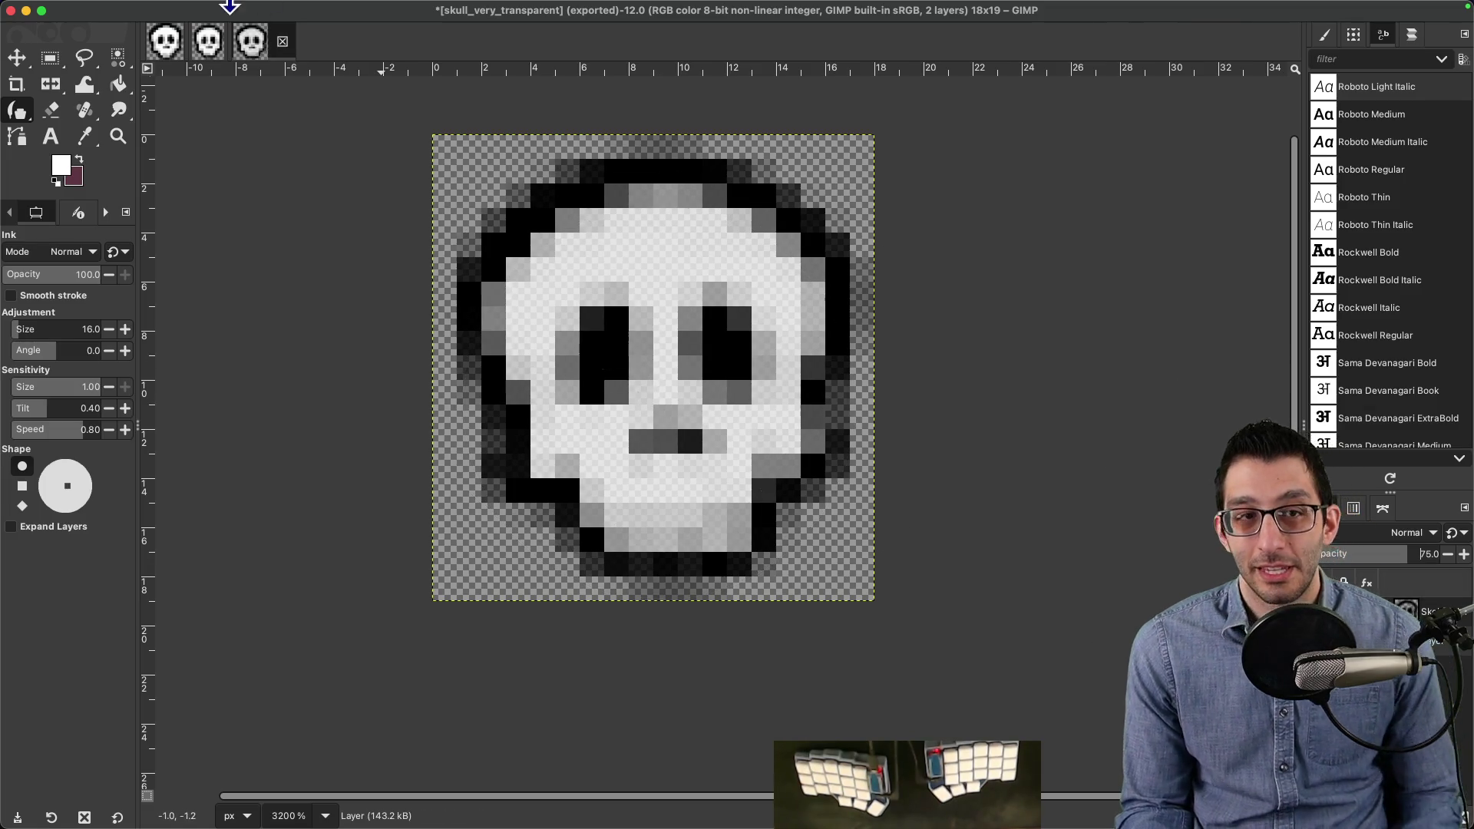
click(91, 8)
click(164, 256)
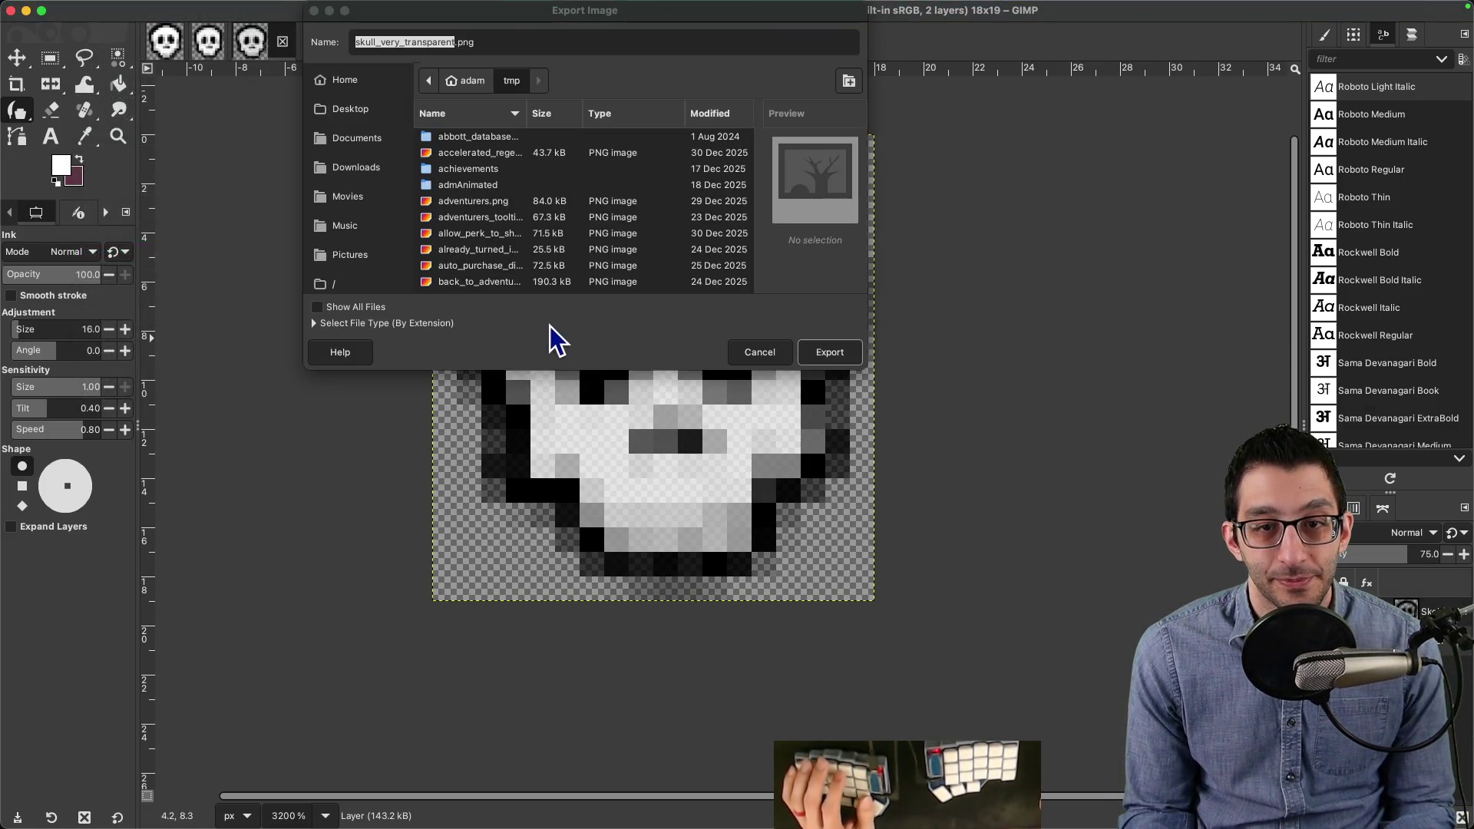
scroll(499, 242, down, 10)
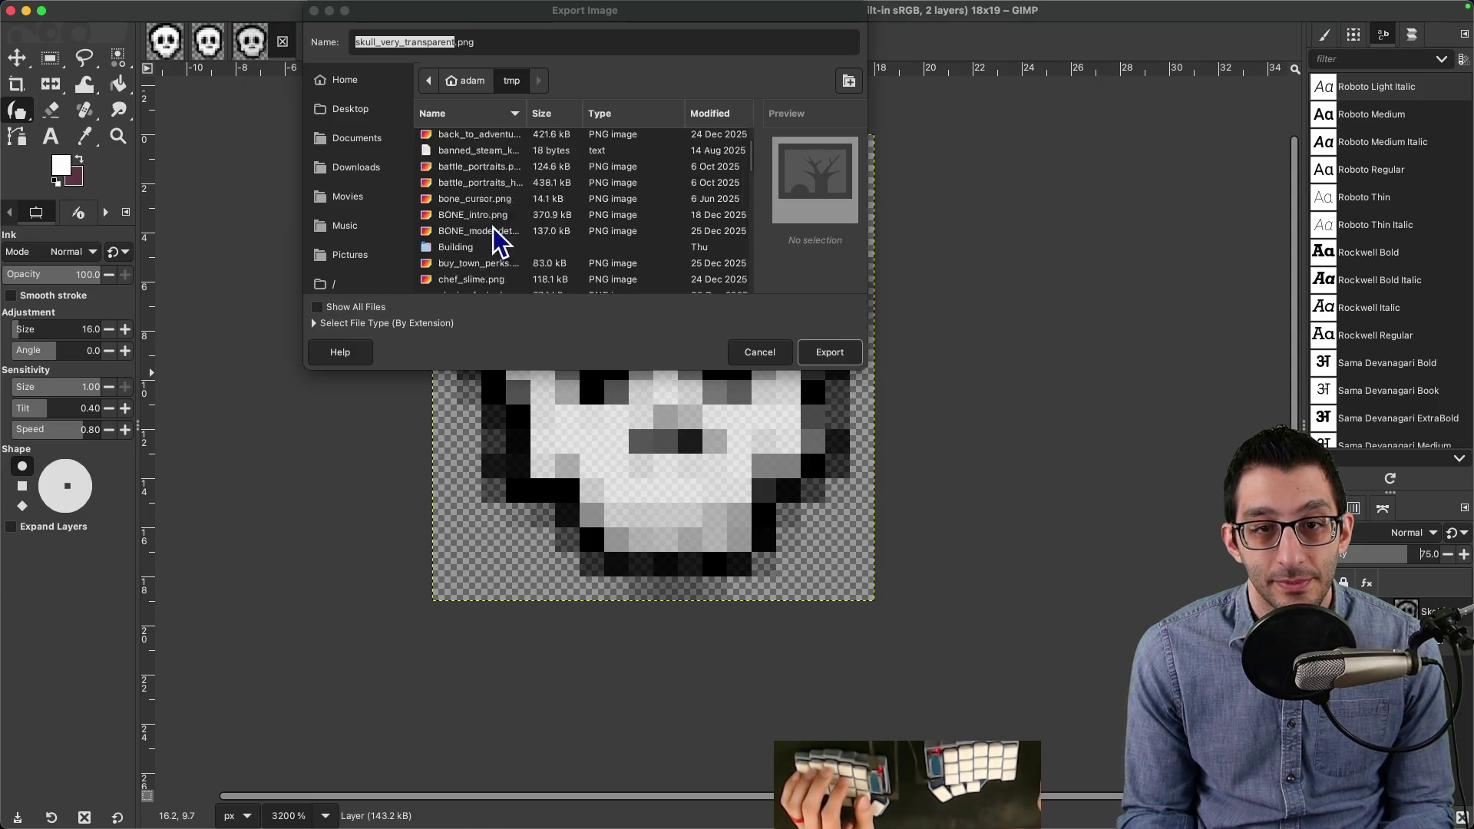
scroll(505, 254, down, 10)
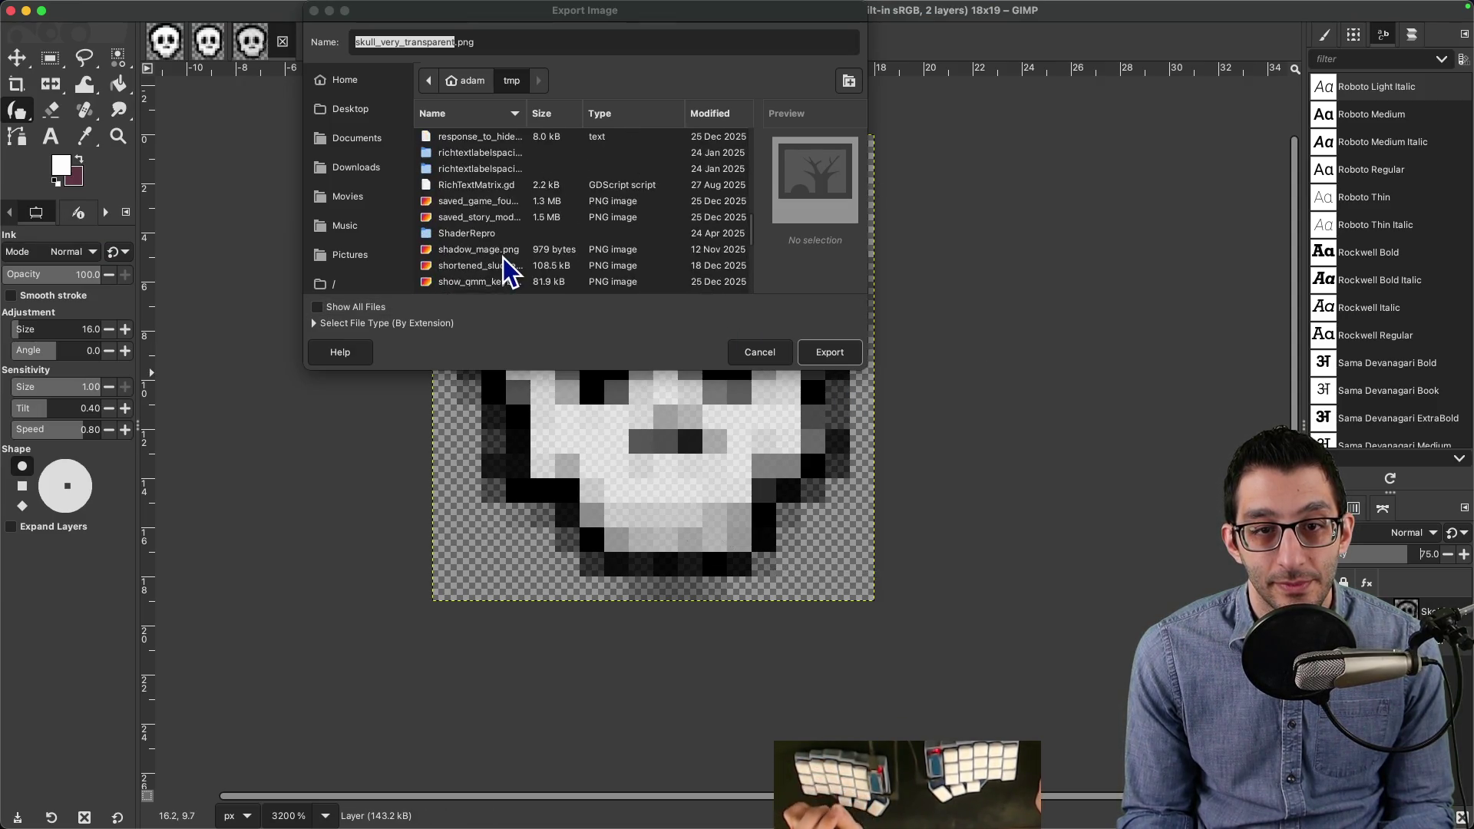
click(495, 232)
click(829, 352)
click(670, 232)
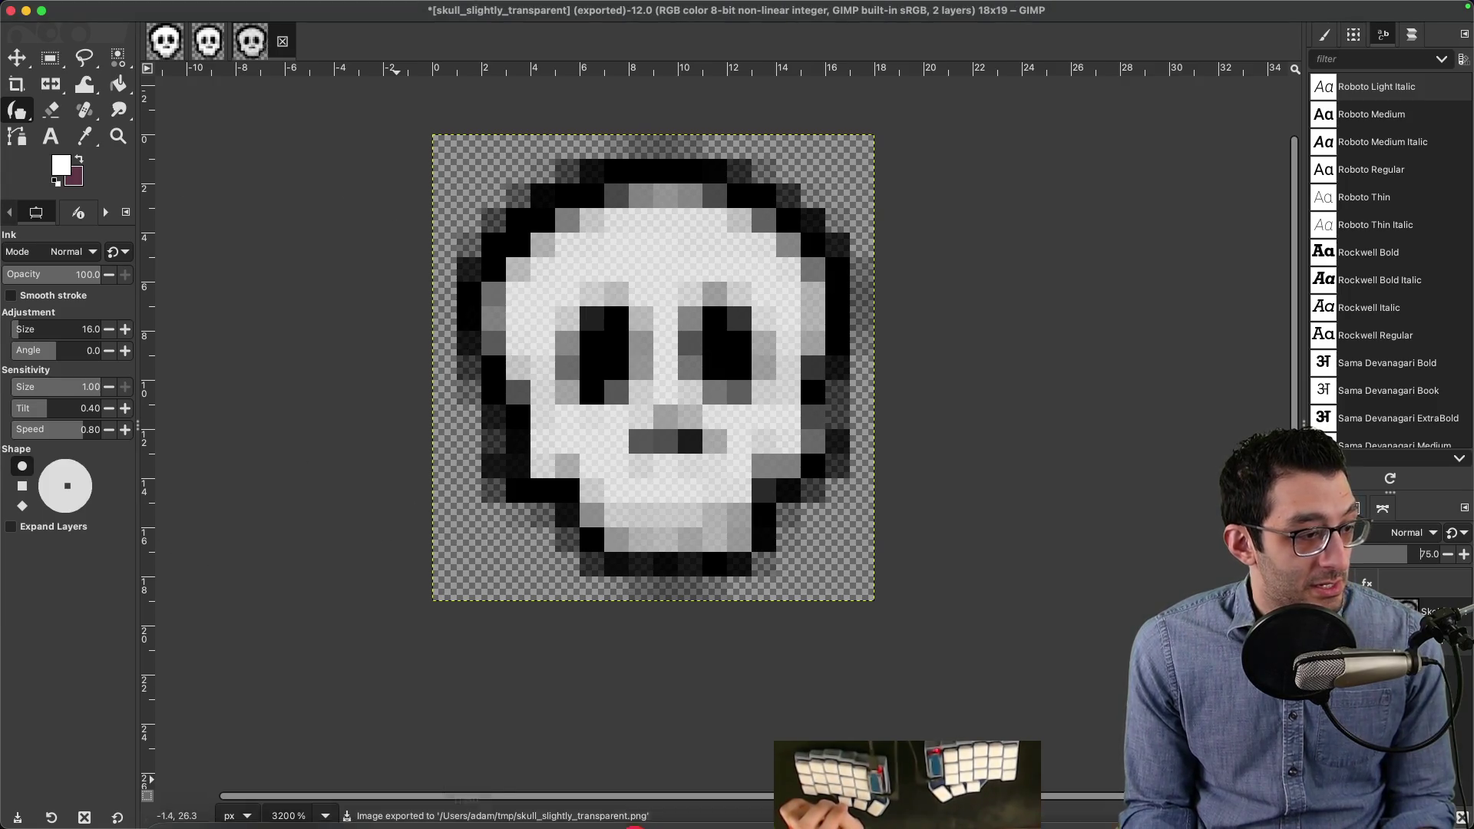
mouse_move(327, 794)
click(197, 798)
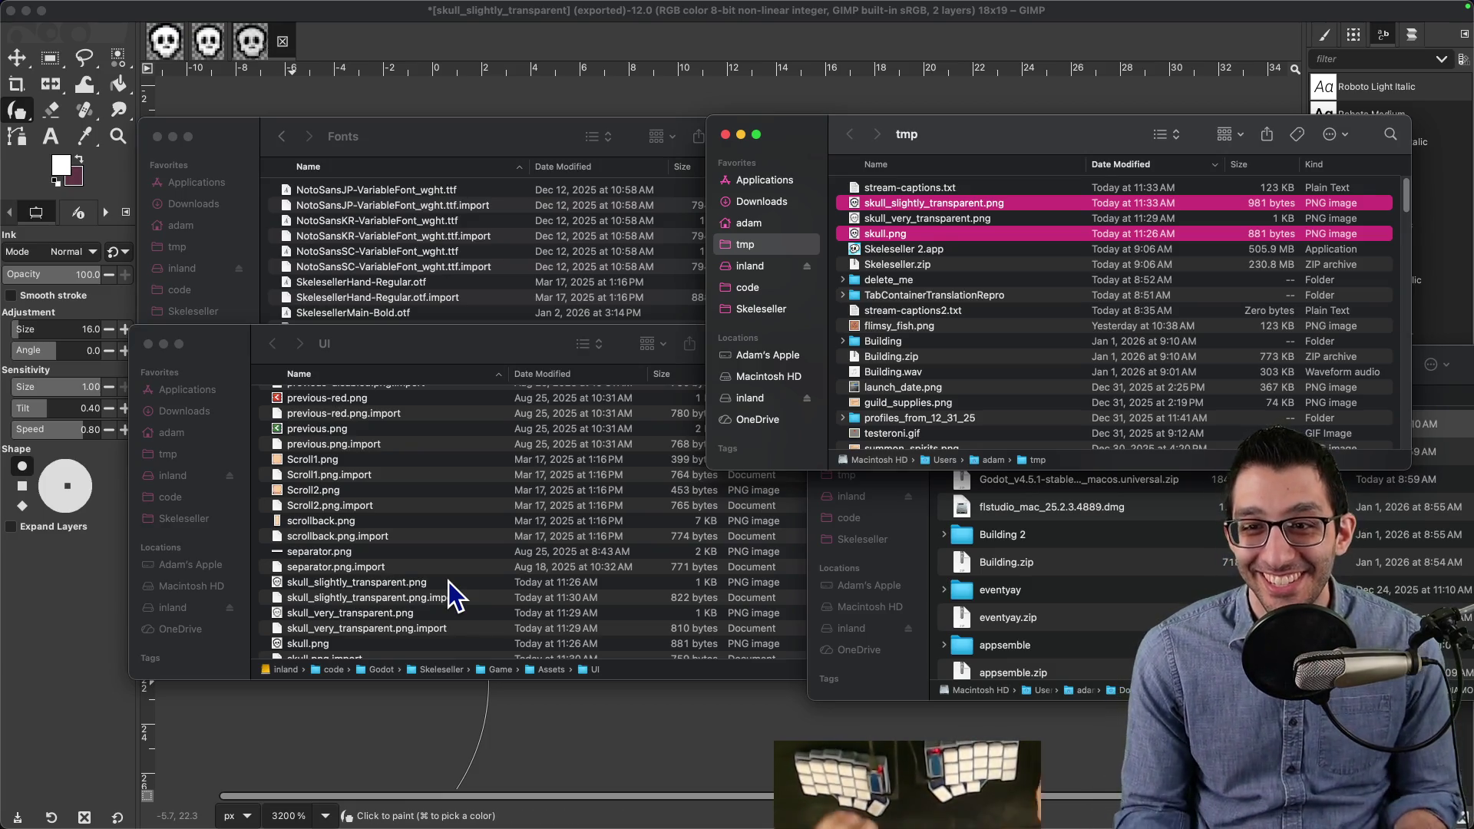
Step: Copy the new skull_slightly_transparent.png from tmp into the UI folder, replacing the old copy
click(904, 264)
click(907, 221)
drag(903, 204, 553, 483)
click(723, 393)
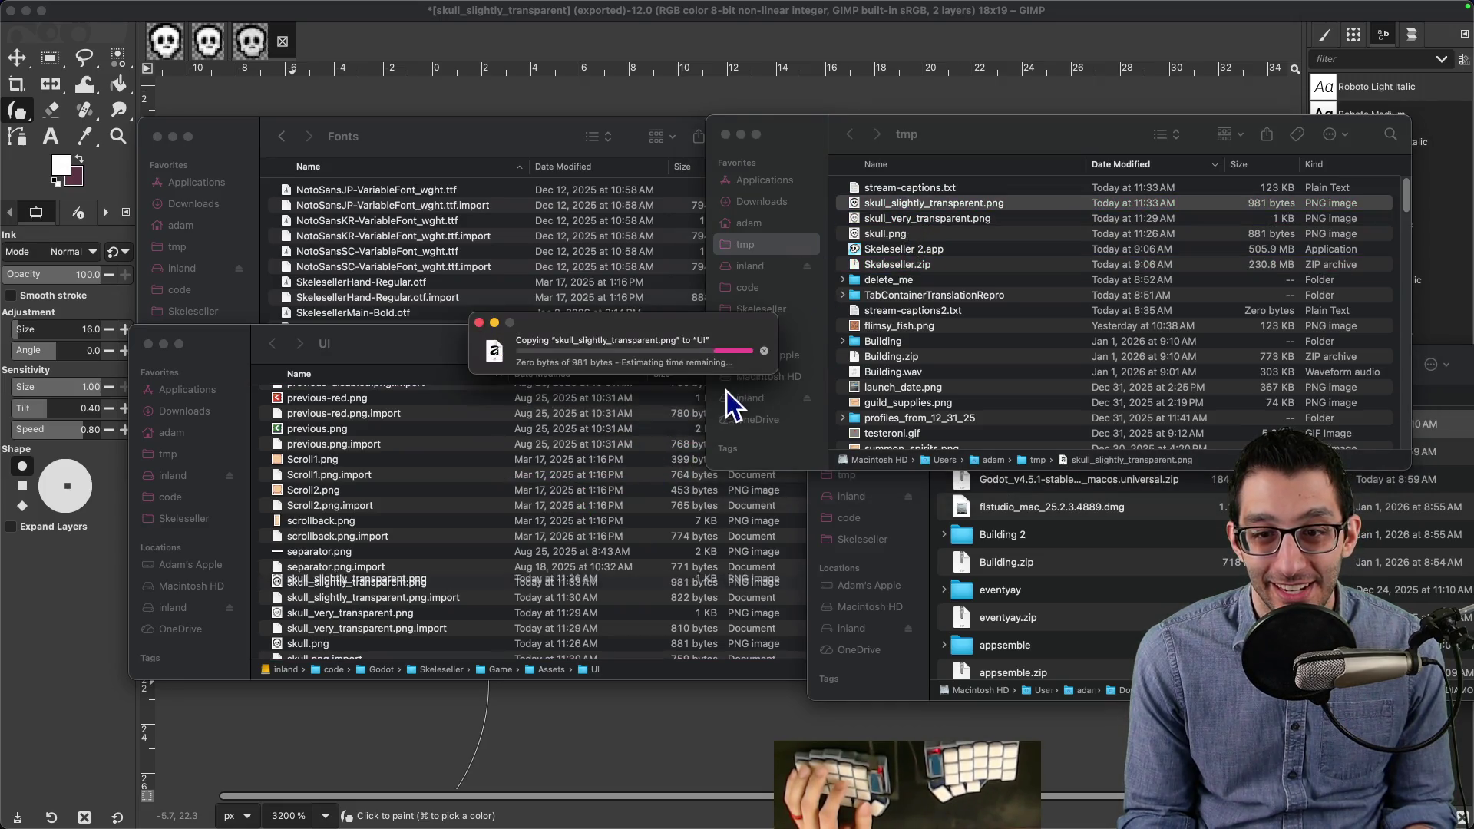
key(super+Tab)
key(super+Tab)
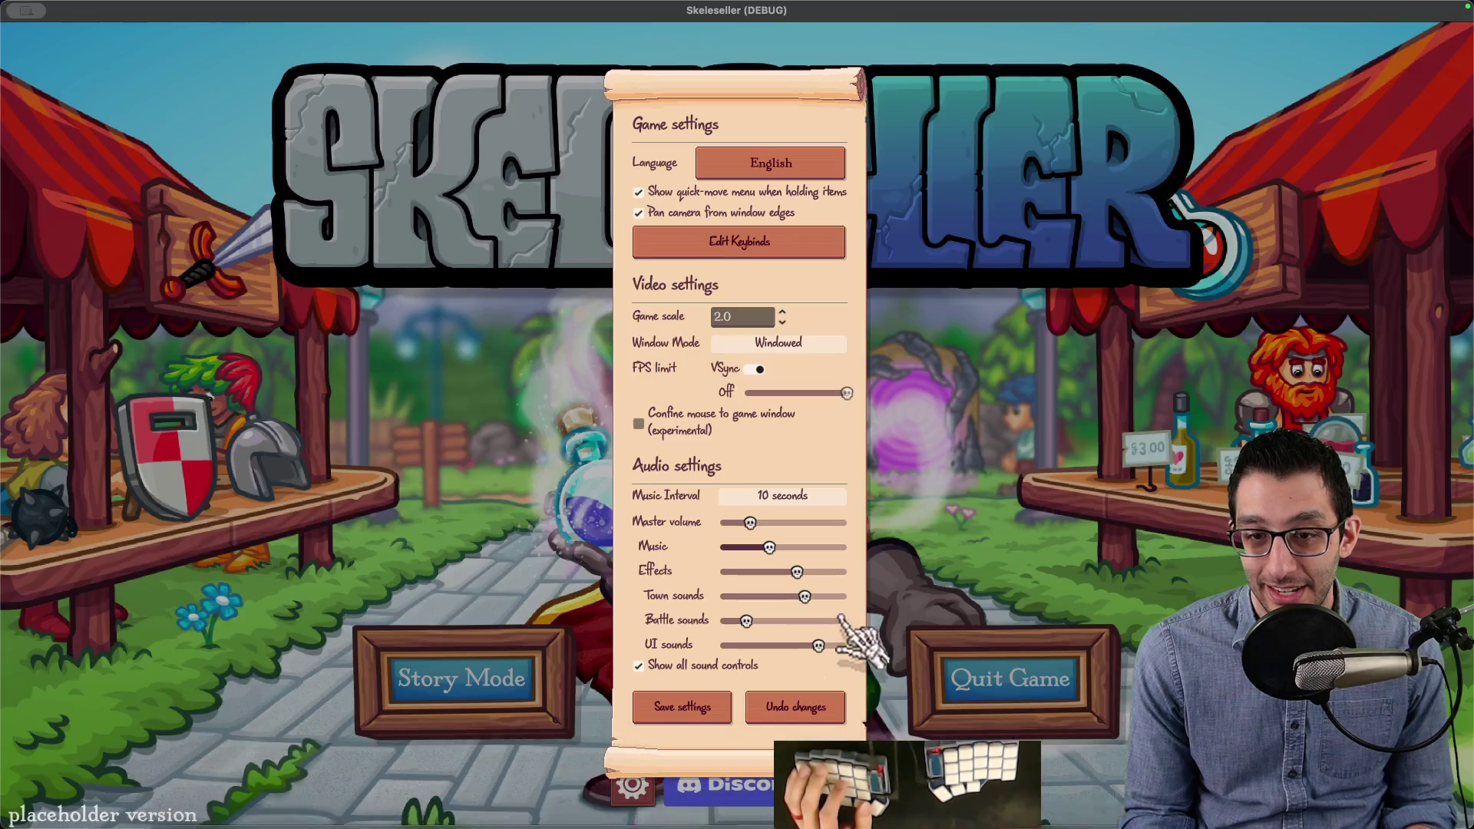
Step: Change the FPS limit slider's texture filter from Inherit to Linear and rerun the game
mouse_move(797, 572)
mouse_down()
mouse_move(767, 571)
mouse_move(810, 547)
mouse_move(745, 572)
mouse_move(785, 571)
mouse_up()
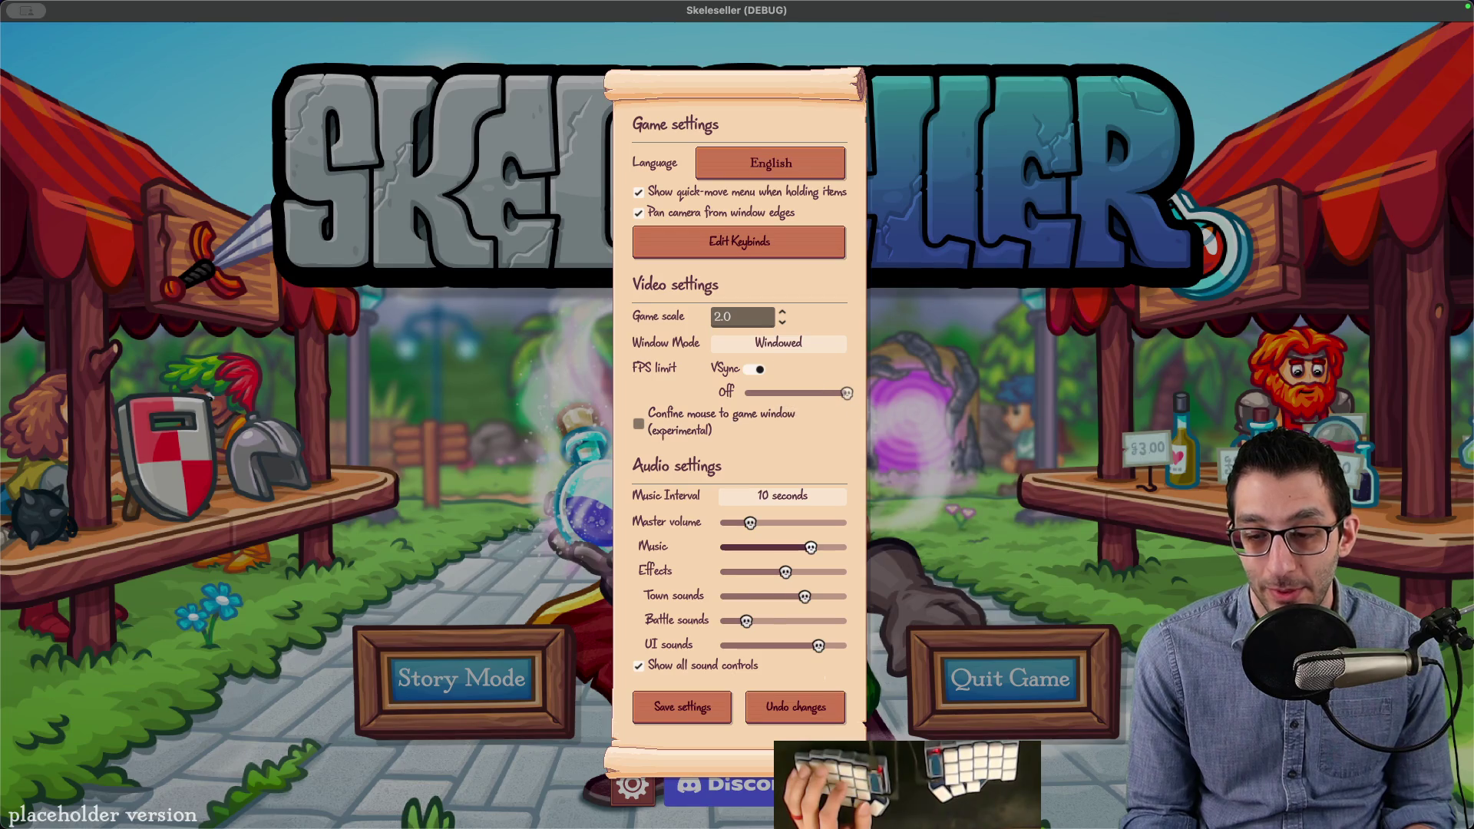
click(900, 783)
scroll(736, 210, up, 2)
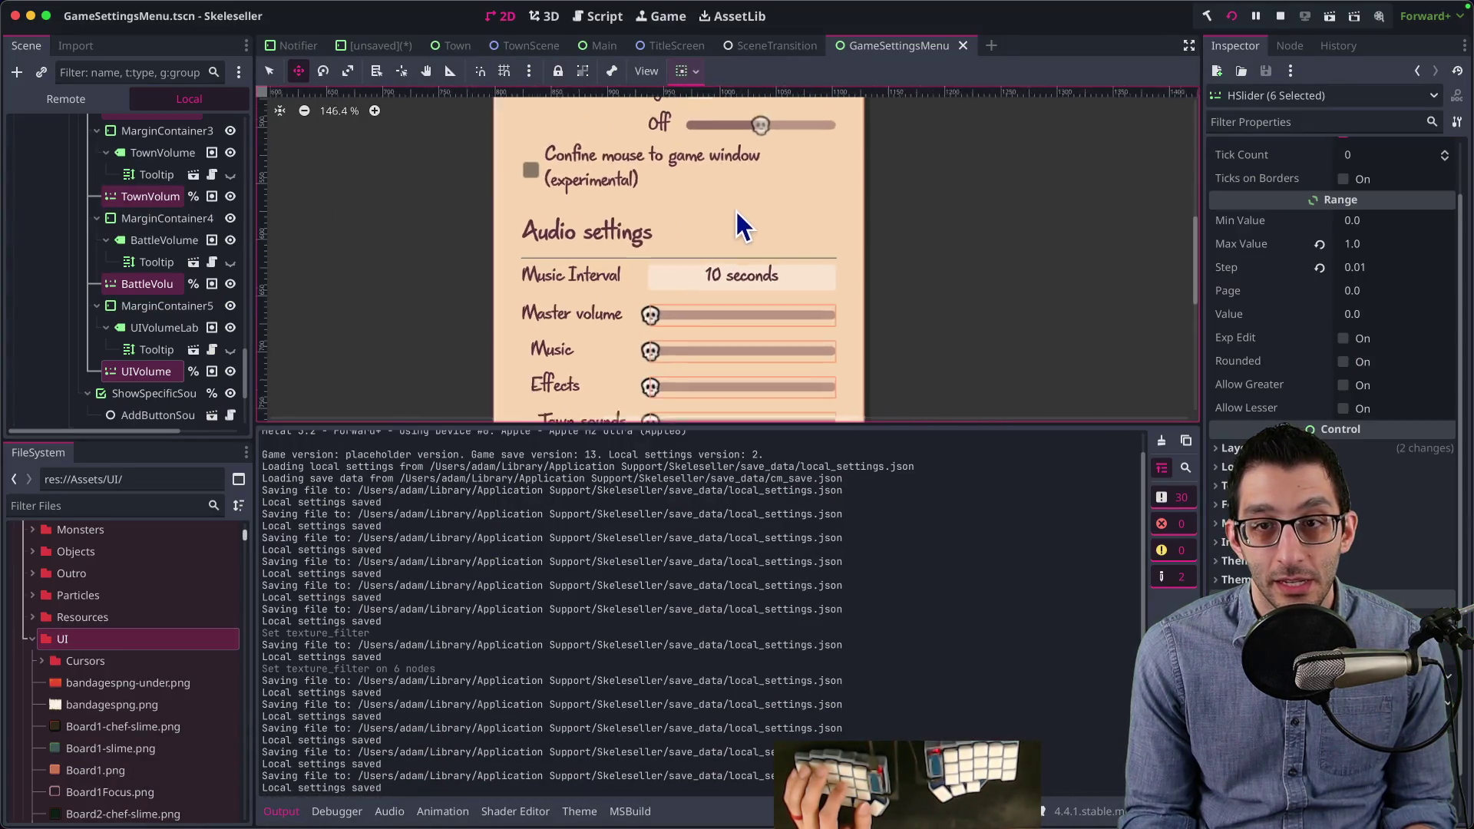
scroll(219, 227, up, 5)
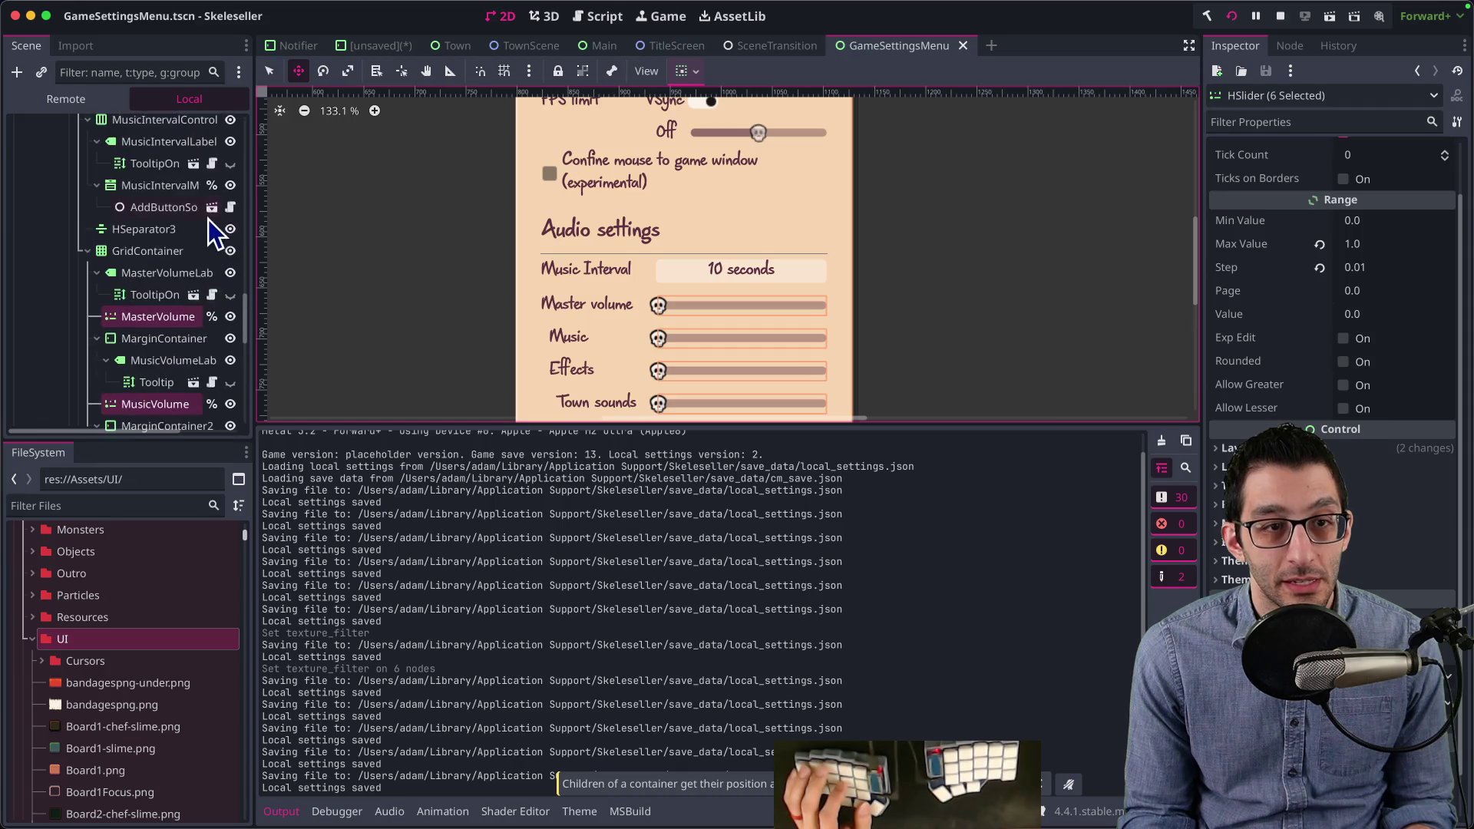
key(q)
click(761, 137)
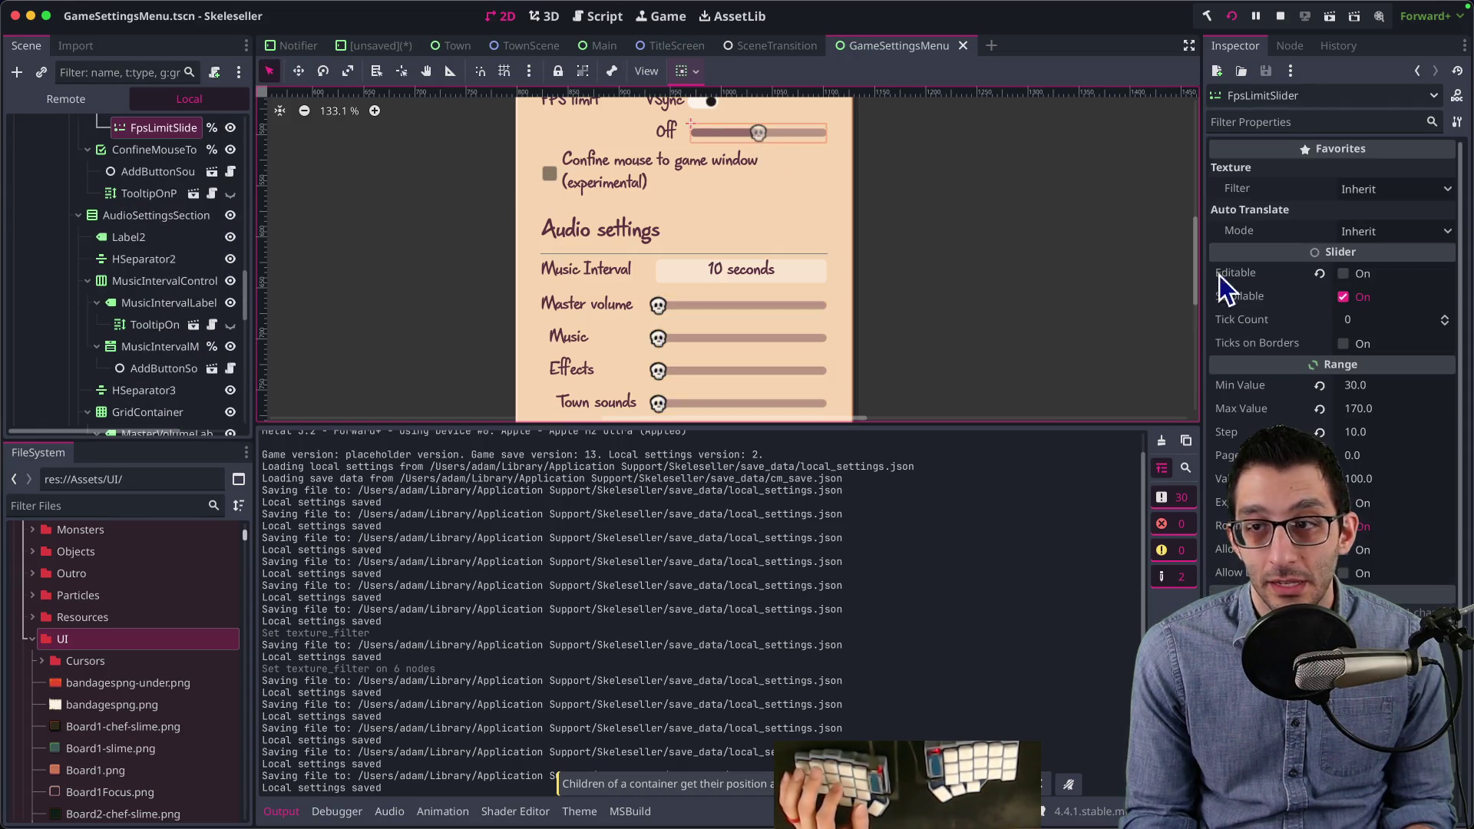
click(1355, 190)
click(1366, 255)
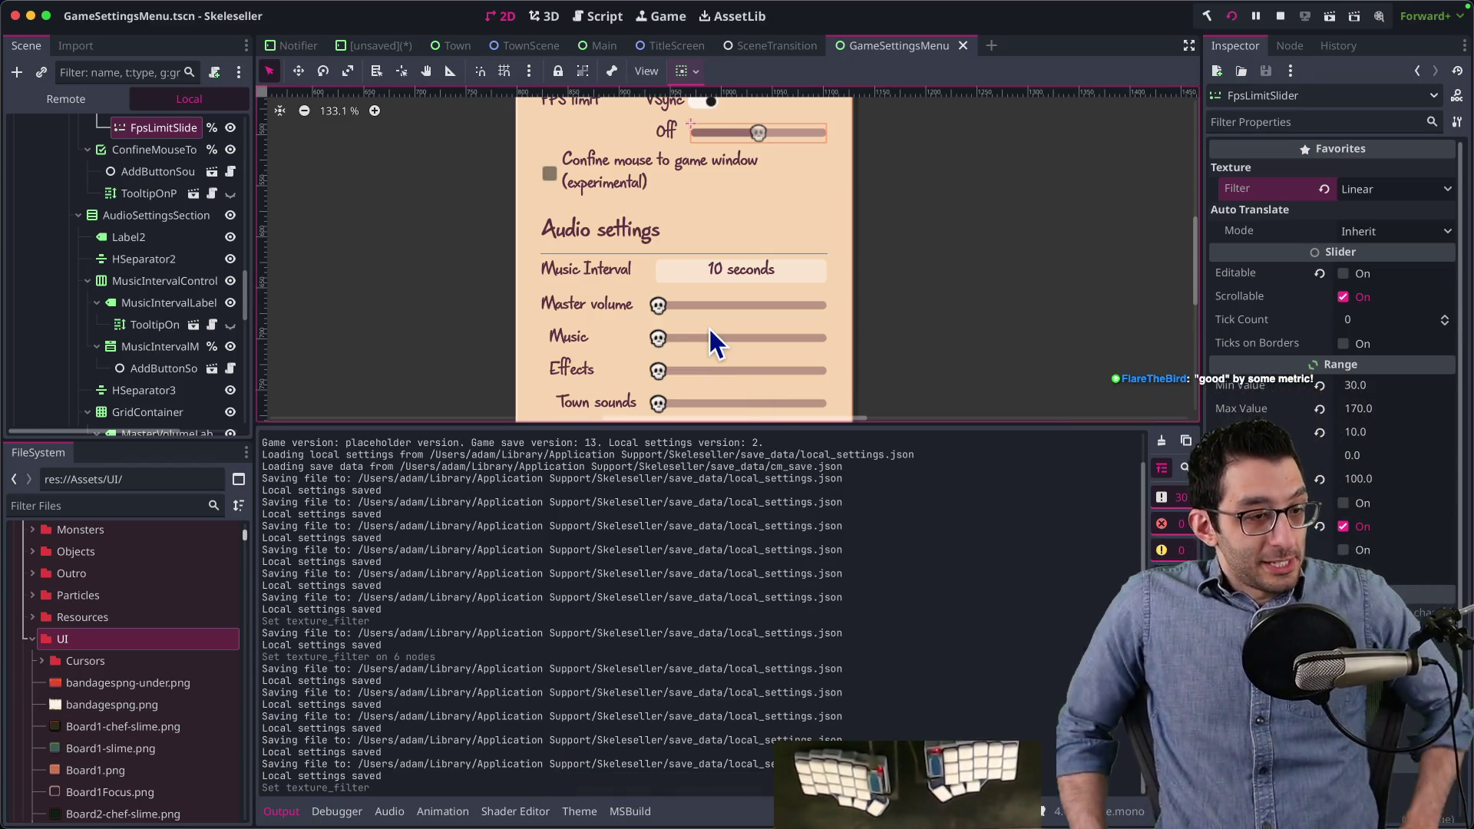
key(super+b)
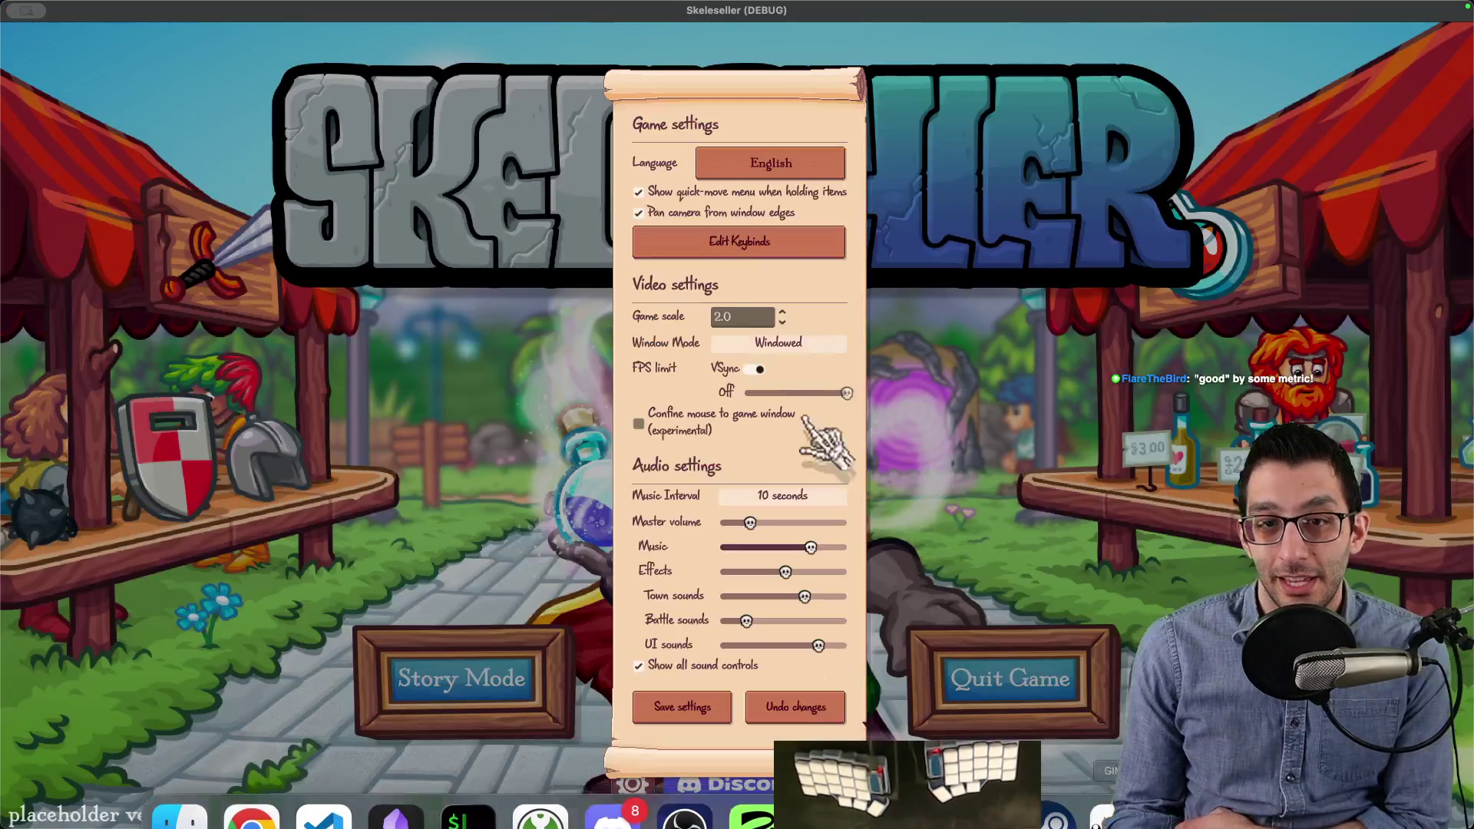
Step: In the running game's settings, turn off confining the mouse to the window and check the skull grabbers
mouse_move(653, 202)
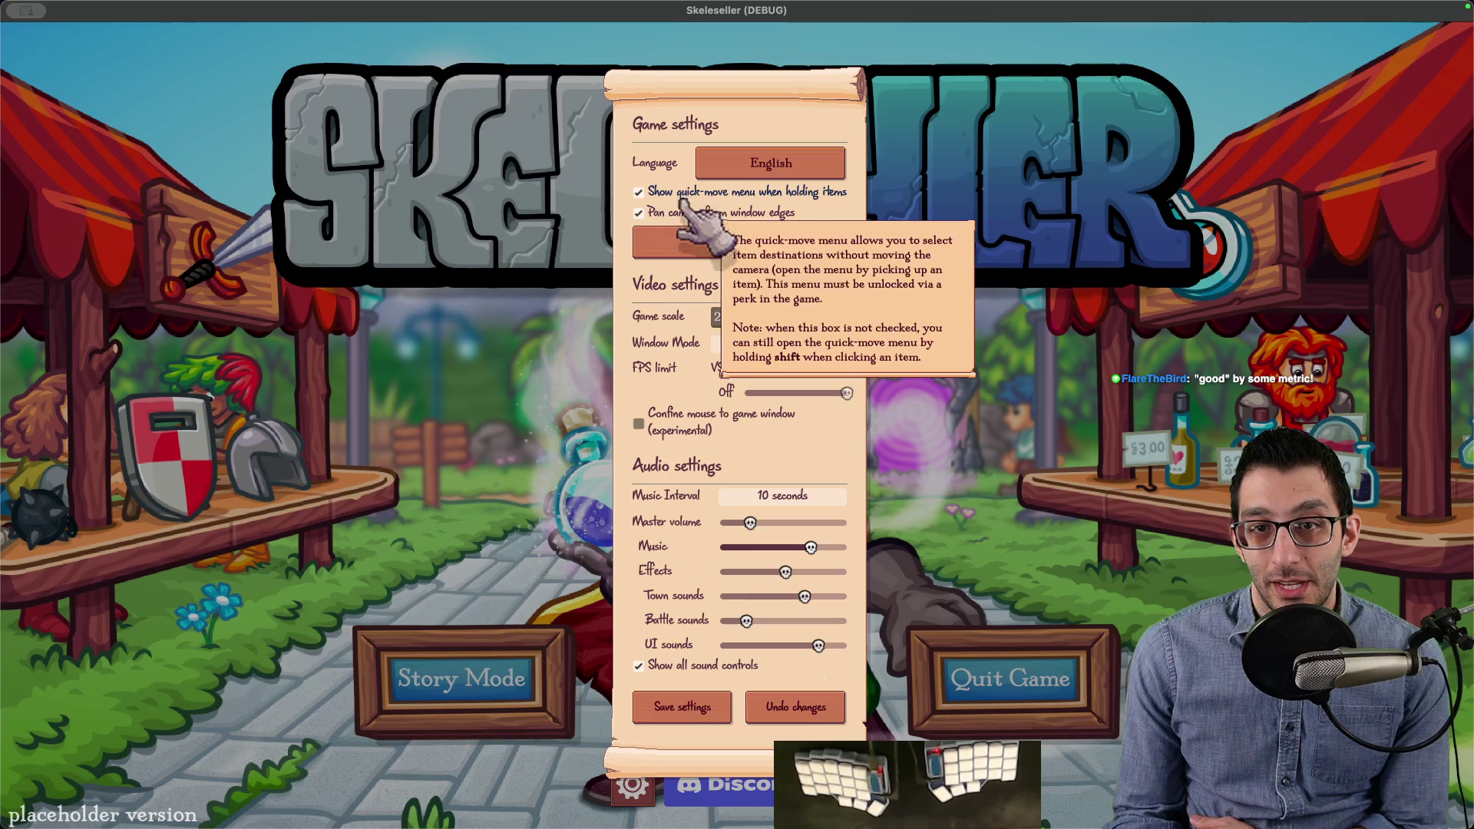
click(680, 428)
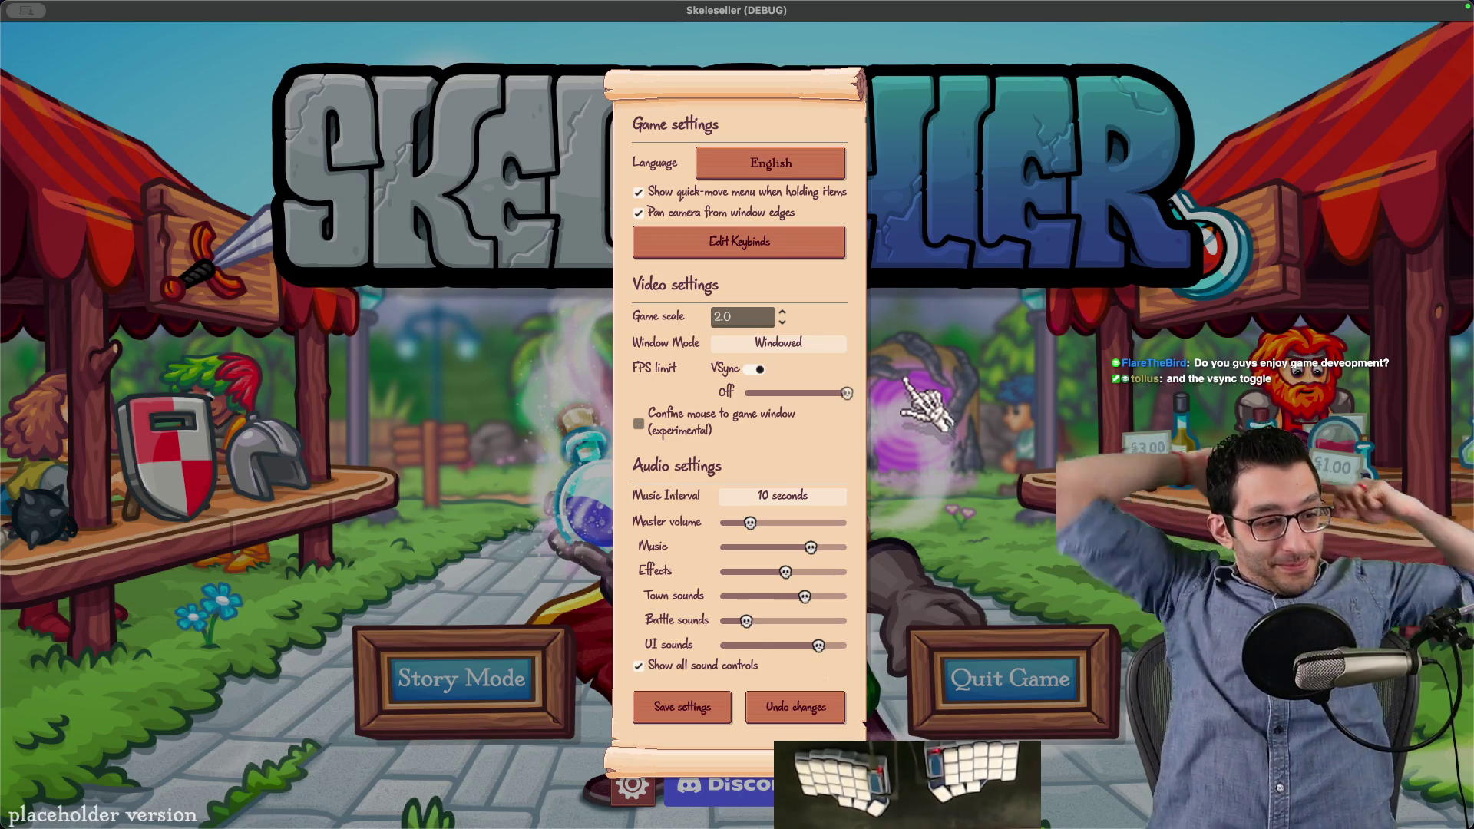
mouse_move(761, 372)
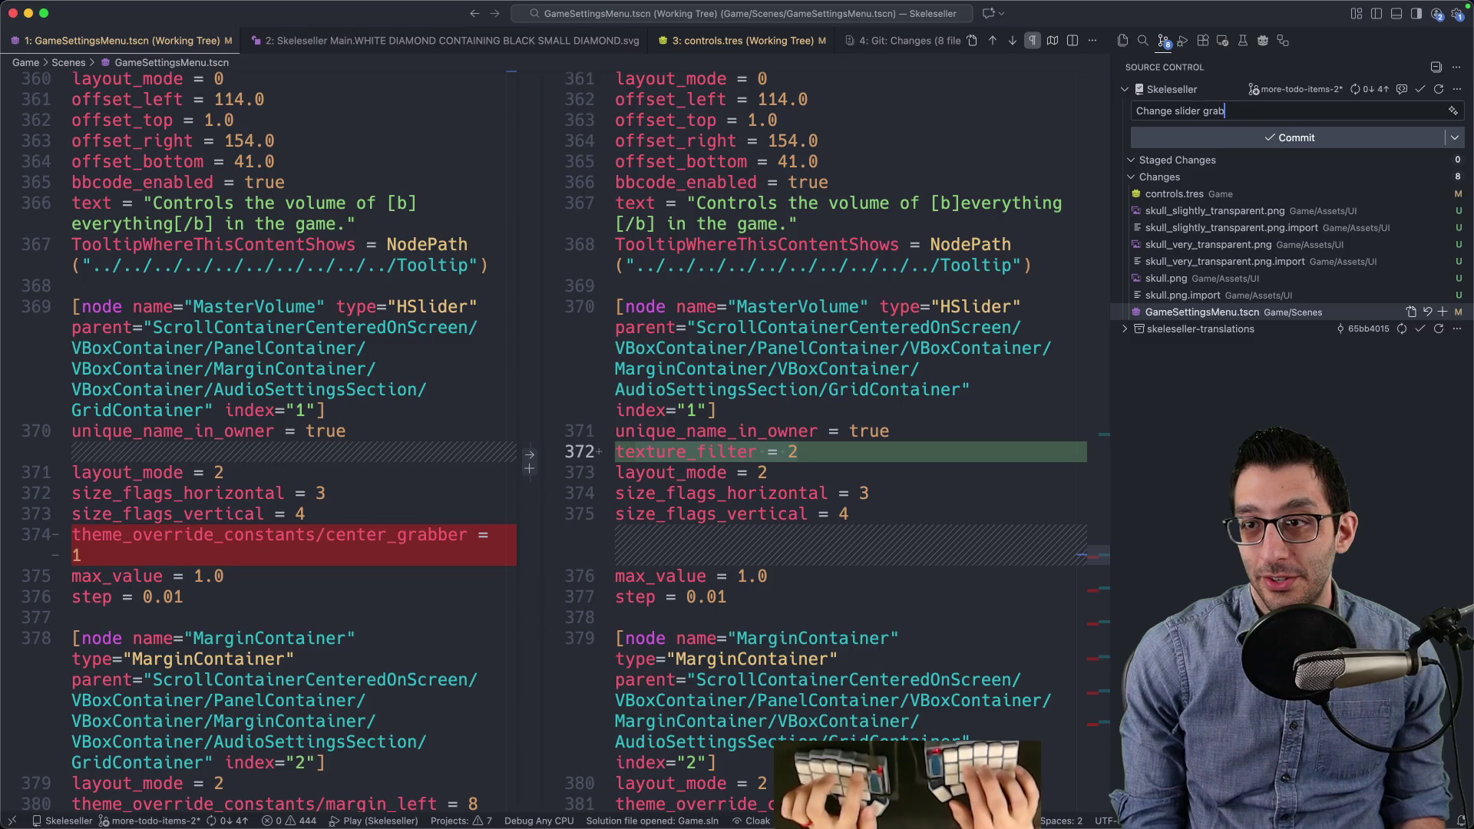
Step: Complete the 'Change slider grabbers into skulls' commit message with the theme-override note, hard-wrapped
text(ulls)
key(Return)
key(Return)
text(This was Dark's idea.)
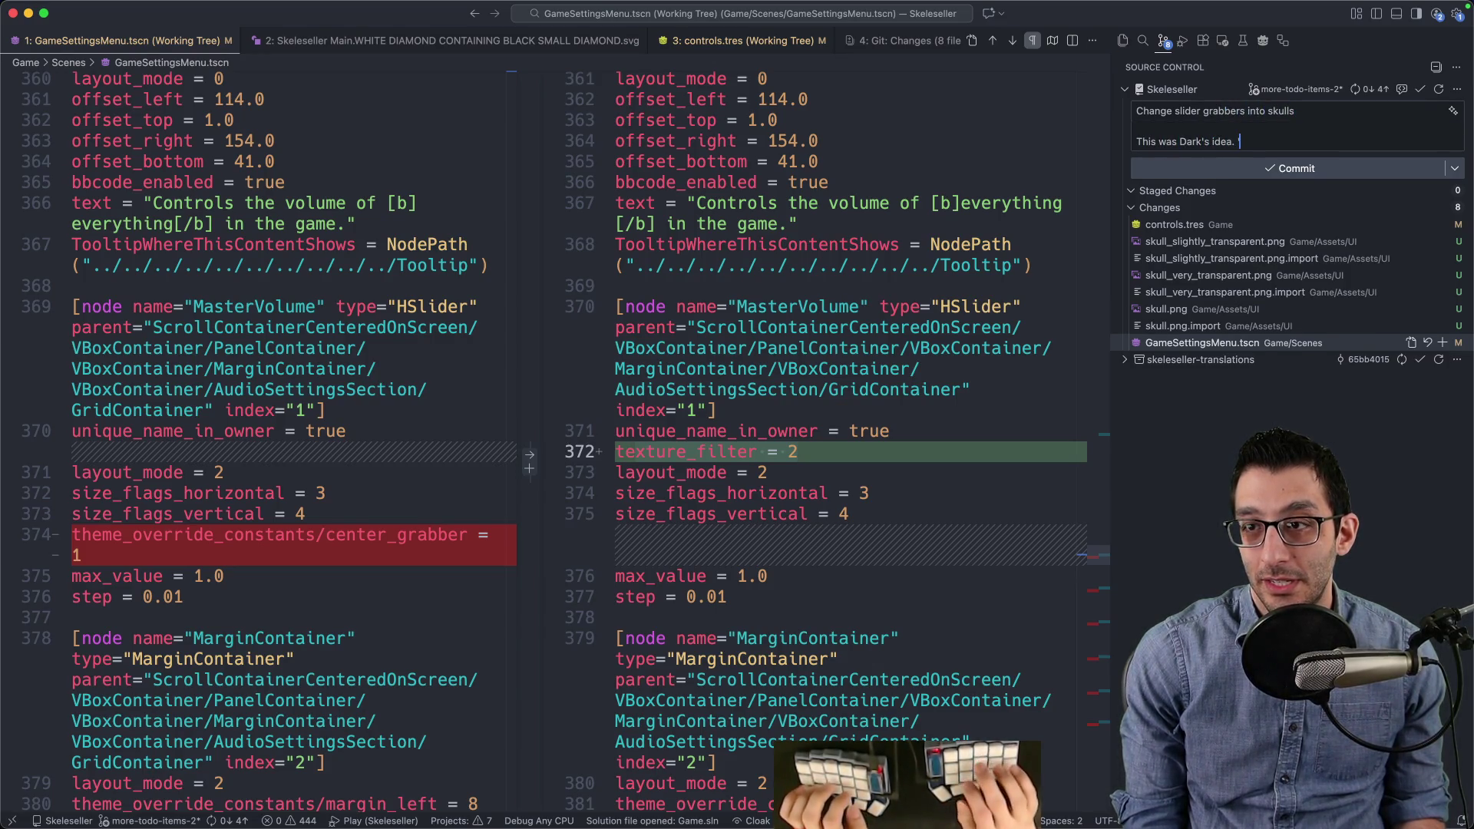
key(Return)
key(Return)
text(I also moved some of the duplicated t)
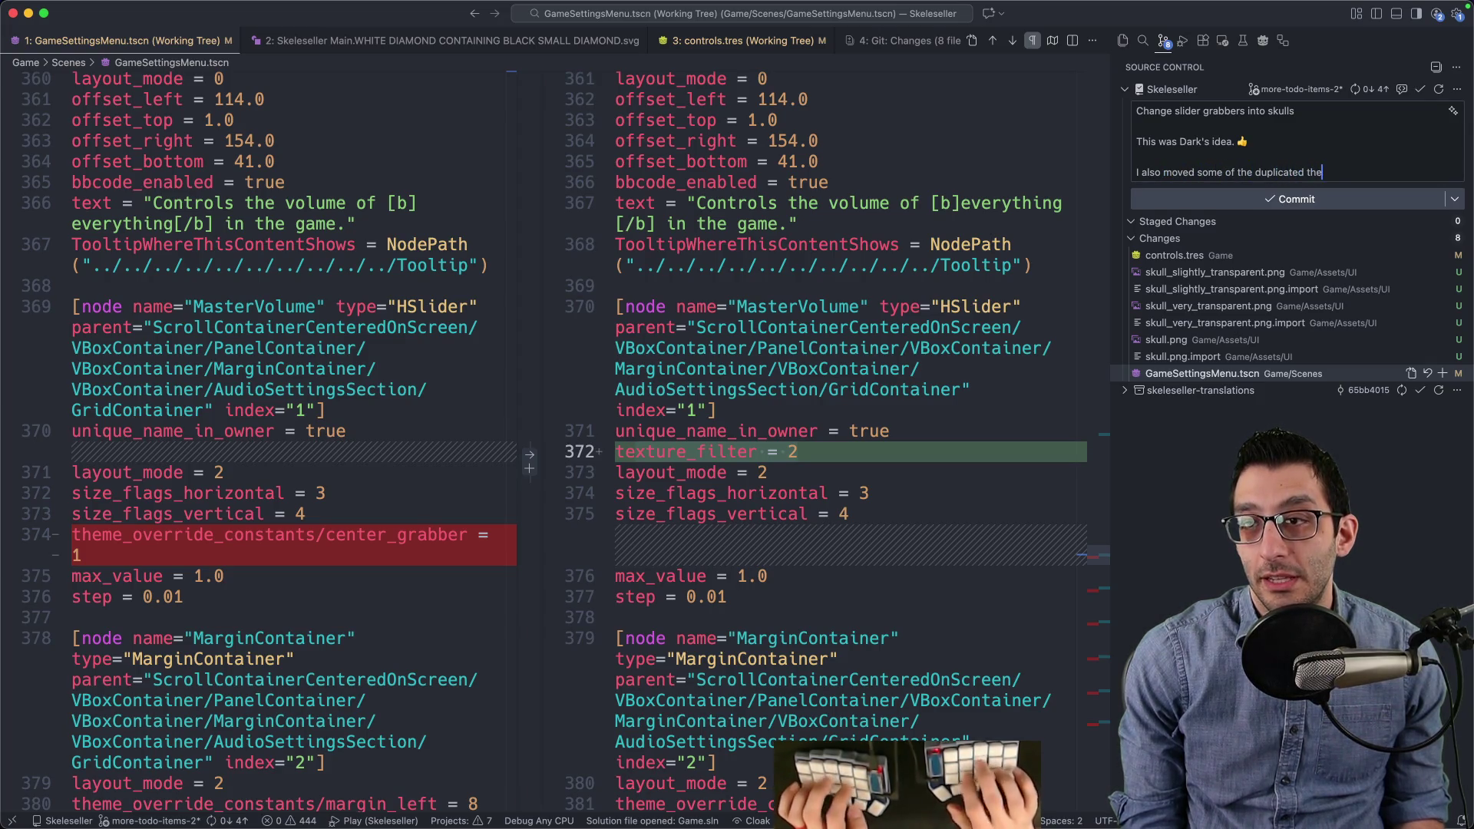
text(h)
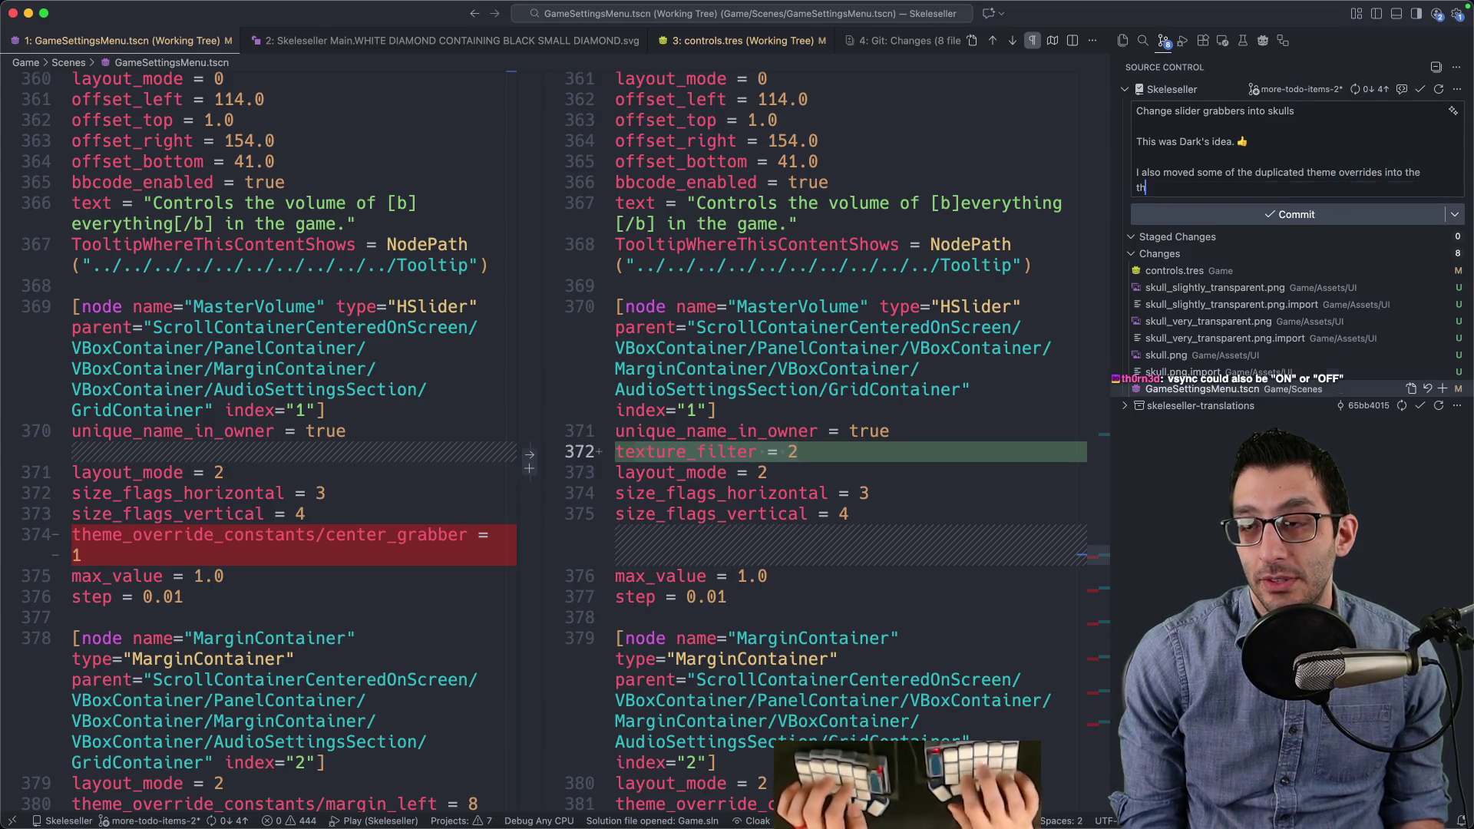
text(eme itself.)
key(super+period)
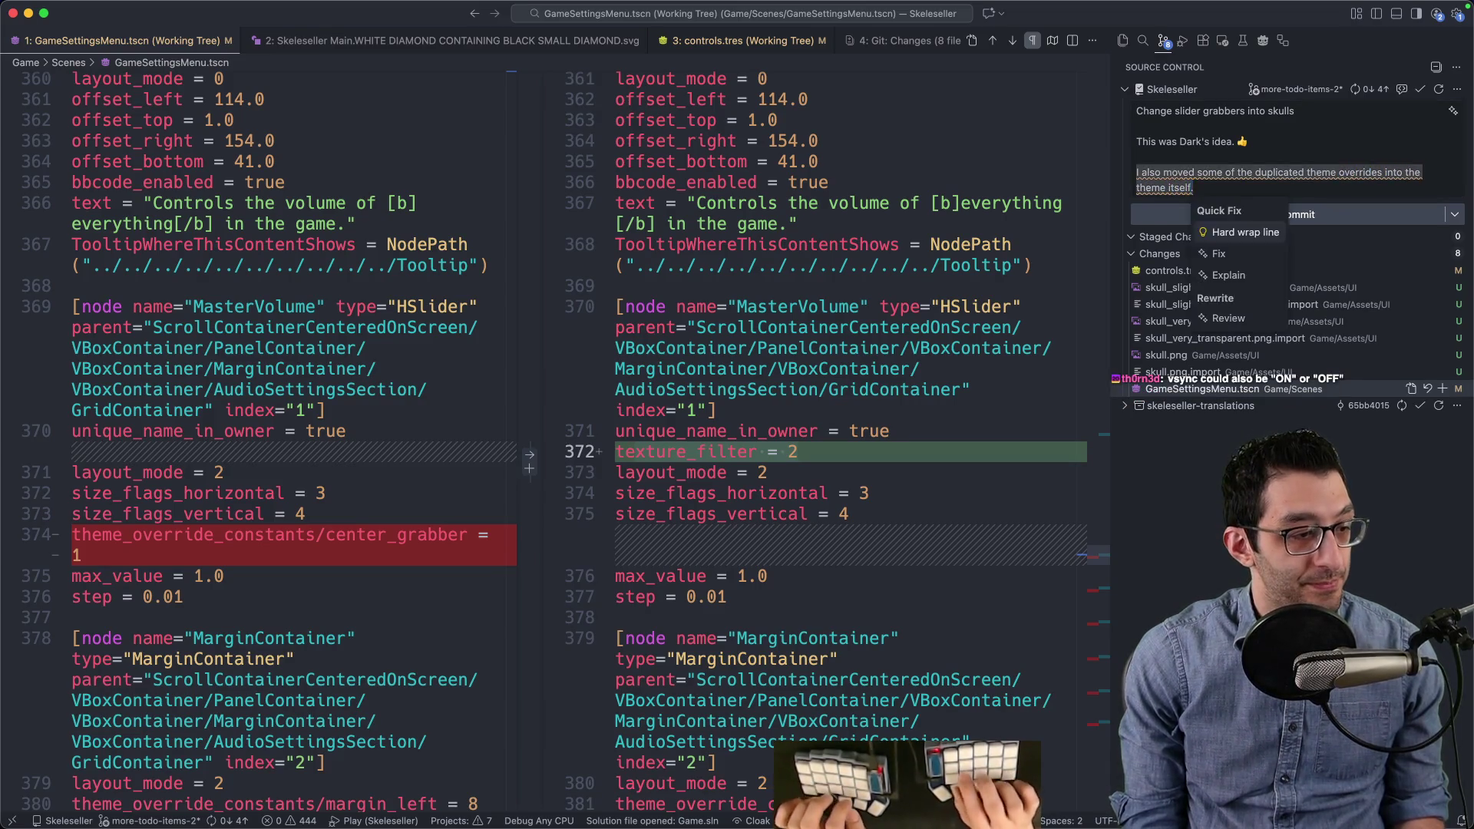
key(Return)
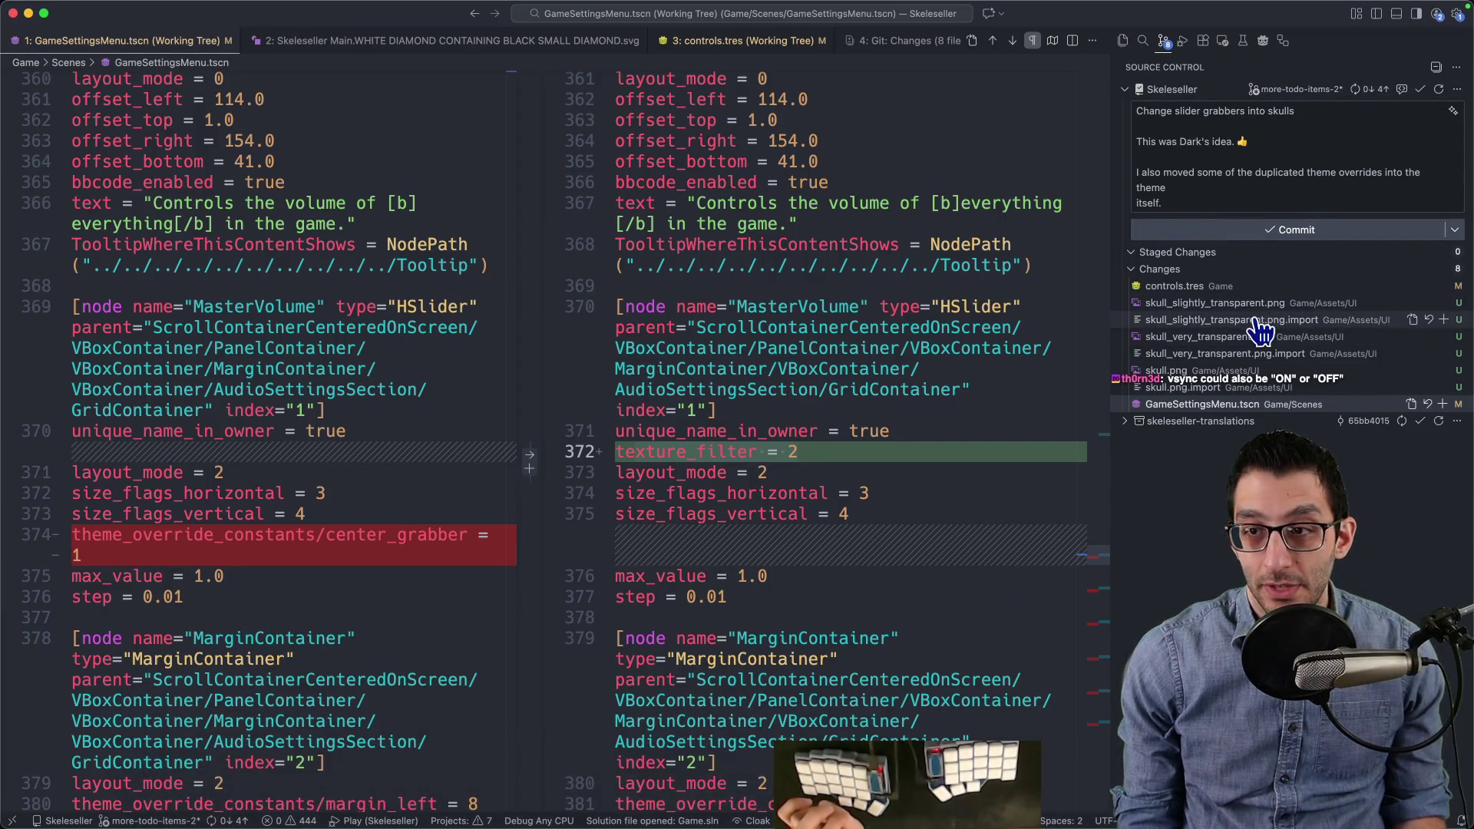
Step: Review the combined diff of all eight changed files
click(1407, 269)
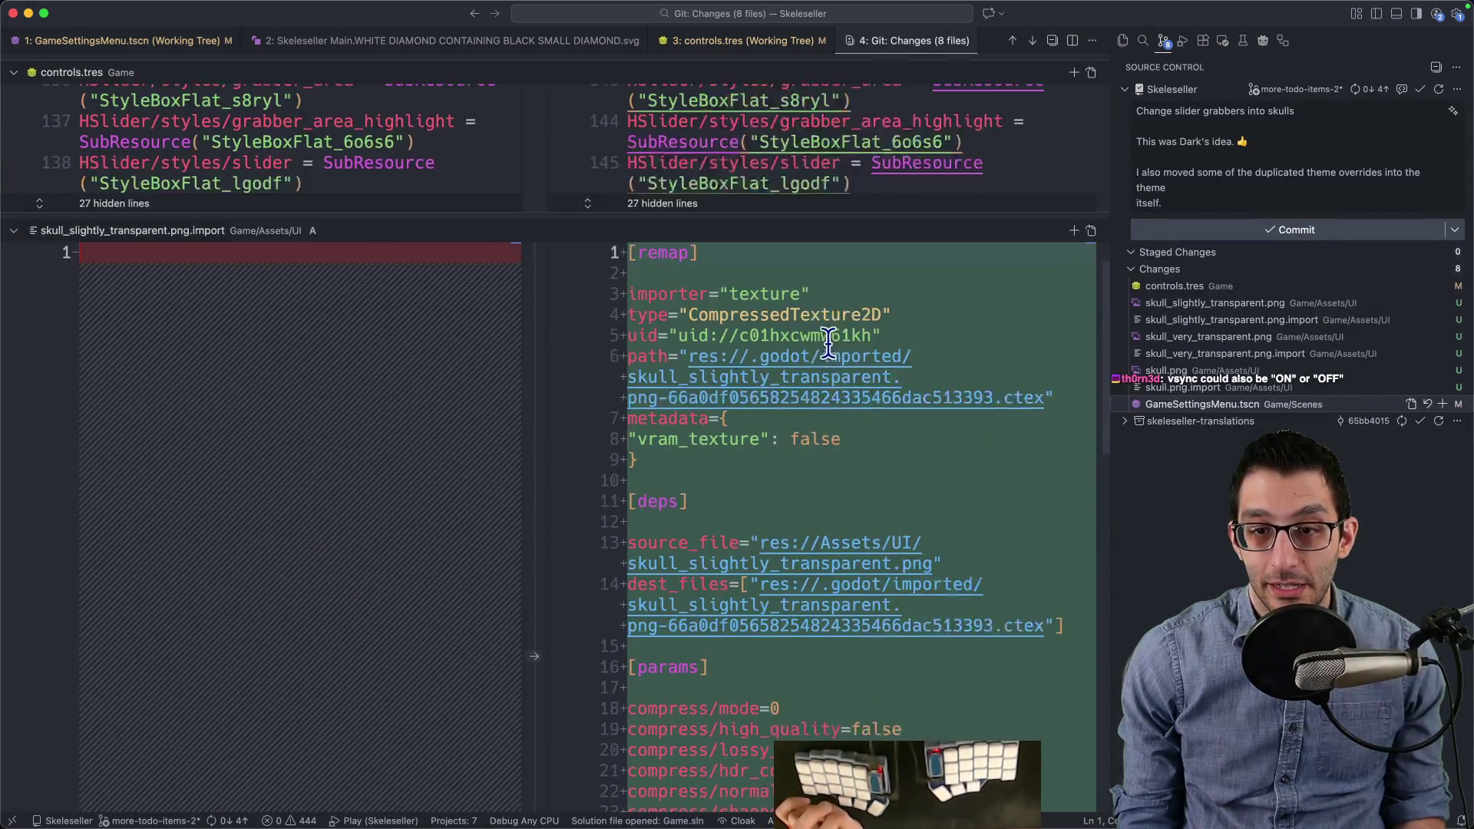
scroll(821, 339, down, 20)
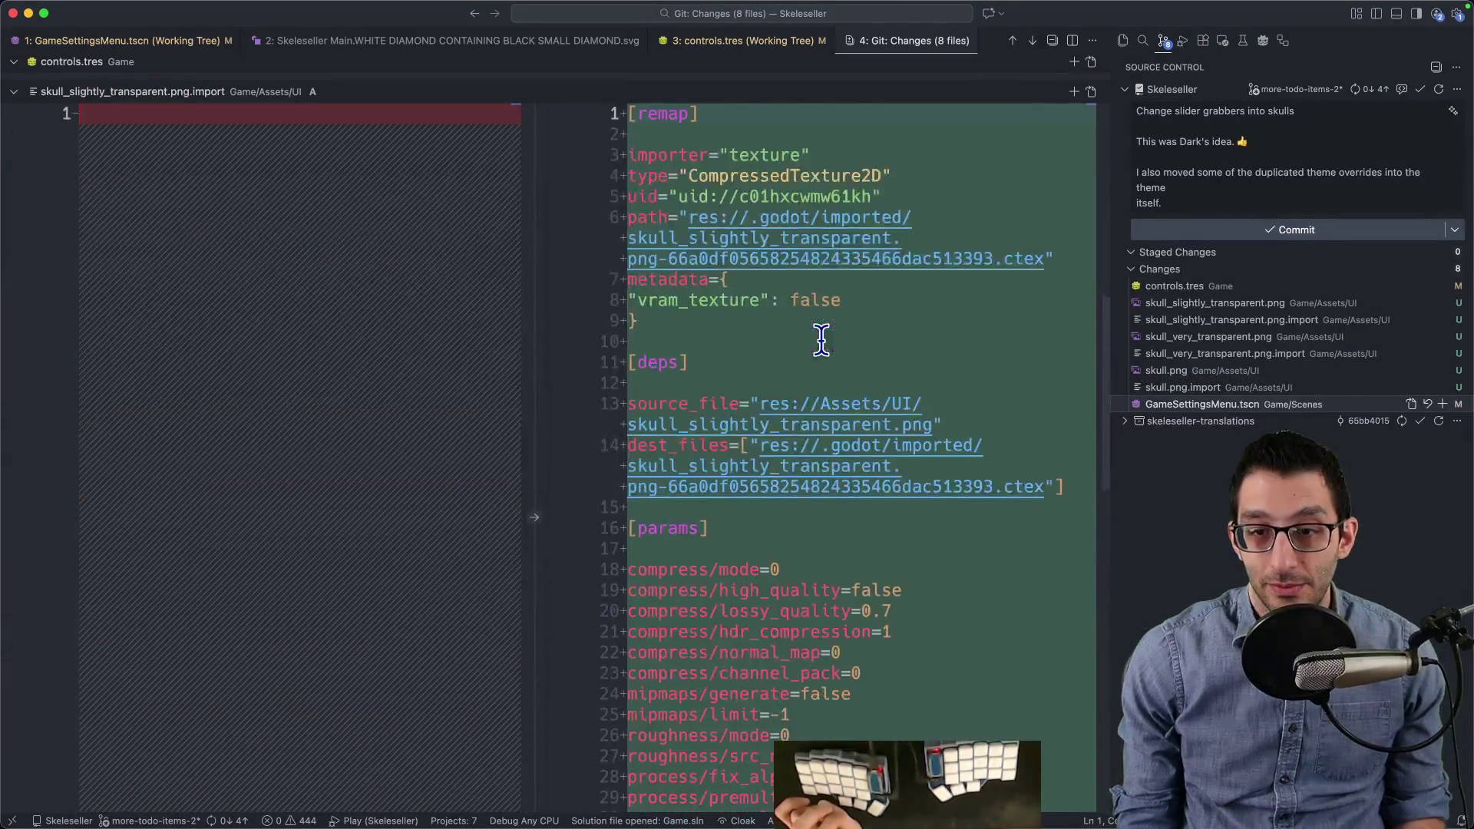
scroll(821, 339, down, 10)
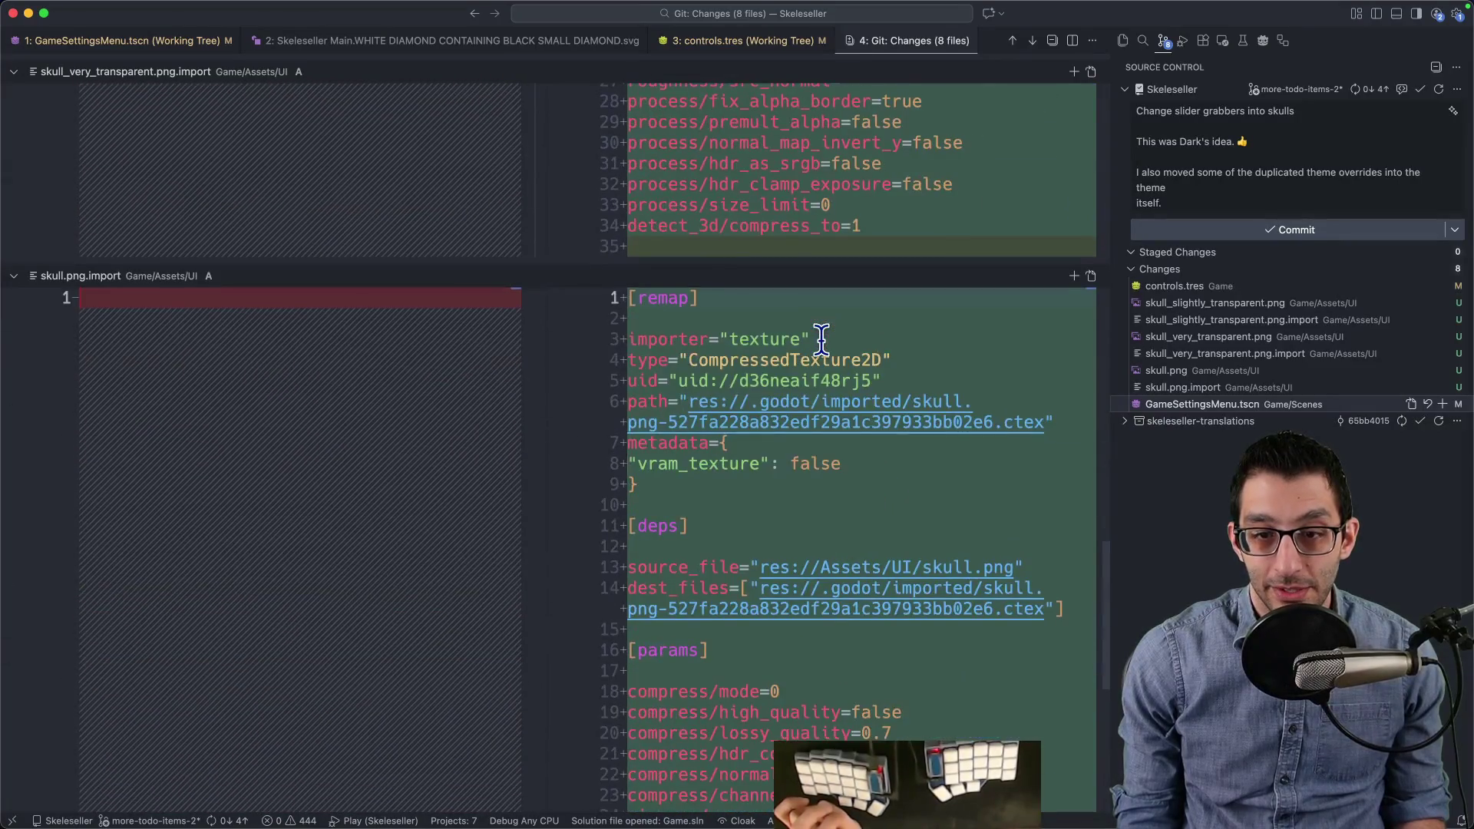
scroll(821, 339, down, 15)
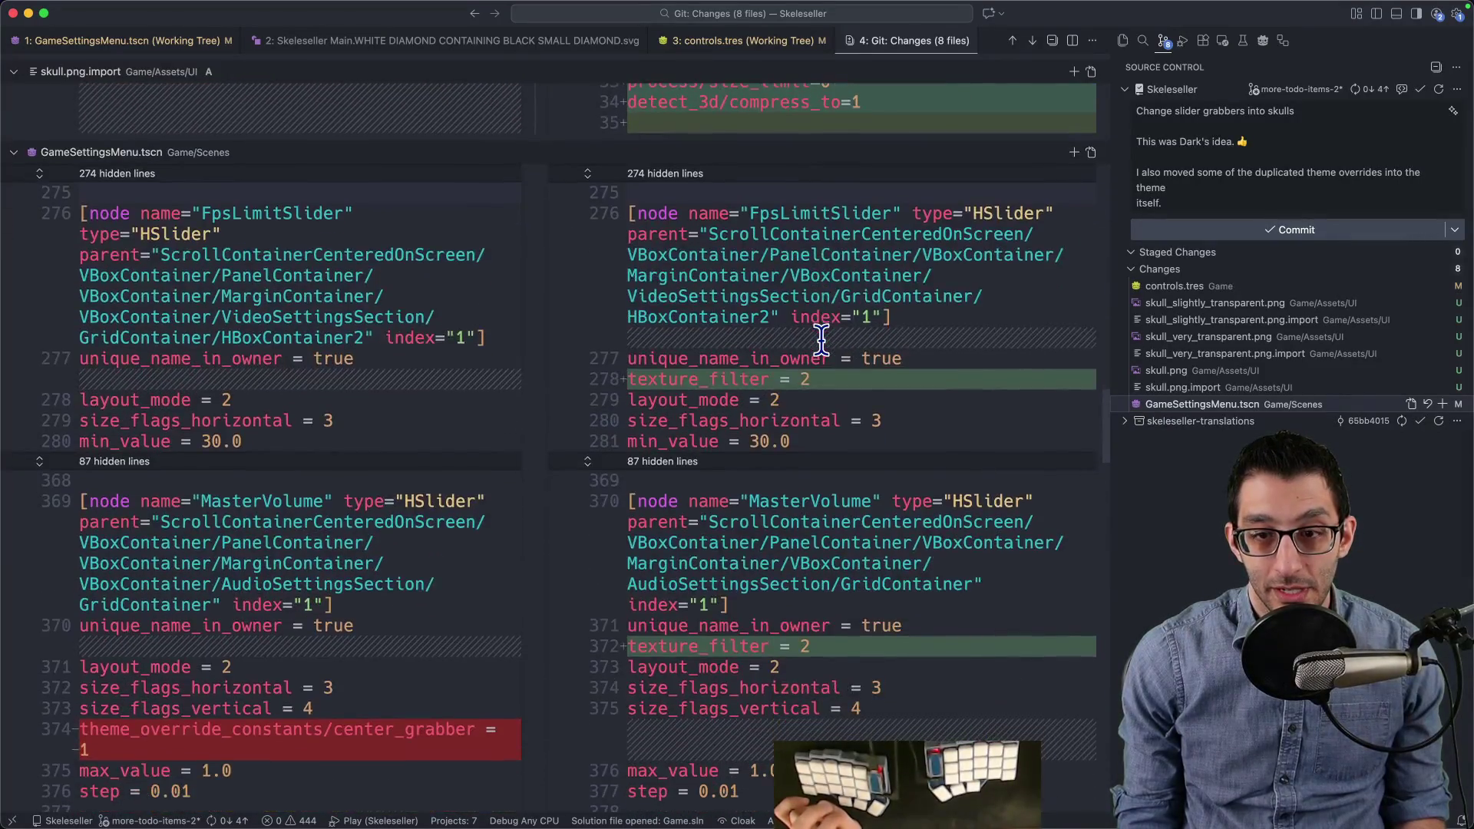
scroll(820, 339, down, 10)
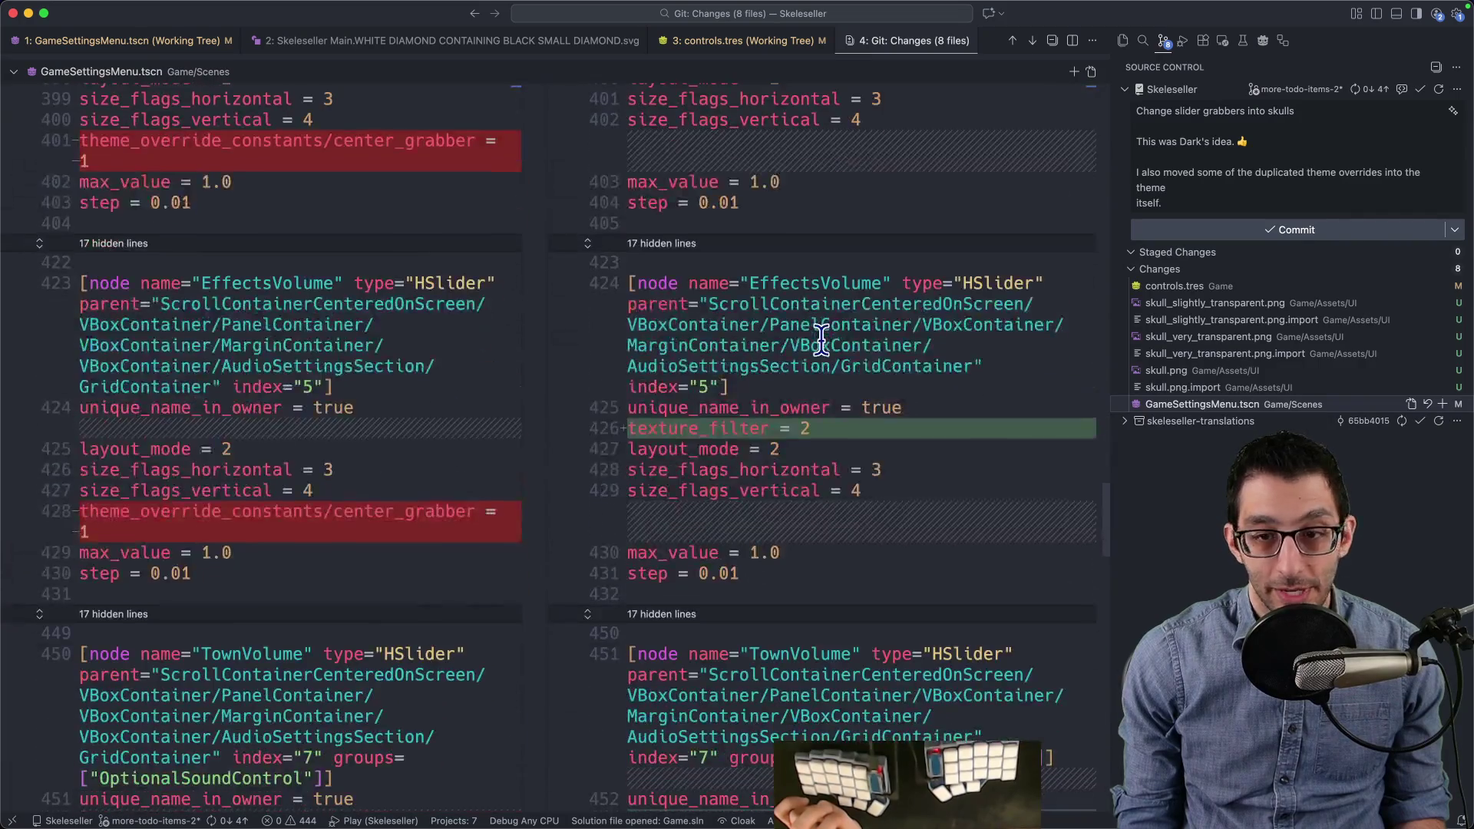
scroll(820, 339, down, 15)
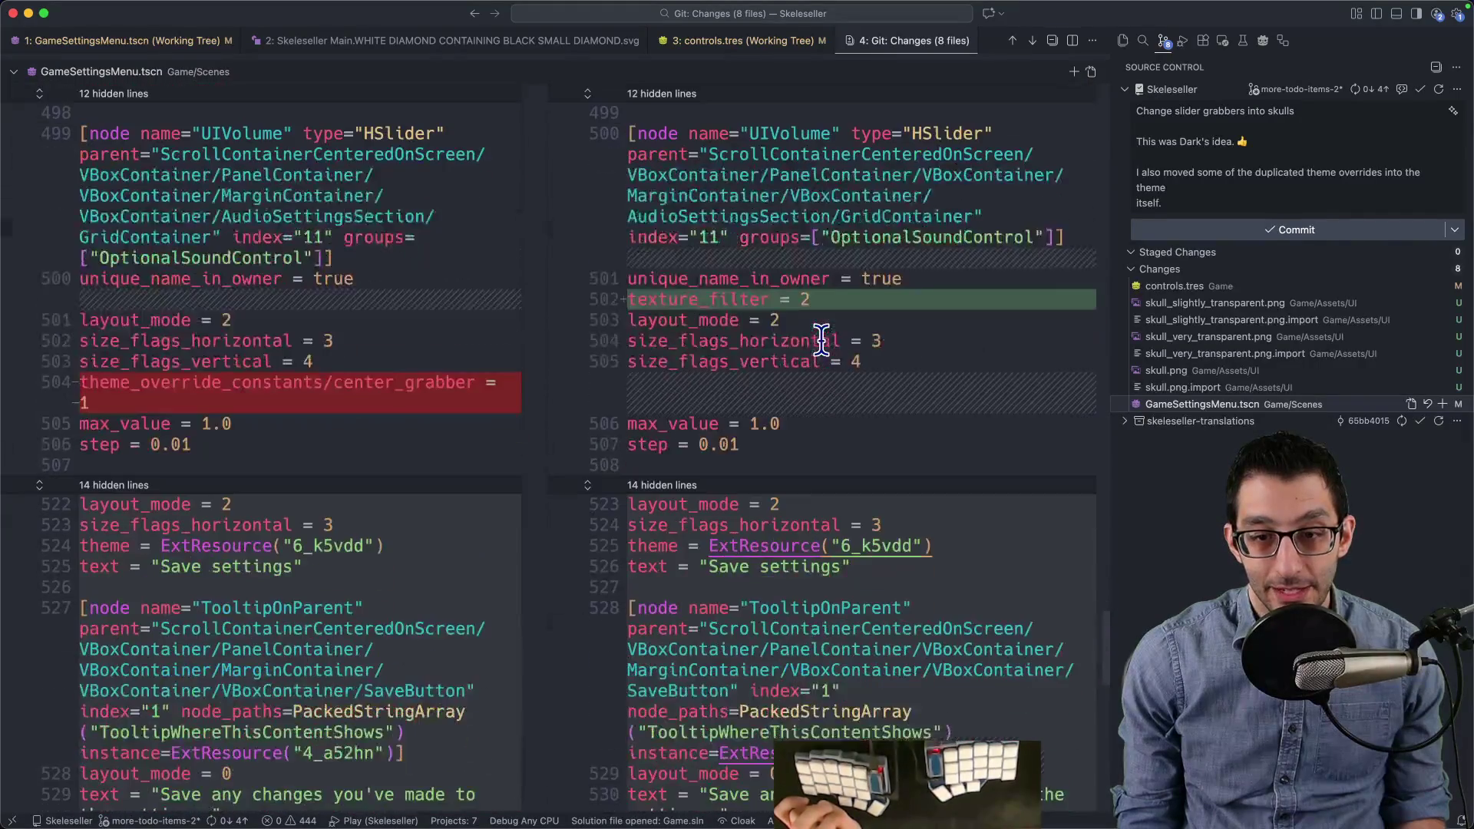
scroll(901, 630, down, 5)
mouse_move(1059, 819)
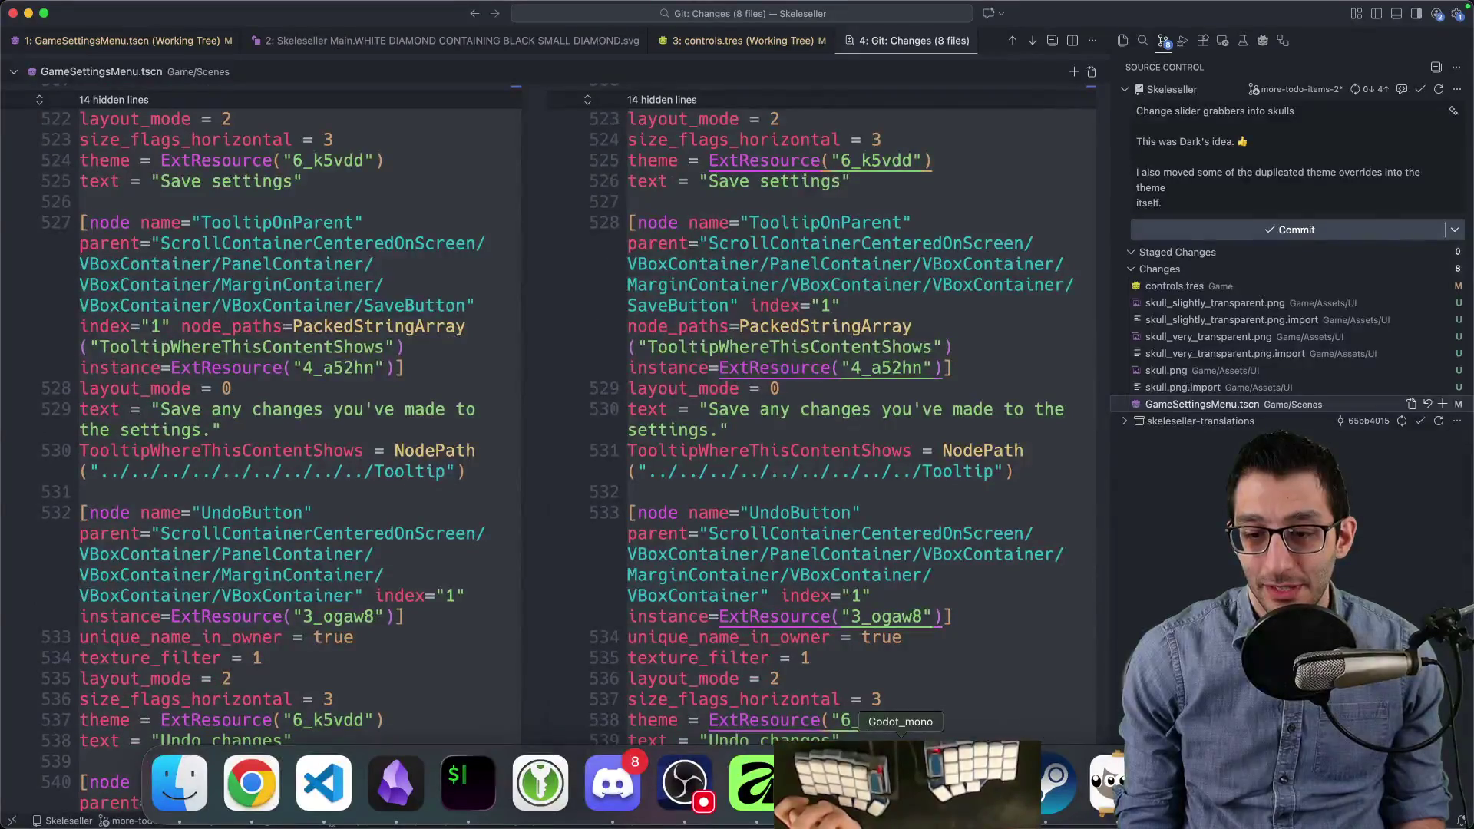
click(900, 783)
Step: Select ScrollContainerCenteredOnScreen and browse controls.tres's colour, icon and HSlider type-variation pages
click(126, 510)
scroll(170, 231, up, 10)
click(103, 171)
click(1380, 563)
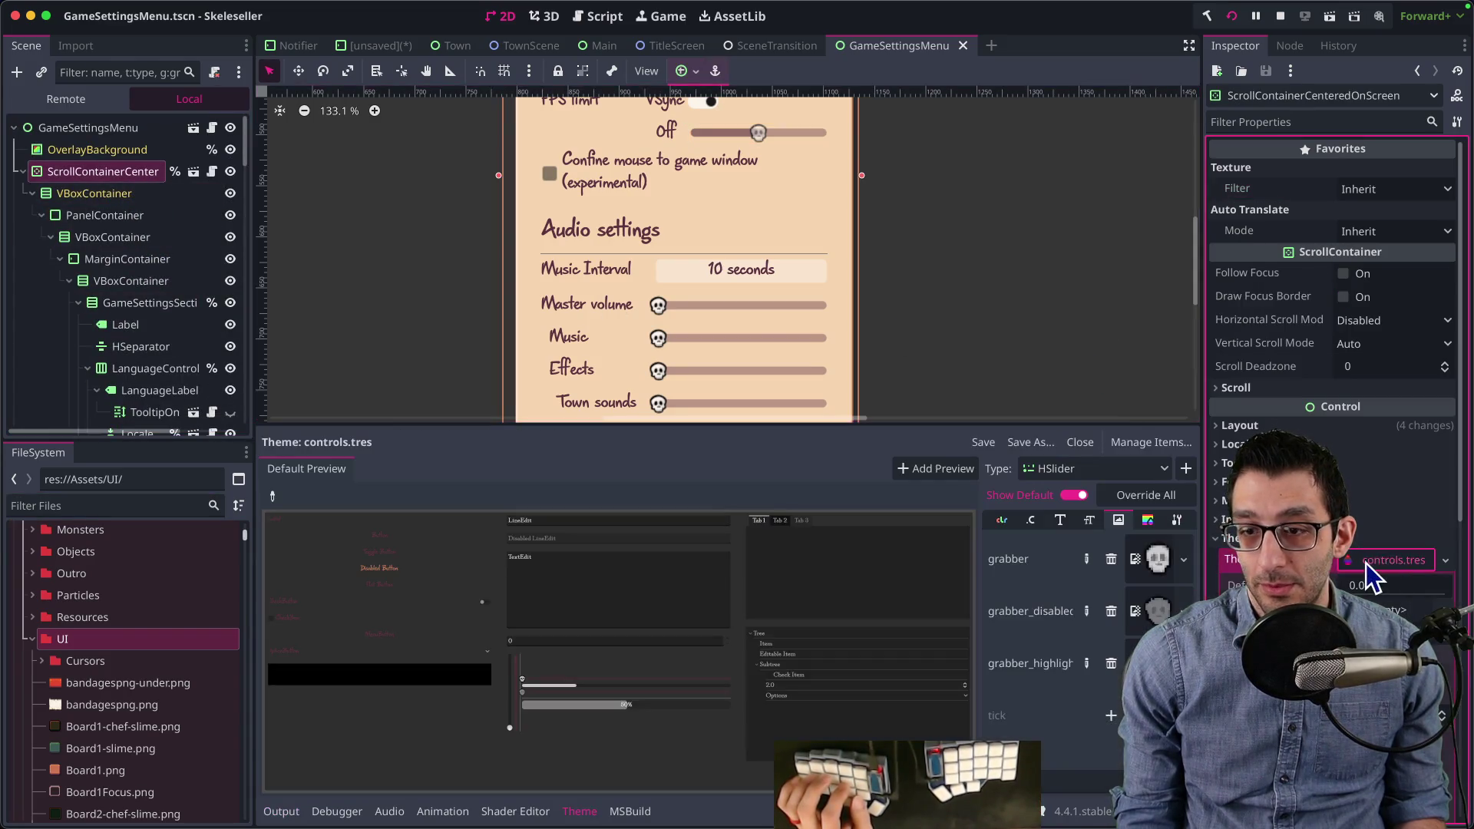
click(1008, 521)
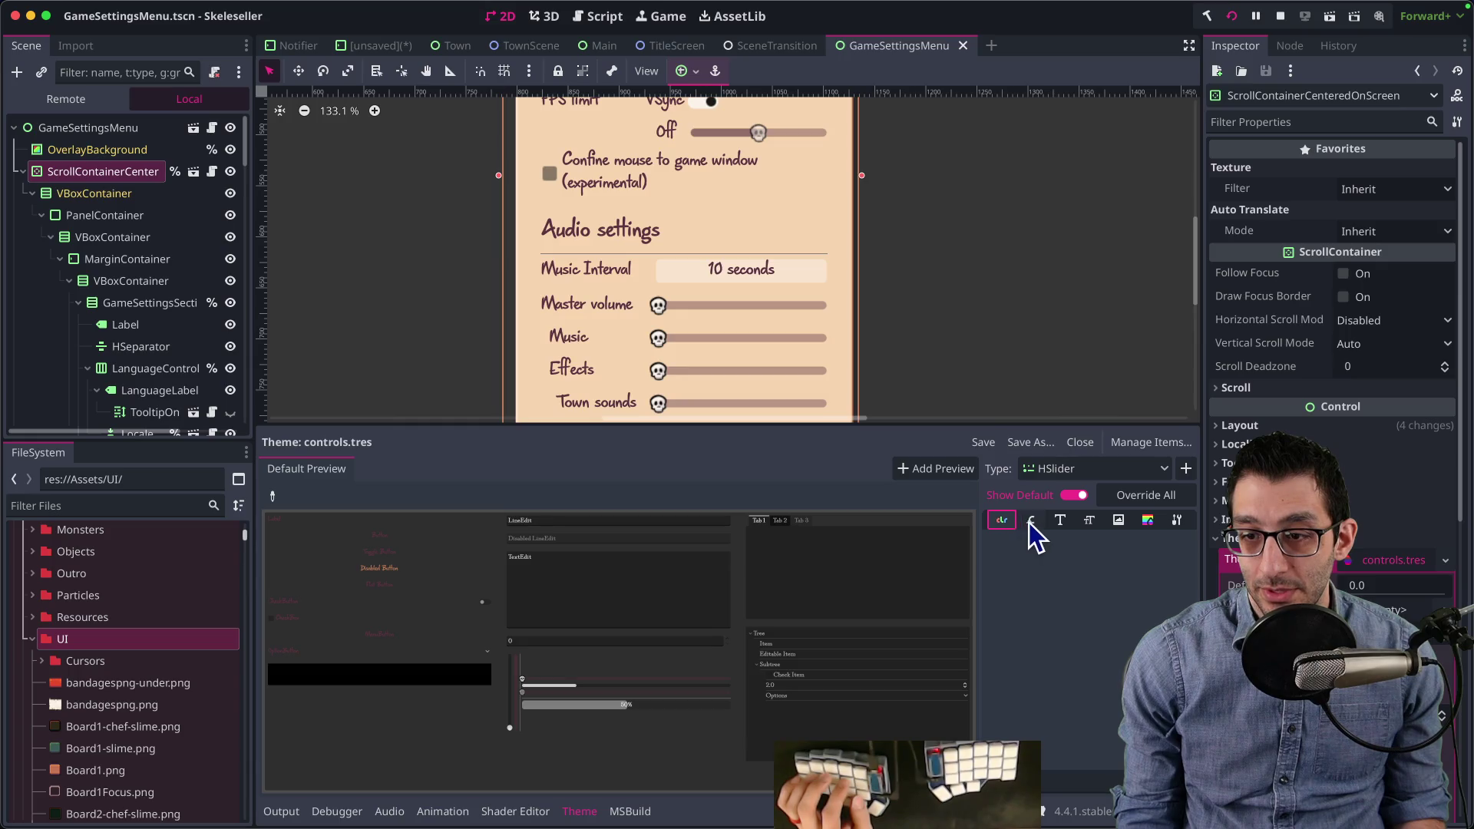
click(1118, 520)
click(1176, 522)
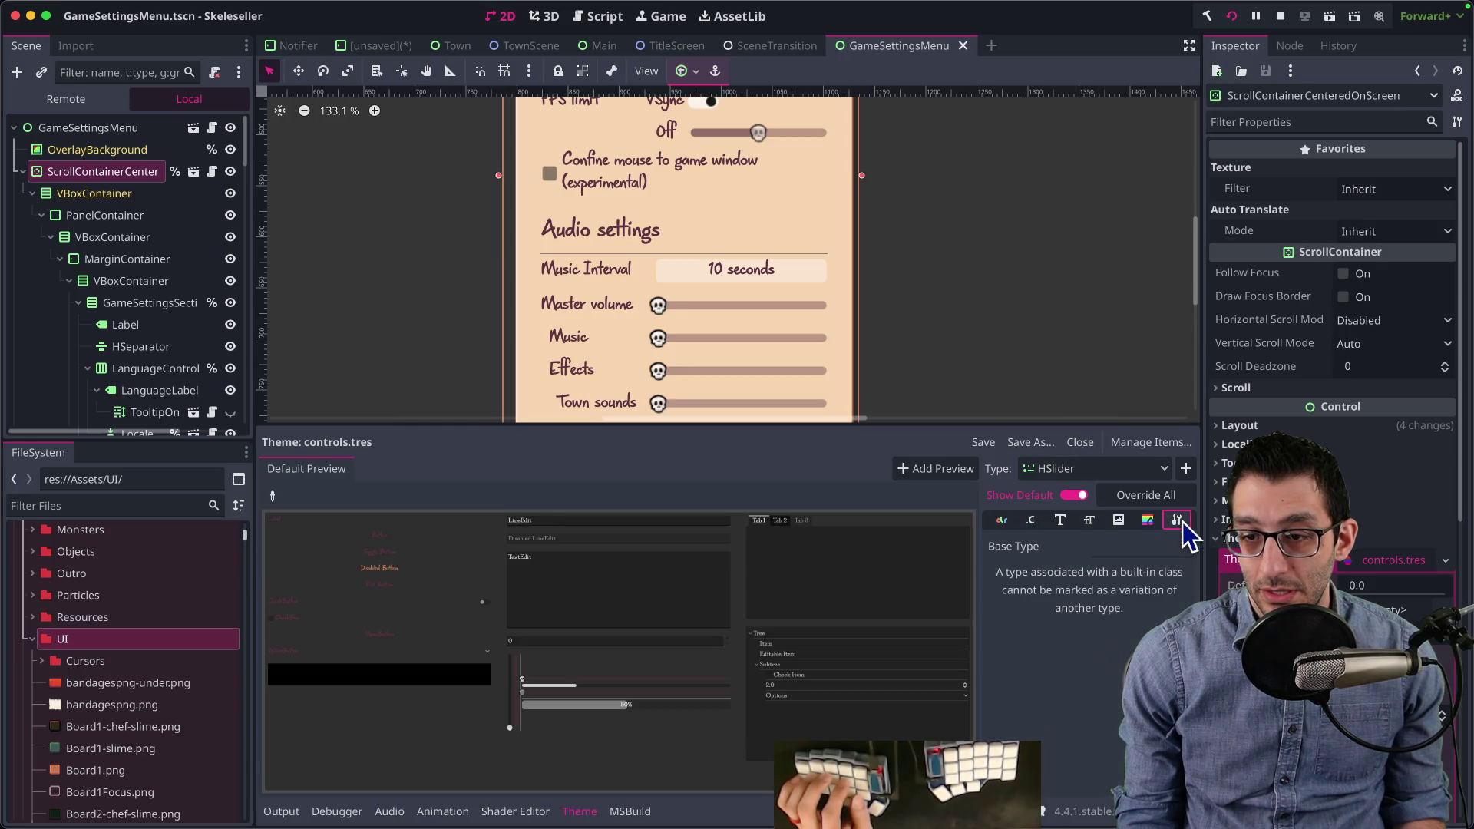
key(super+Tab)
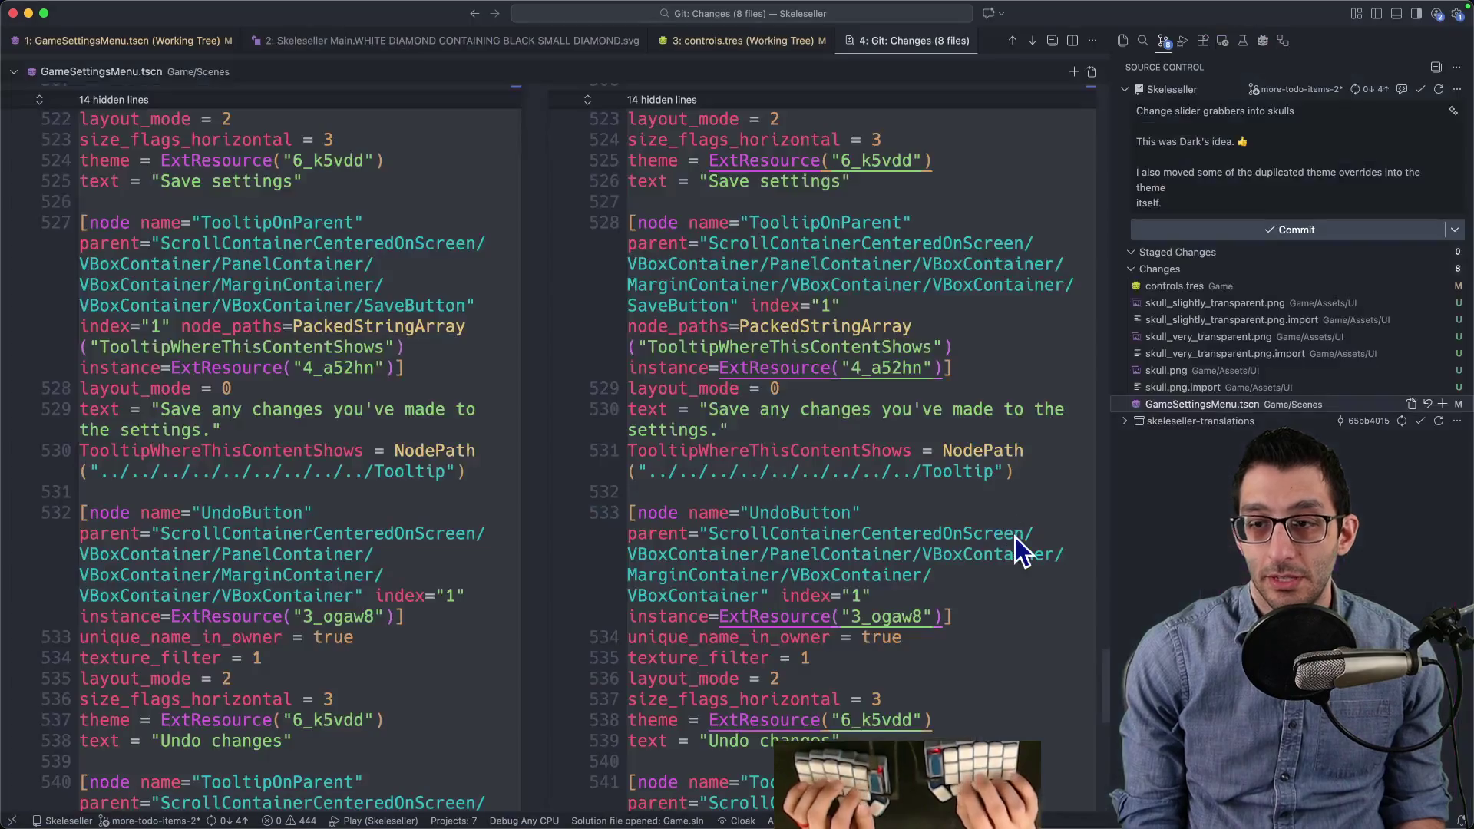
Step: Review the GameSettingsMenu.tscn working-tree diff at the volume slider changes
scroll(977, 422, down, 10)
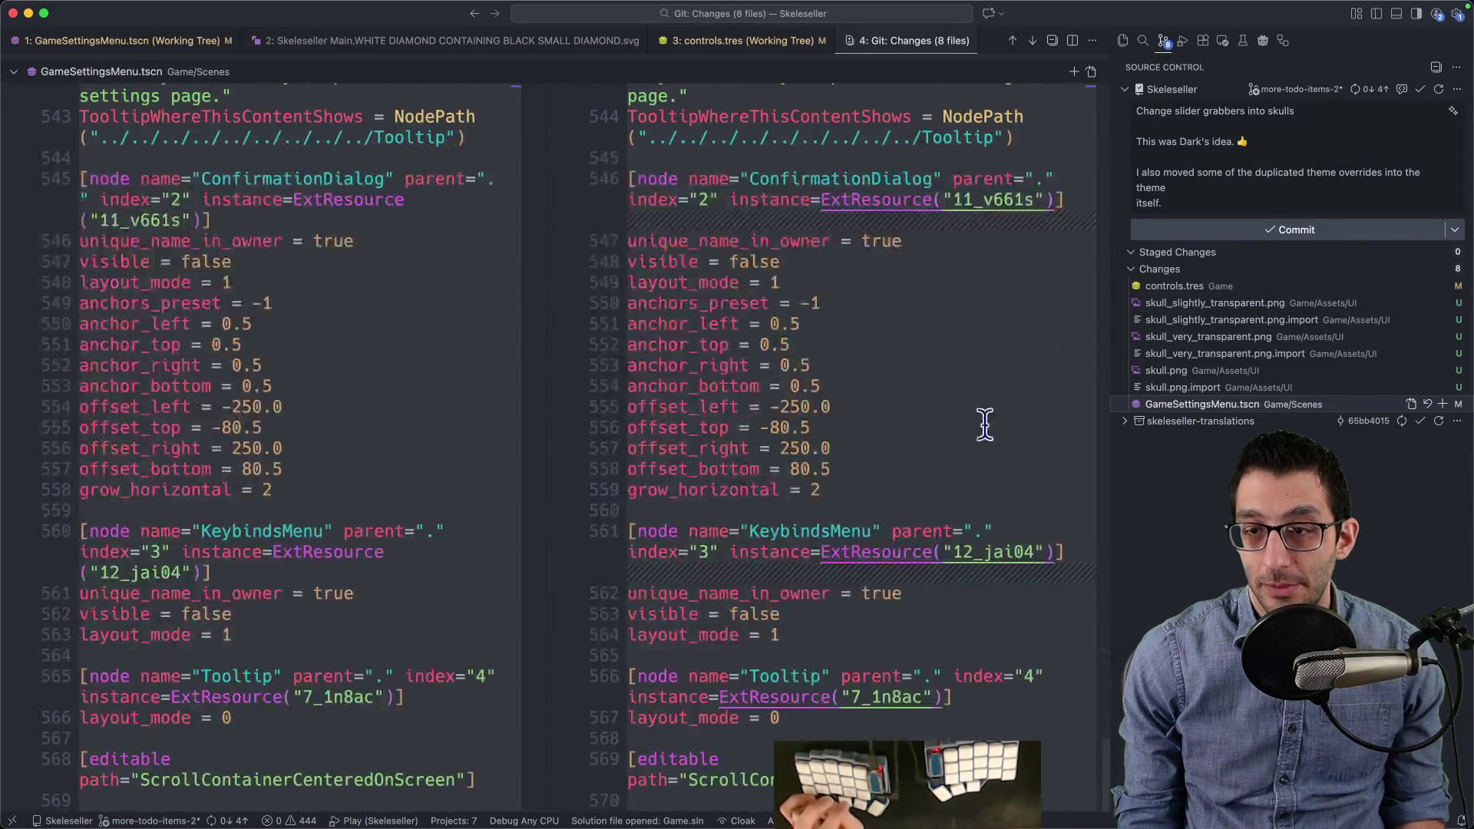
click(1192, 404)
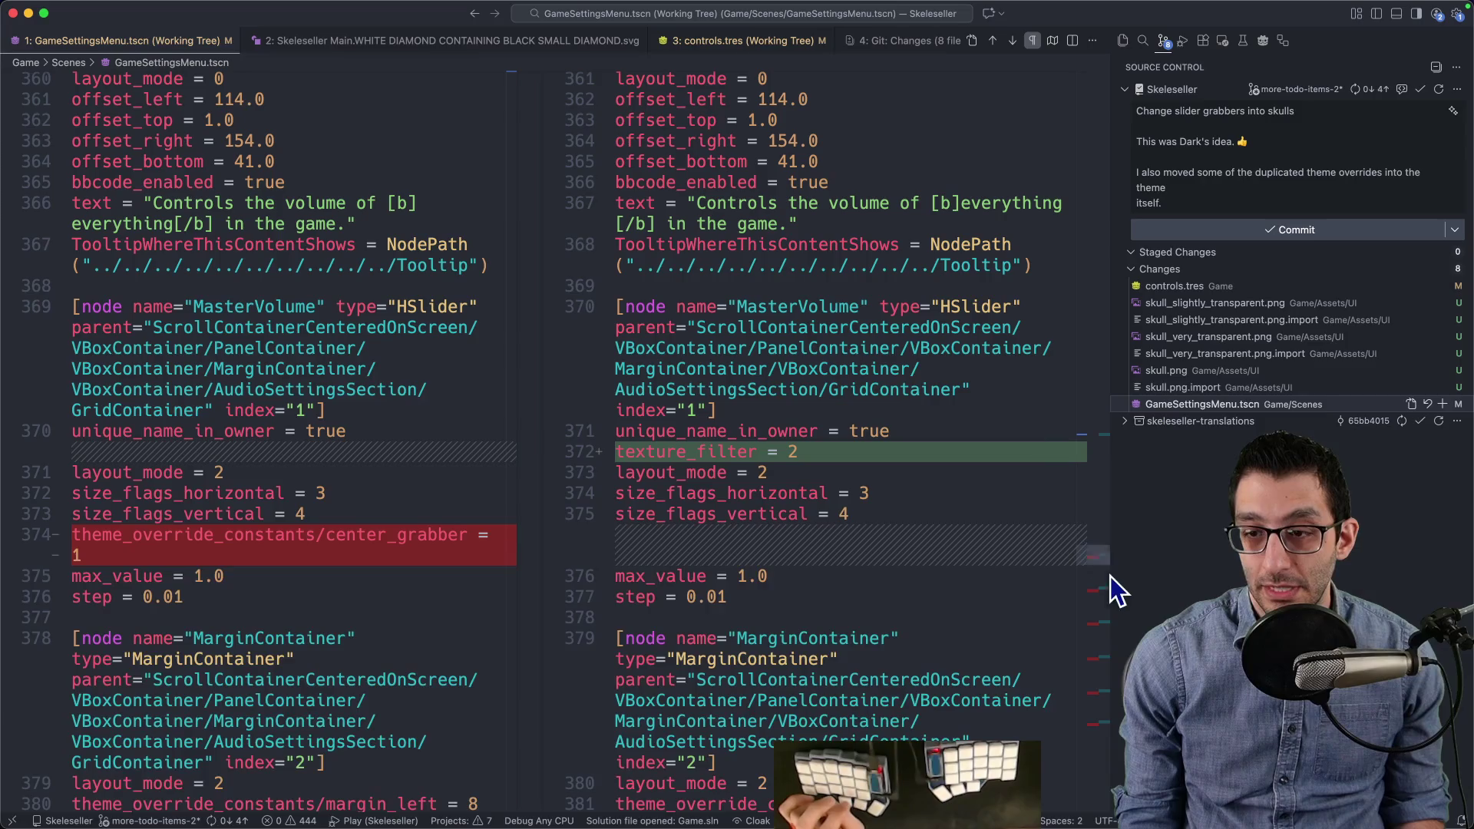
click(1107, 607)
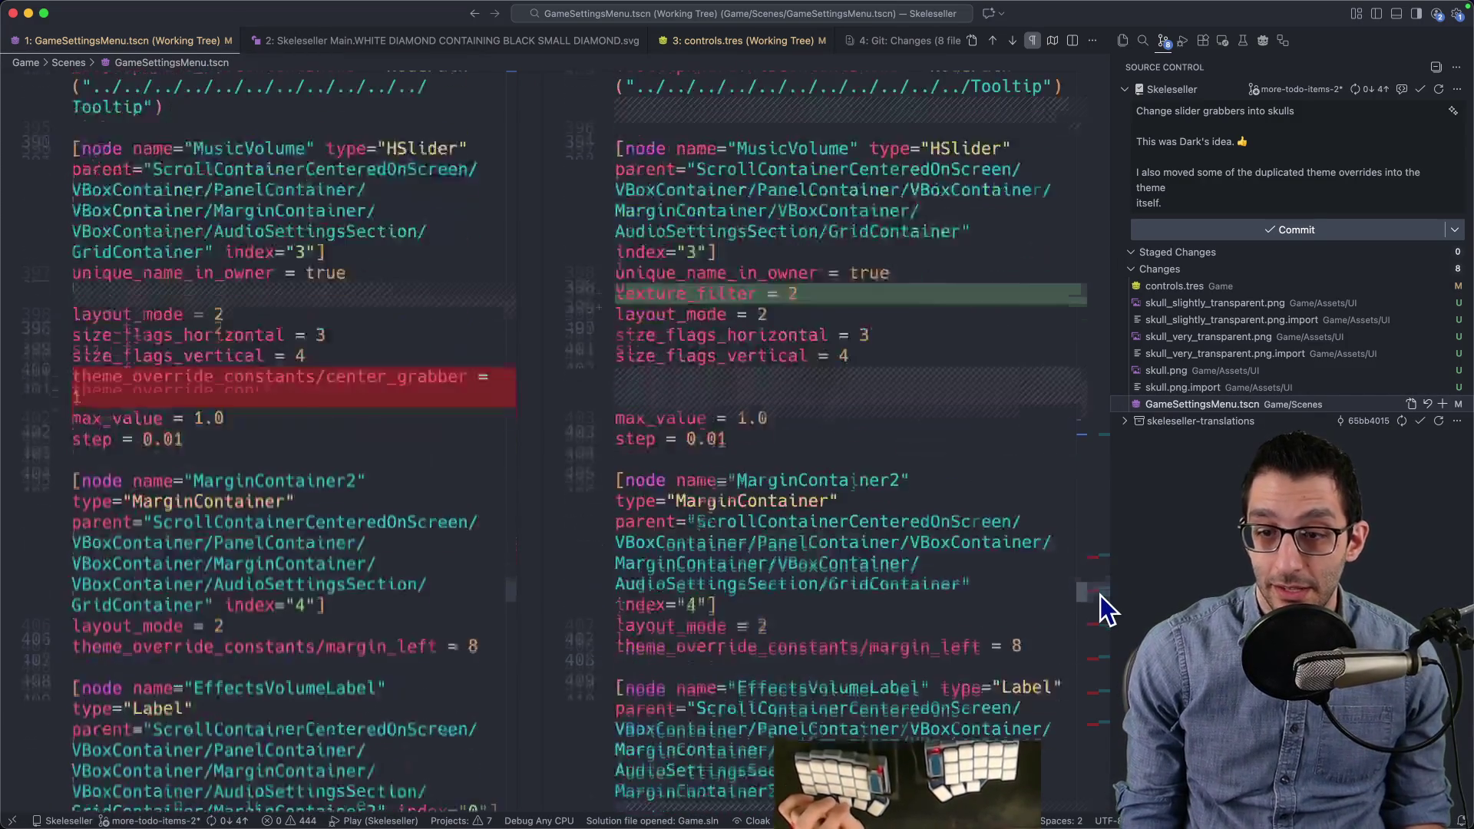
drag(1101, 596, 1094, 709)
Step: Start a new browser search for 'godot texture_filter theme'
key(super+Tab)
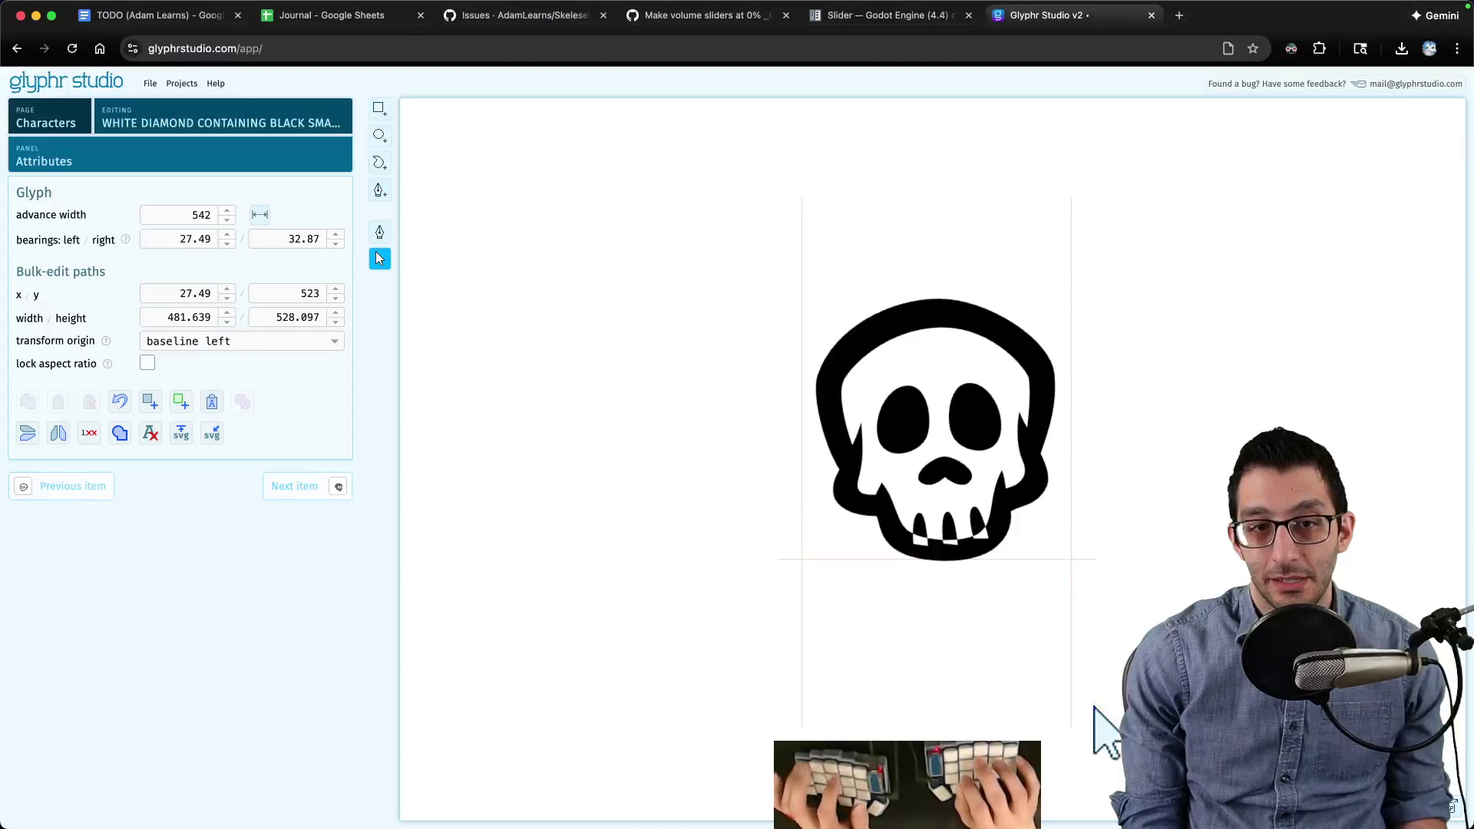
key(super+t)
text(godot texture)
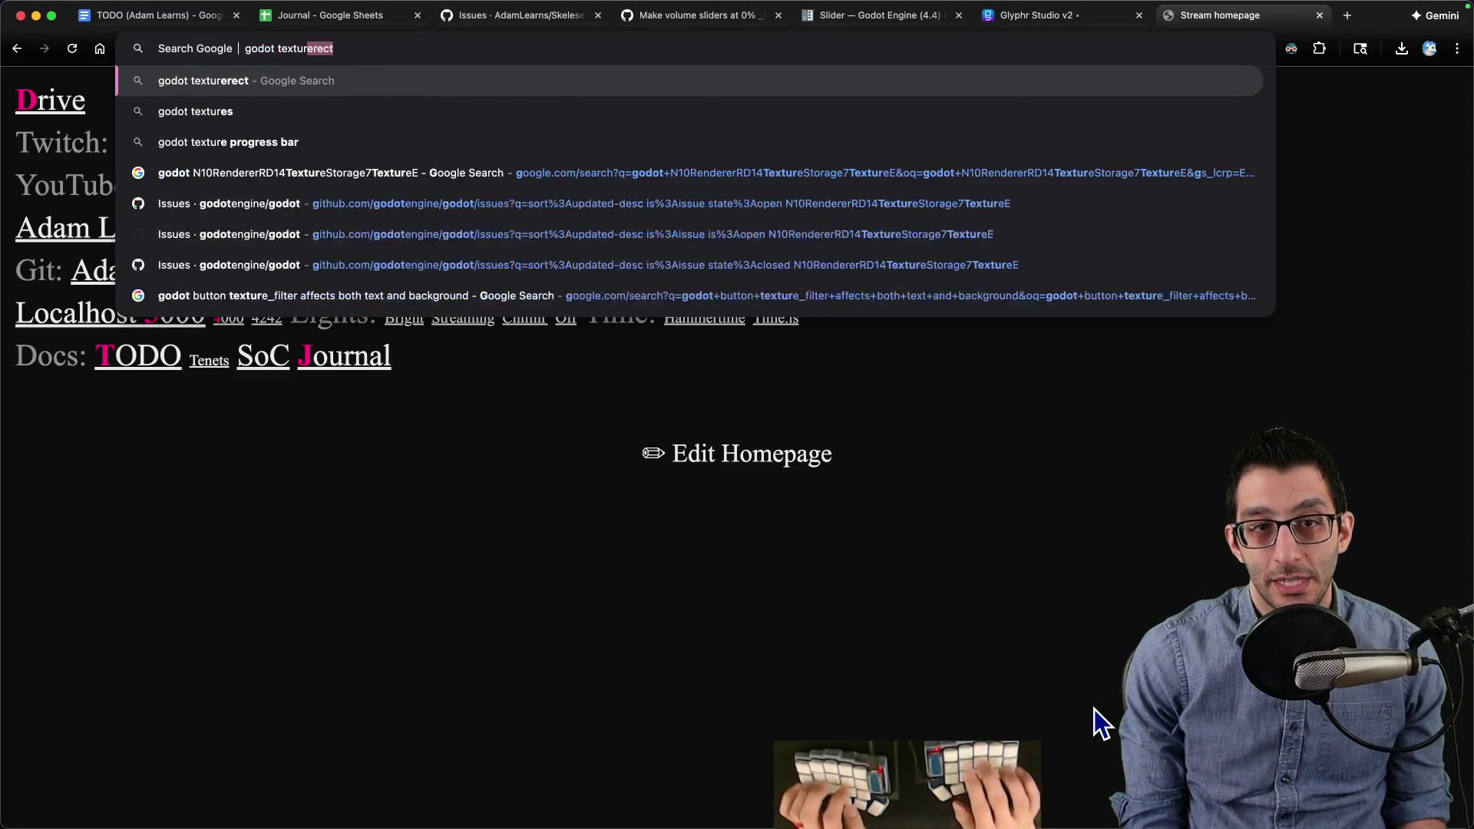
text(_filter theme)
Step: Run the web search for 'godot texture_filter theme' and skim the results
key(Return)
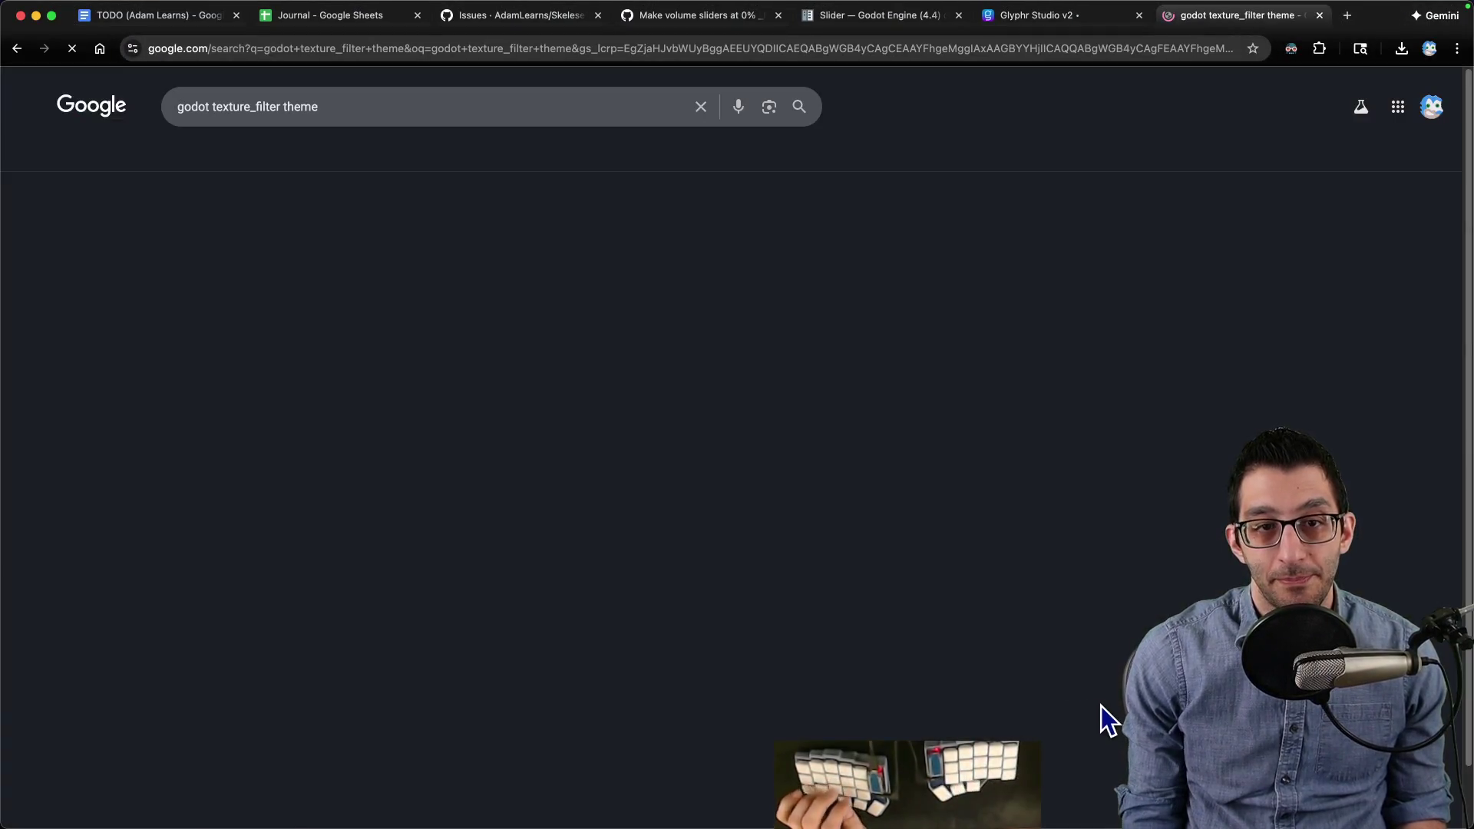
scroll(551, 348, down, 5)
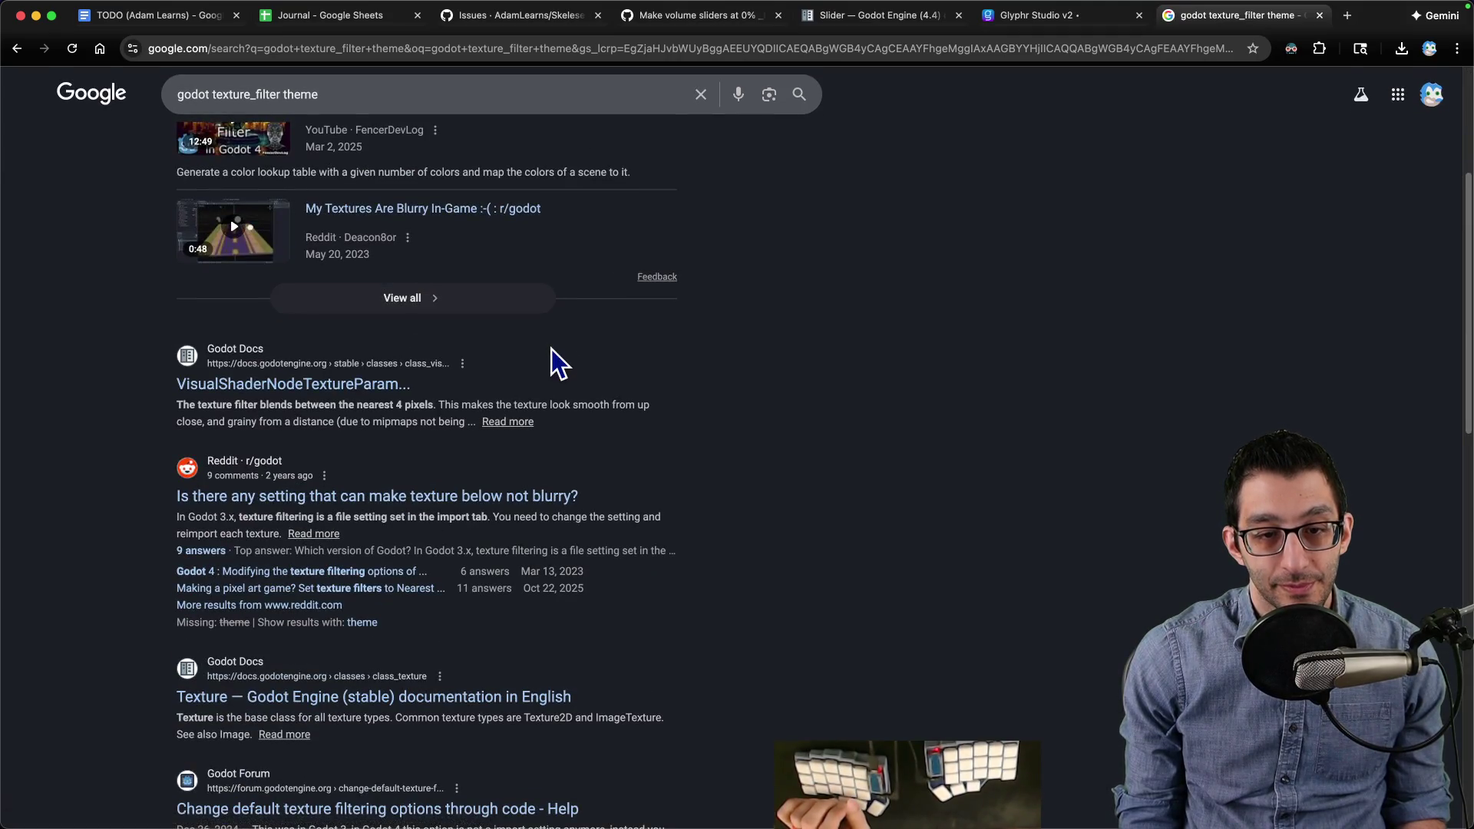
scroll(551, 358, down, 4)
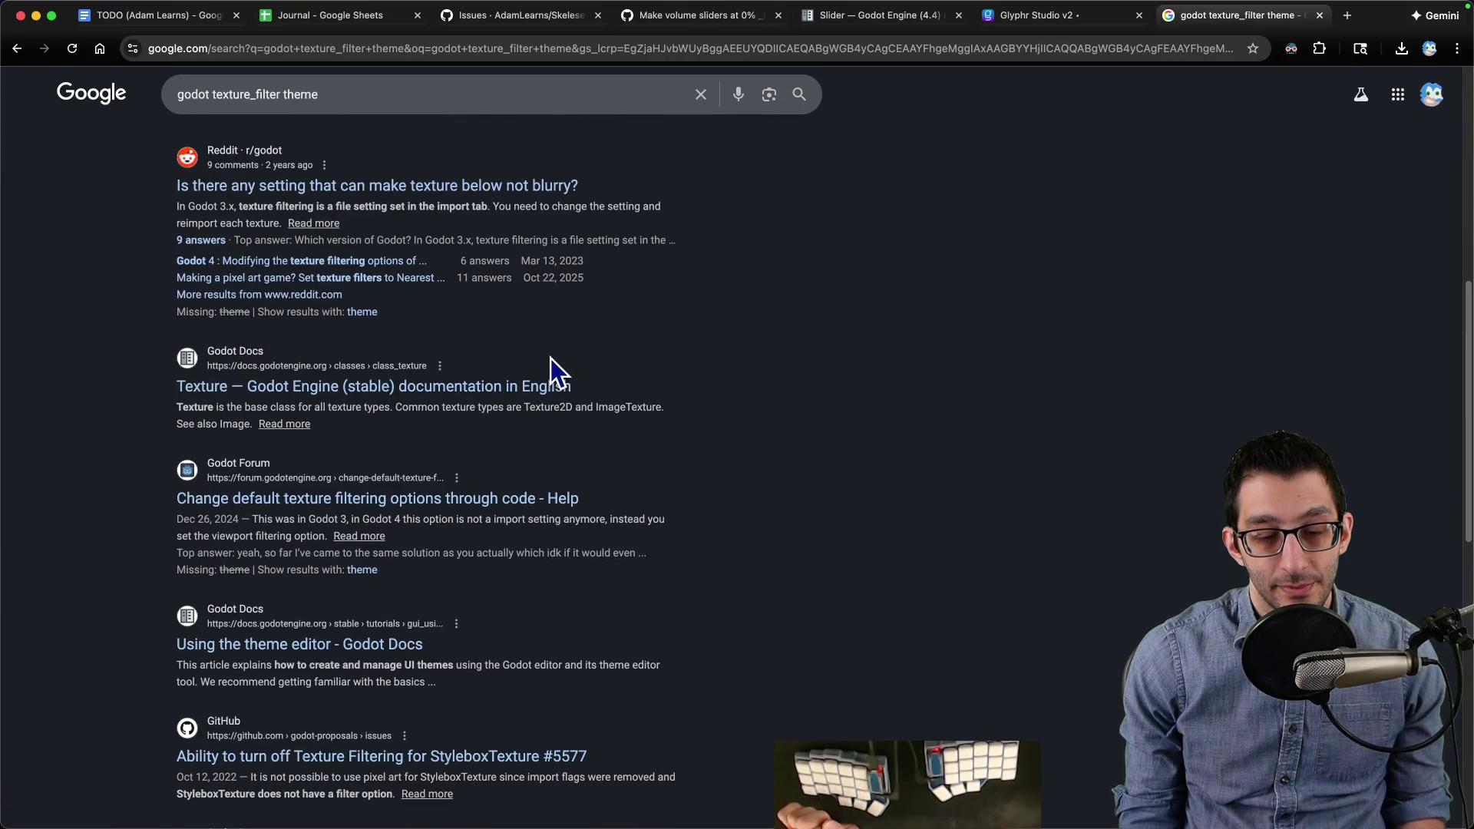
scroll(551, 358, down, 6)
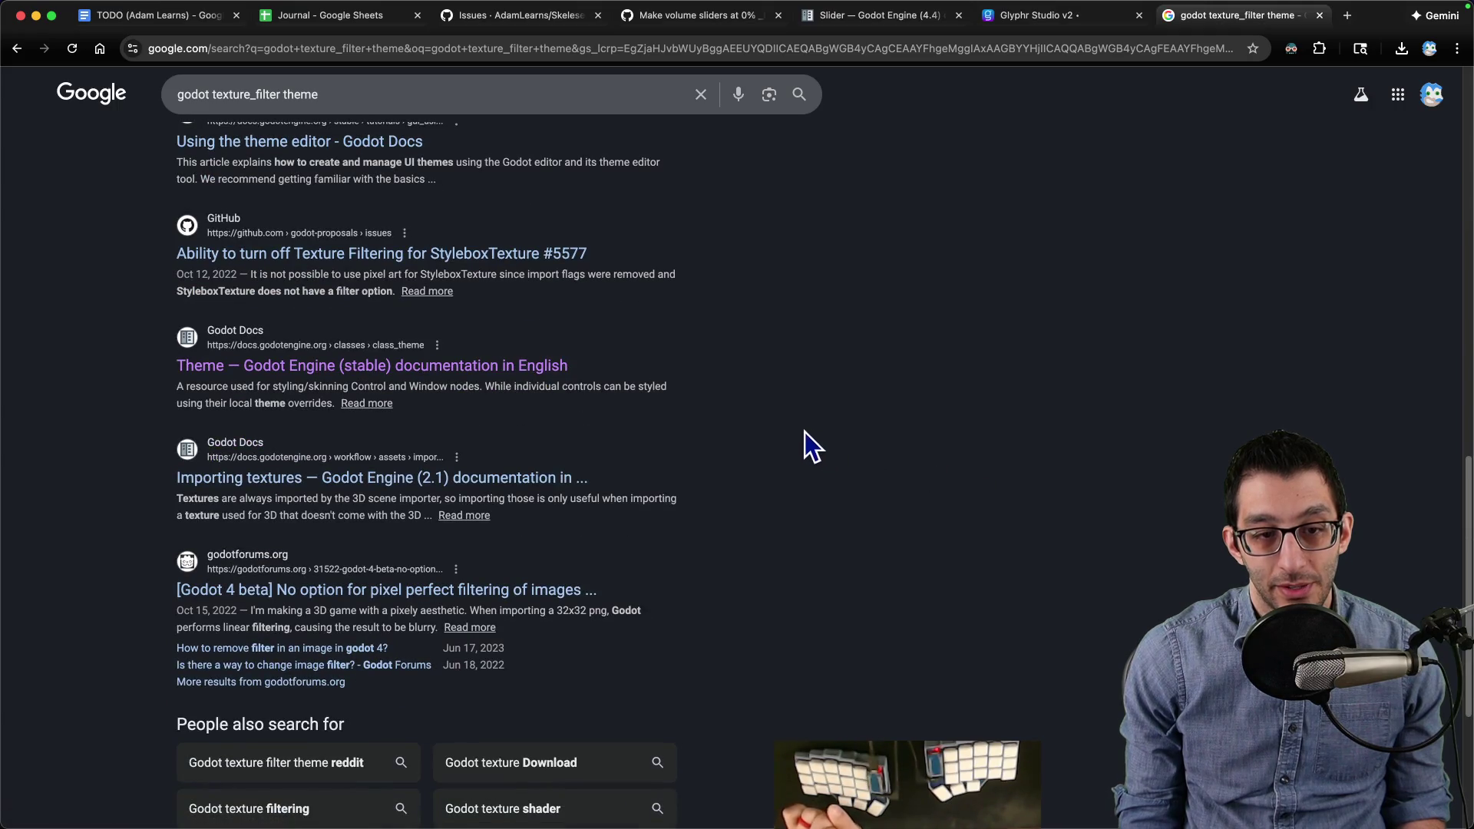
mouse_move(900, 783)
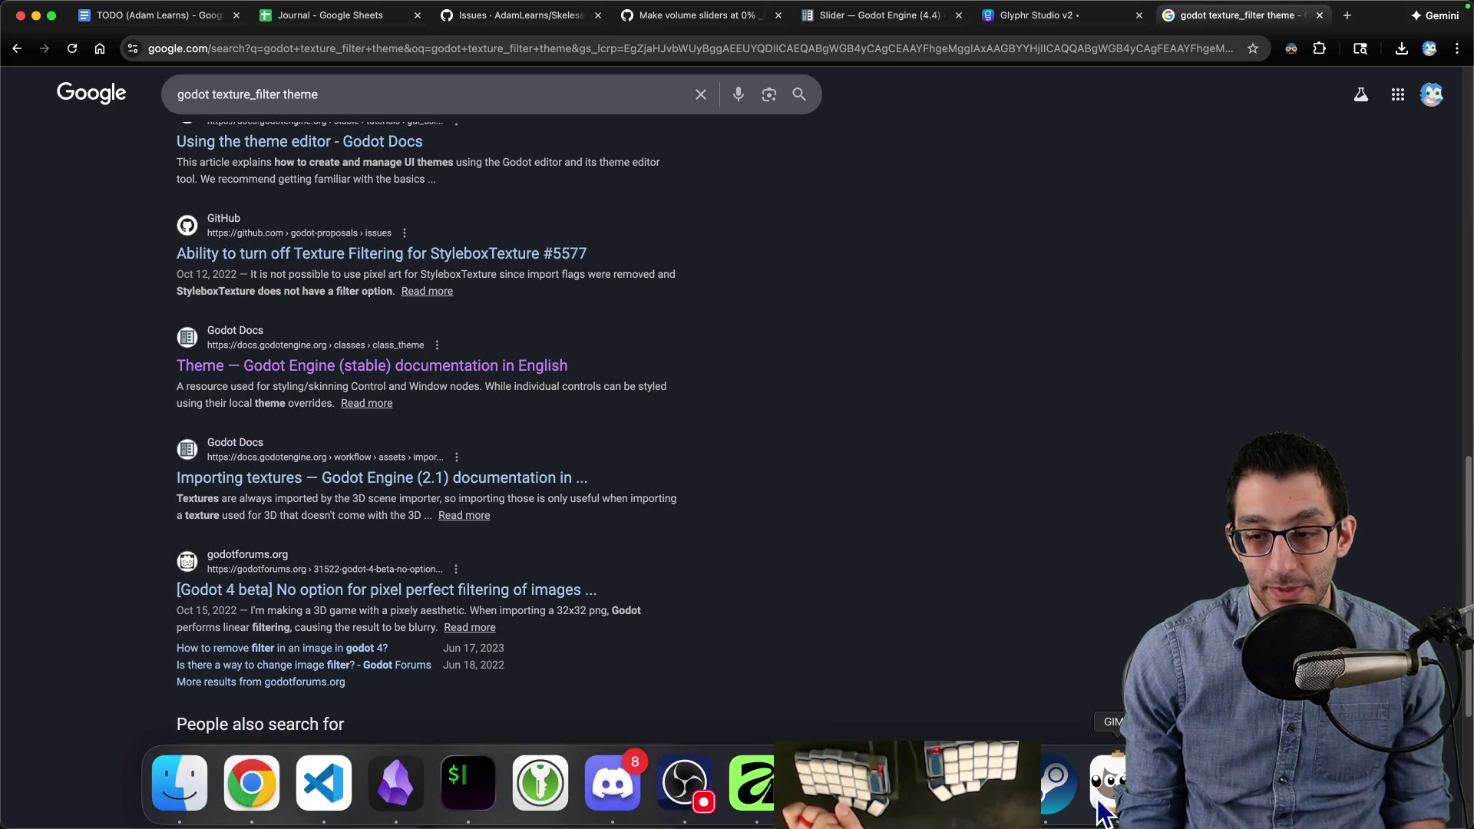
click(1095, 804)
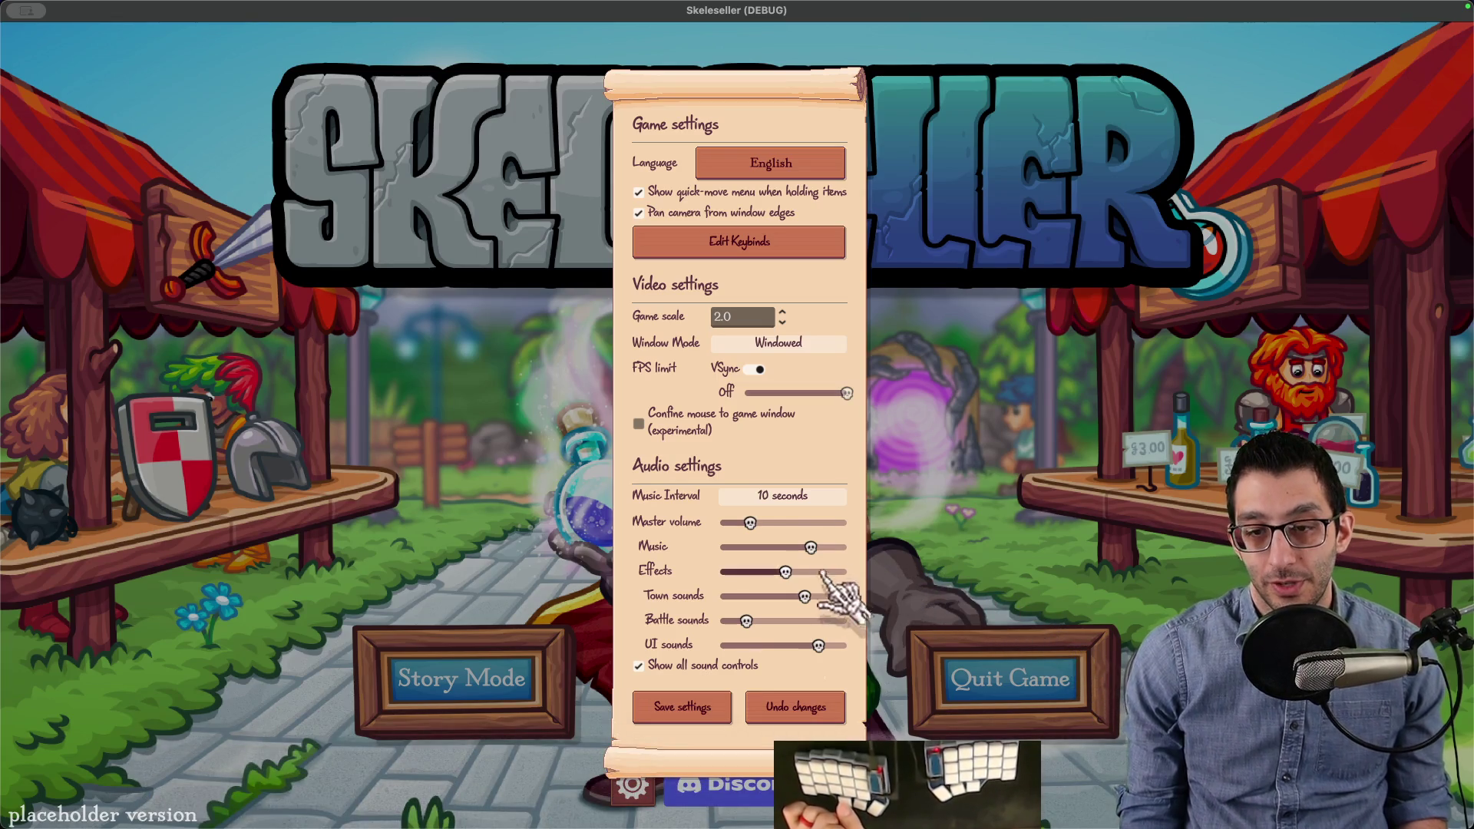
Step: Search Godot's GitHub issues for the same query and filter to closed issues
key(super+Tab)
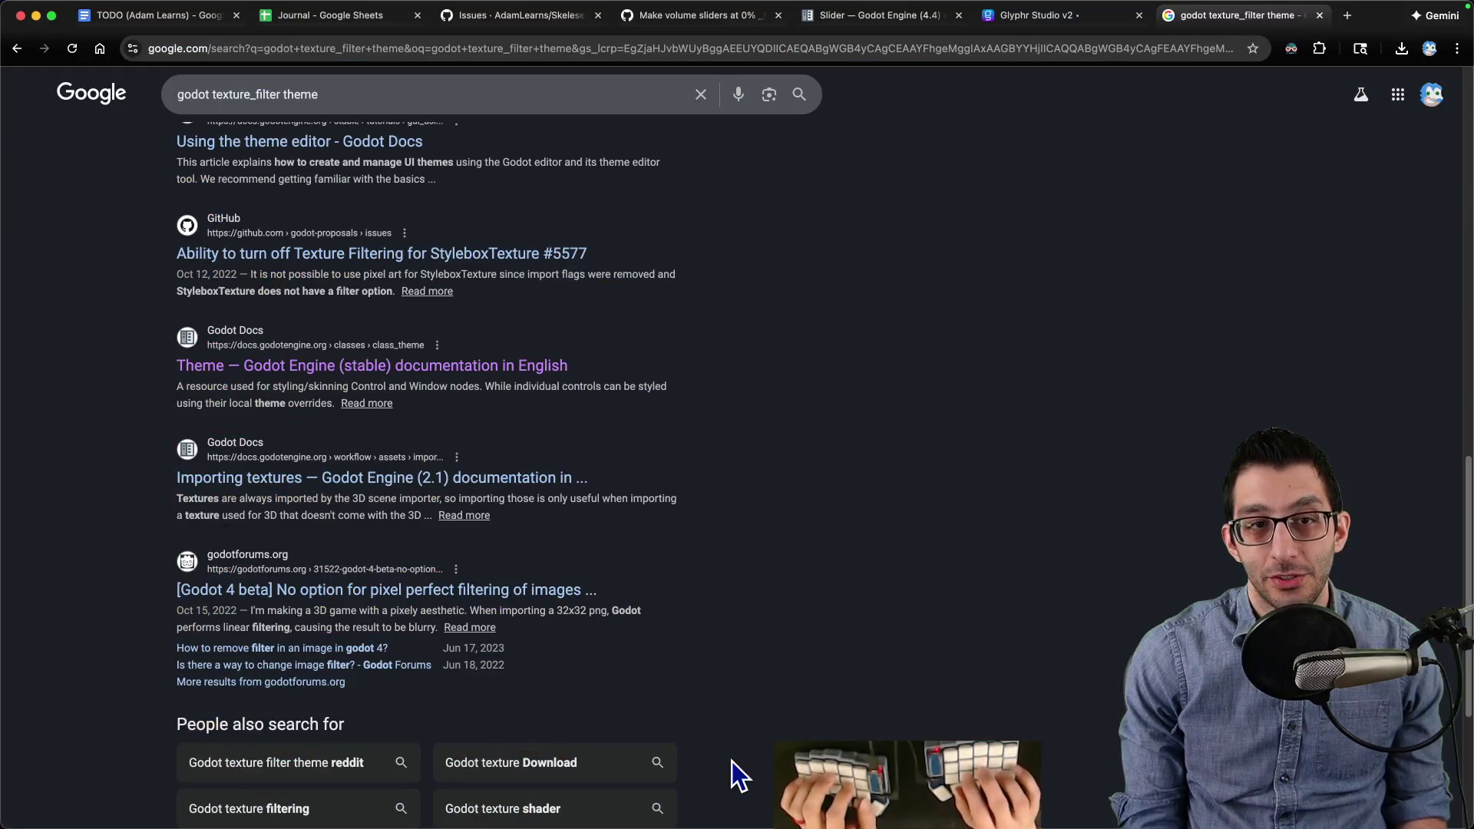
triple_click(345, 94)
key(super+c)
key(super+l)
text(gi)
key(Tab)
key(super+v)
key(Return)
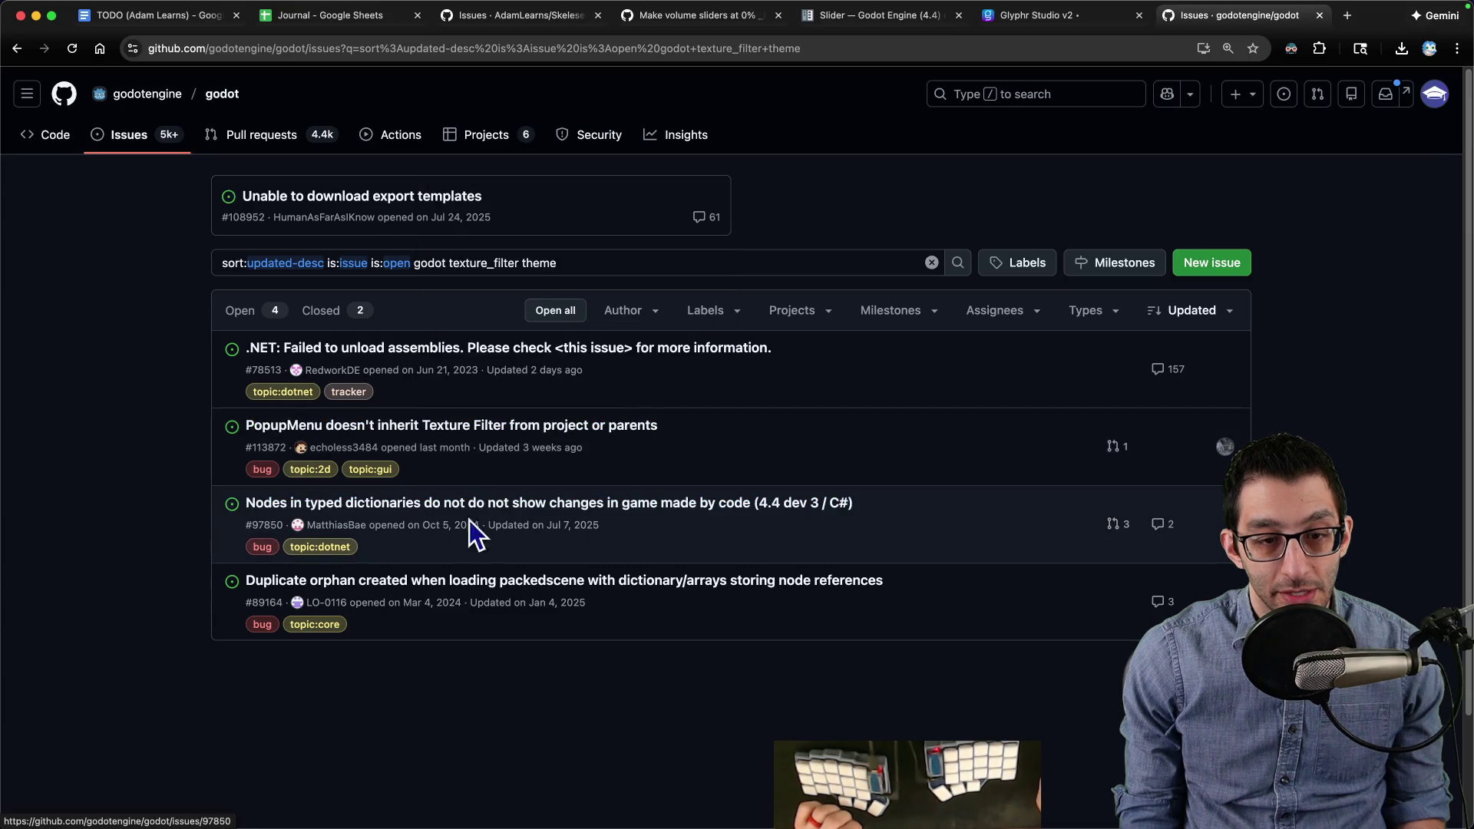
click(359, 312)
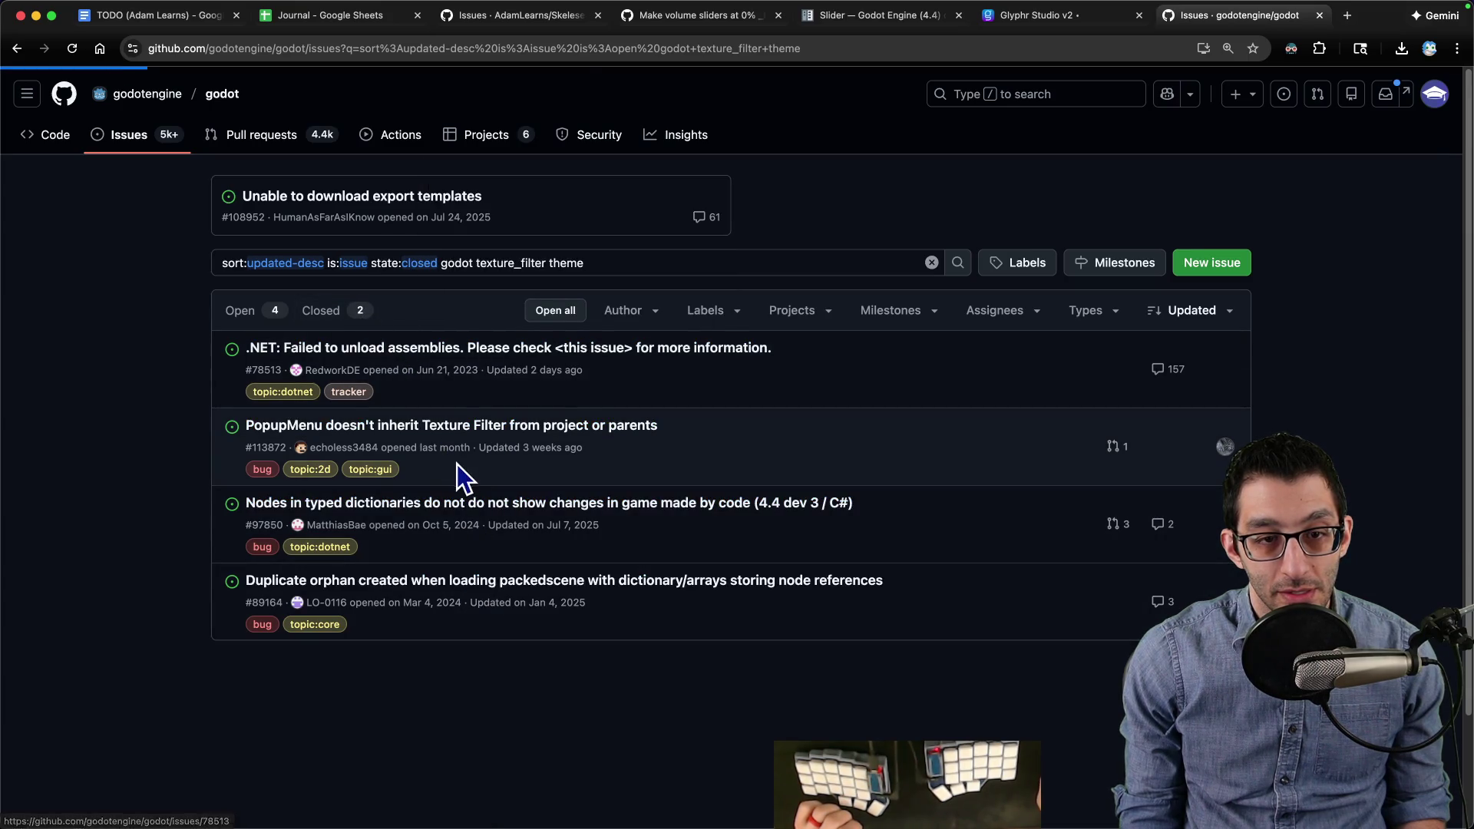
mouse_move(1106, 823)
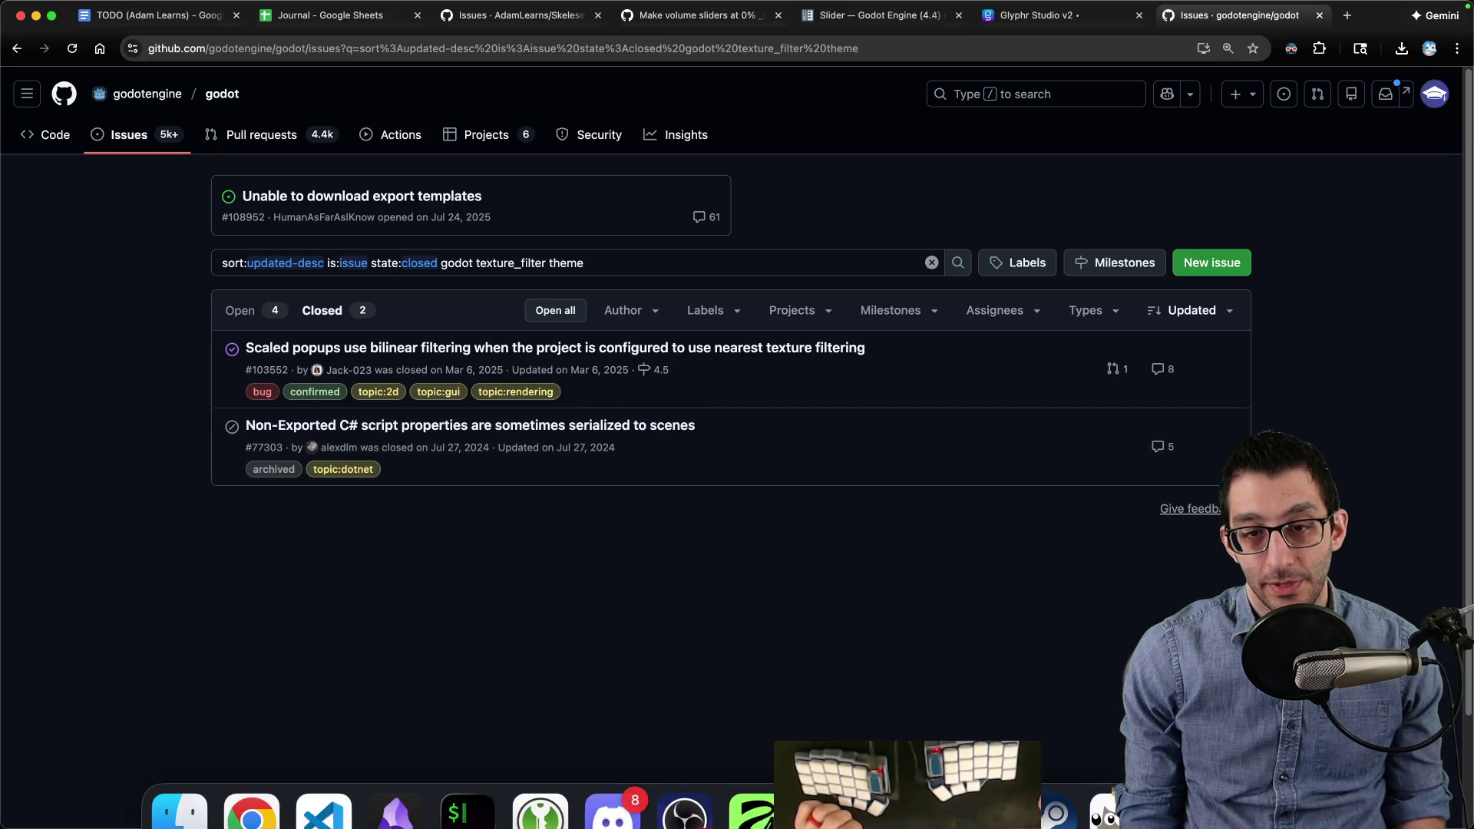
click(973, 783)
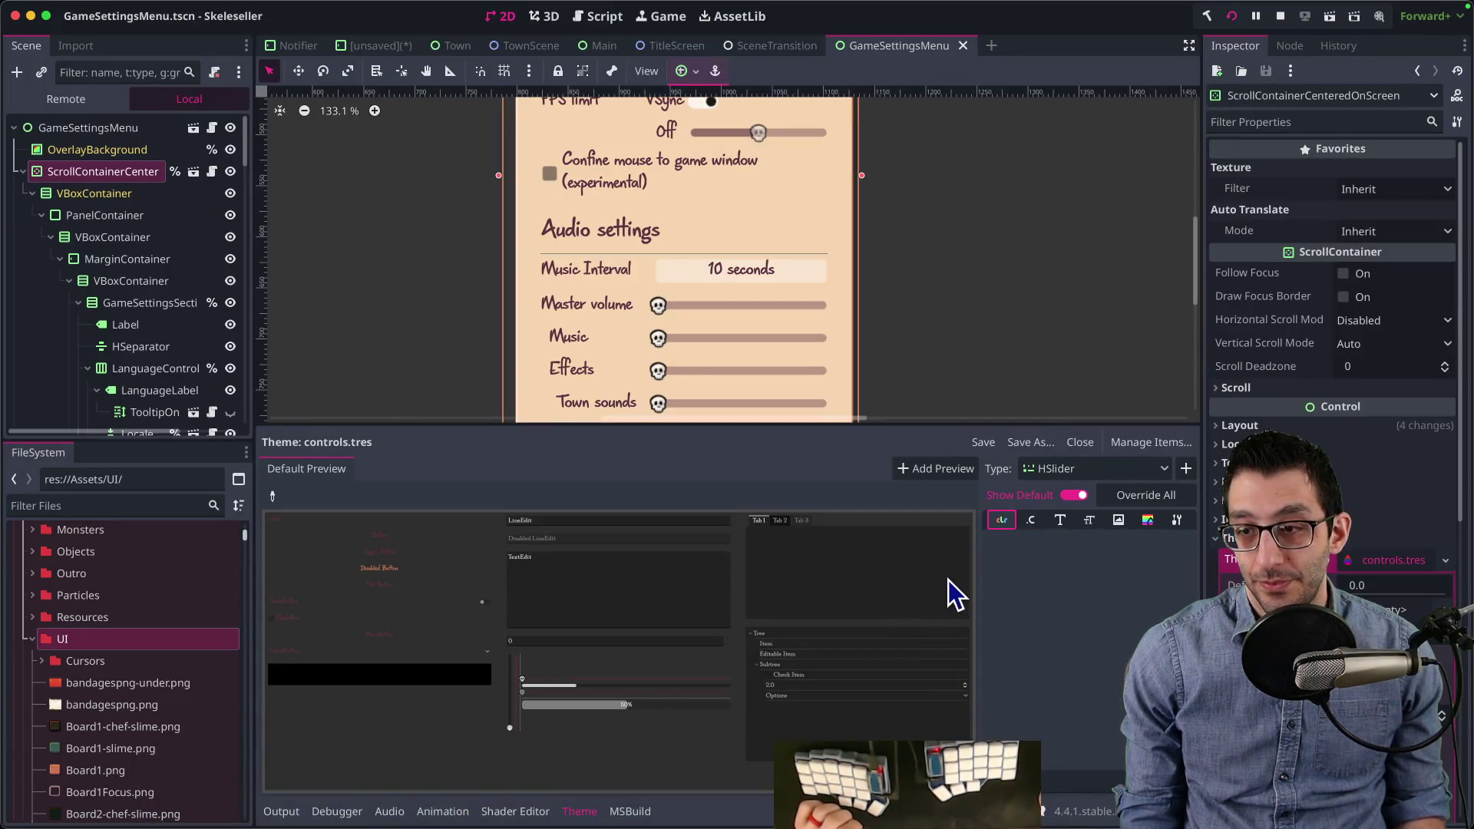
Step: Add a commit message line noting the skull came from SkelesellerMain-SVG.otf
click(1083, 798)
mouse_move(836, 444)
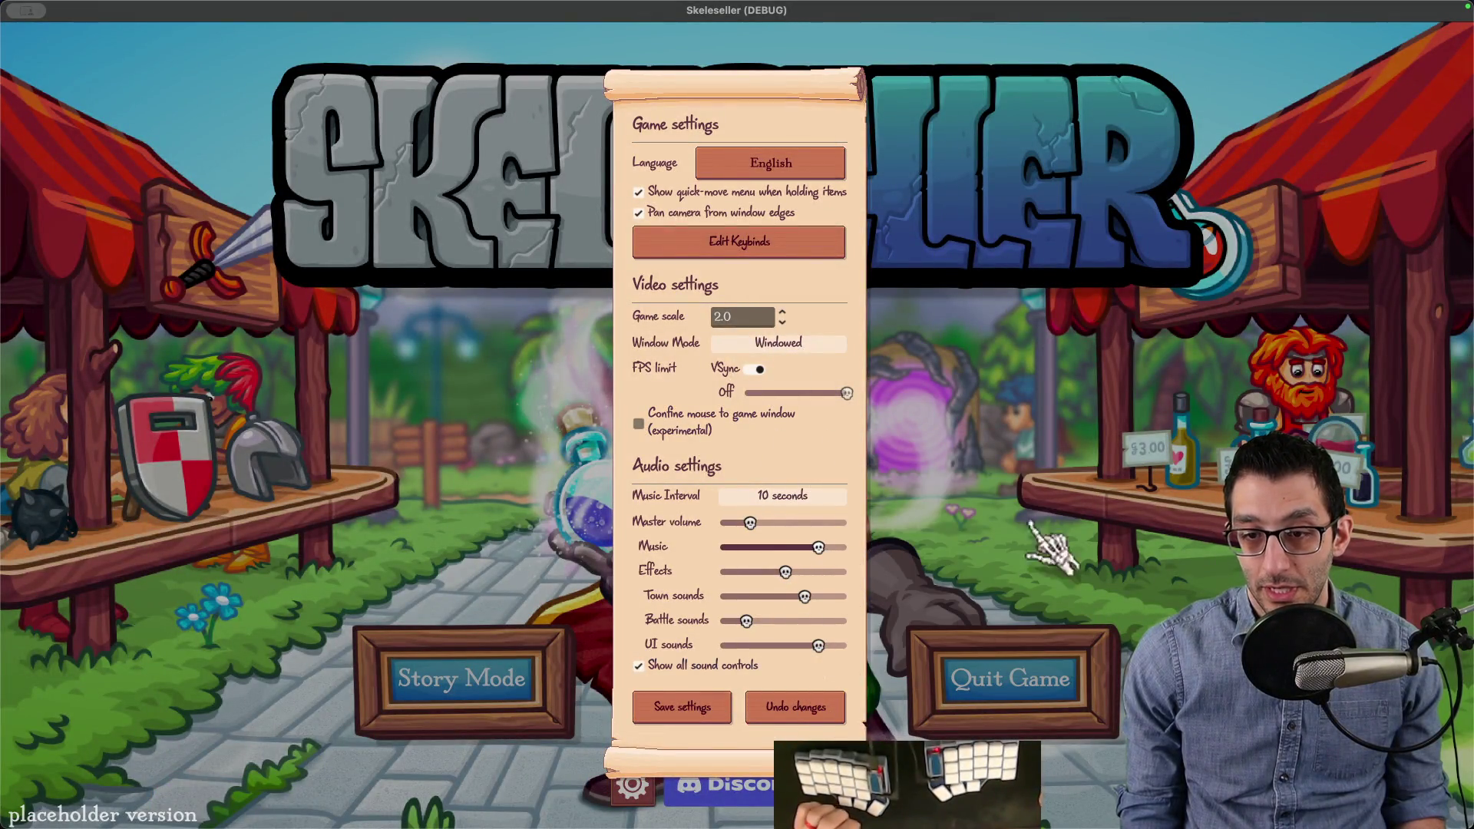
key(super+Tab)
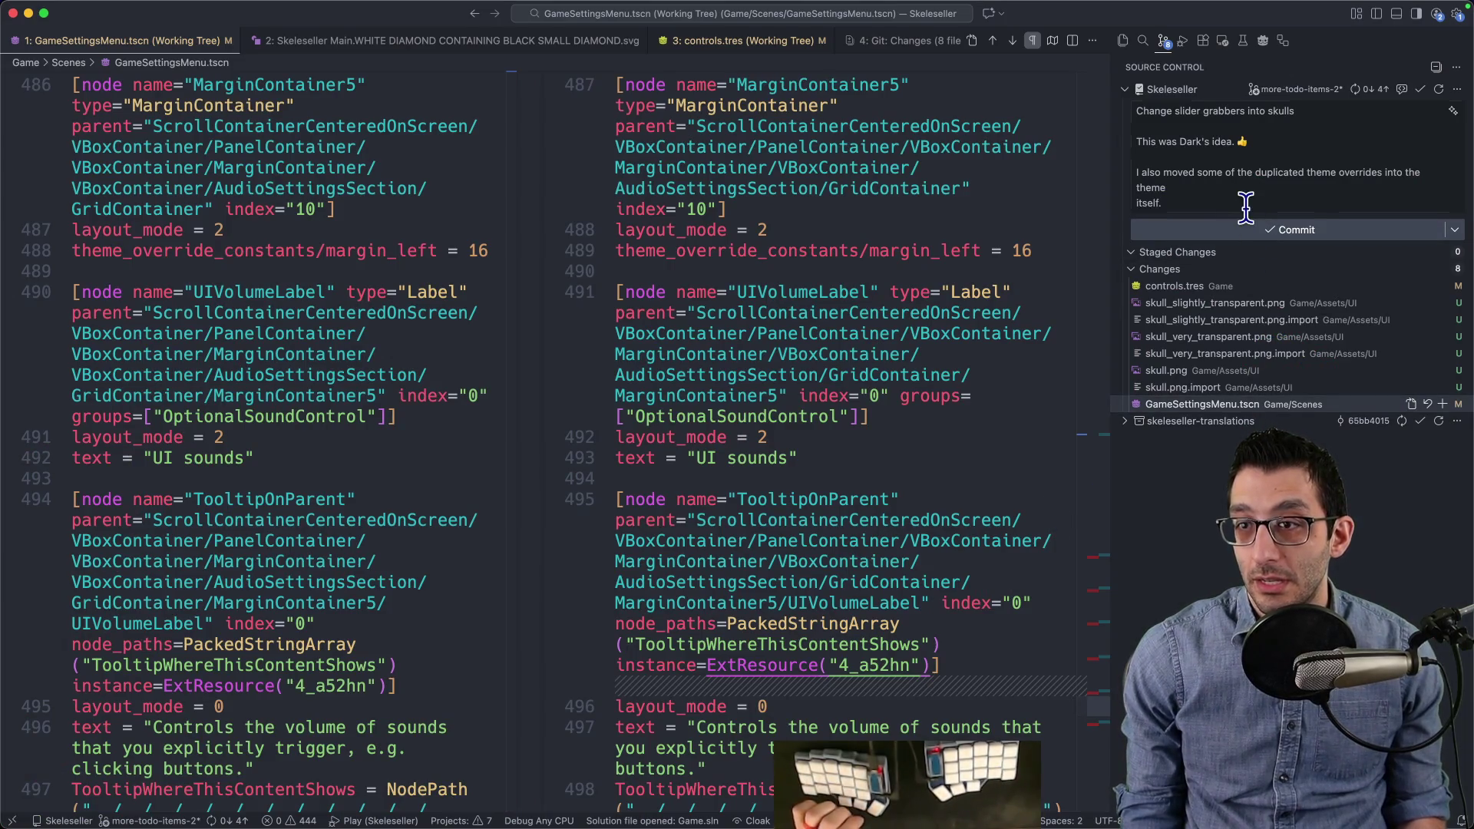
key(Return)
key(Return)
text(skull from)
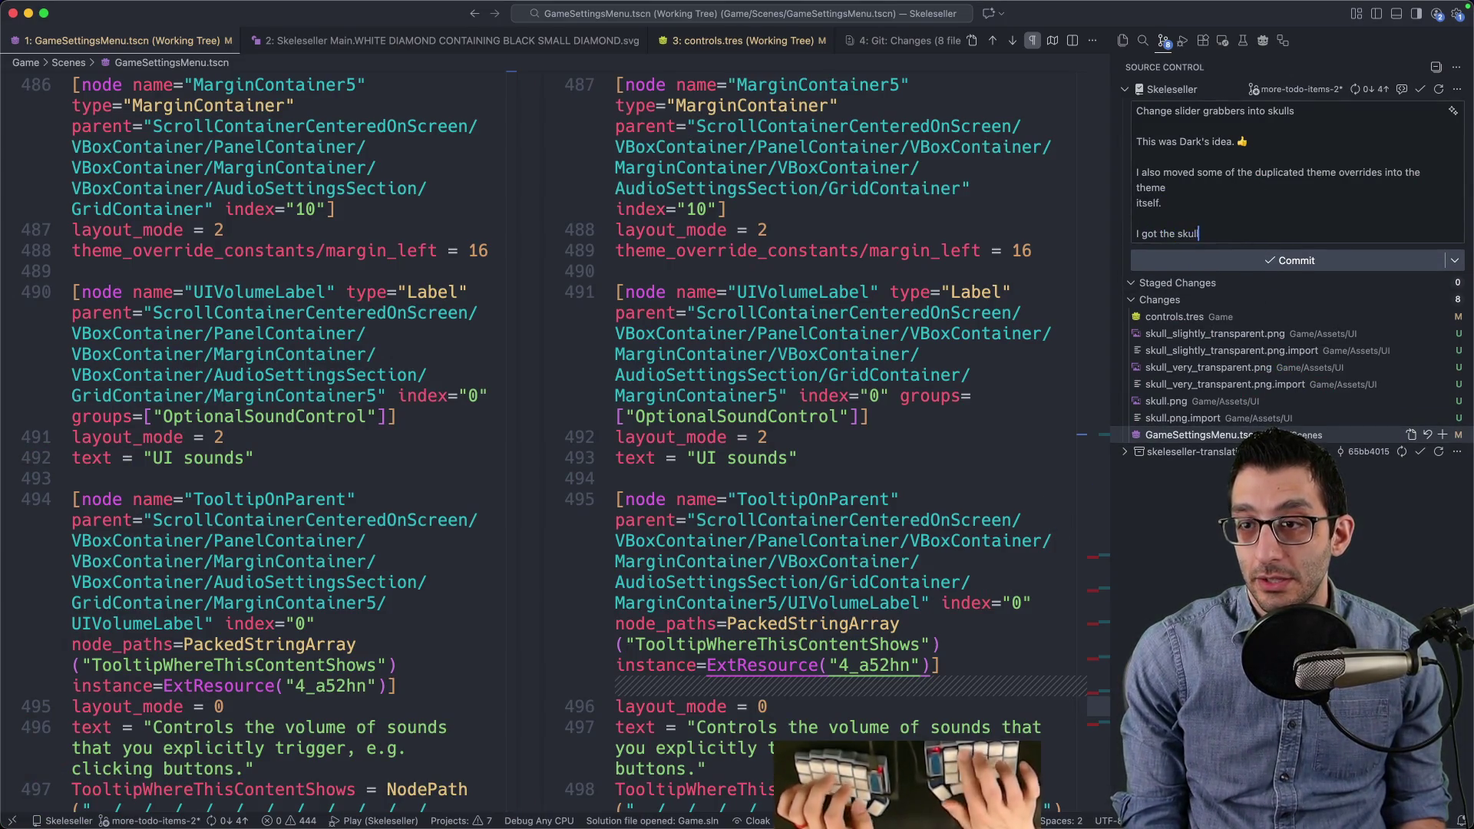
key(super+Tab)
key(super+grave)
key(super+grave)
key(super+grave)
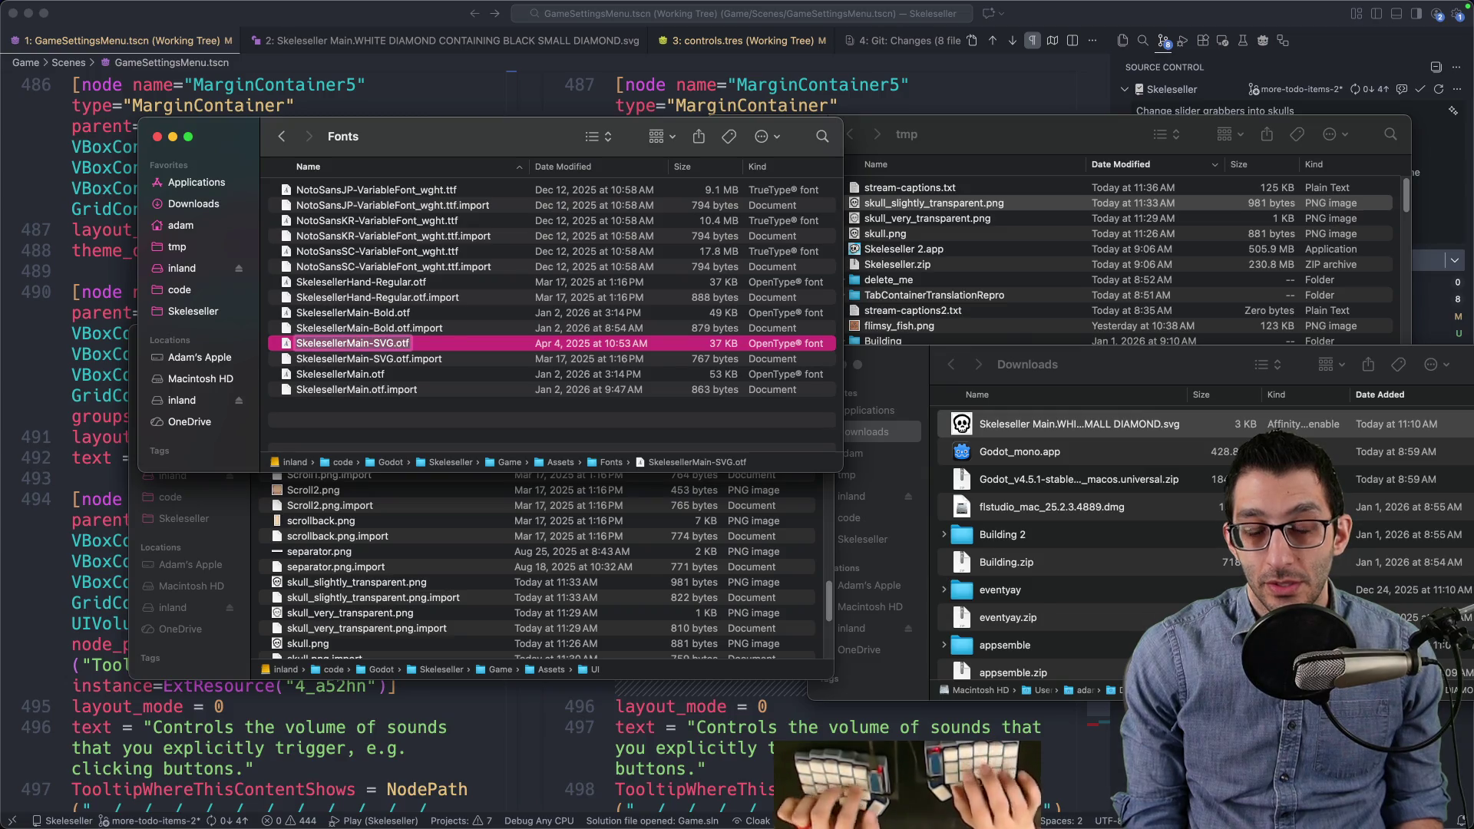
key(super+Tab)
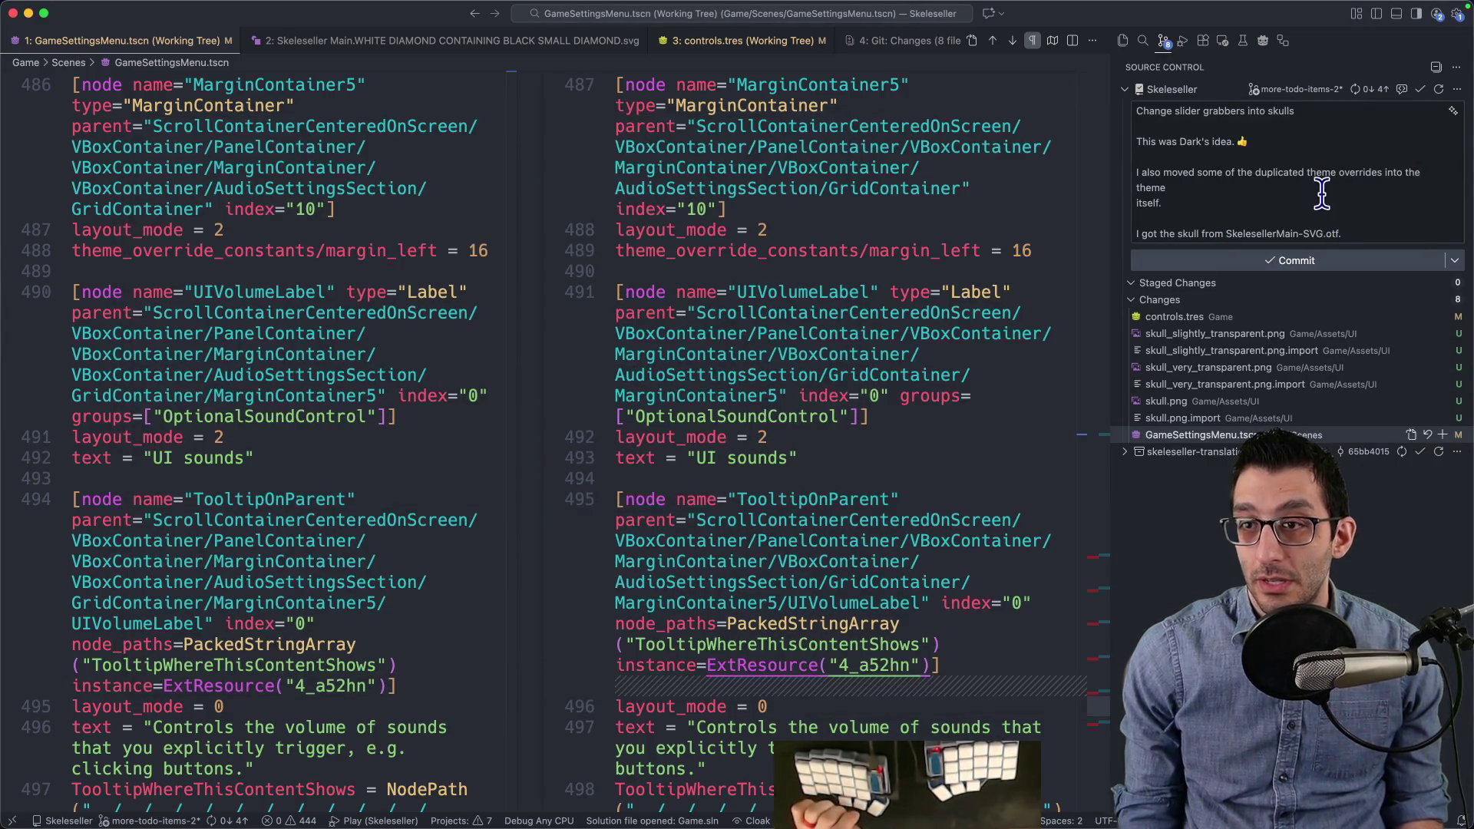
Step: Commit all changes, choosing to stage everything
click(1259, 269)
click(763, 449)
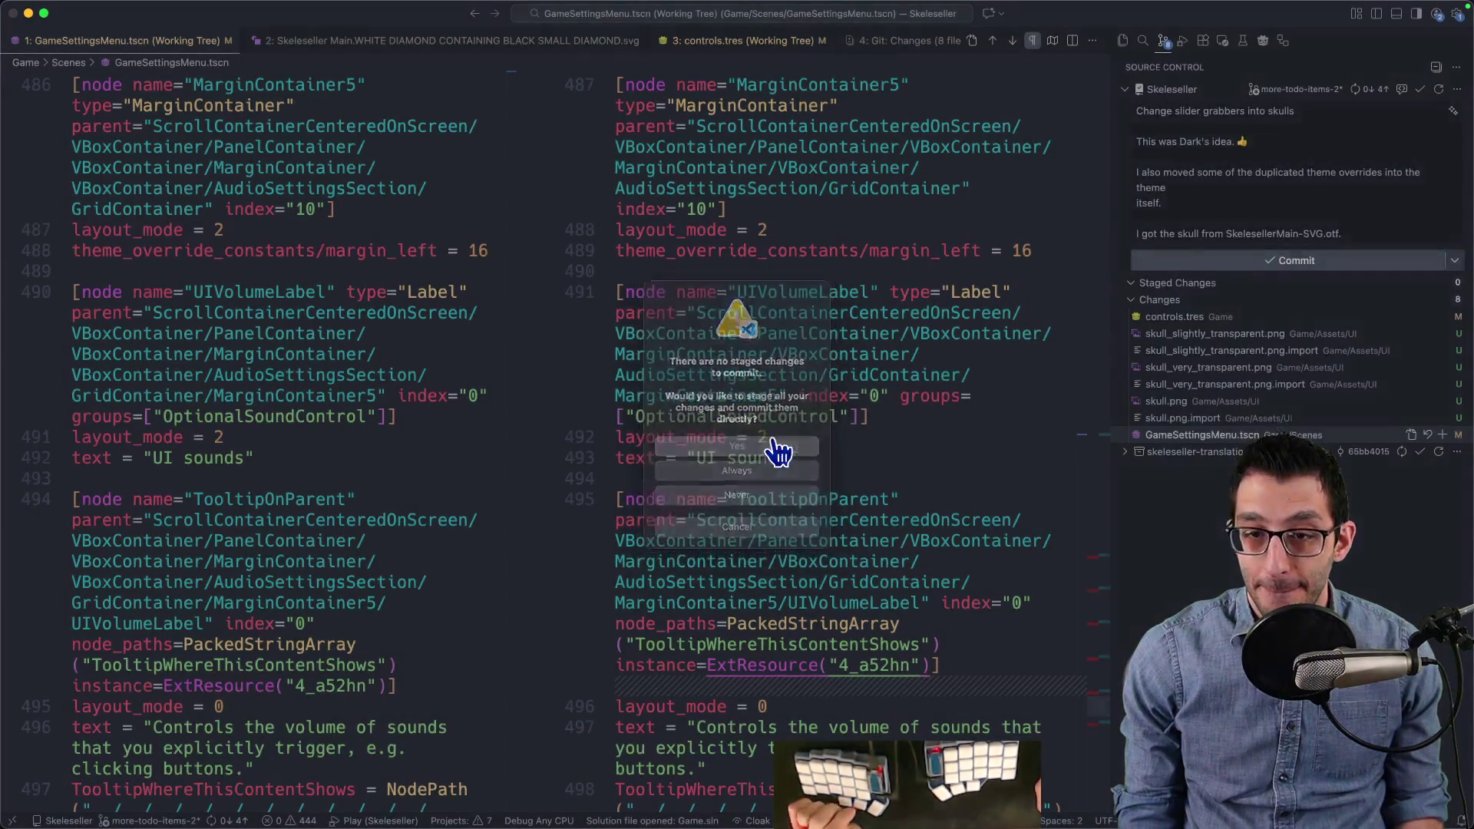
key(super+Tab)
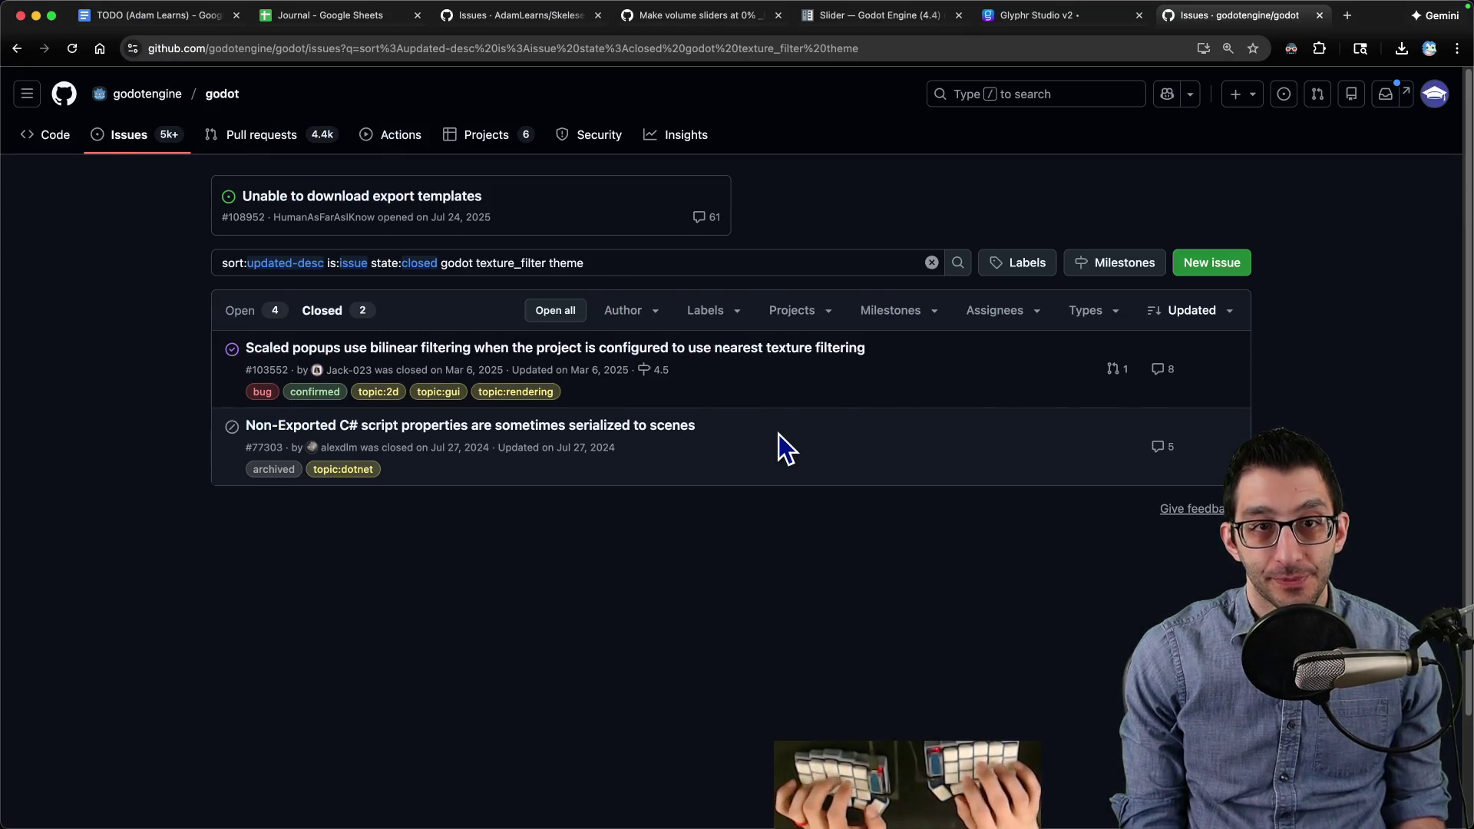
Step: Delete the finished volume slider note from the TODO document
key(super+1)
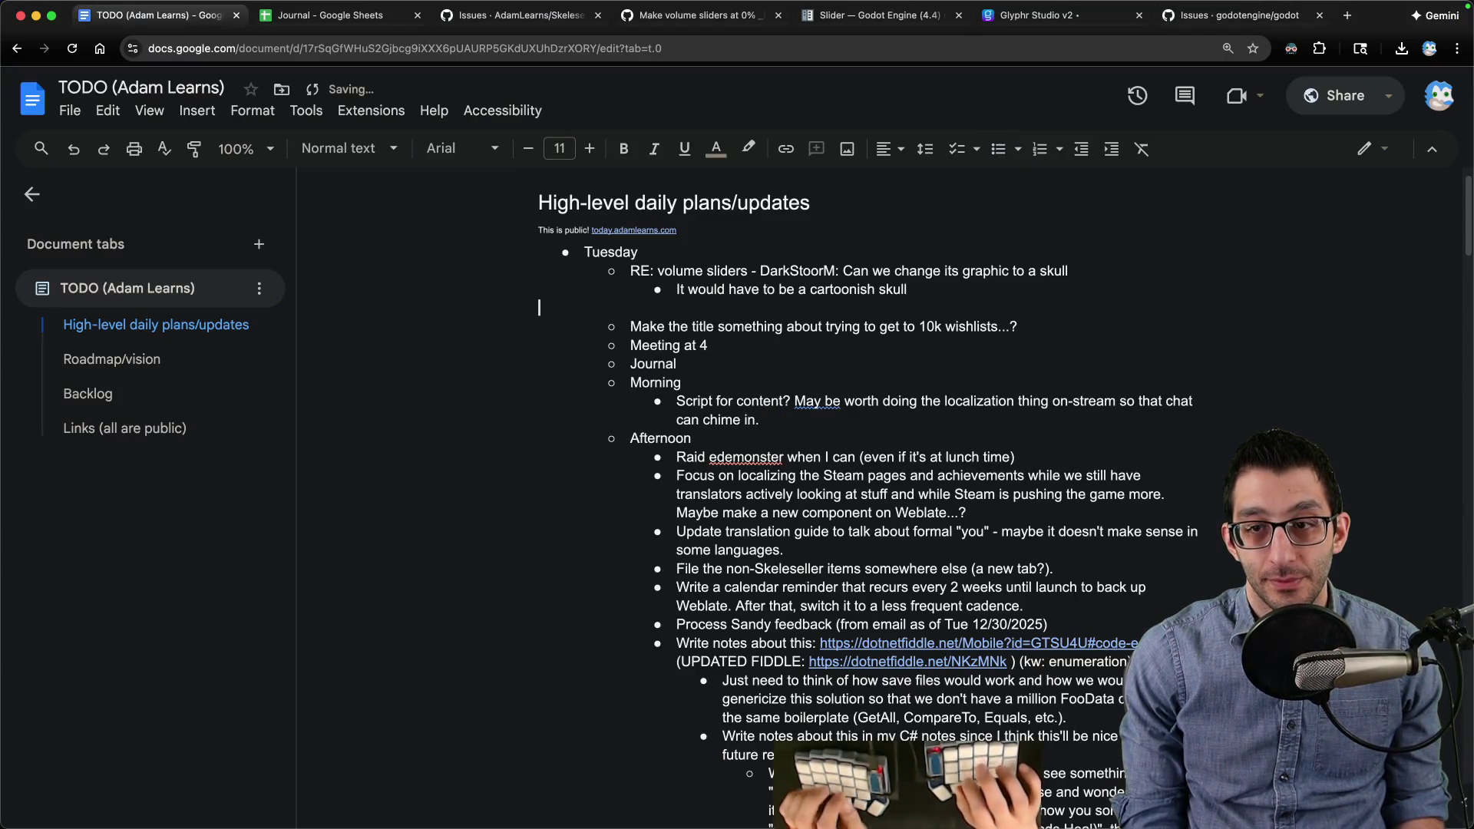
key(shift+Up)
key(shift+Up)
key(BackSpace)
key(BackSpace)
key(ctrl+Tab)
key(ctrl+Tab)
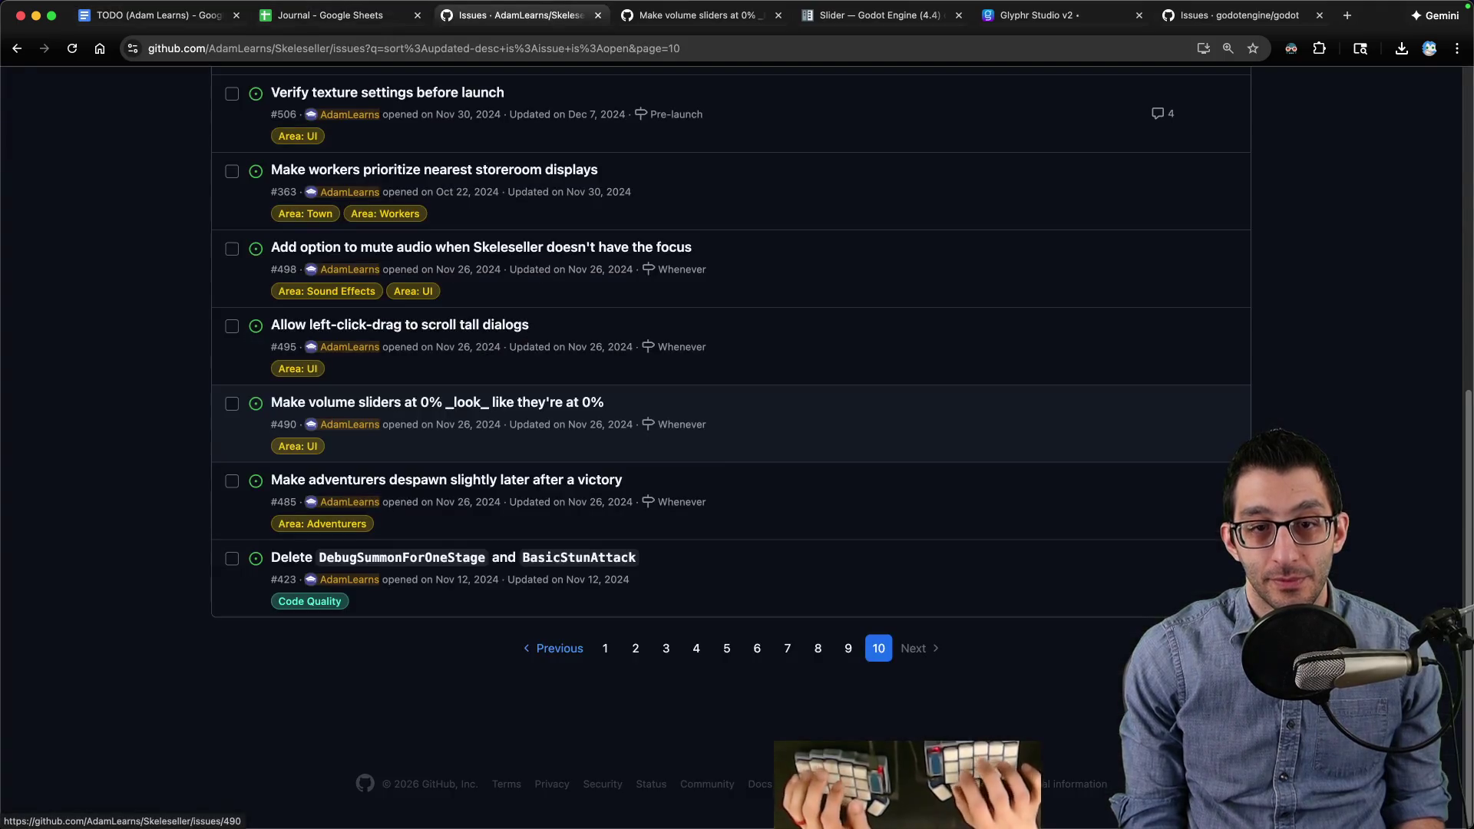
Step: Push the new commit and reload the Skeleseller issue list
key(super+Tab)
click(1287, 146)
key(super+Tab)
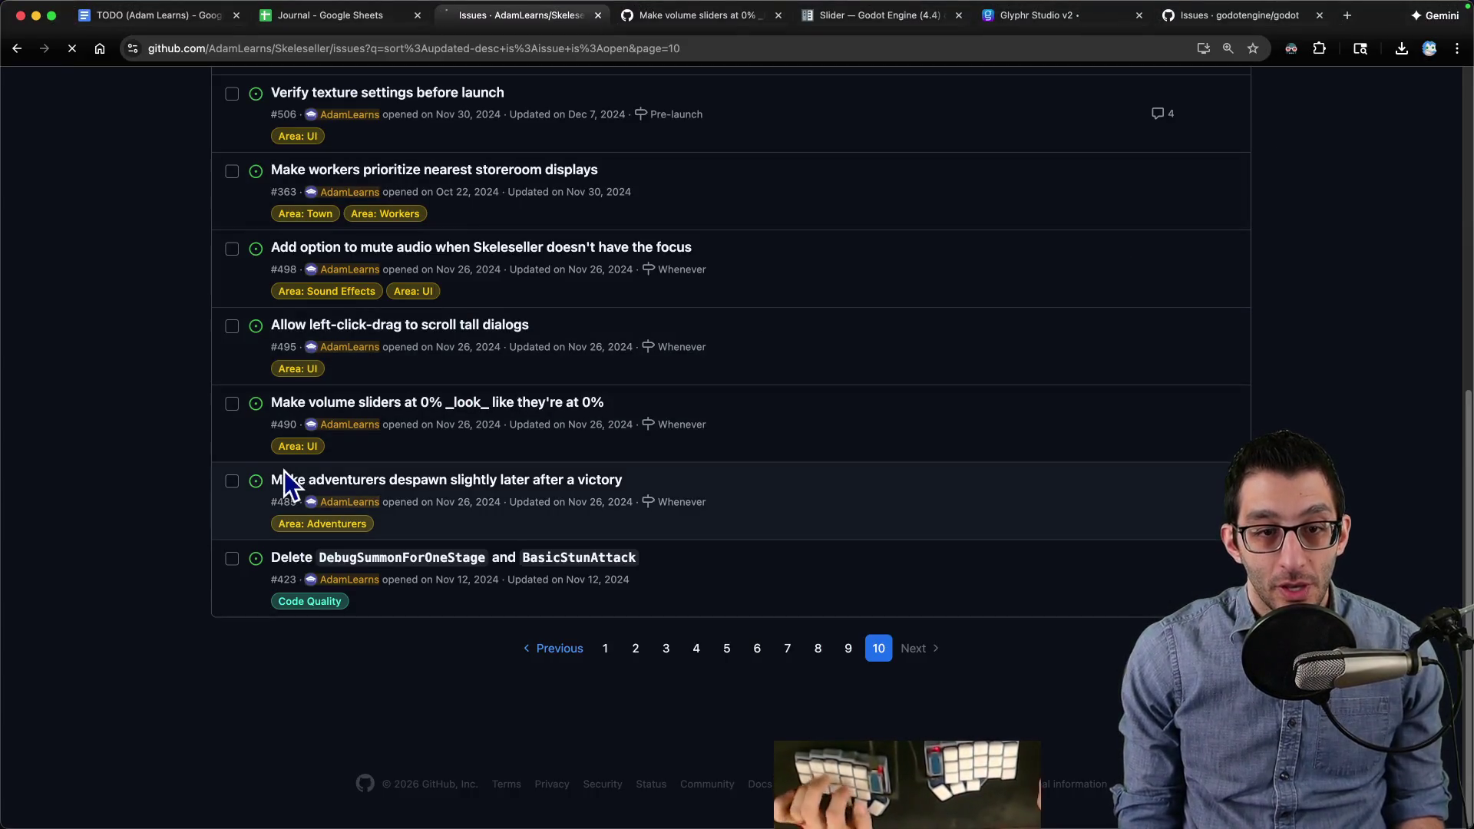
key(super+r)
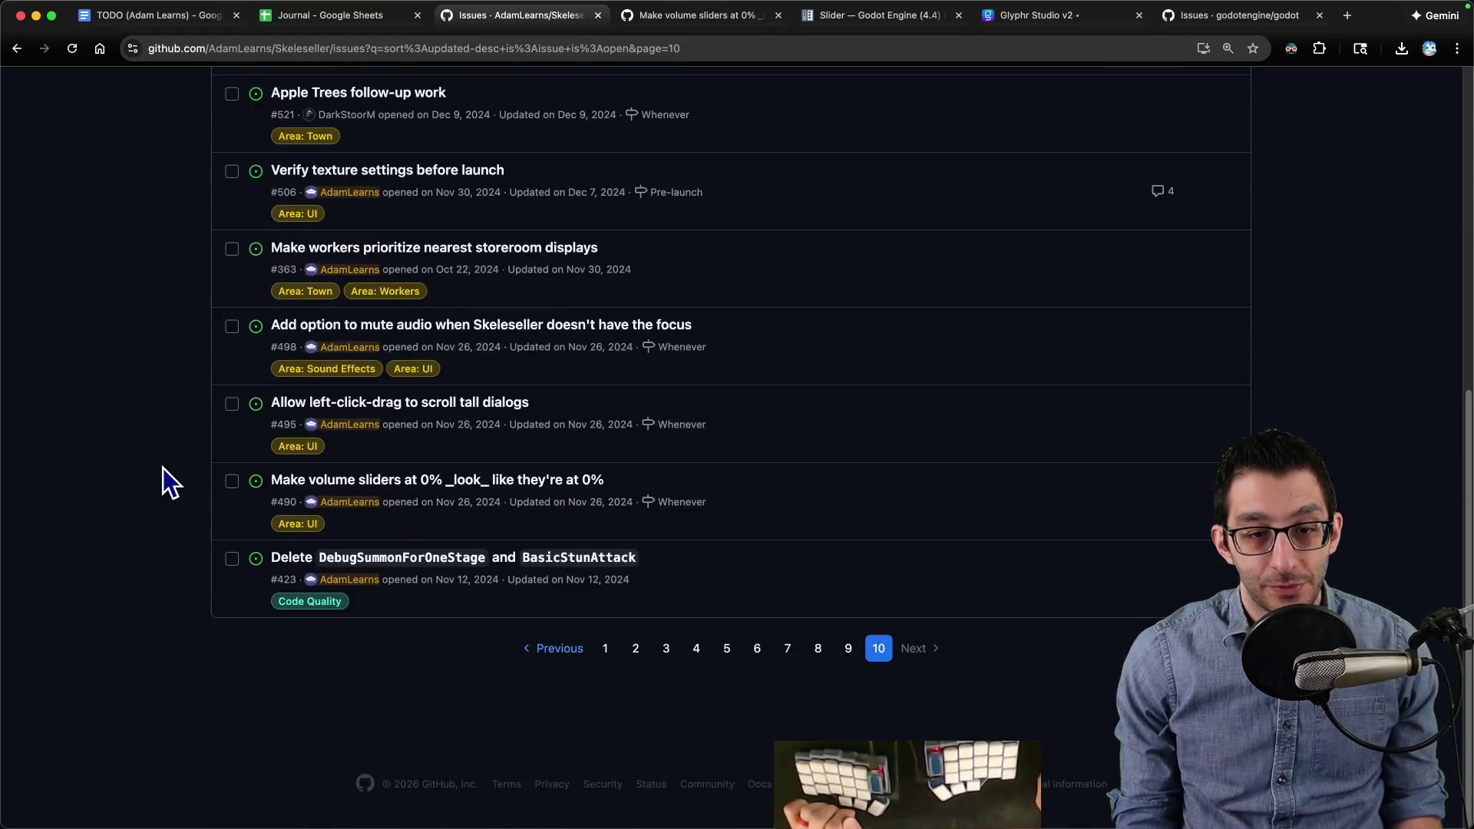
mouse_move(381, 497)
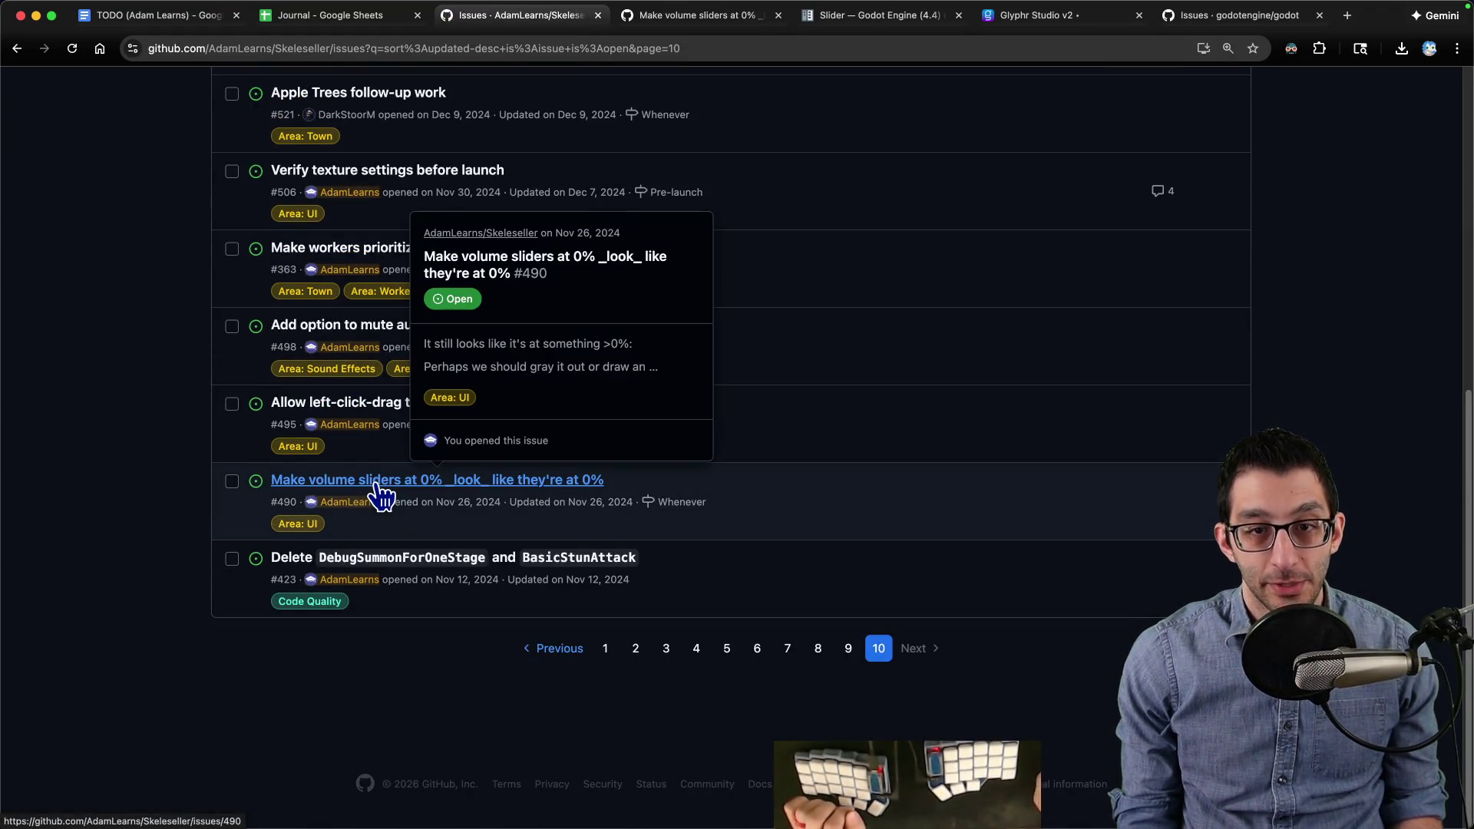
Step: Open the Make sliders look better commit from the more-todo-items-2 branch's comparison with main
key(super+t)
key(s)
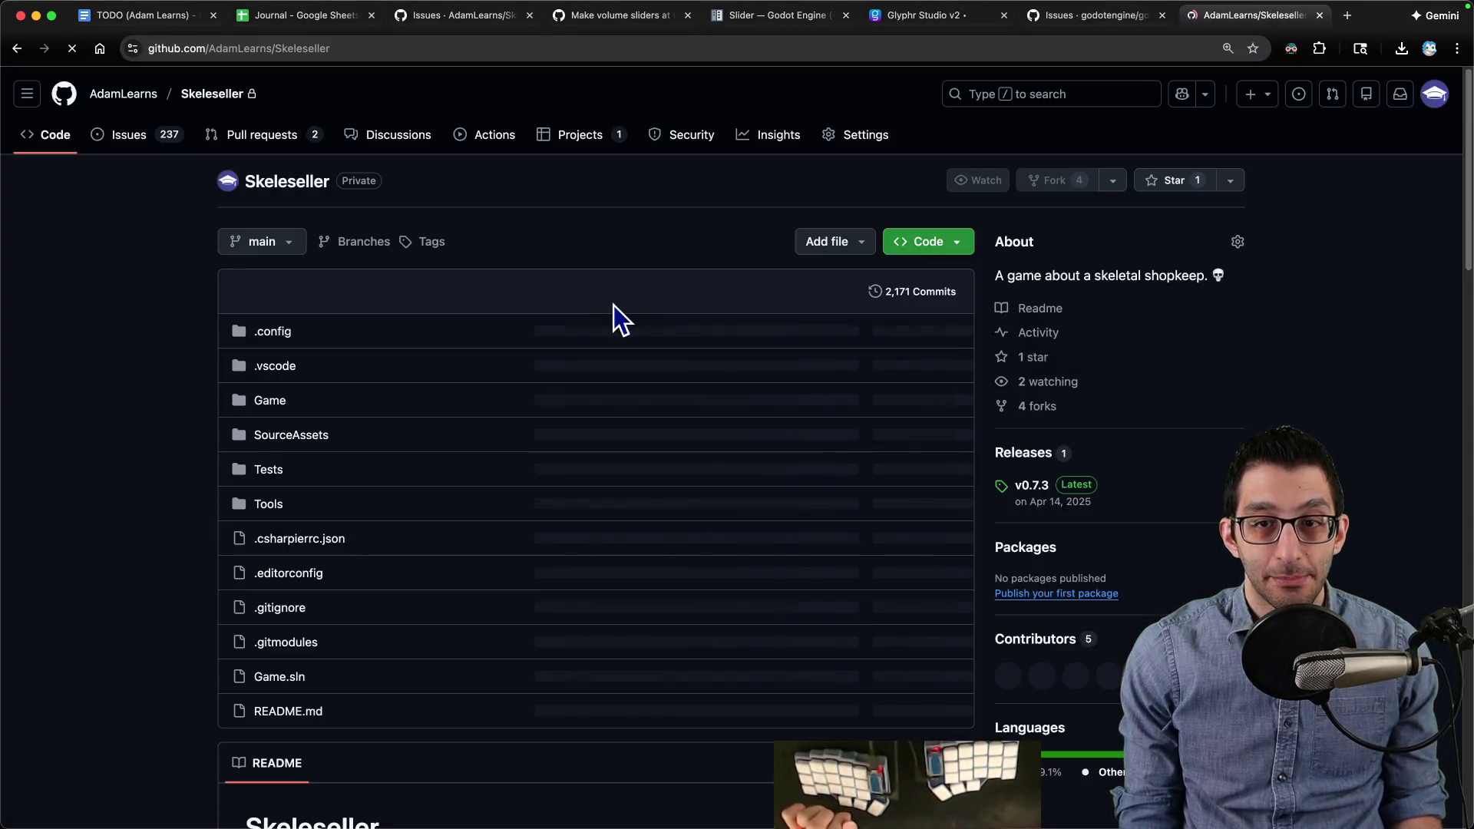
click(437, 296)
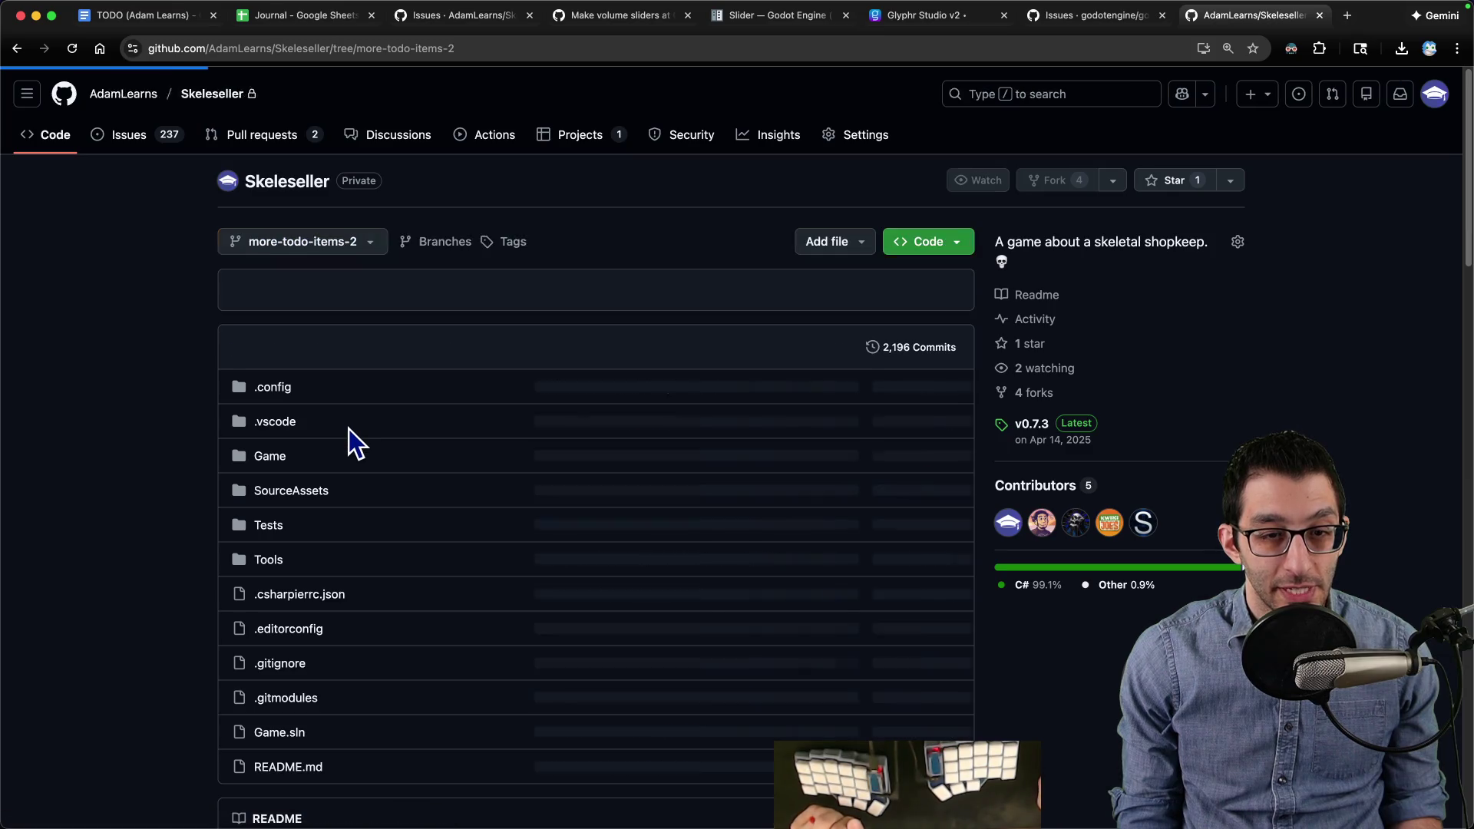
click(377, 353)
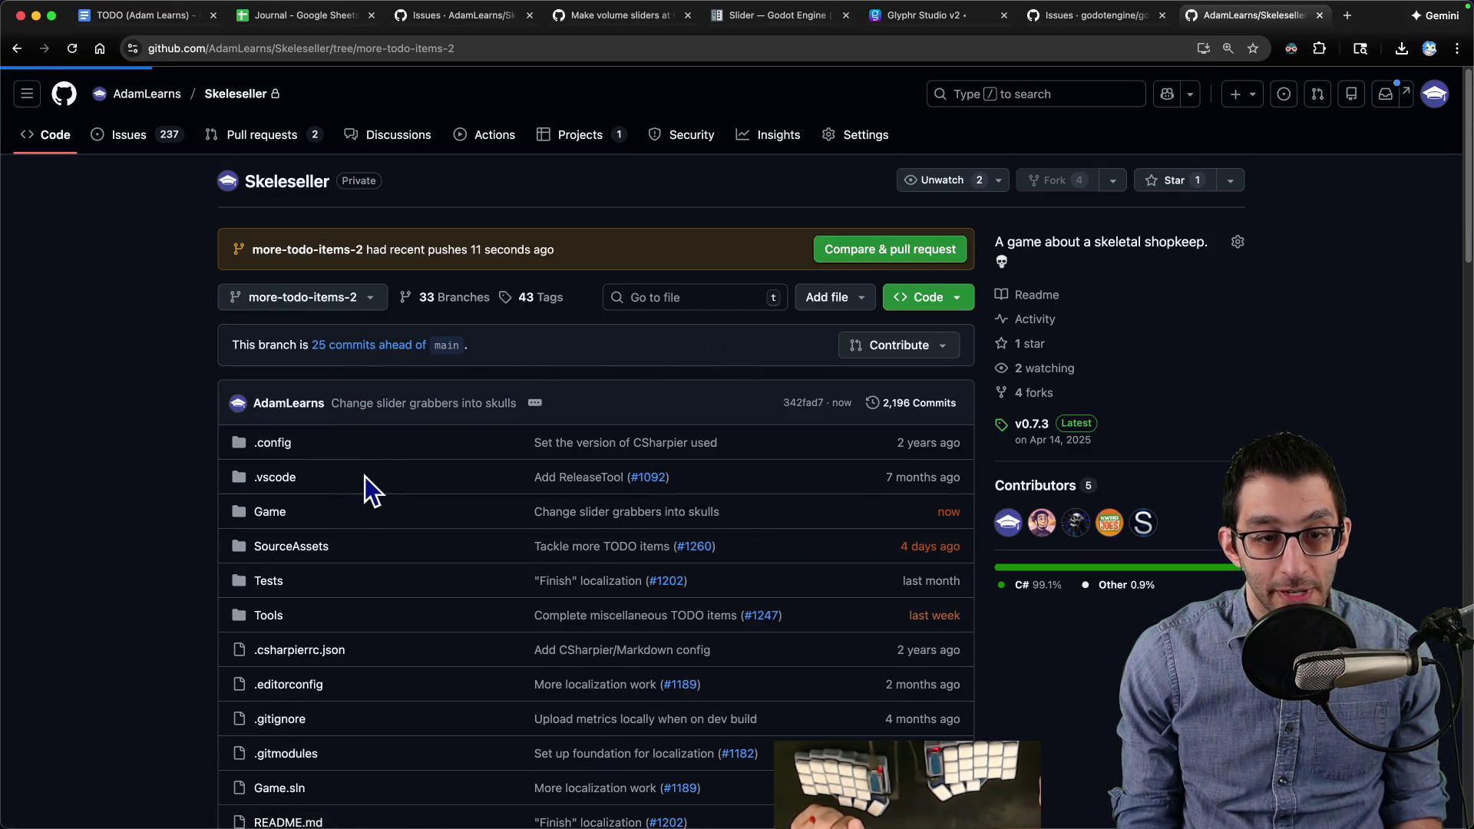
scroll(384, 477, down, 15)
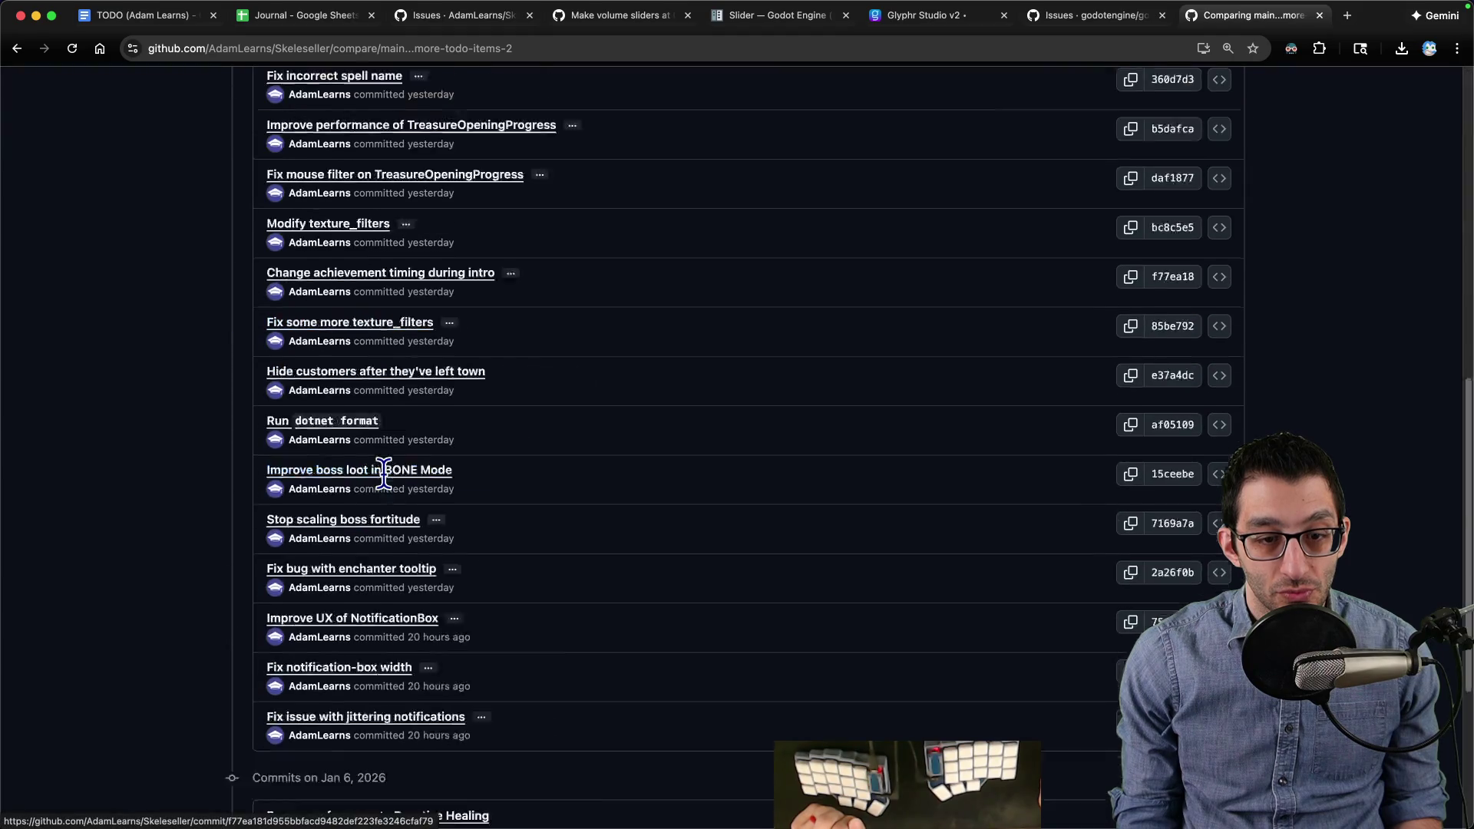
click(422, 637)
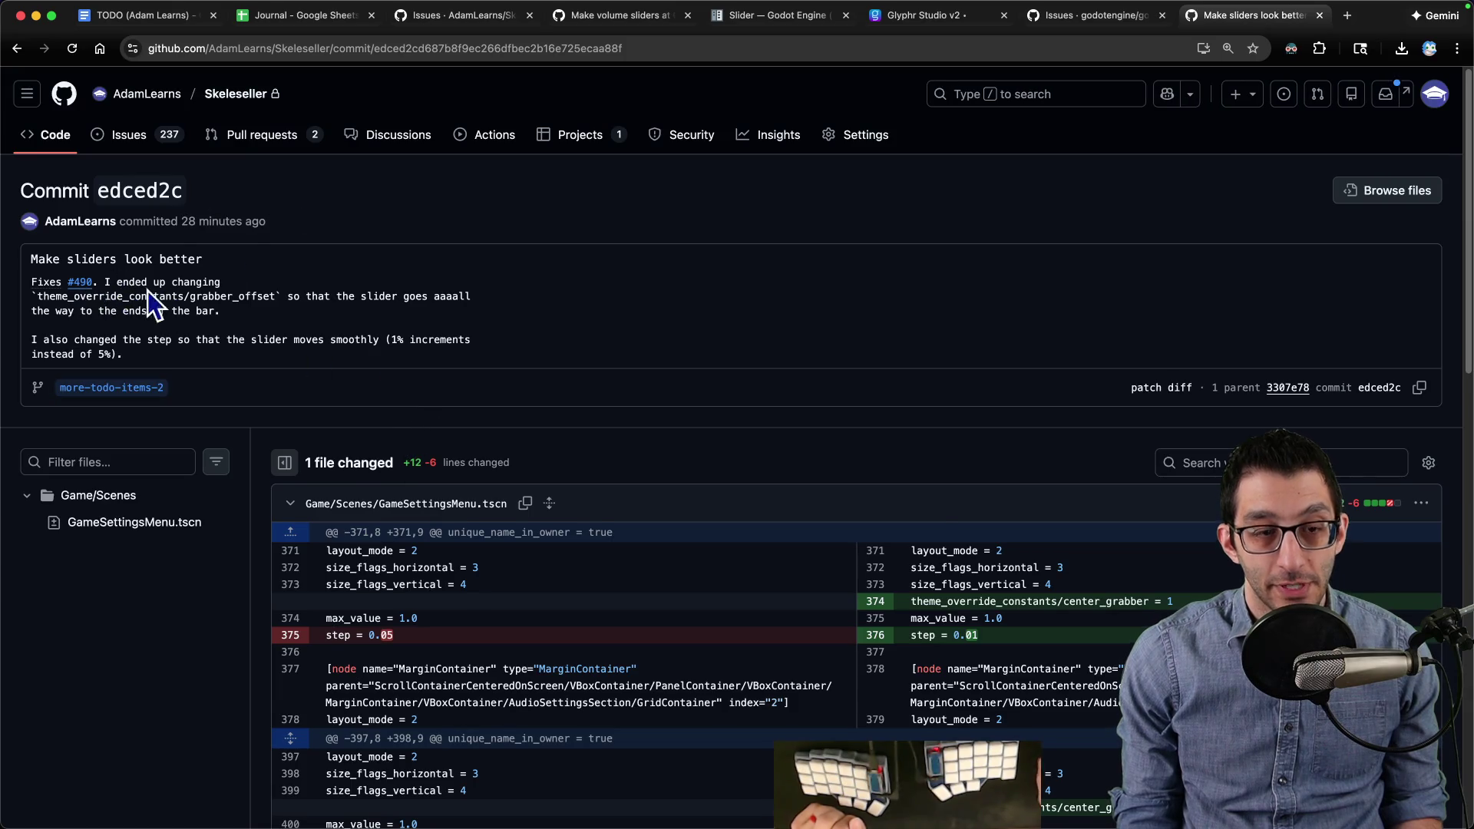
Step: Close the godot issues tab, returning to Skeleseller's issues
key(ctrl+shift+Tab)
key(ctrl+w)
key(ctrl+shift+Tab)
key(ctrl+shift+Tab)
key(ctrl+shift+Tab)
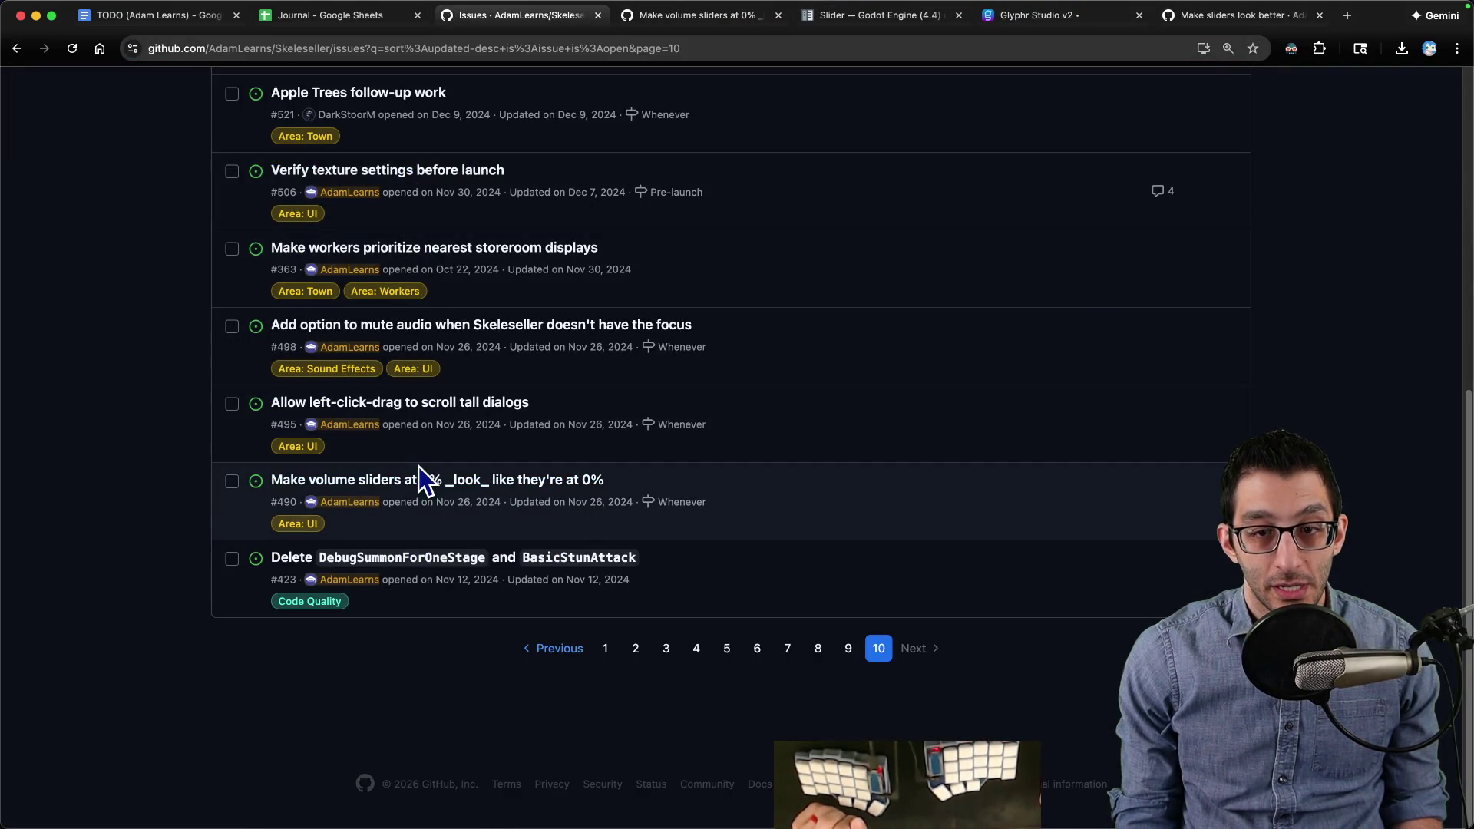
Step: Open GitHub issue #495 in a new tab and close all tabs to its right
scroll(403, 476, up, 1)
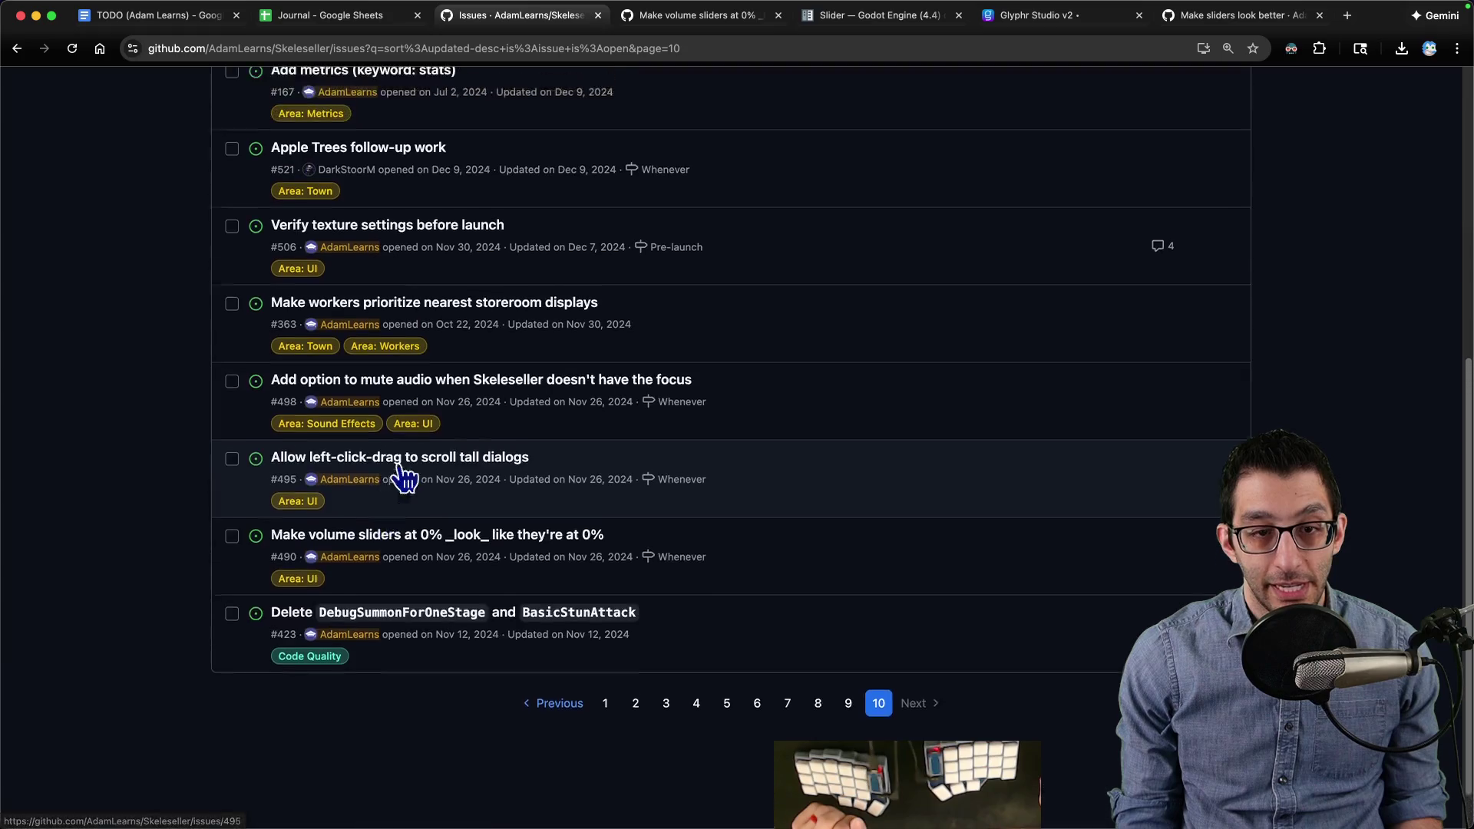
scroll(399, 476, up, 1)
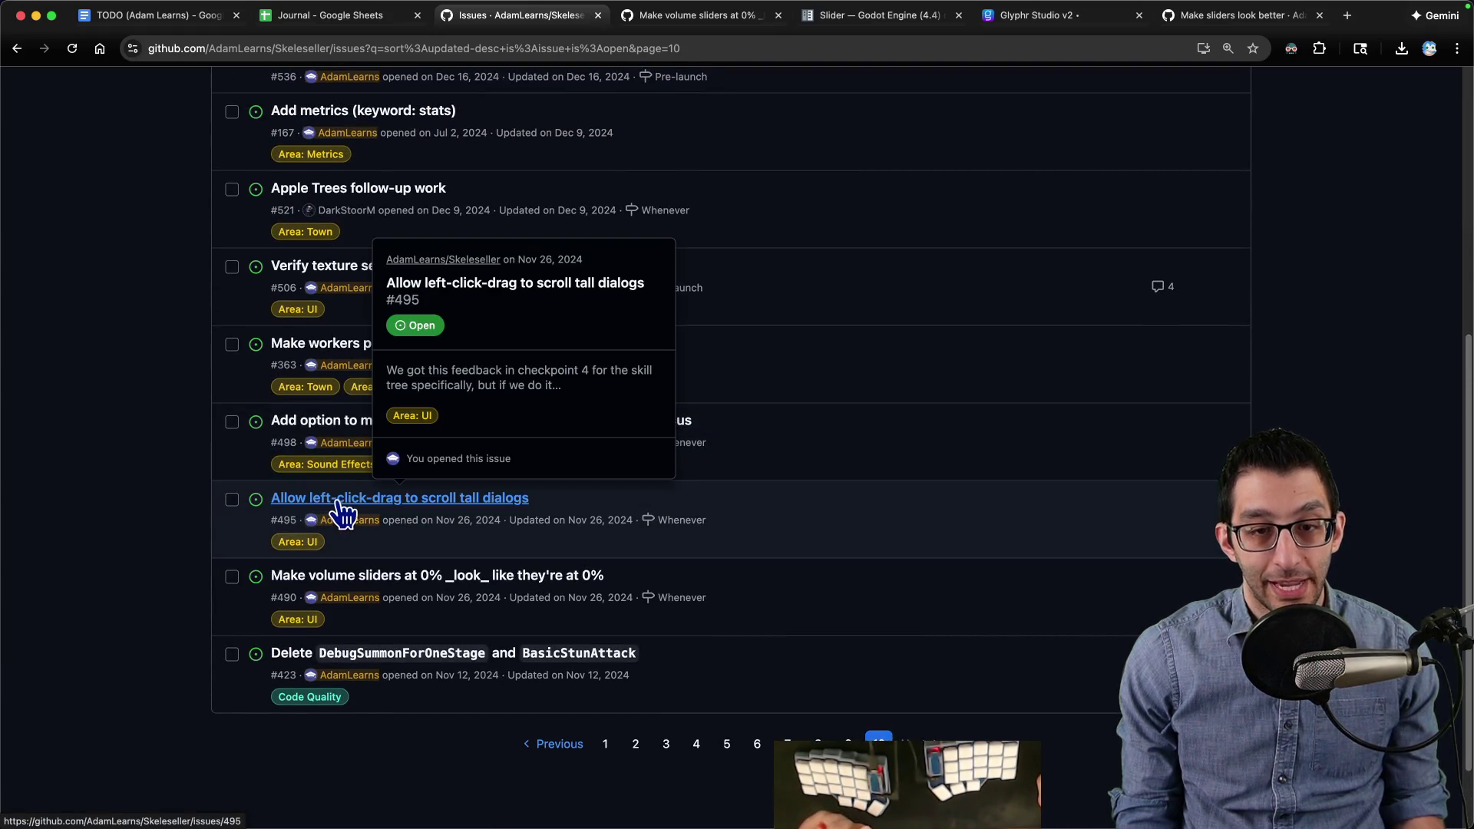
super+click(313, 510)
click(619, 20)
right_click(618, 20)
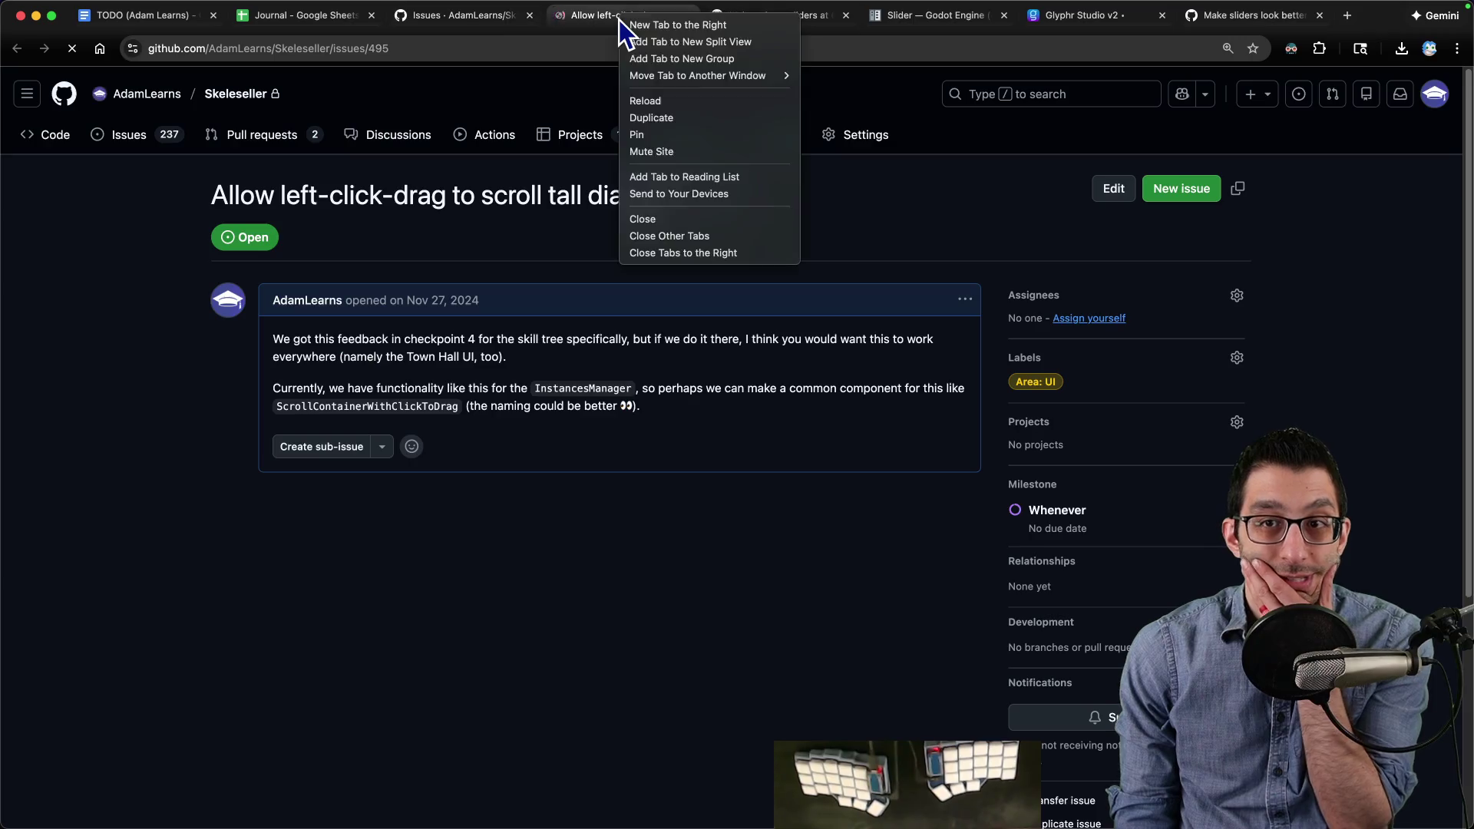
click(672, 253)
Step: Read the issue's notes on checkpoint 4 feedback and InstancesManager, then bring up the Skeleseller game
mouse_move(313, 335)
mouse_down()
mouse_move(487, 360)
mouse_move(568, 330)
mouse_up()
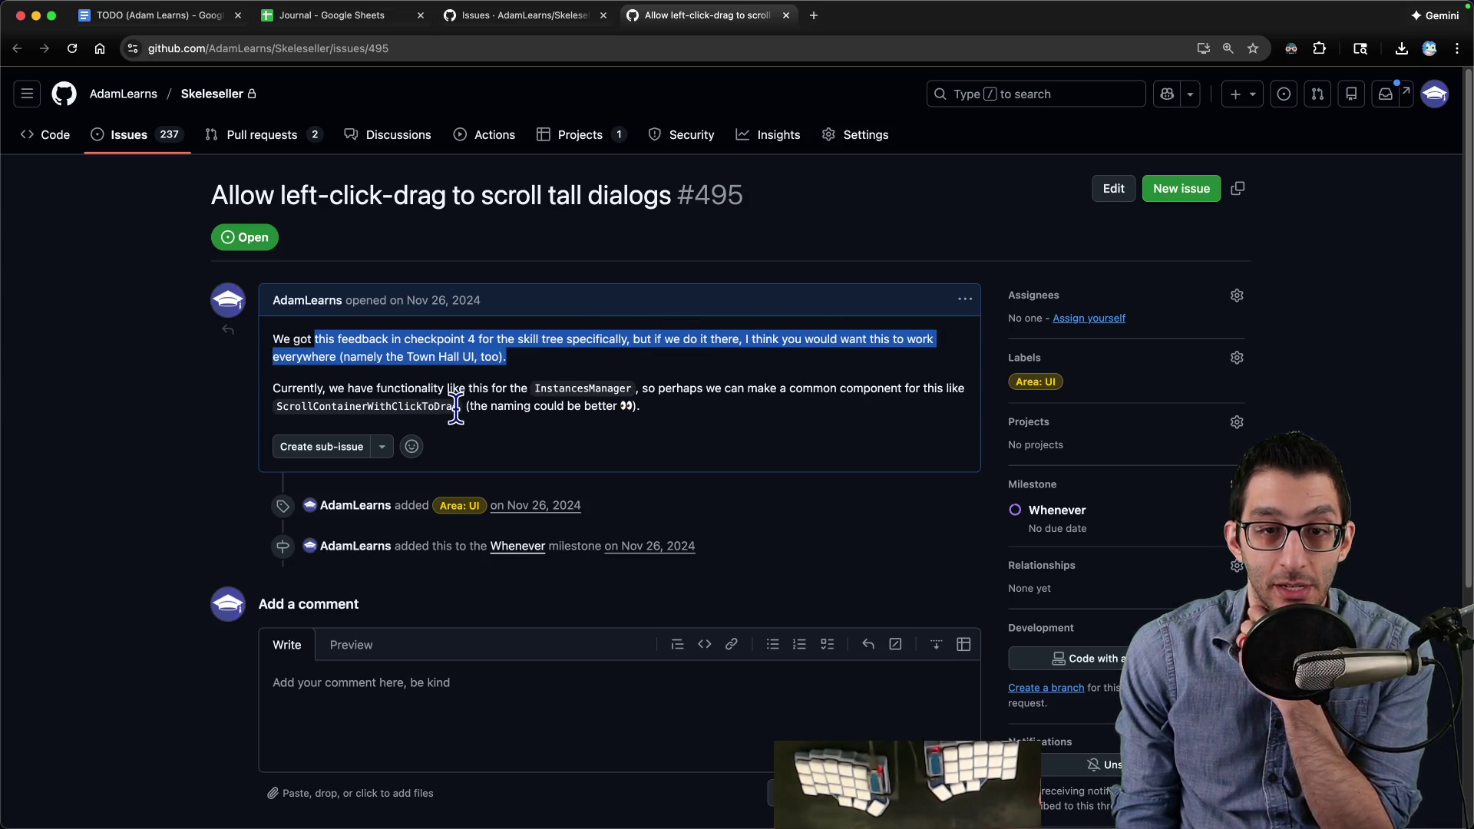
drag(406, 388, 495, 388)
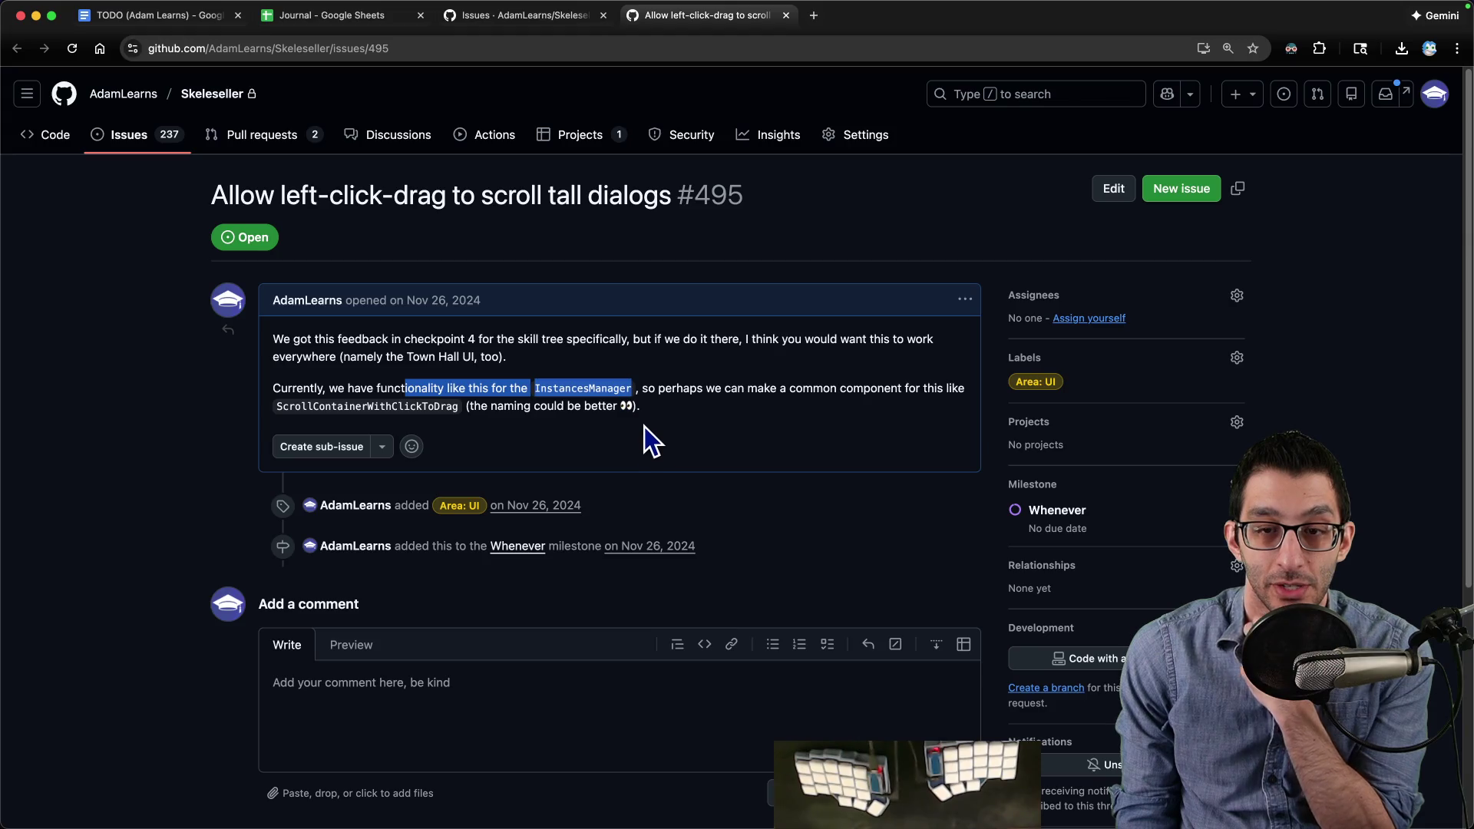
double_click(603, 386)
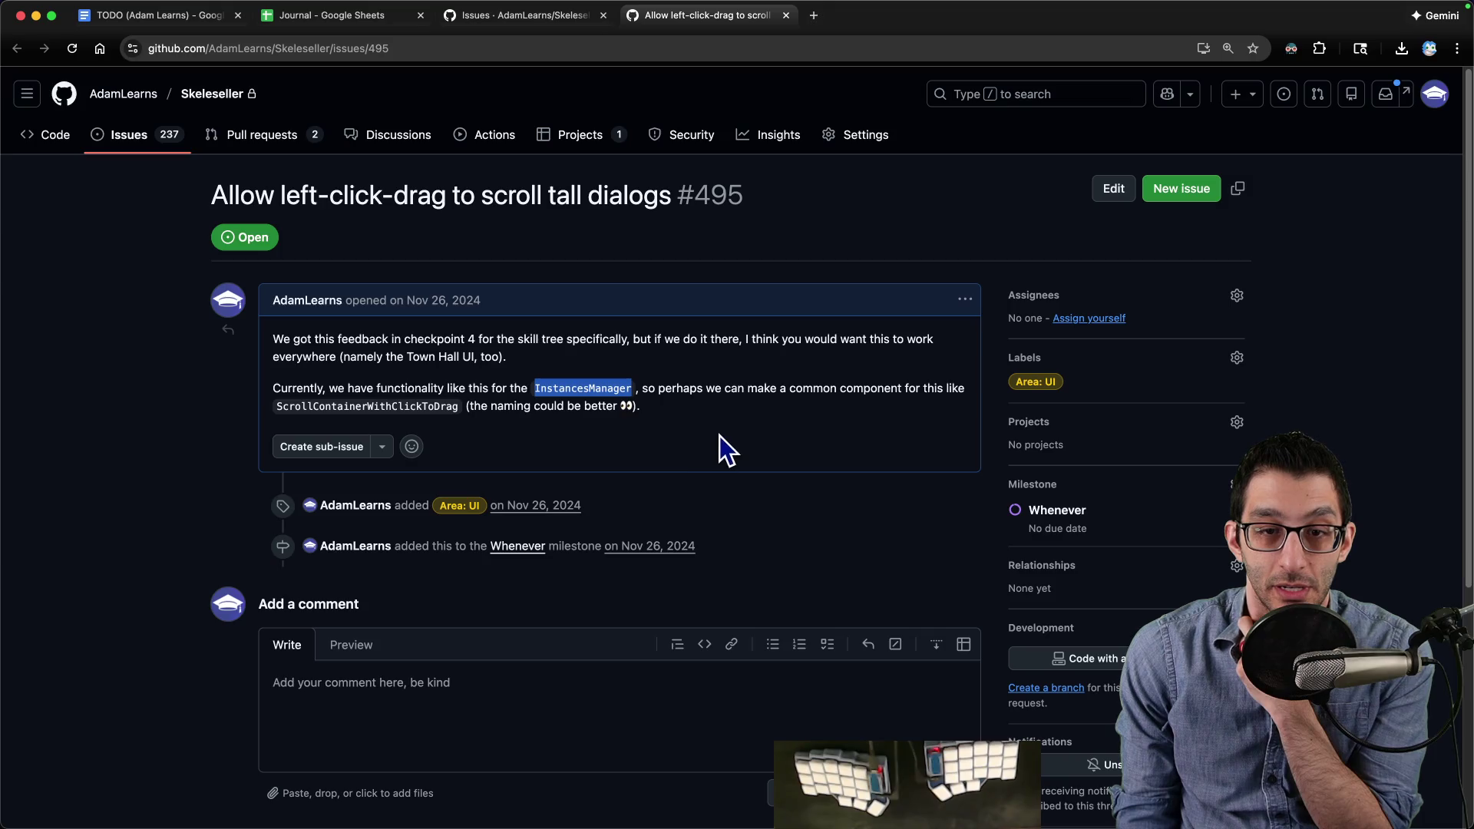
click(756, 802)
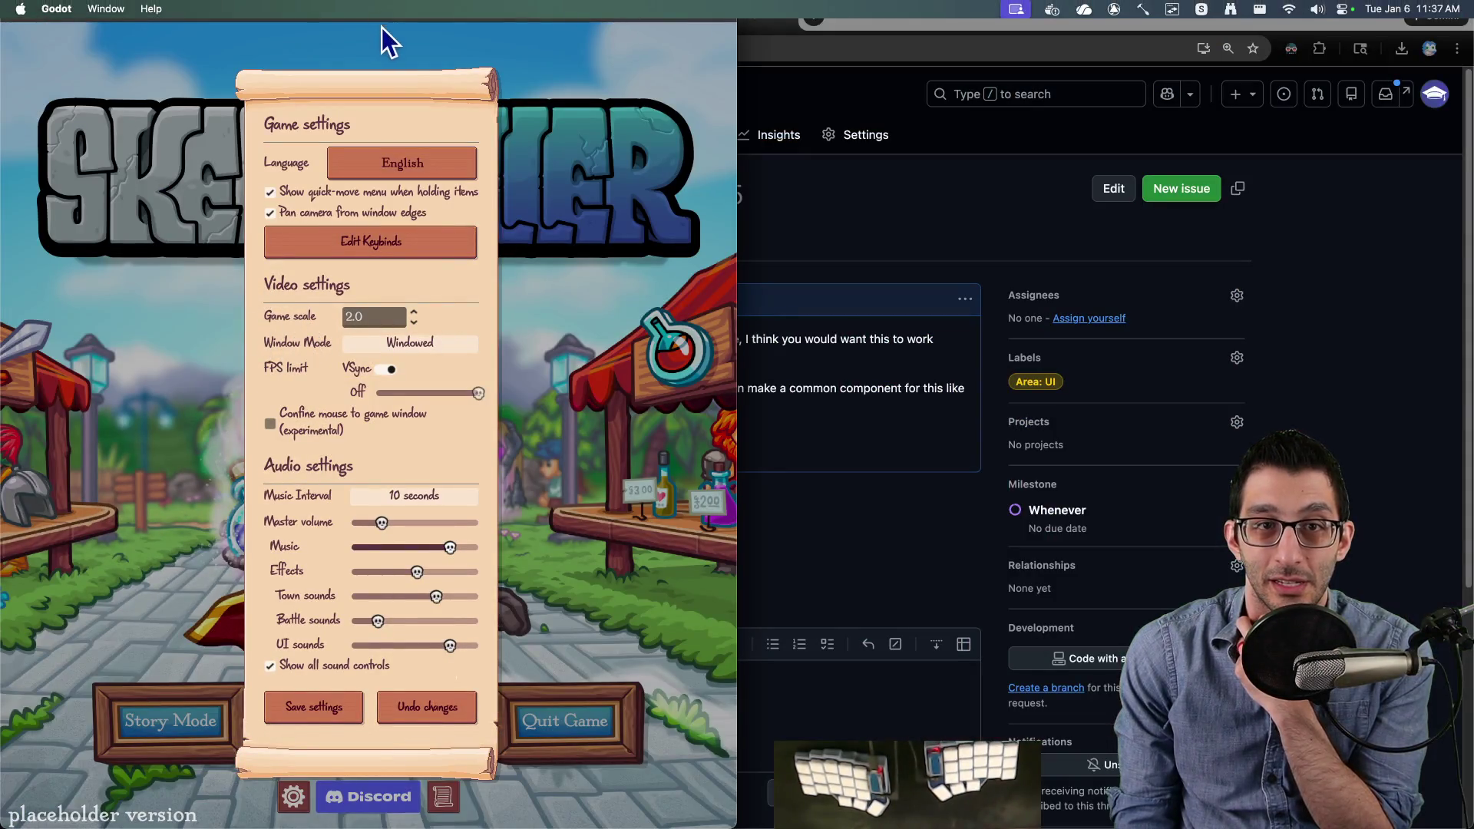
Step: Close the game settings without saving, continue the saved Story Mode town, and view the battle map
mouse_move(403, 16)
mouse_down()
mouse_move(419, 63)
mouse_move(437, 46)
mouse_move(470, 339)
mouse_move(471, 164)
mouse_up()
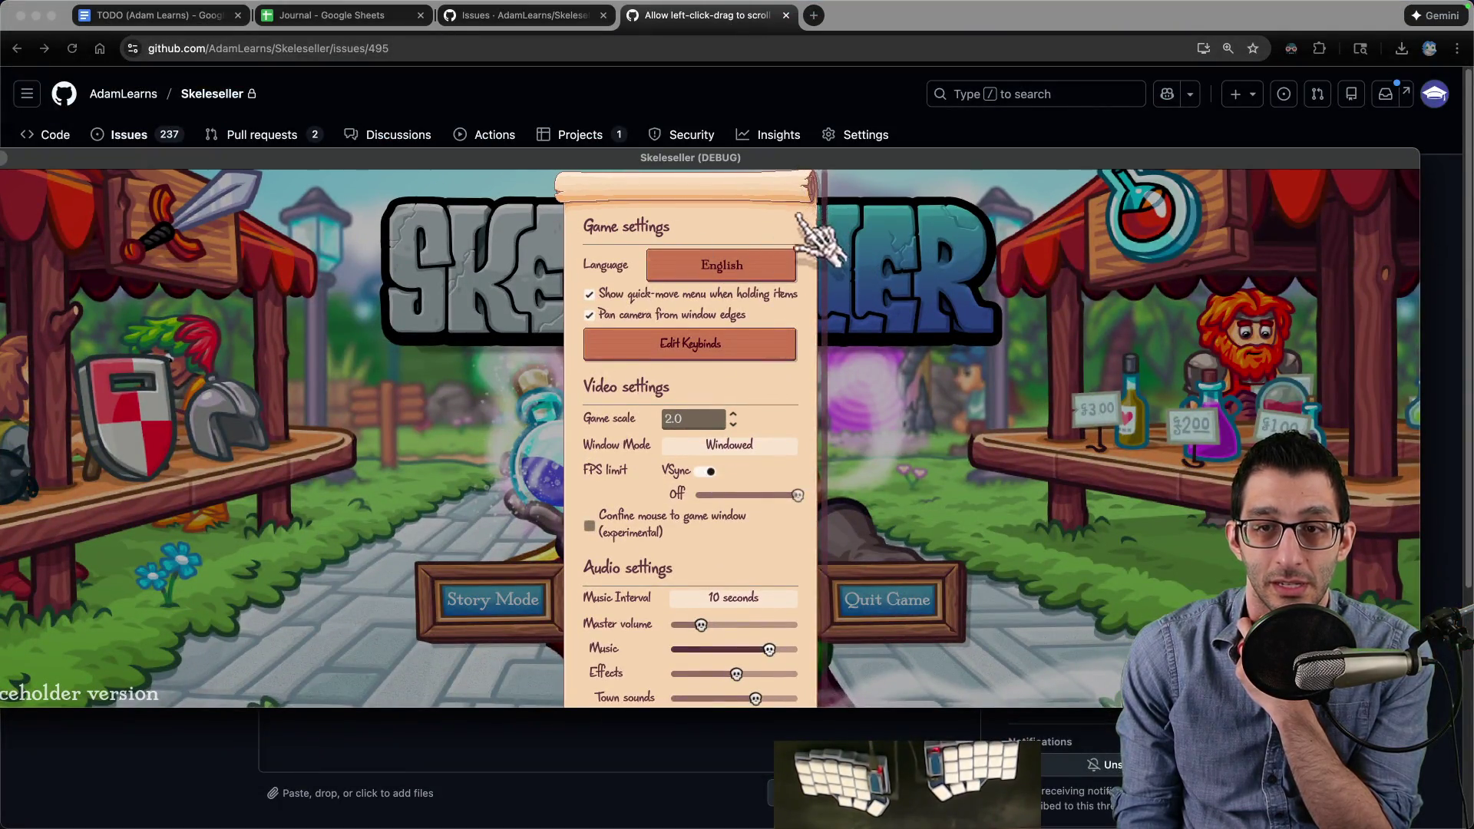
click(798, 227)
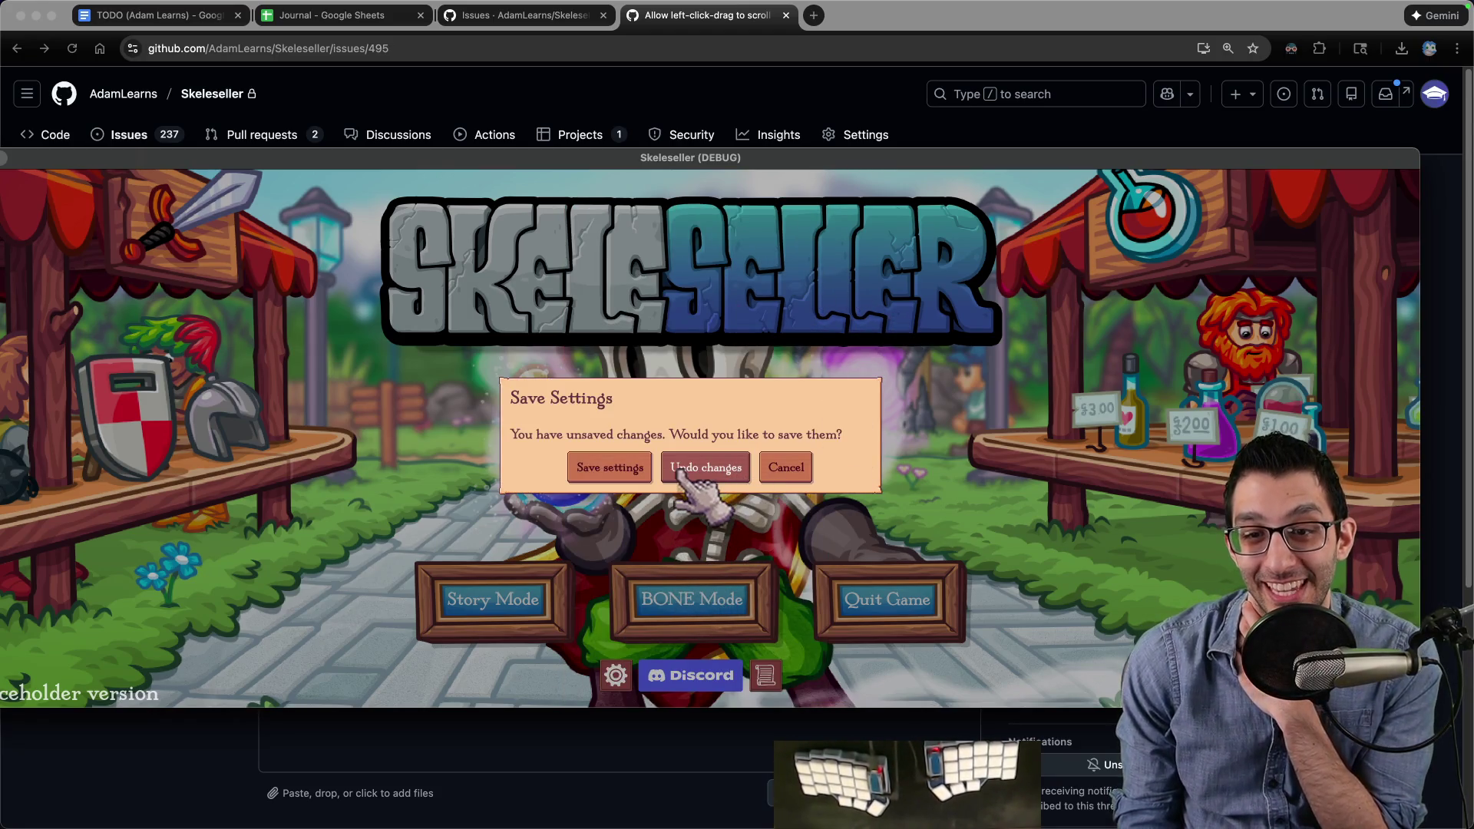
click(606, 470)
click(506, 602)
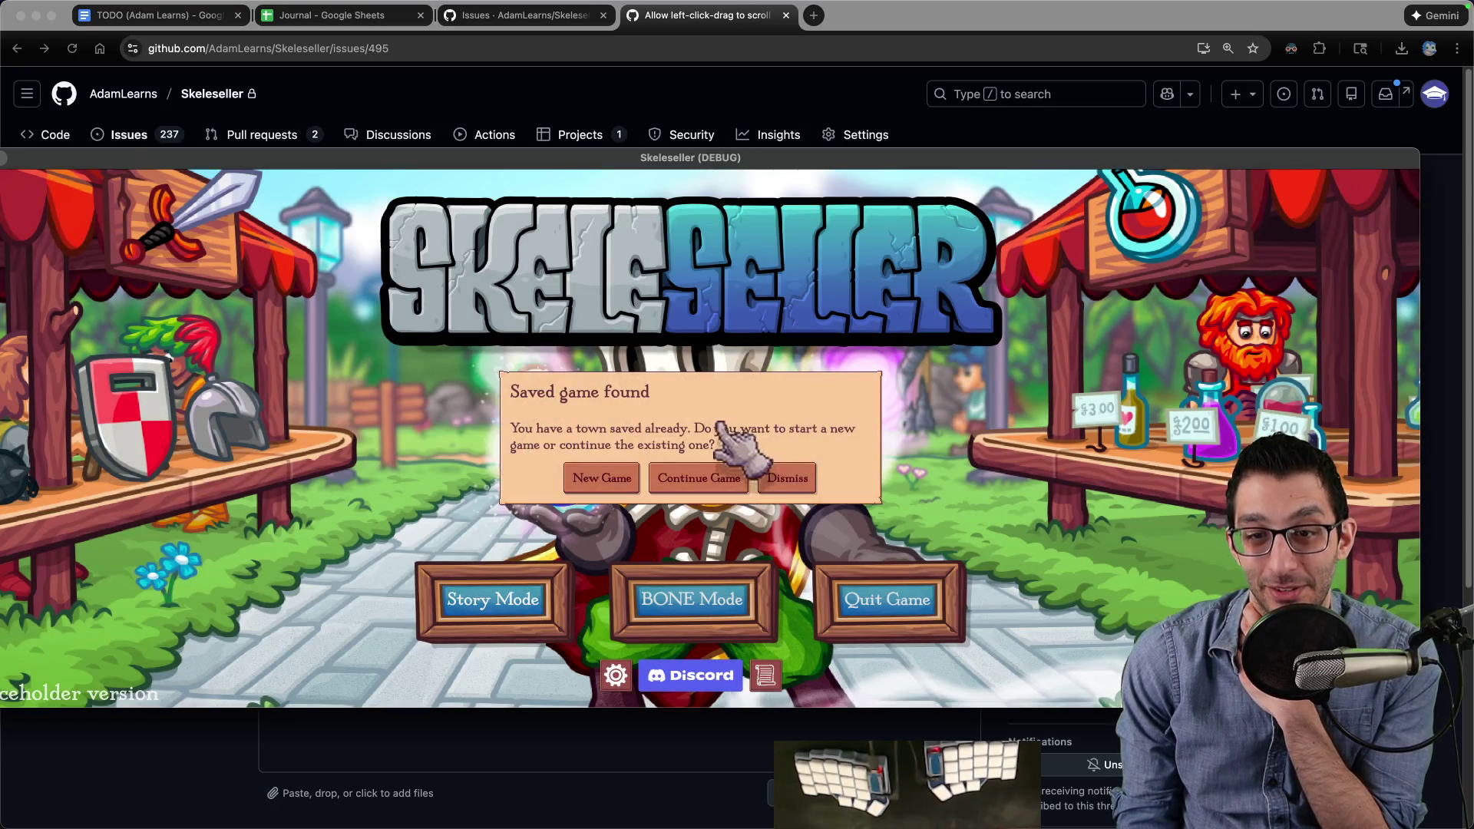
click(710, 479)
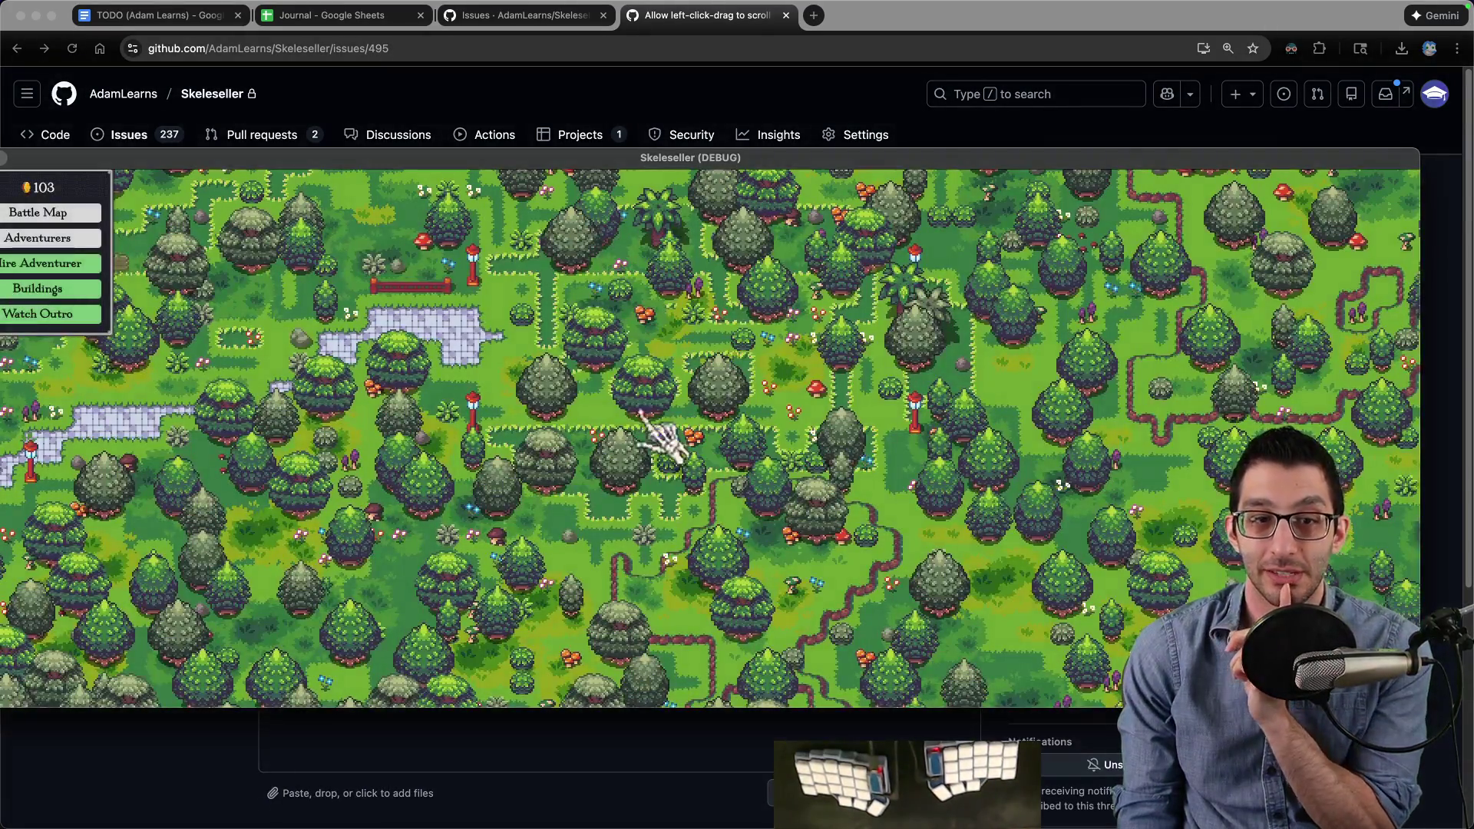
click(85, 234)
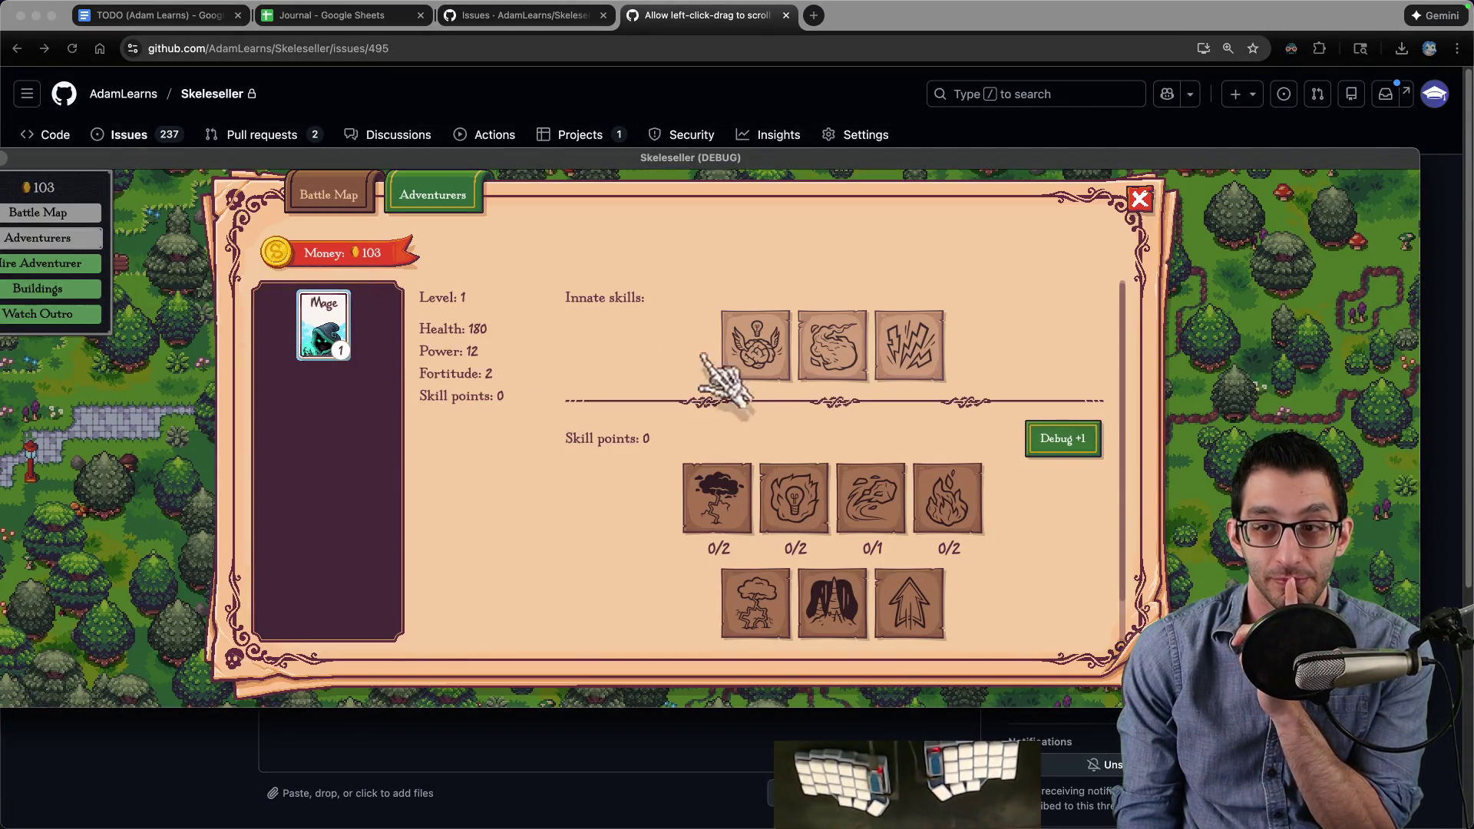
click(349, 201)
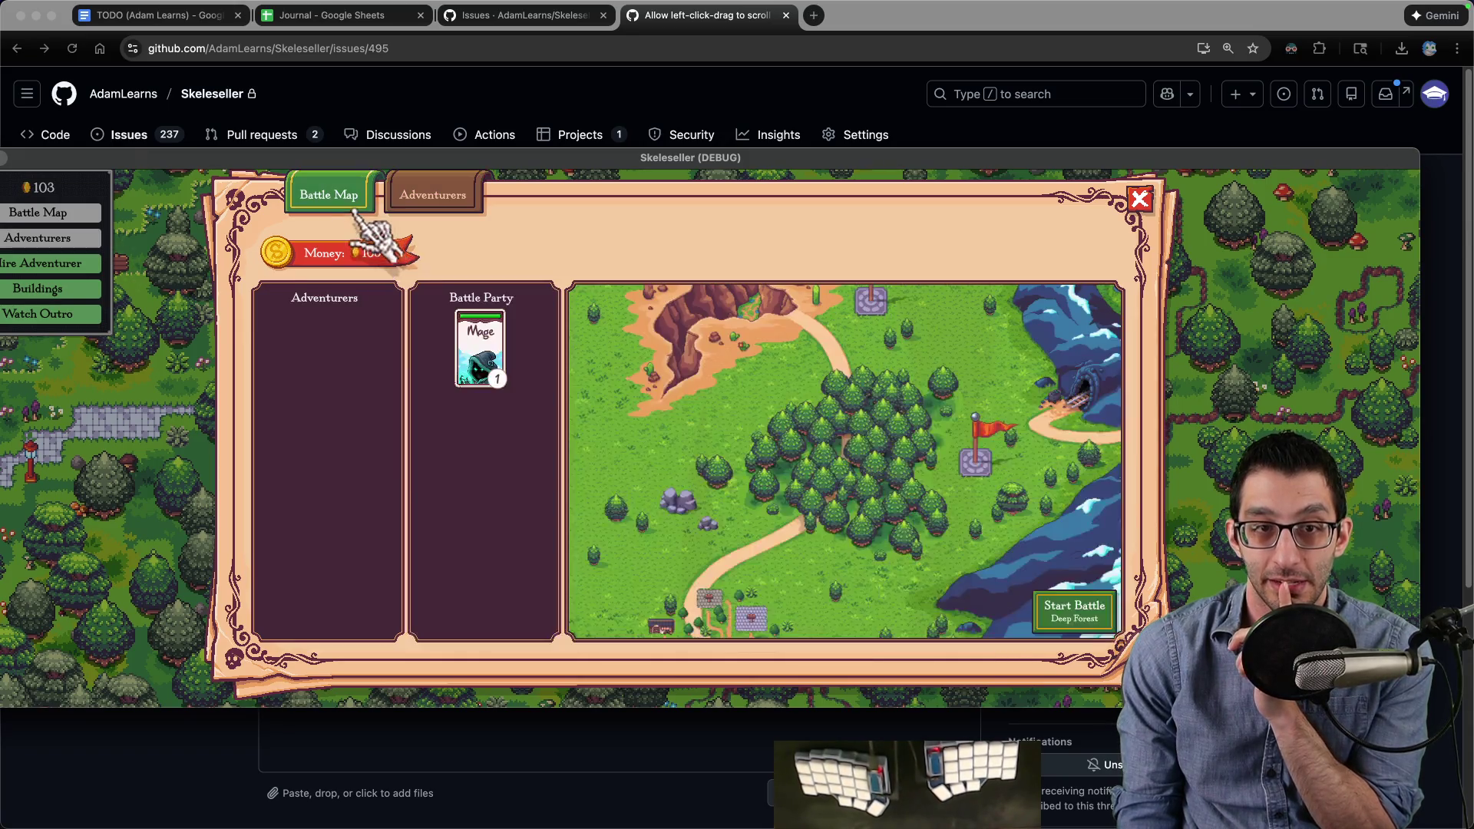
Step: Decline hiring, build a 50-coin building and the Town Hall, and narrow the game window to half width
click(77, 265)
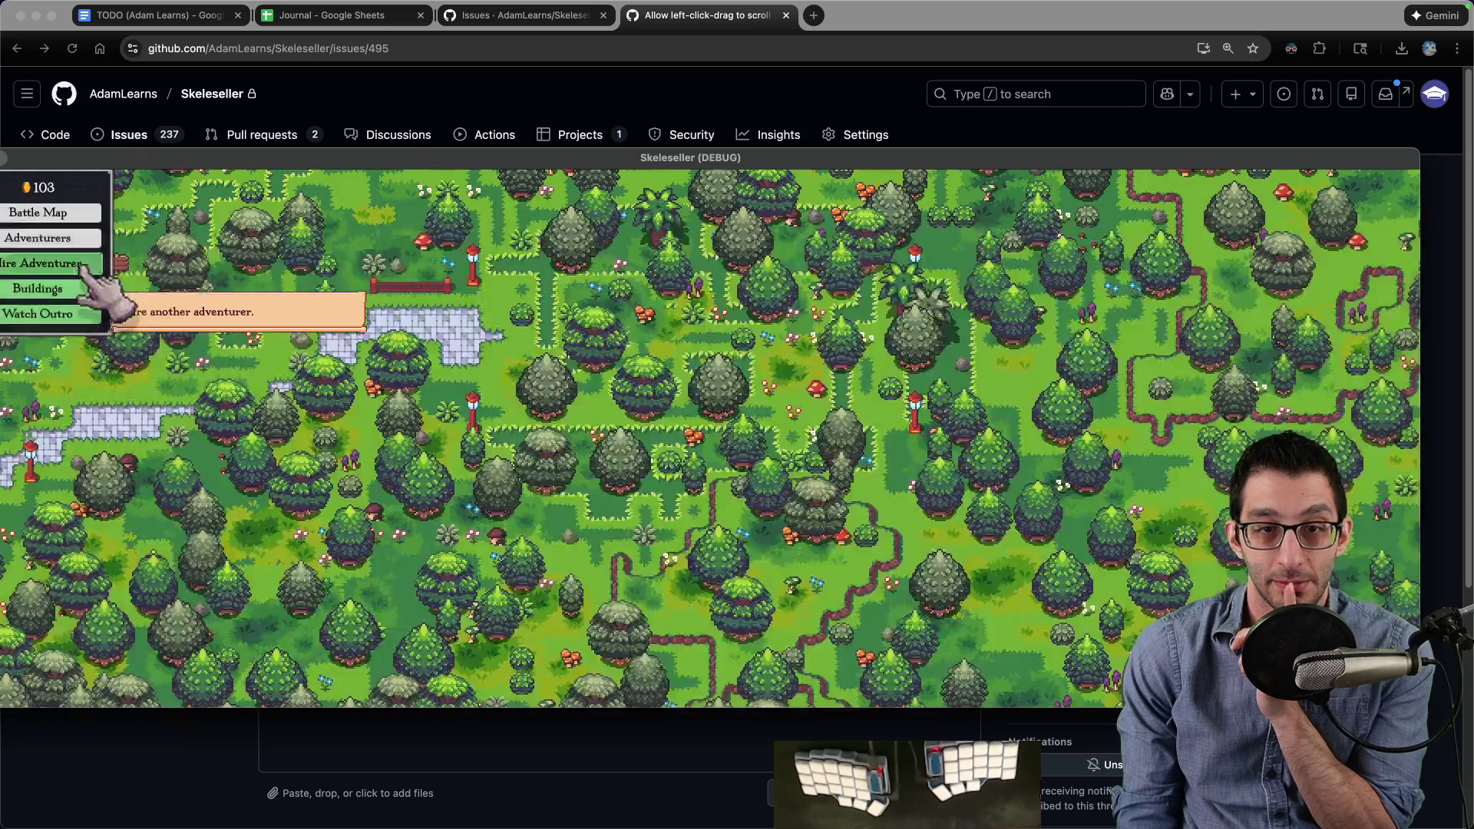
click(46, 290)
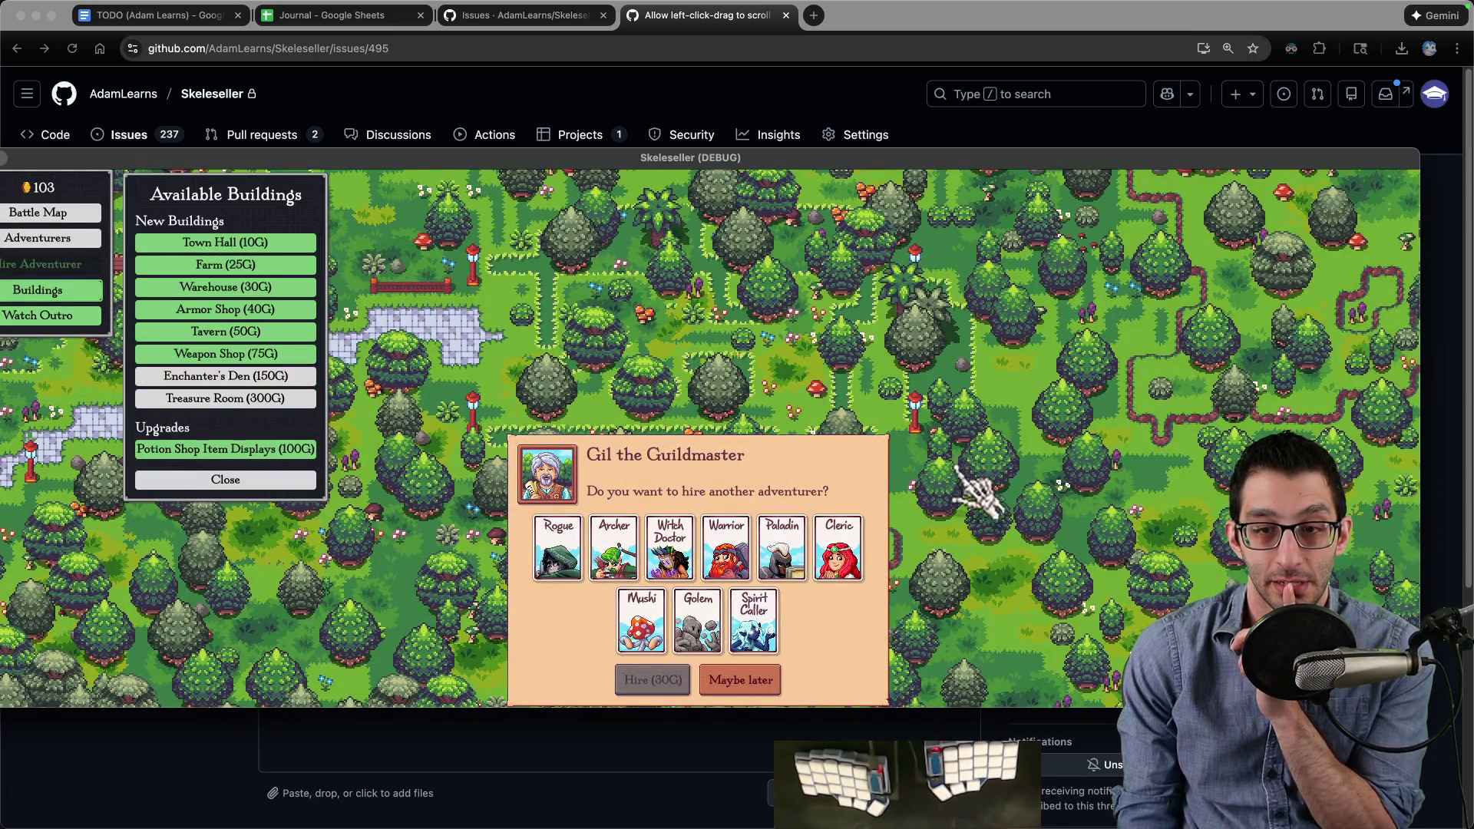
click(740, 680)
click(280, 513)
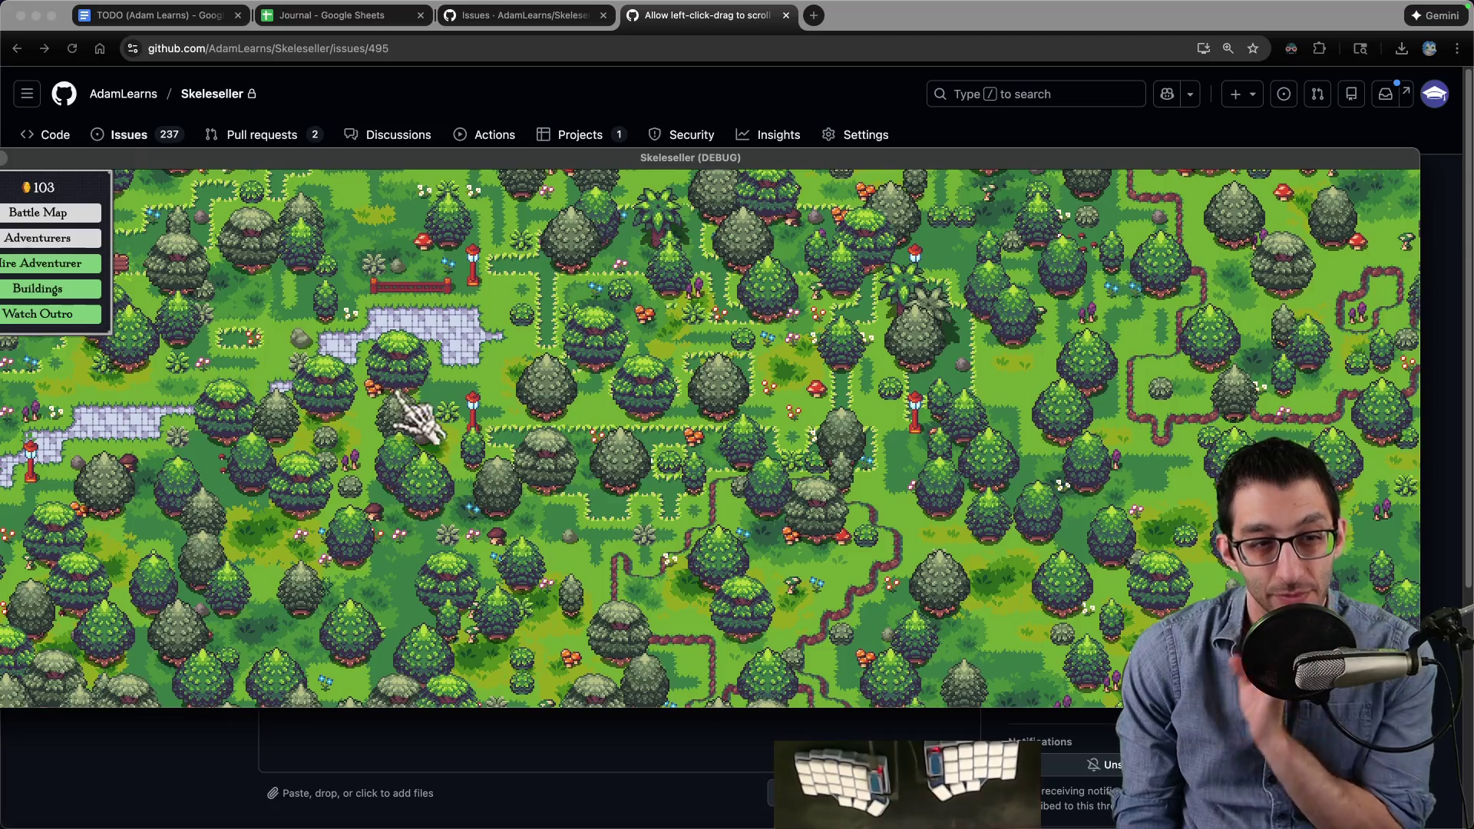
mouse_move(414, 353)
mouse_down()
mouse_move(909, 403)
mouse_move(849, 476)
mouse_up()
click(760, 276)
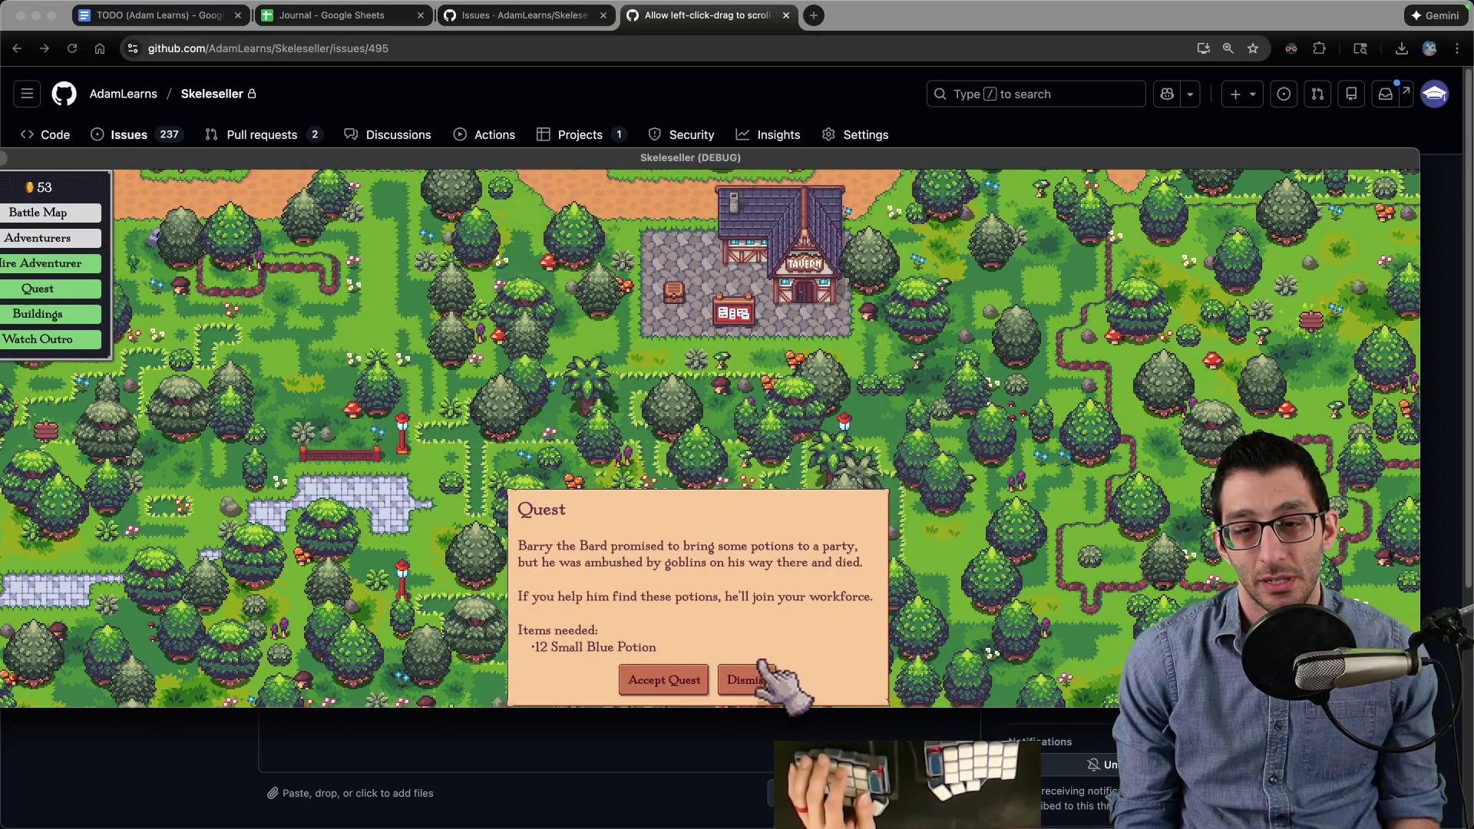
click(749, 679)
click(769, 209)
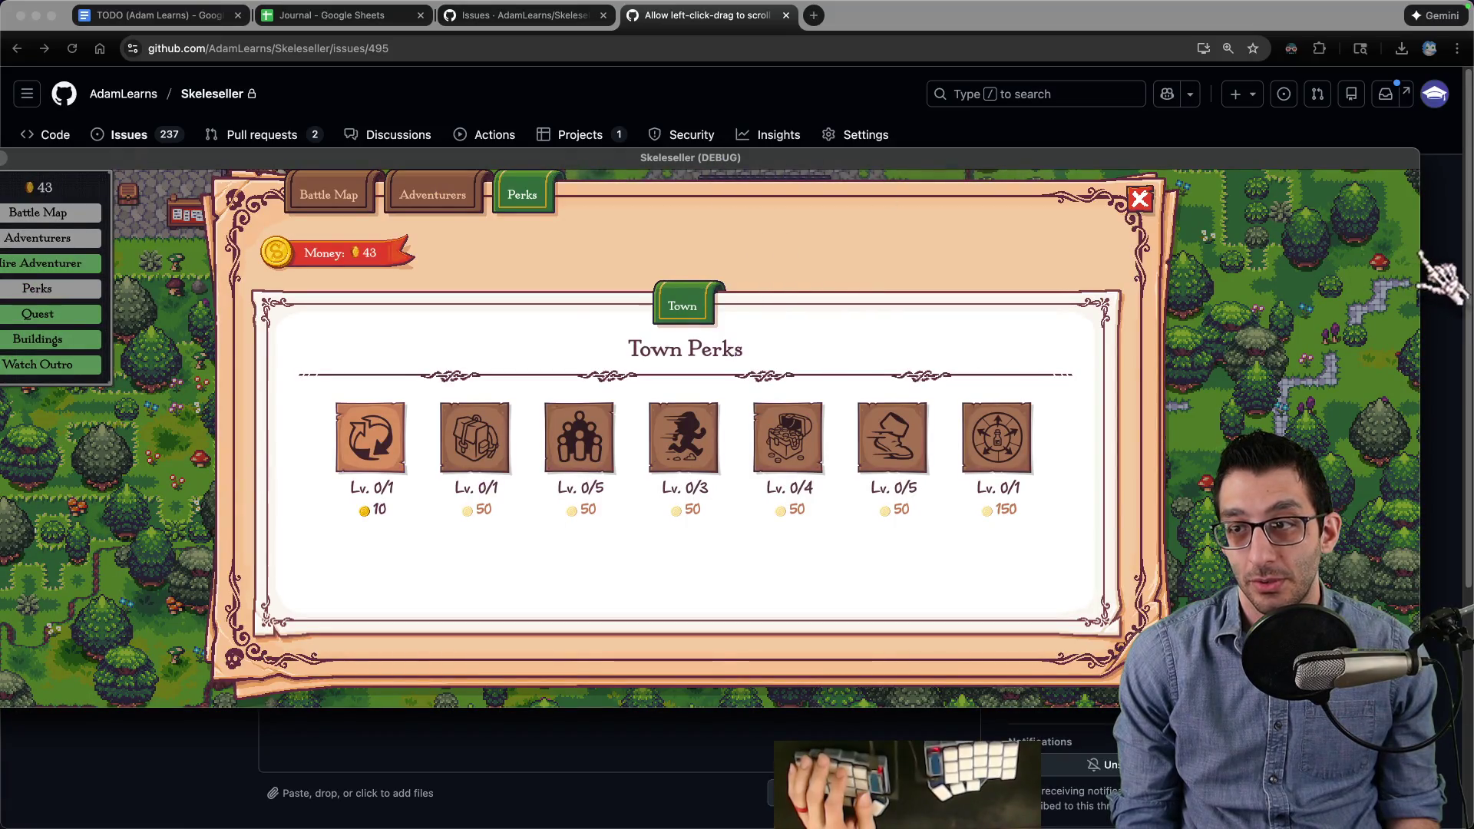
mouse_move(1420, 249)
mouse_down()
mouse_move(783, 290)
mouse_move(739, 319)
mouse_up()
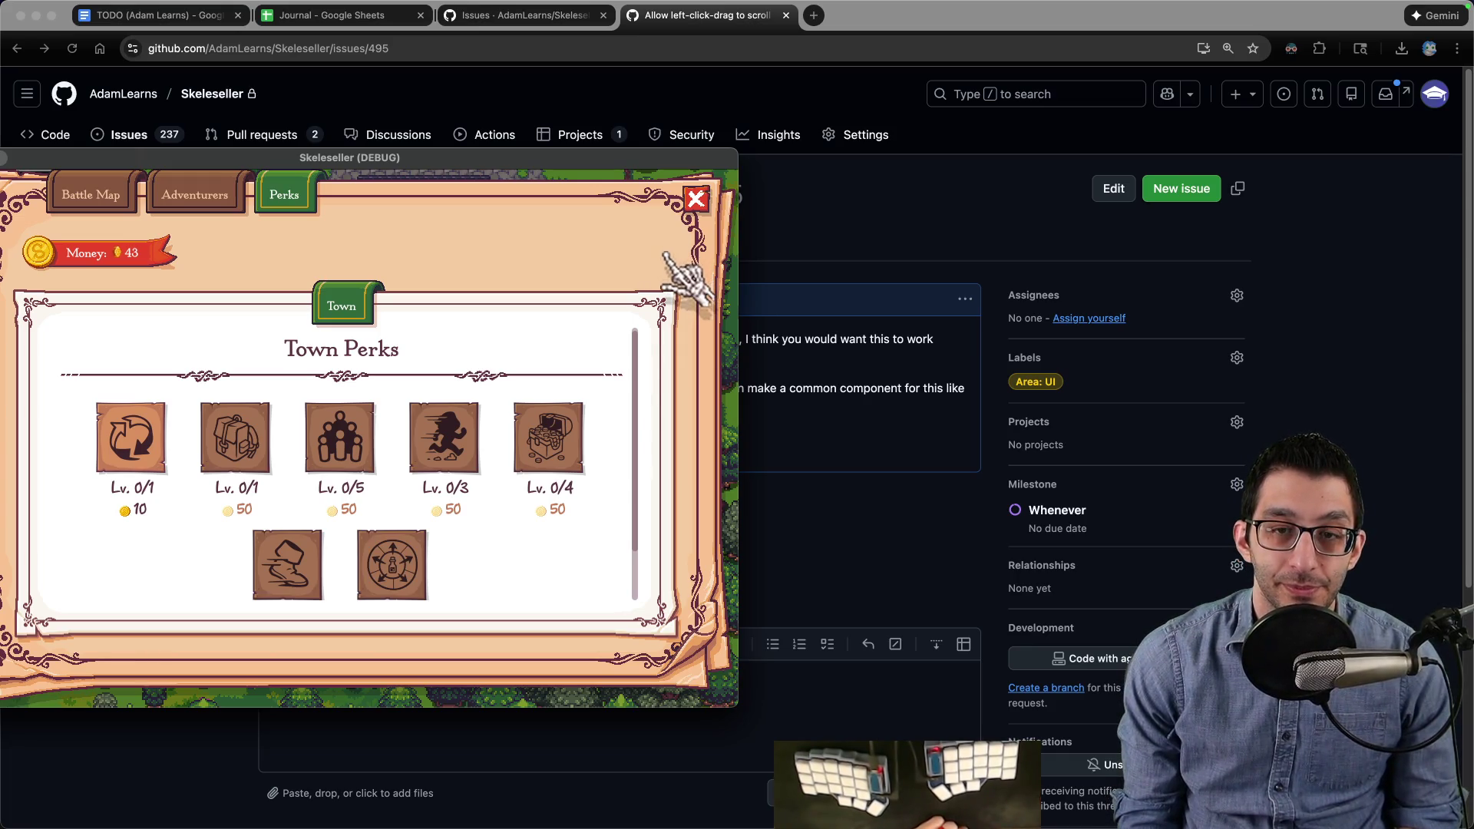
Step: Check the adventurers' skills tab, then return to the Battle Map tab
mouse_move(651, 388)
mouse_down()
mouse_move(645, 421)
mouse_move(648, 388)
mouse_up()
scroll(560, 421, down, 2)
scroll(565, 389, up, 2)
scroll(542, 411, down, 1)
scroll(536, 405, up, 1)
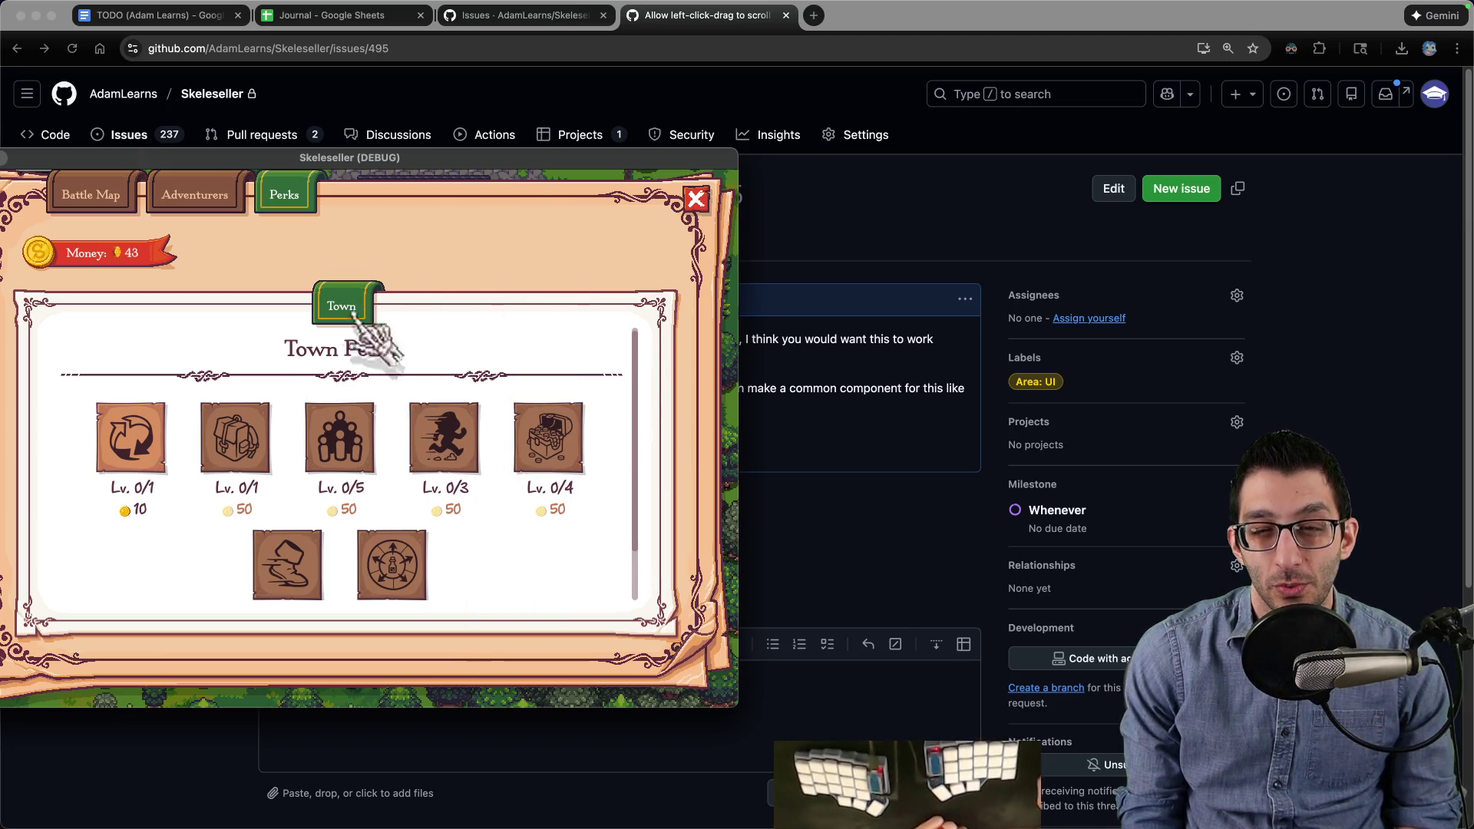
click(198, 195)
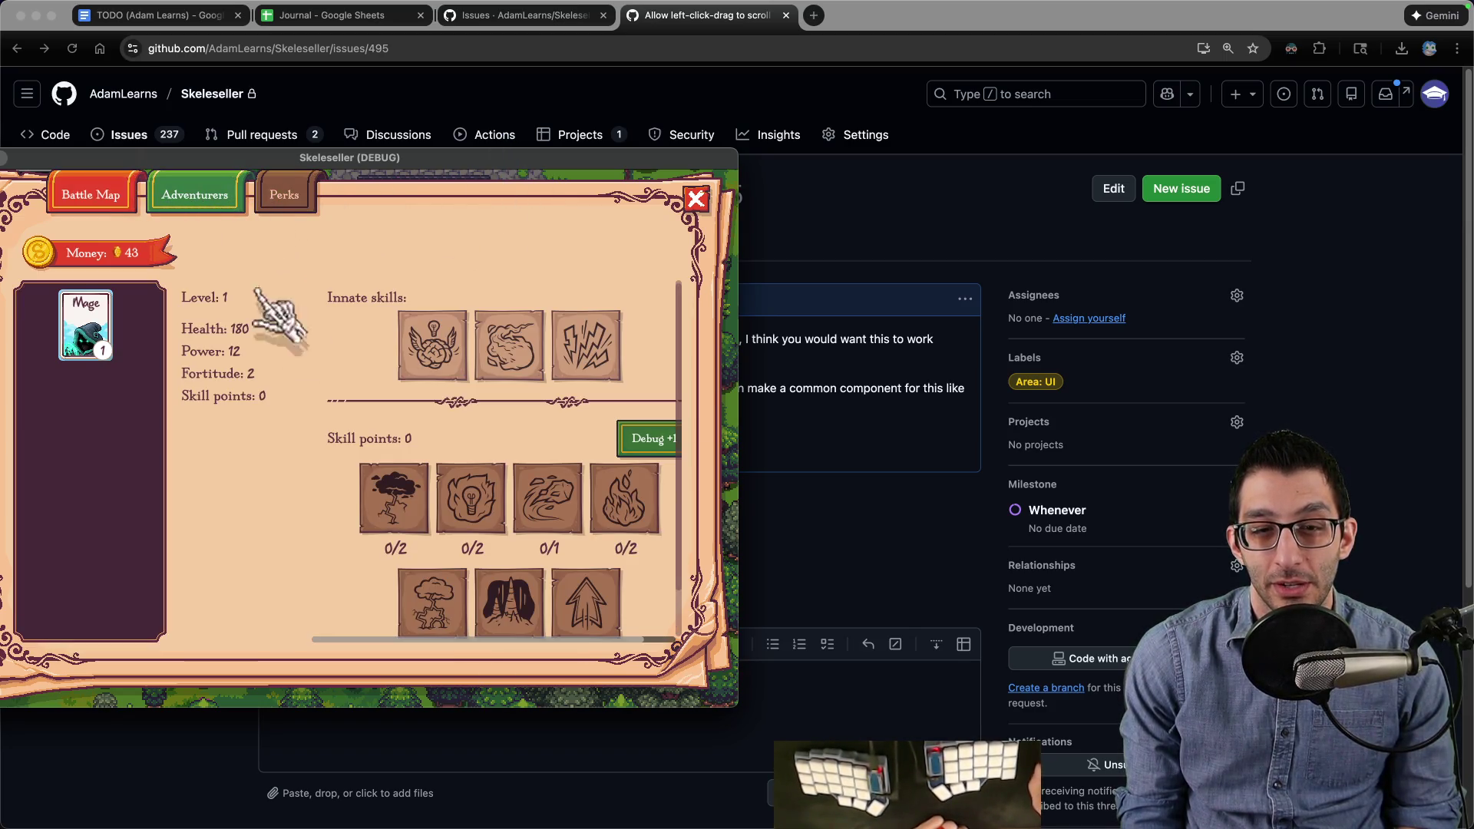
scroll(347, 367, down, 2)
click(91, 194)
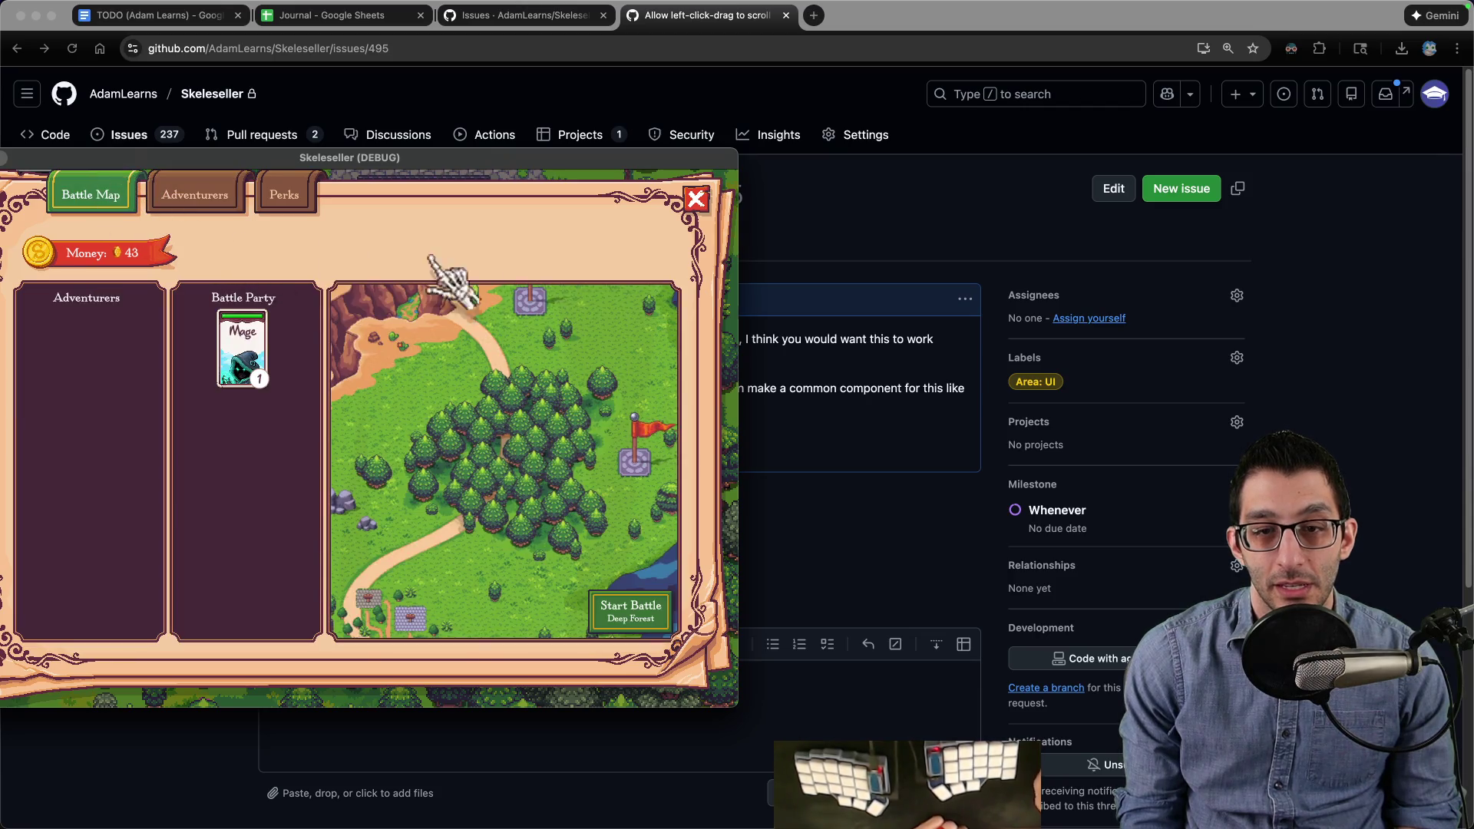
Step: Close the battle map panel and choose Return to Title from the pause menu
click(696, 200)
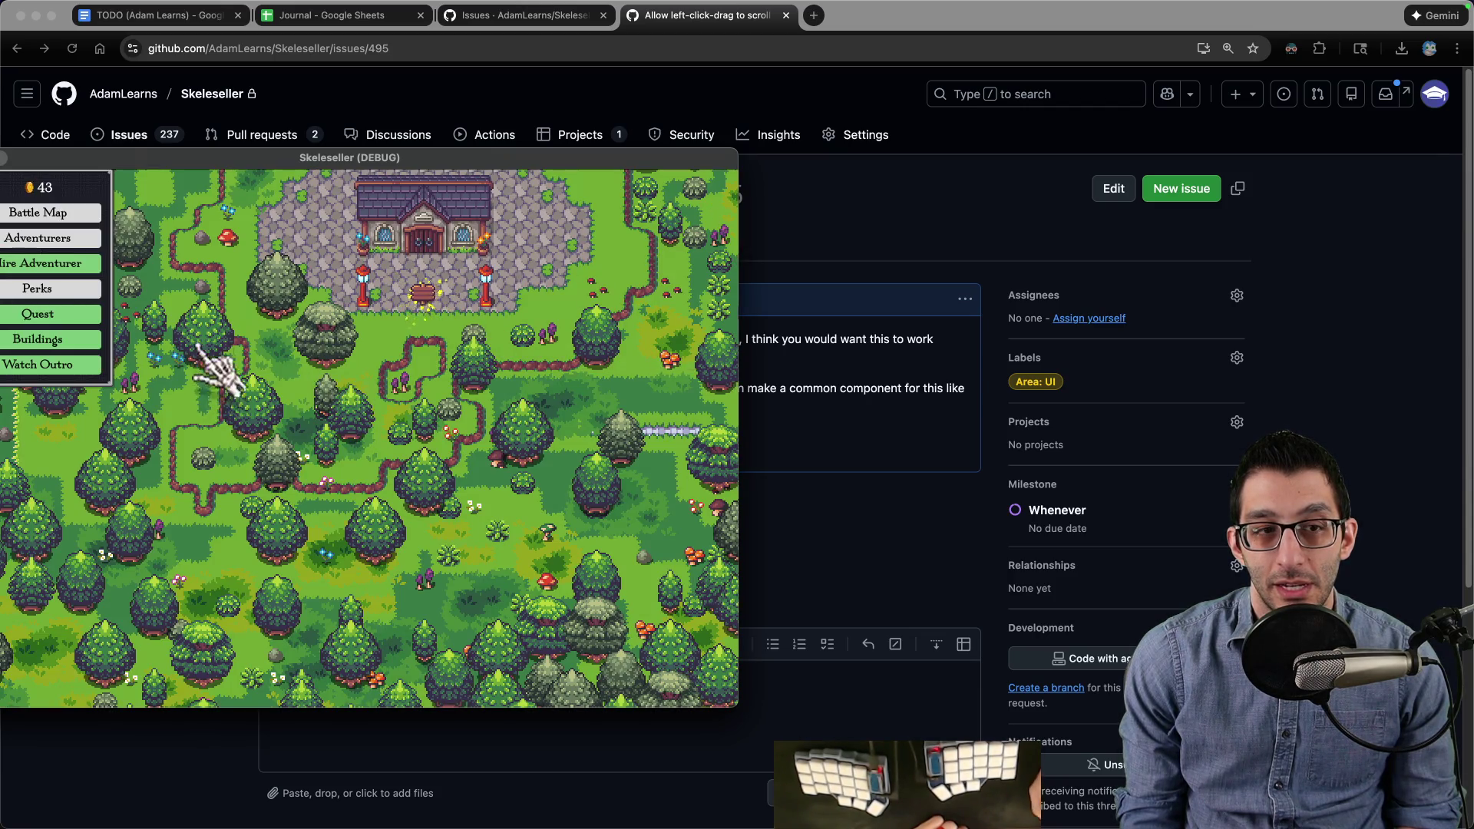
key(Escape)
click(426, 575)
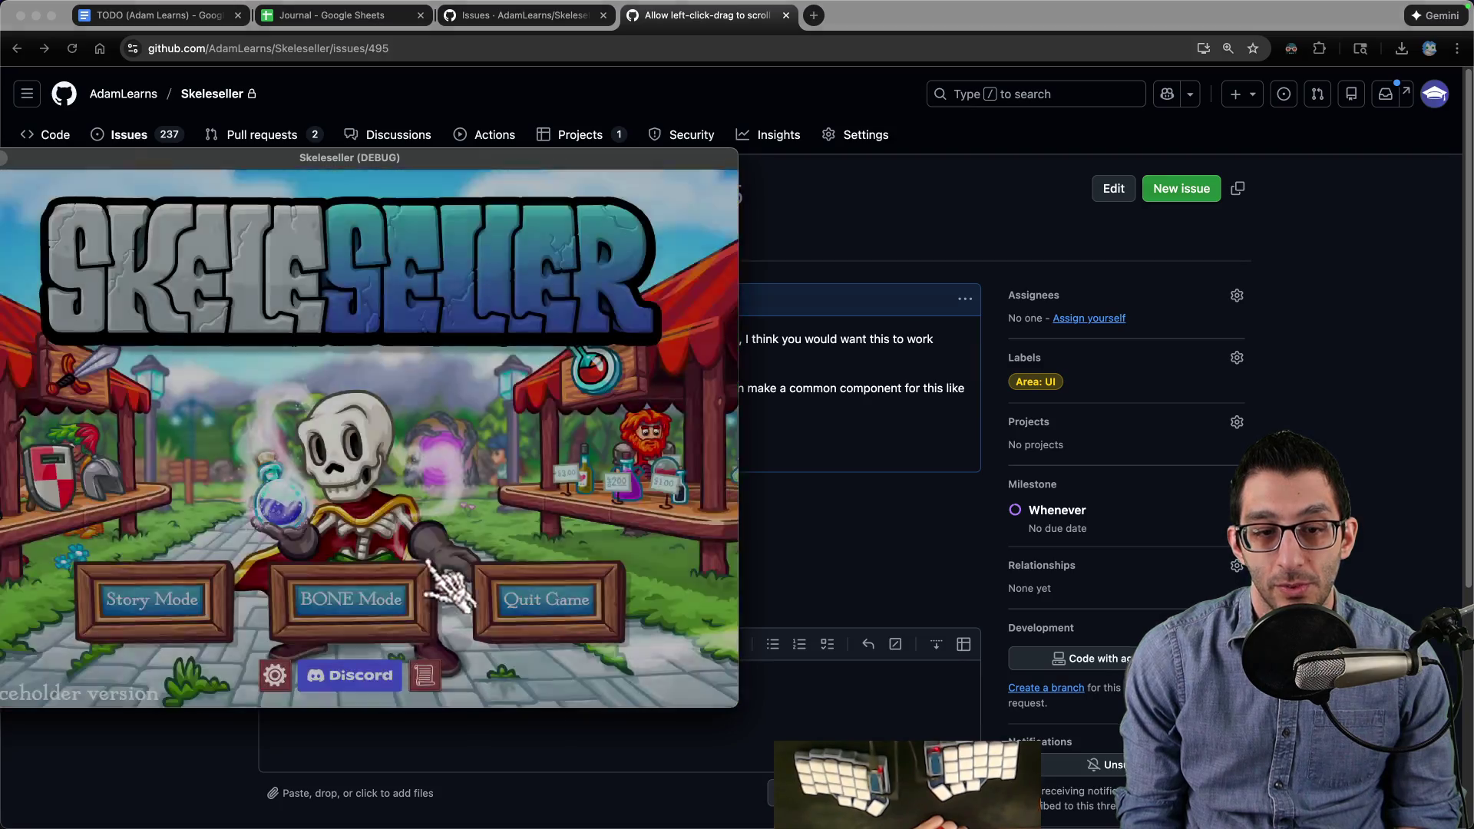
Step: Open and close Settings, then start BONE Mode past the saved-game prompt
click(275, 673)
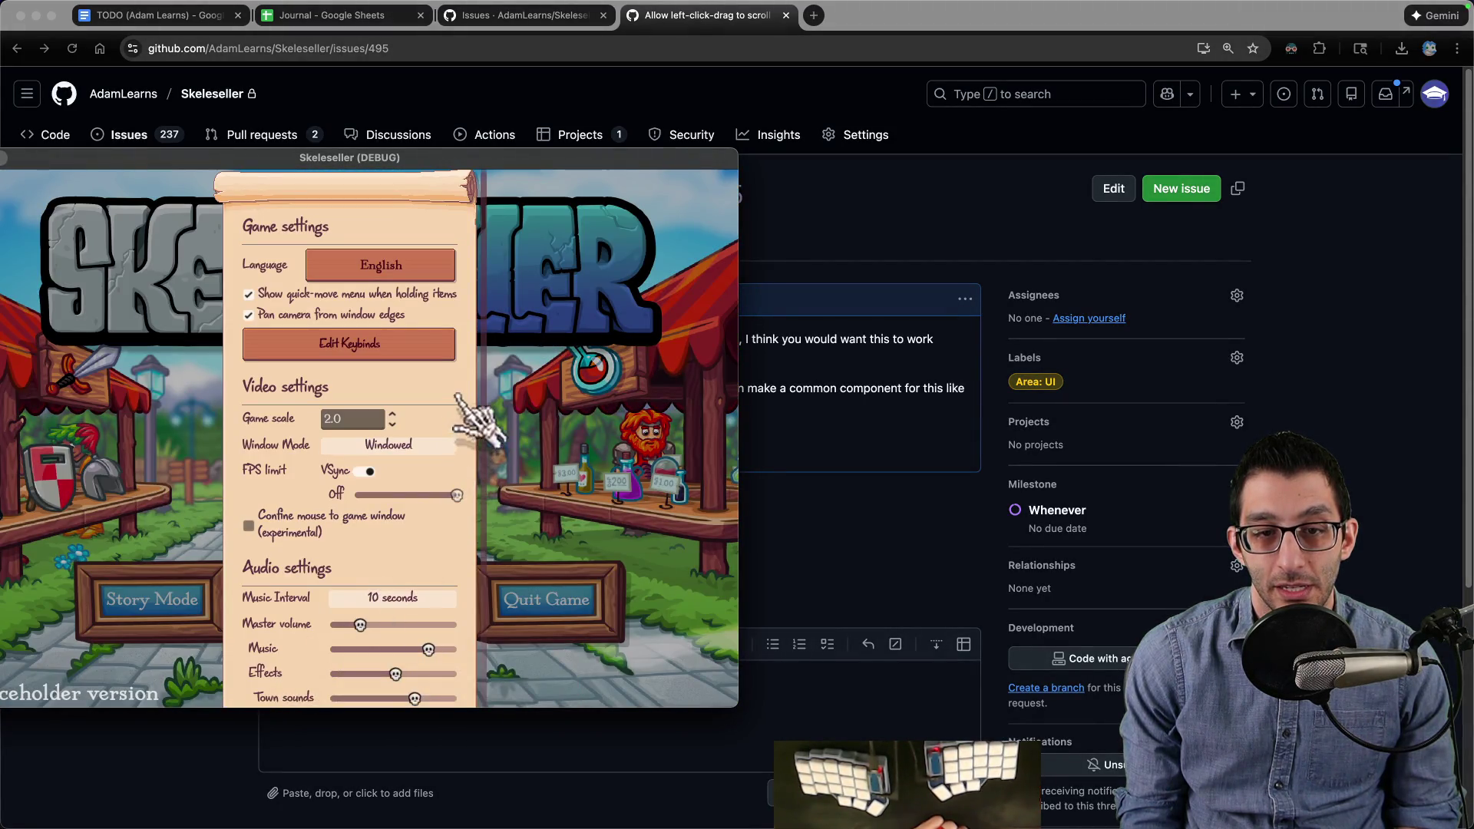
click(558, 395)
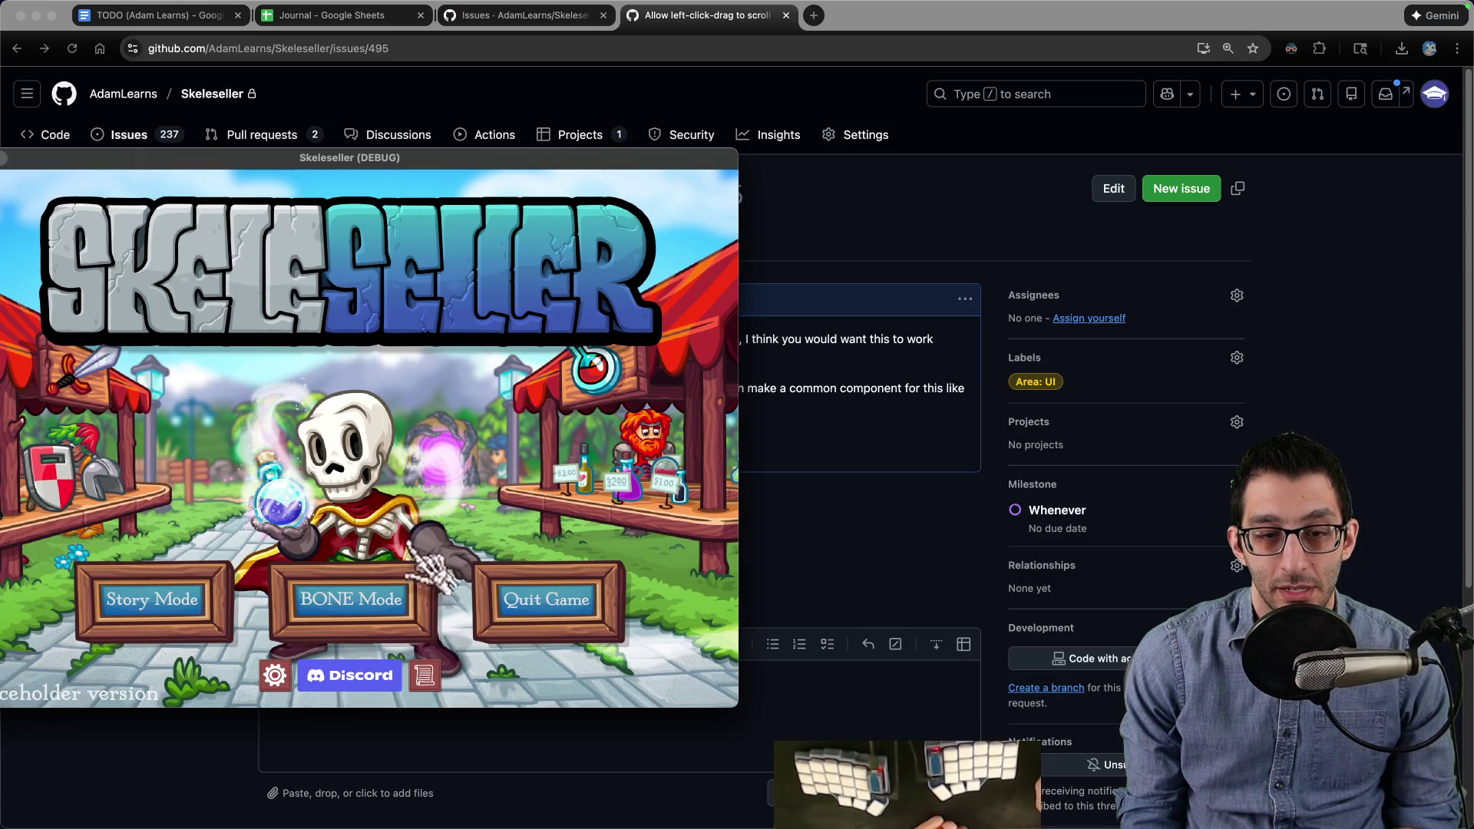
click(416, 637)
click(447, 472)
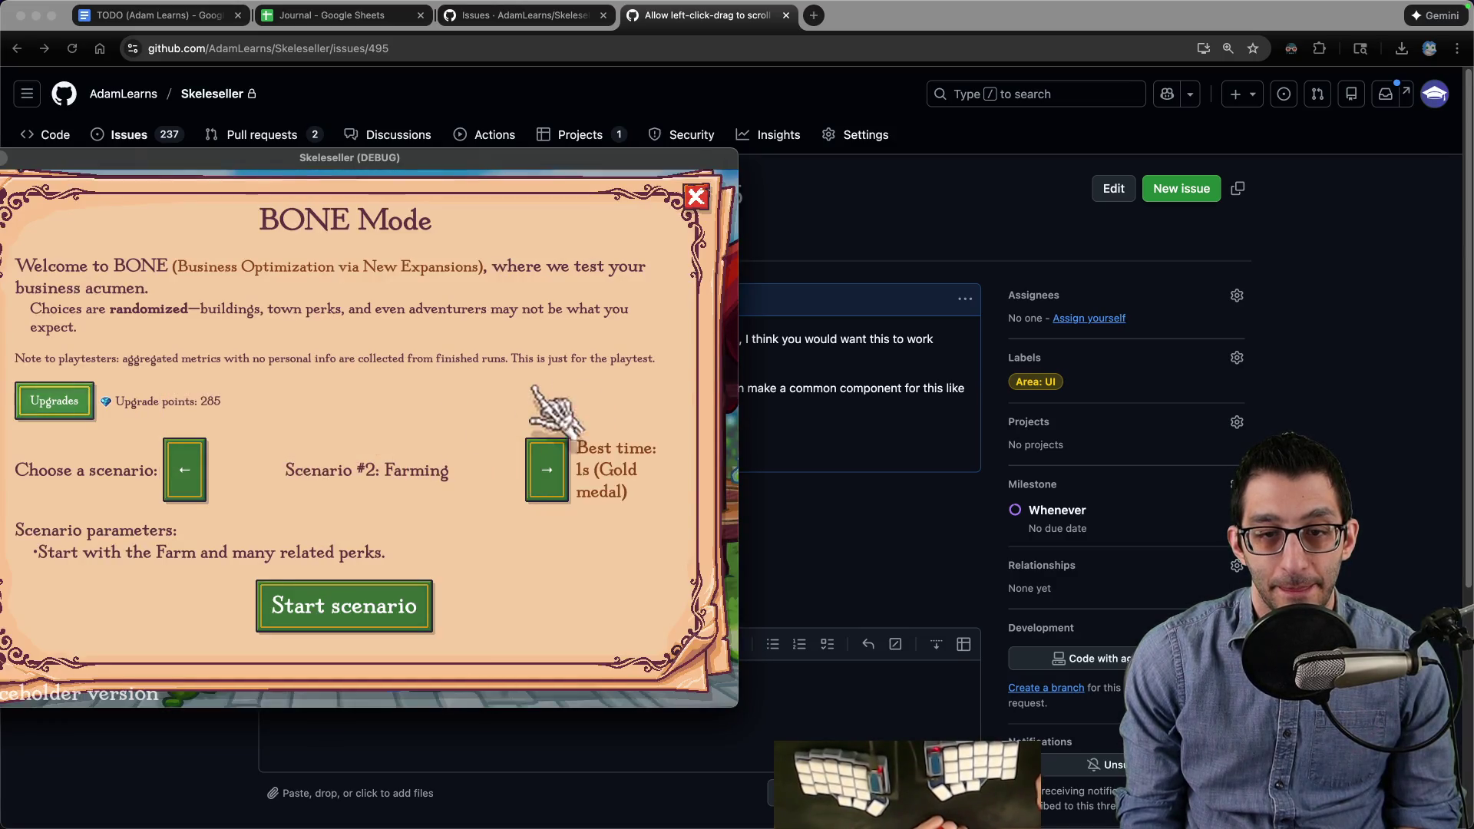
mouse_move(580, 153)
mouse_down()
mouse_move(582, 330)
mouse_move(578, 121)
mouse_up()
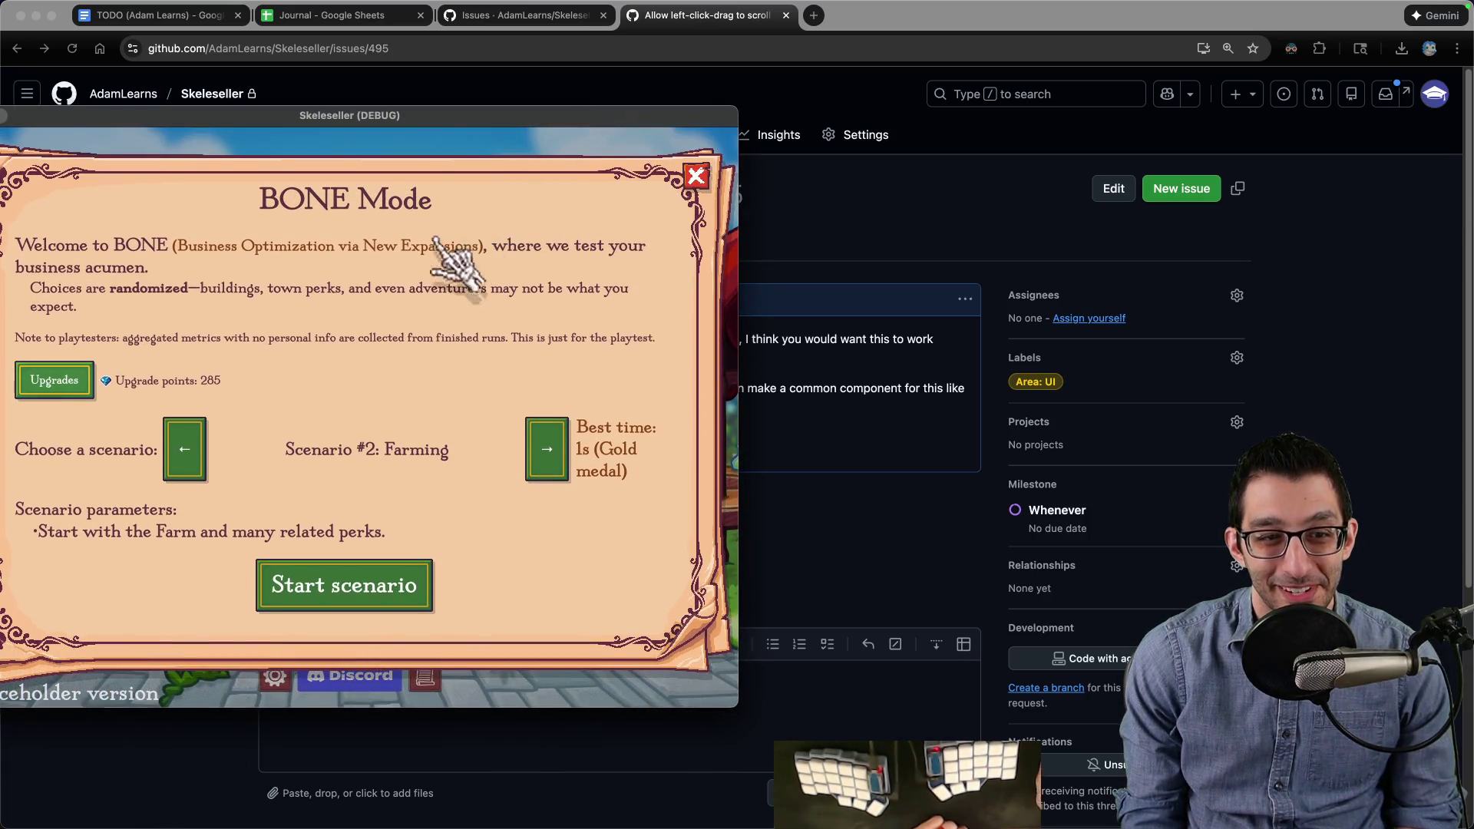
Step: Browse the BONE Mode Upgrades and Unlocked Perks lists, close them, and widen the game window
click(56, 340)
click(206, 147)
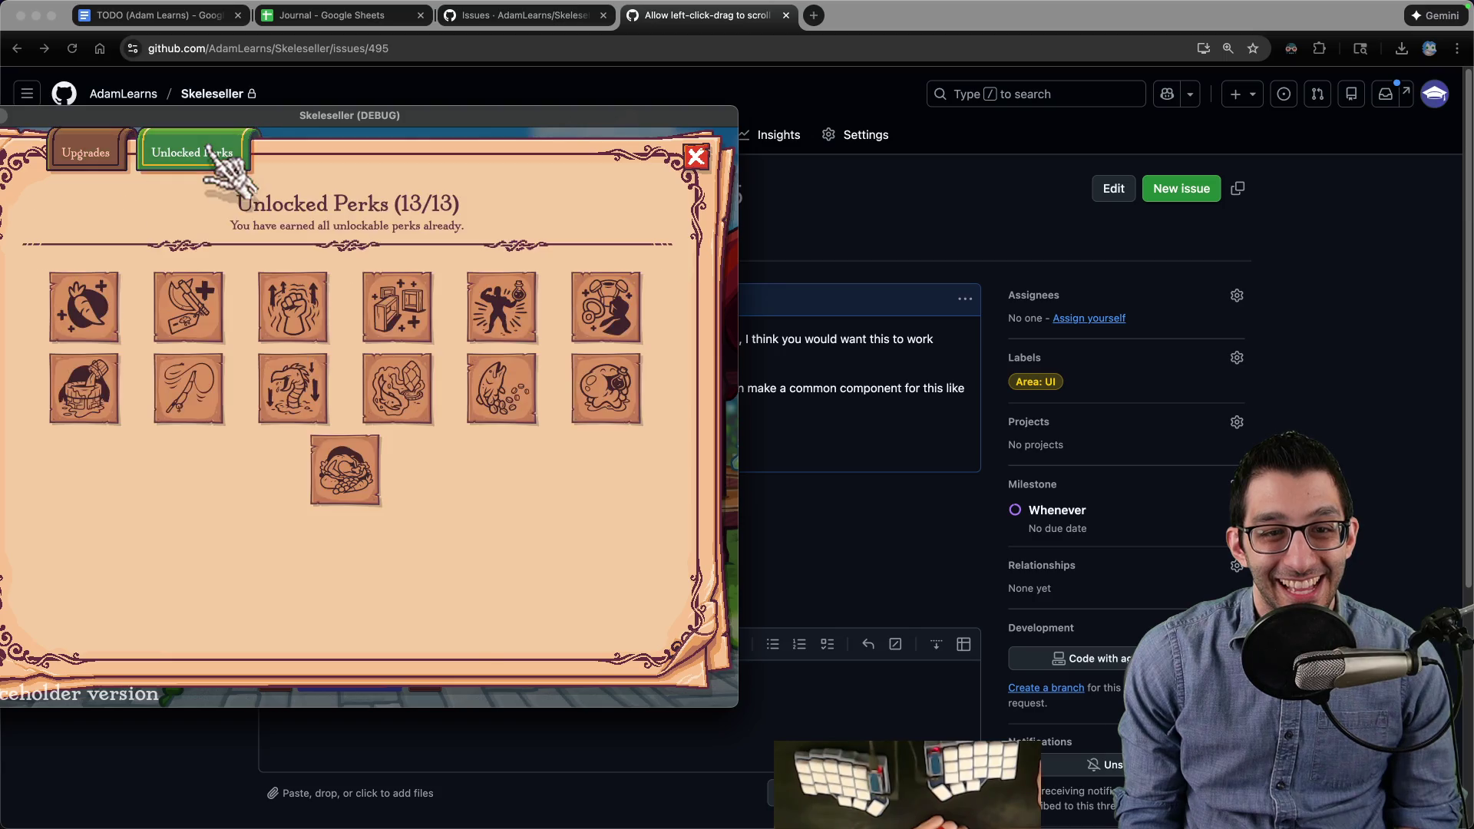
drag(747, 274, 375, 275)
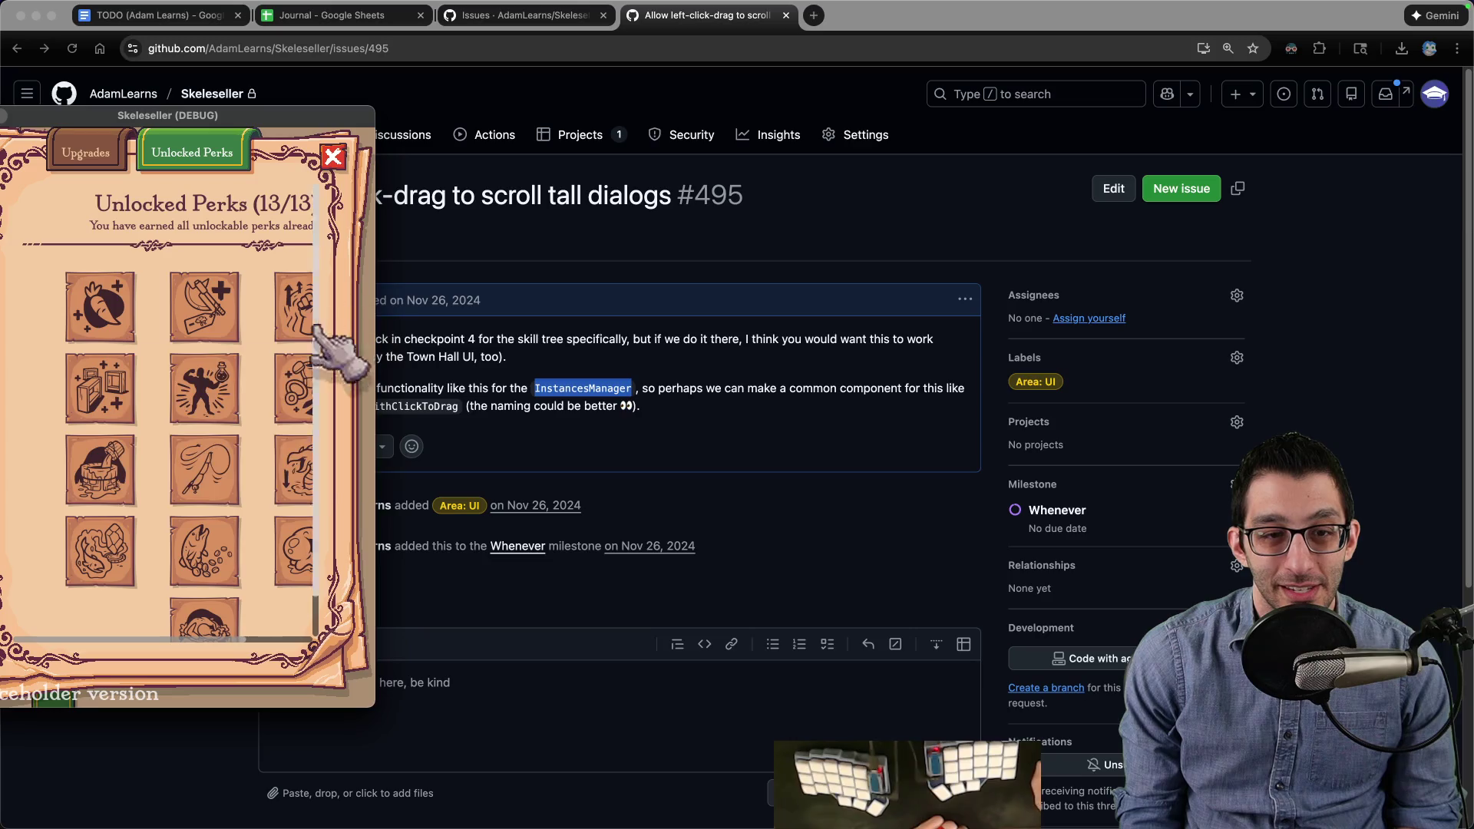
key(q)
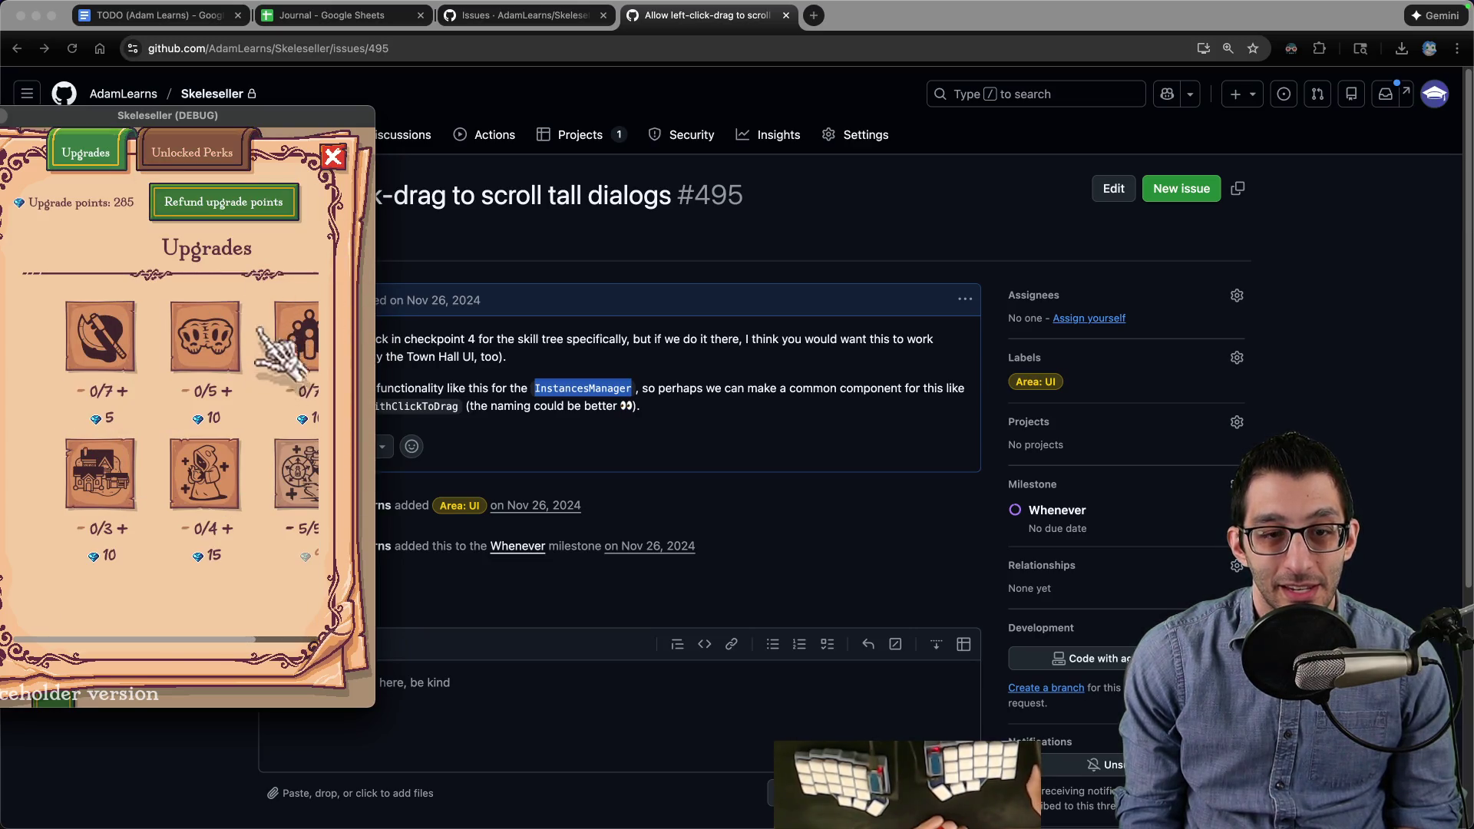
click(333, 156)
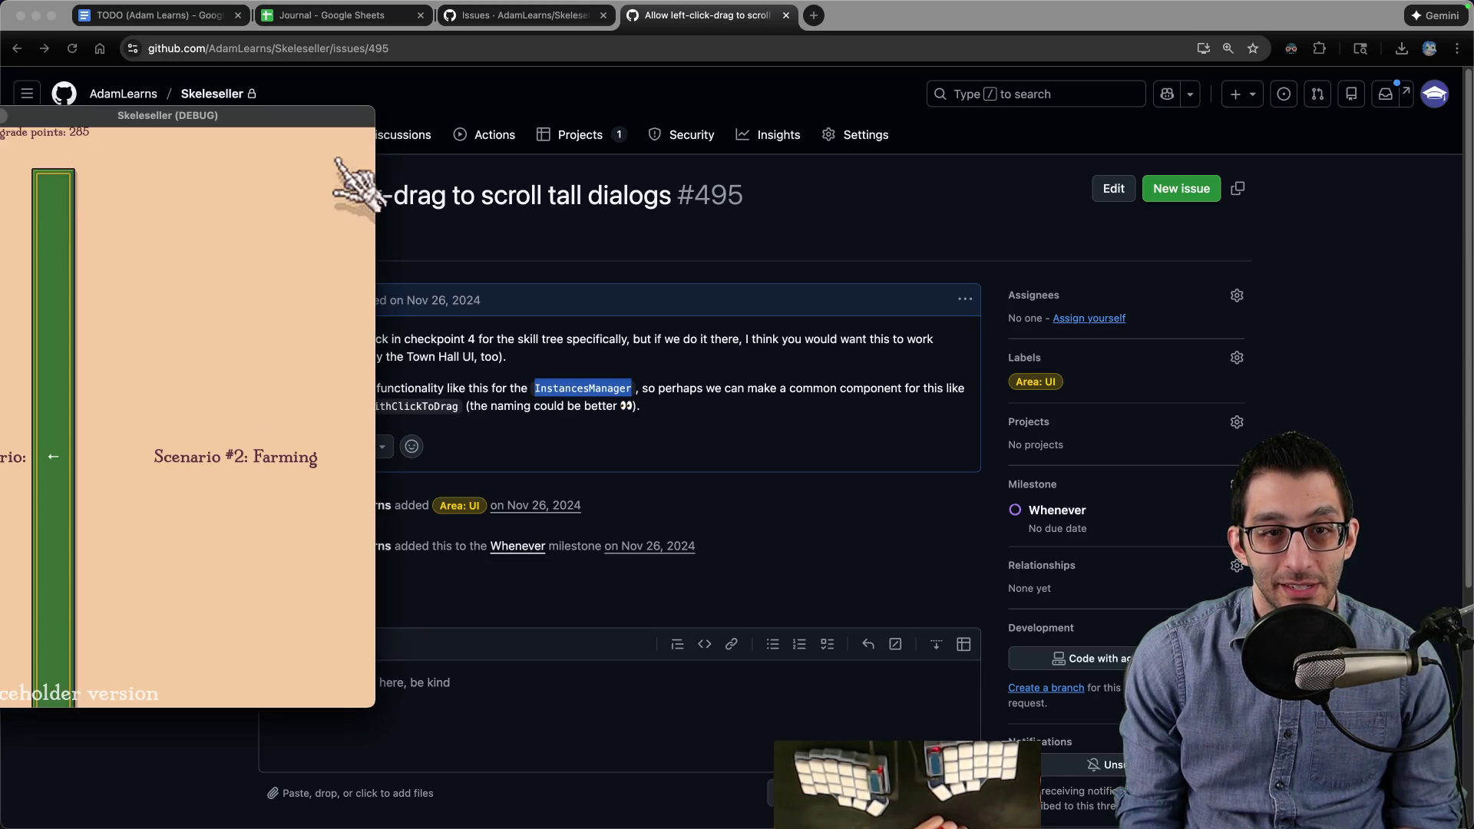
drag(375, 230, 1003, 244)
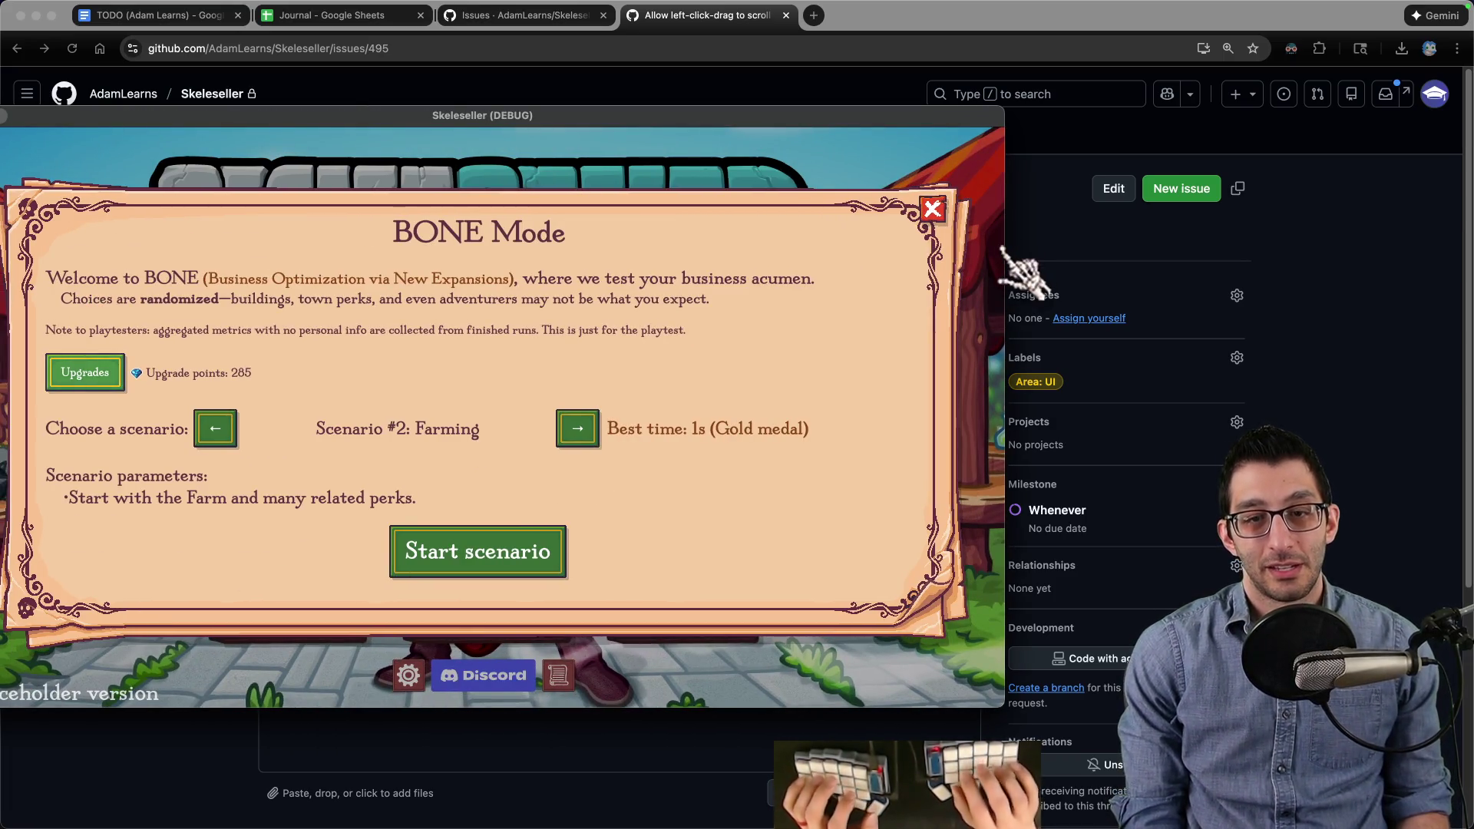
Step: Search VS Code's quick file finder for 'instancesmanage'
key(super+Tab)
key(super+p)
text(instnace)
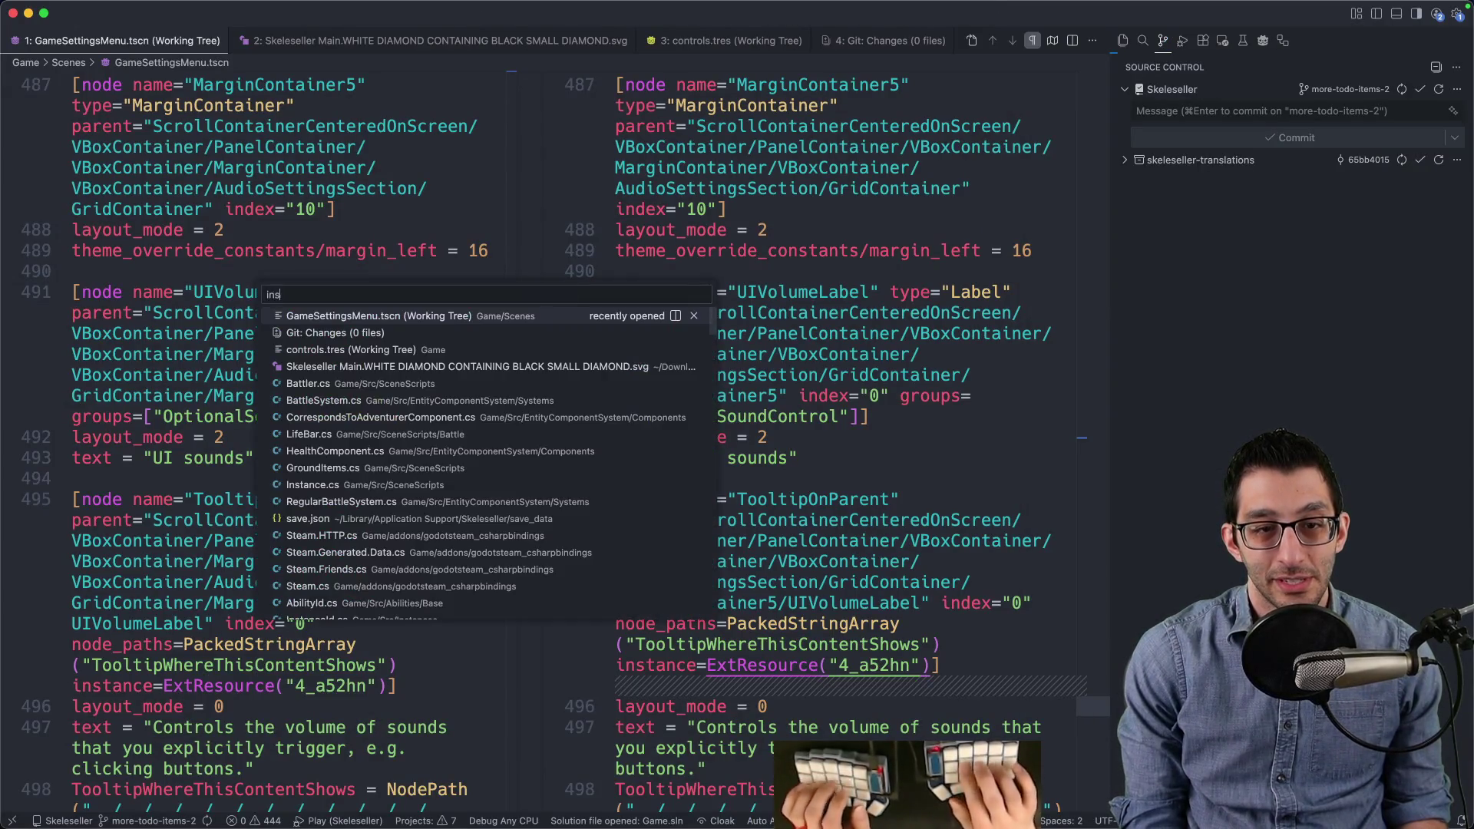
key(BackSpace)
key(BackSpace)
key(BackSpace)
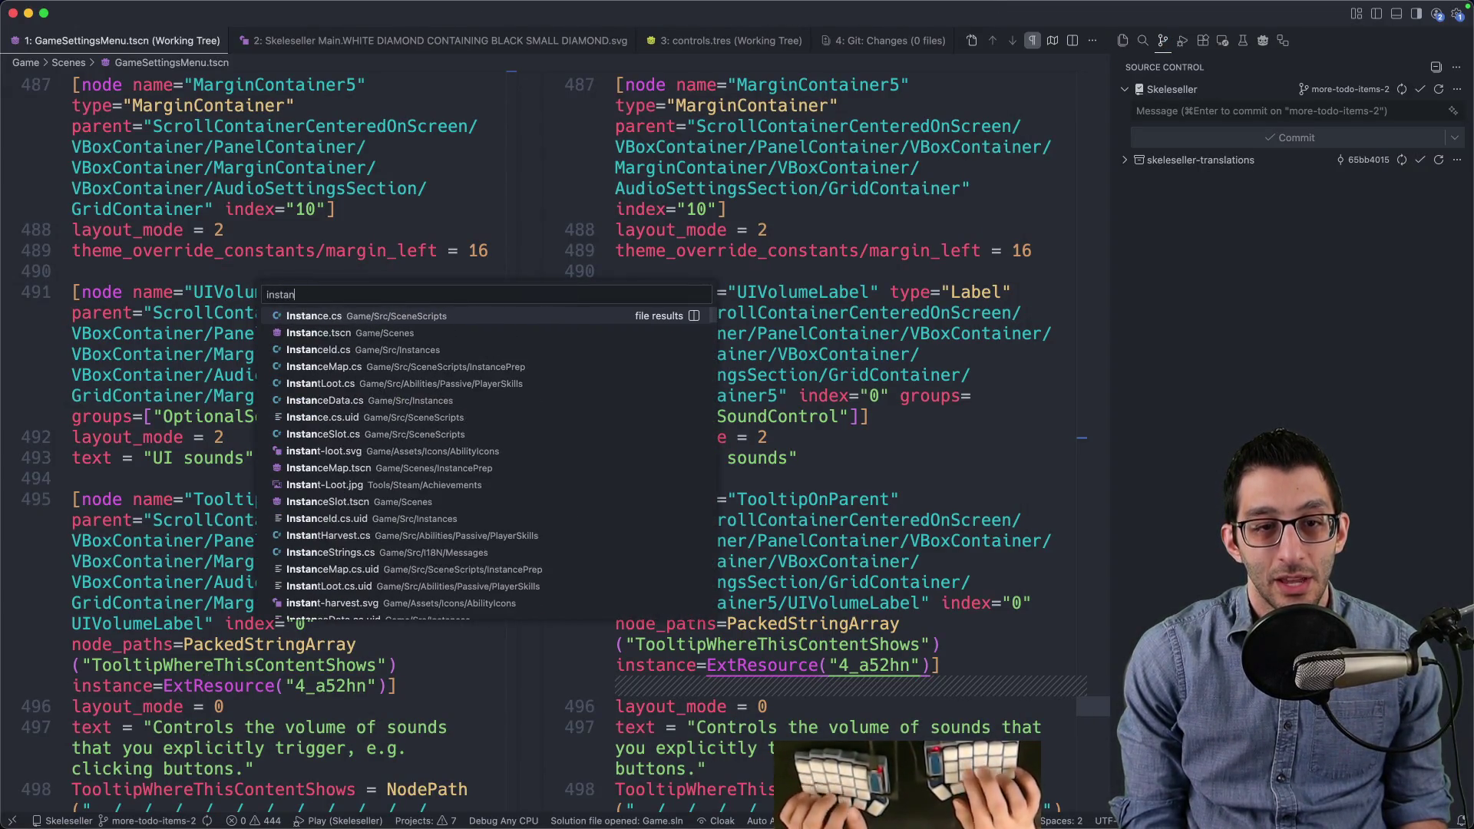
text(ancesmanage)
Step: Back in the game, close BONE Mode and continue the saved Story Mode game
key(super+Tab)
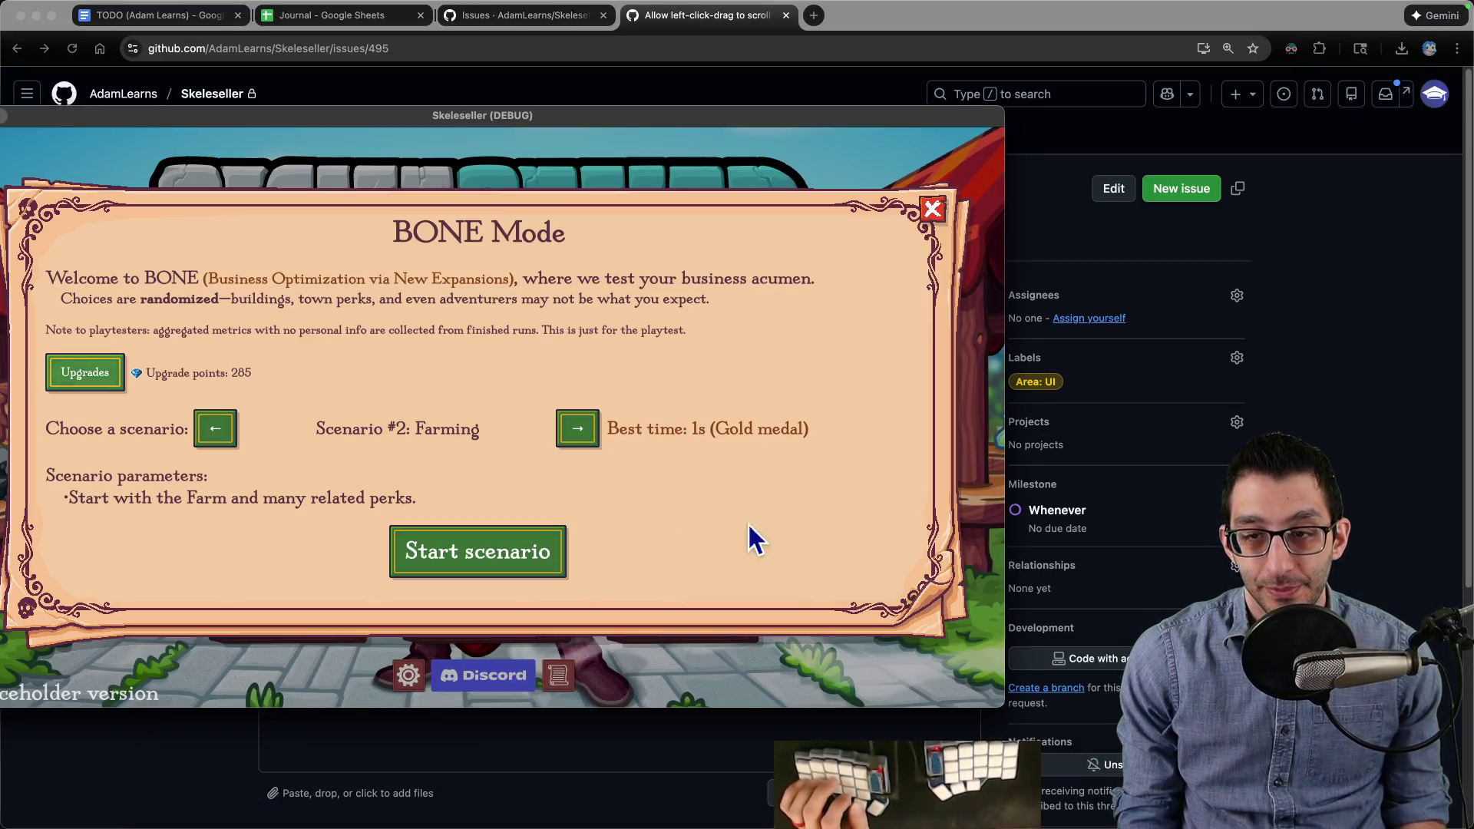
key(Escape)
click(479, 583)
click(463, 465)
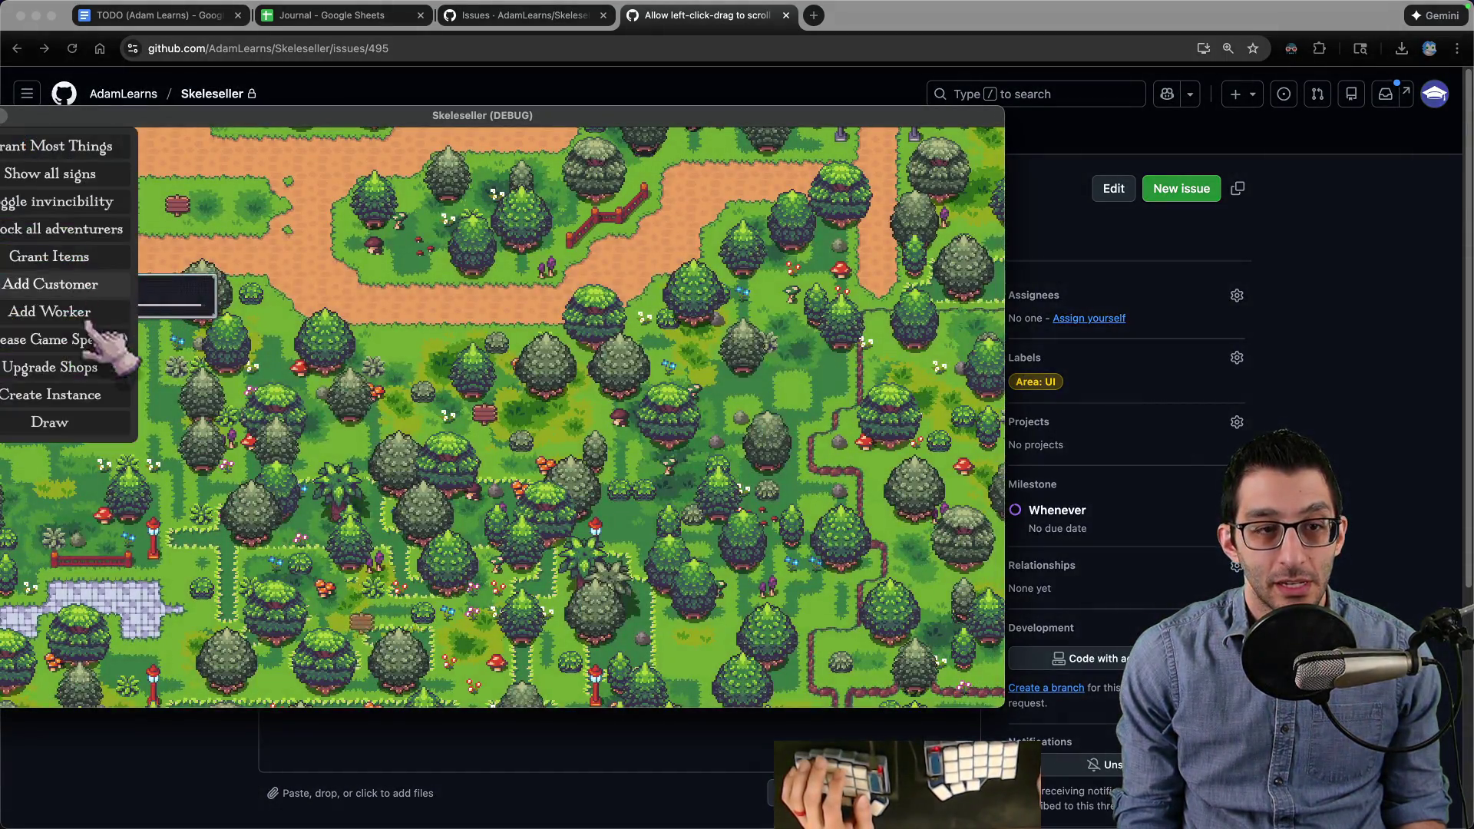
Step: Create three Forest instances, skipping the walk, and slide the instance row sideways
click(107, 391)
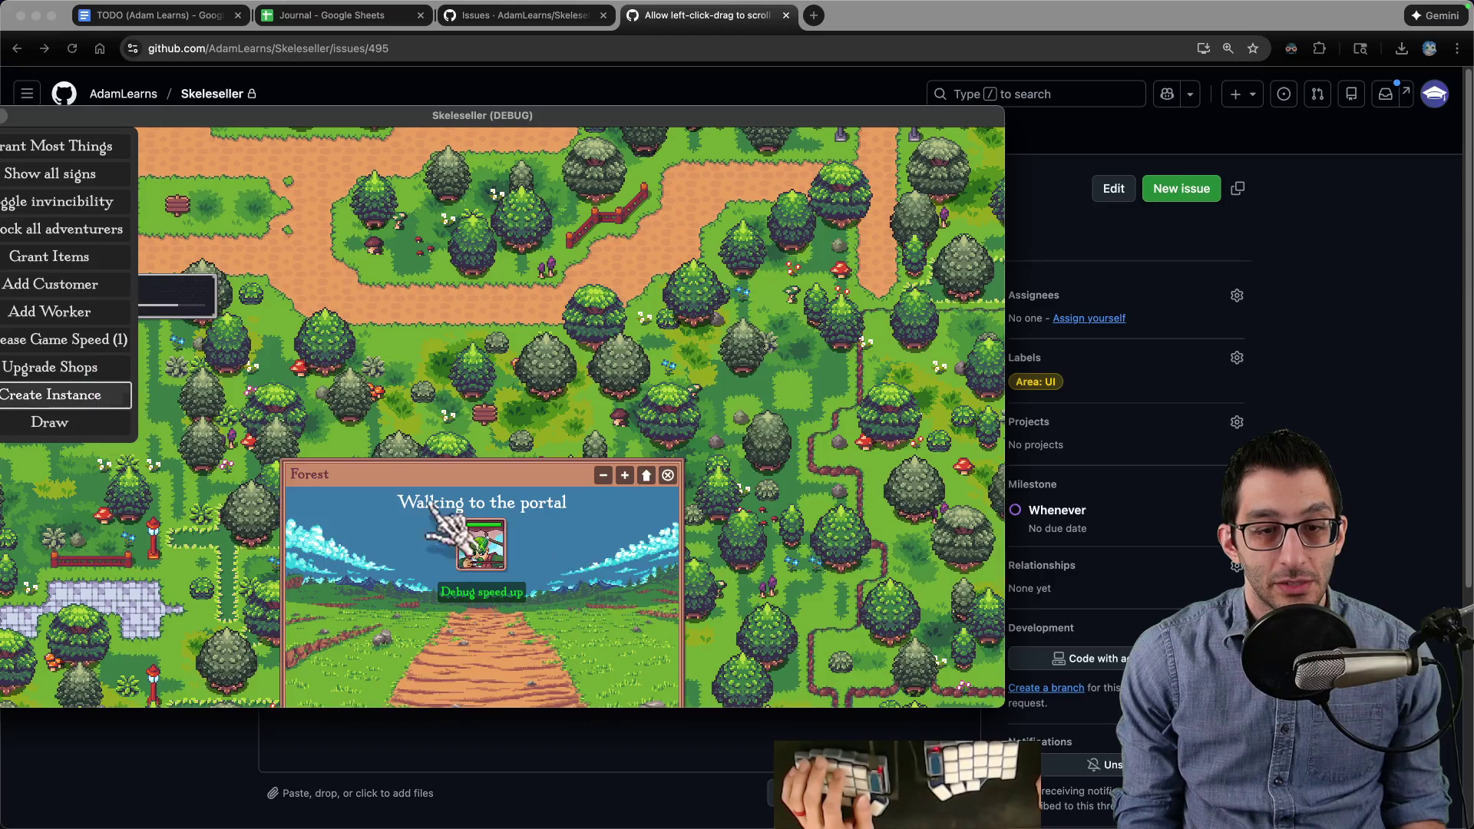
click(112, 394)
click(652, 593)
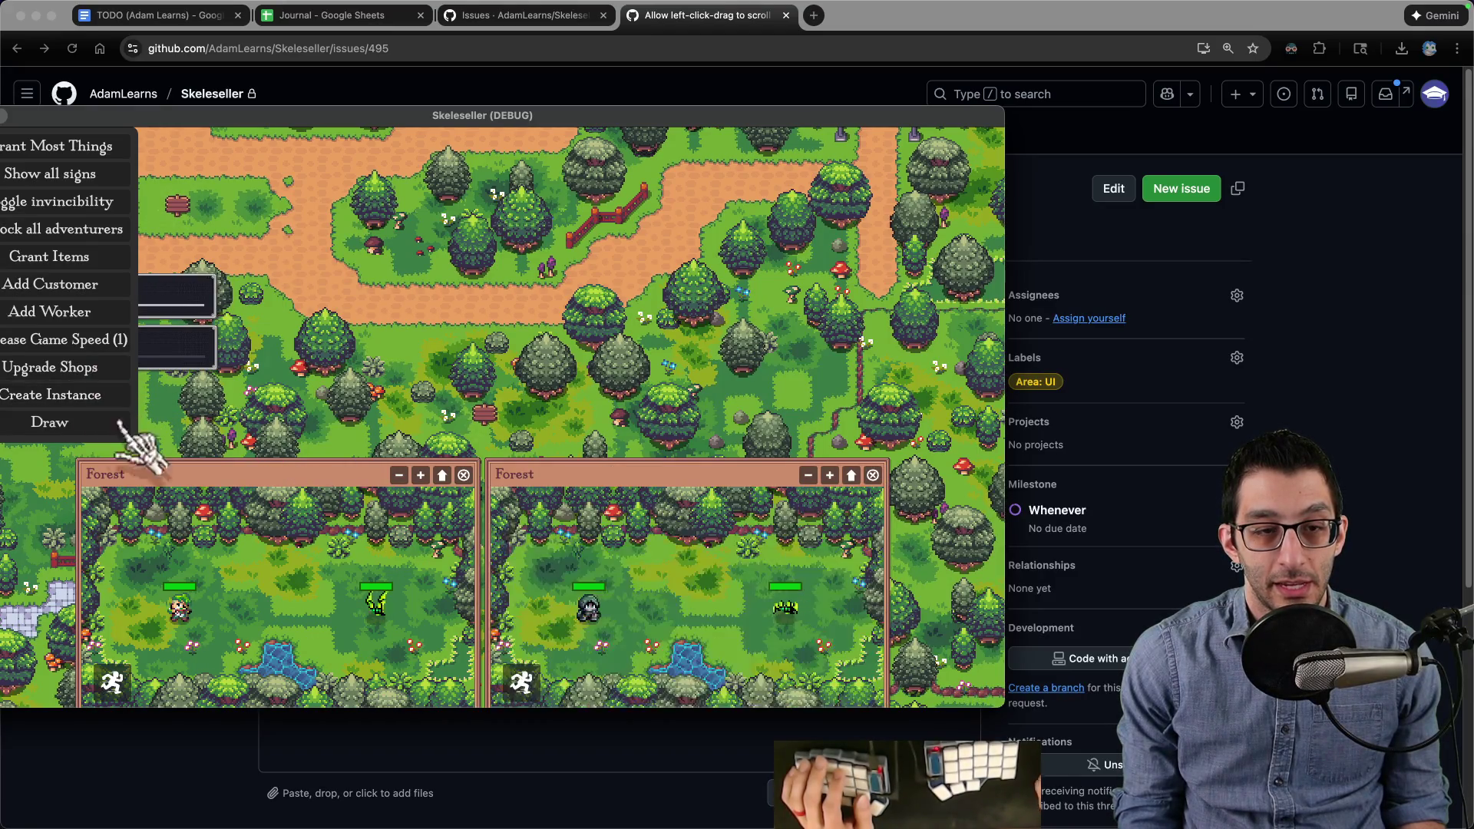
click(115, 394)
mouse_move(585, 609)
mouse_down()
mouse_move(313, 602)
mouse_move(595, 598)
mouse_up()
mouse_move(763, 592)
mouse_down()
mouse_move(329, 601)
mouse_move(700, 608)
mouse_move(399, 602)
mouse_move(775, 591)
mouse_move(250, 580)
mouse_move(879, 598)
mouse_up()
Step: Hide the debug menu and bring the GitHub issue #495 page back to the front
key(grave)
key(super+q)
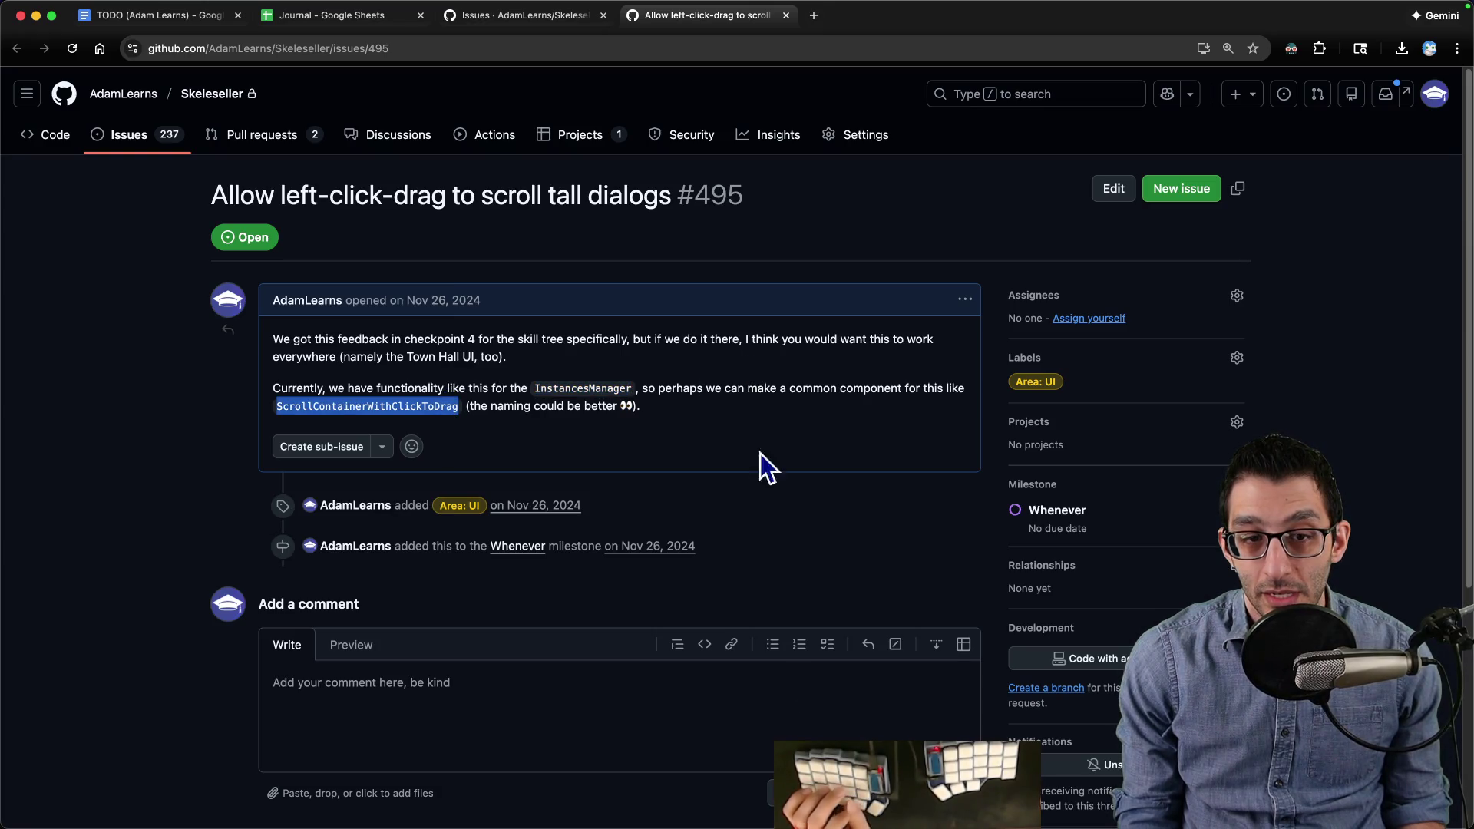
click(822, 802)
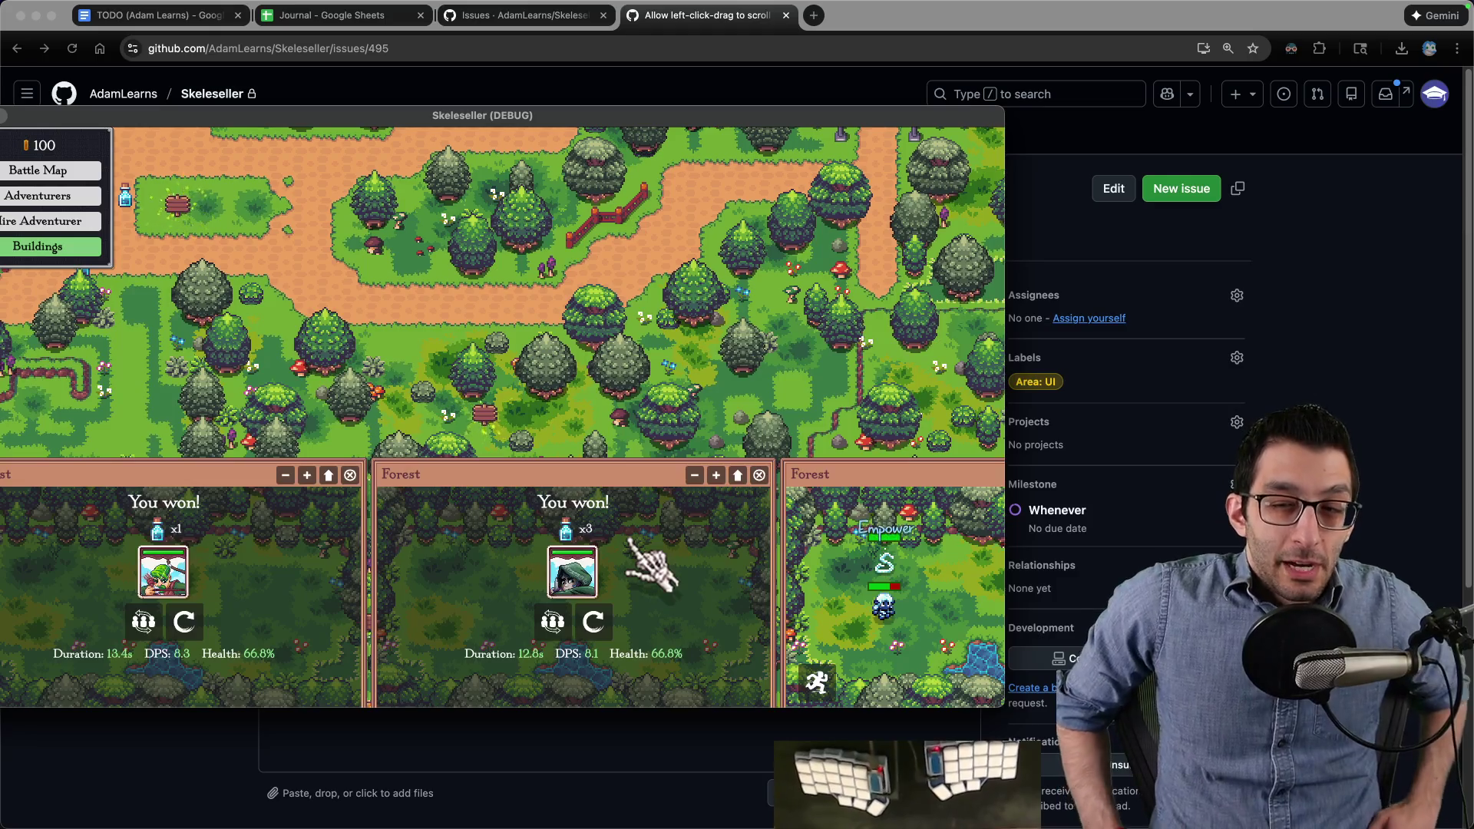
click(1416, 374)
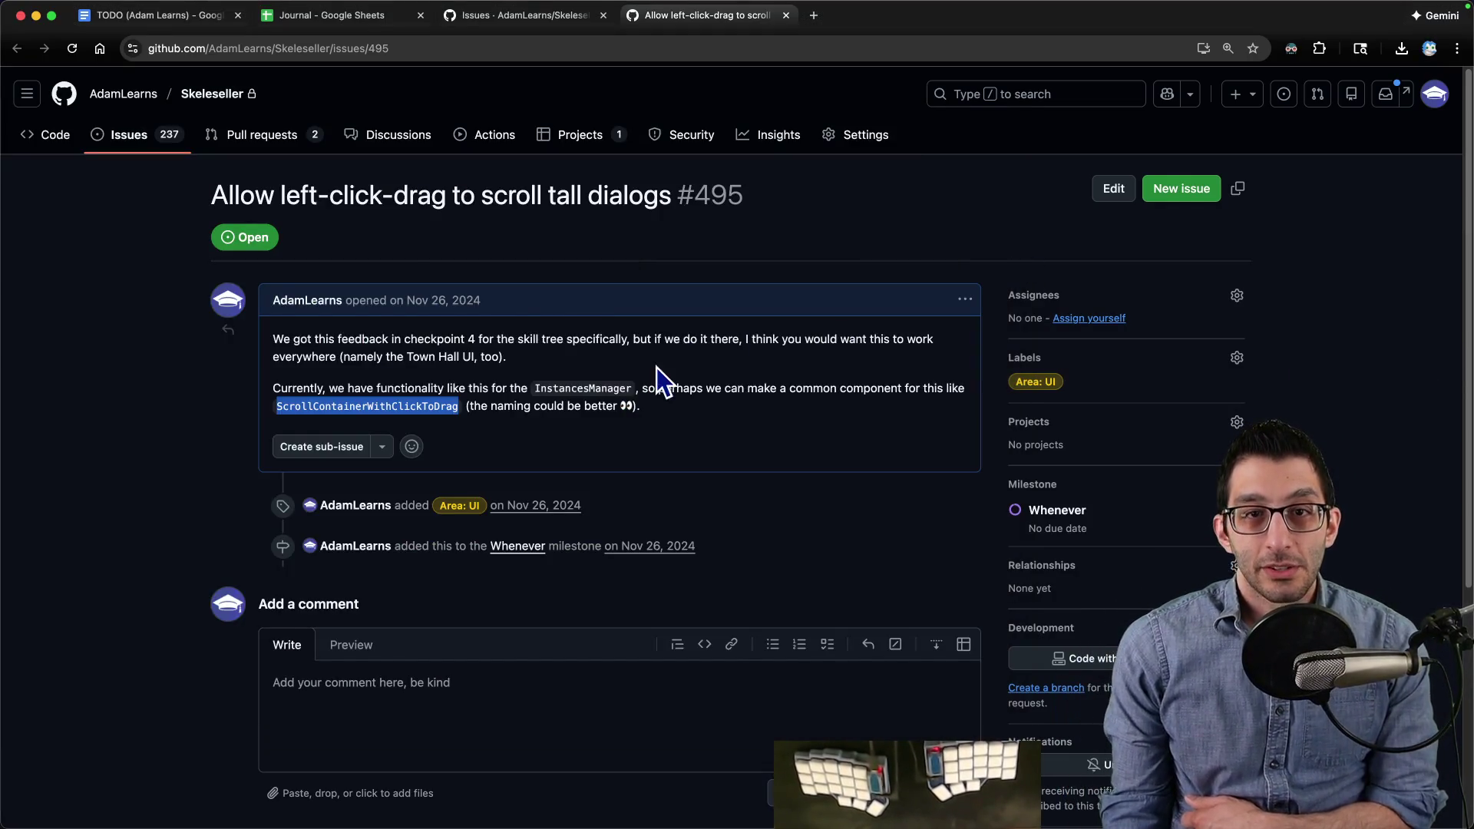
Step: Scroll the Skeleseller Issues list to the top and open 'Obfuscate the save files' (#175) in a new tab
key(ctrl+shift+Tab)
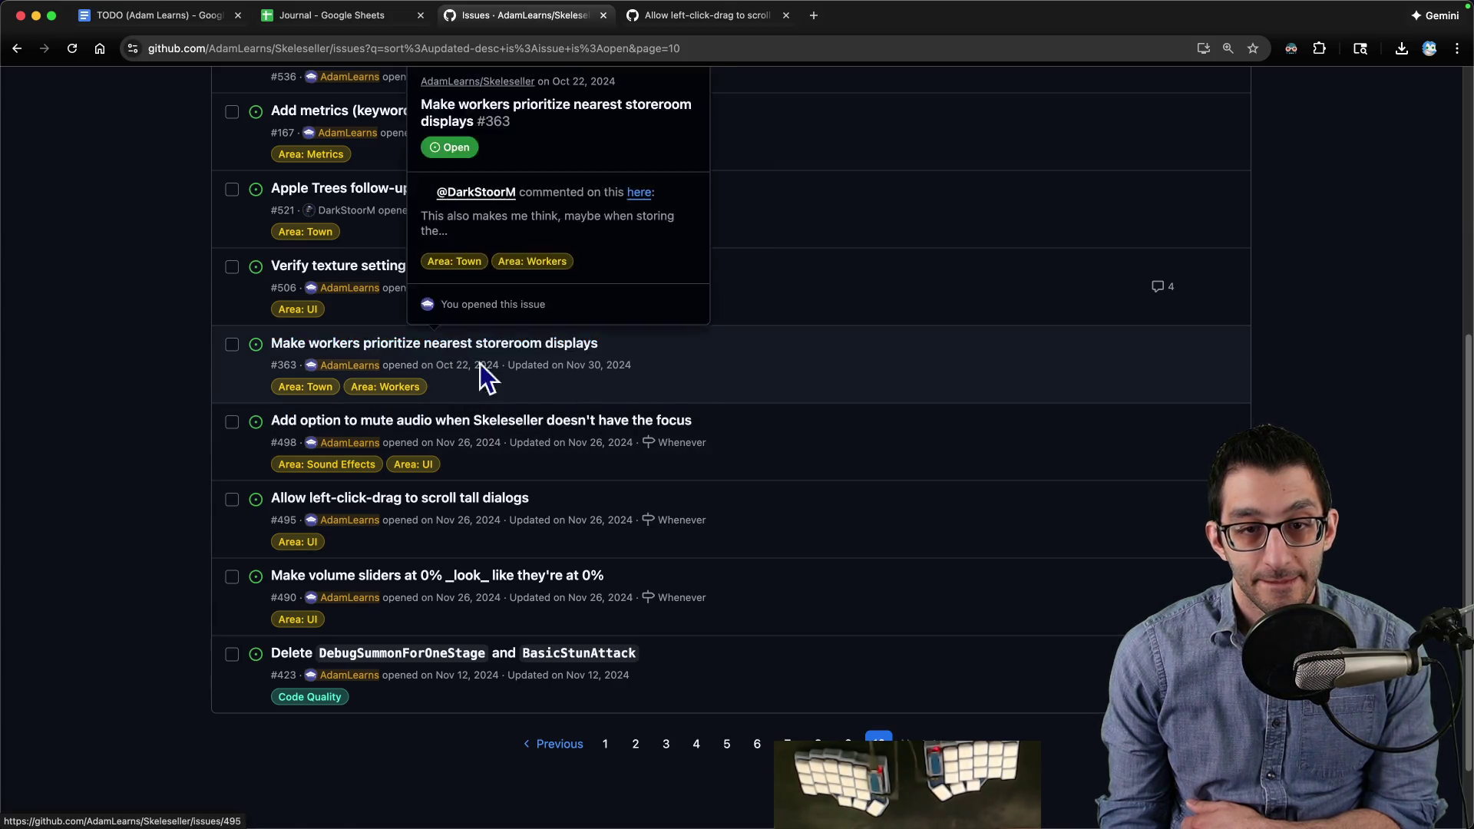
scroll(698, 391, up, 3)
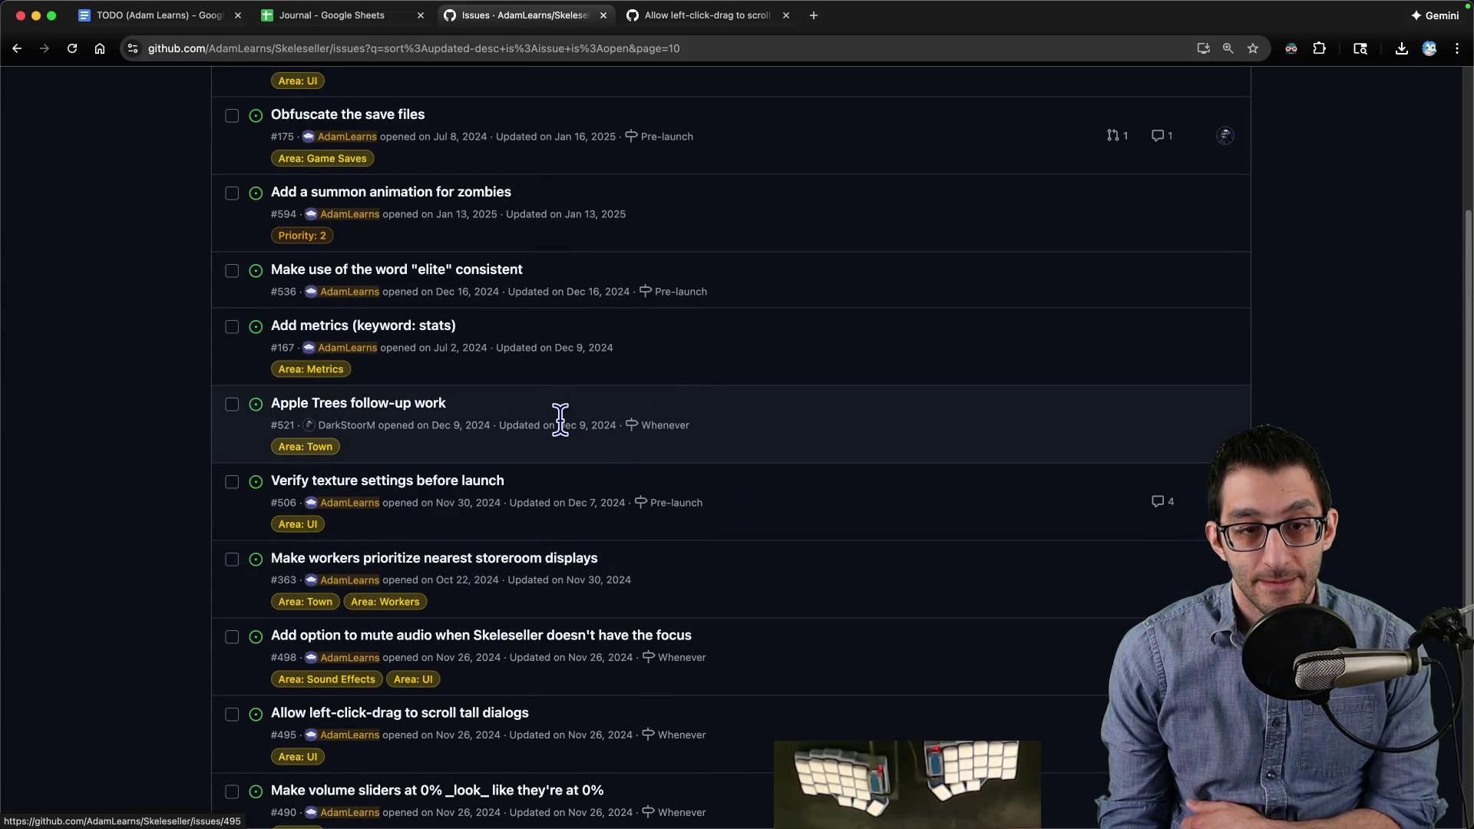
scroll(560, 421, up, 2)
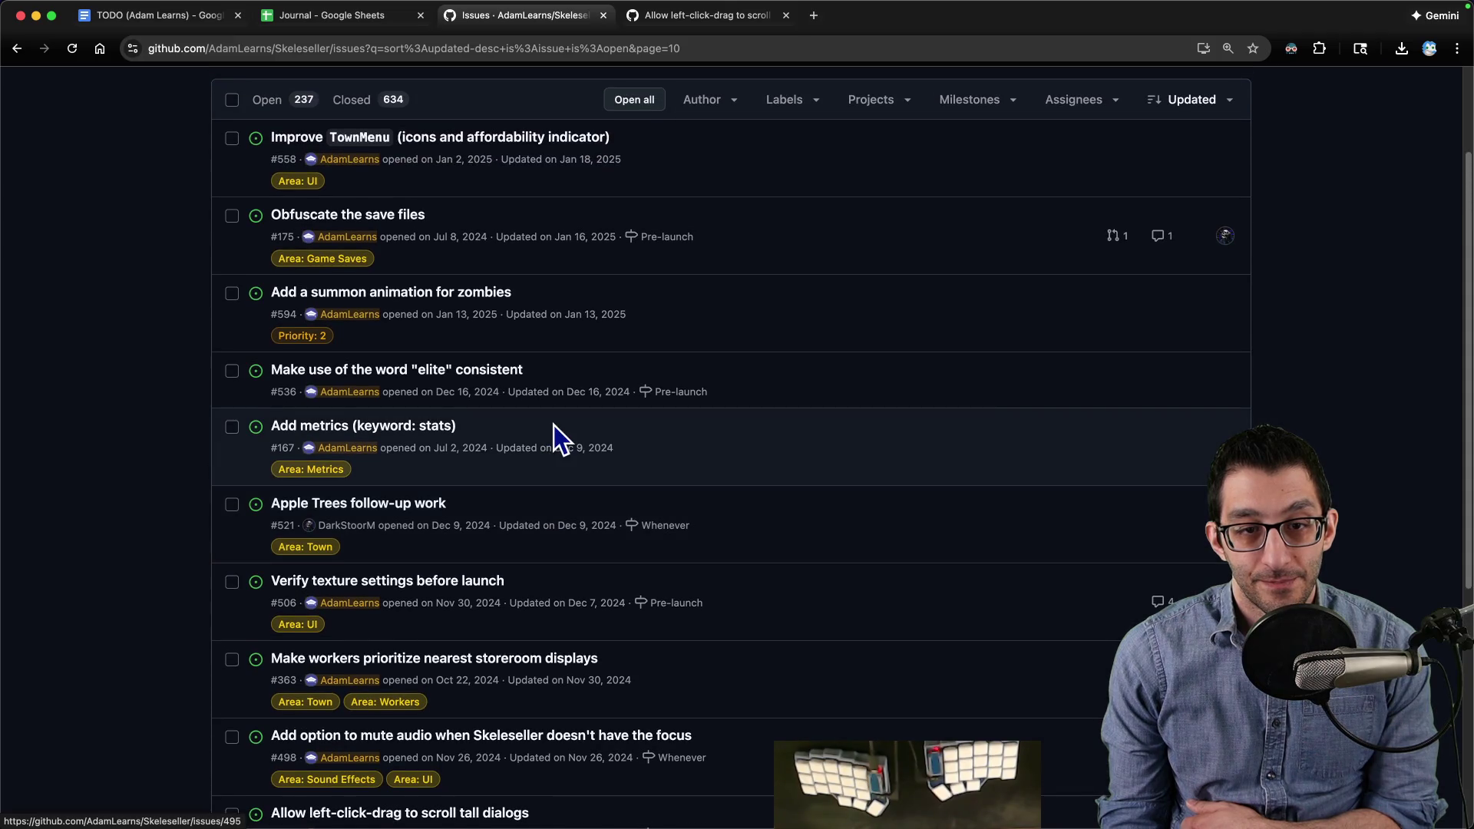
scroll(554, 425, up, 2)
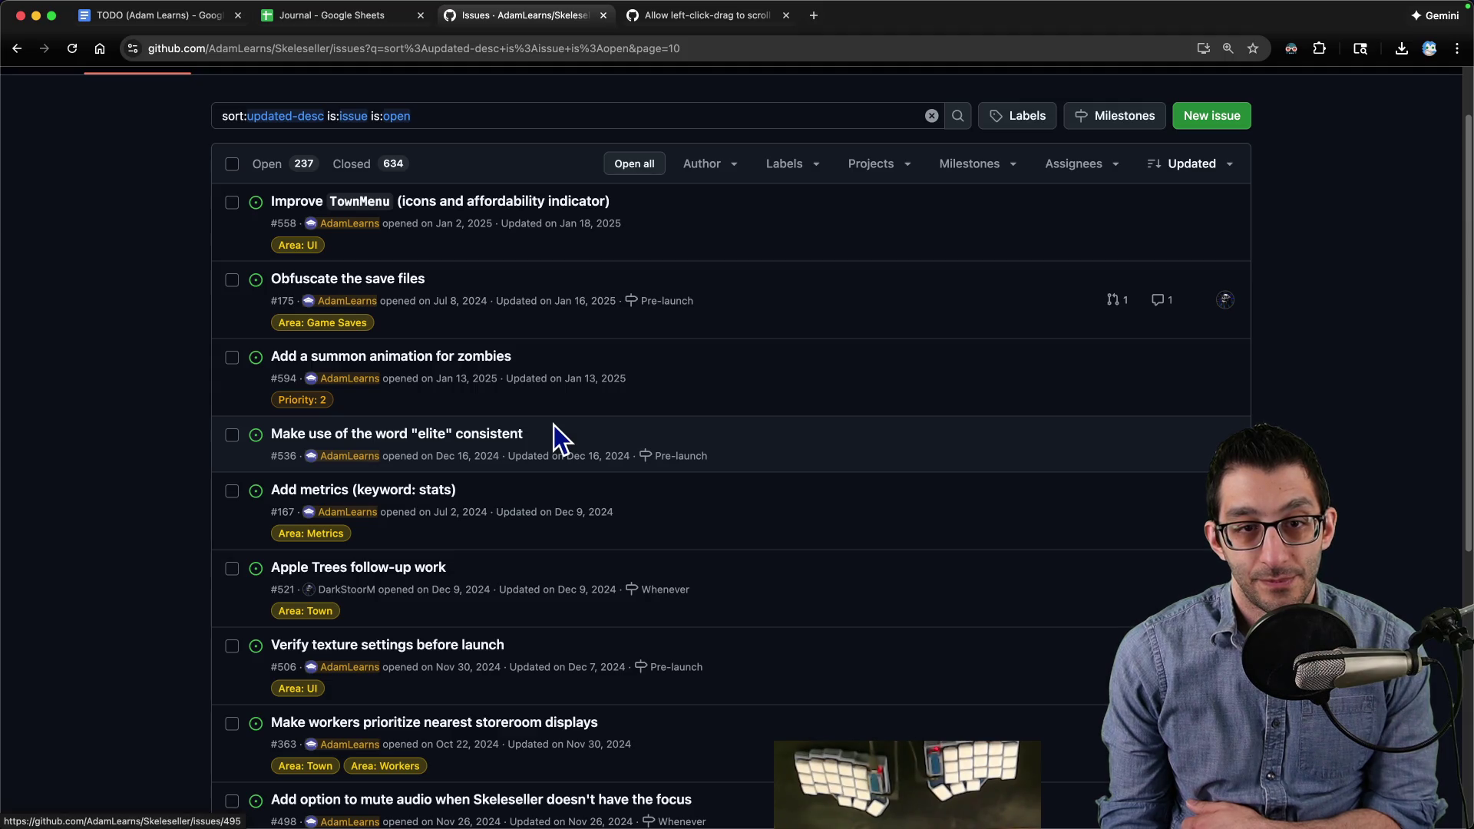
scroll(554, 425, down, 10)
scroll(566, 422, up, 10)
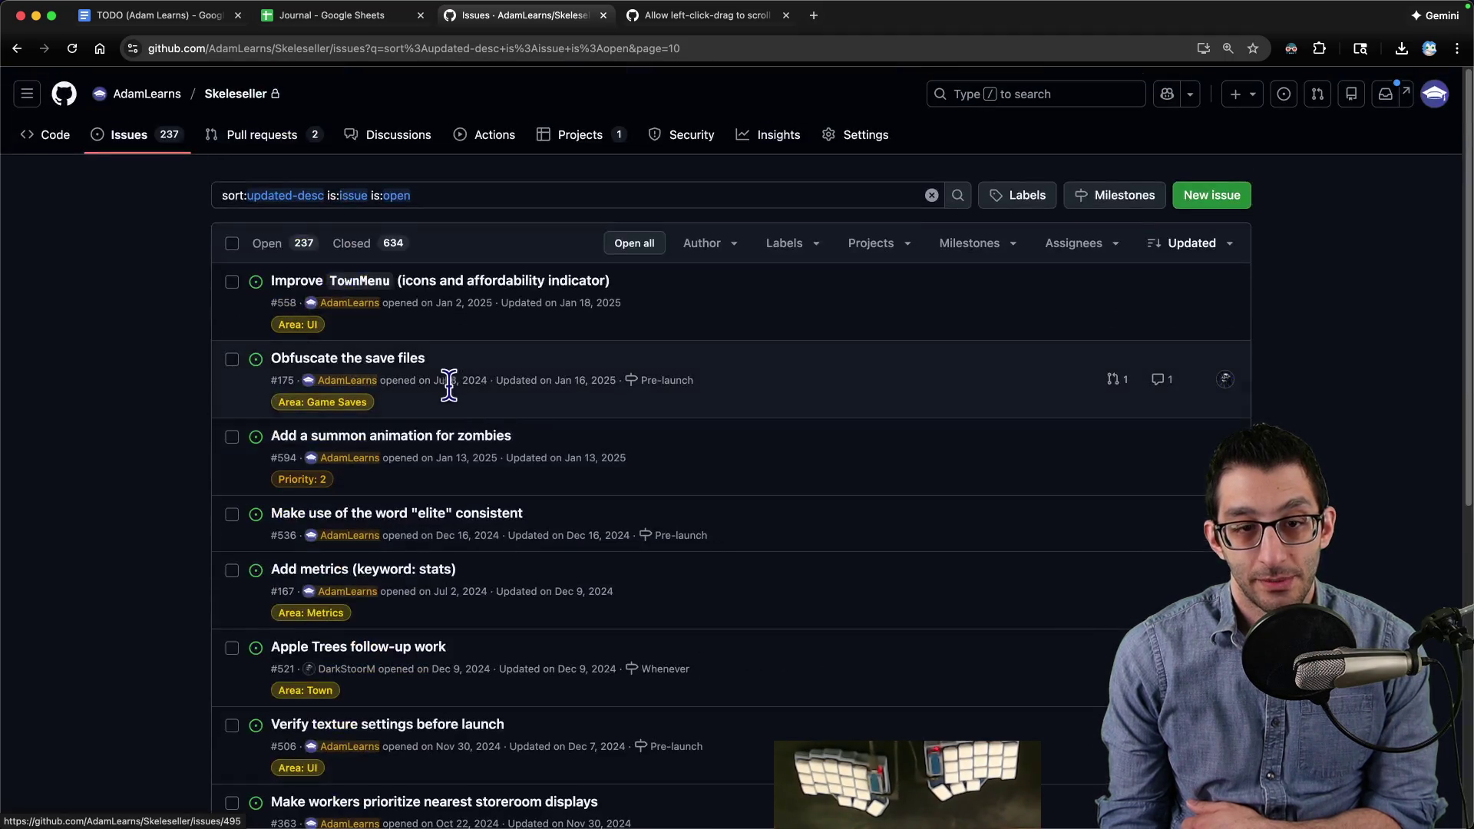
click(420, 375)
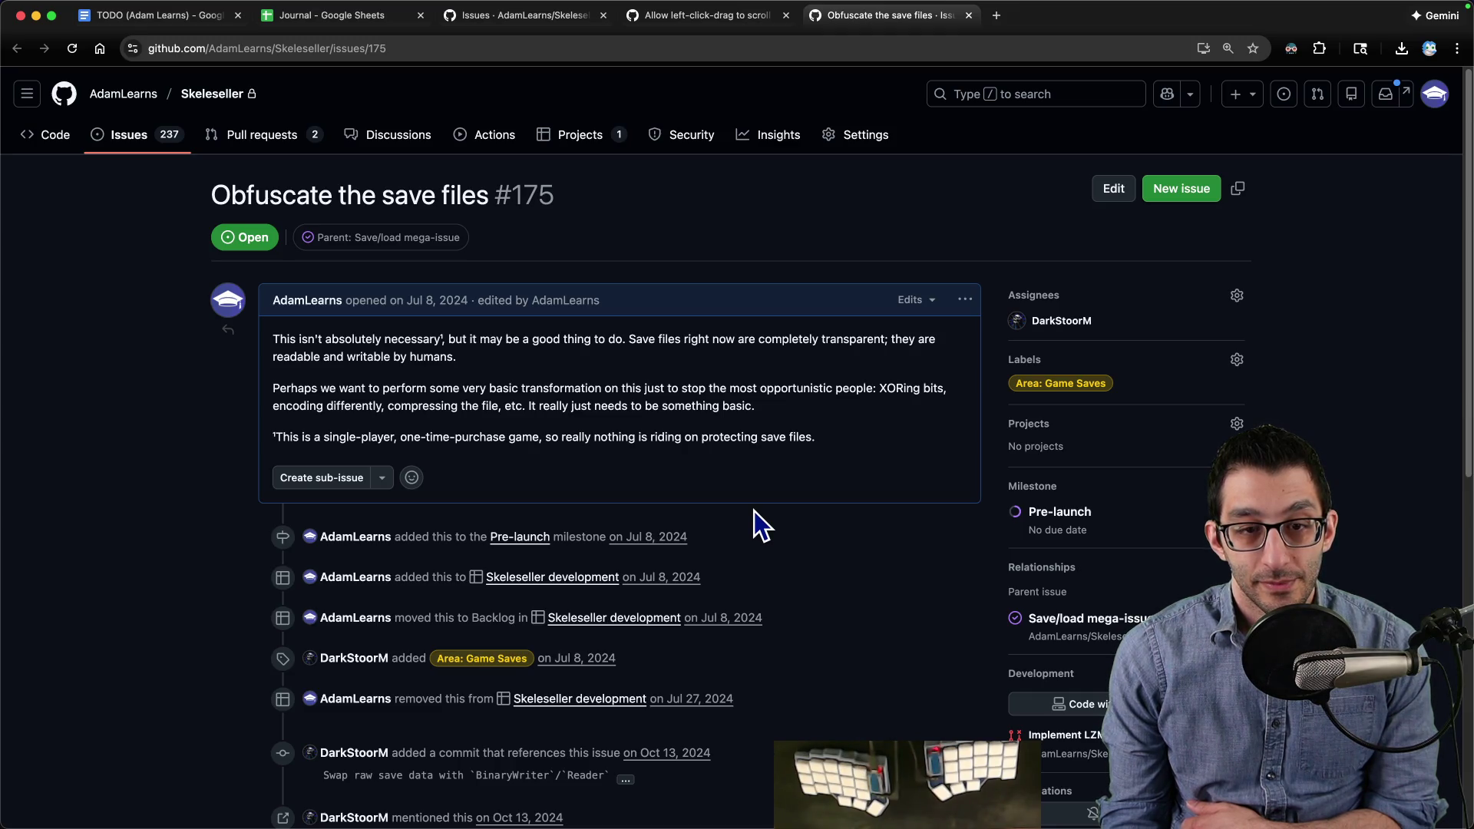
Step: Comment on #175 that it isn't worth doing, with a shrug emoji, and close it as Not planned
scroll(760, 507, down, 10)
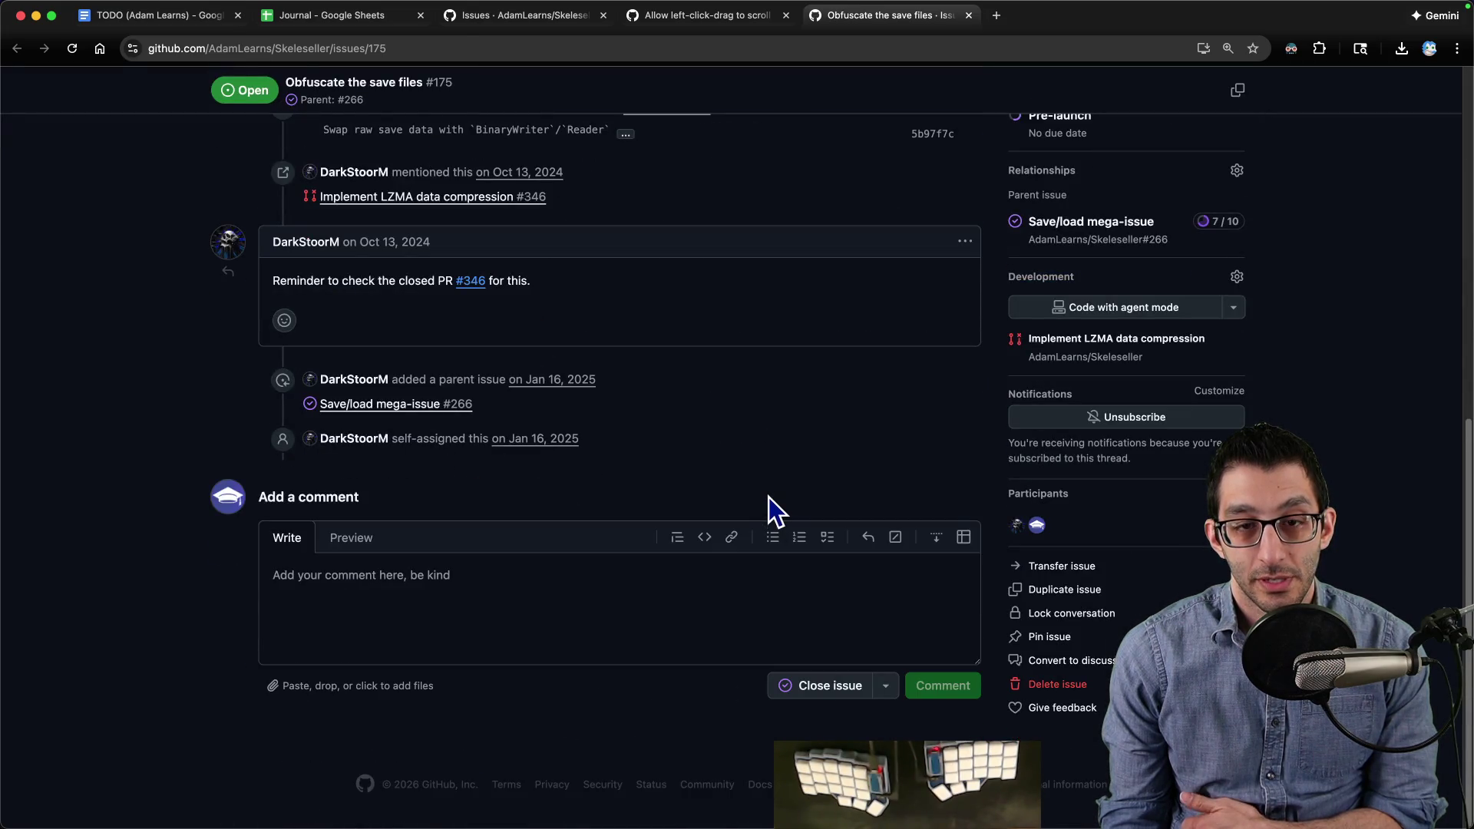
click(609, 615)
text(I d)
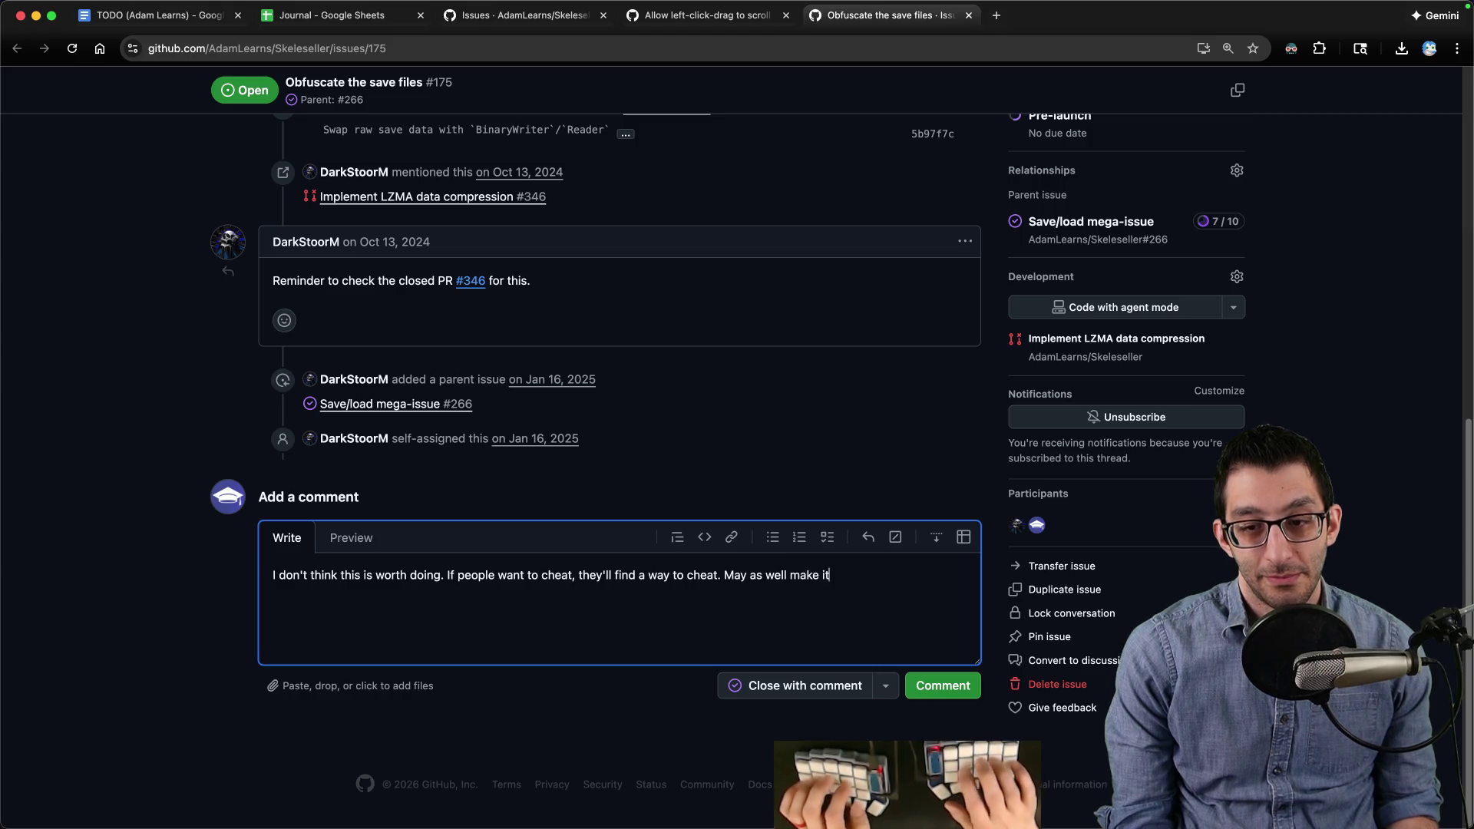
text(it easy. :shrug)
key(Return)
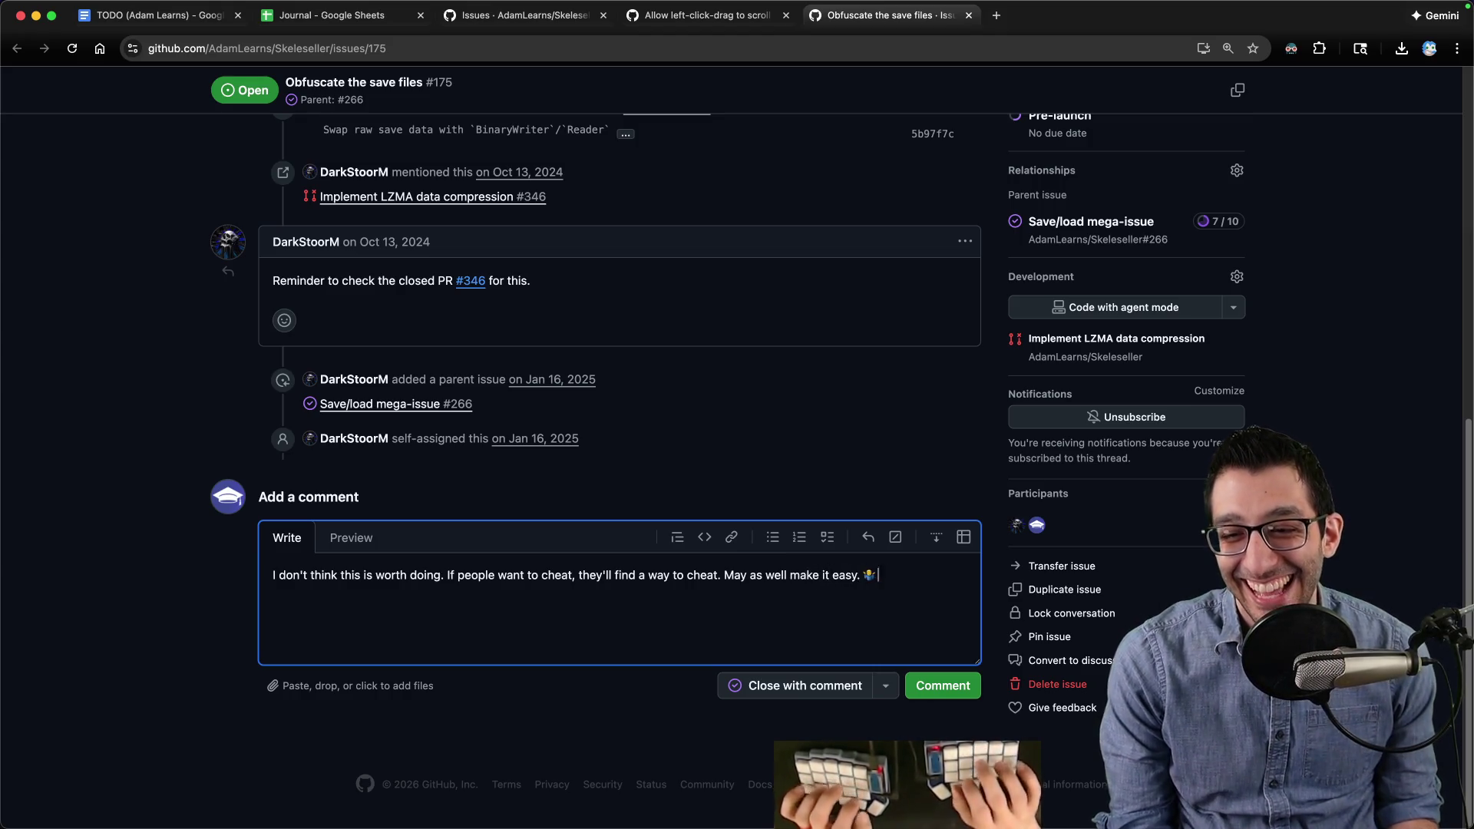
click(885, 685)
click(943, 606)
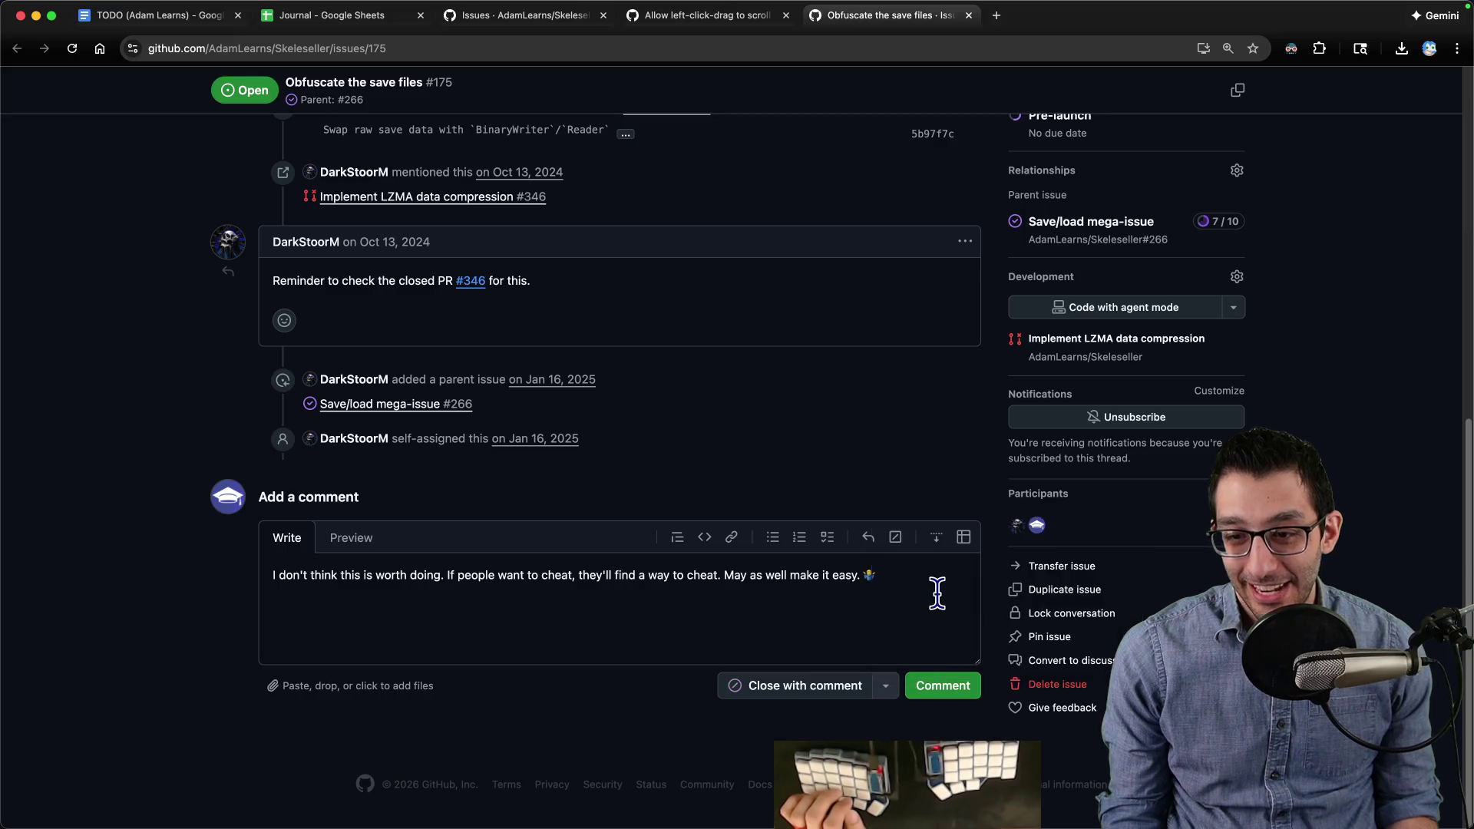
click(837, 685)
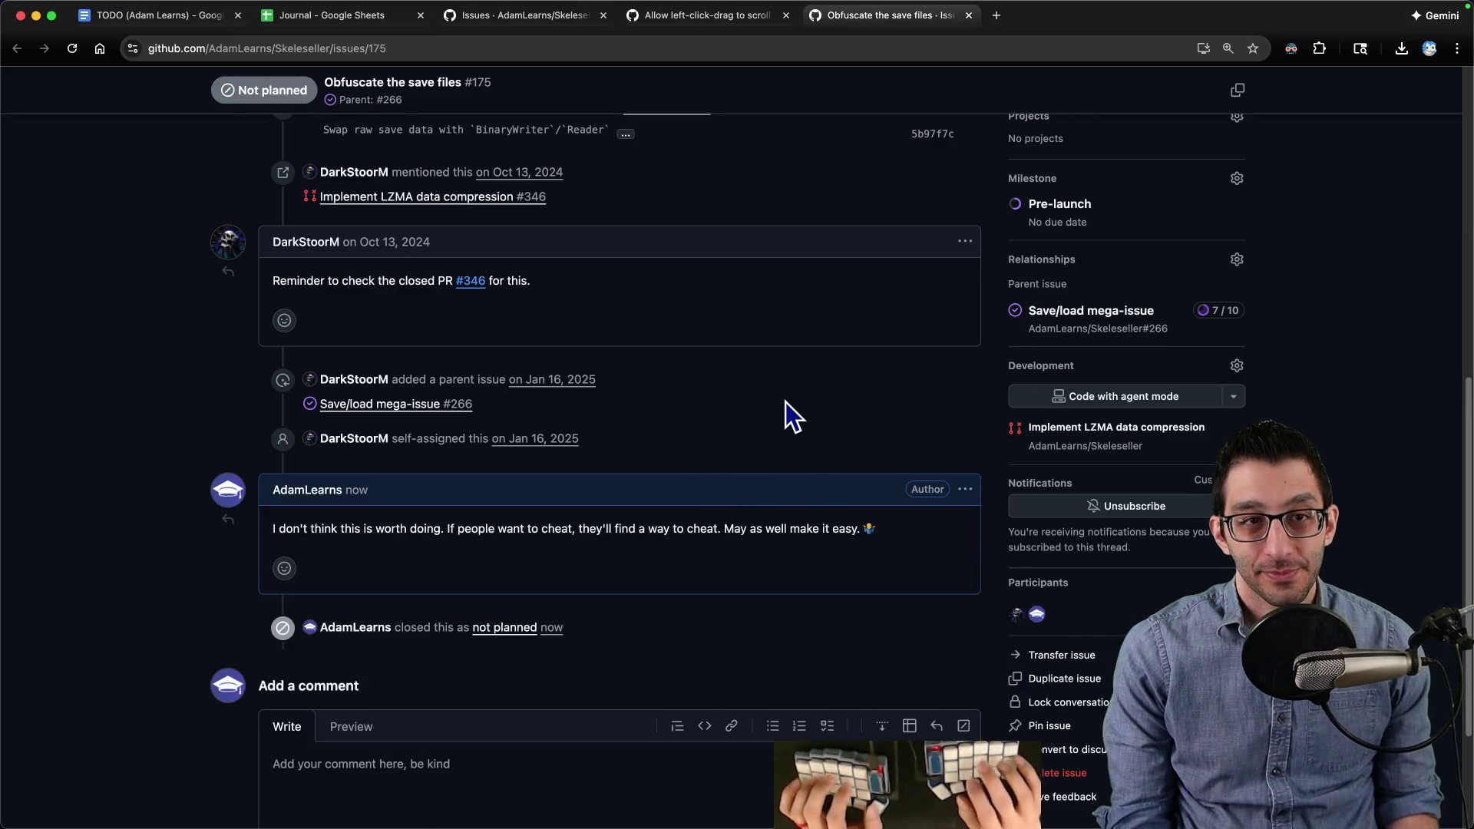
Step: Open the Skeleseller design document from a new tab and follow its Wishlist count link to Steamworks
key(super+1)
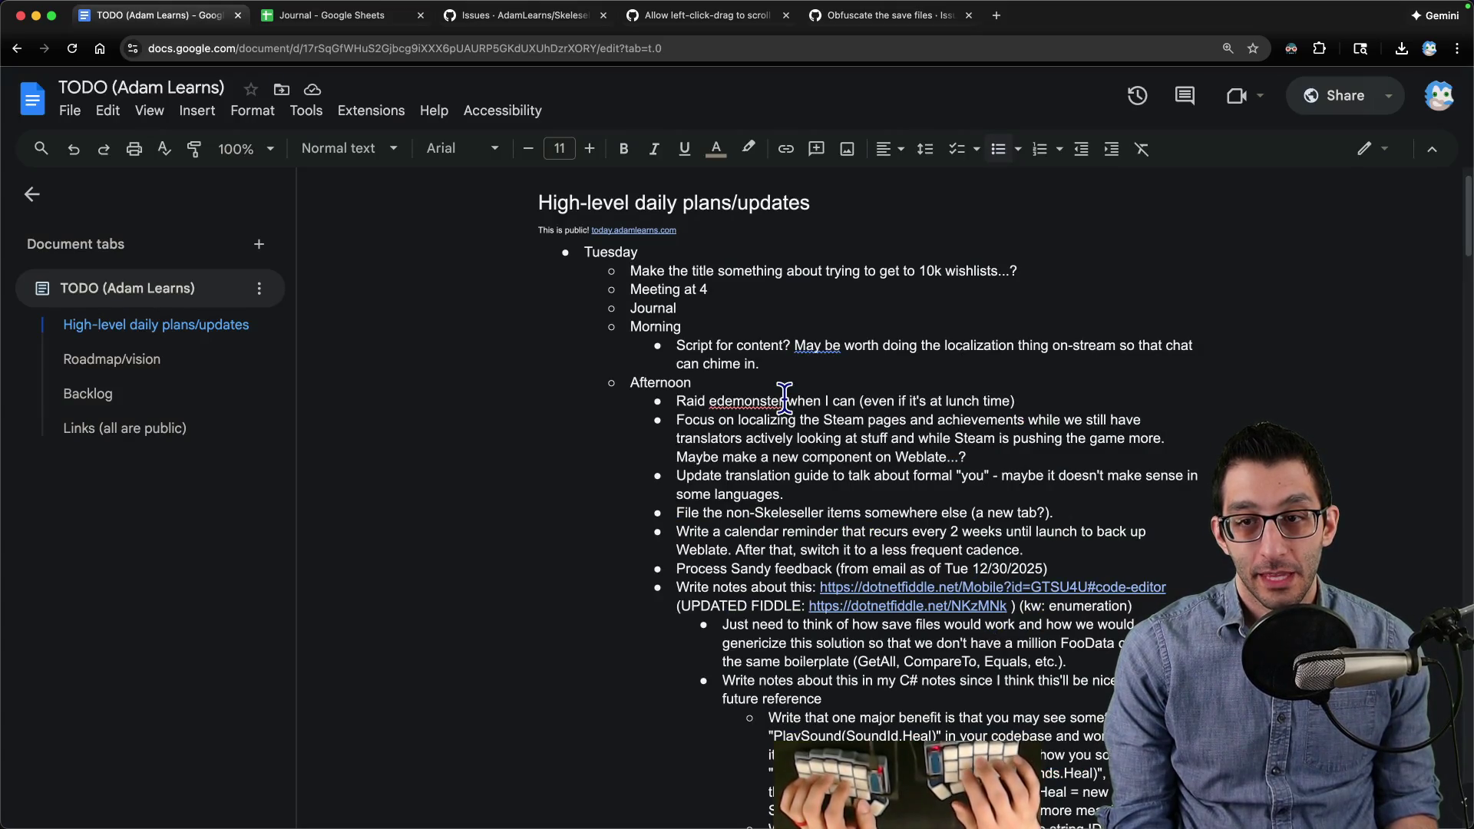
key(super+t)
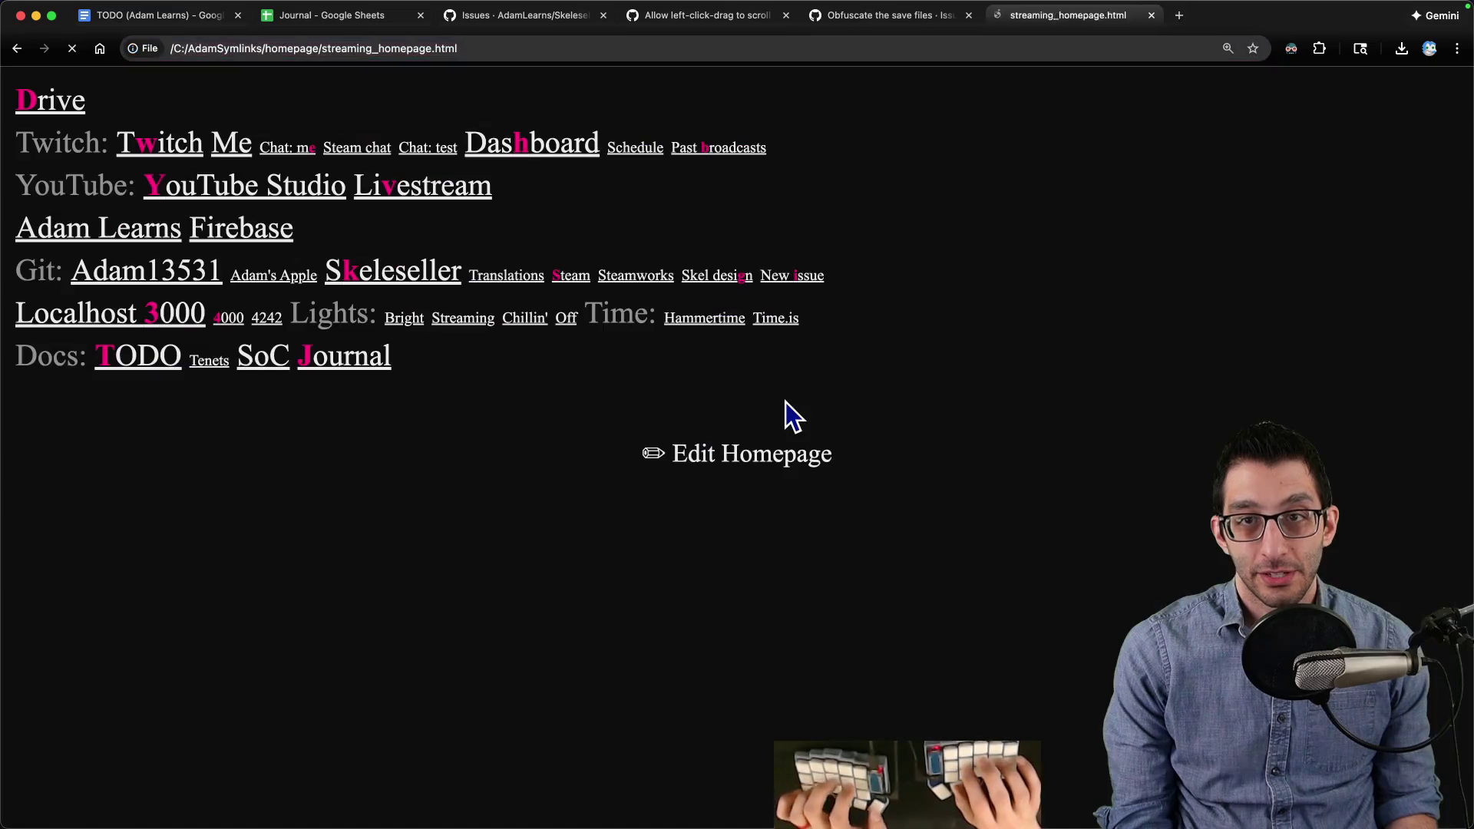
click(737, 278)
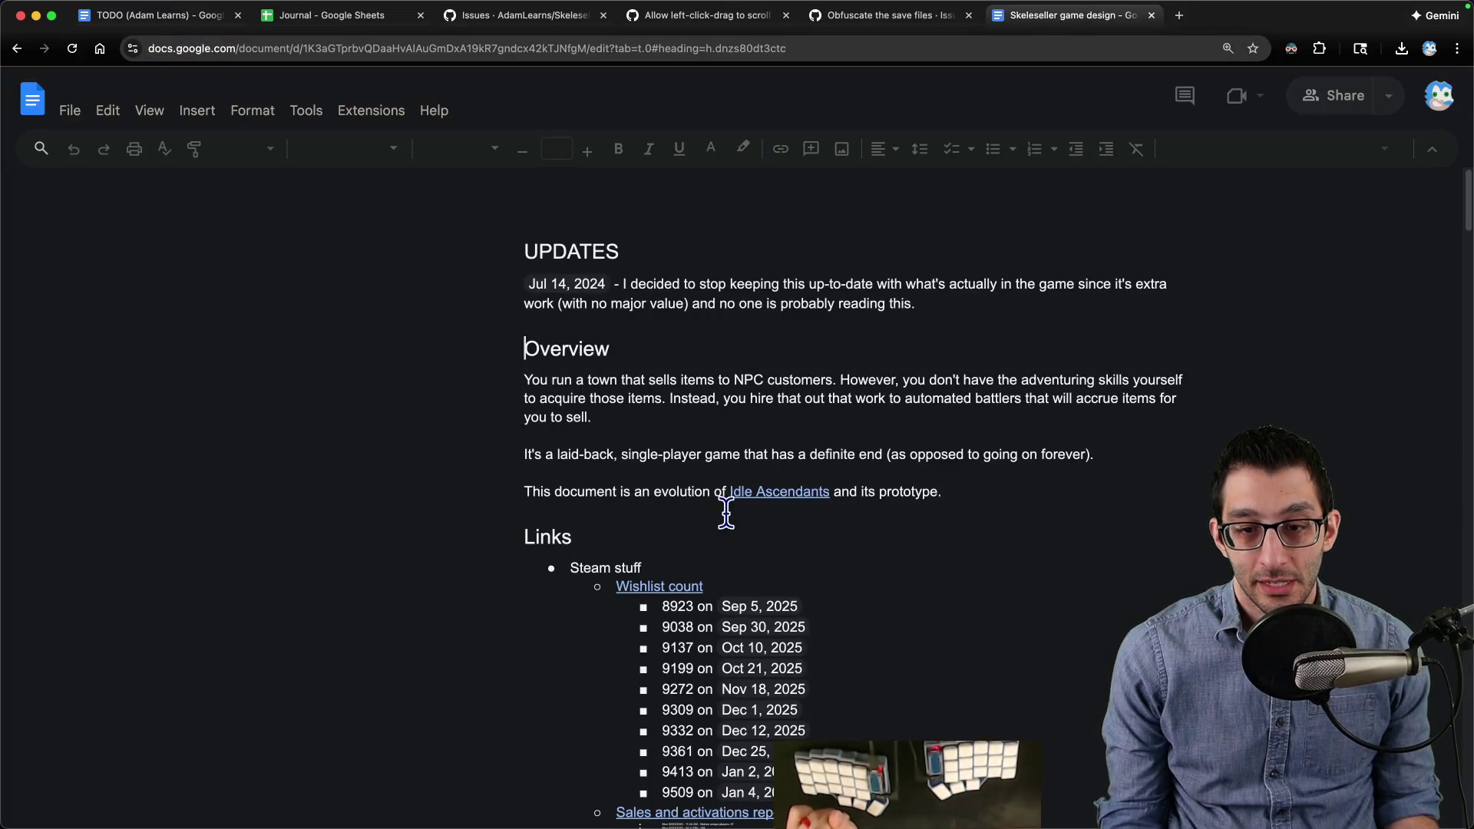
click(689, 286)
click(729, 311)
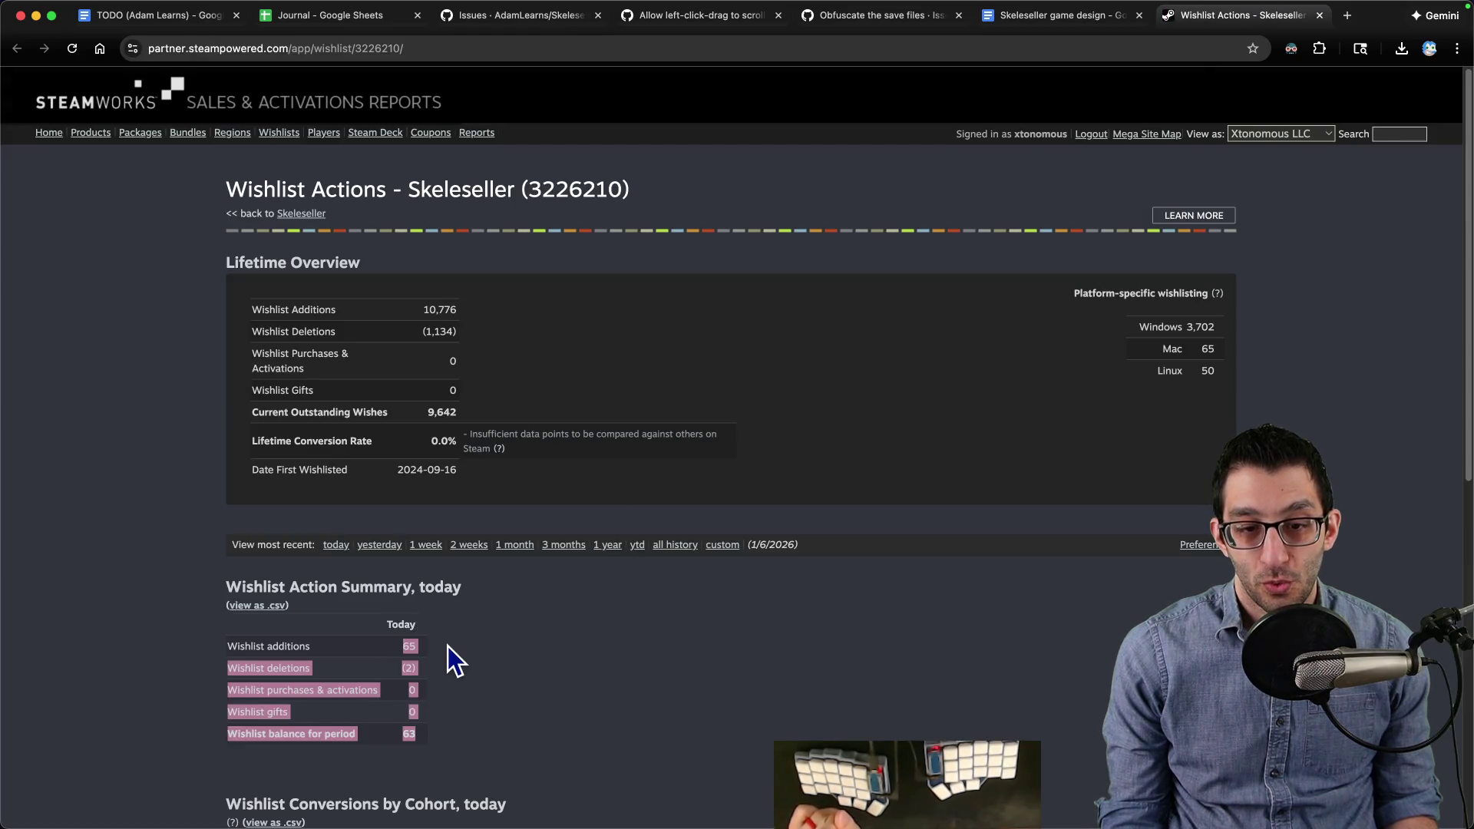
Step: Note today's 65 wishlist additions and check the current UTC time with the terminal's utc command
double_click(409, 646)
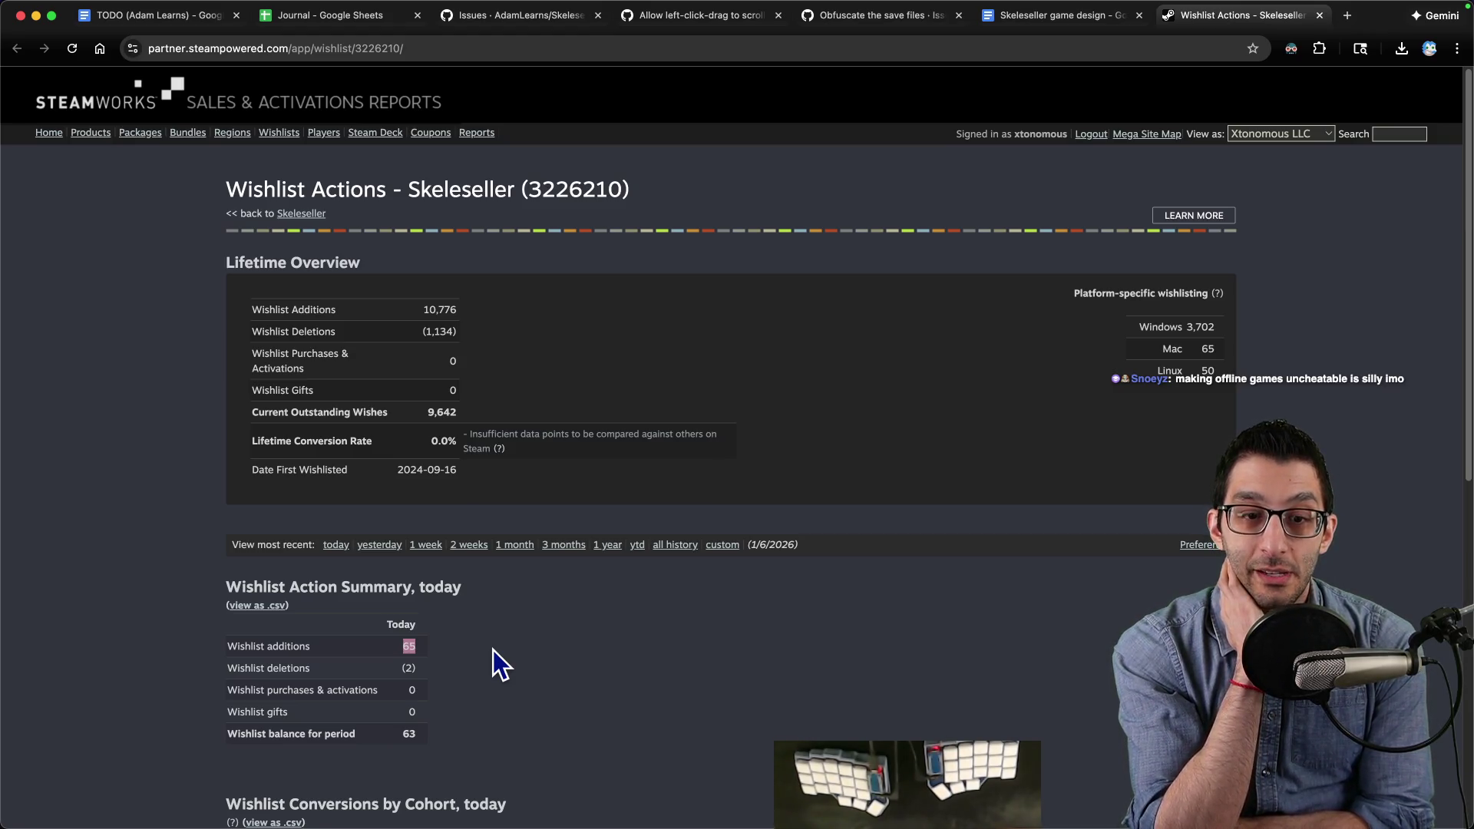
key(super+Tab)
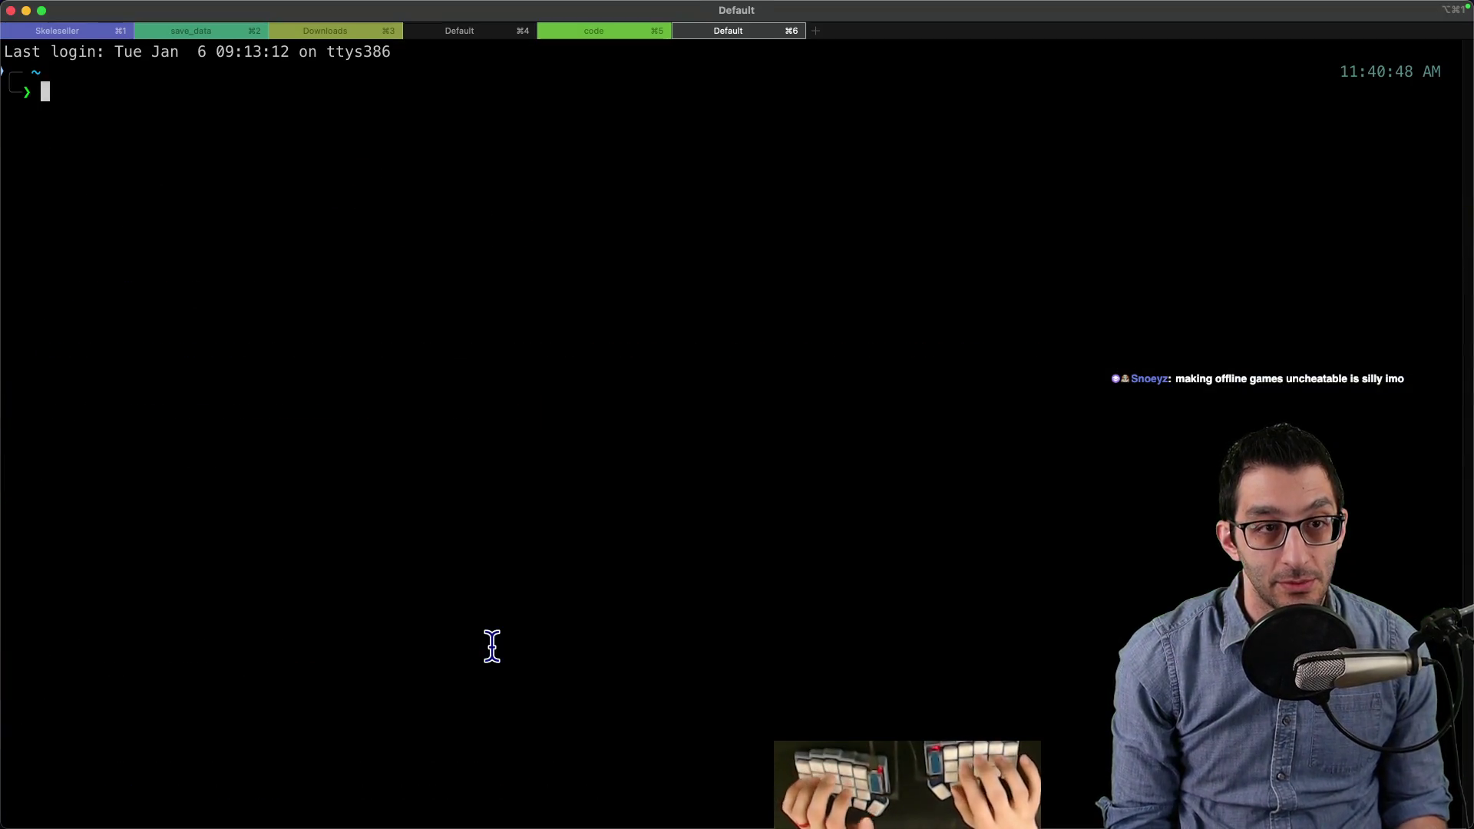
text(utc)
key(Return)
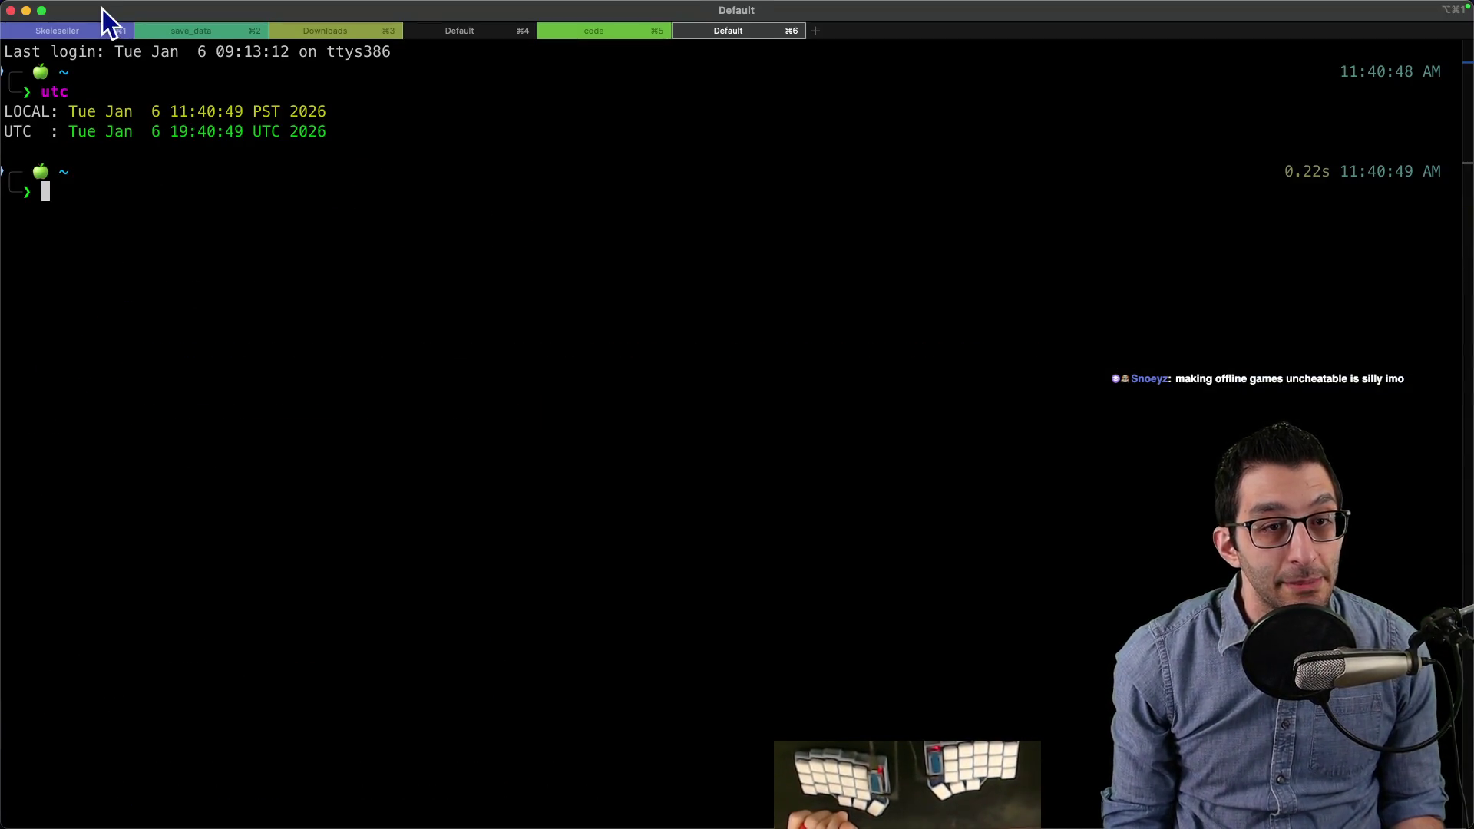
key(super+Tab)
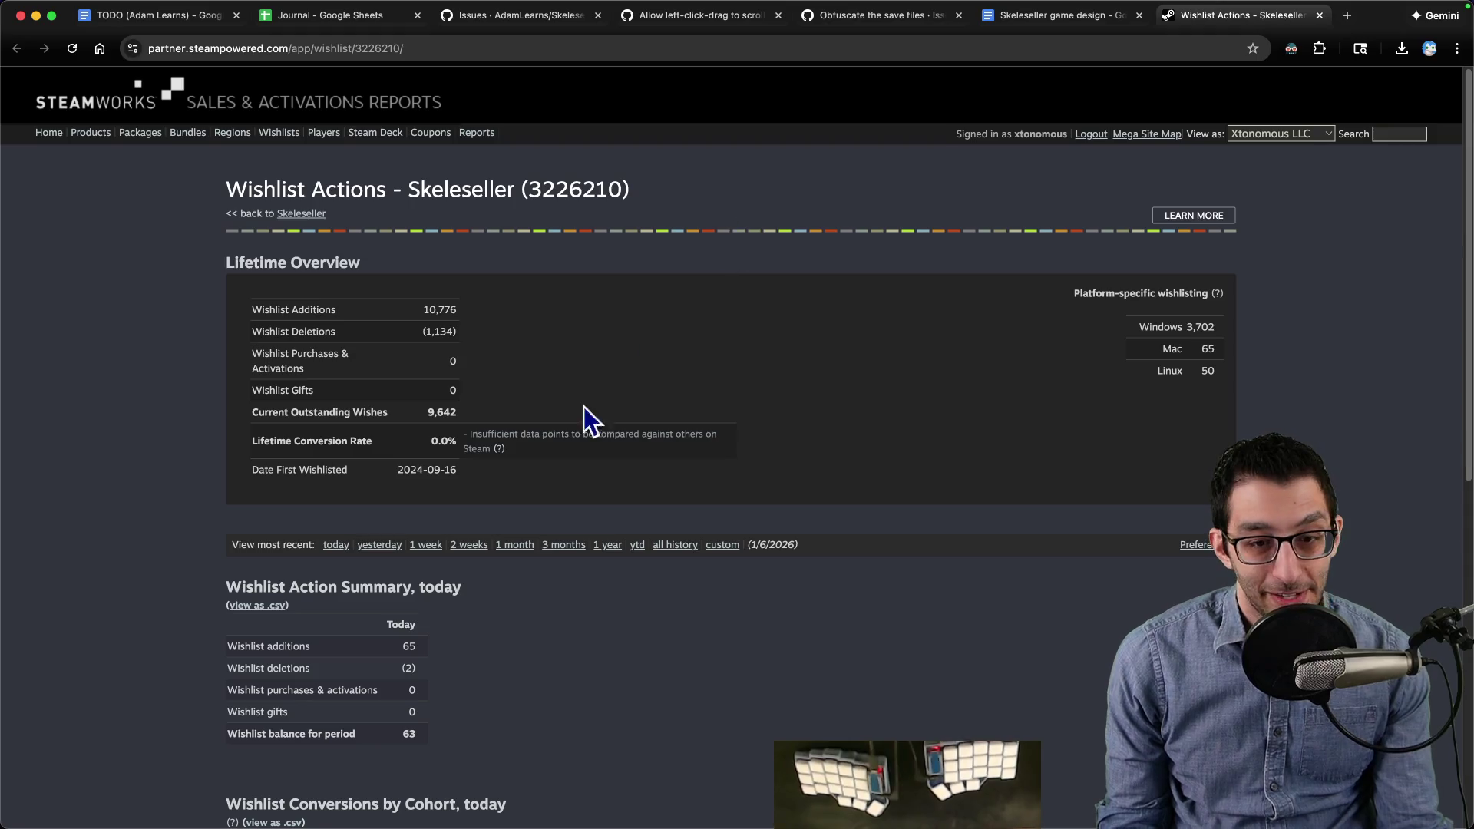
Step: Switch the wishlist report to 1 week, then 2 weeks, and review the figures
click(428, 546)
scroll(675, 619, down, 7)
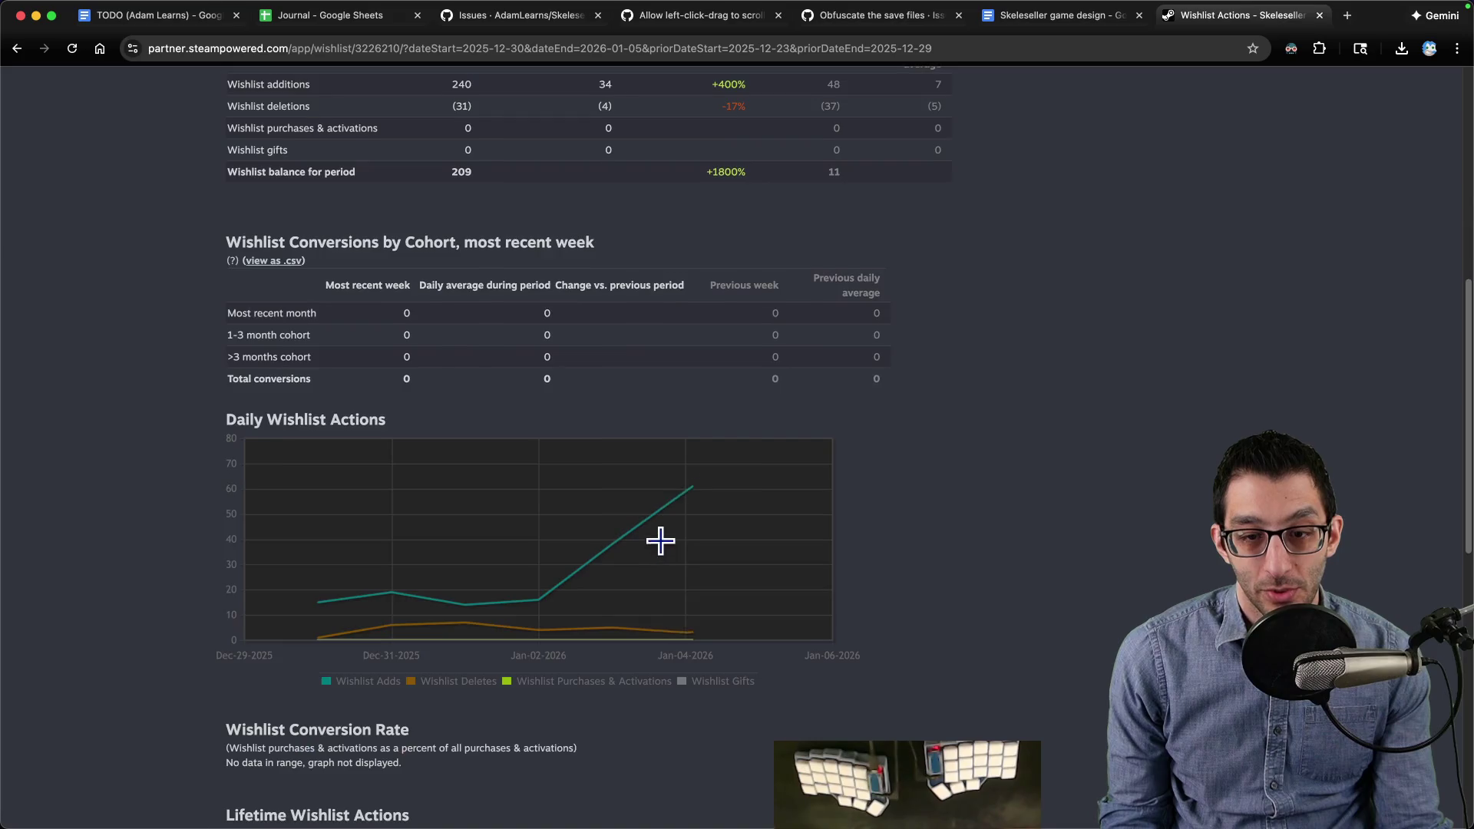
mouse_move(457, 576)
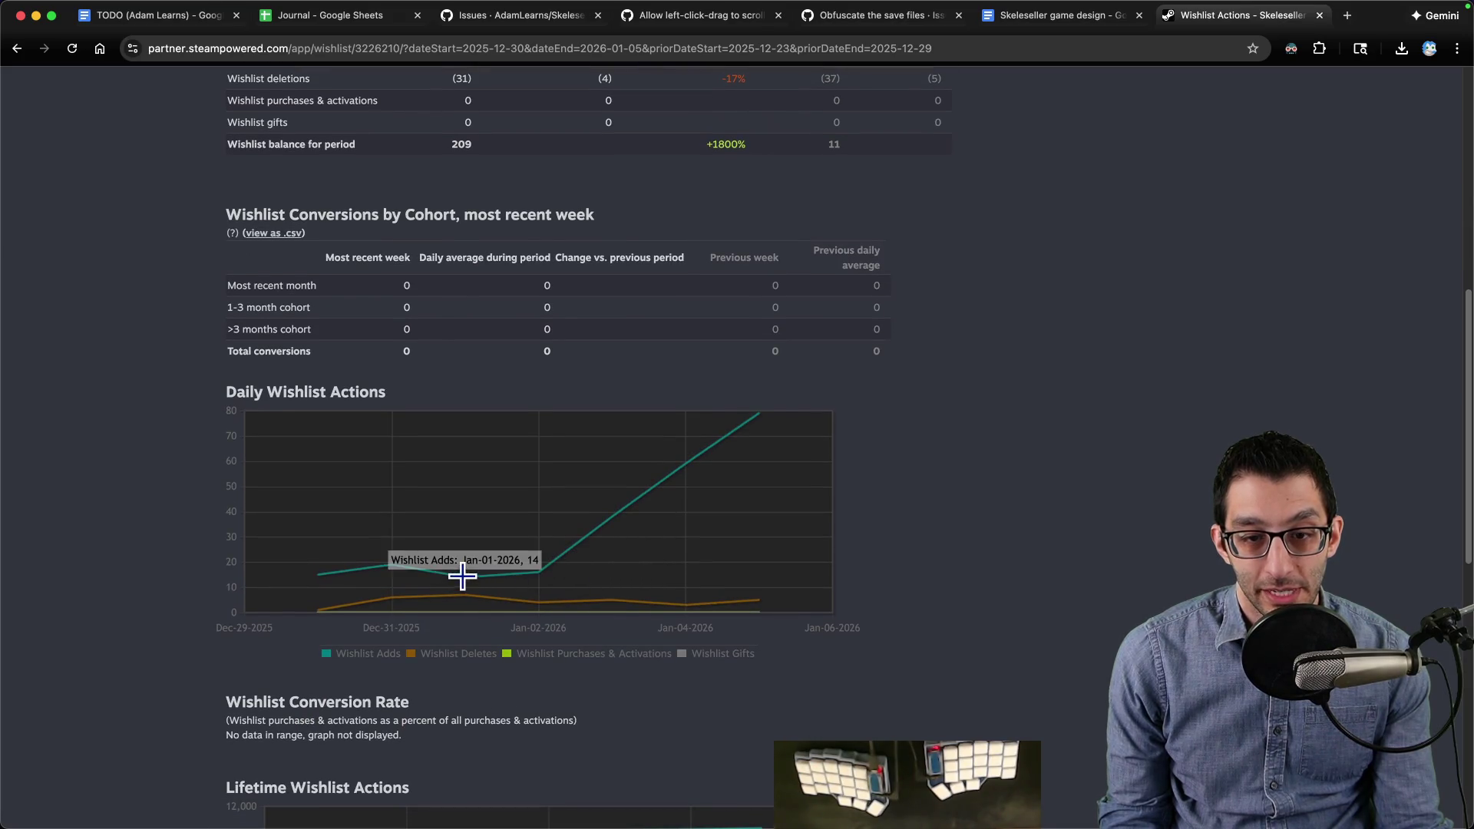
mouse_move(320, 573)
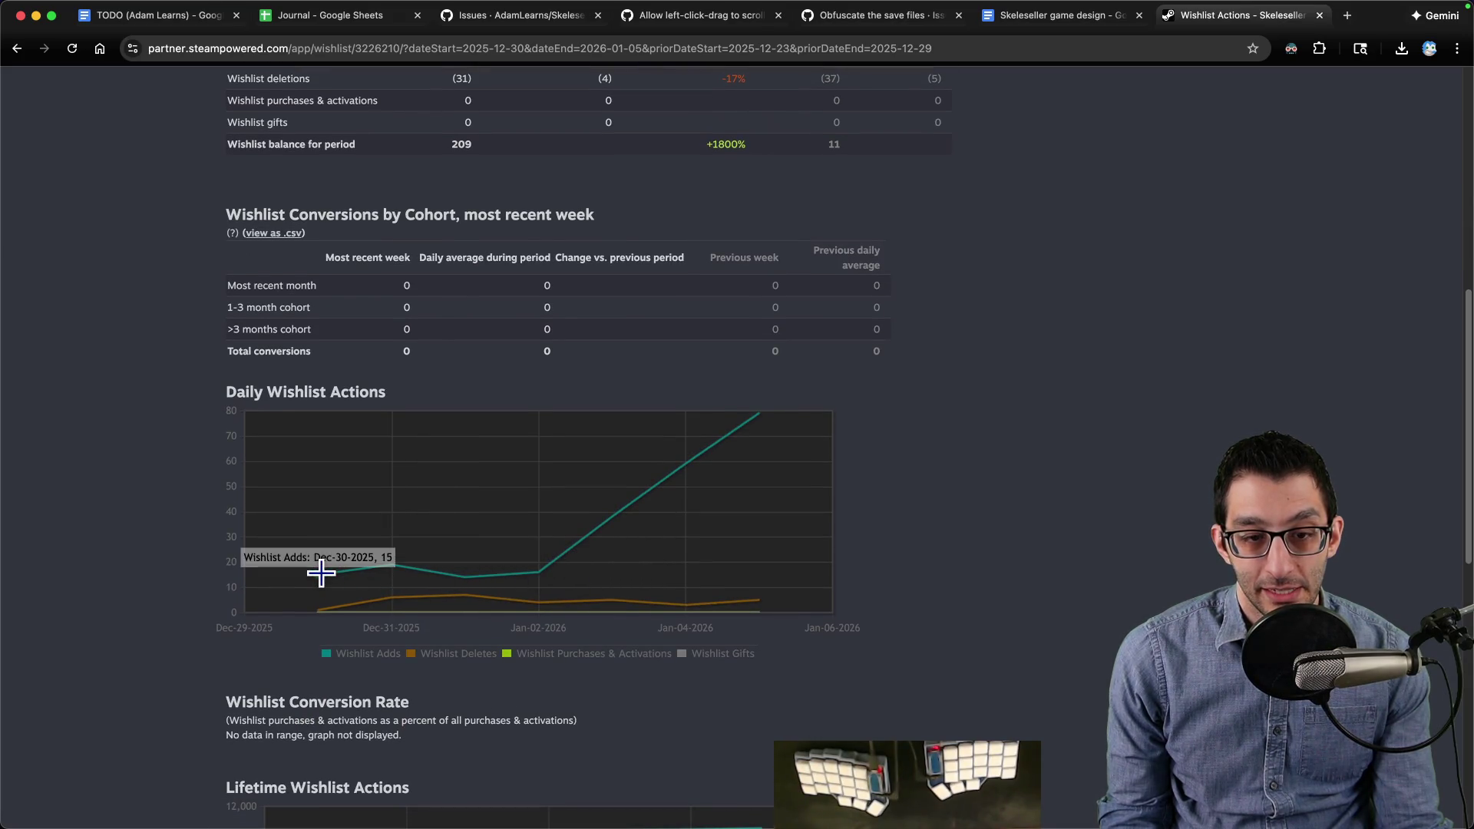
scroll(499, 326, up, 7)
click(470, 474)
scroll(599, 510, down, 15)
scroll(556, 465, up, 3)
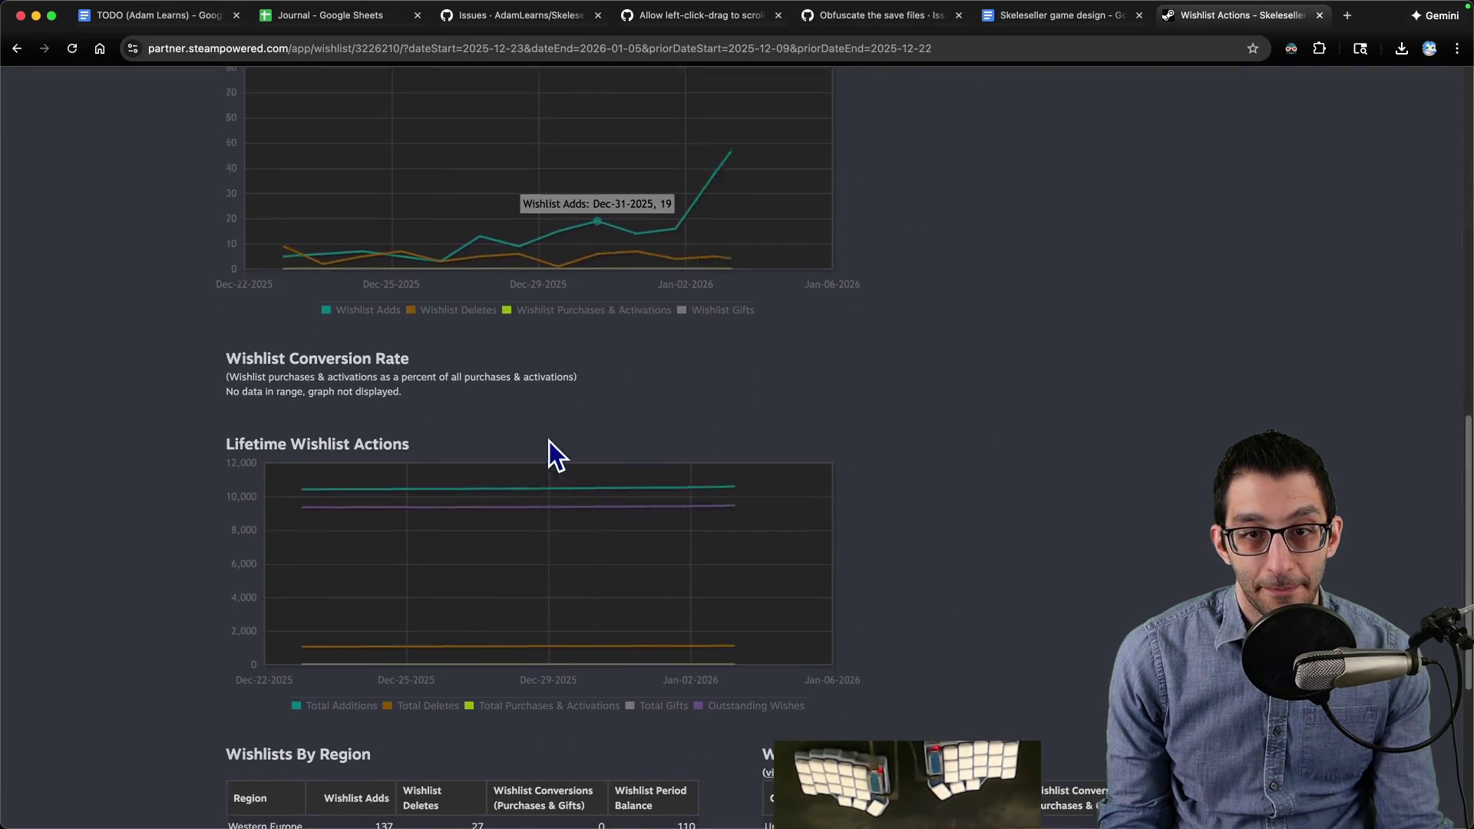
mouse_move(439, 356)
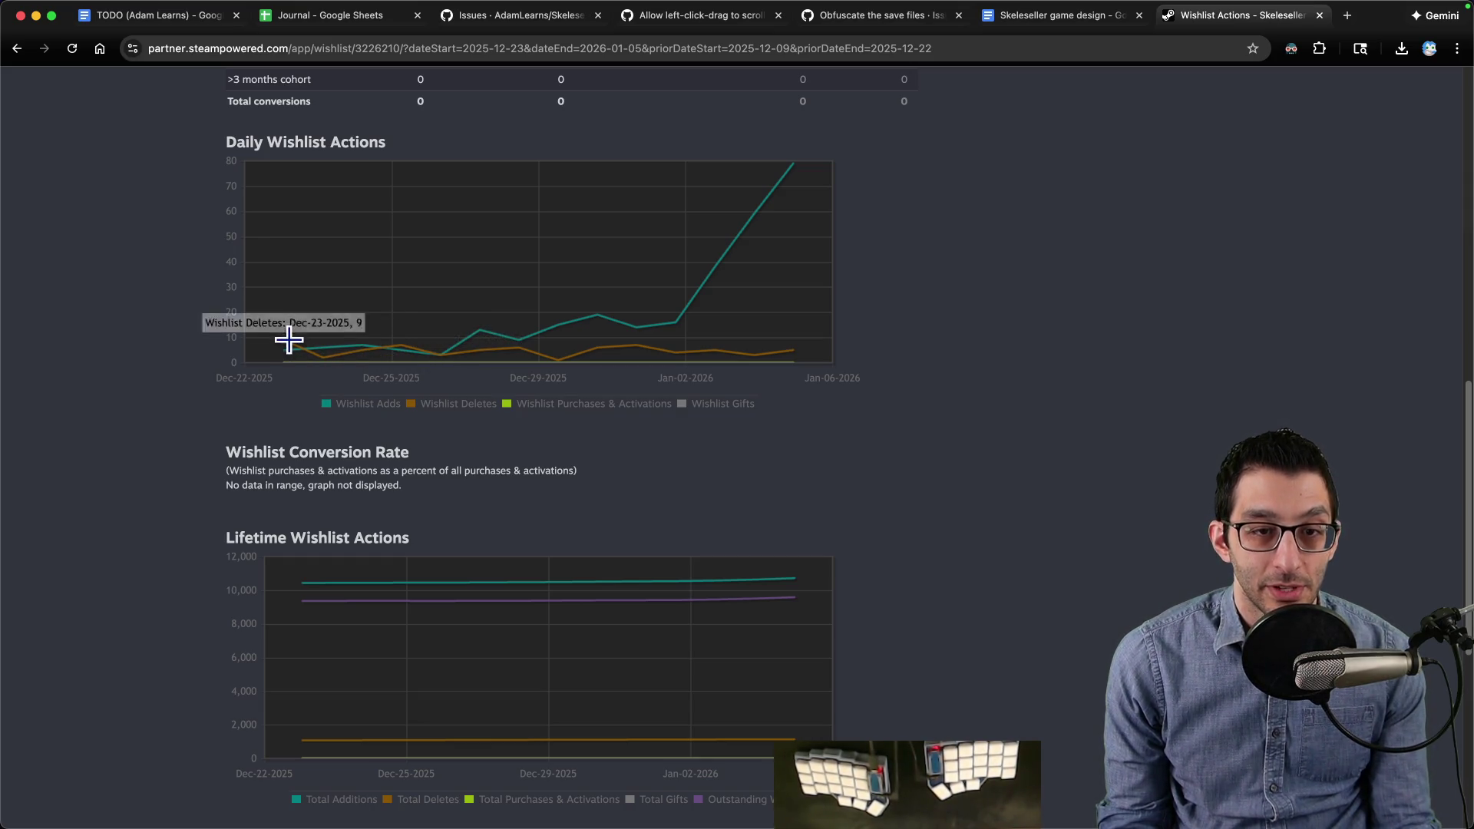
mouse_move(286, 339)
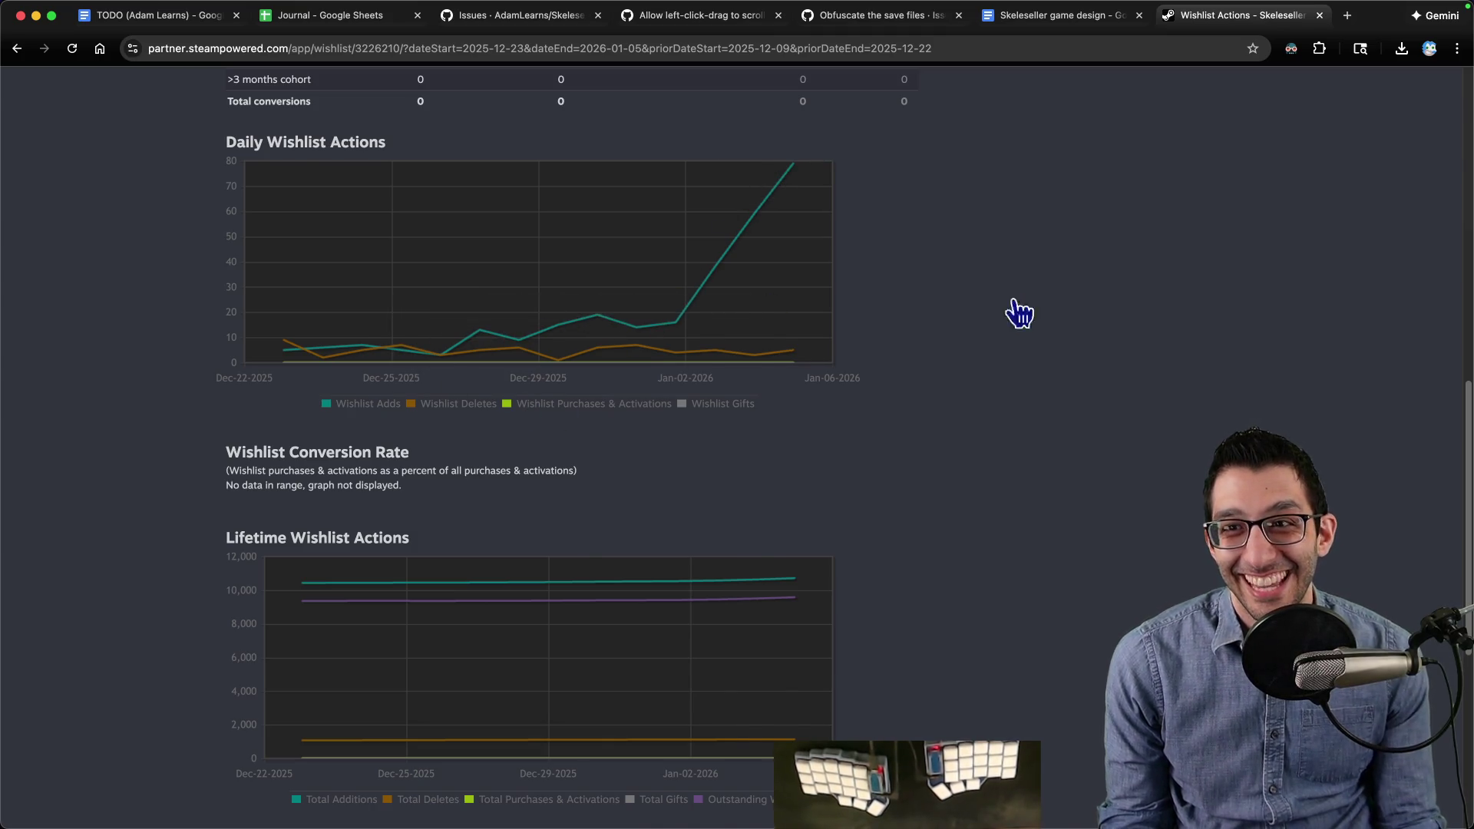
Step: Open the Skeleseller Demo sales report from the design doc, limit it to today, and check current players (2)
key(ctrl+shift+Tab)
click(748, 504)
click(750, 537)
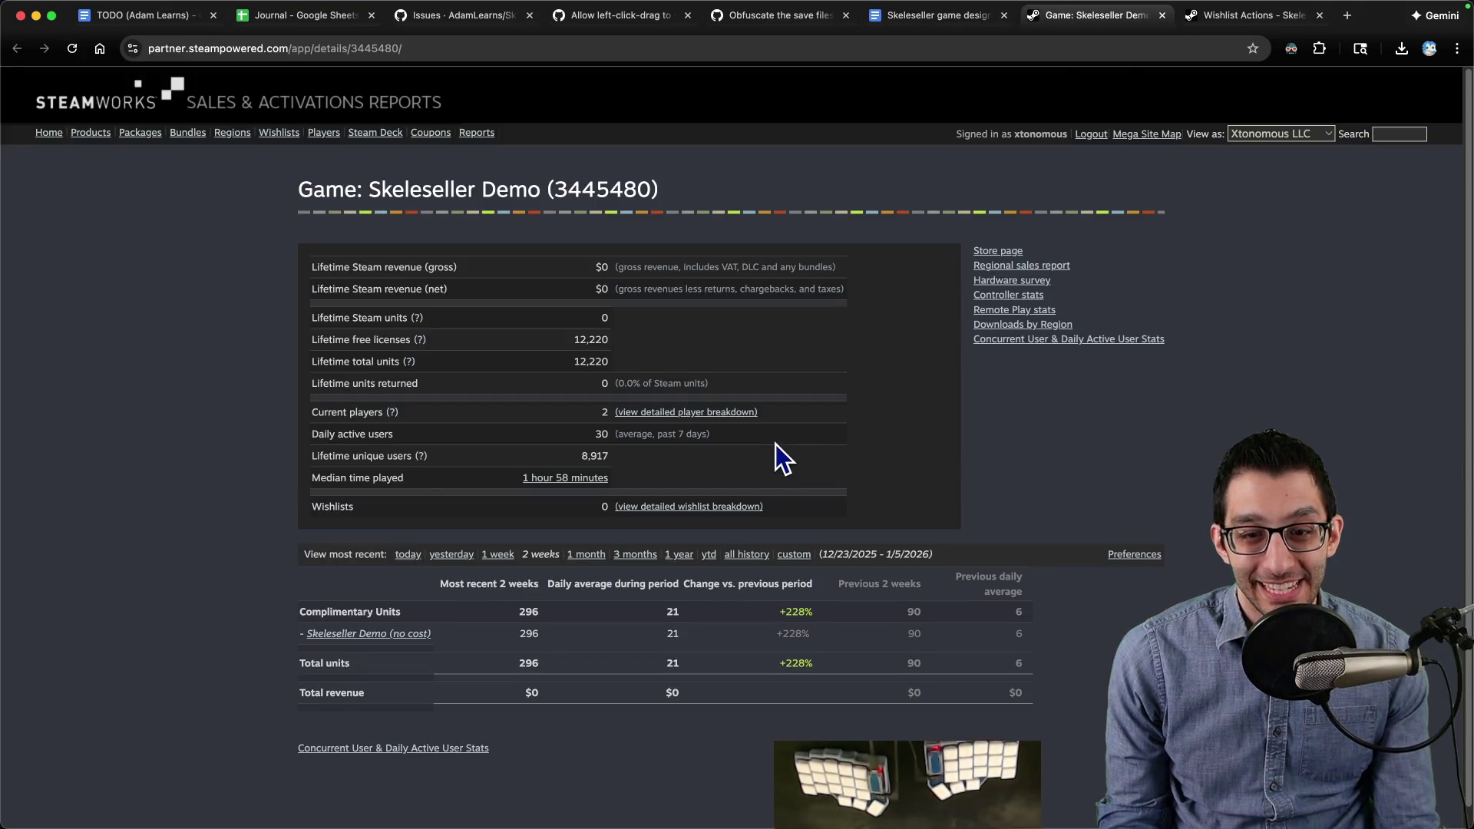
scroll(679, 403, down, 1)
click(405, 550)
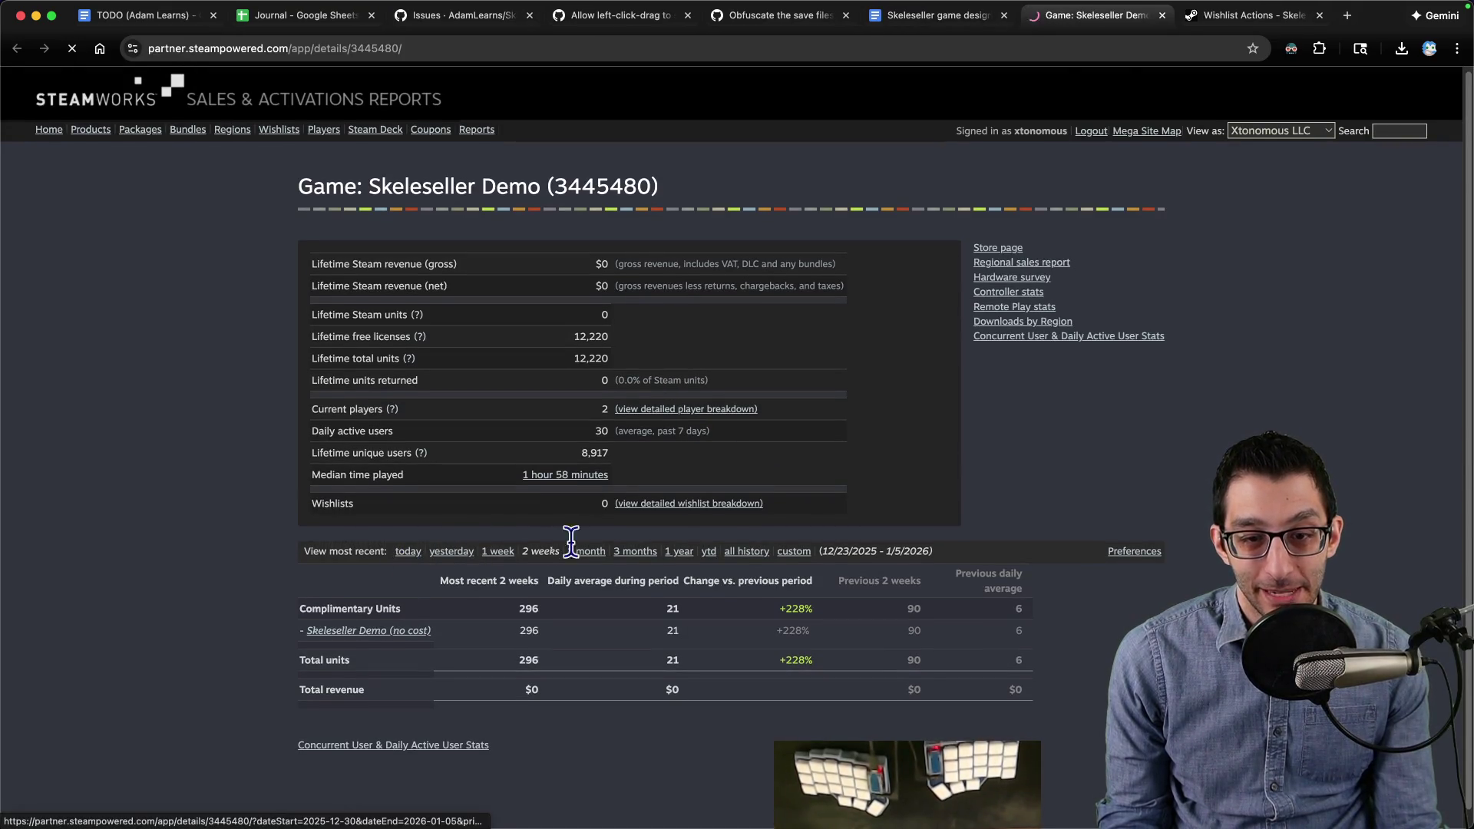
drag(477, 582, 489, 591)
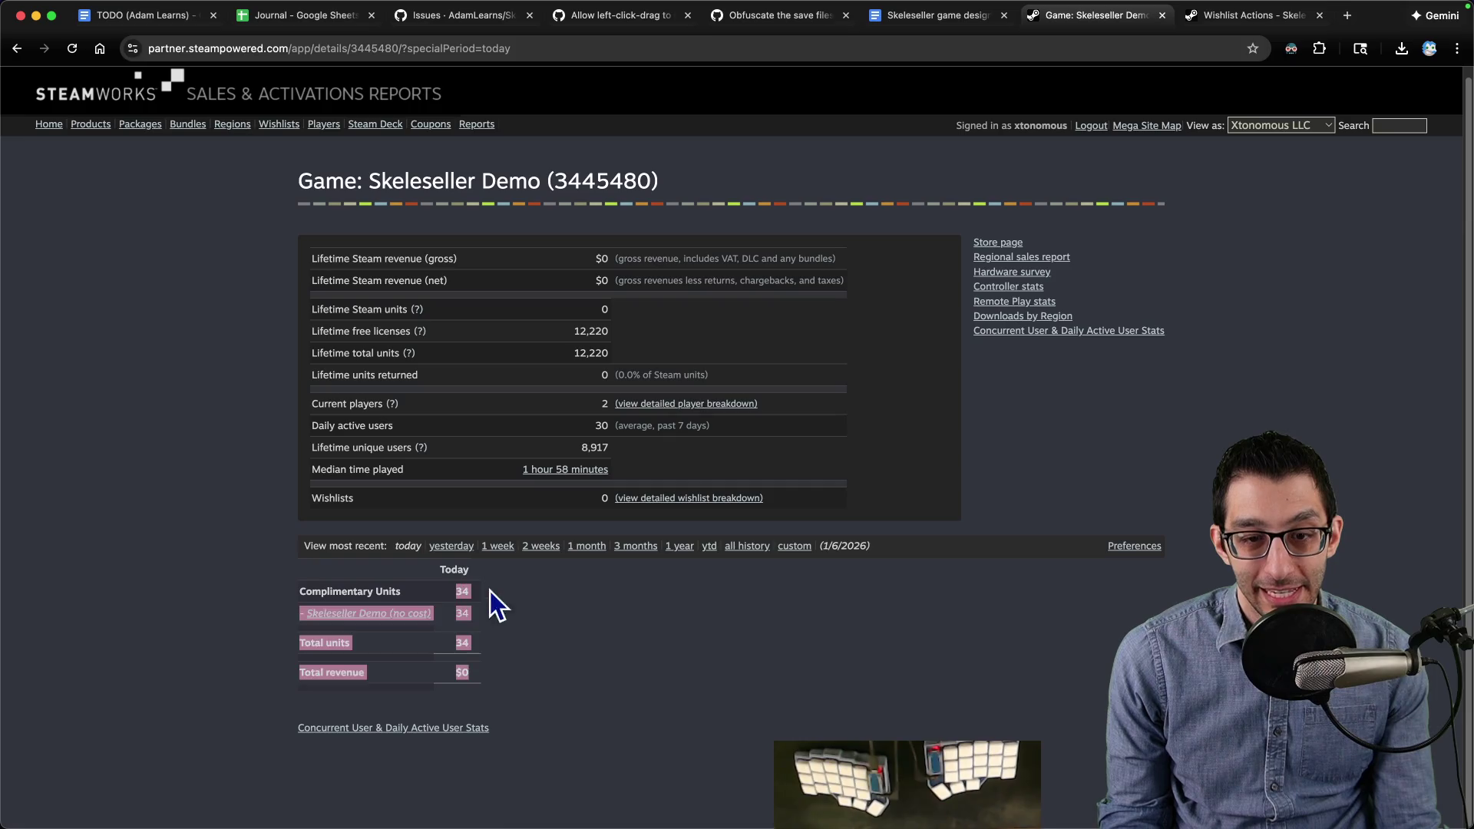
click(545, 591)
double_click(604, 404)
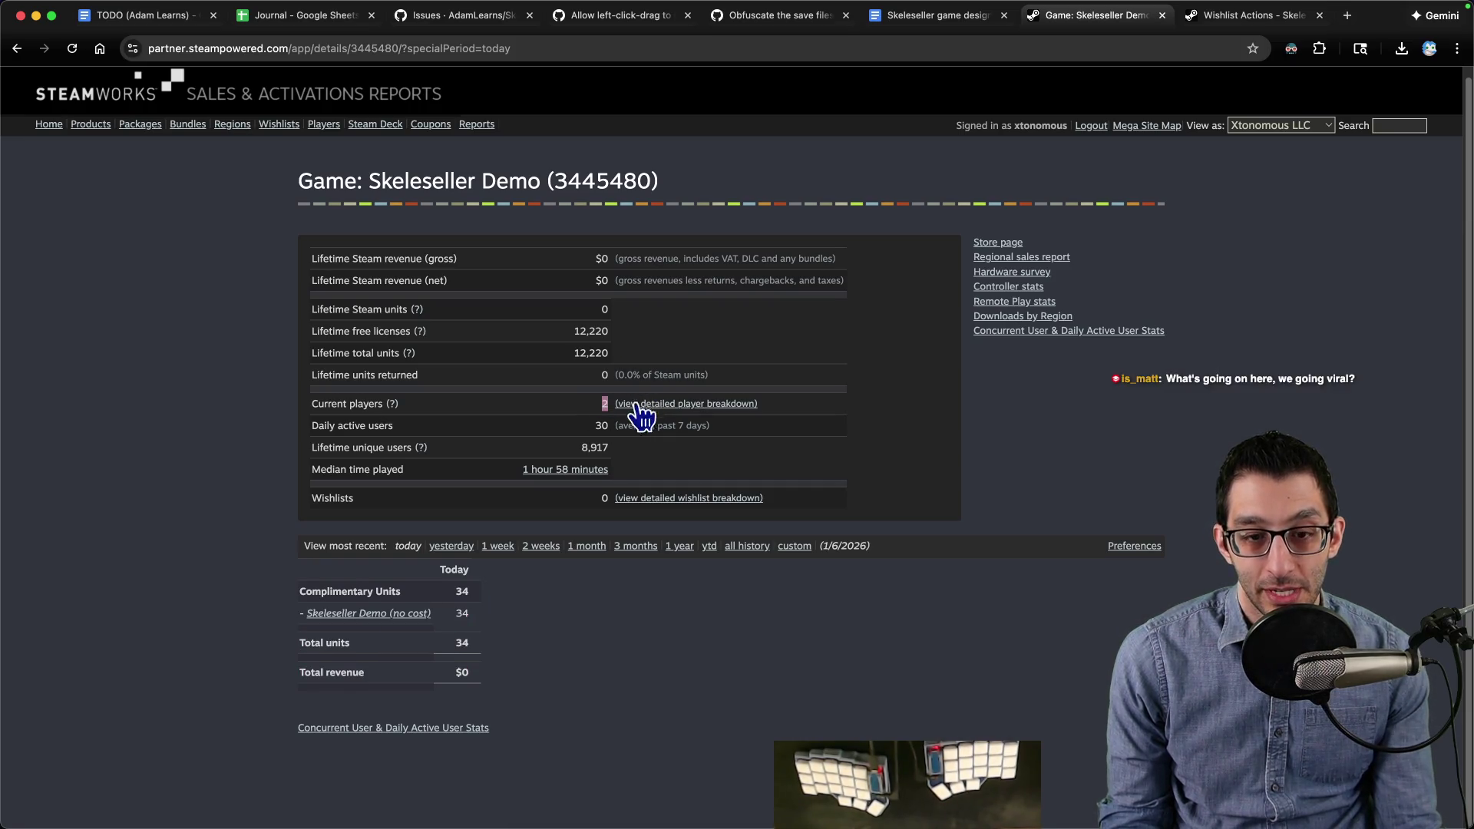
key(super+grave)
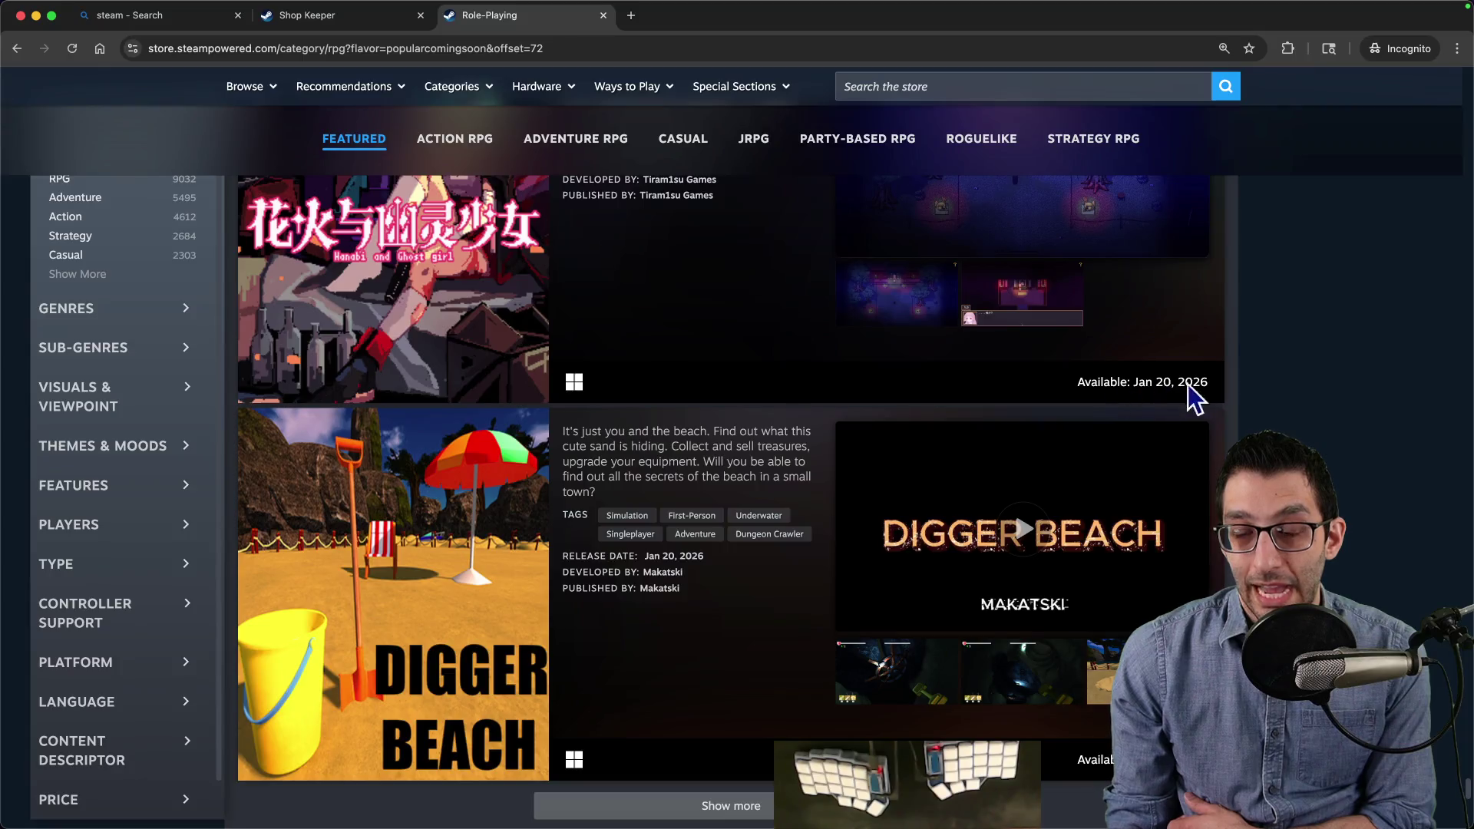
Step: Close the Role-Playing category page in the incognito Steam window and return to the TODO document
scroll(1200, 395, down, 6)
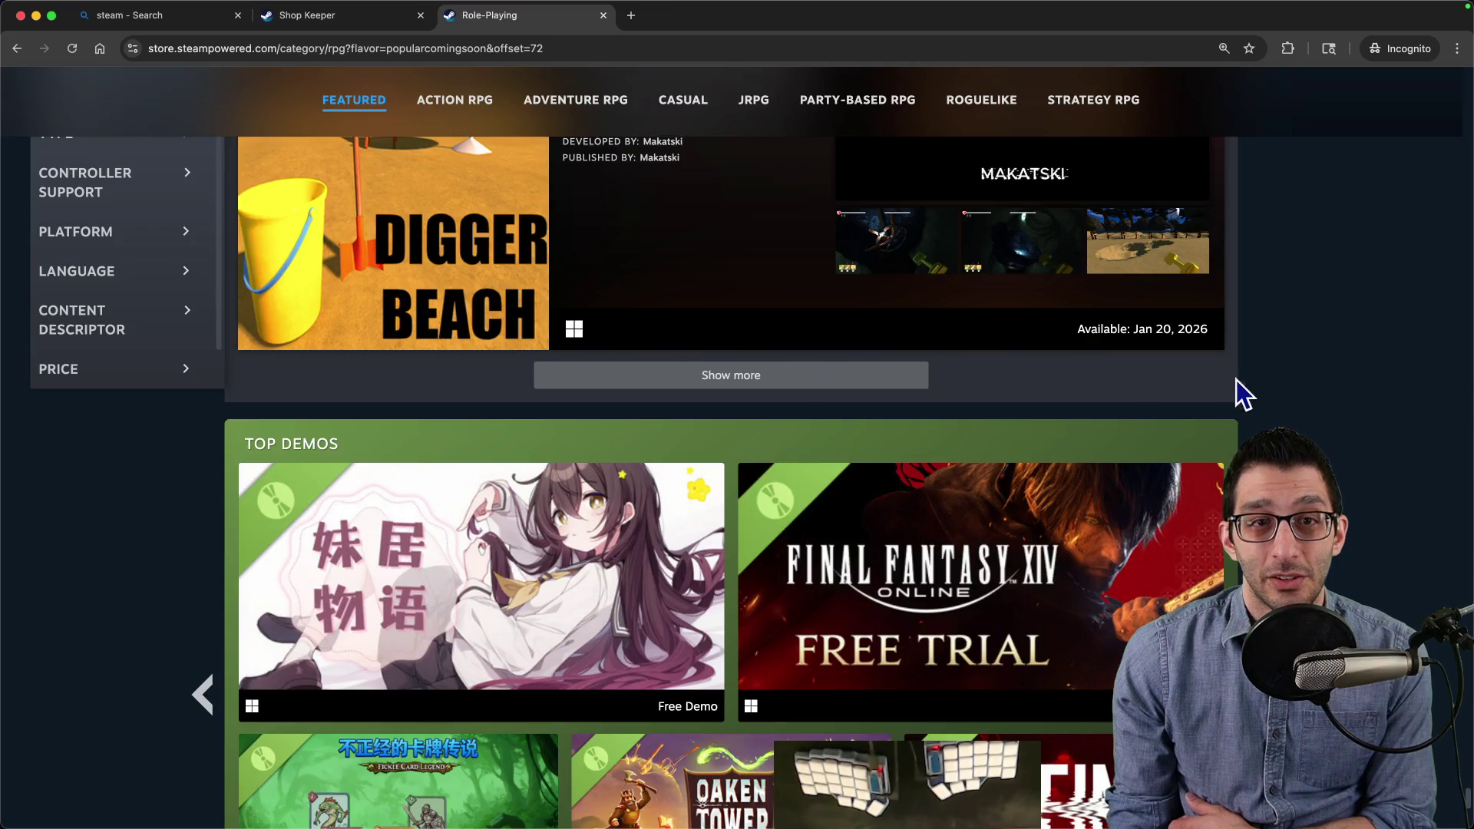
key(super+w)
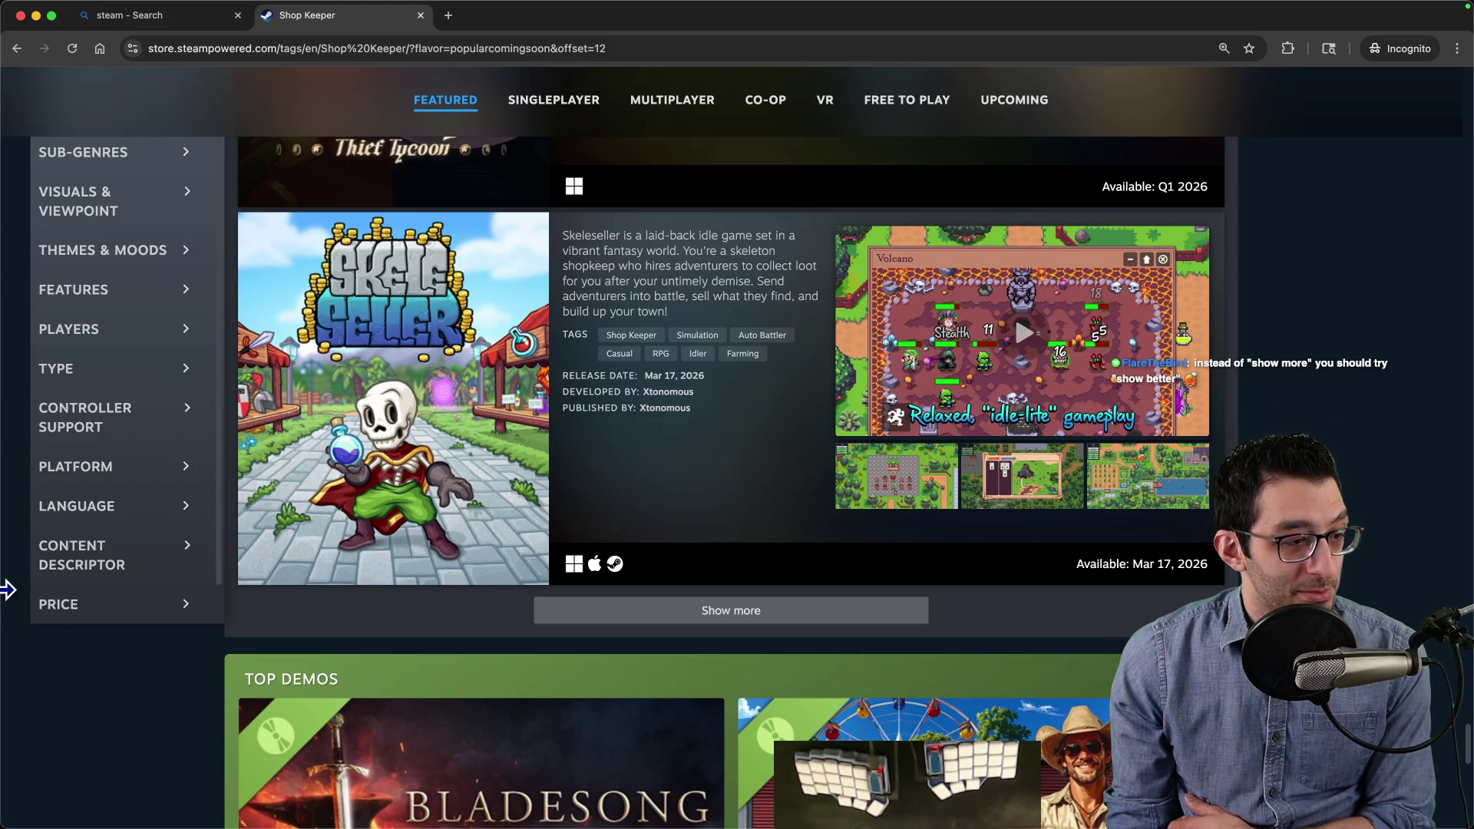
key(super+grave)
key(super+grave)
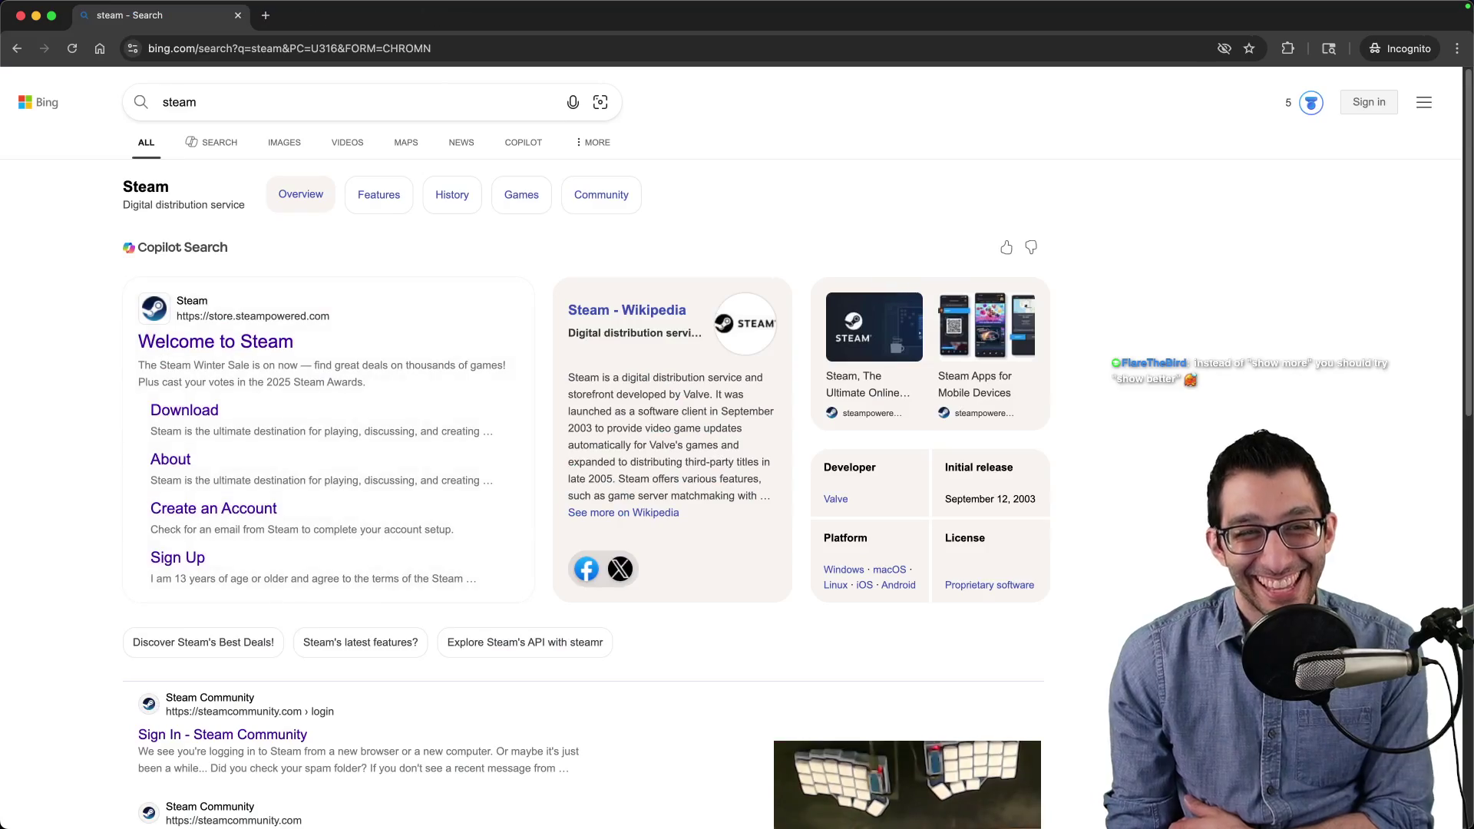
key(super+1)
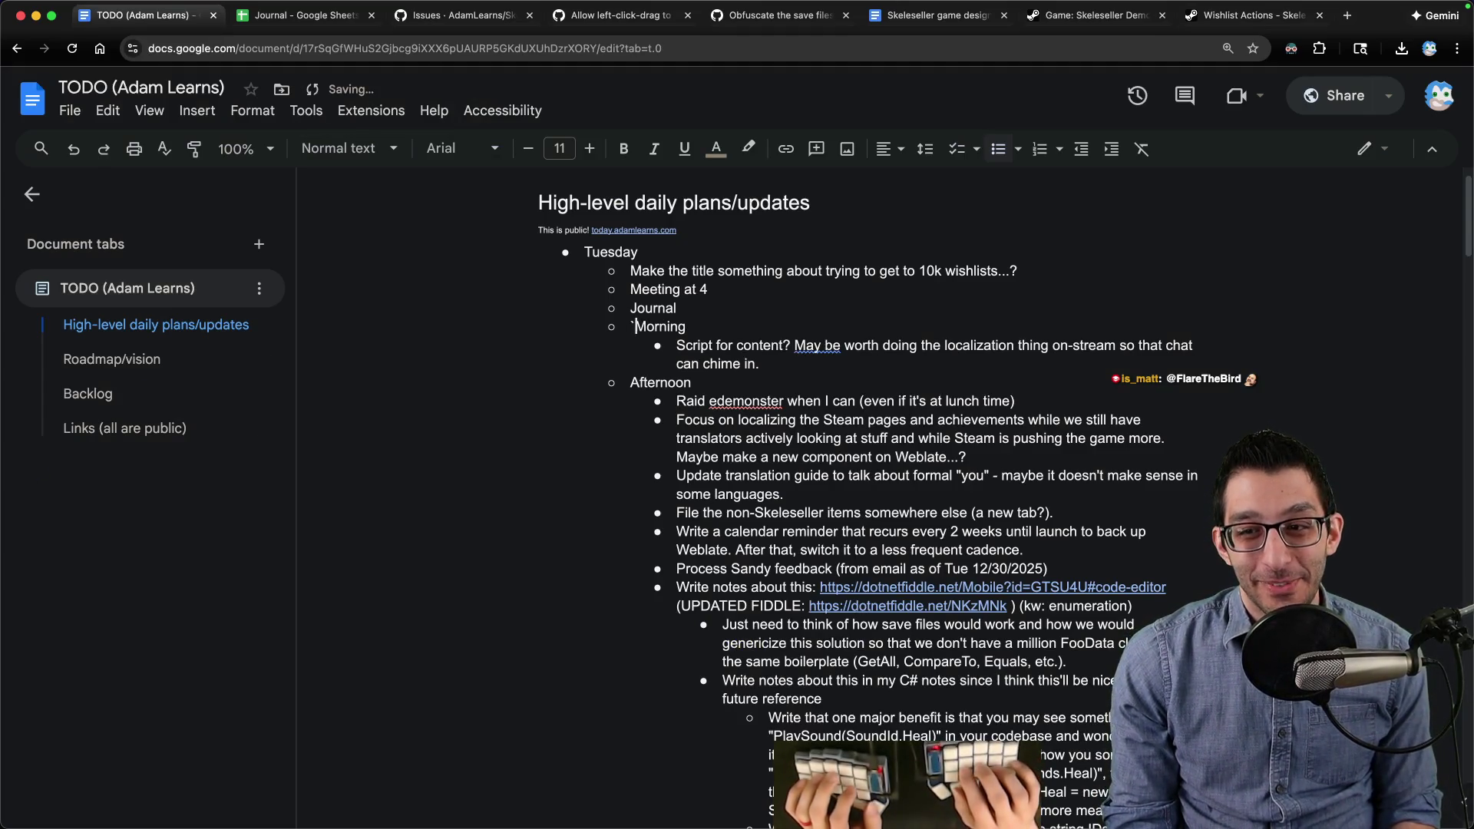
Step: Draft a scratch quote beginning 'I quit my job, died' in a new untitled VS Code file
text(`g)
key(BackSpace)
key(BackSpace)
key(super+Tab)
key(super+n)
text("I quit my )
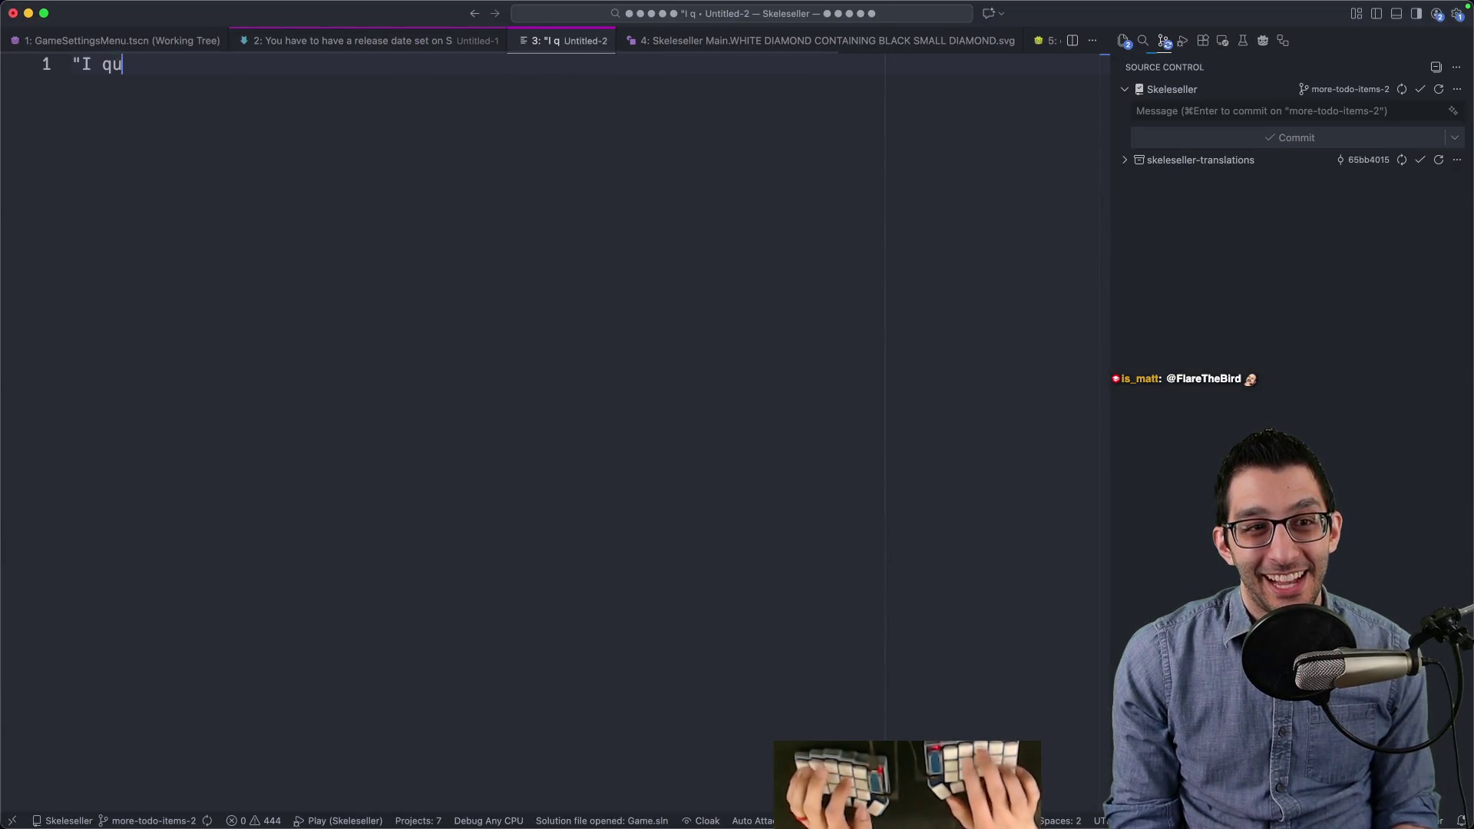
text(job, di)
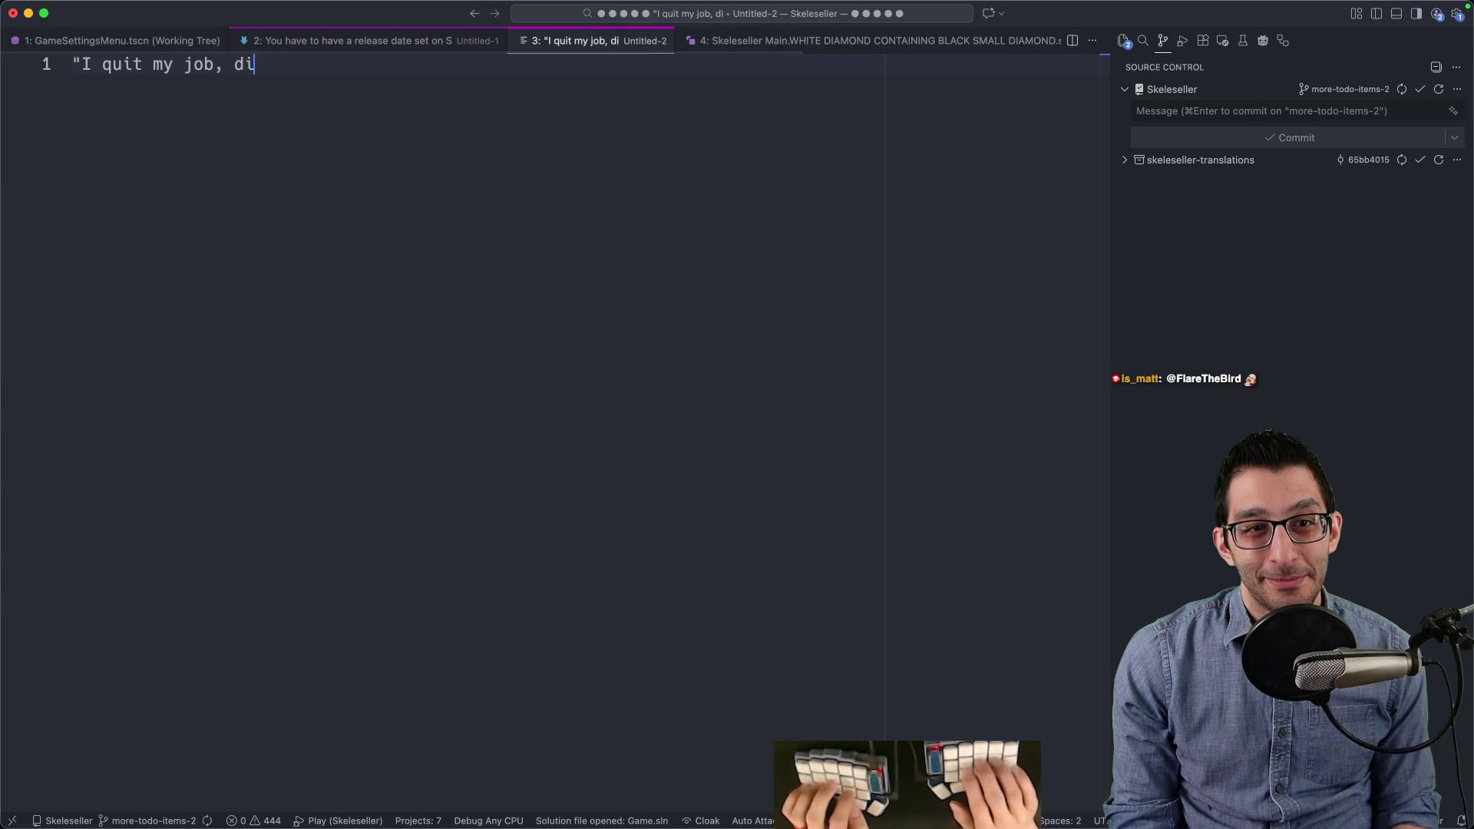
text(ed, mmade a game,)
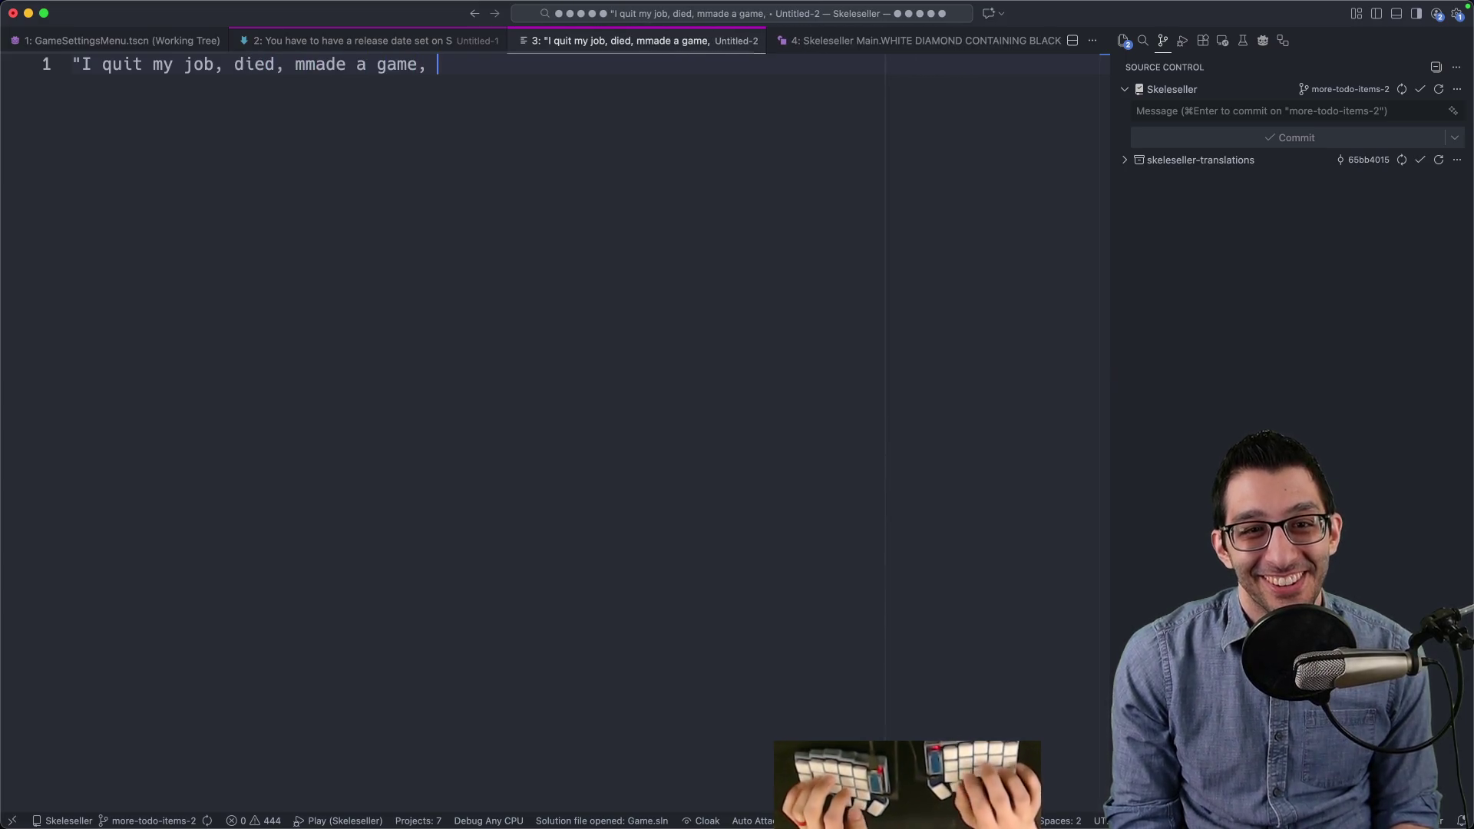
key(alt+BackSpace)
key(alt+BackSpace)
key(alt+BackSpace)
text(started a)
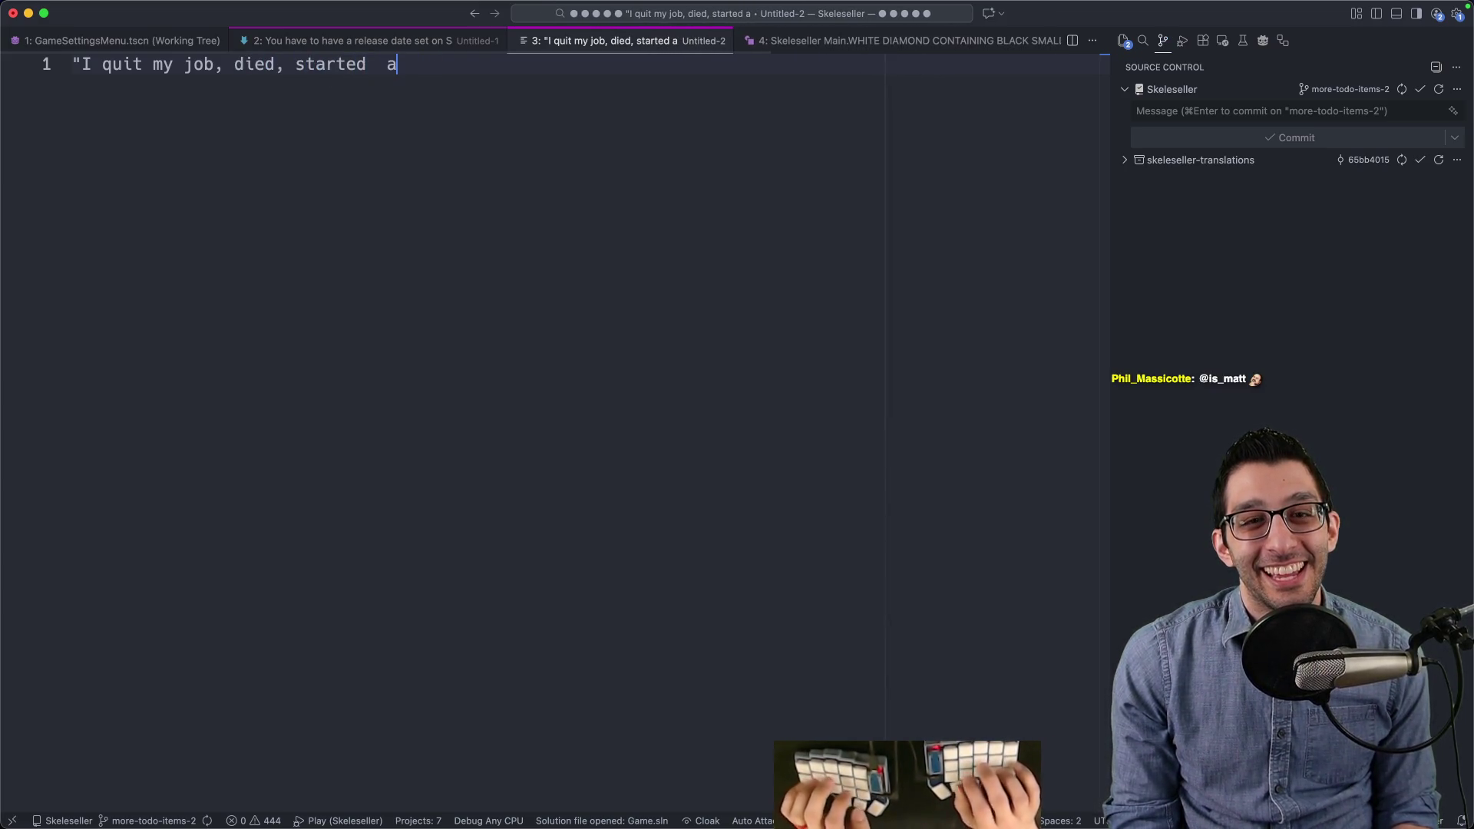
text( town, and then made this game)
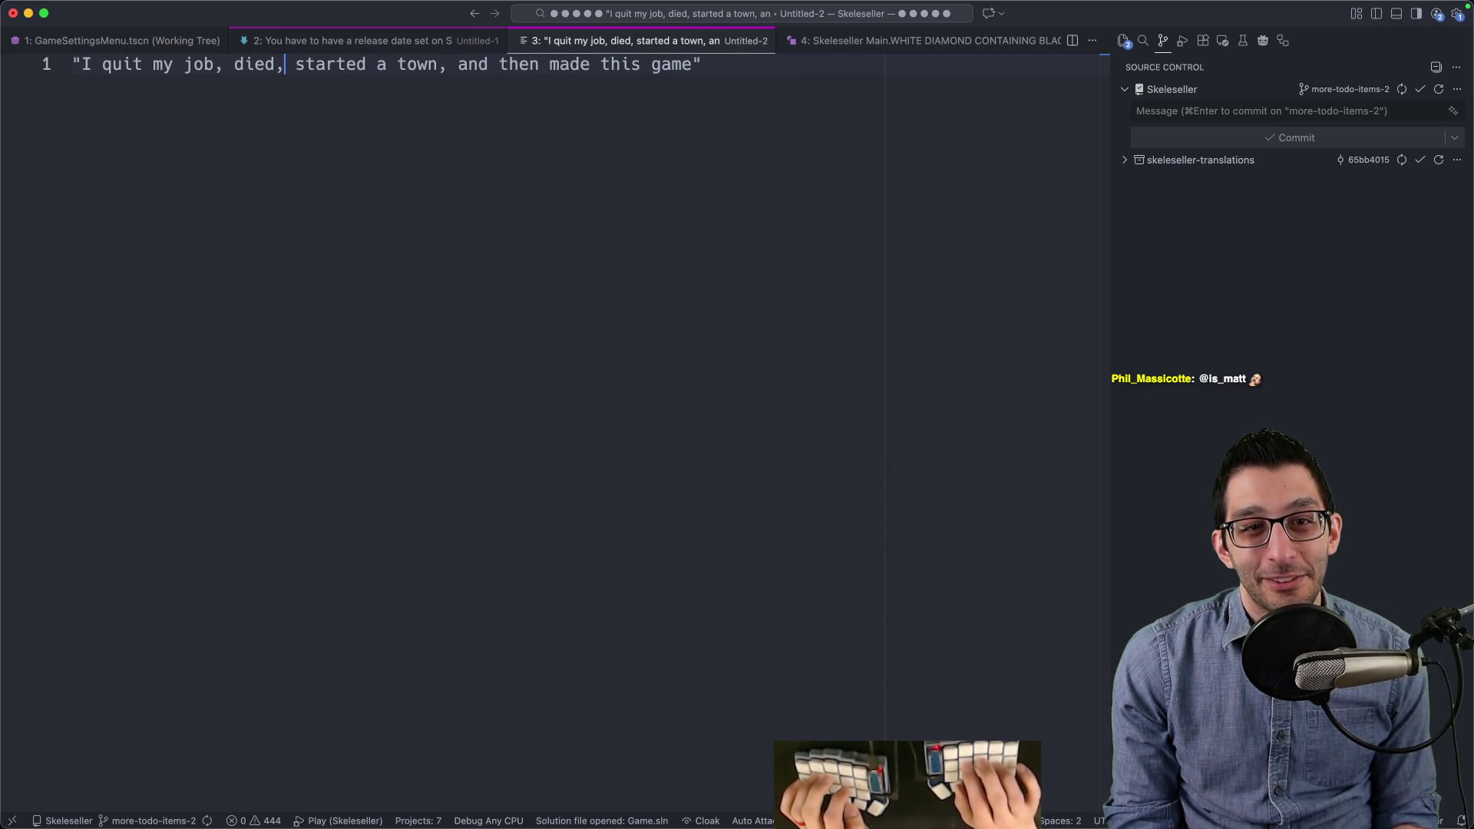
key(super+shift+Left)
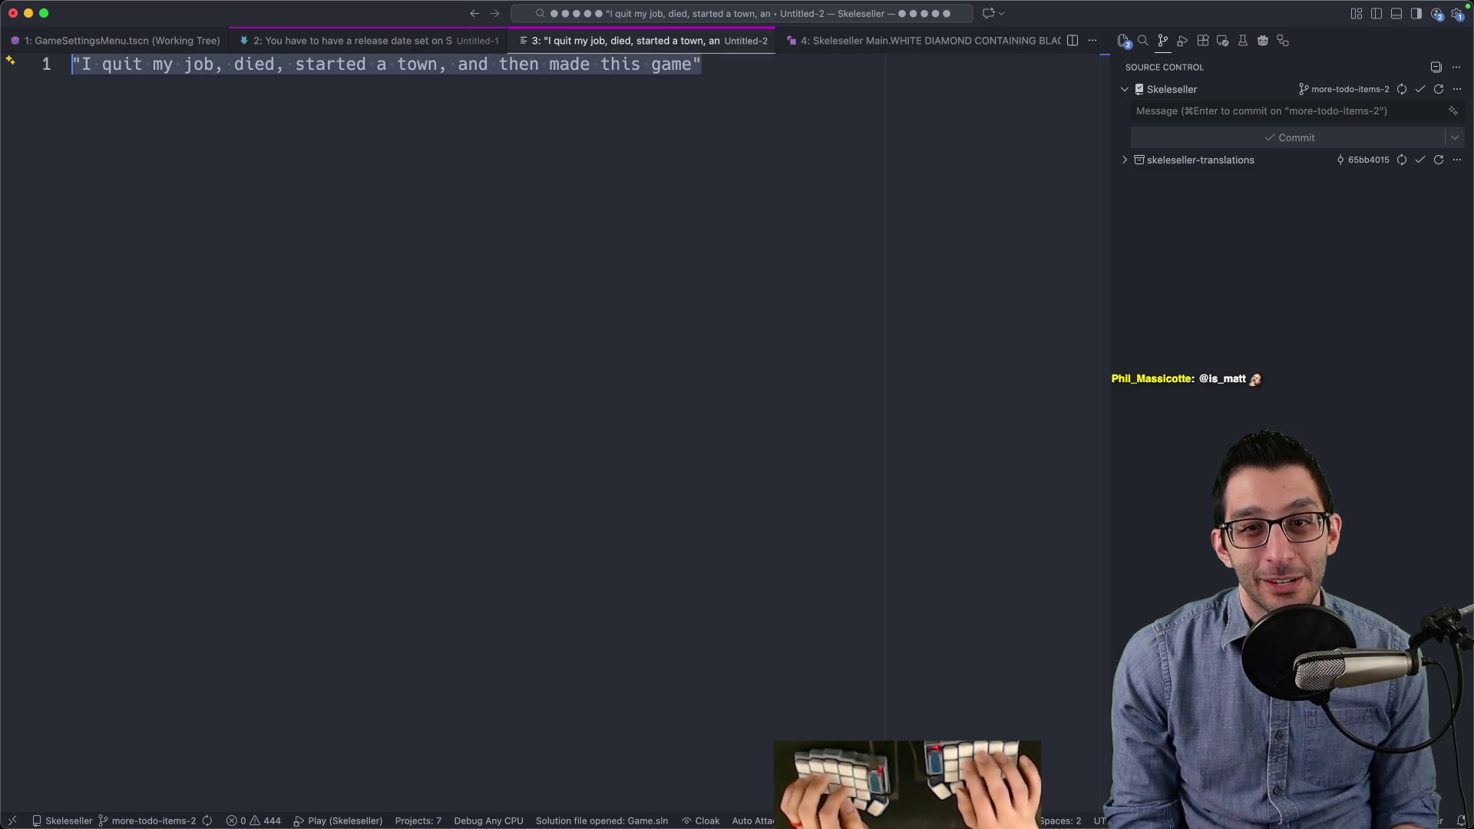
drag(273, 67, 332, 63)
Step: Close every VS Code file without saving, including the quote and release-date notes, then return to the browser
click(876, 98)
key(super+w)
click(737, 477)
key(super+w)
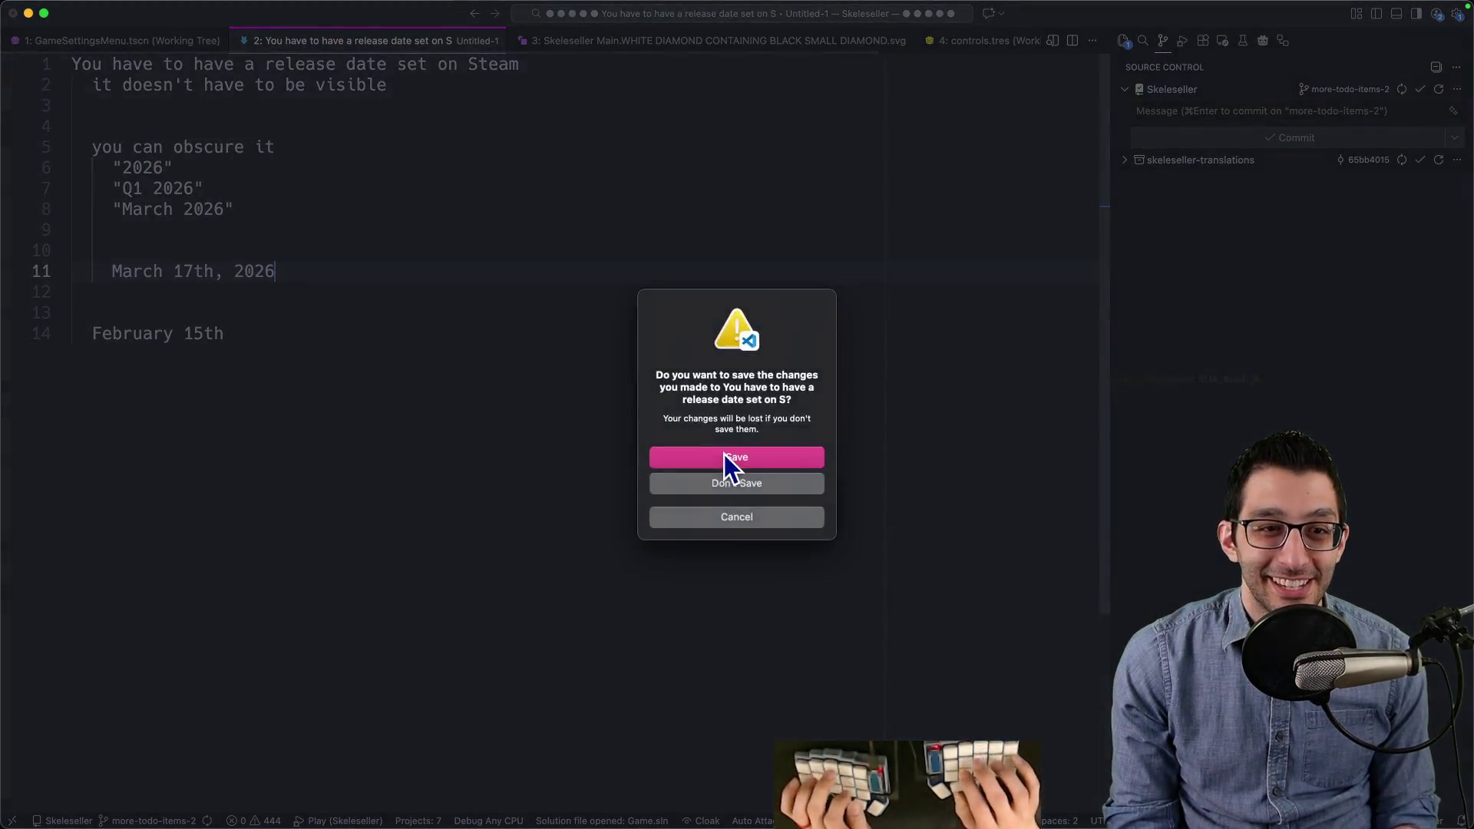
key(super+d)
key(super+w)
key(super+w)
key(super+w)
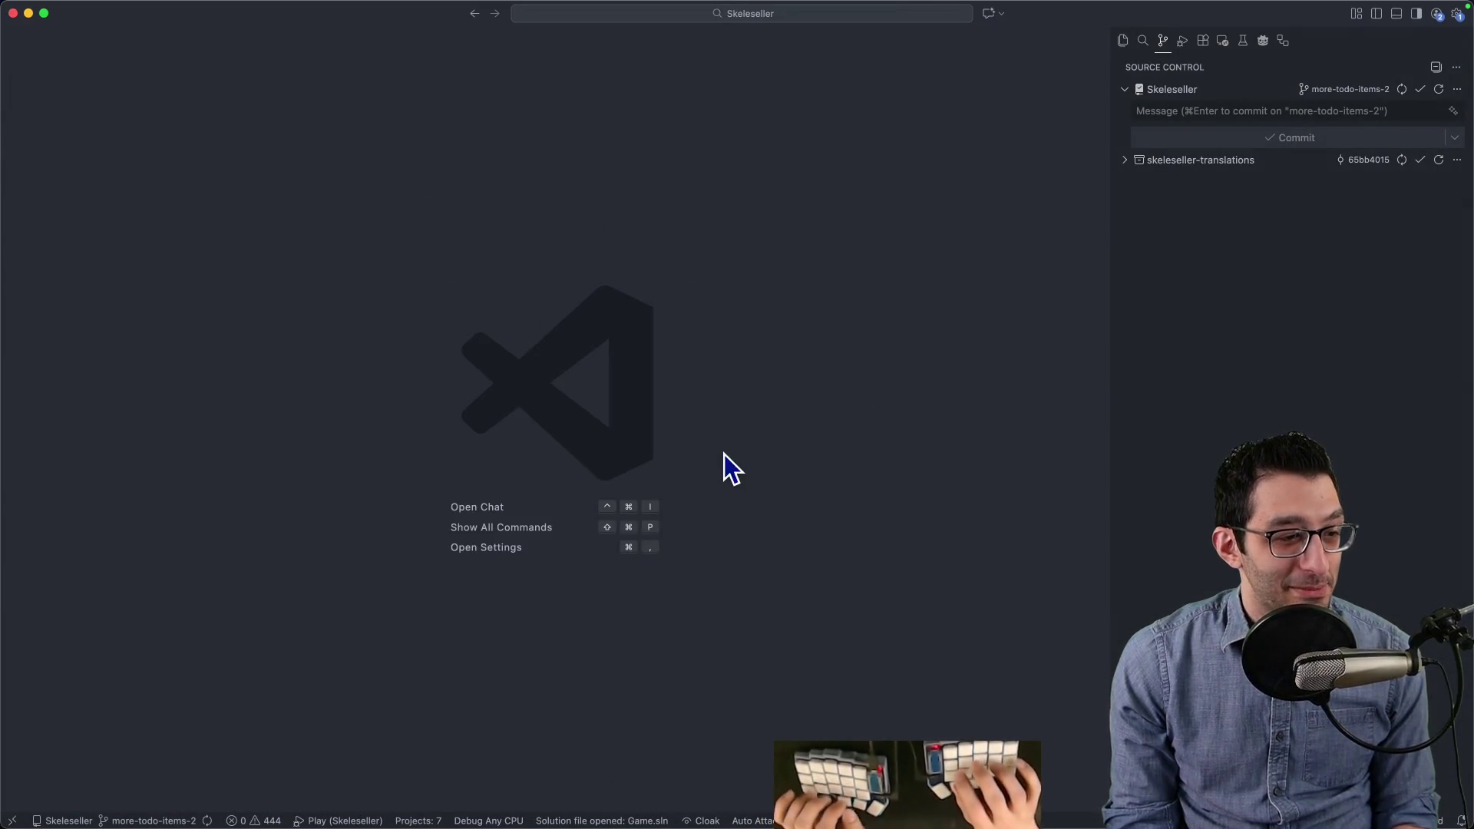
key(super+Tab)
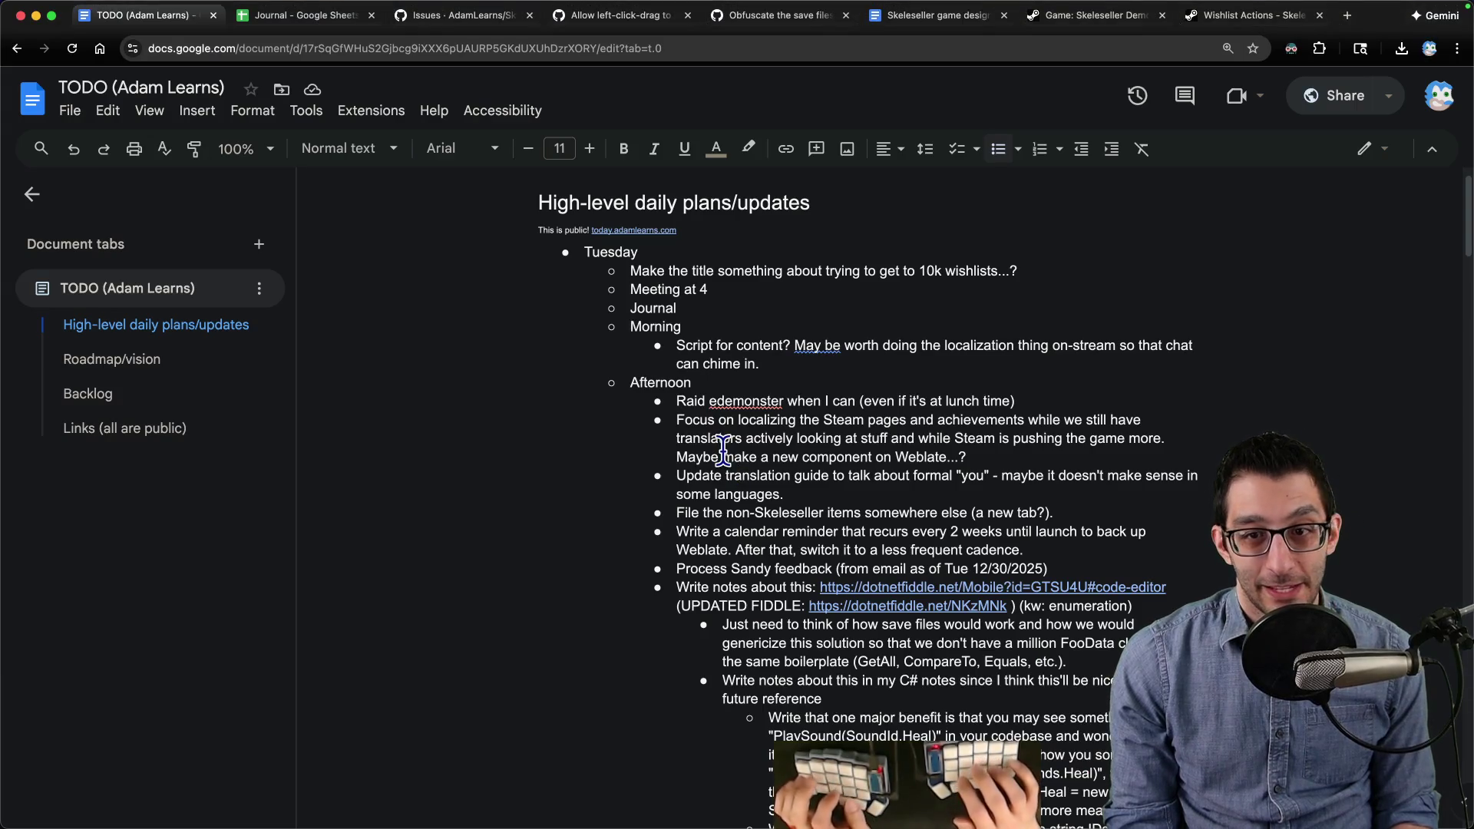
Step: Delete the misplaced 1/6/2026 row from the 2025 sheet and add a new entry row on the 2026 sheet
key(super+t)
key(j)
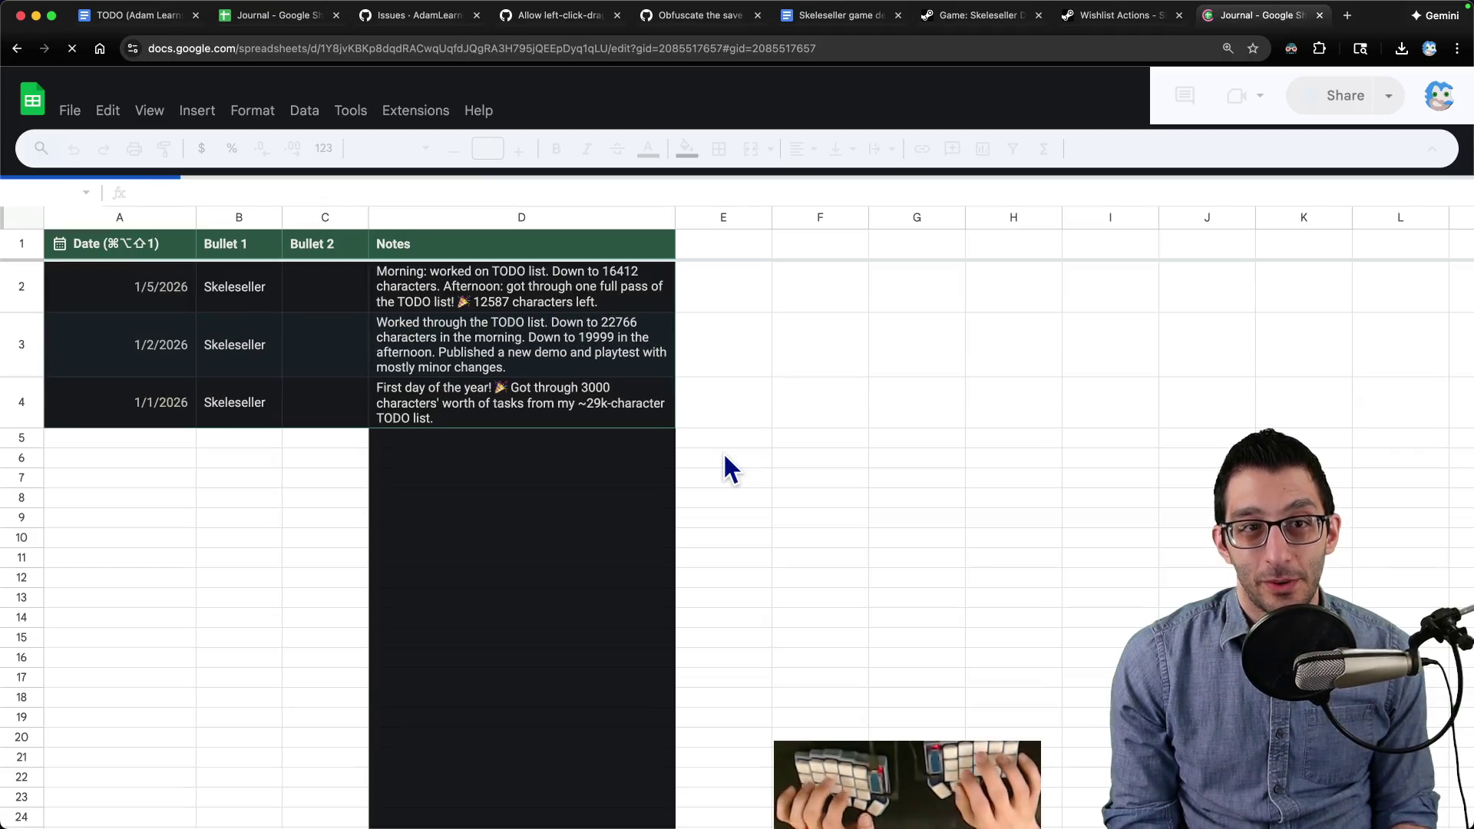
key(super+alt+shift+1)
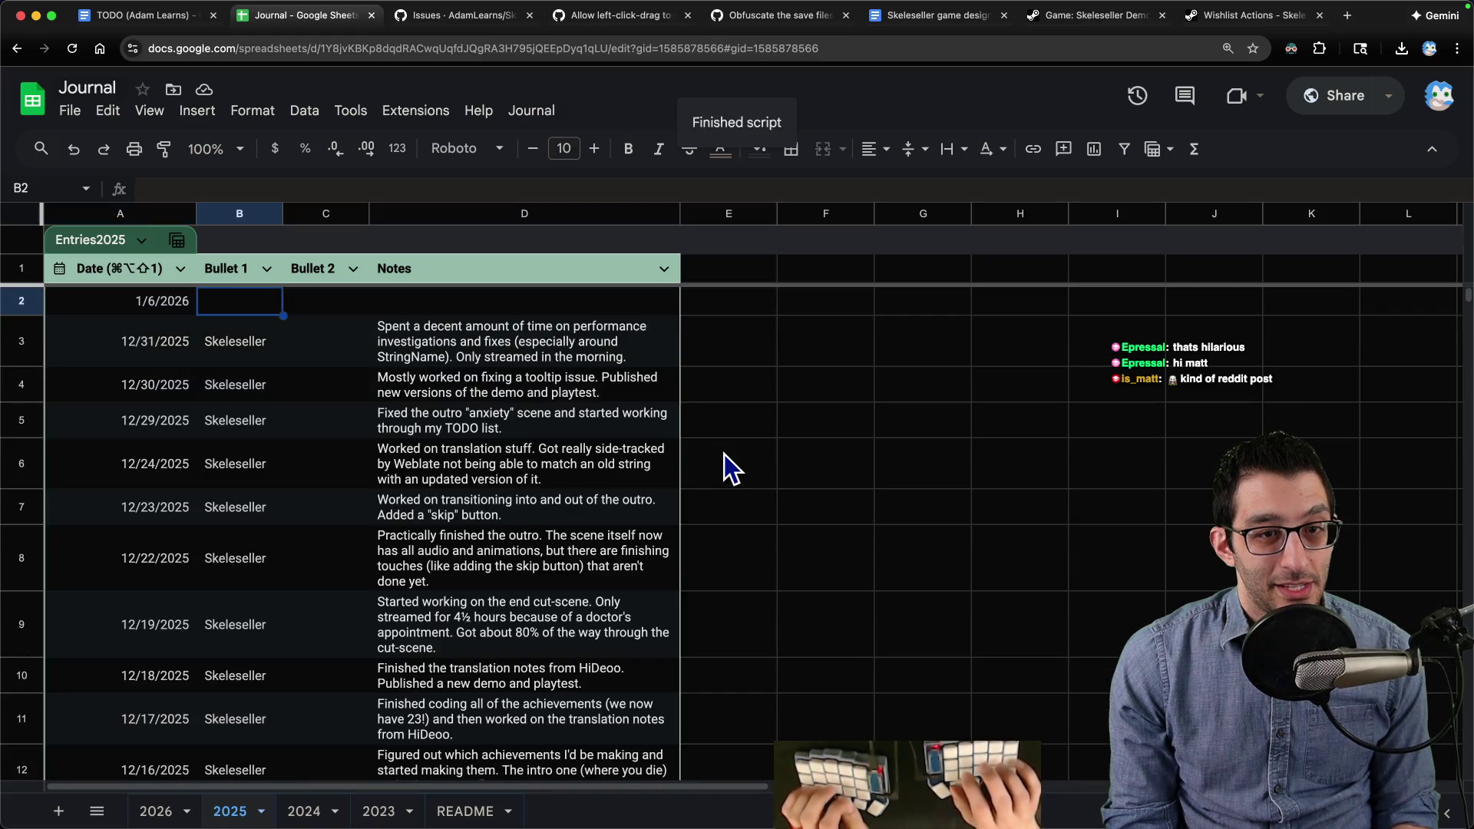
key(Left)
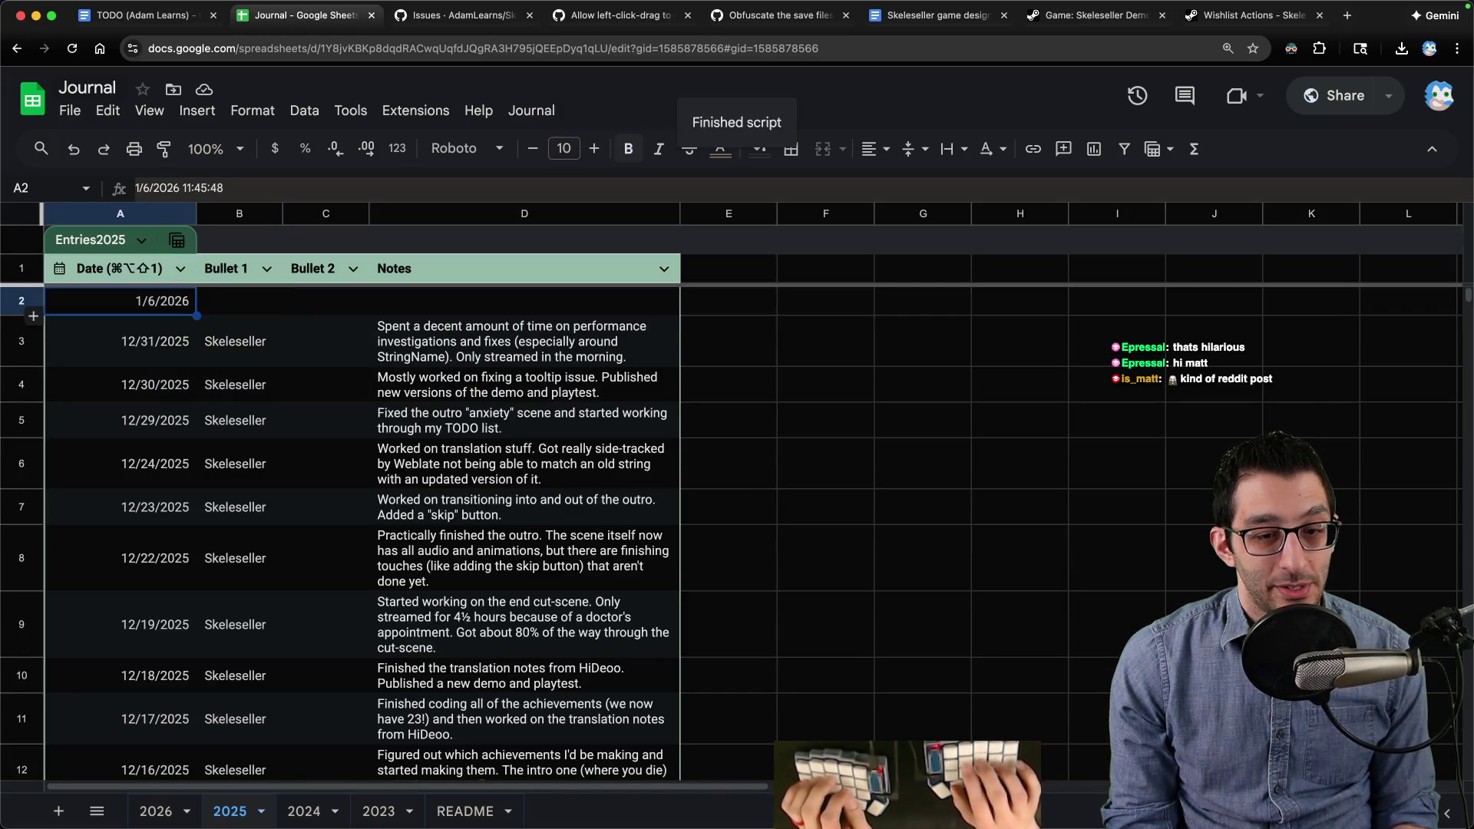
right_click(18, 300)
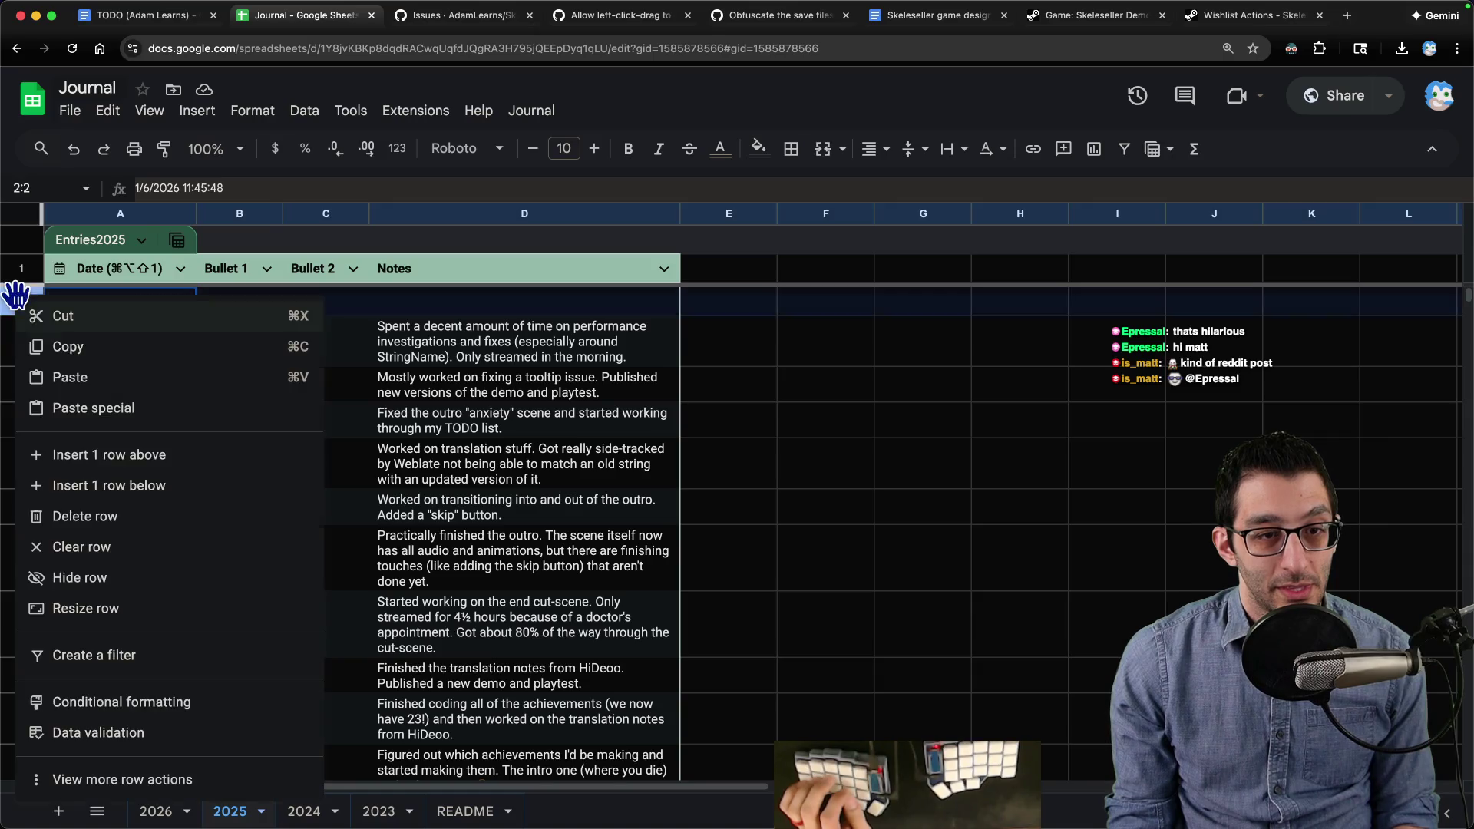
click(107, 516)
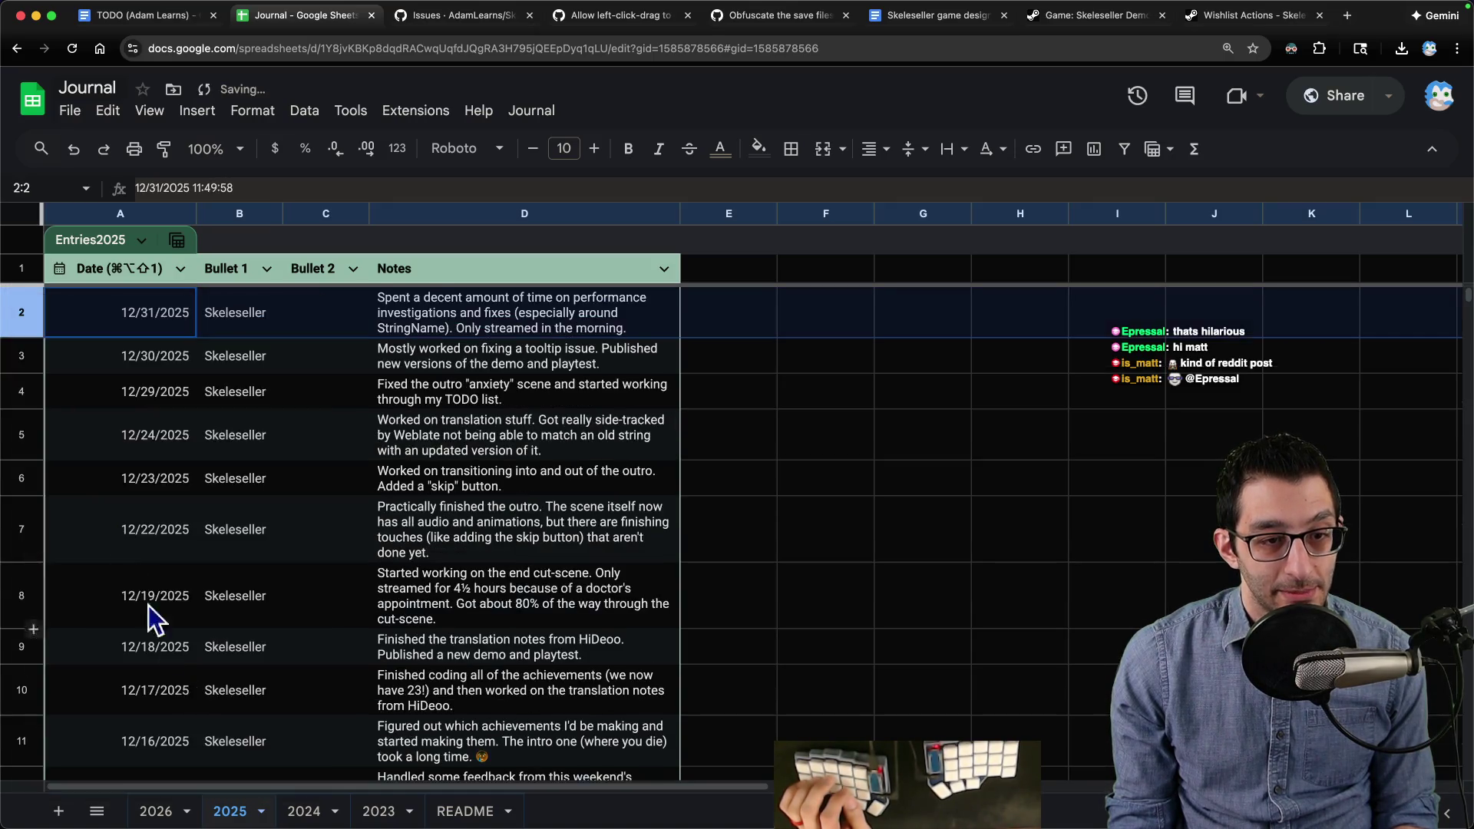
click(157, 809)
key(super+alt+shift+1)
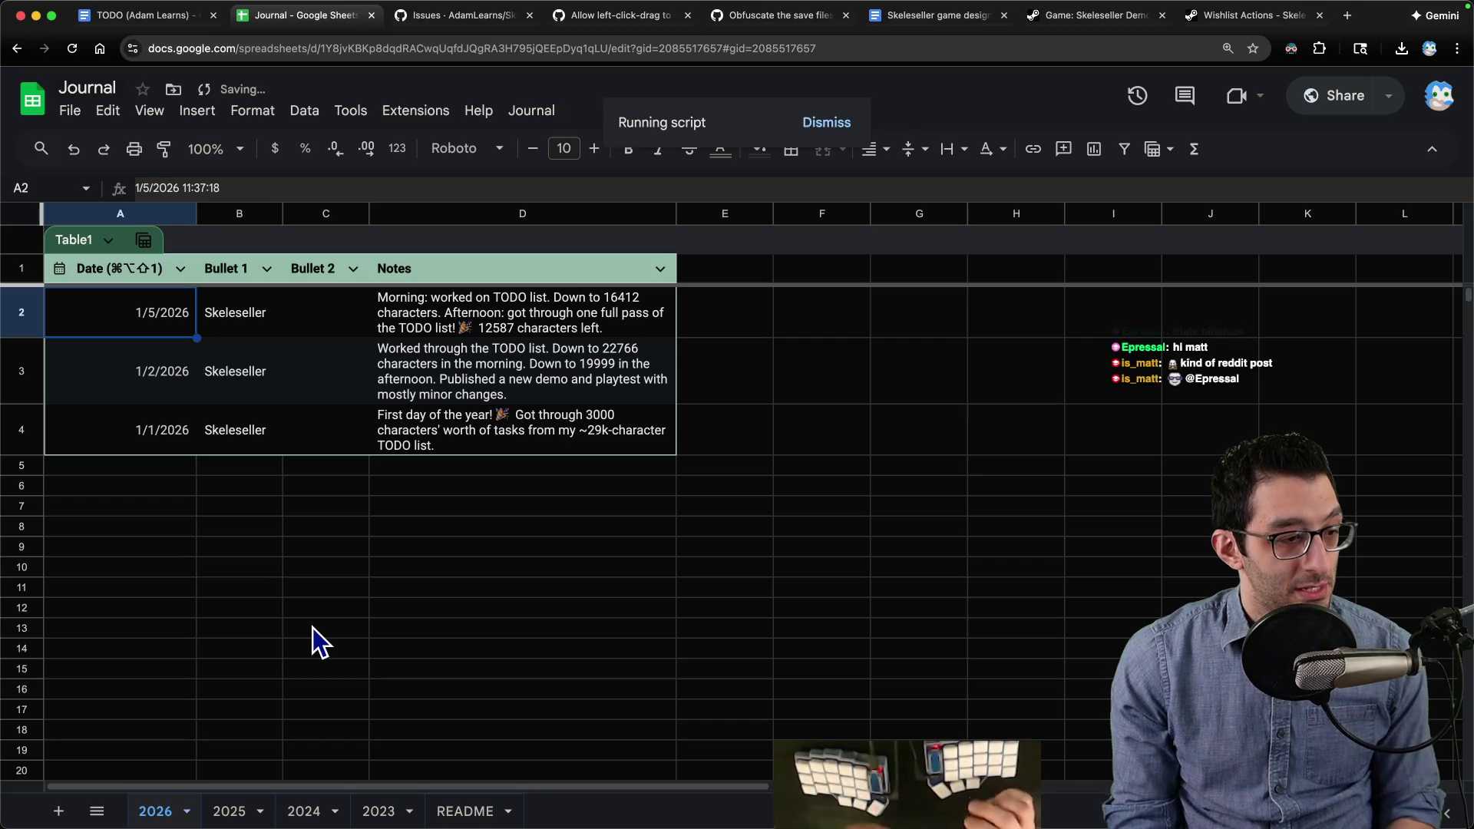
Step: Enter Skeleseller with a note starting 'Worked on', looking up the starting issue count of 246
text(Skeleseller)
key(Tab)
key(Tab)
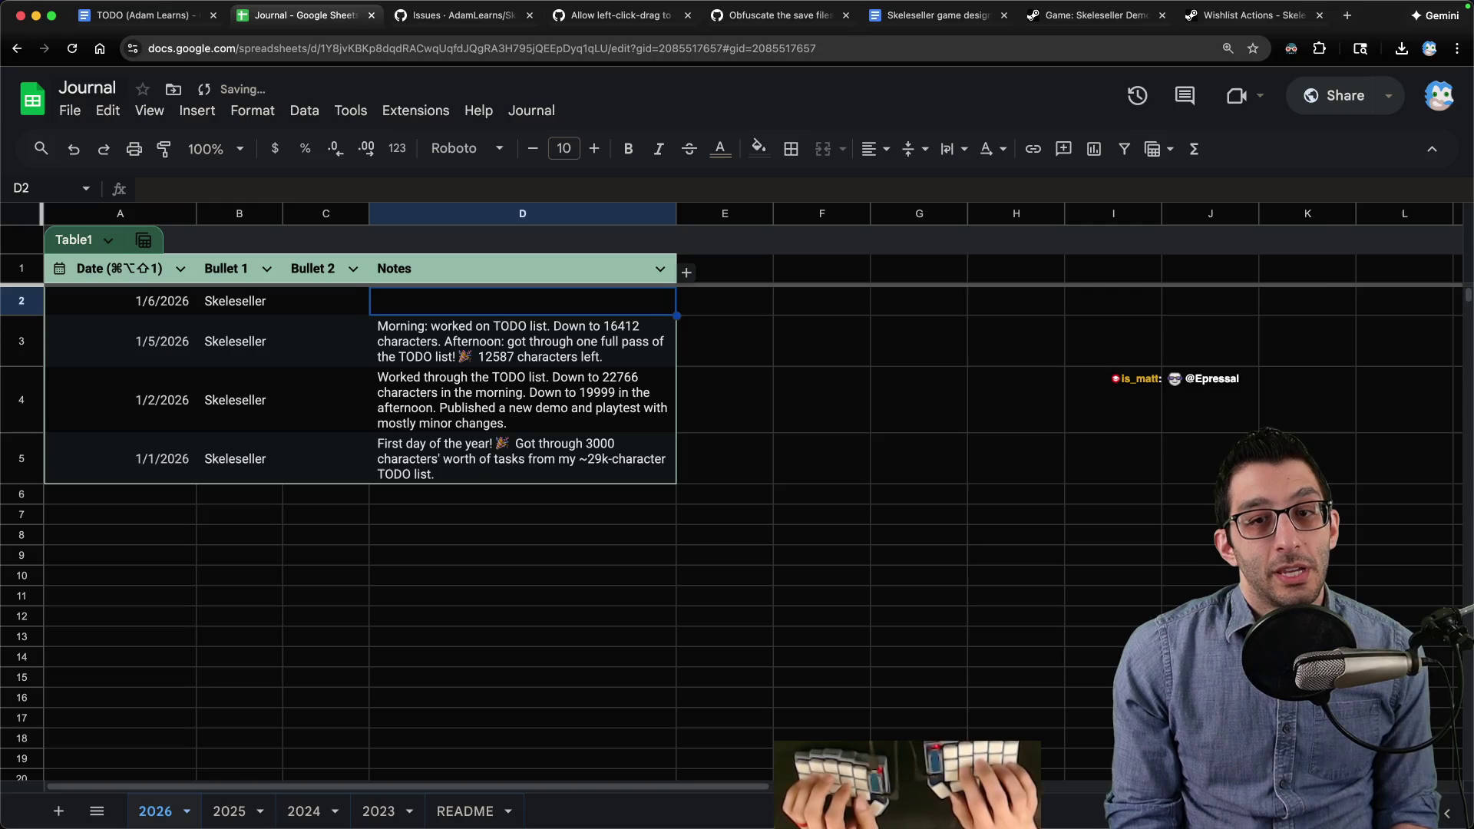
text(Worked on GitHub issues.)
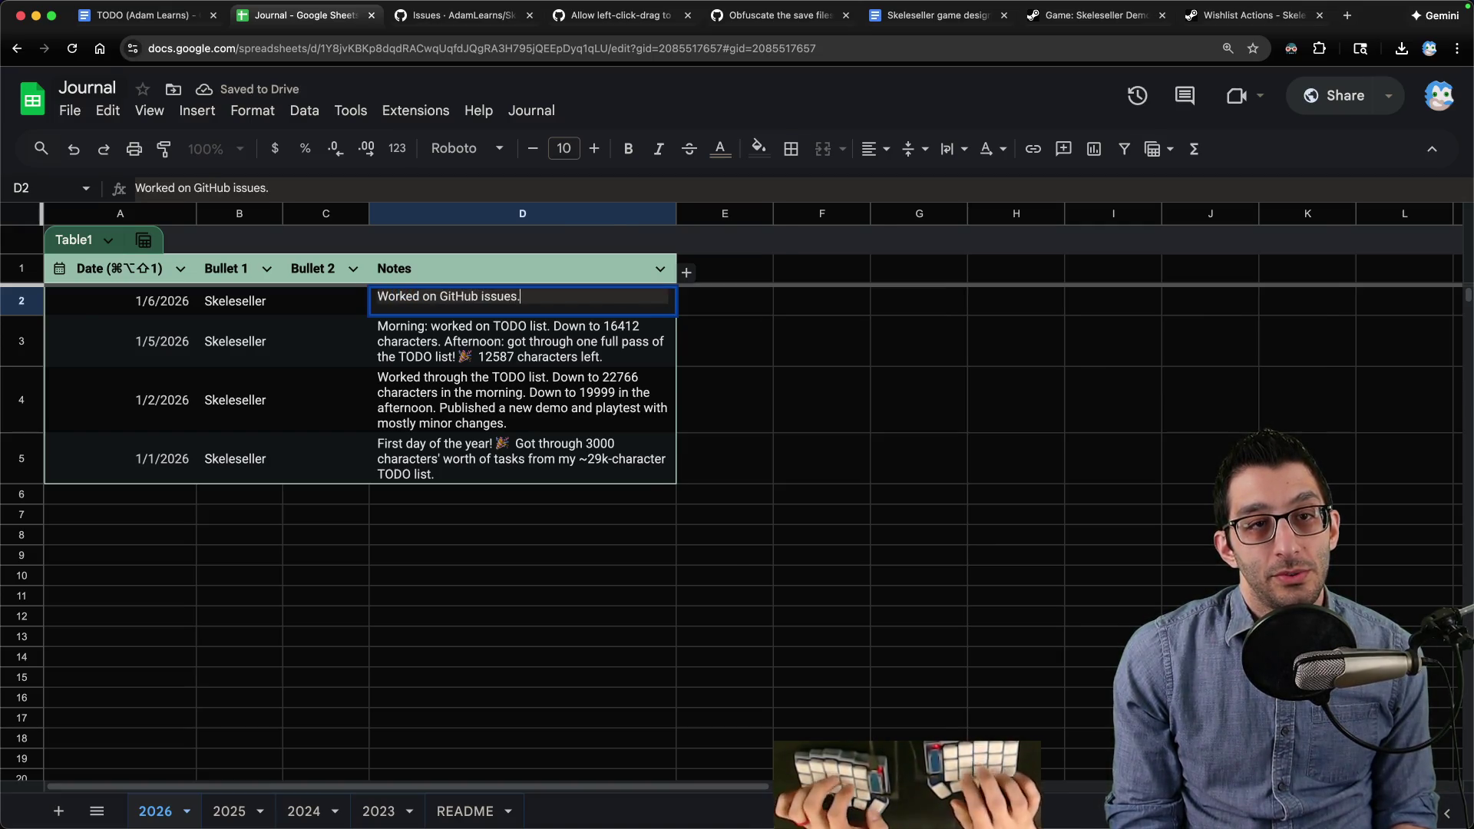
key(super+1)
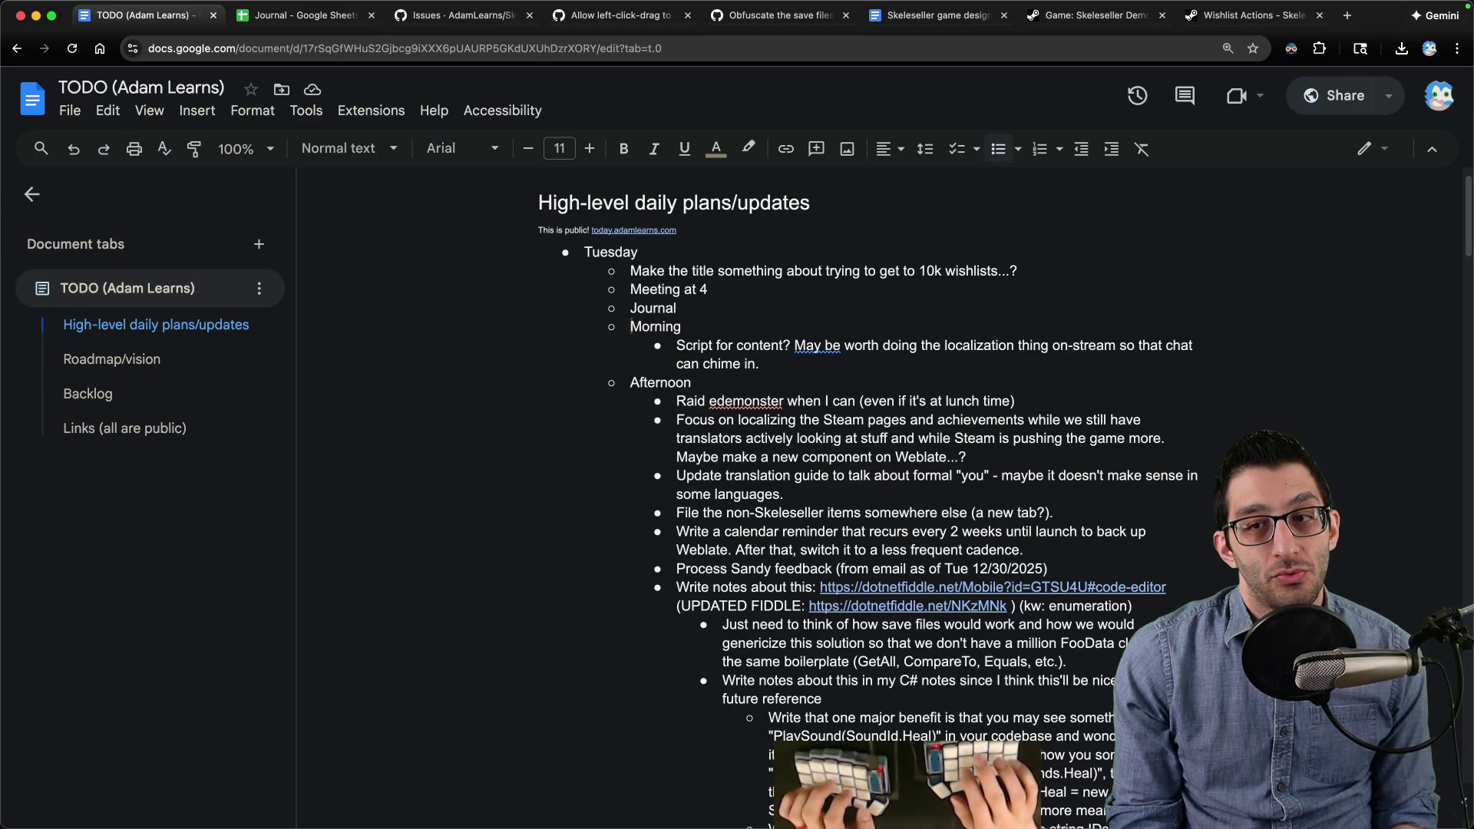
key(super+t)
text(a)
key(Tab)
text(today)
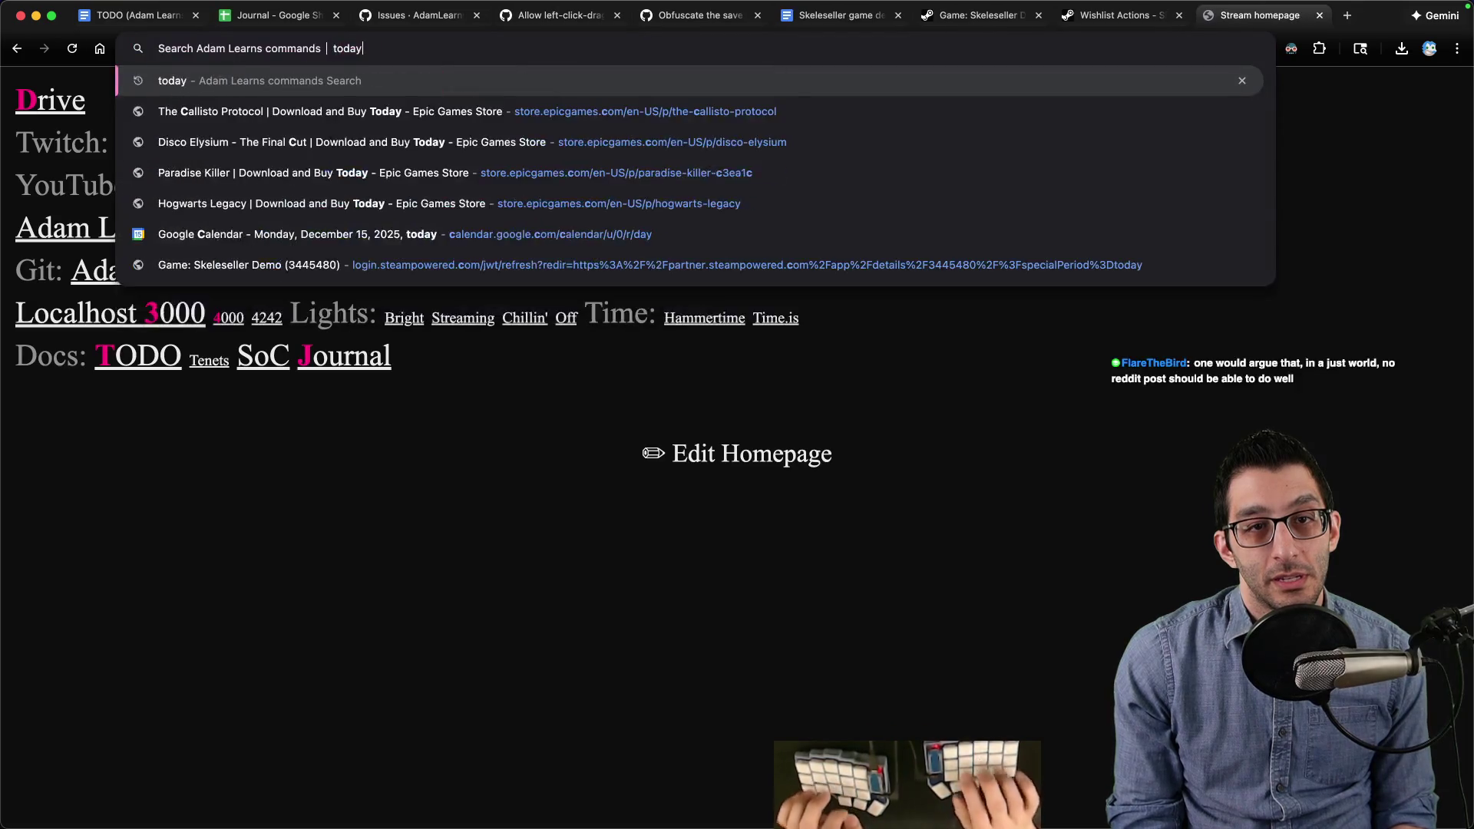
key(Return)
double_click(602, 401)
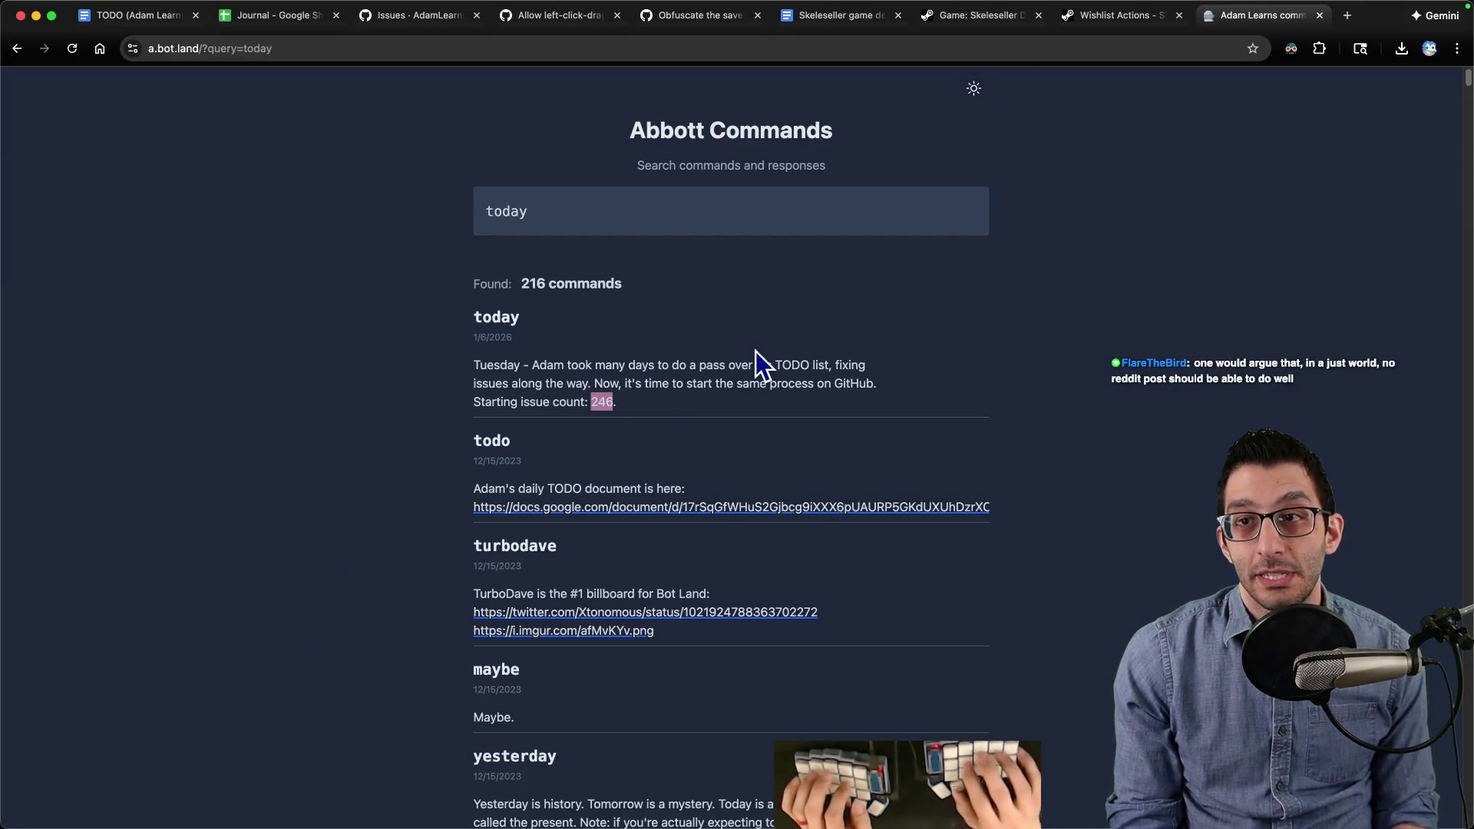
Step: Finish the note with the current GitHub issue count of 236 and commit it
key(super+2)
text(Started at 246 issues.)
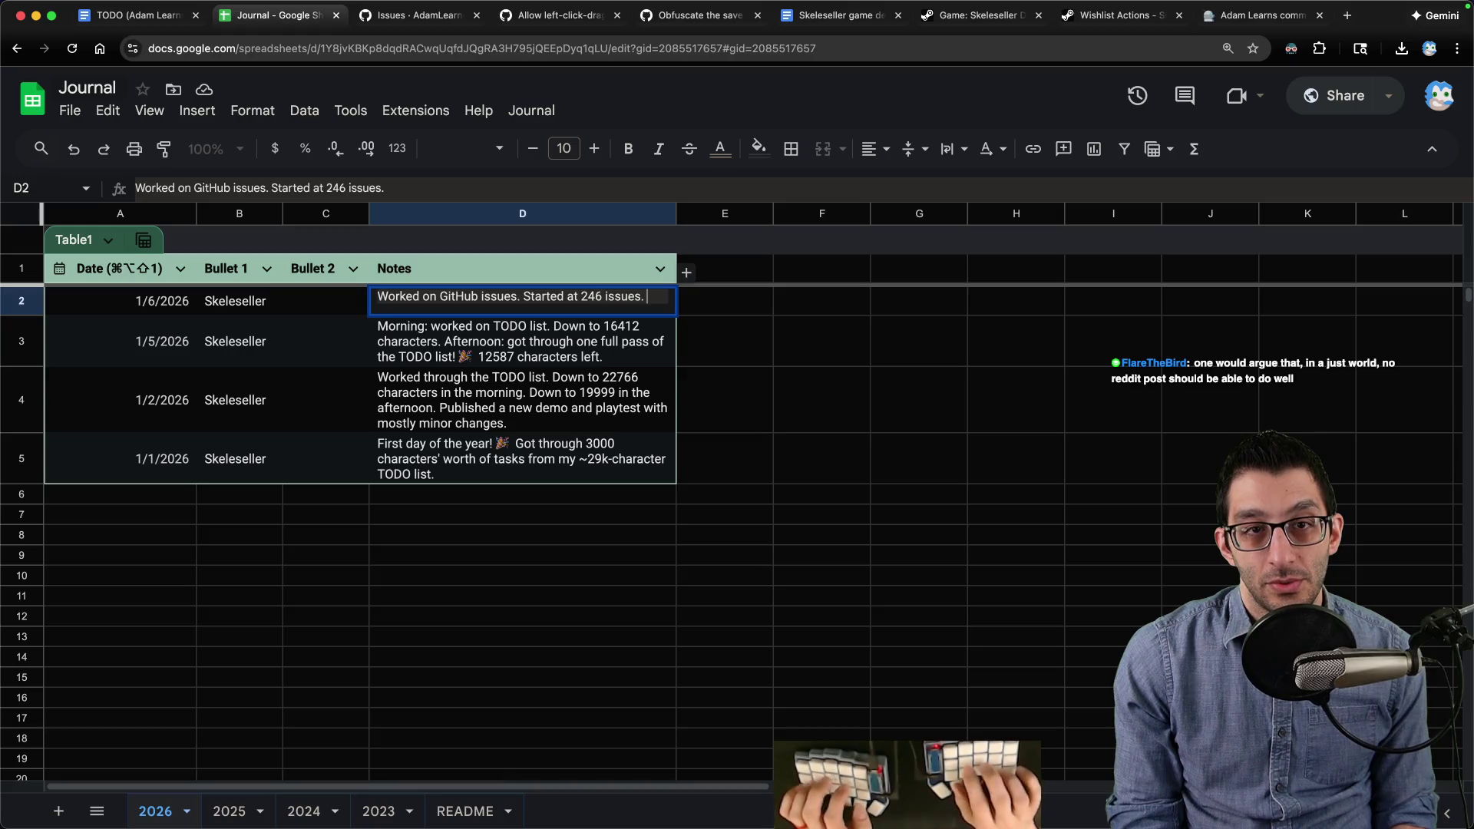
key(super+3)
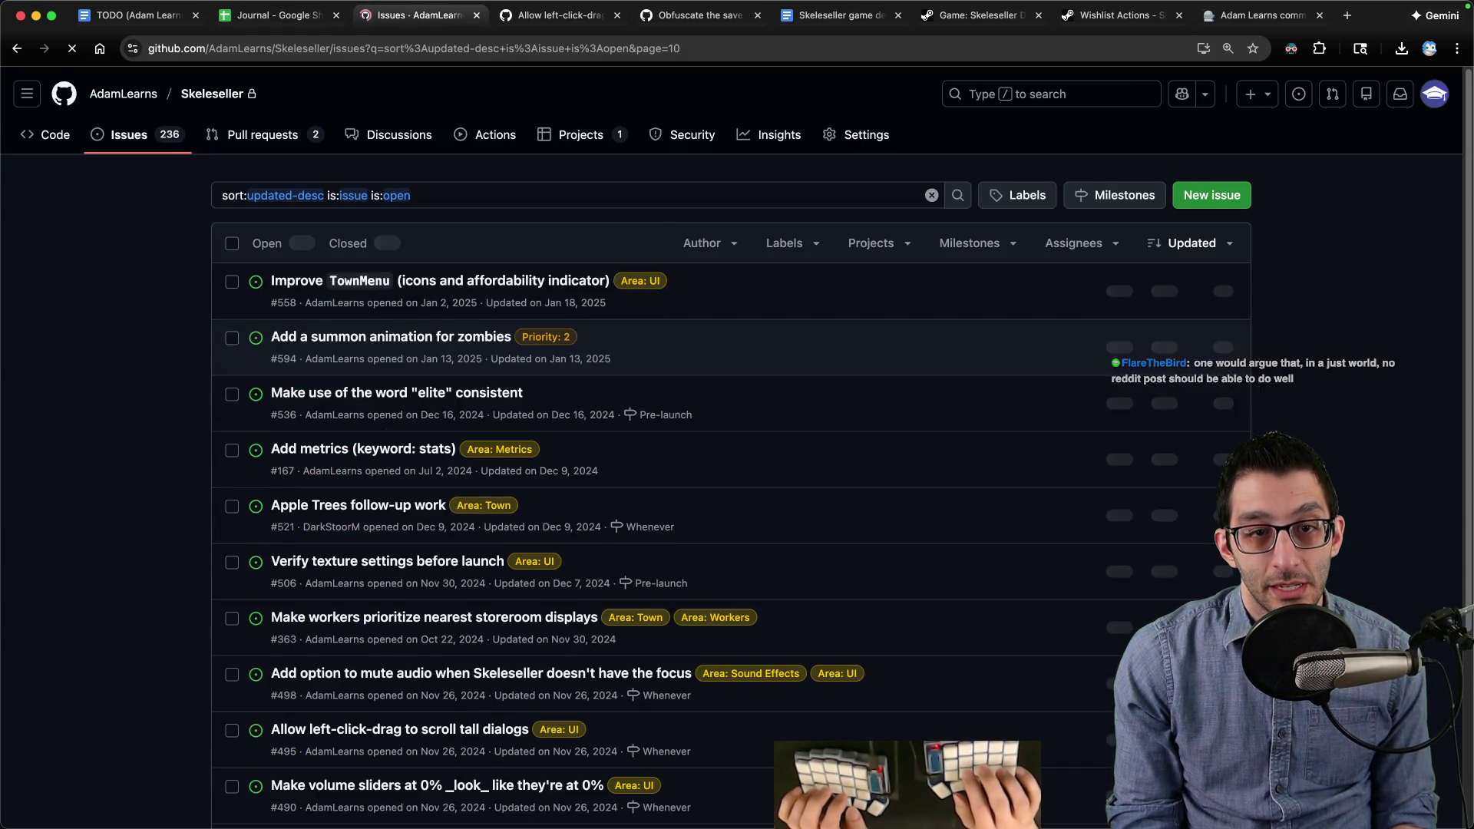
key(super+2)
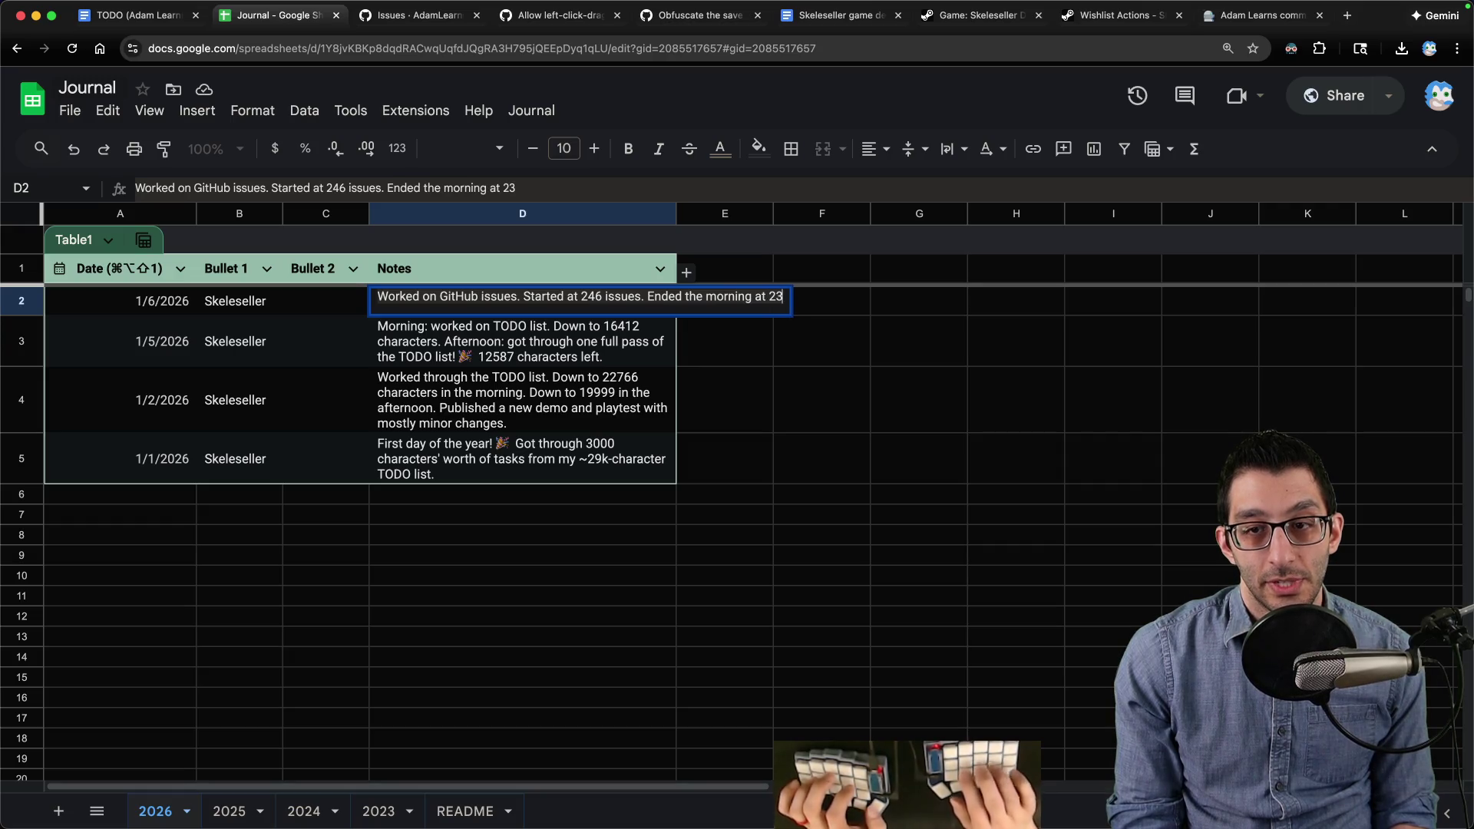
key(Return)
Step: Amend the D2 note to end '236 (but a couple are going to be fixed by a PR).'
key(super+9)
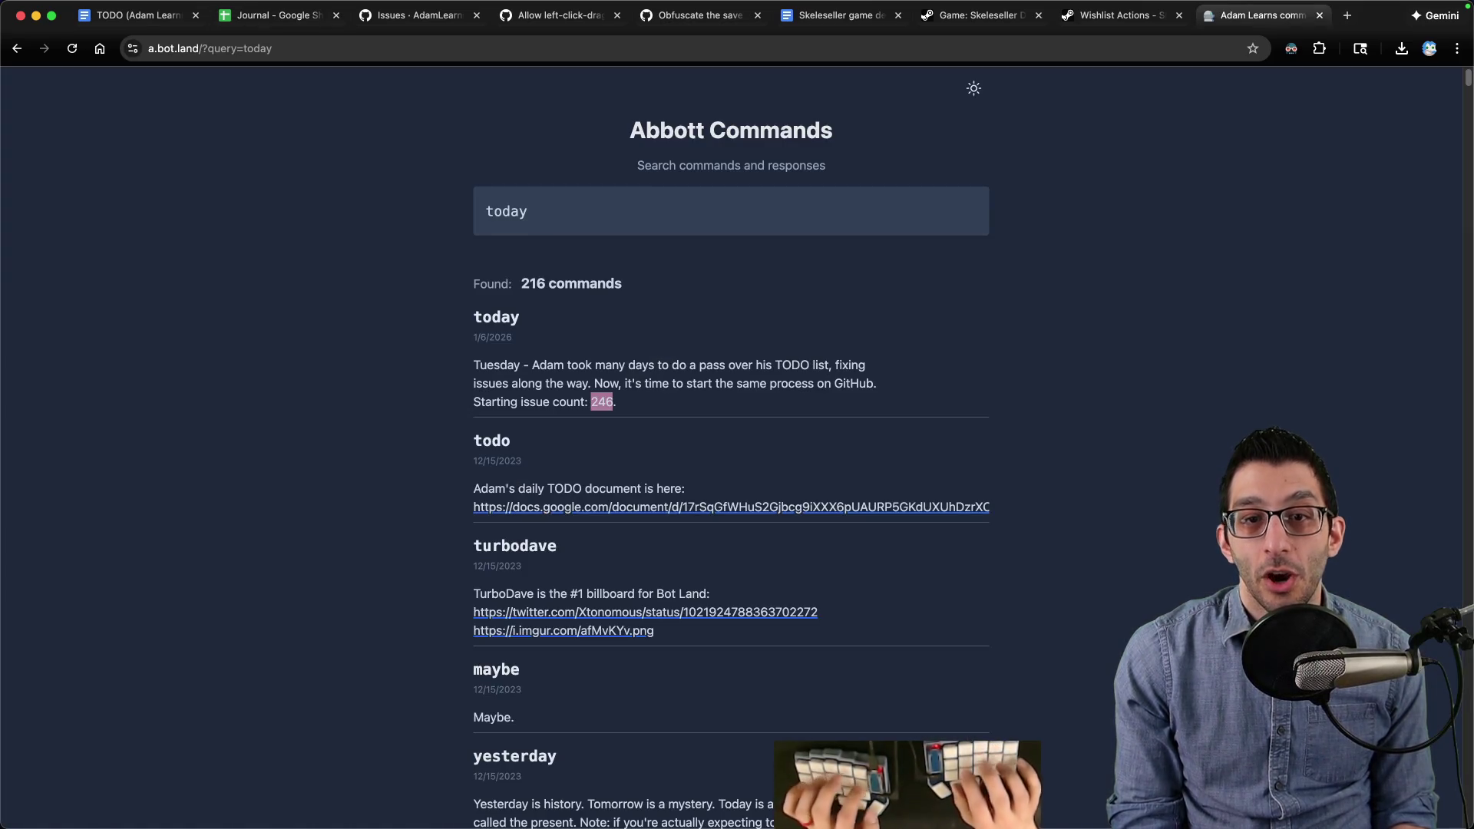
key(super+Tab)
key(super+Tab)
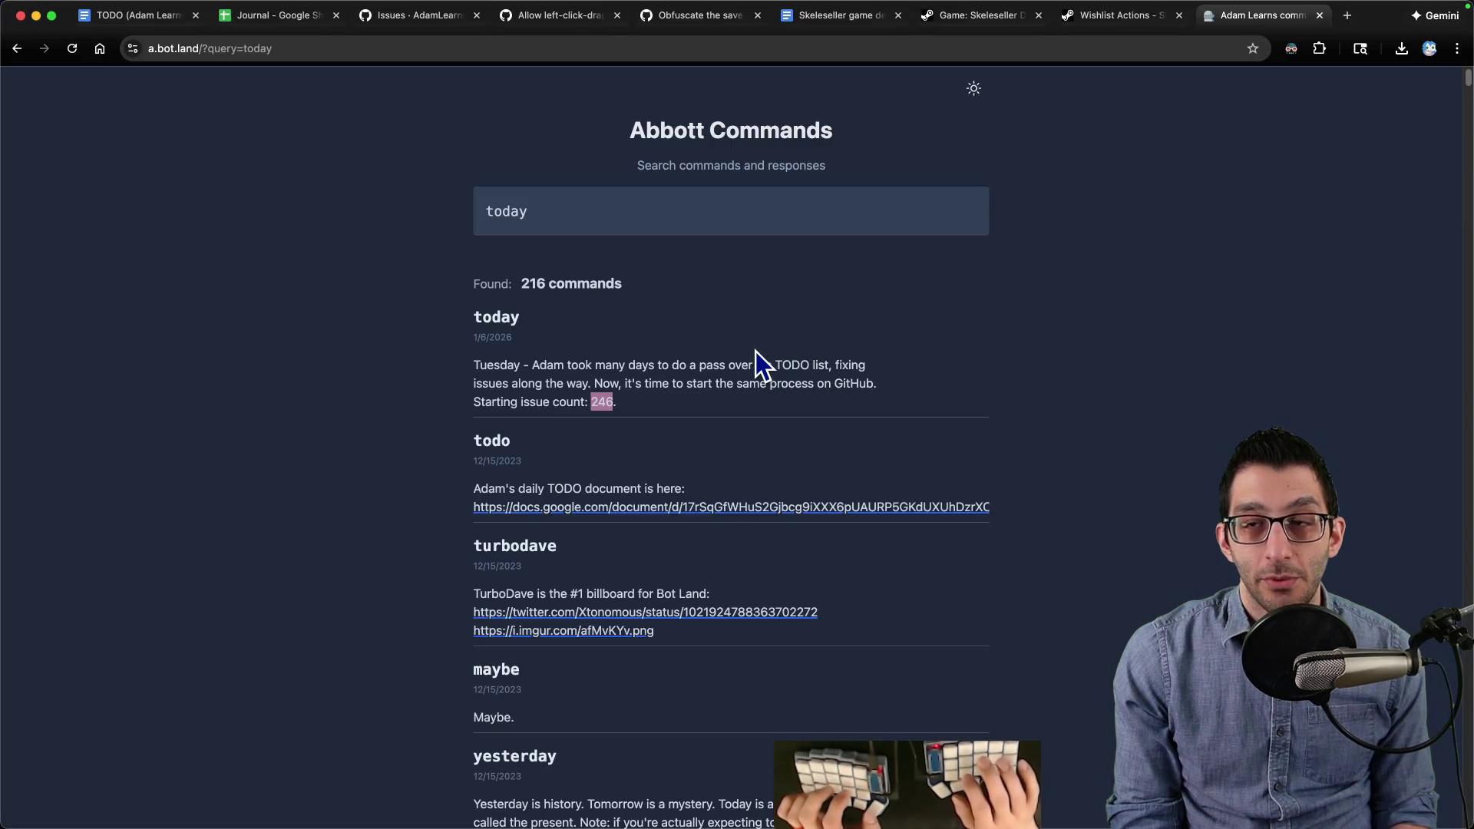
key(ctrl+shift+Tab)
key(ctrl+shift+Tab)
key(ctrl+shift+Tab)
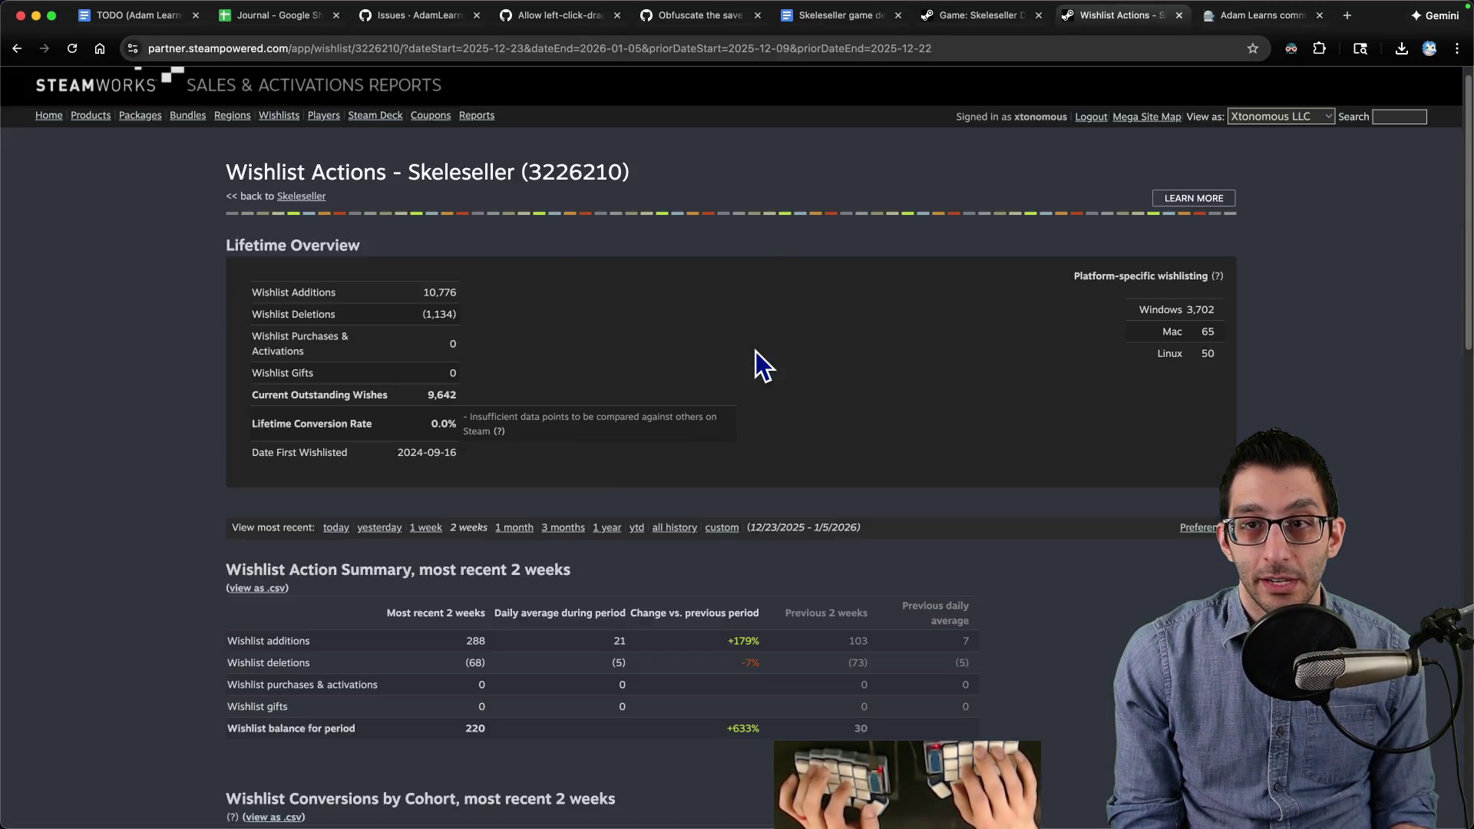
key(ctrl+shift+Tab)
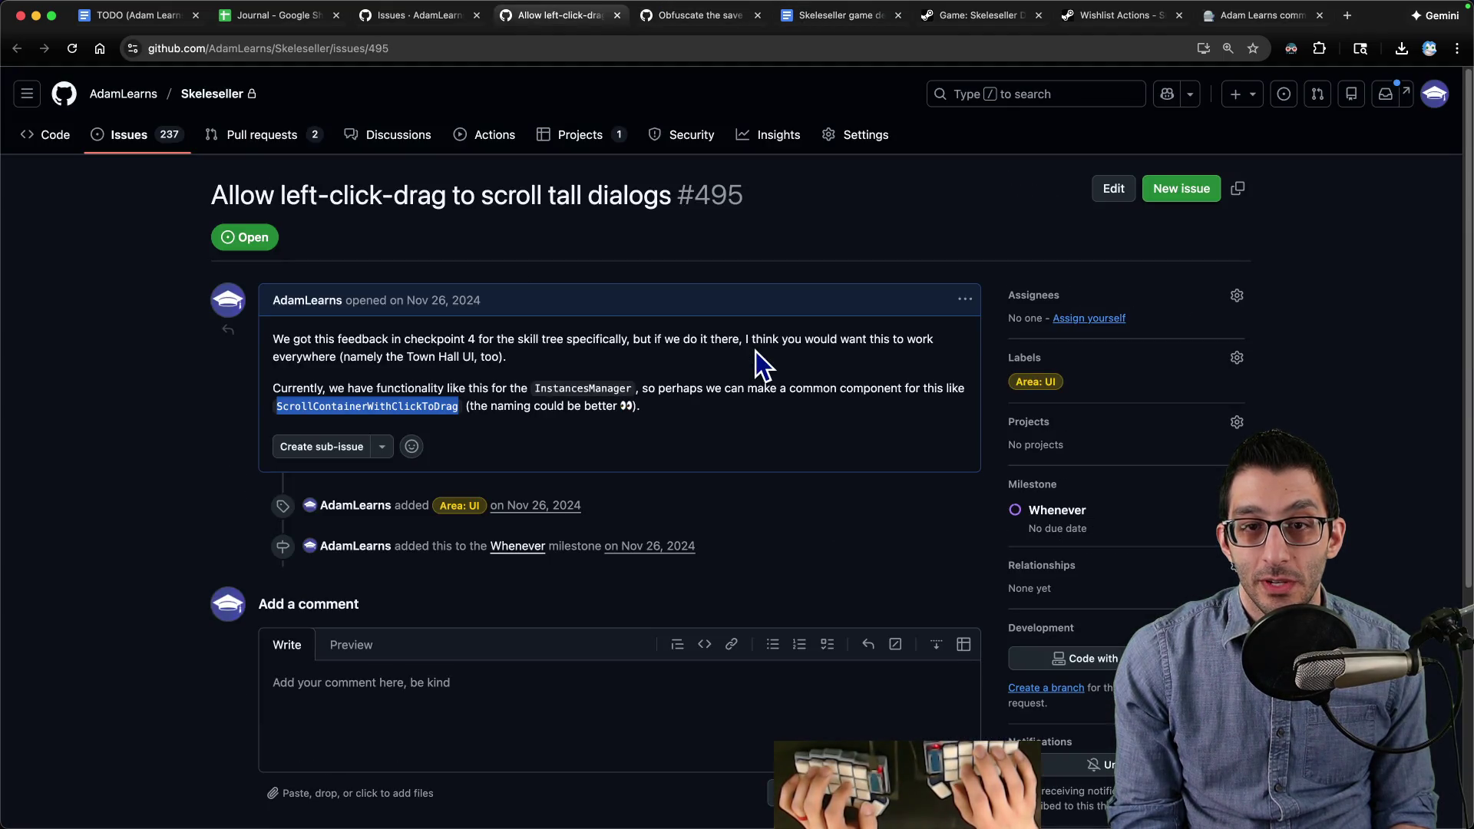
key(ctrl+shift+Tab)
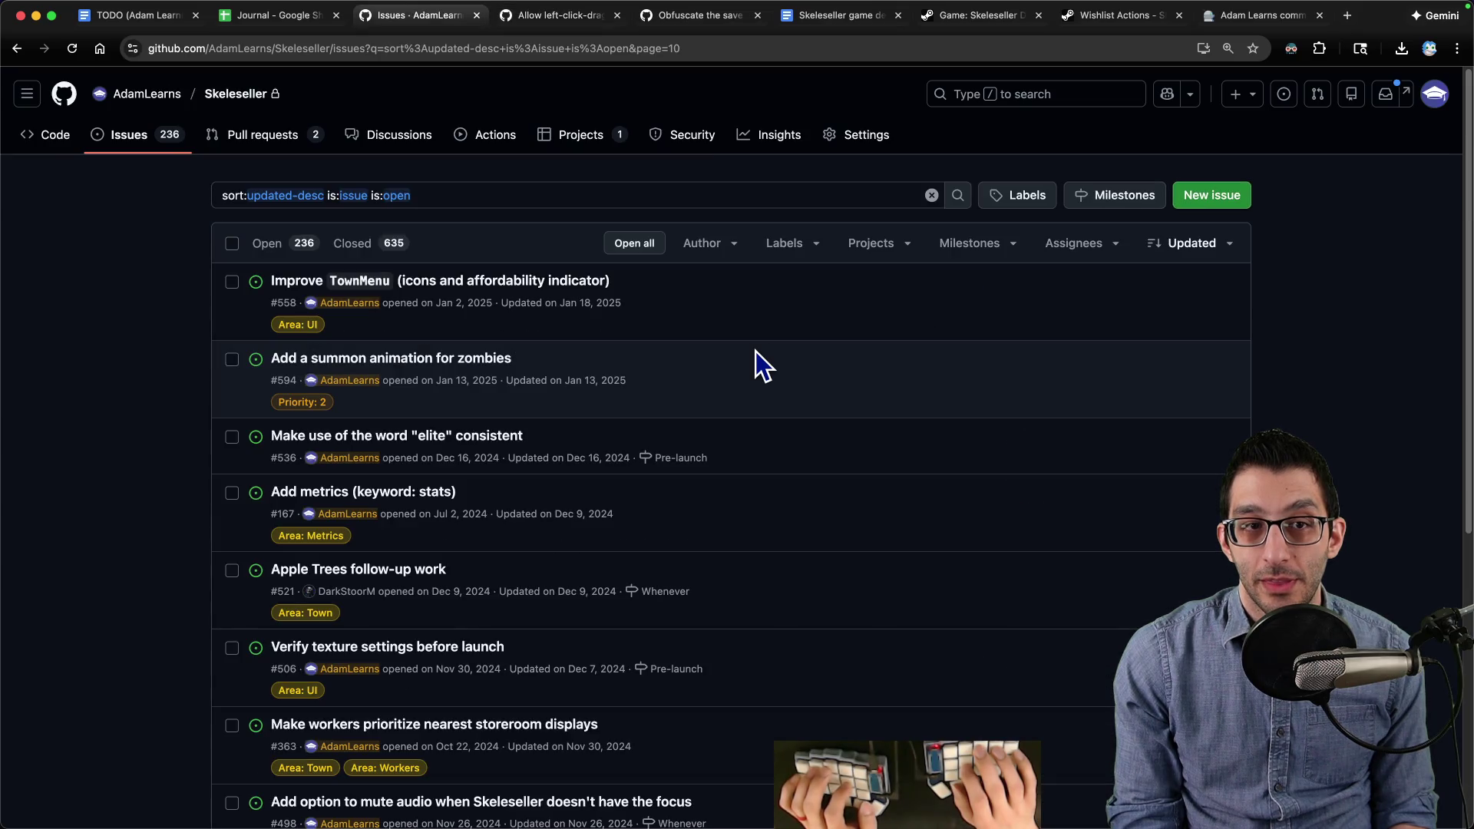
key(ctrl+shift+Tab)
key(Up)
key(Return)
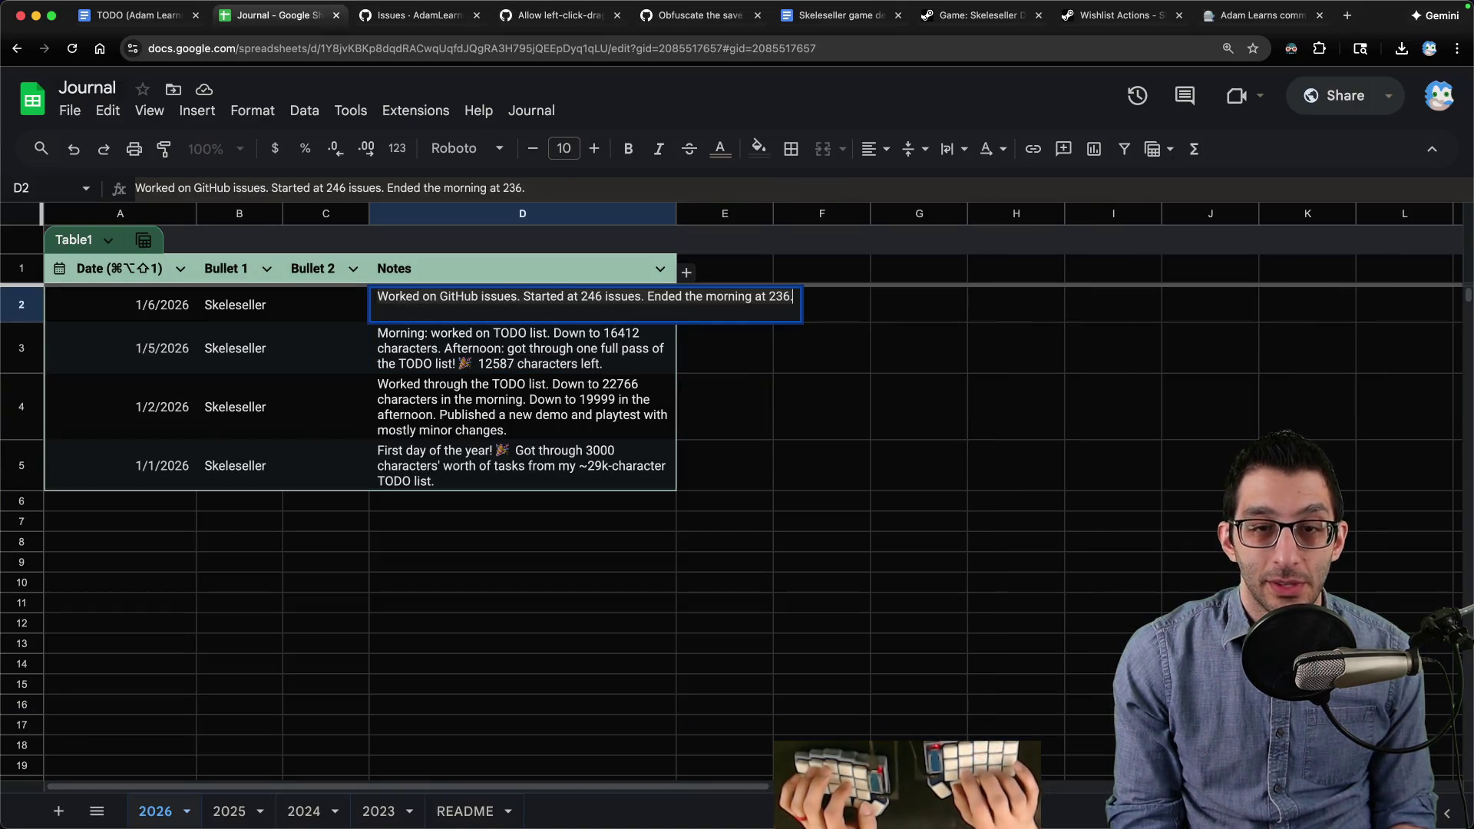
key(BackSpace)
text((but)
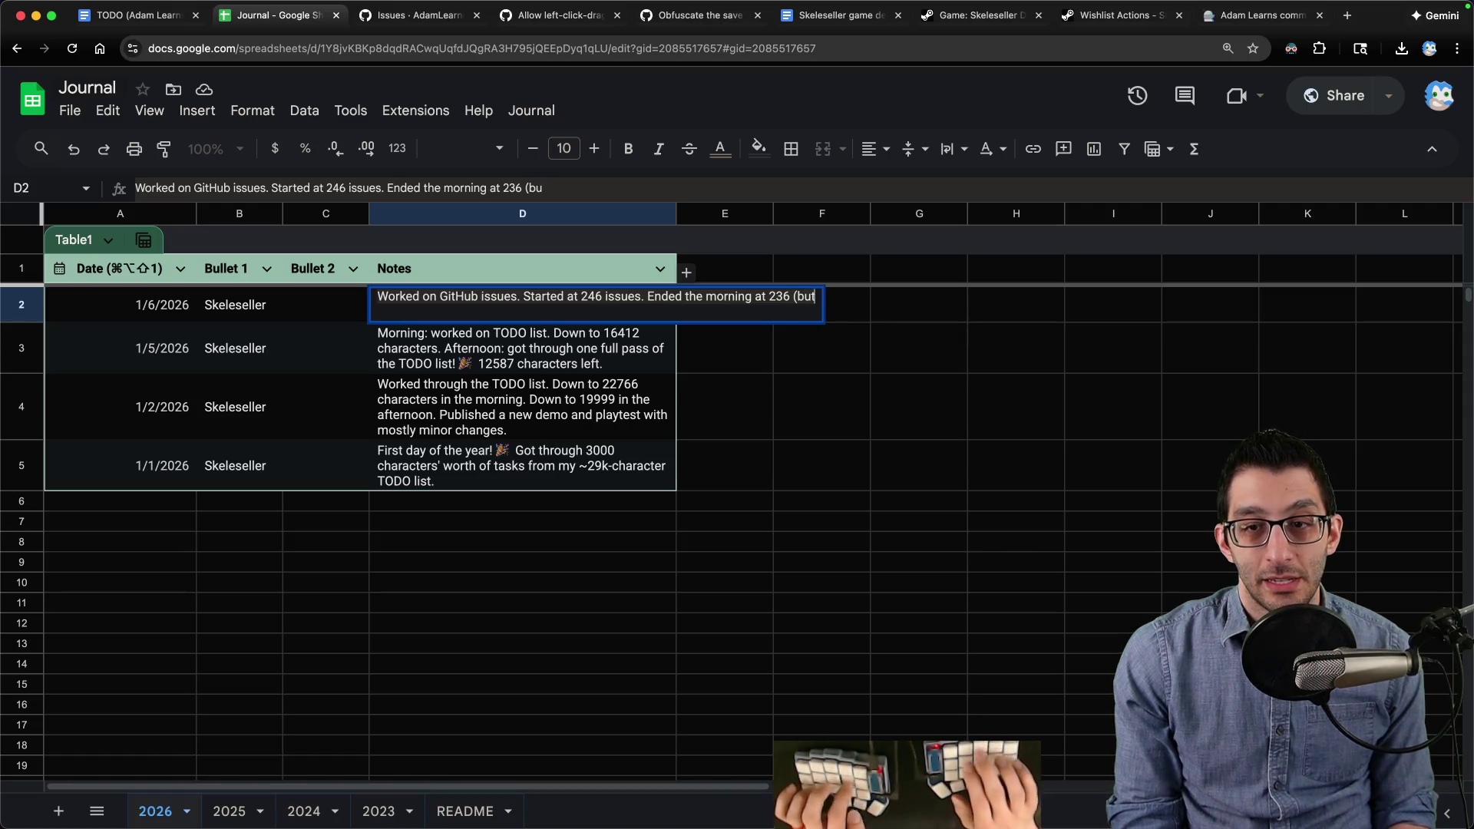
text( a couple are goin)
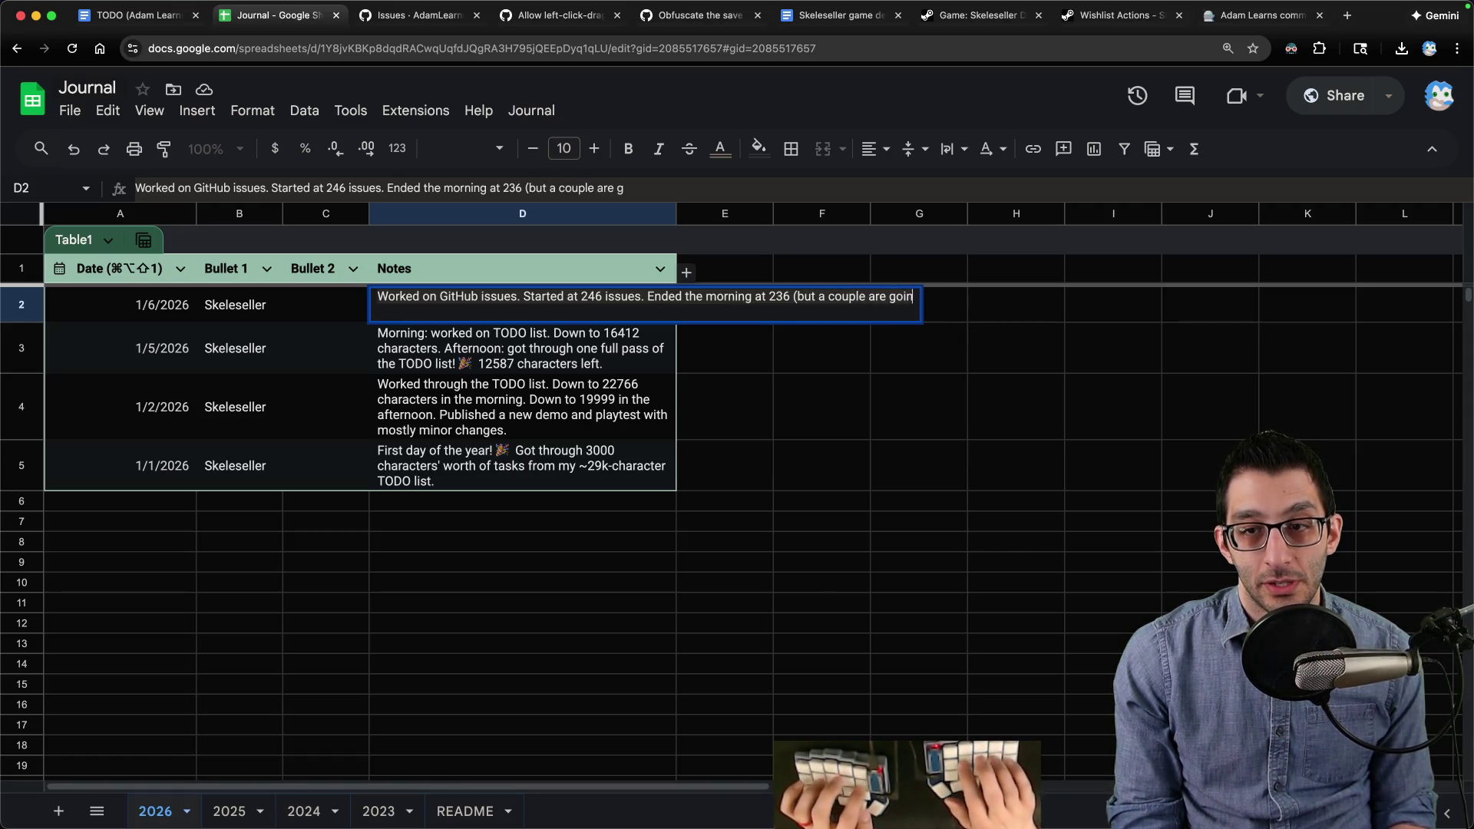
text(g to be fixed by a PR).)
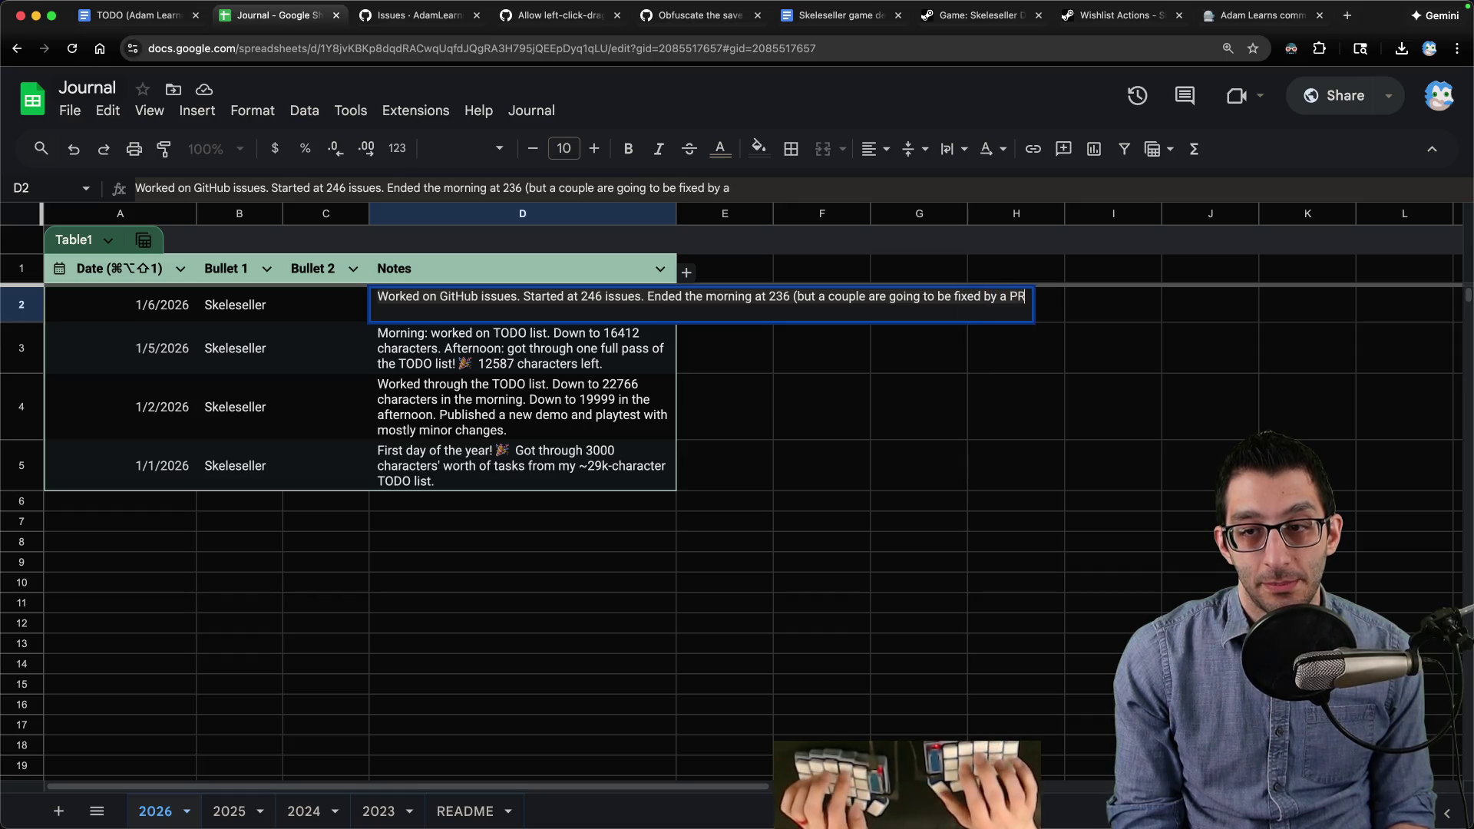
key(Return)
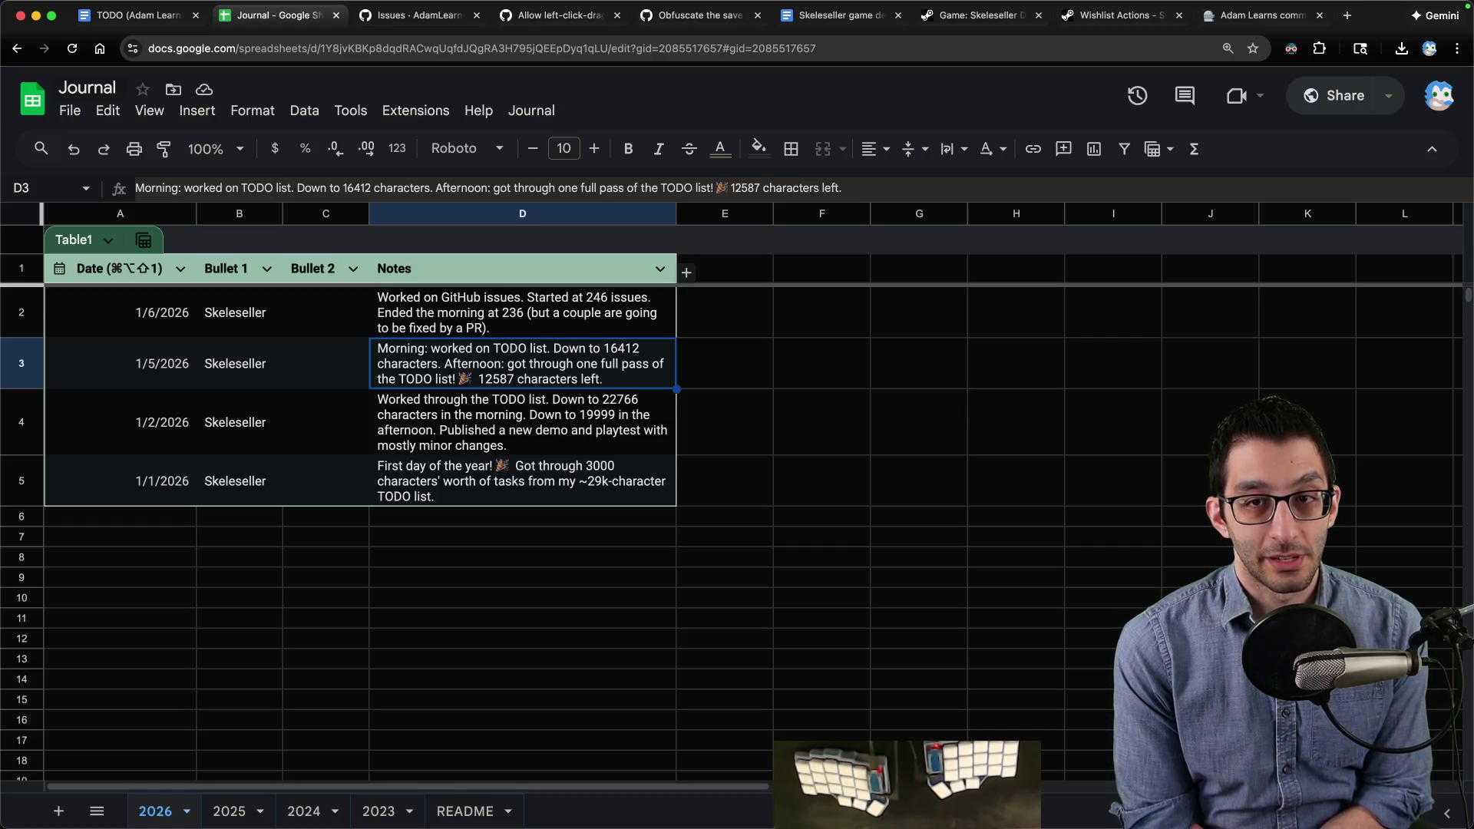
click(453, 23)
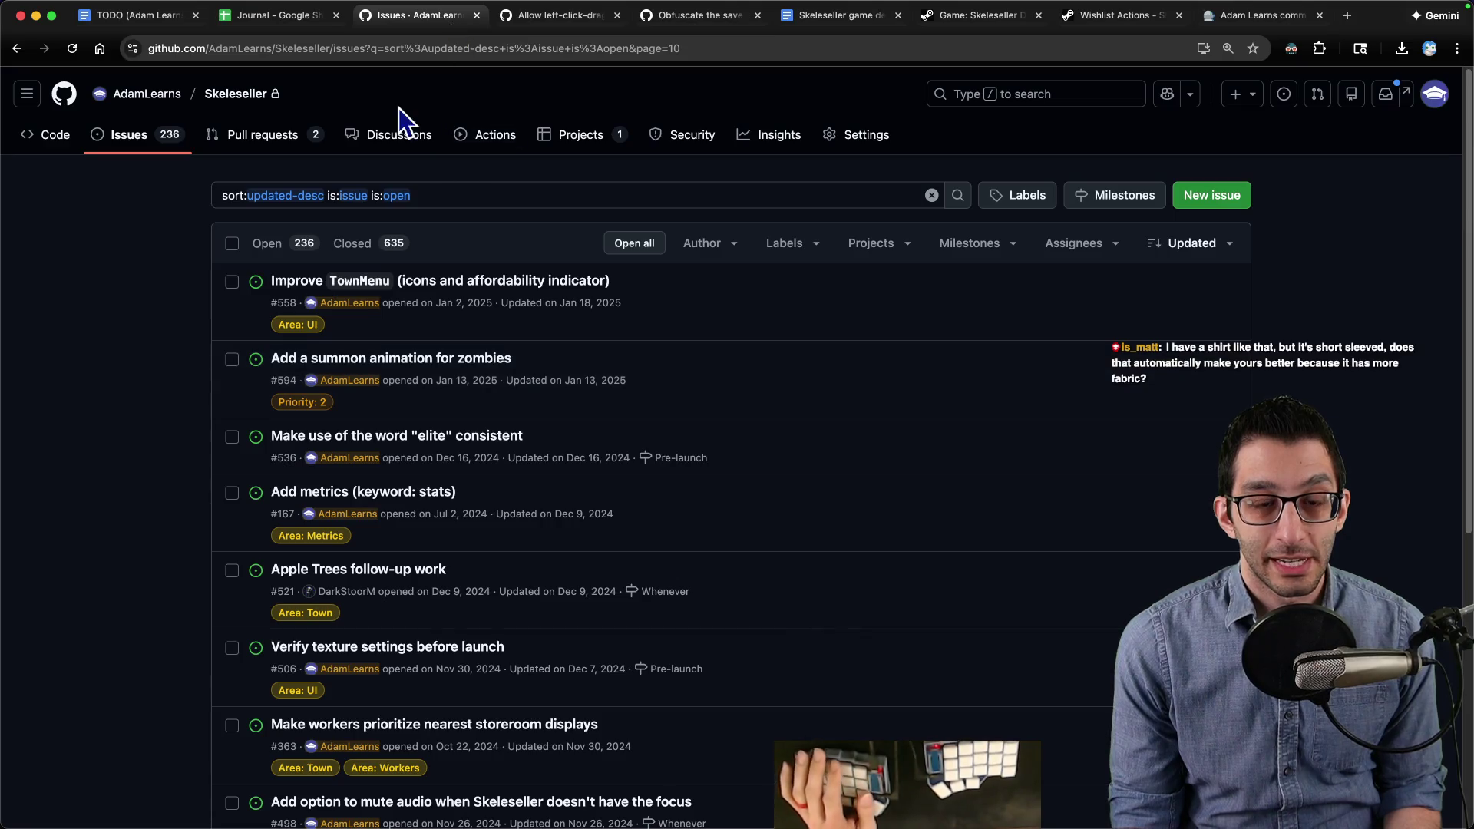
Step: Add a Friday bullet after Make content, with a sub-item about the last 'whatever I want' day
scroll(445, 236, down, 4)
scroll(445, 236, down, 3)
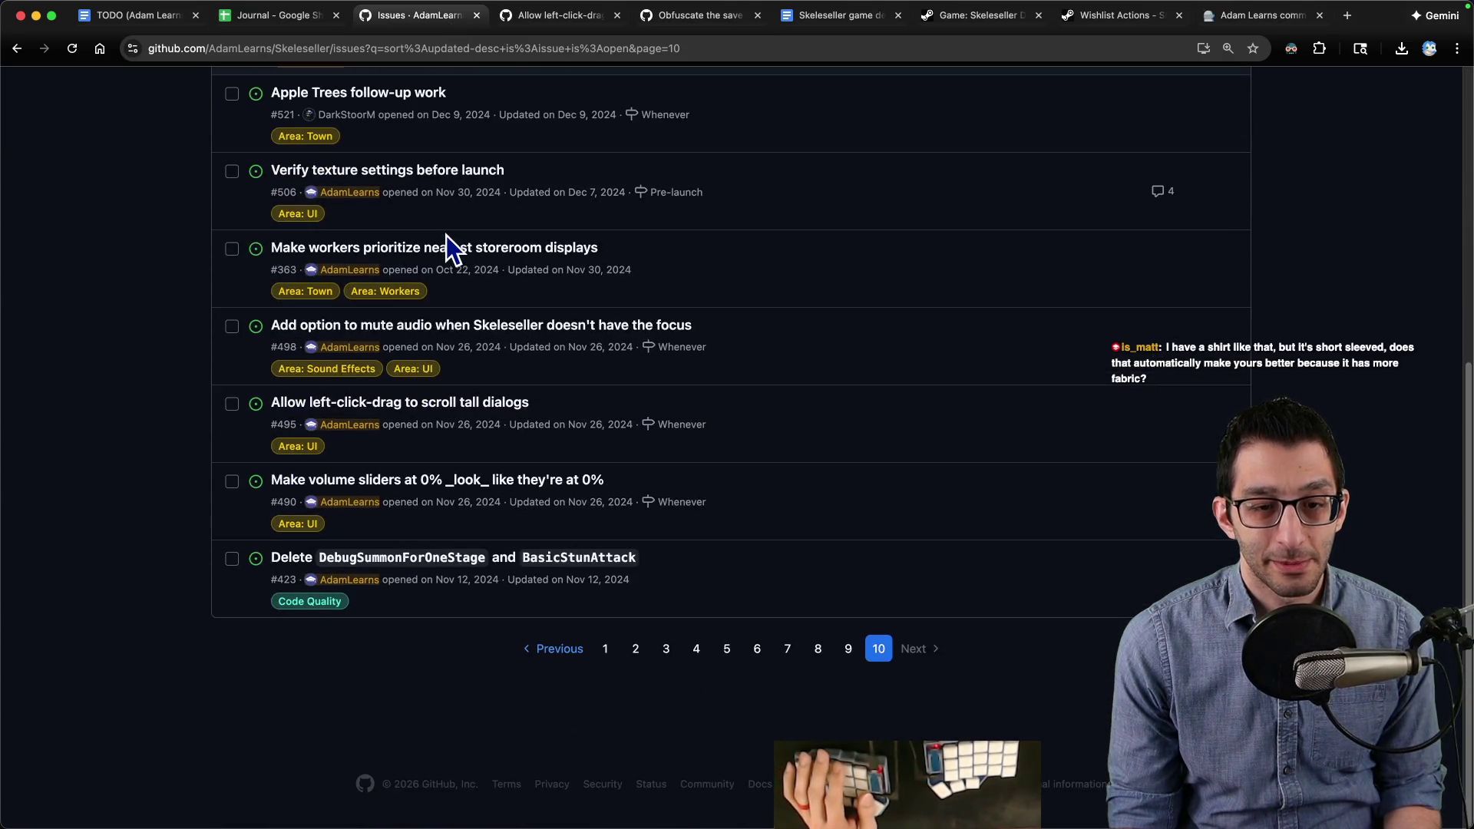
click(147, 17)
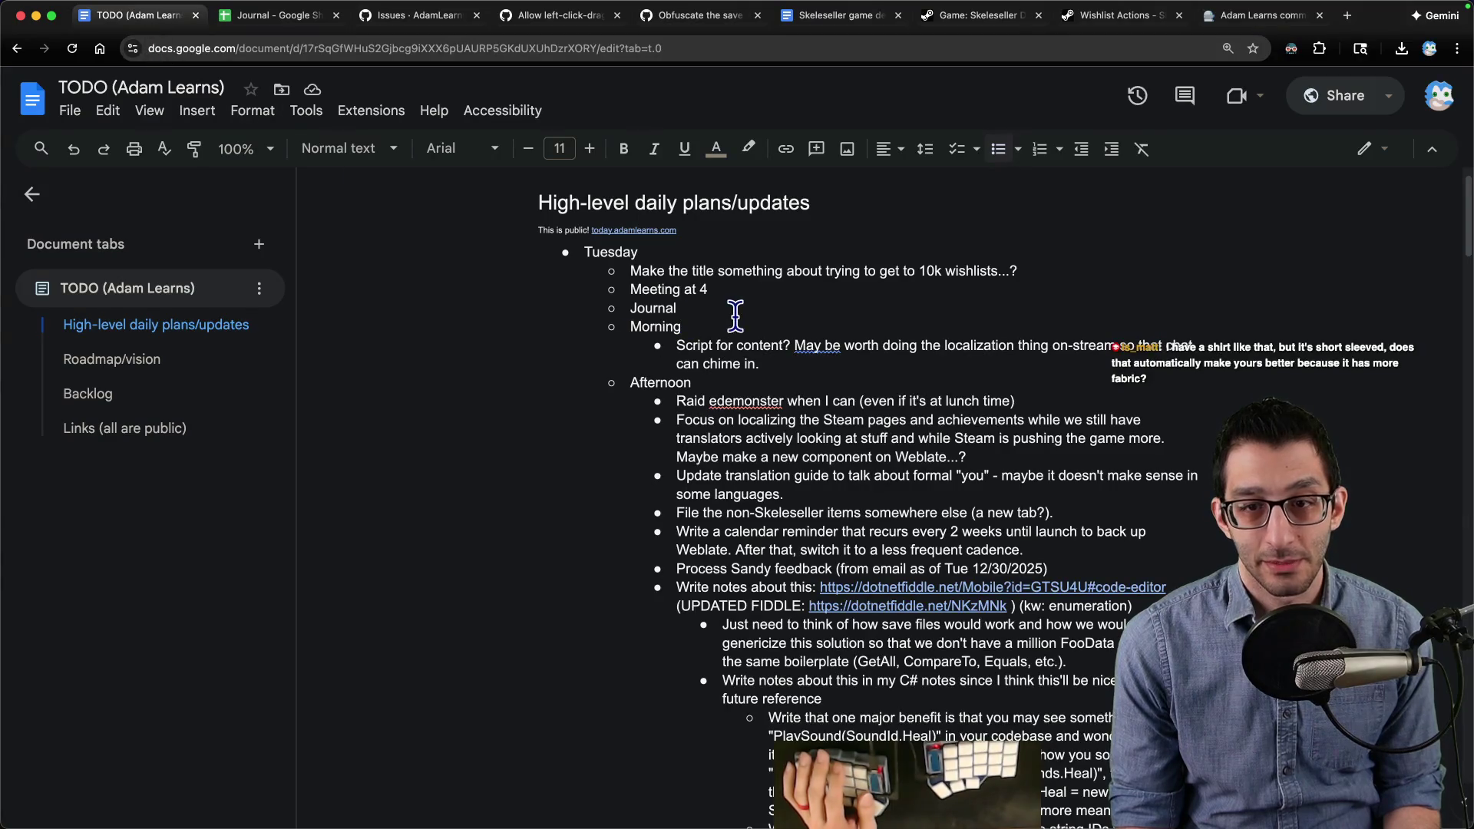
scroll(734, 315, down, 10)
scroll(804, 391, up, 6)
click(806, 564)
key(Return)
key(shift+Tab)
text(Friday)
key(Return)
key(Tab)
text(Last day to work on ")
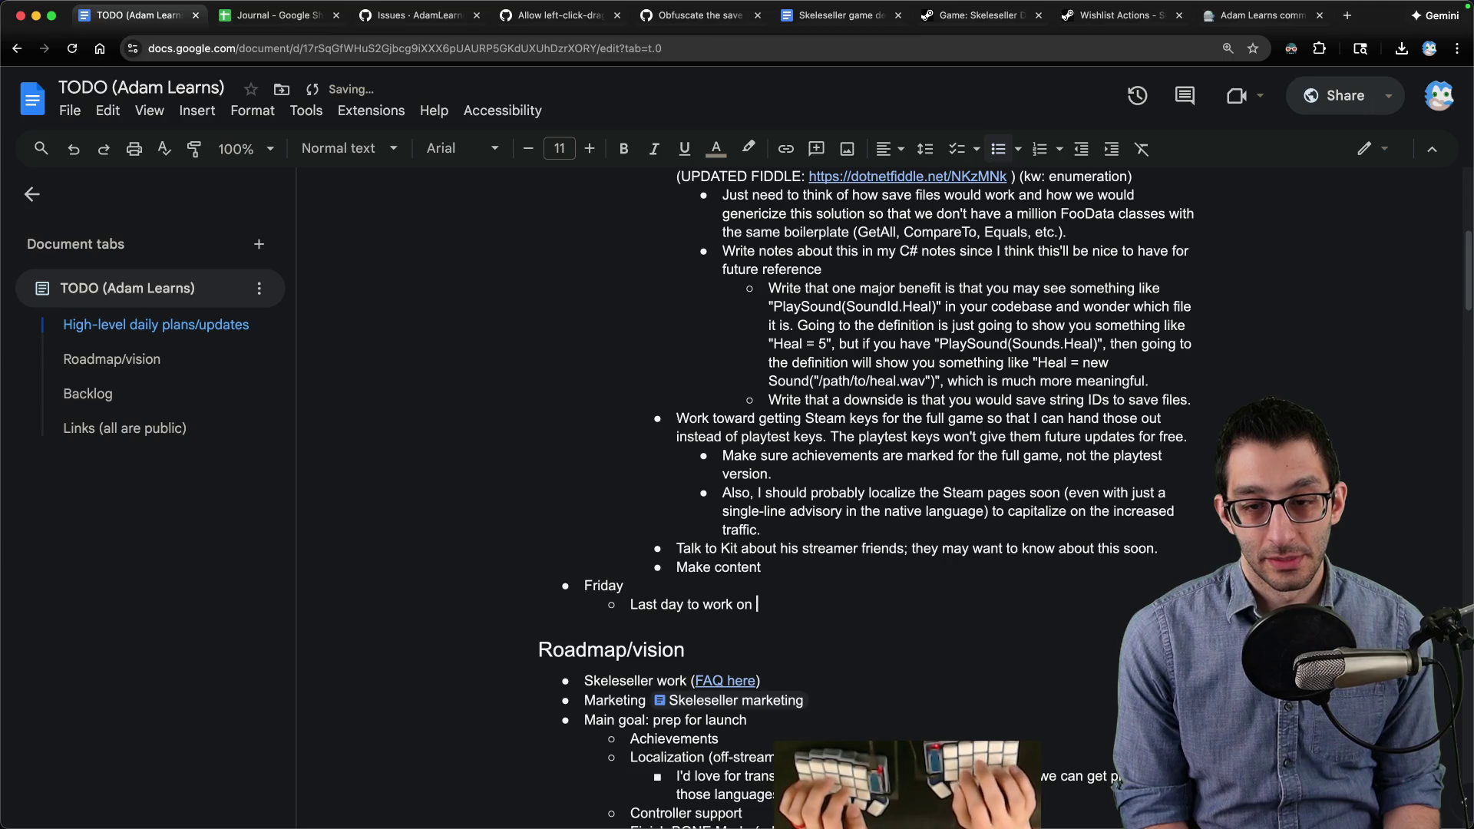
text(whatever I want. Gotta )
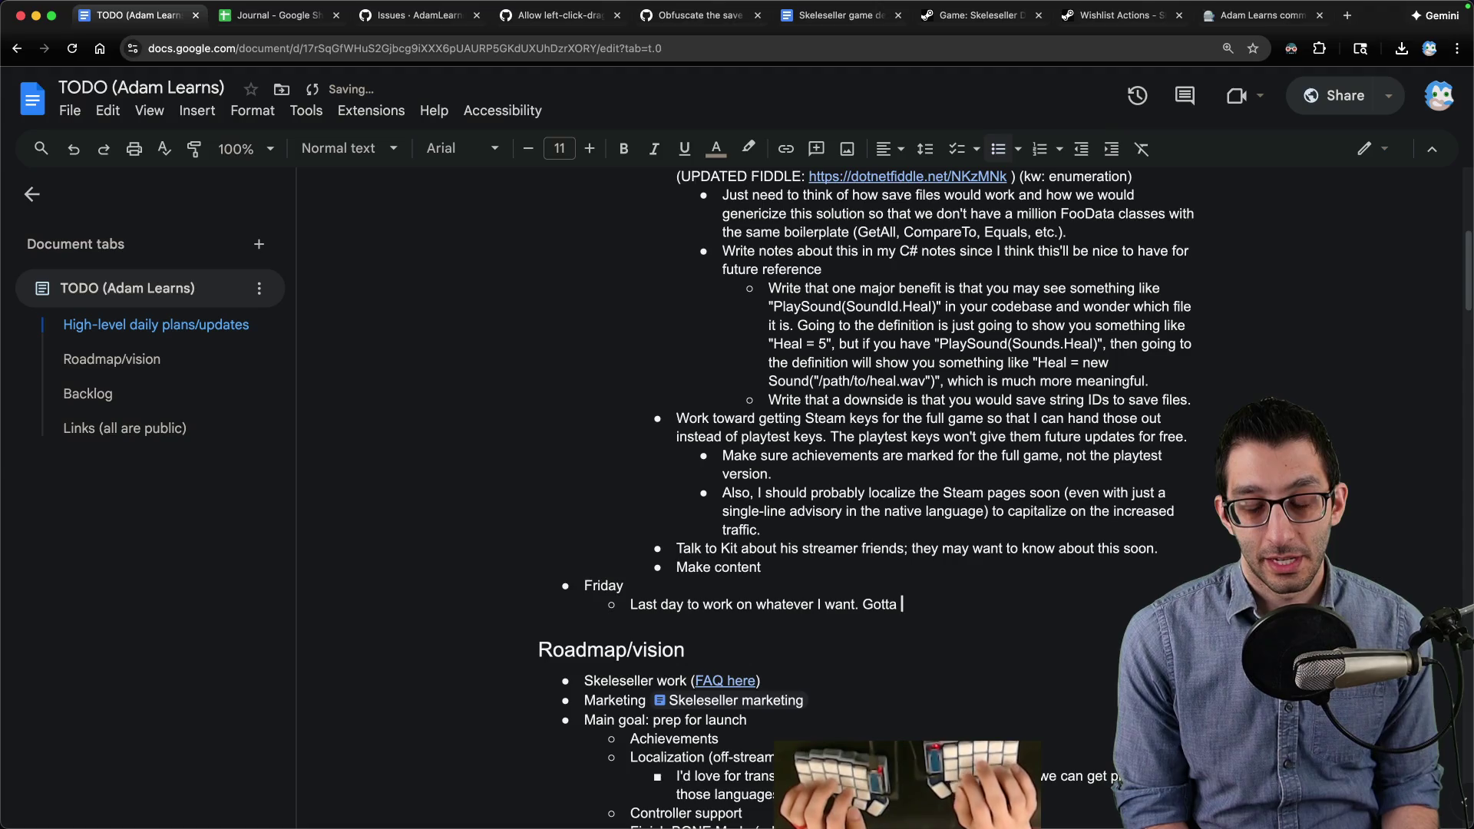
text(buckle down)
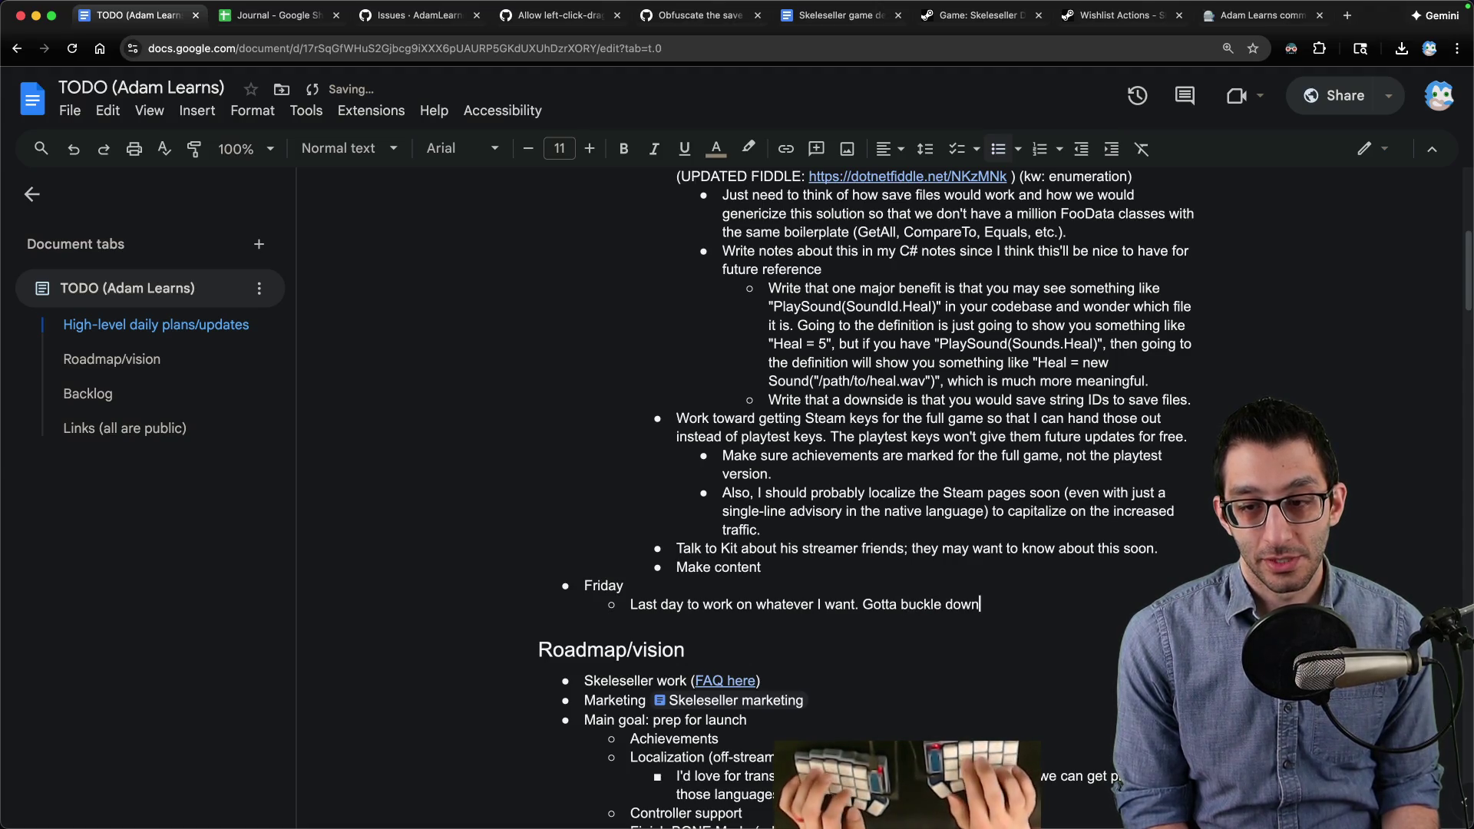
text(day)
Step: Add a Monday bullet with the sub-item 'Need to work on the most pressing issues—BONE Mode, controller problems...'
key(Return)
key(shift+Tab)
text(Monday)
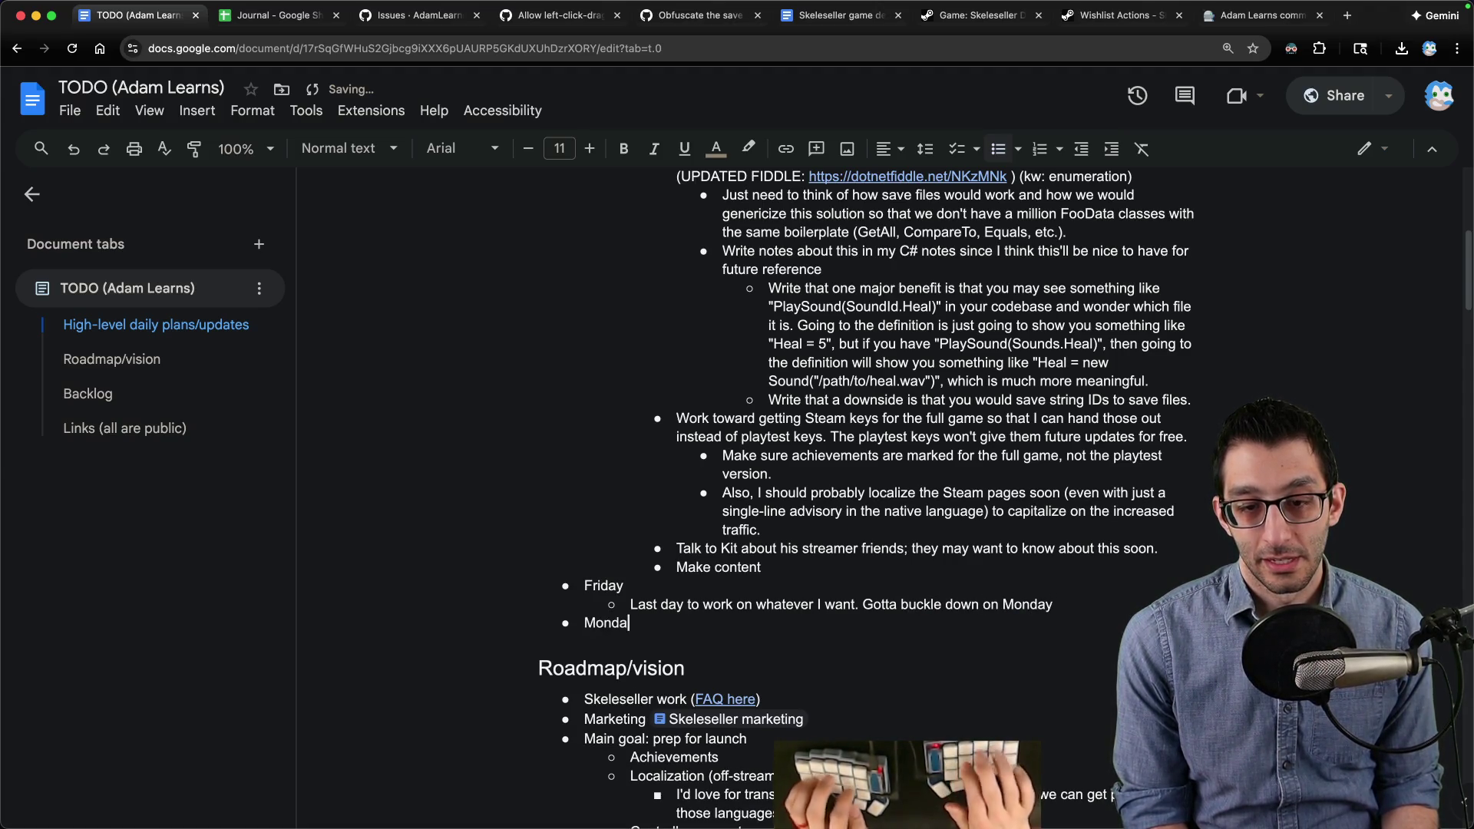
key(Return)
key(Tab)
text(Need to work on the most pressing issues)
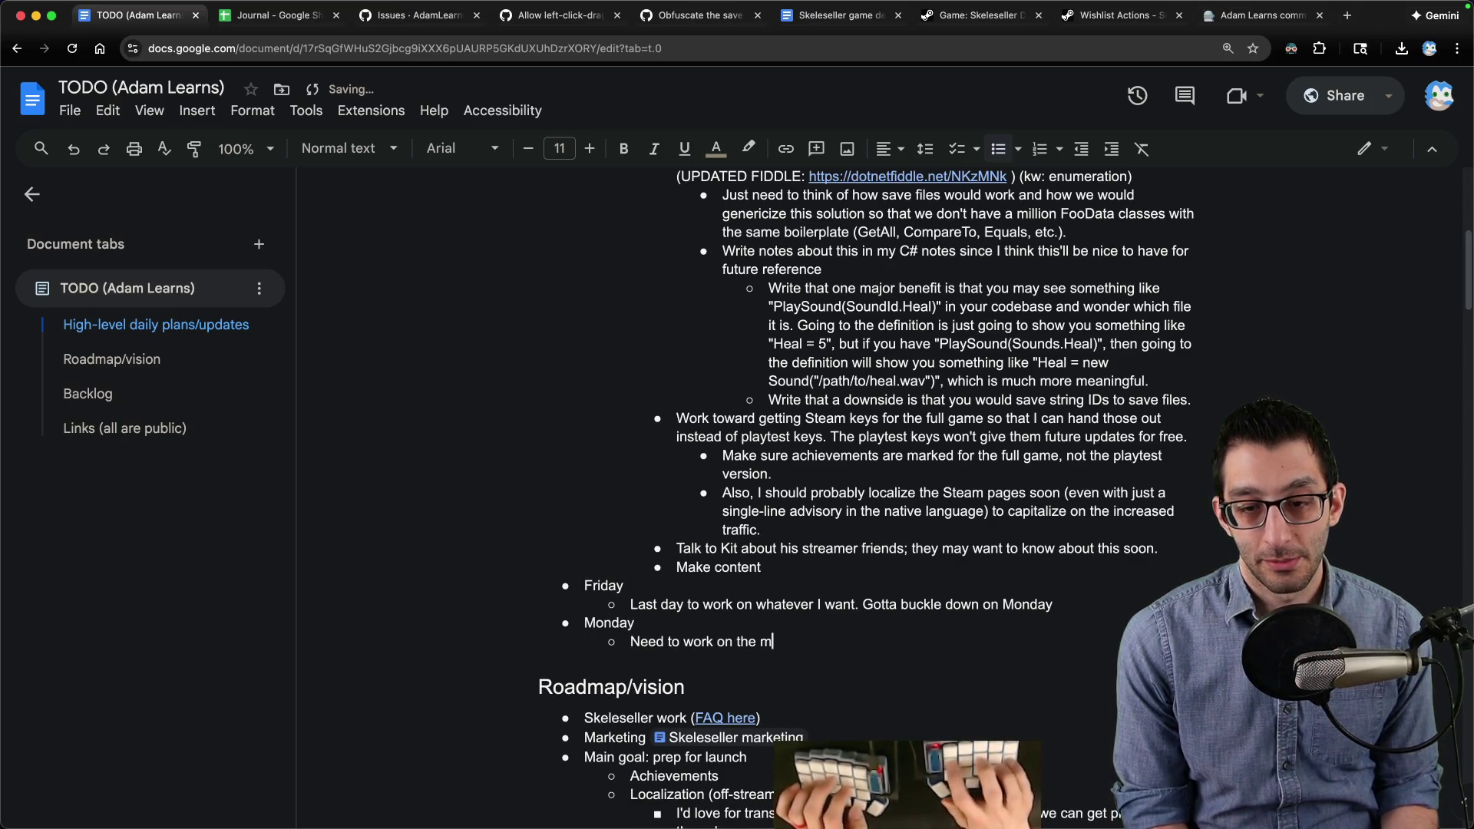
text(—)
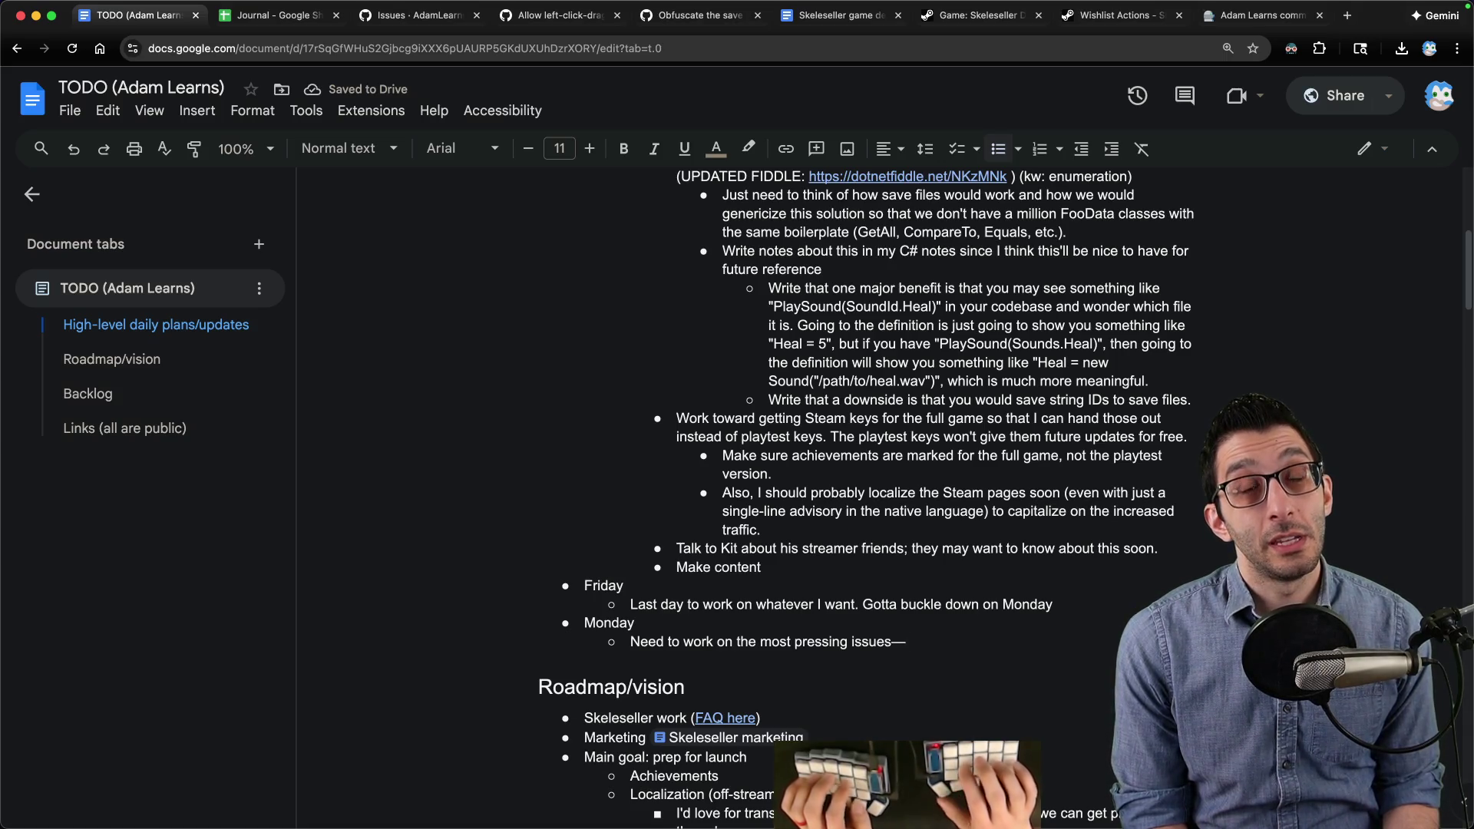
text(BONE Mode, controller problems,)
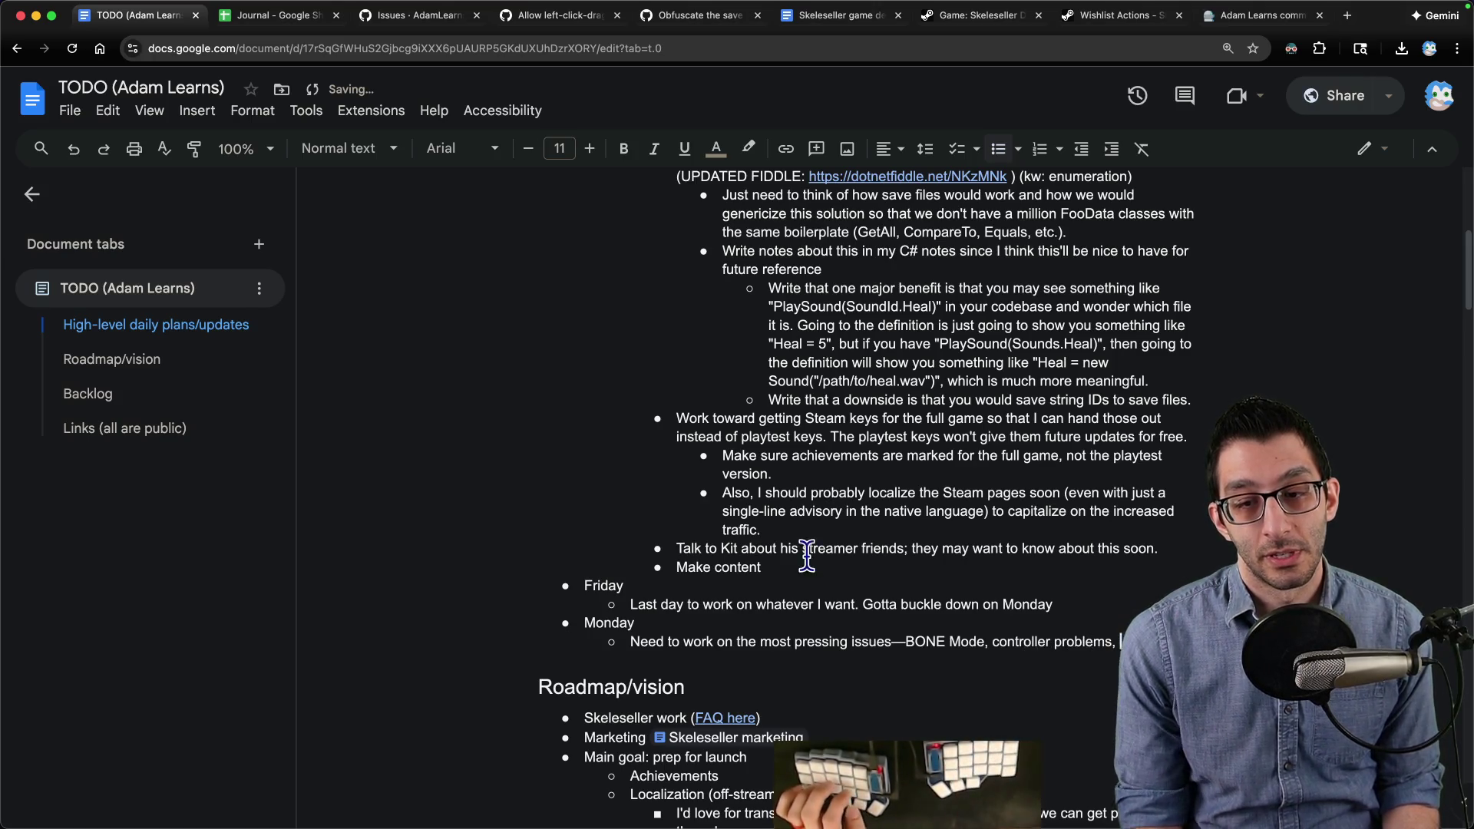
scroll(756, 532, down, 6)
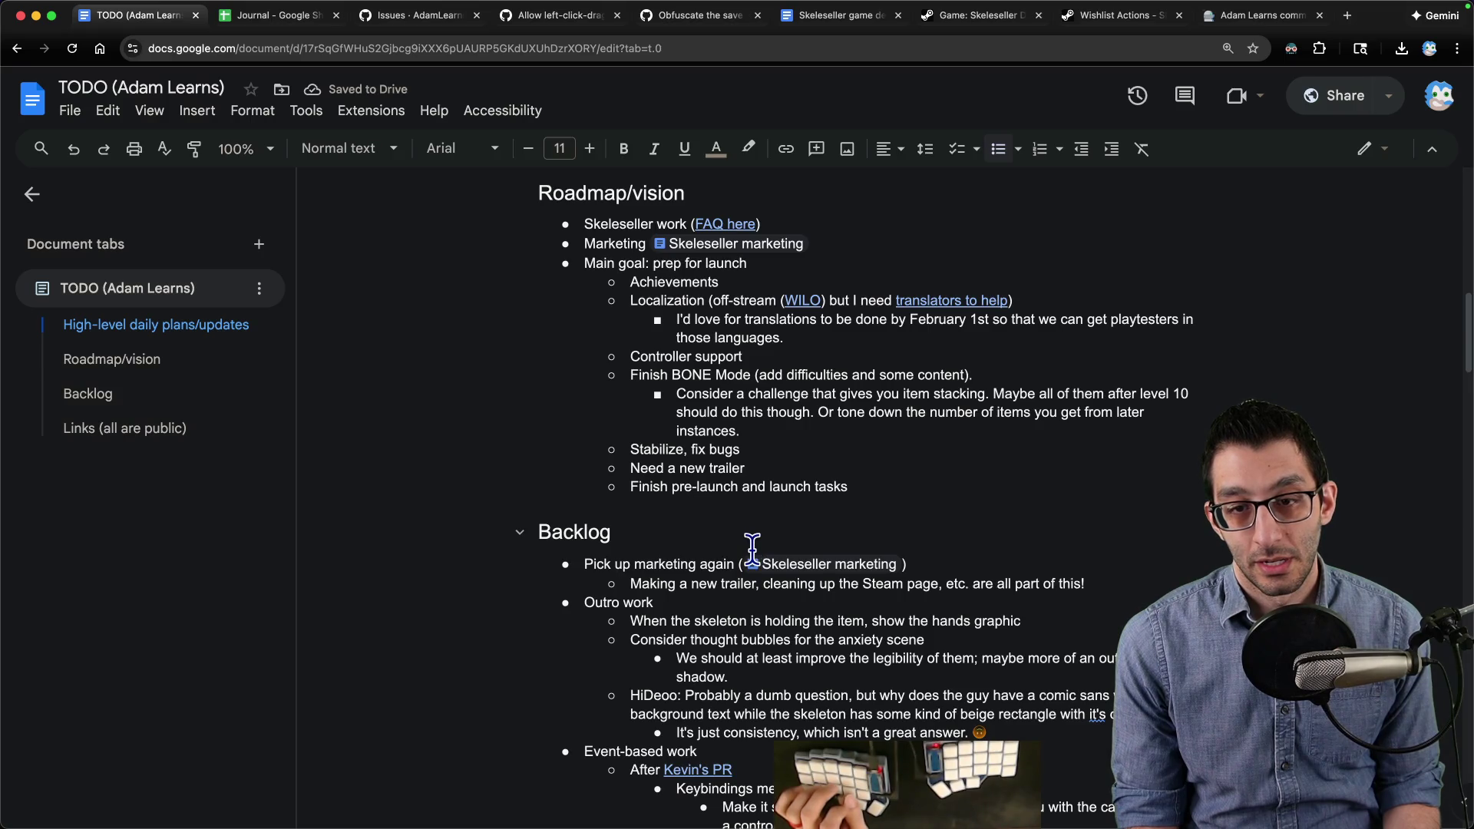
scroll(751, 548, up, 4)
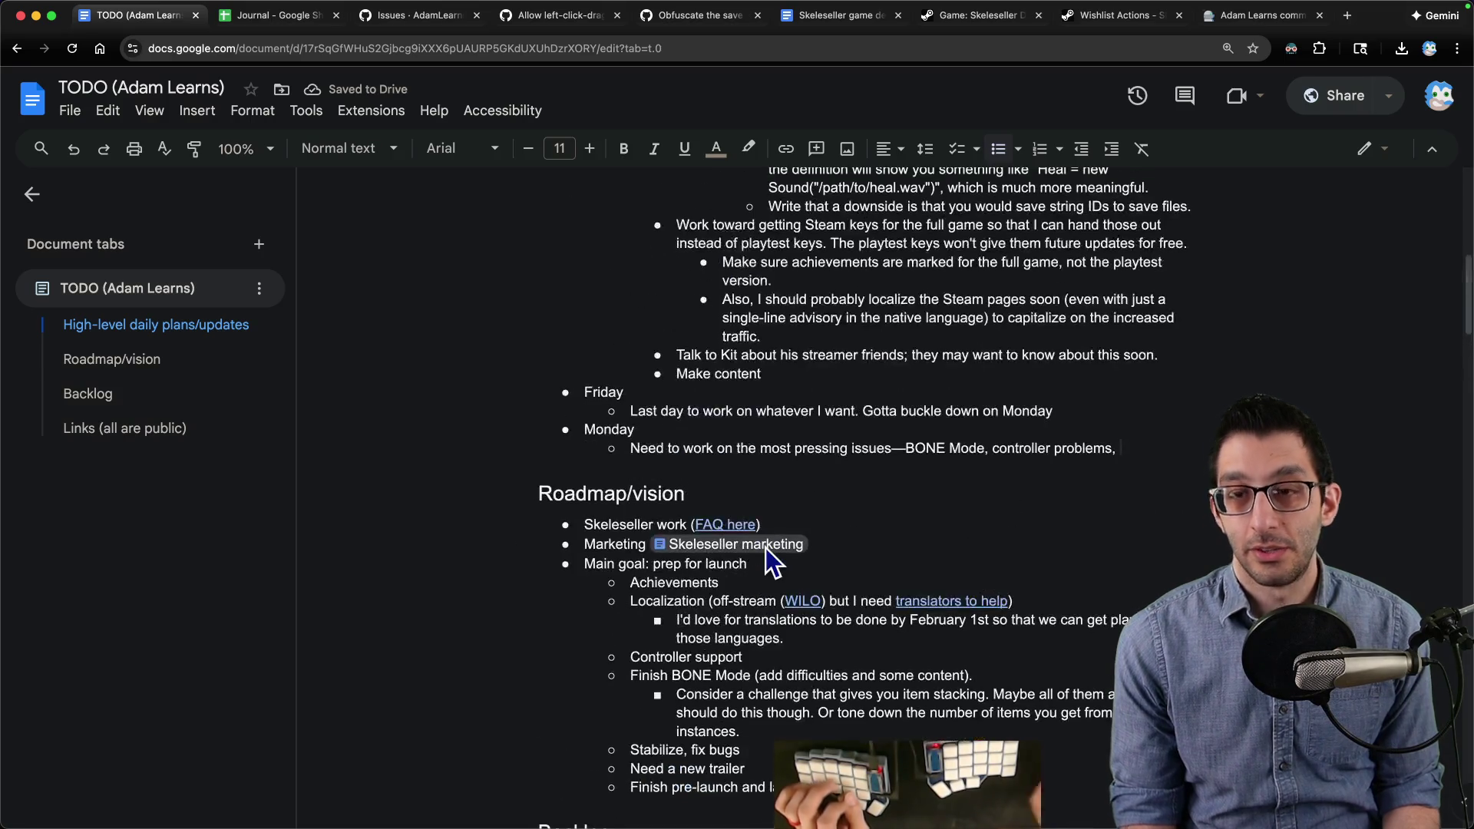
Step: Fix the Monday line, joining BONE Mode with 'and' and ending it with a period
key(BackSpace)
key(BackSpace)
text(and)
key(End)
key(BackSpace)
text(.)
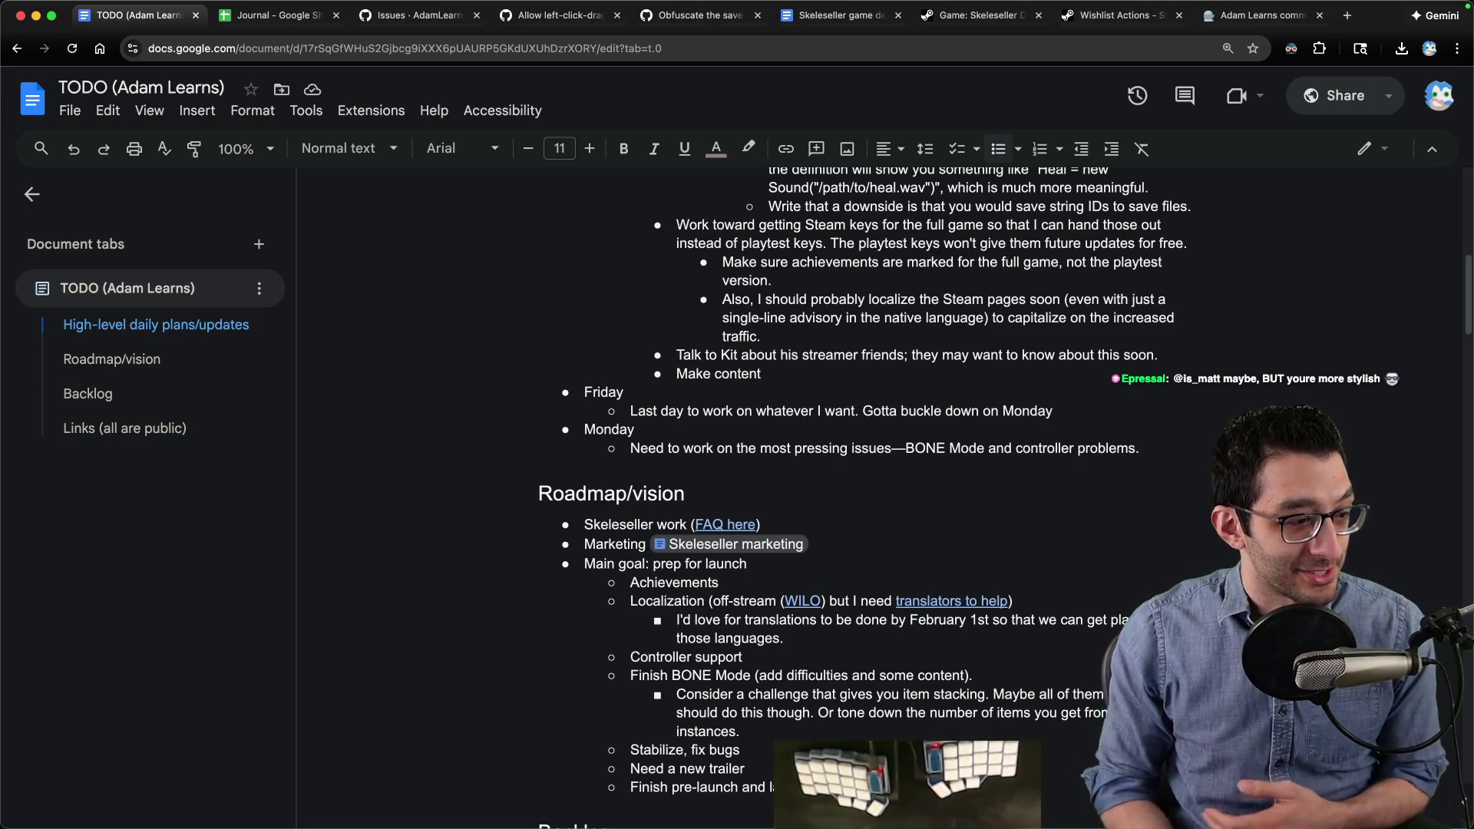
scroll(660, 267, up, 10)
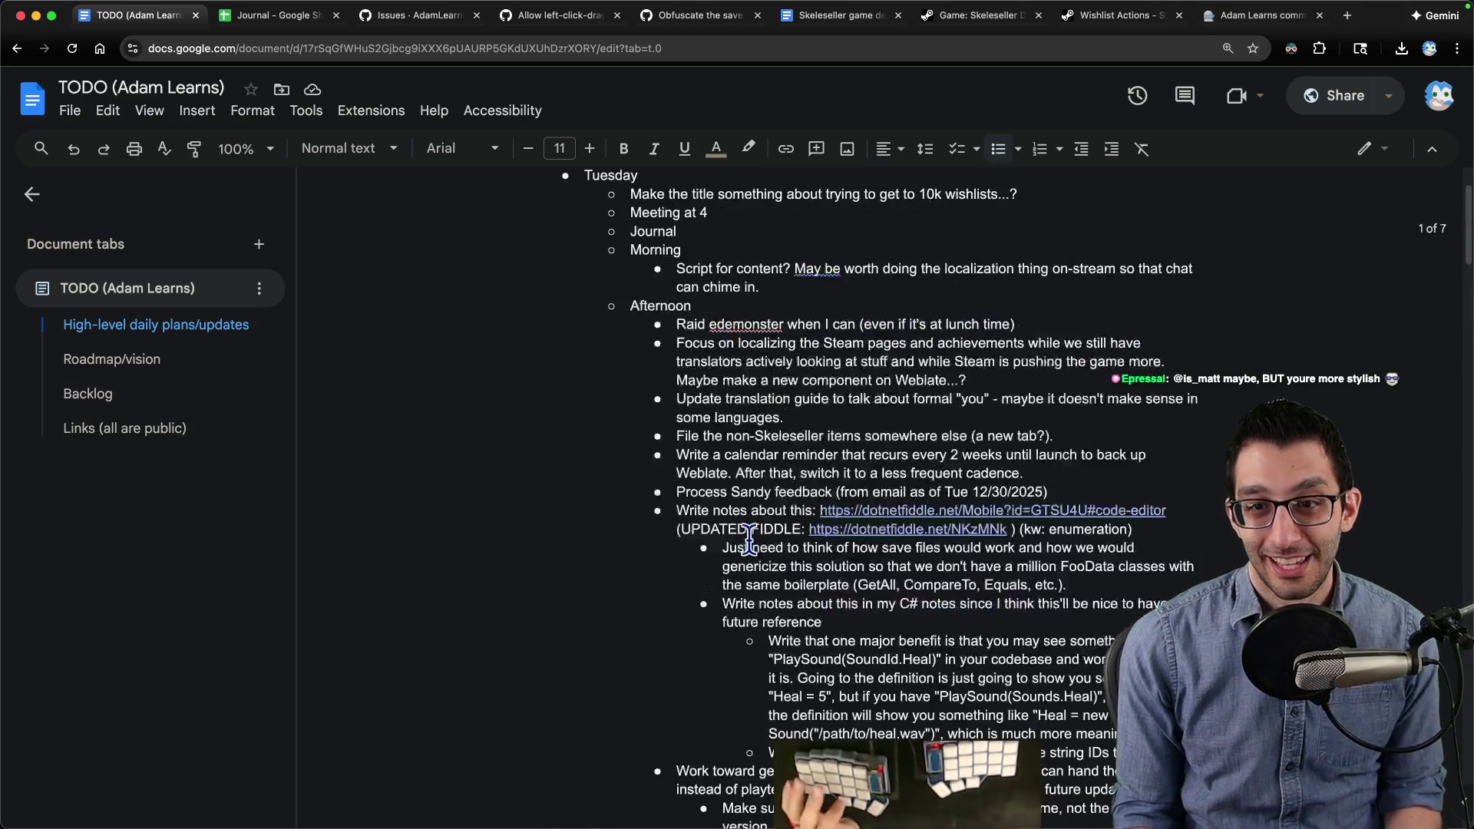
Step: Move the Journal item from under Tuesday down to just above Friday
click(881, 257)
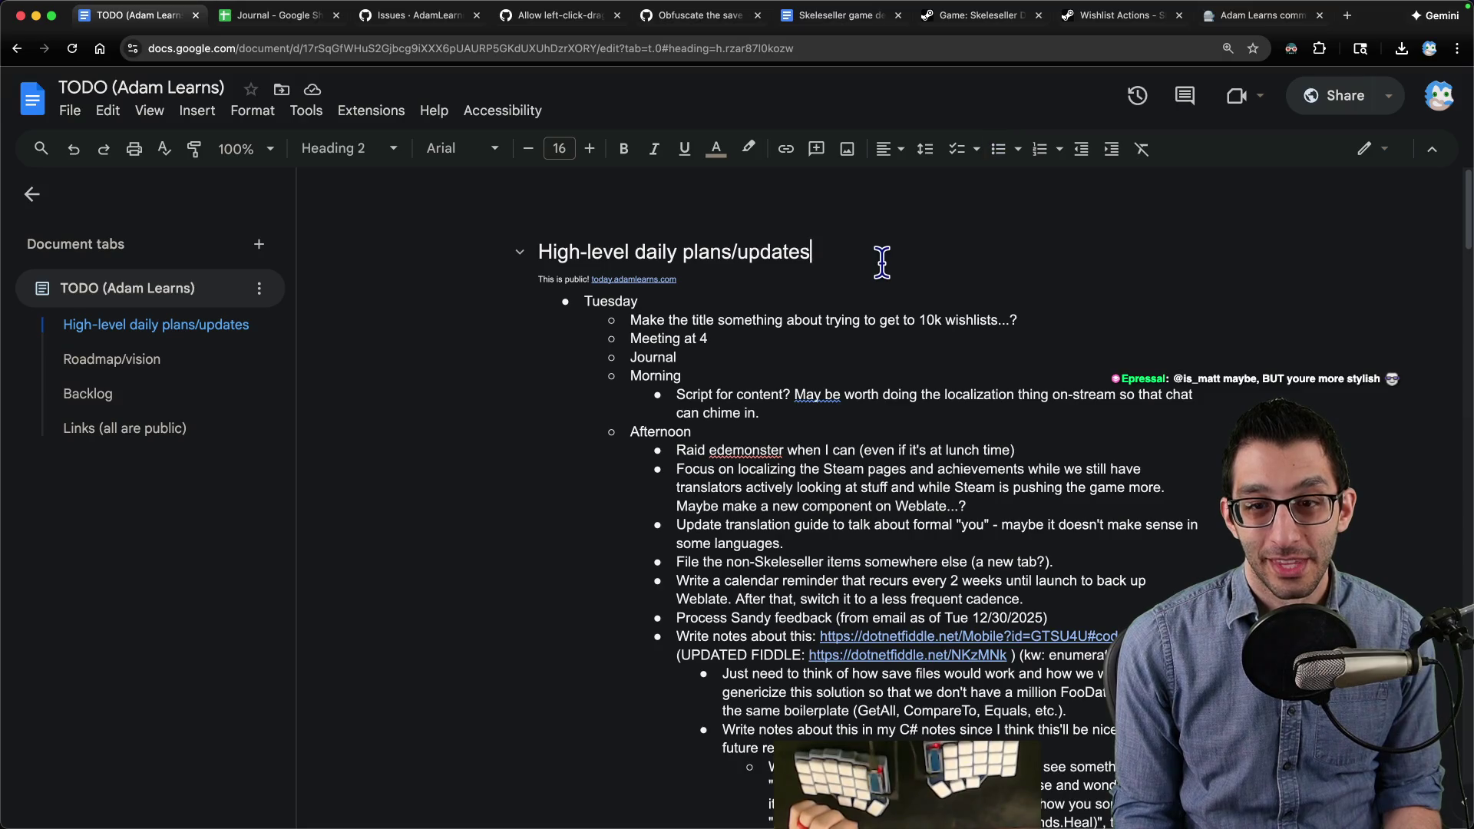
click(755, 347)
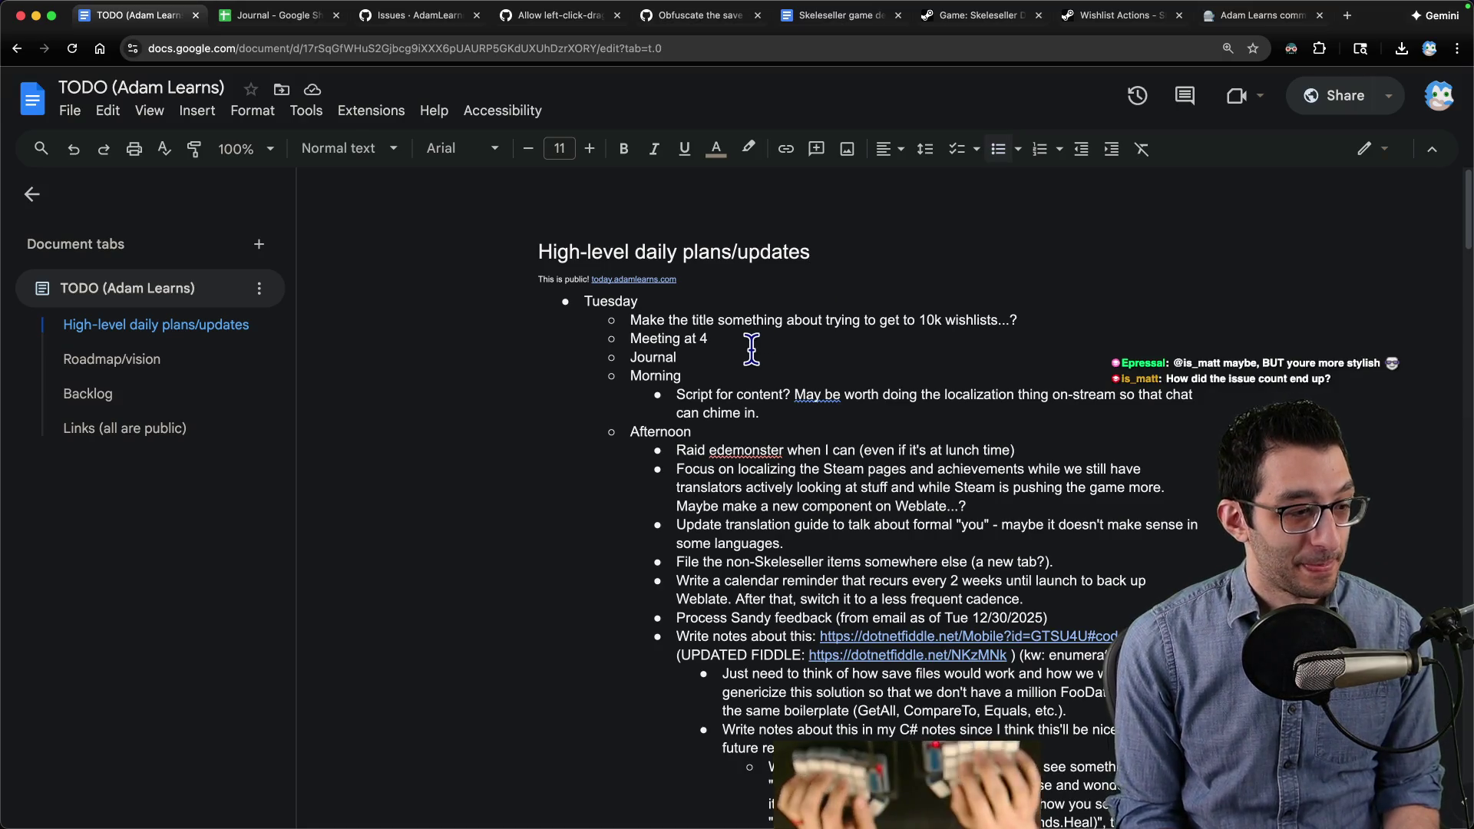
scroll(750, 351, down, 3)
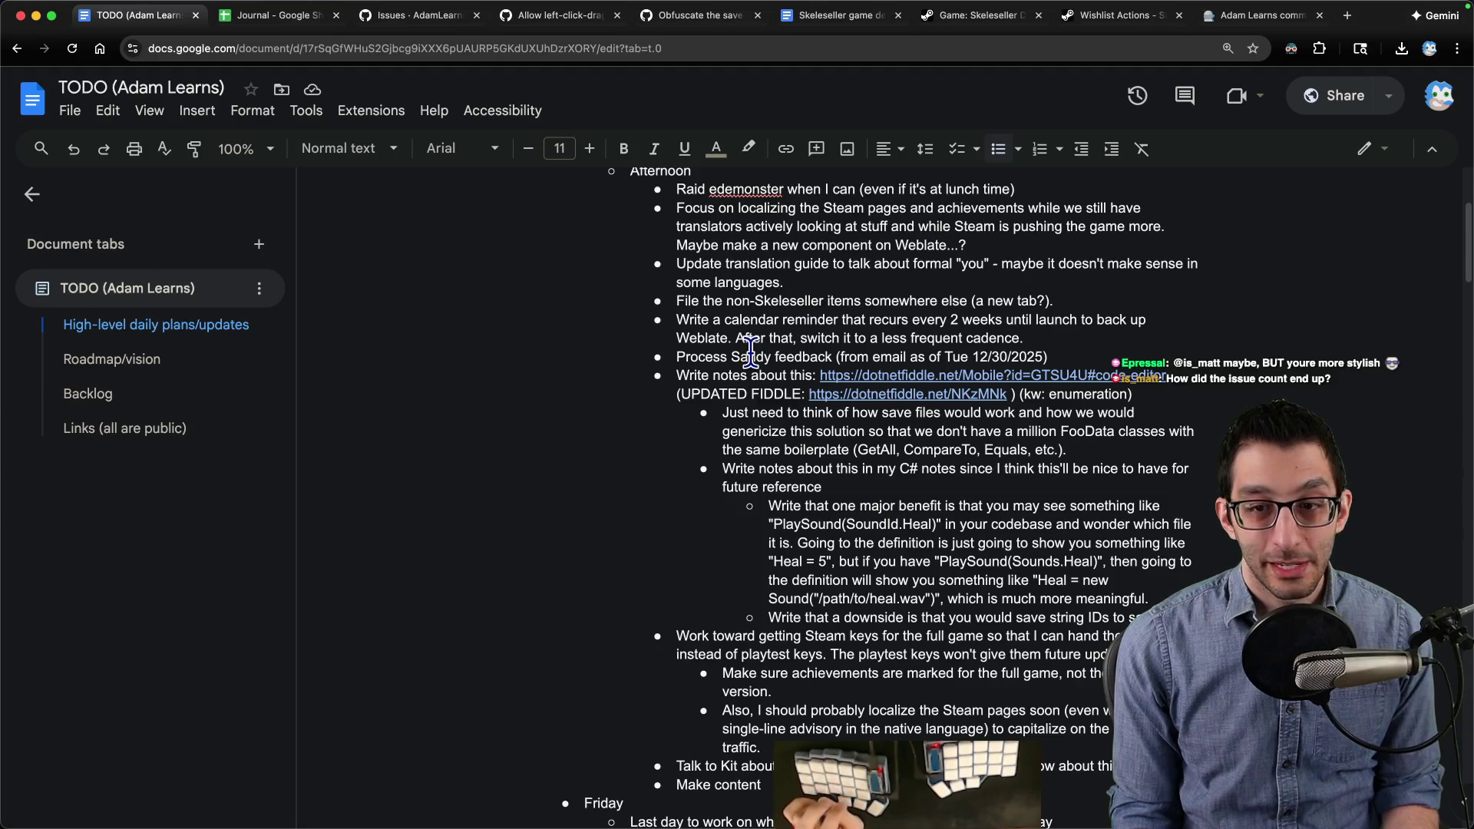
scroll(750, 353, up, 3)
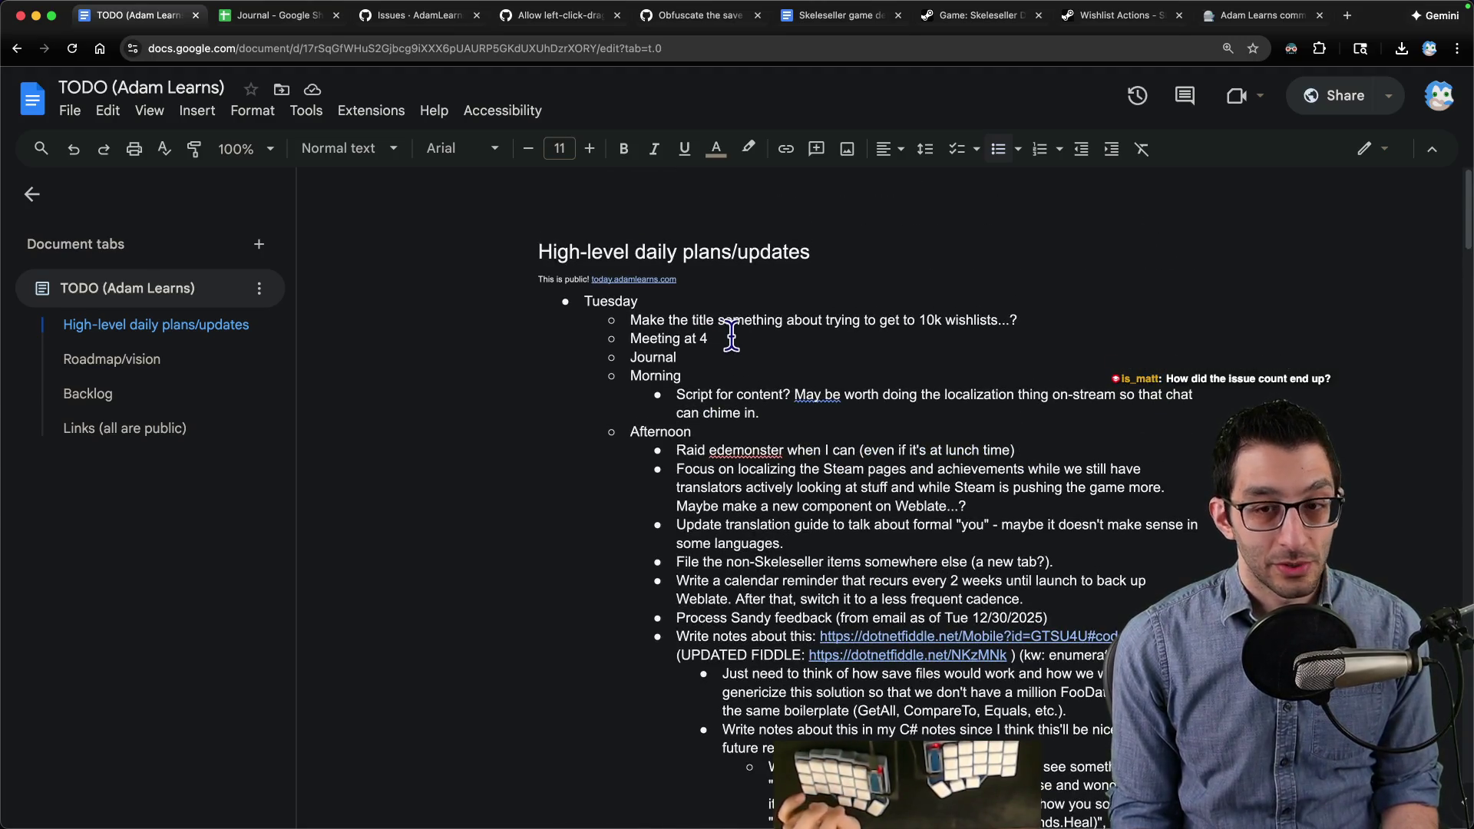
key(ctrl+shift+Down)
key(ctrl+shift+Down)
key(ctrl+shift+Down)
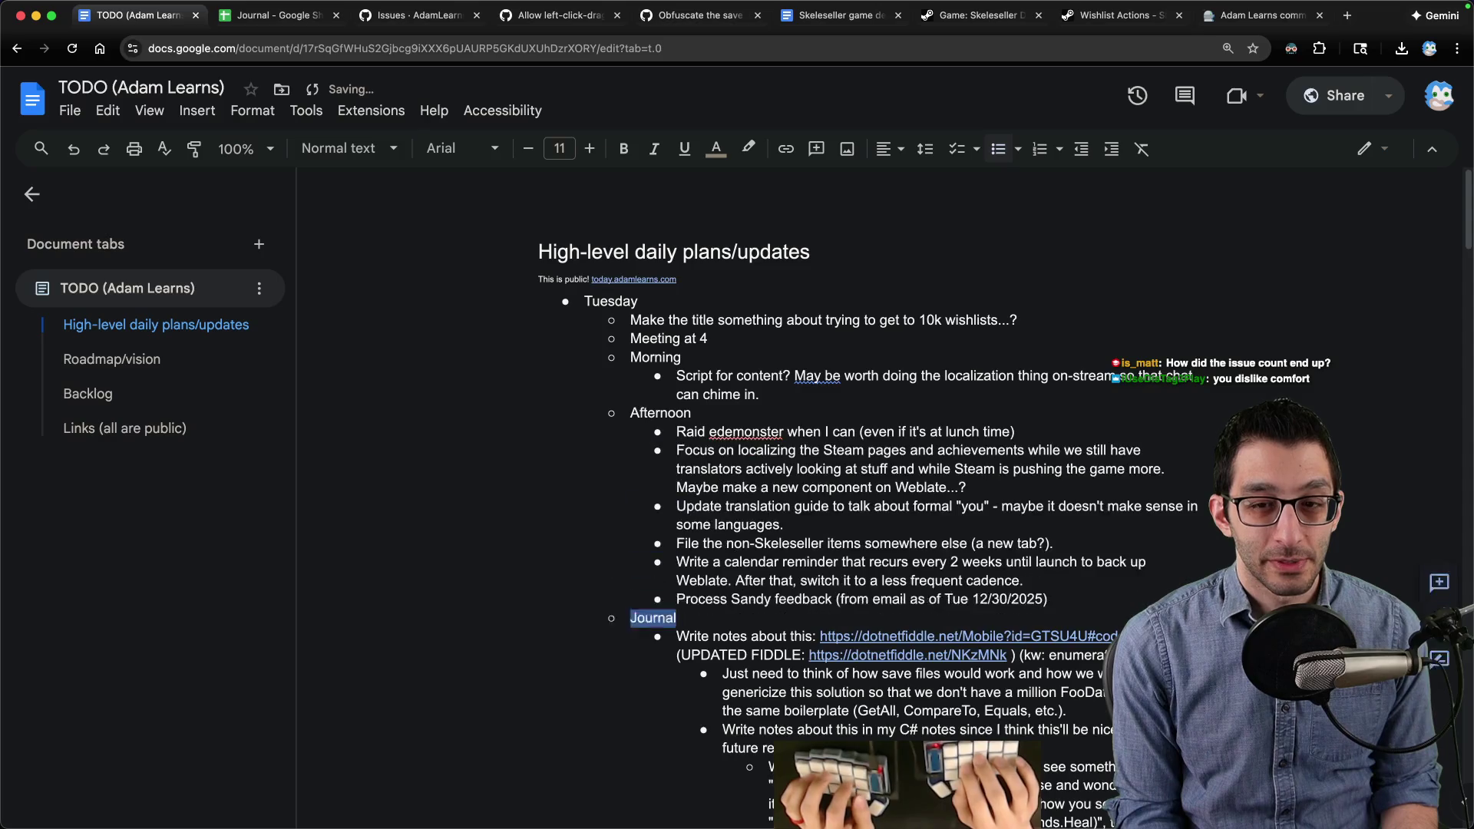
key(ctrl+shift+Up)
key(ctrl+shift+Up)
key(ctrl+shift+Up)
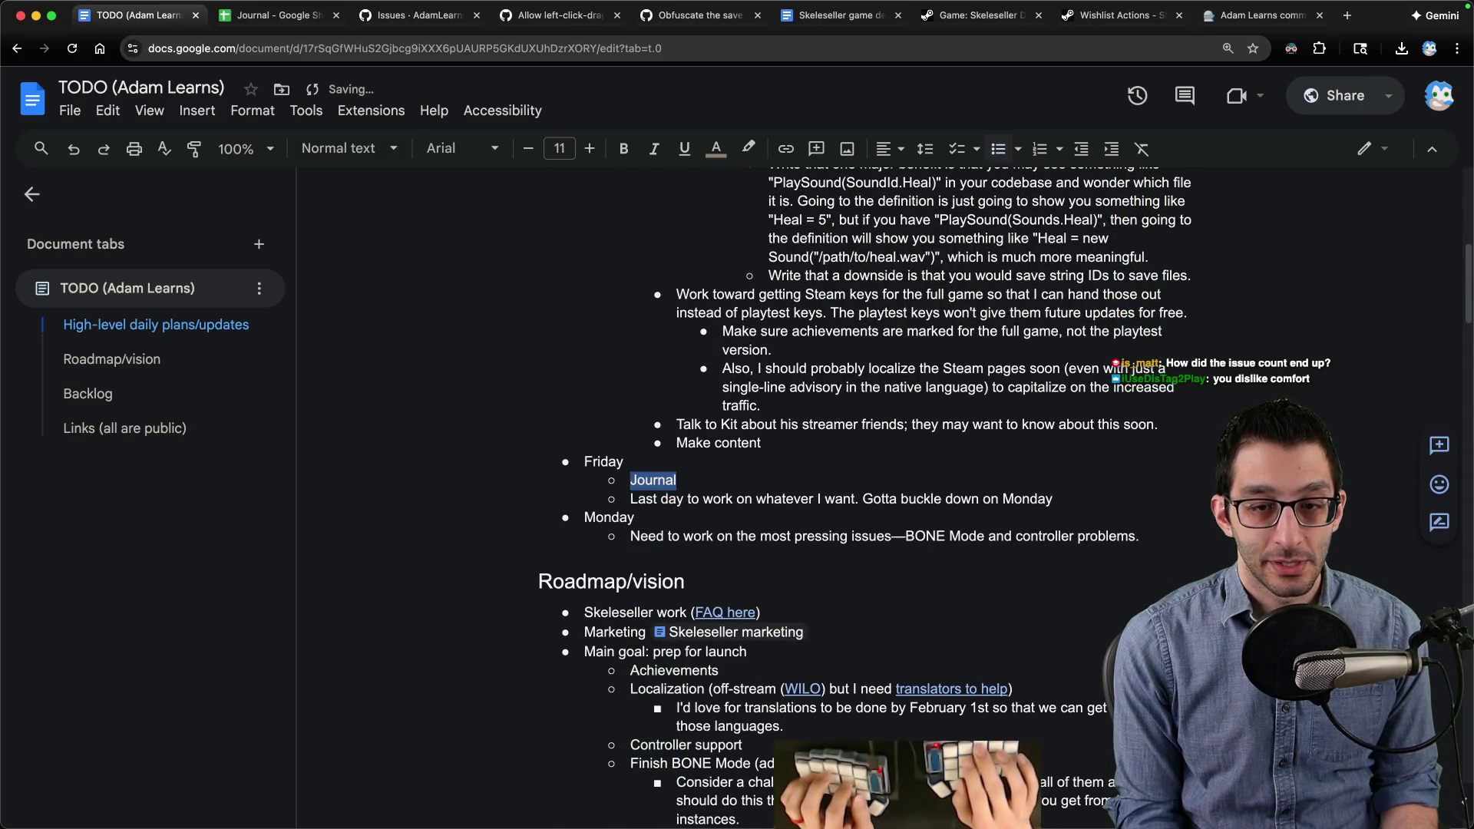
key(Up)
Step: Insert a top-level Wednesday bullet above the Journal item and bring up the Journal spreadsheet
key(End)
key(Return)
key(shift+Tab)
key(shift+Tab)
text(Wednesday)
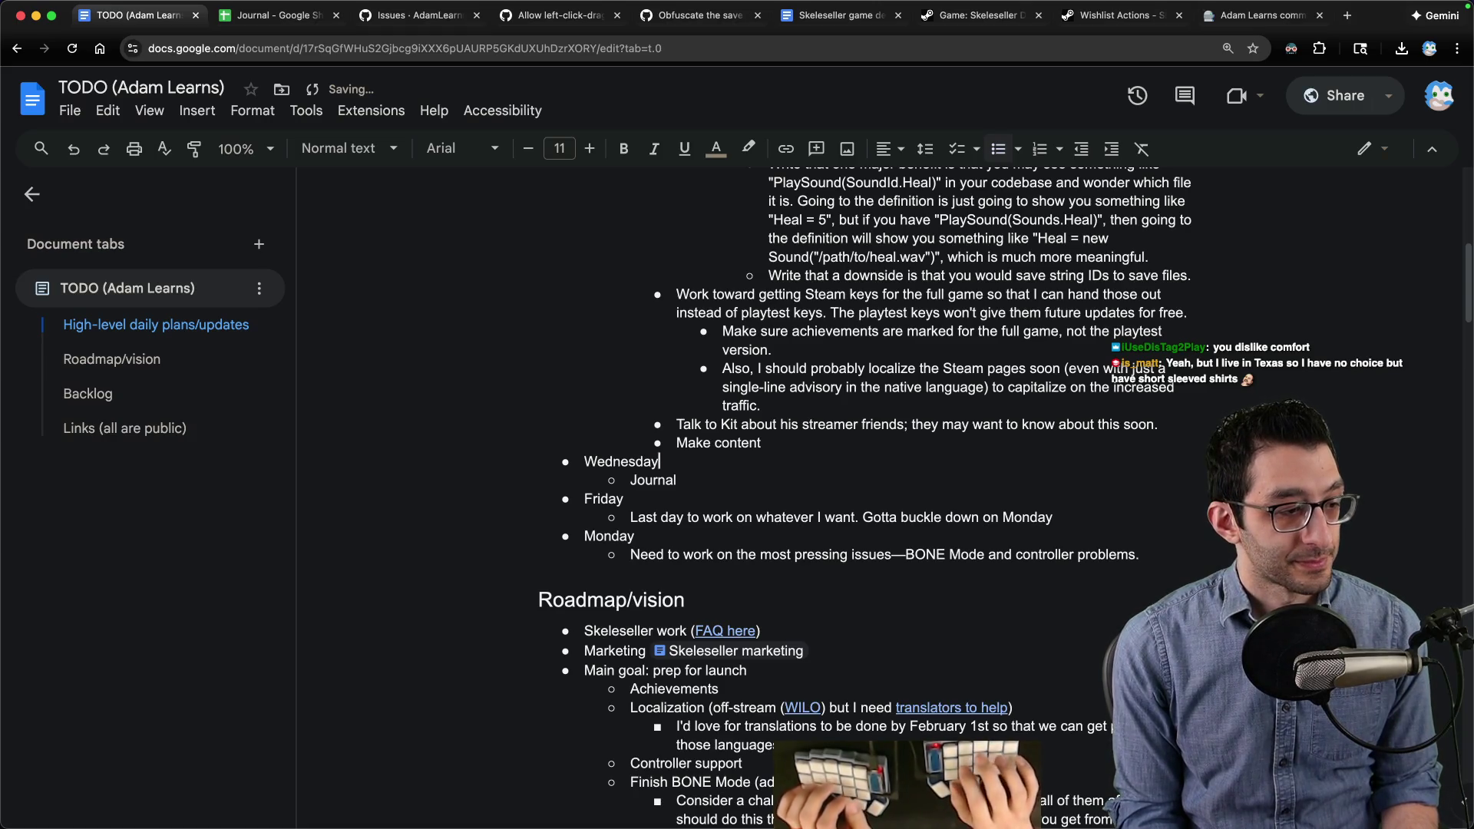
key(super+Up)
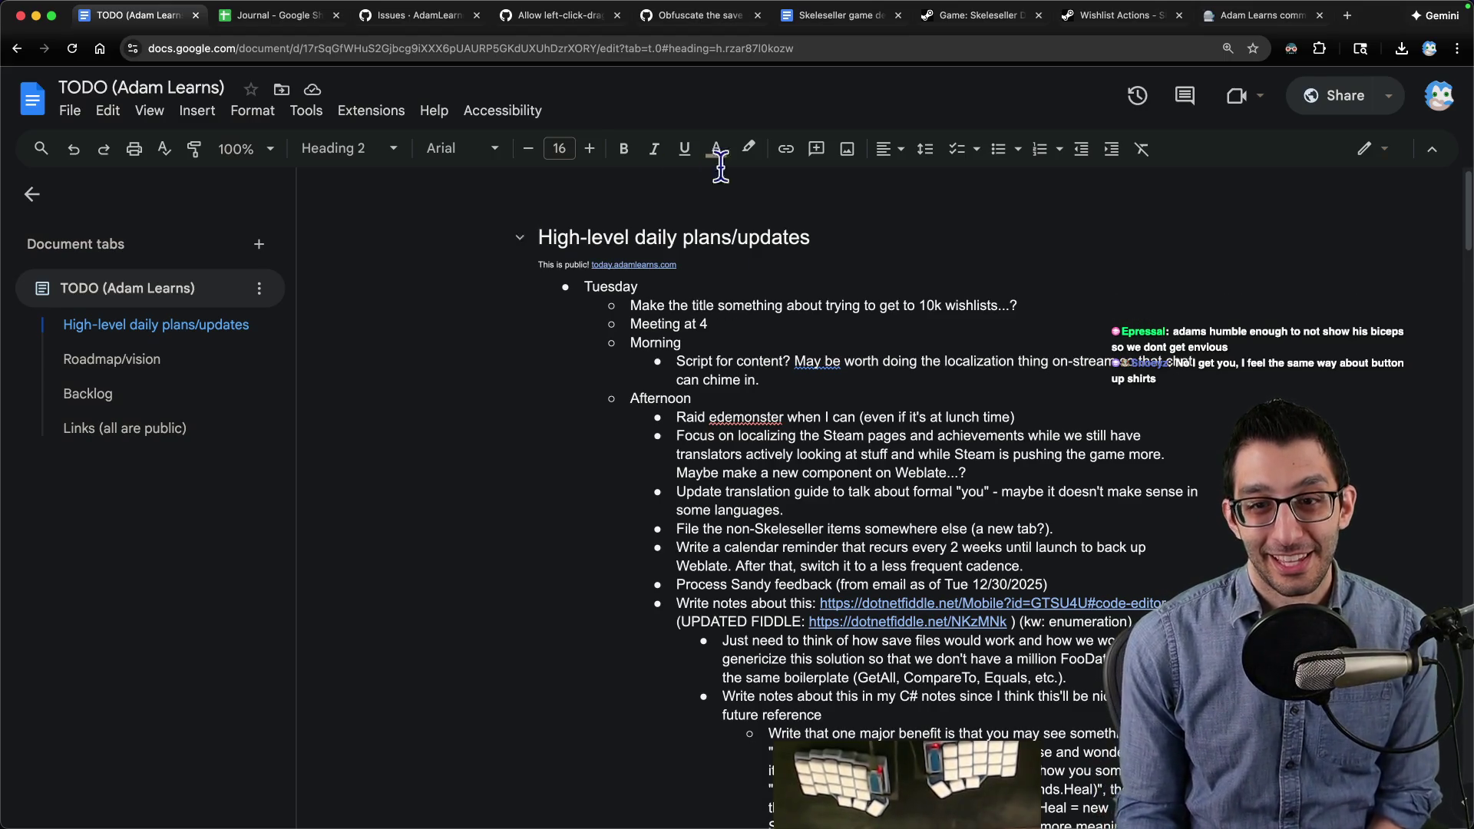
click(234, 22)
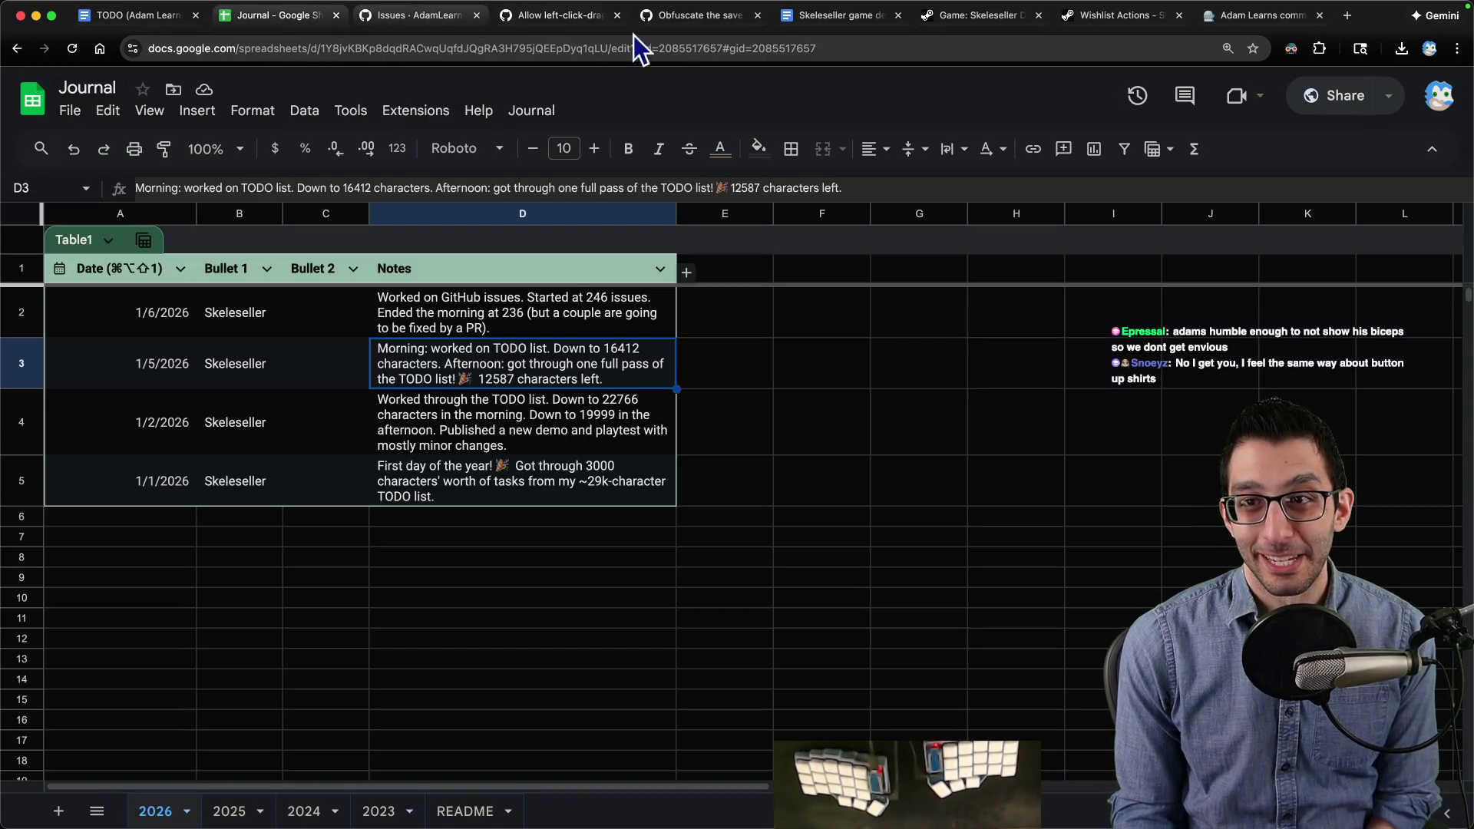
Step: Close all browser tabs to the right of the TODO document, leaving it the only tab open
click(154, 17)
right_click(155, 17)
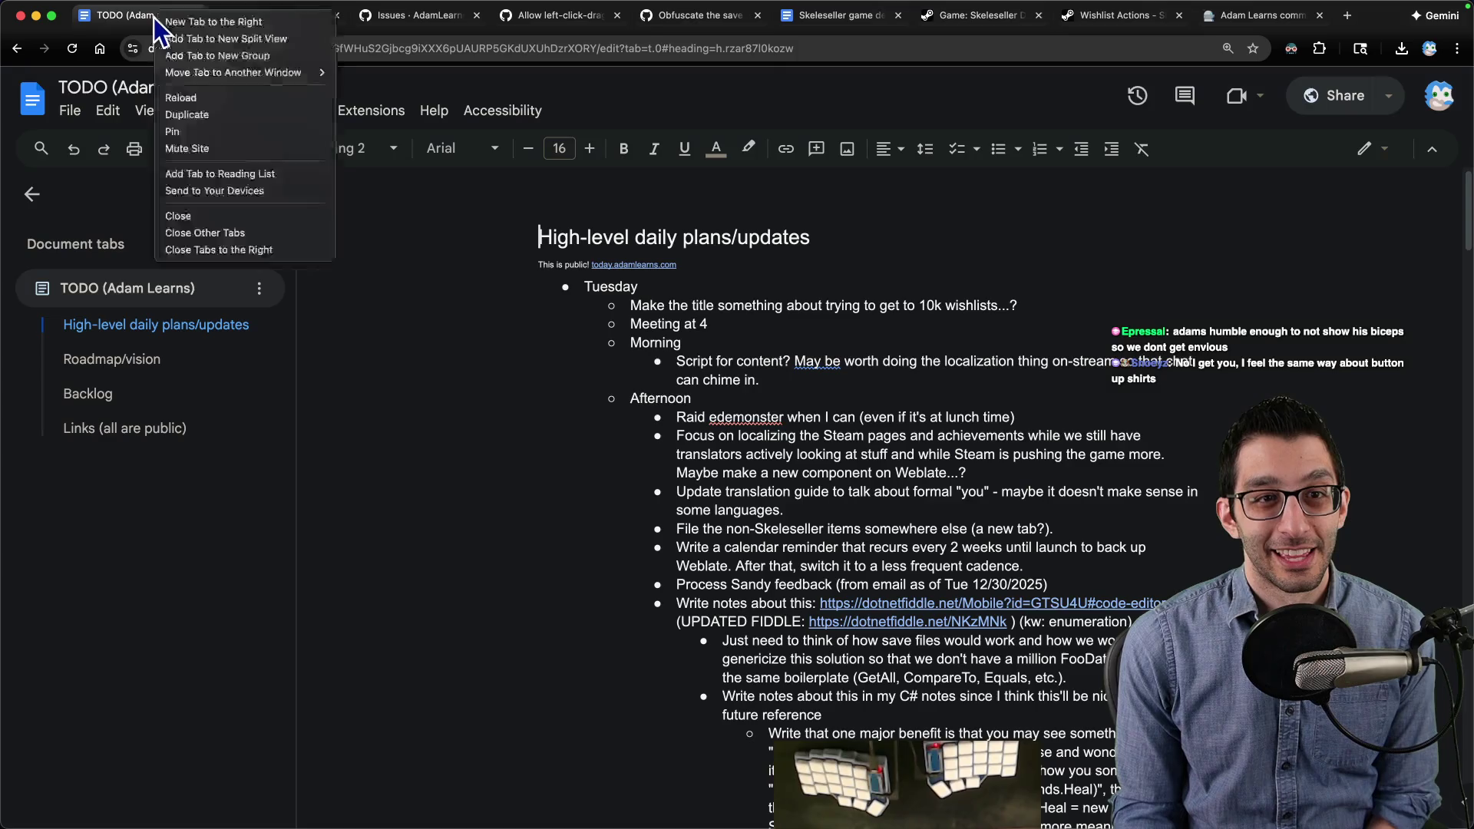
click(231, 249)
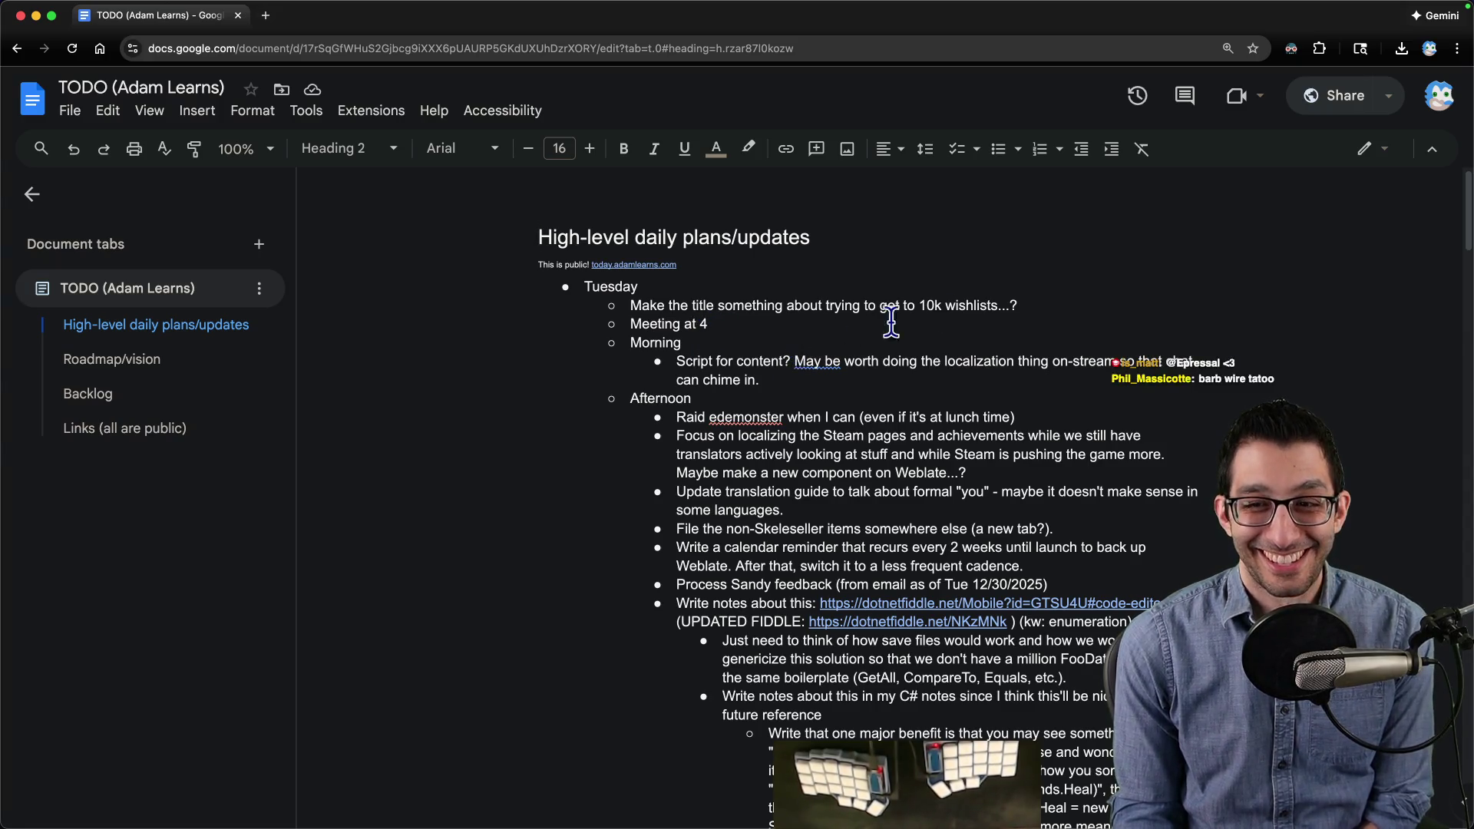
click(1096, 298)
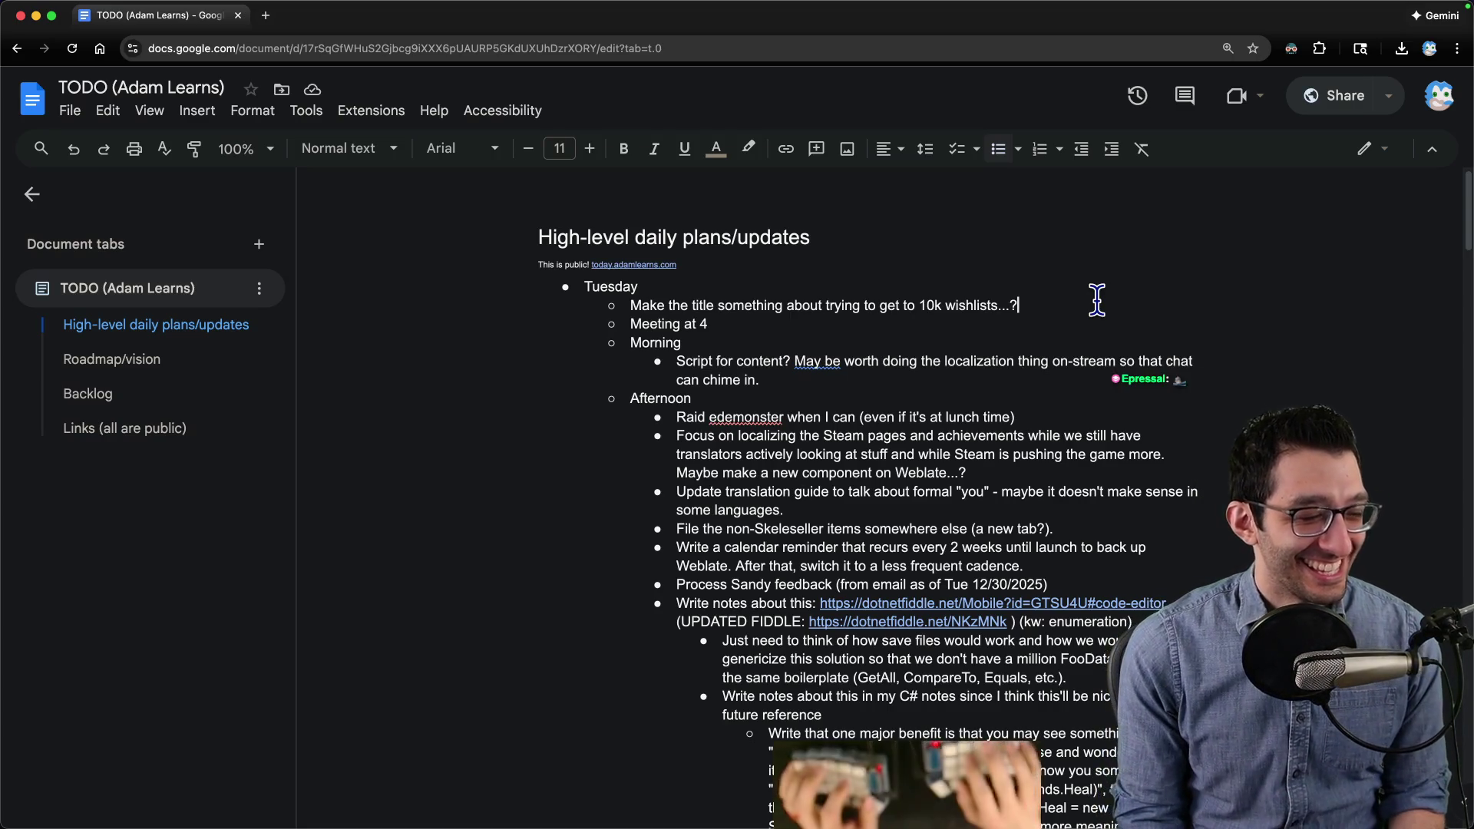
key(super+Tab)
key(super+Tab)
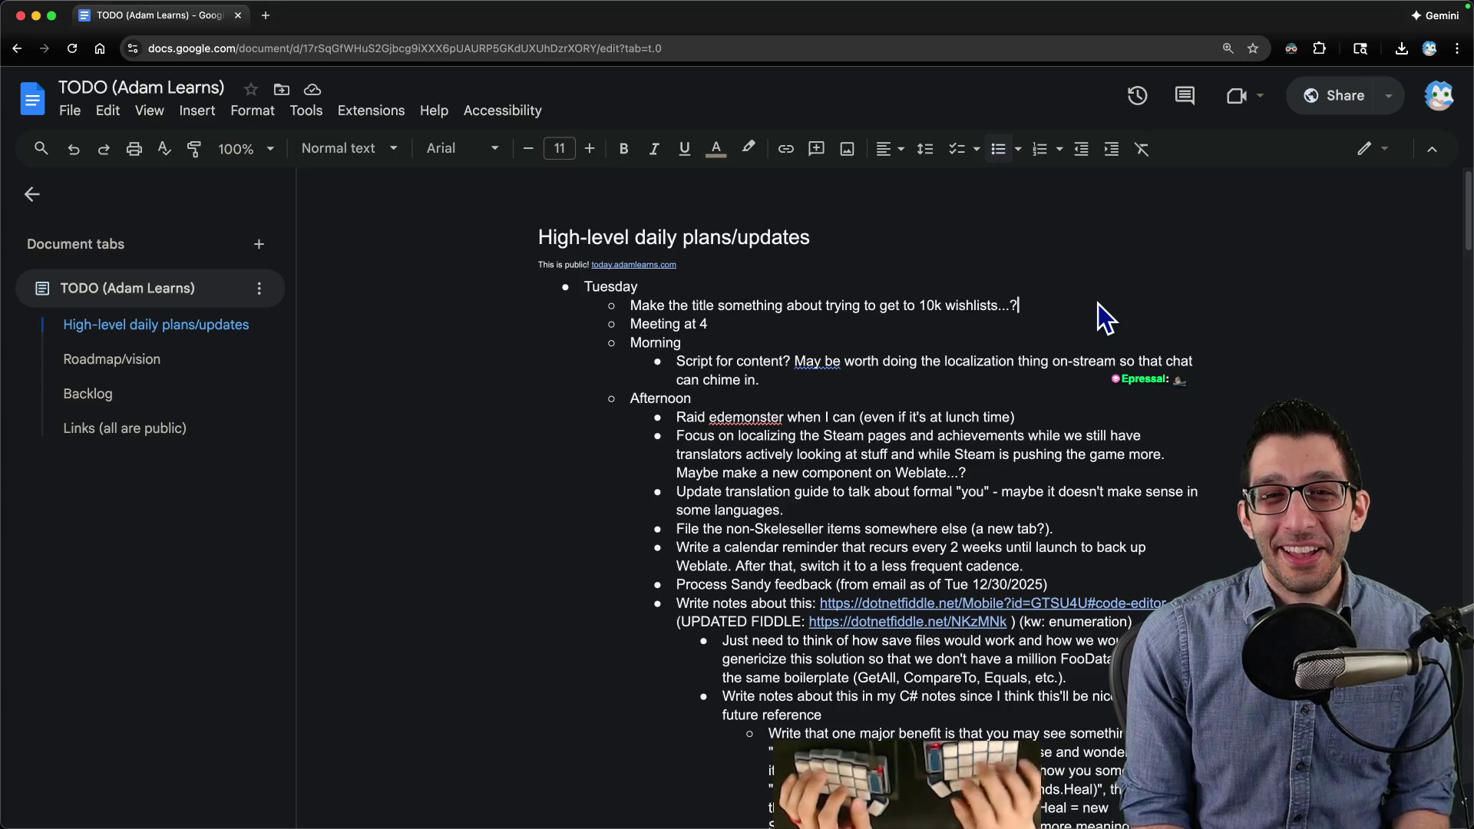
key(super+n)
key(super+w)
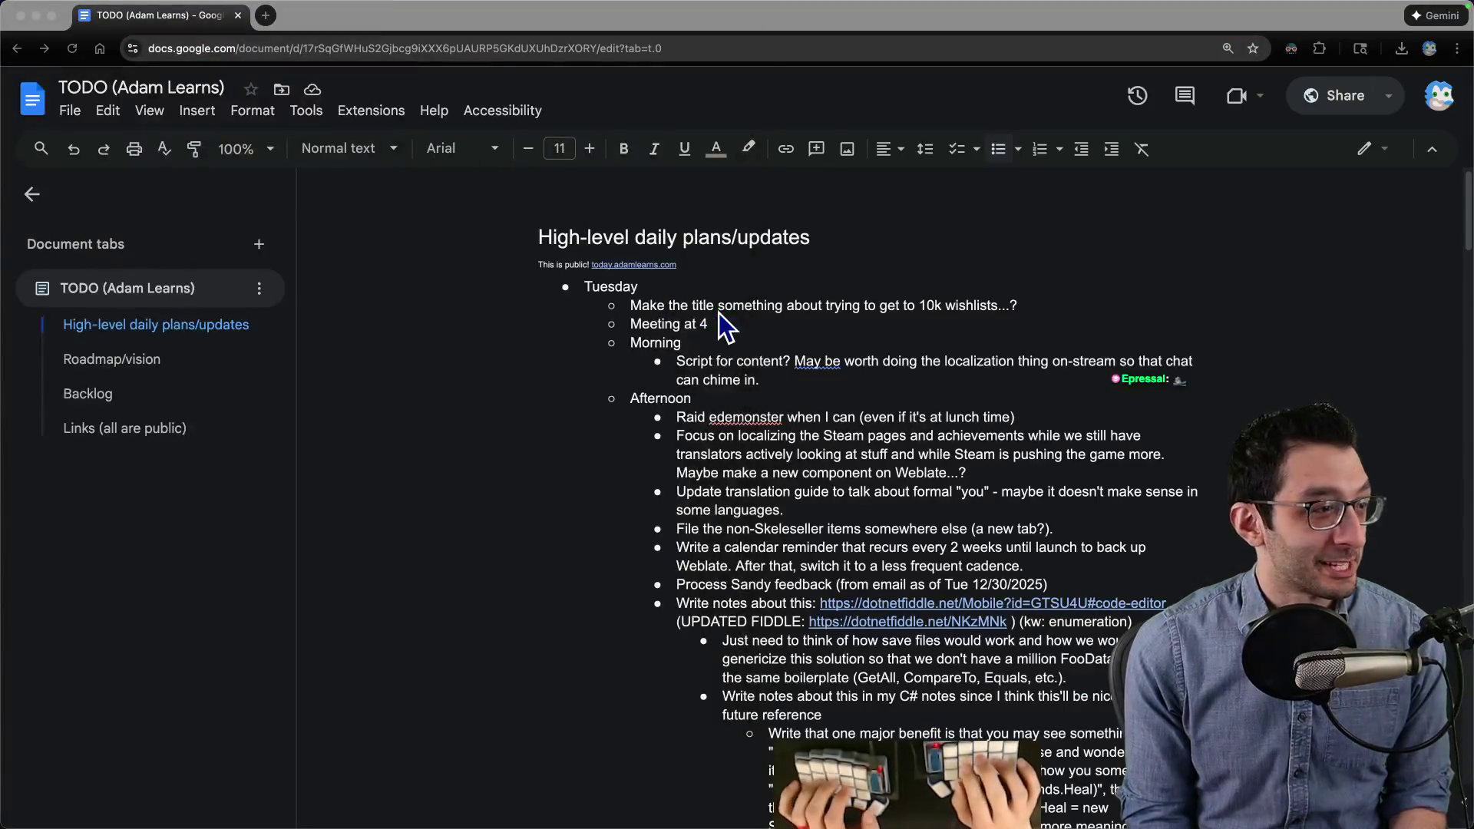